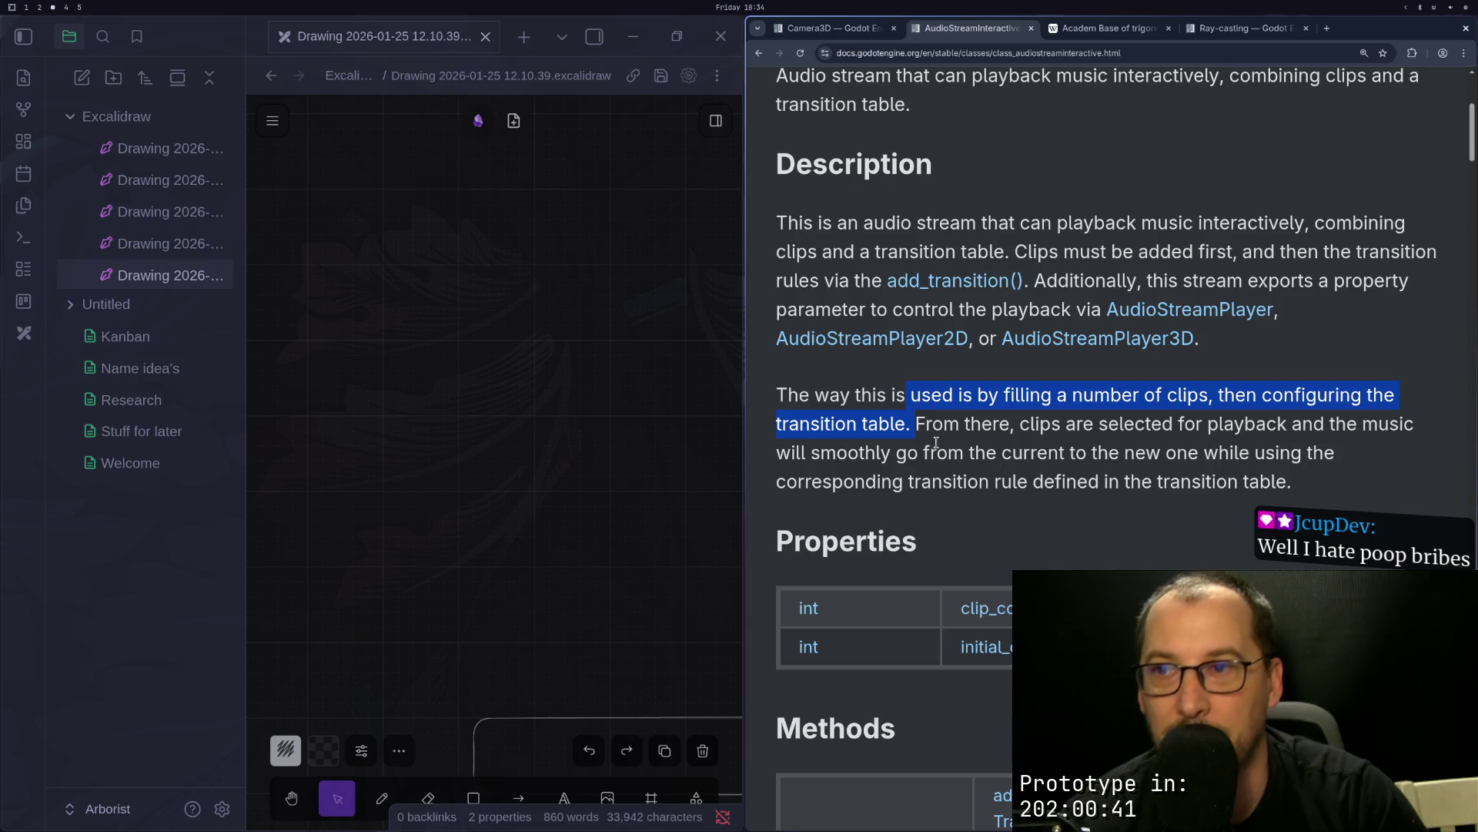
Step: Scroll the AudioStreamInteractive docs, comparing them against the Godot inspector
scroll(1084, 422, down, 3)
scroll(1084, 423, down, 2)
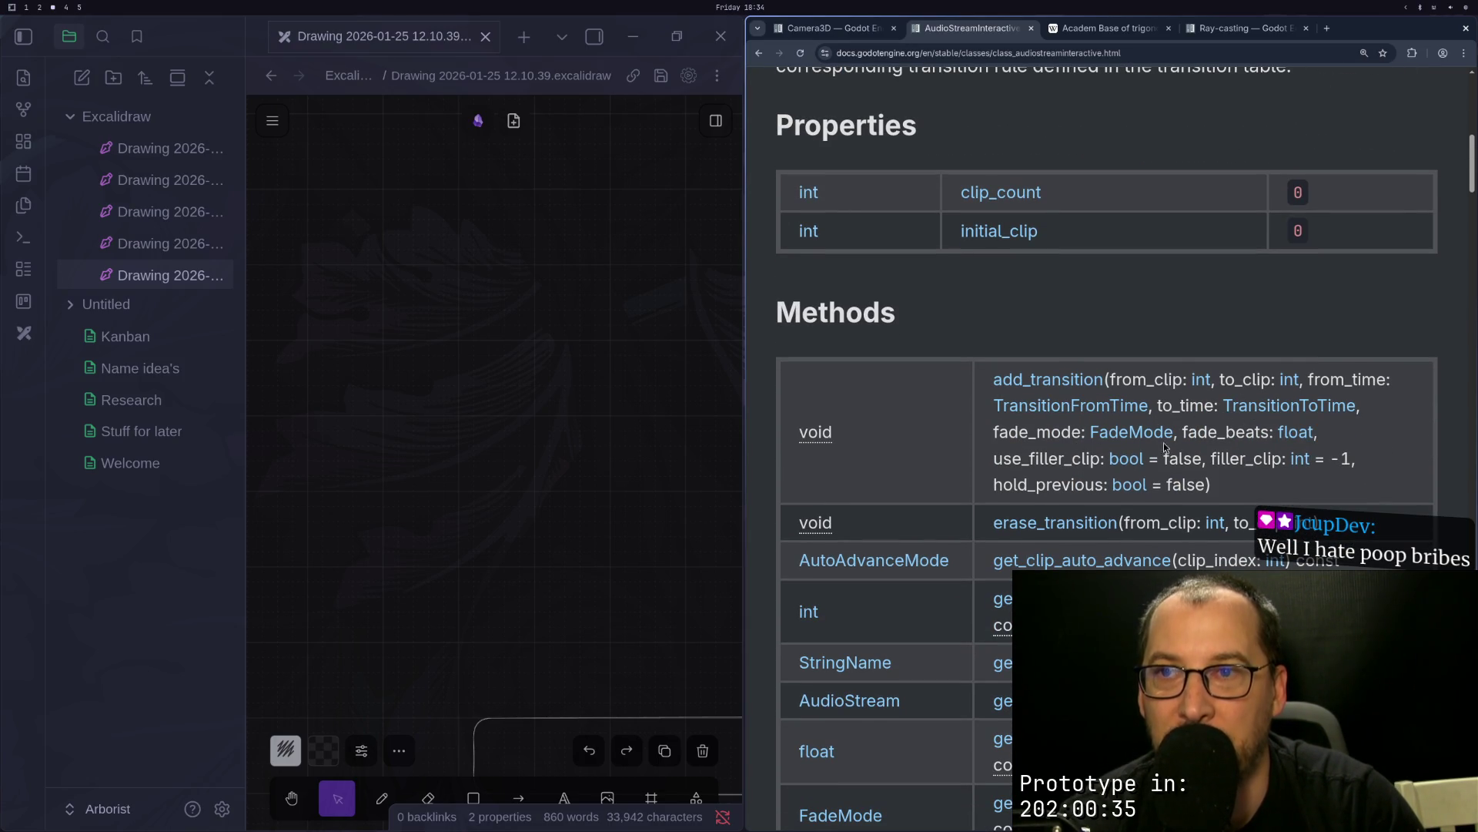
key(super+1)
key(super+2)
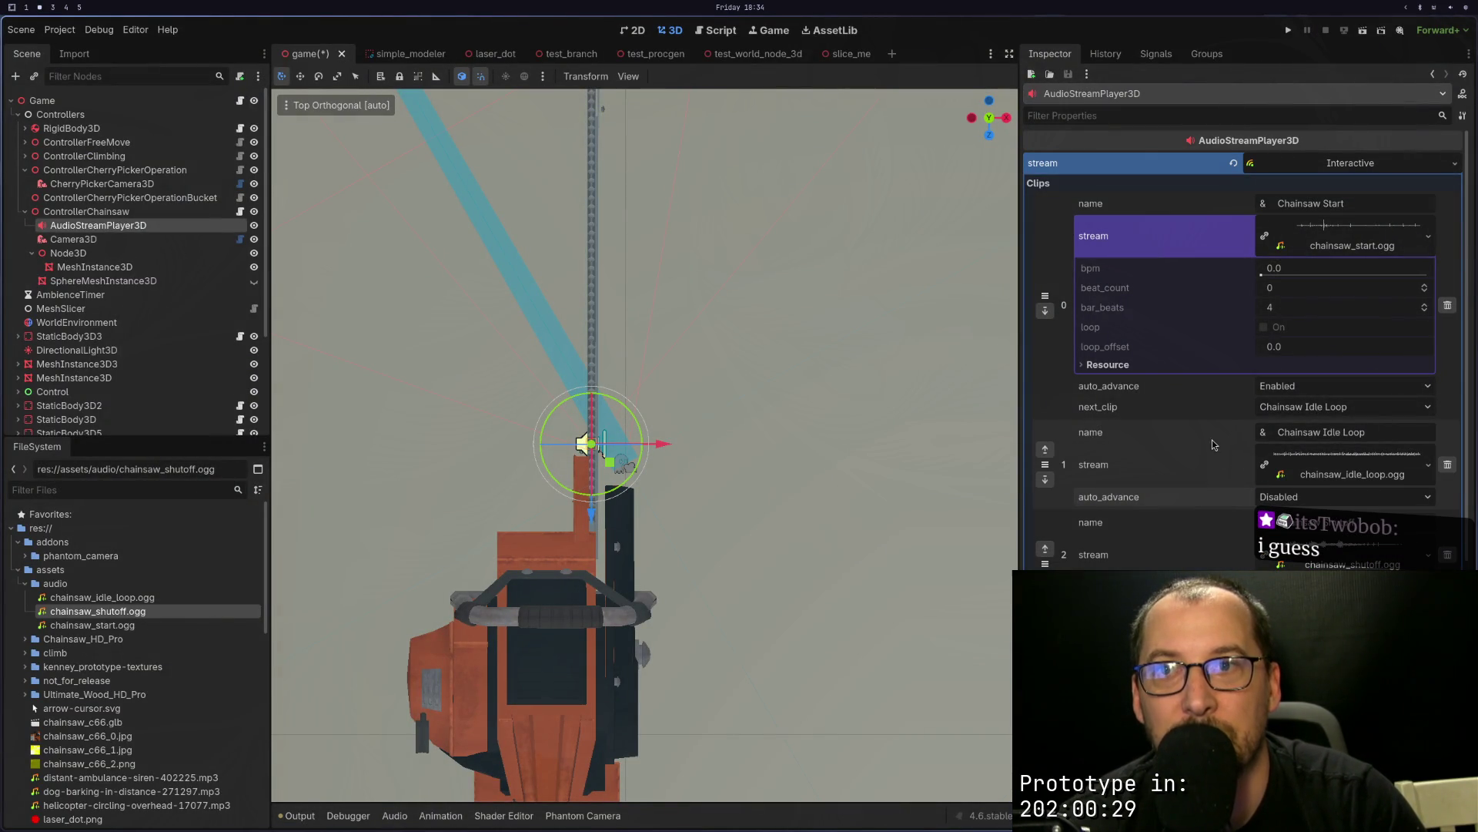
scroll(1162, 551, down, 5)
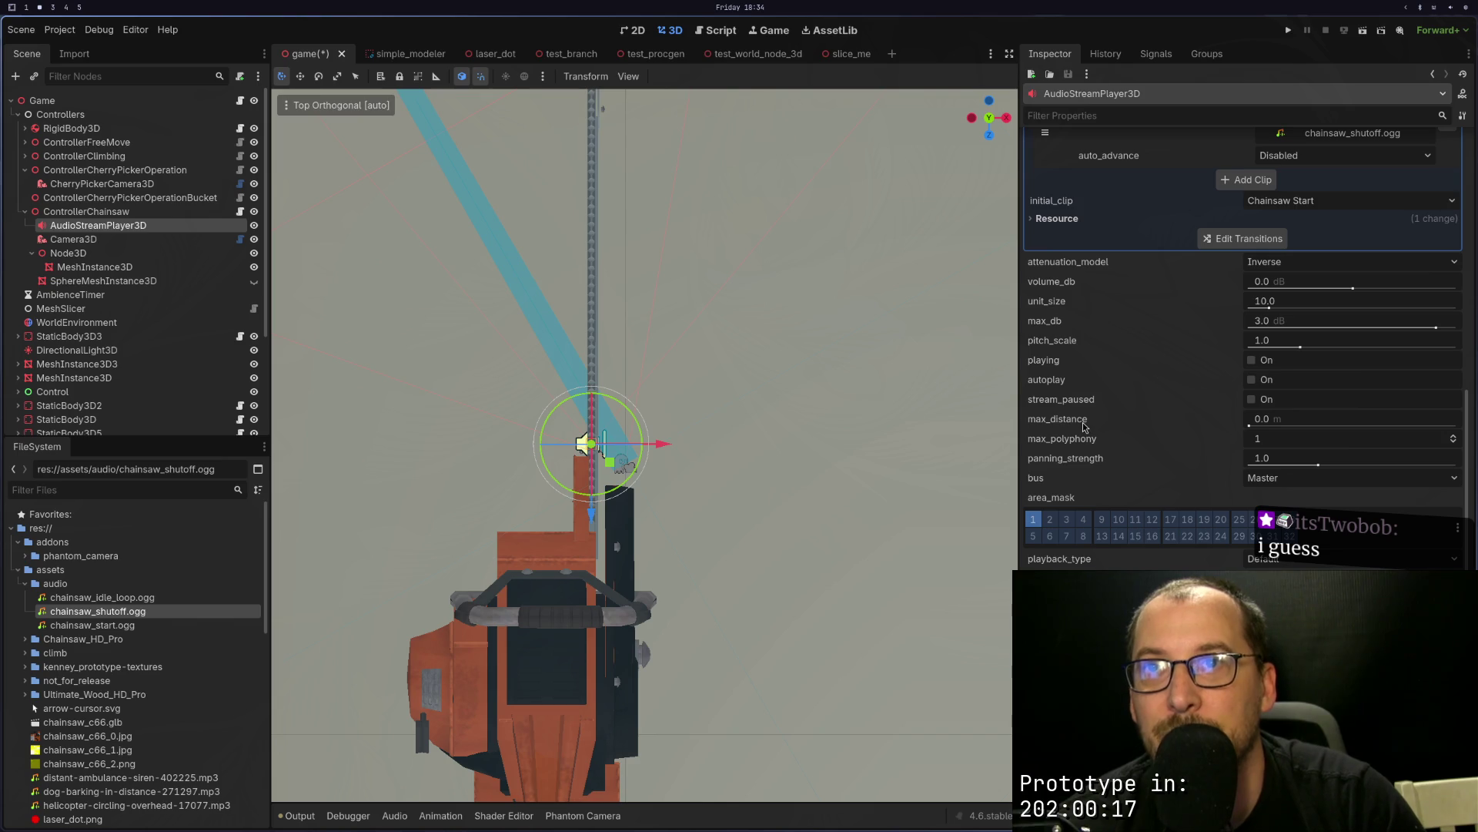
key(super+3)
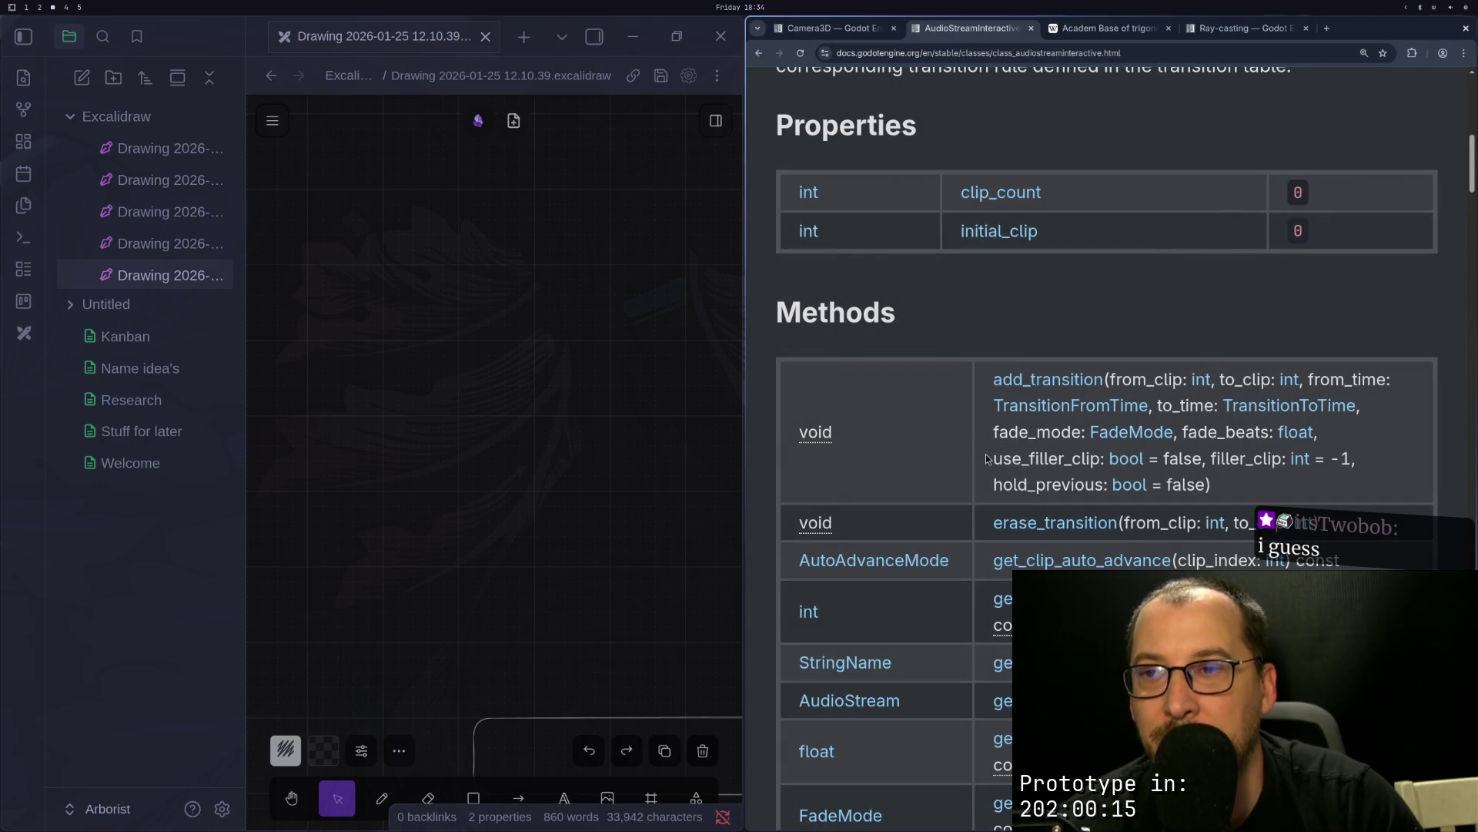
key(super+2)
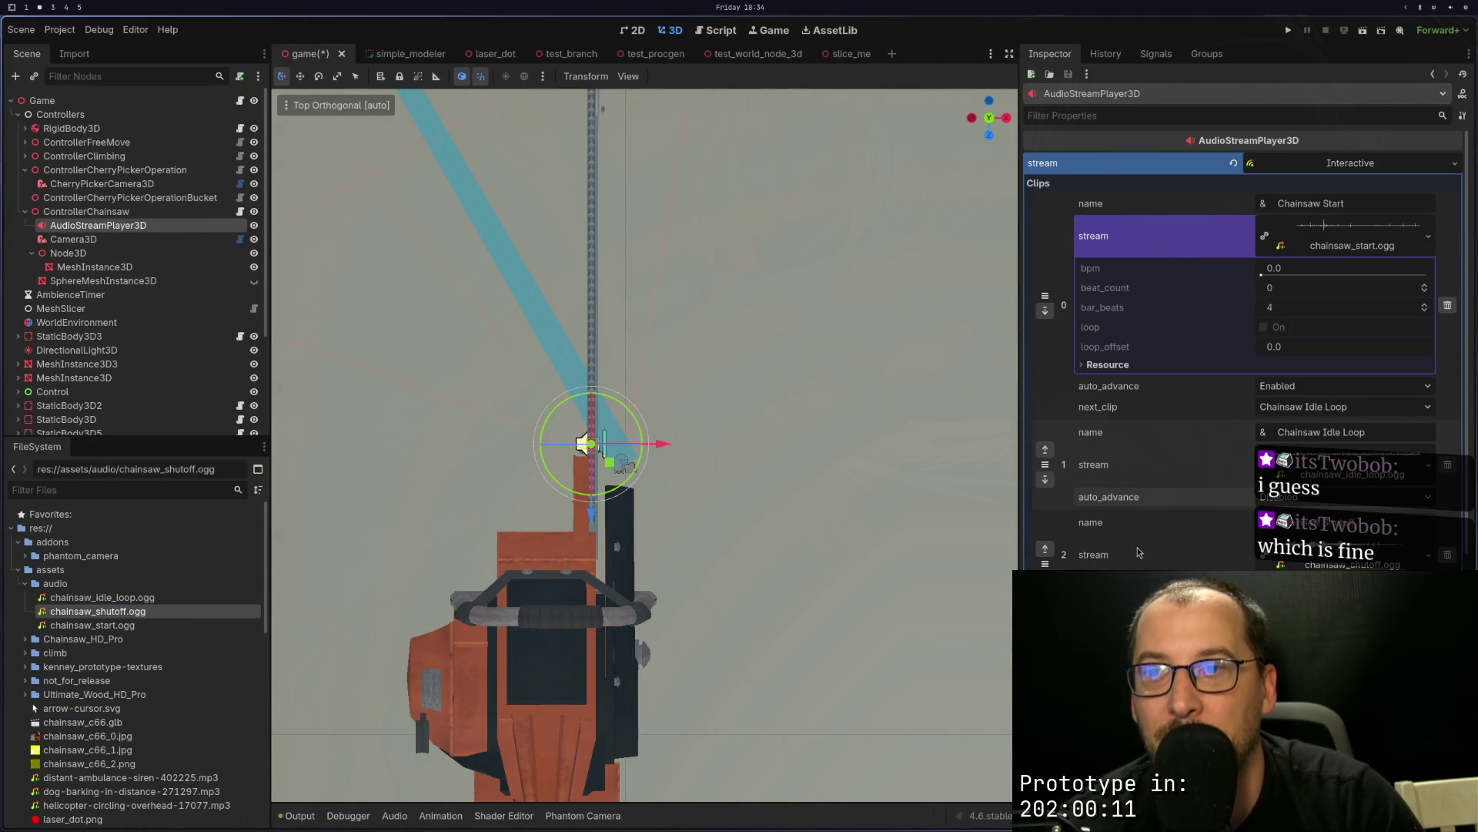
key(super+3)
Step: Keep checking the docs' Properties and Methods against Godot, ending on controller_chainsaw.gd in Neovim
scroll(981, 400, down, 6)
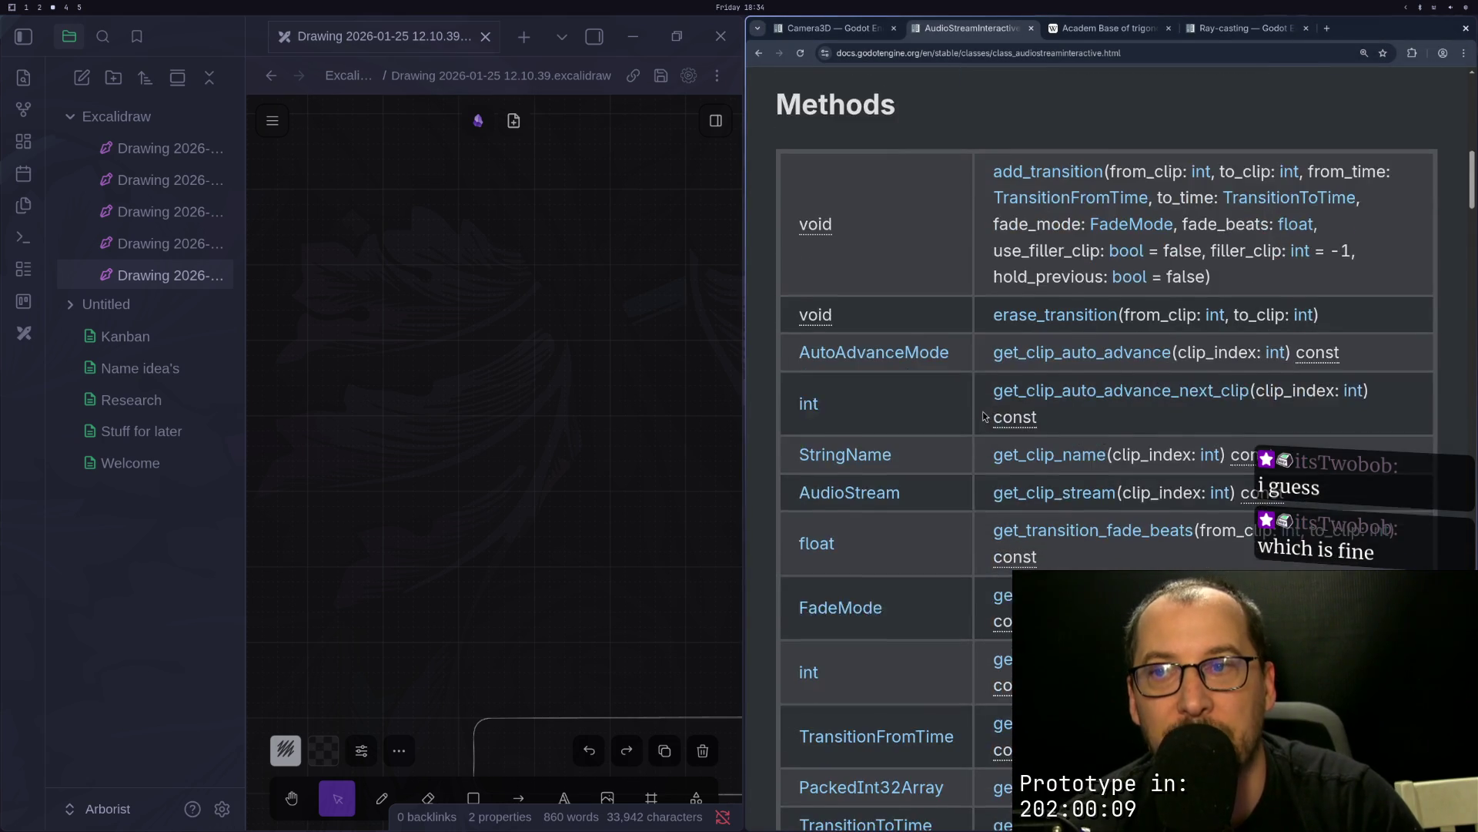
scroll(986, 424, up, 4)
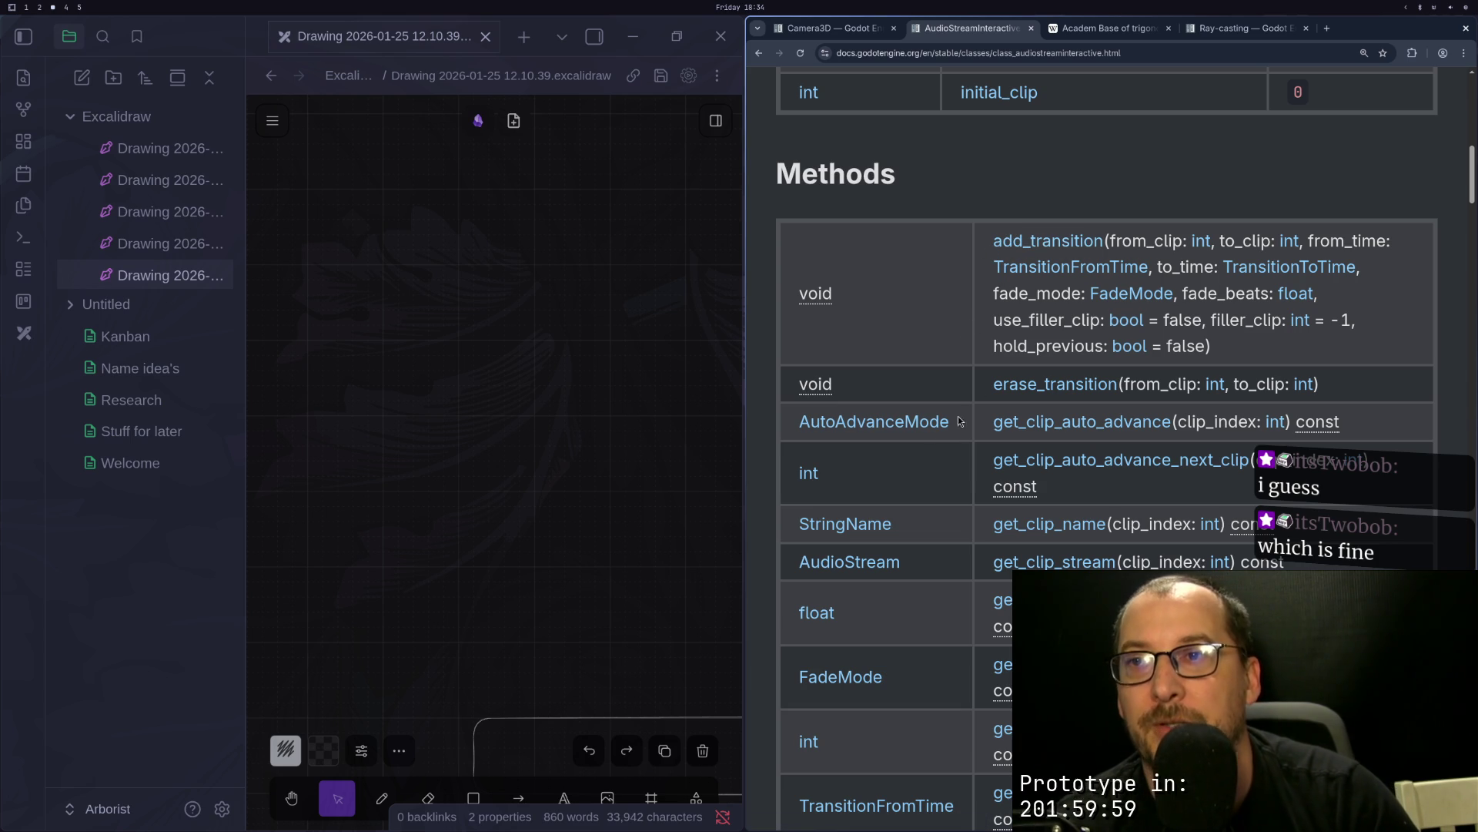
key(super+2)
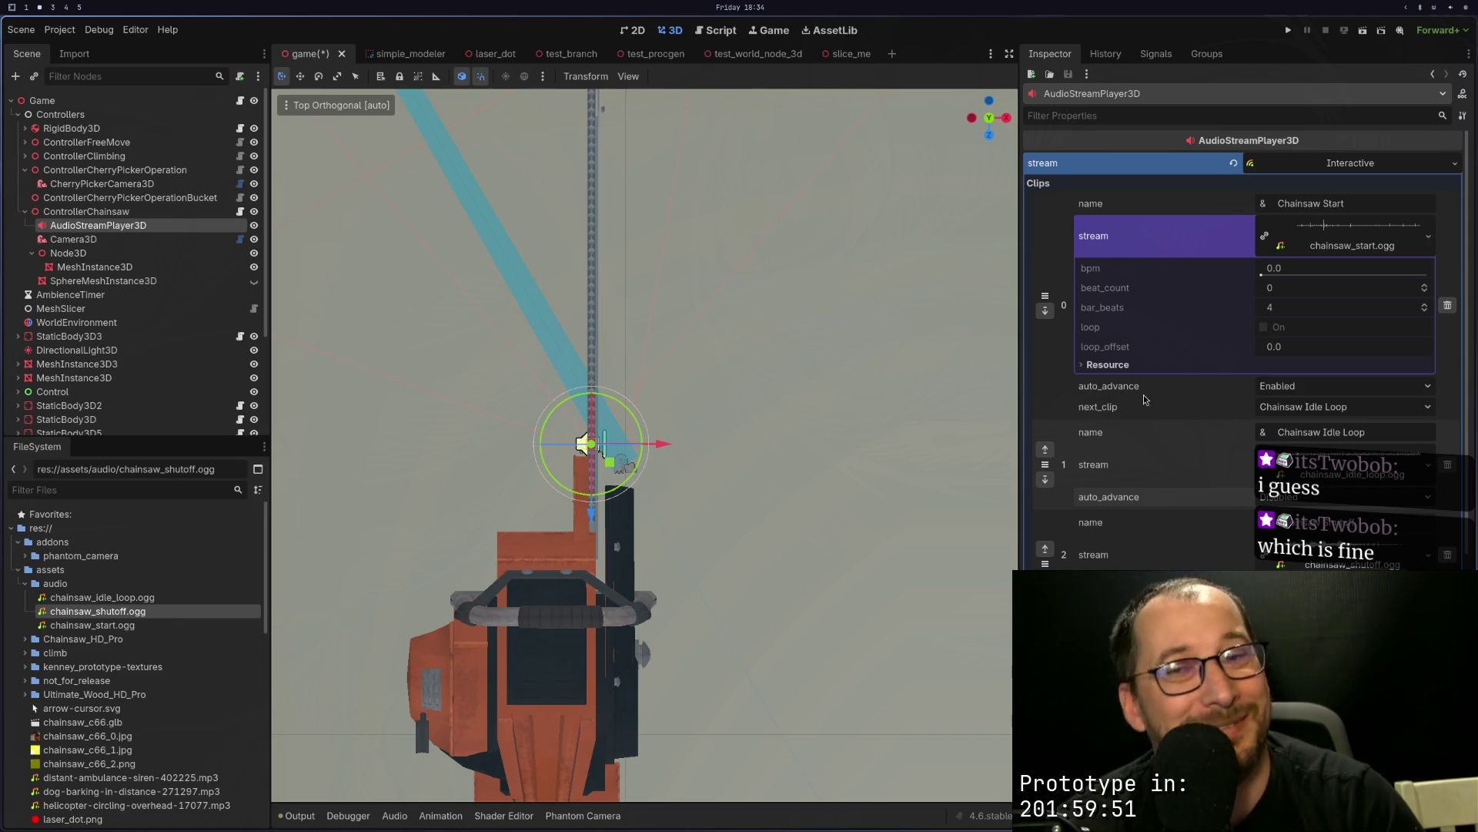
key(super+3)
key(super+2)
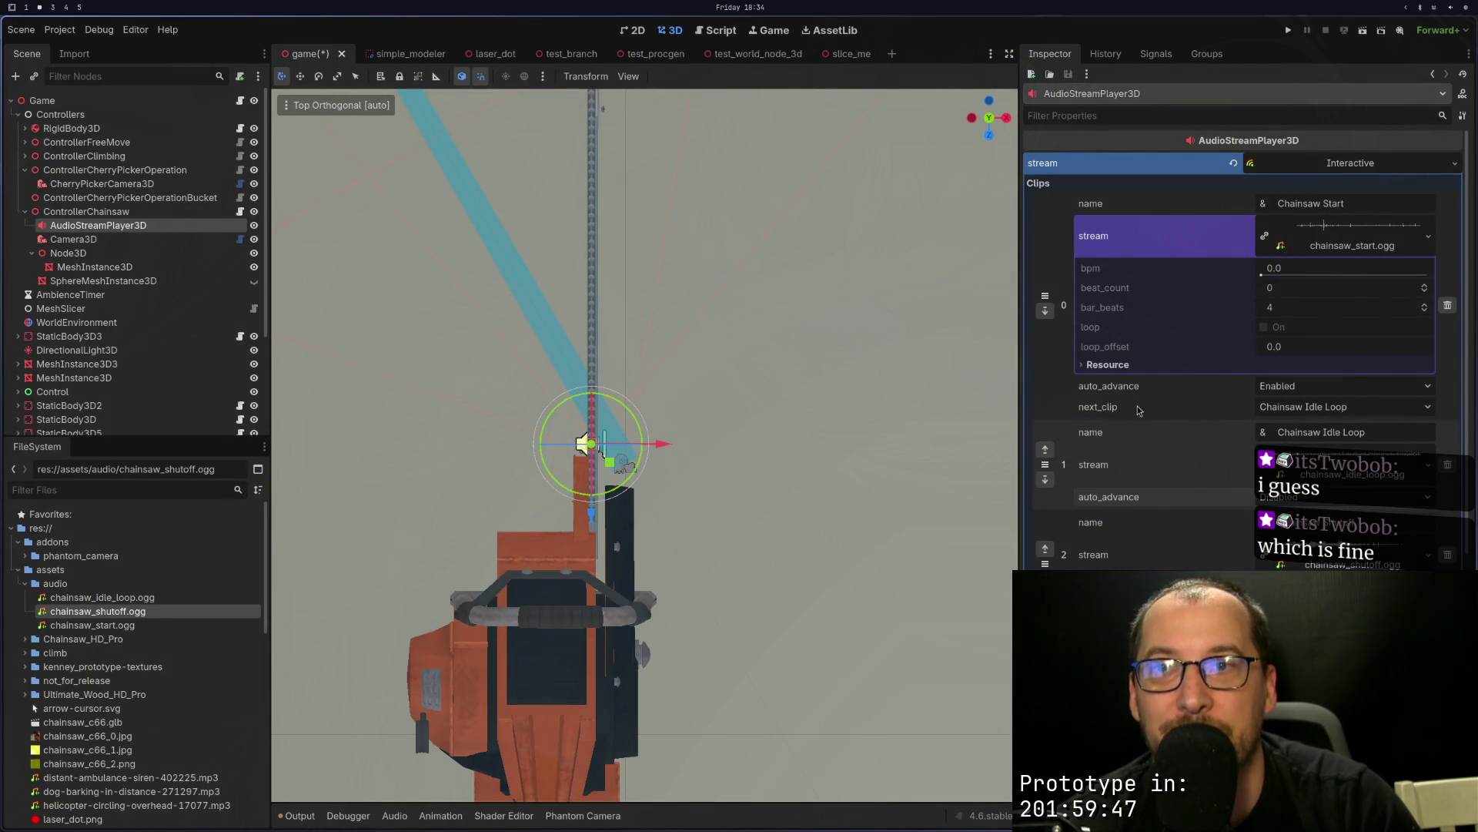
key(super+3)
key(super+1)
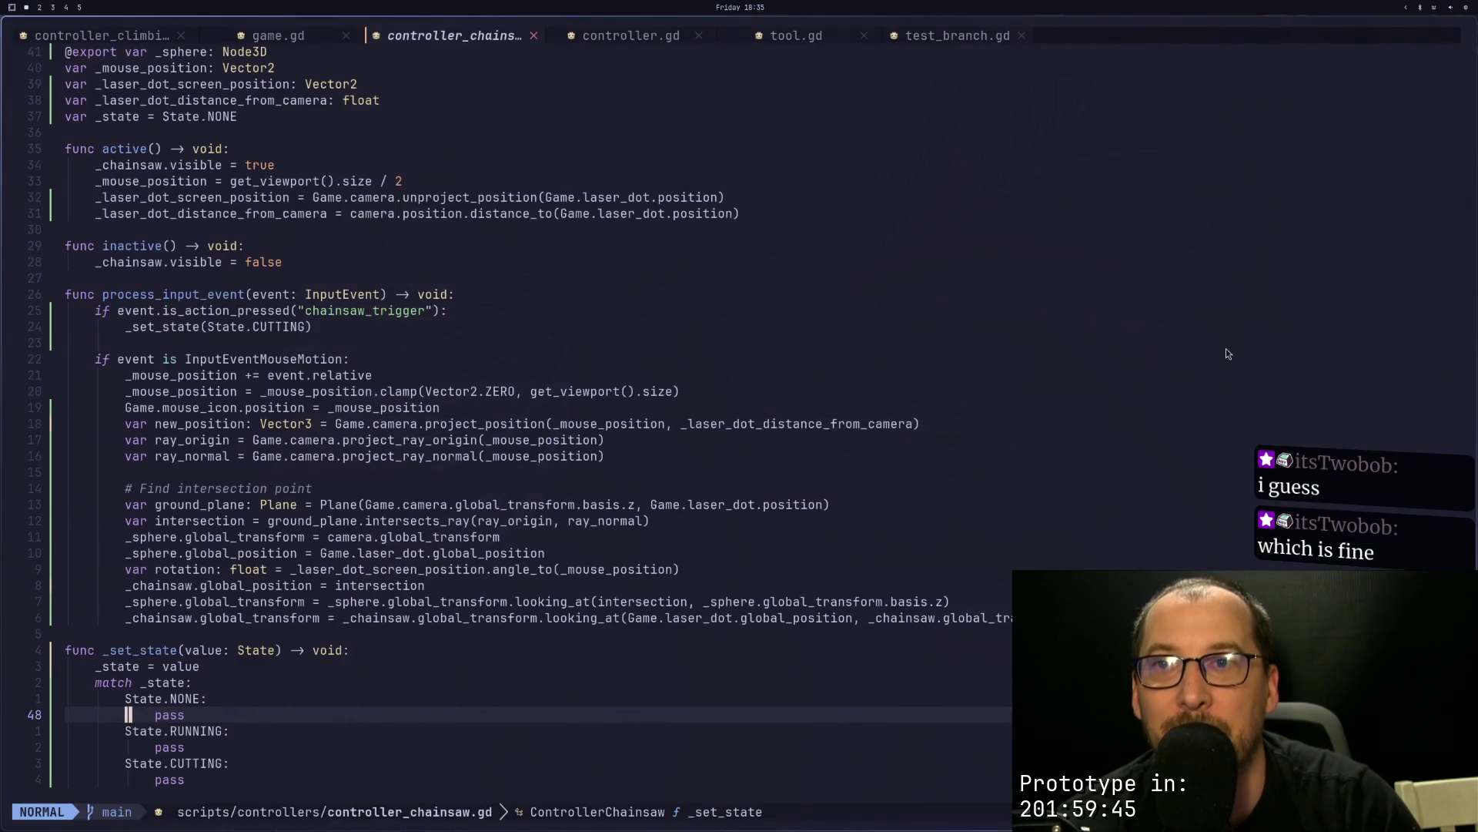
Step: Look up the FadeMode enum options in the AudioStreamInteractive docs
key(super+2)
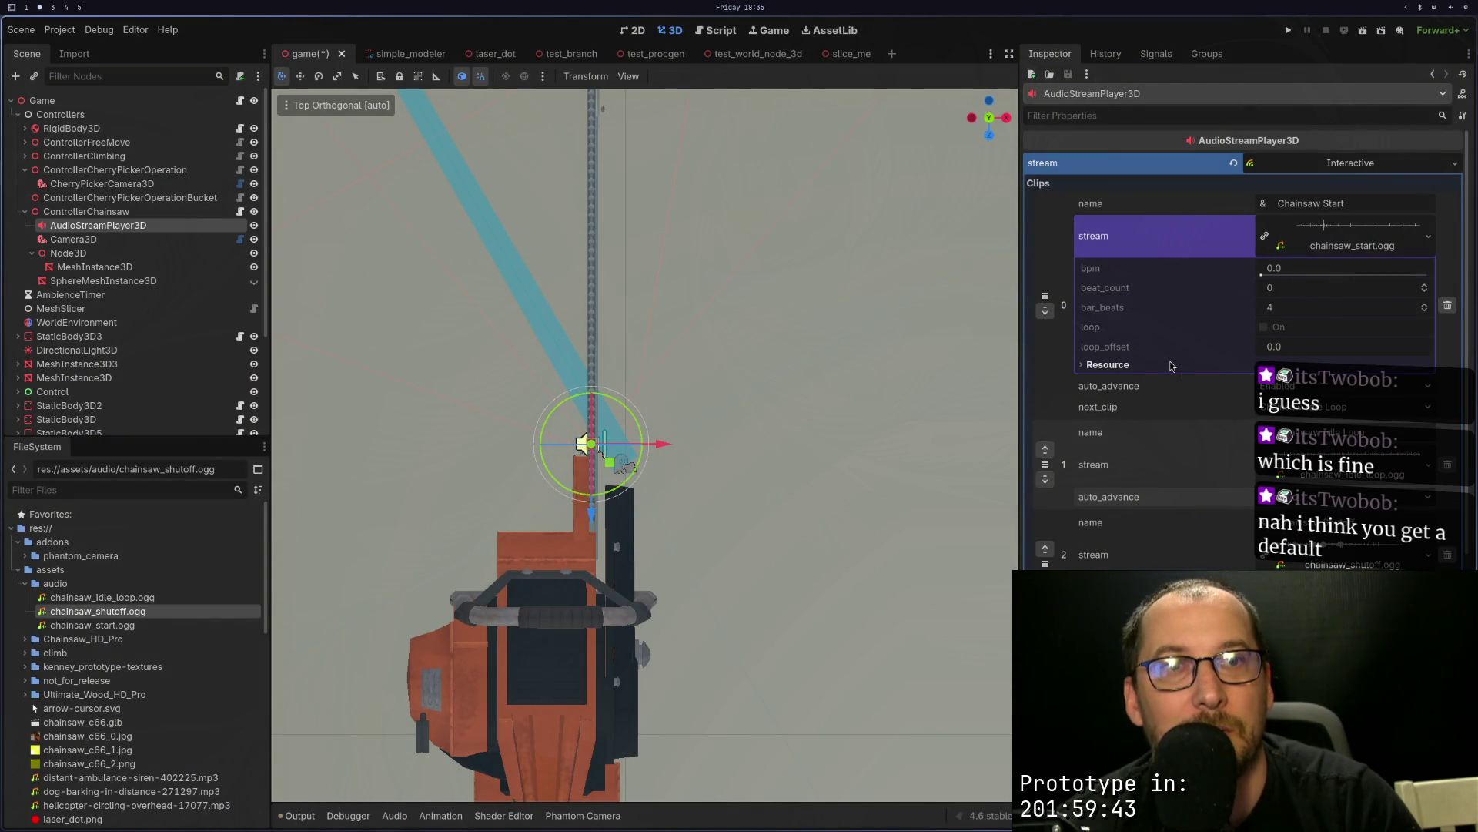
key(super+3)
scroll(1132, 350, up, 5)
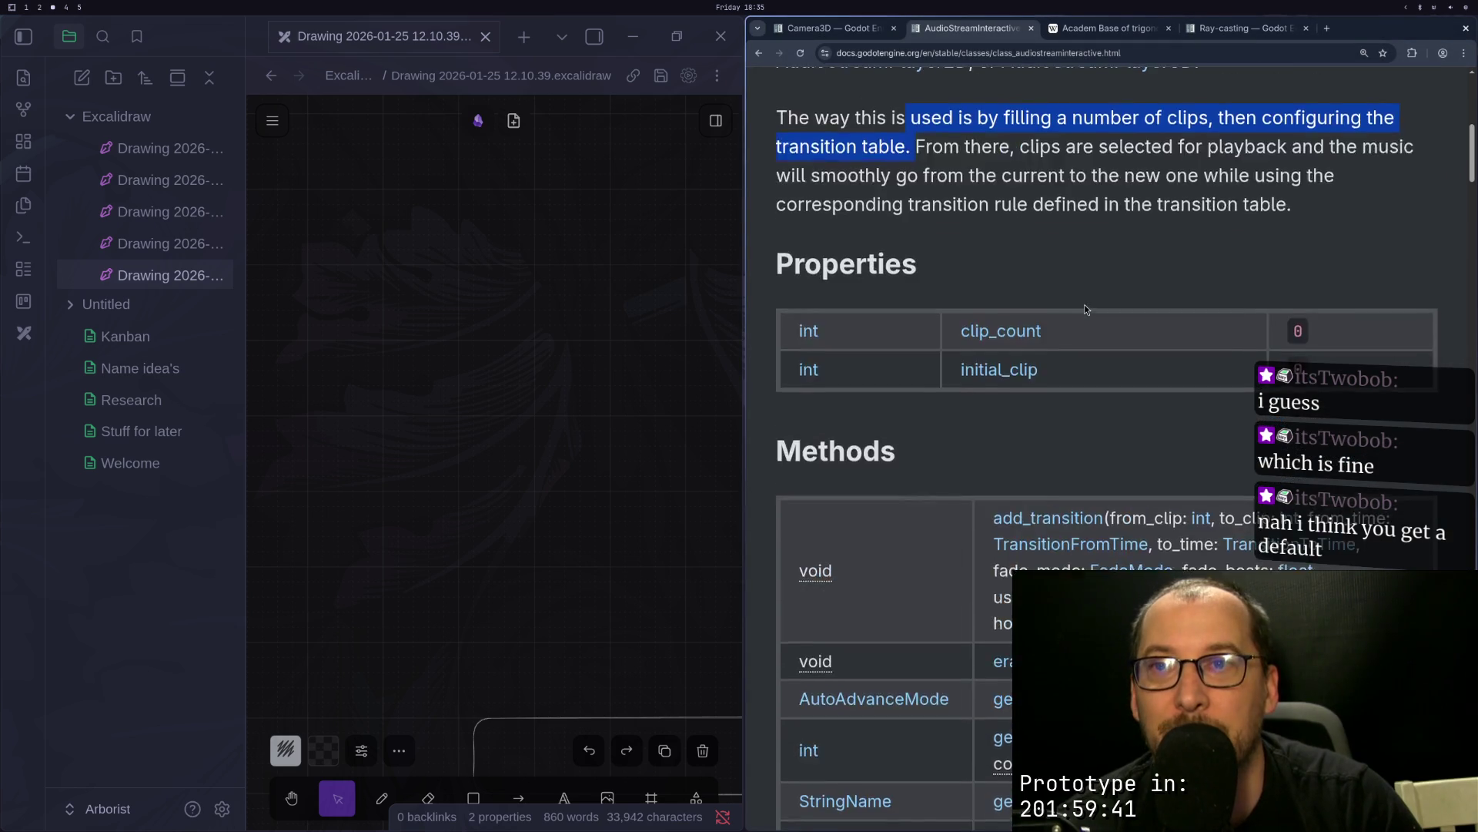
scroll(1086, 308, down, 3)
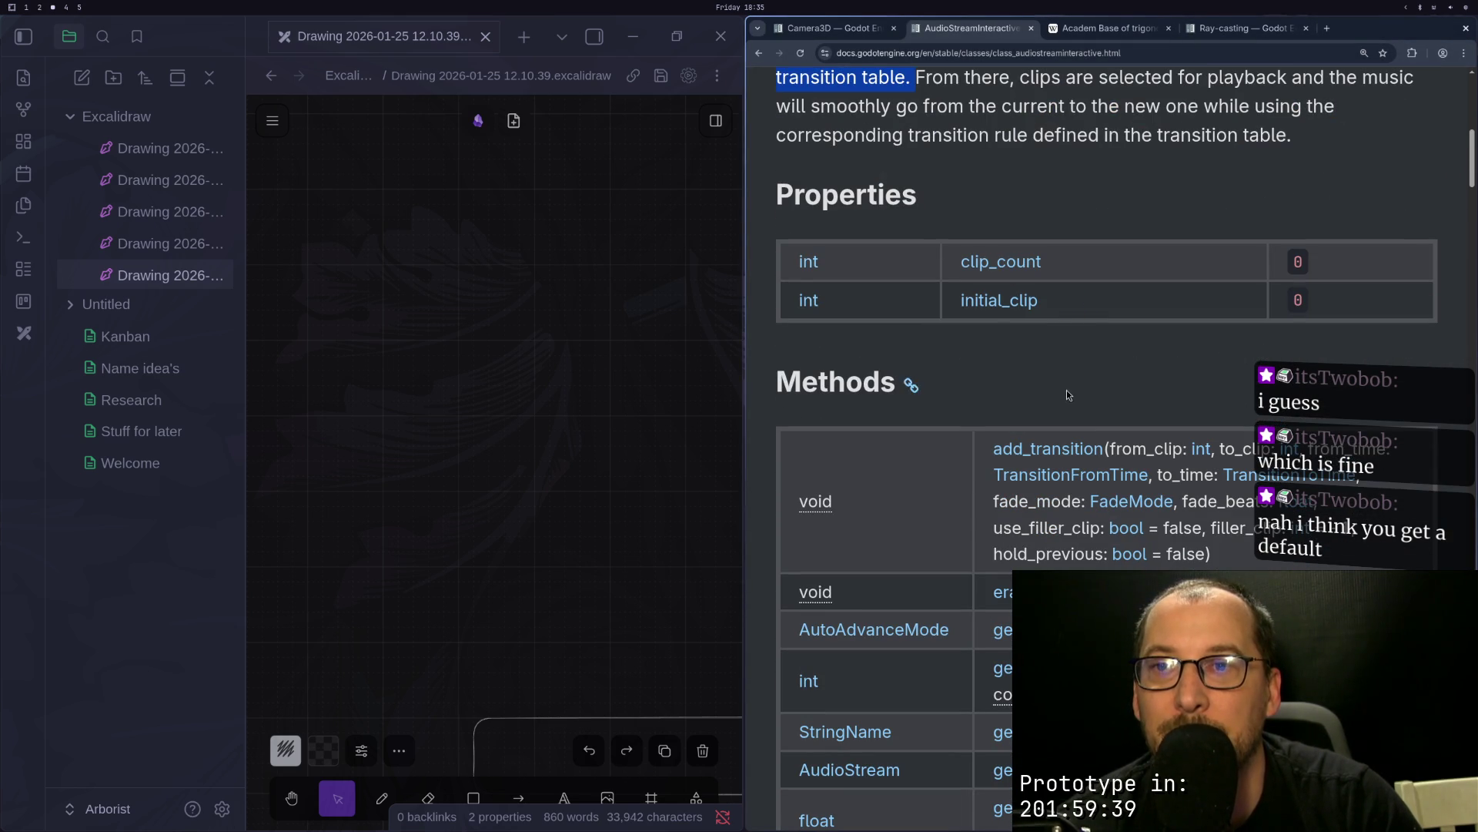
click(1125, 506)
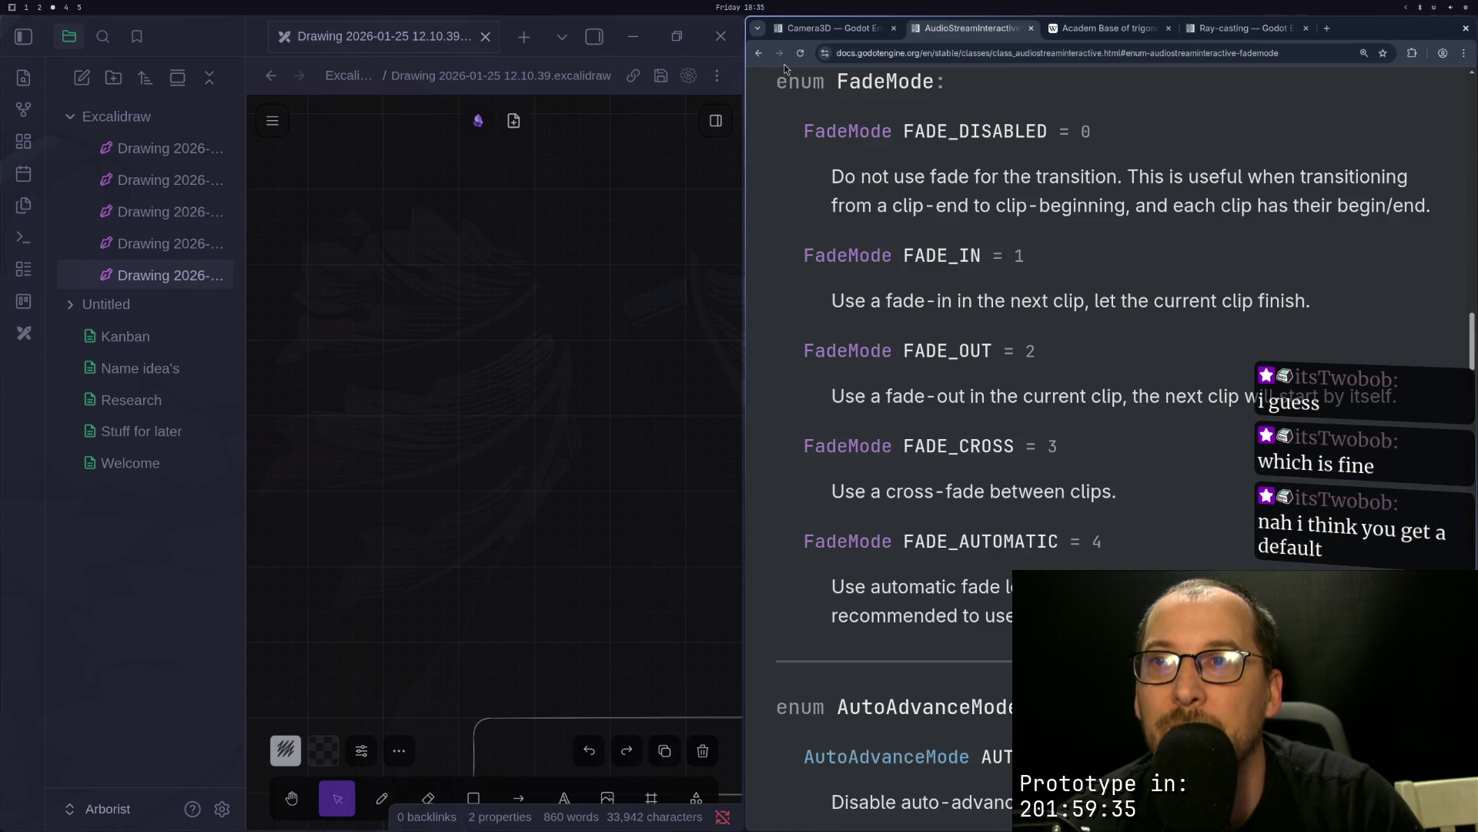
click(761, 55)
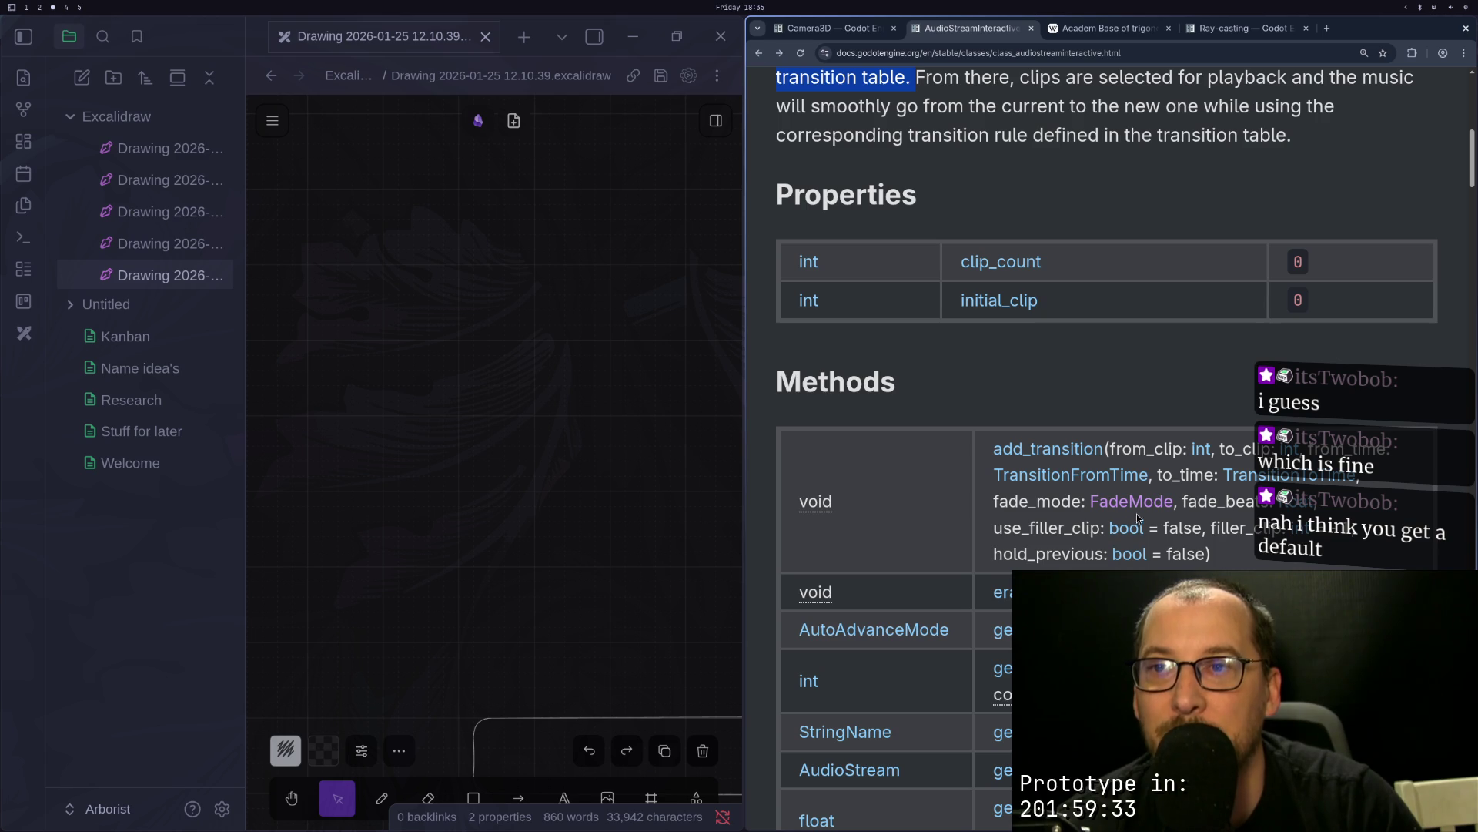
Step: Read the add_transition method parameters, including the FADE_AUTOMATIC recommendation
click(1076, 447)
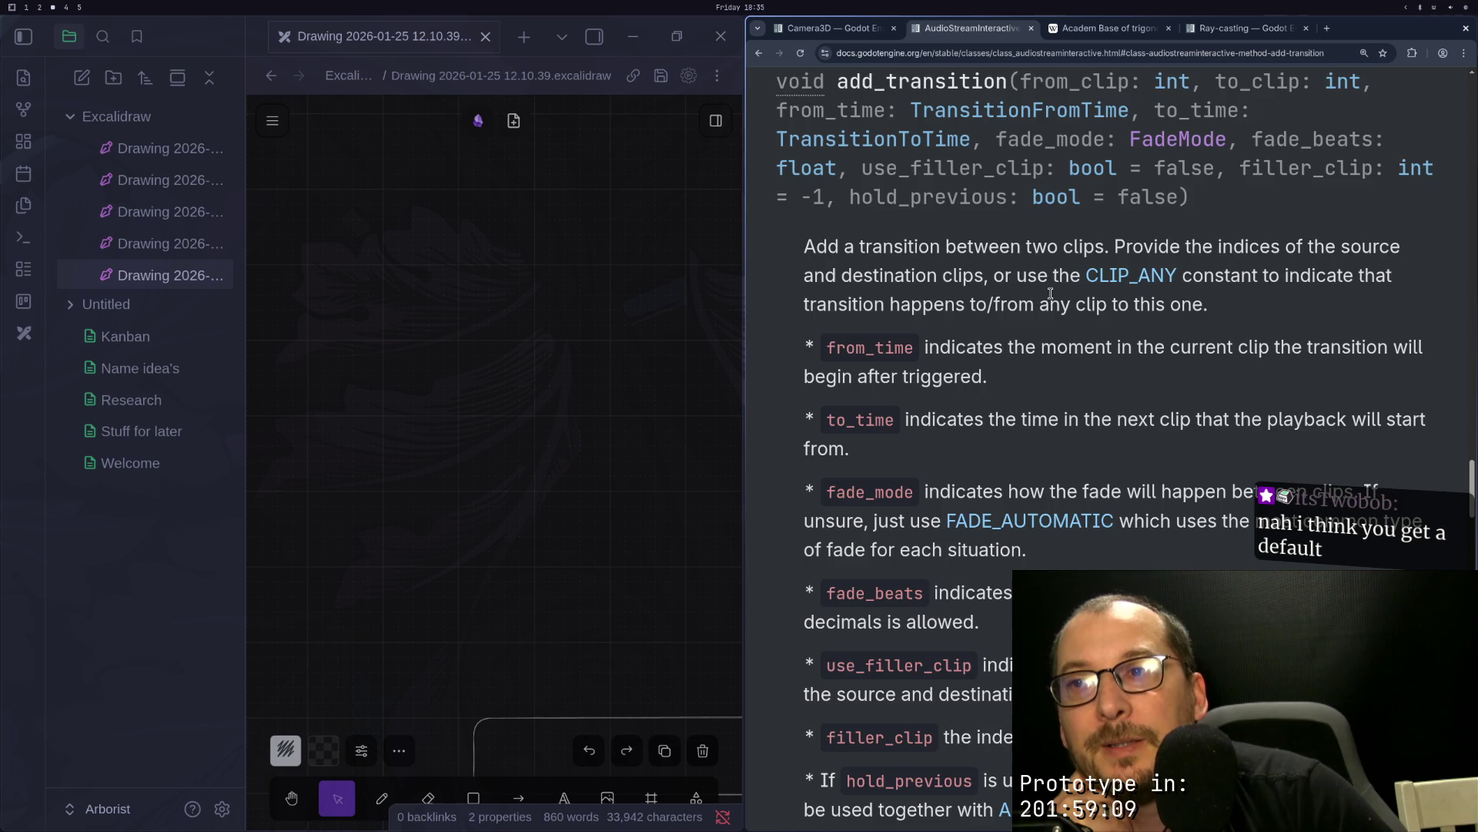
scroll(1050, 293, down, 3)
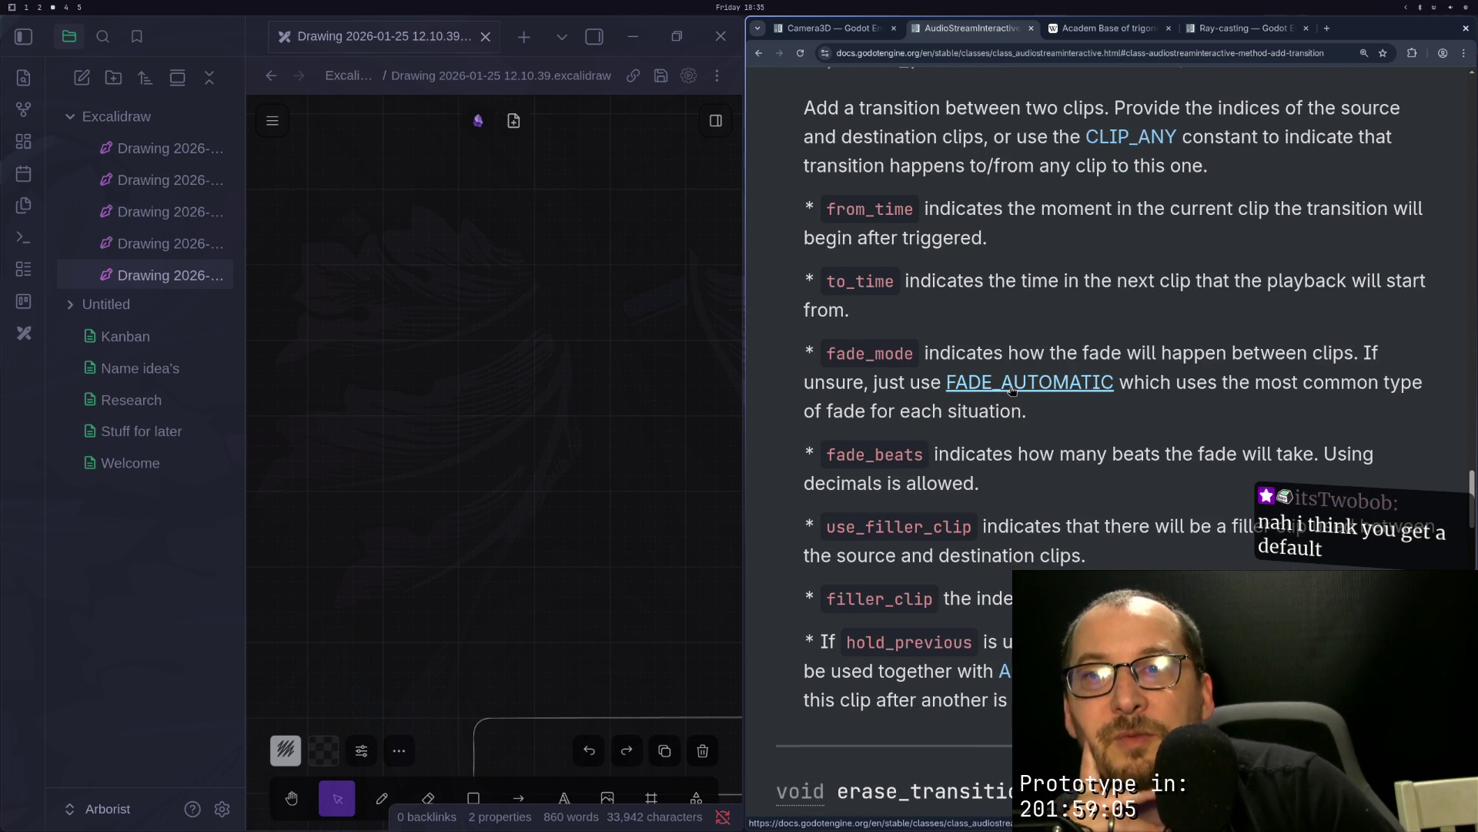
mouse_move(910, 384)
mouse_down()
mouse_move(1005, 412)
mouse_move(1224, 409)
mouse_up()
click(1224, 409)
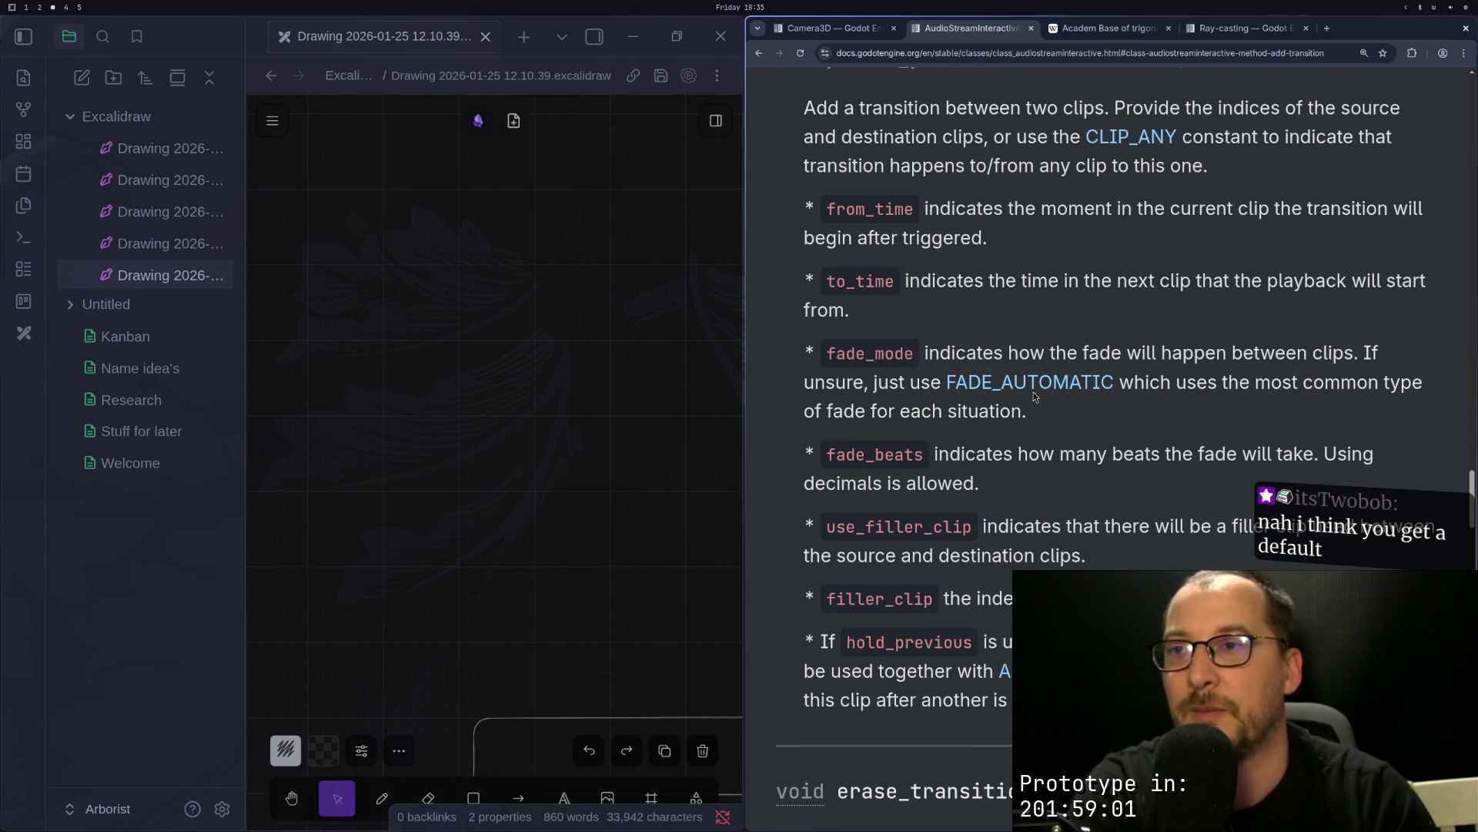
scroll(1223, 378, down, 5)
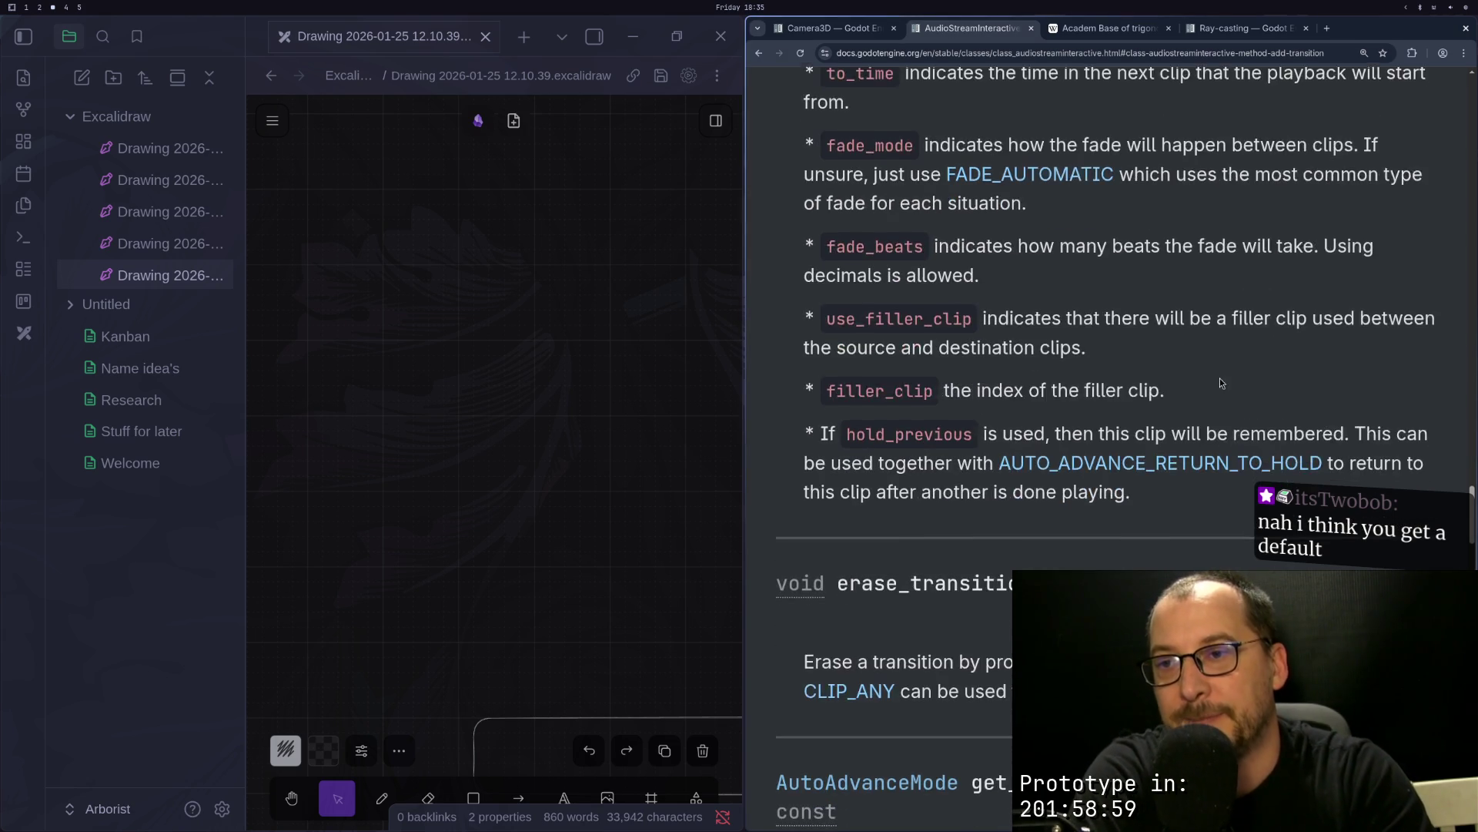
scroll(1223, 378, down, 2)
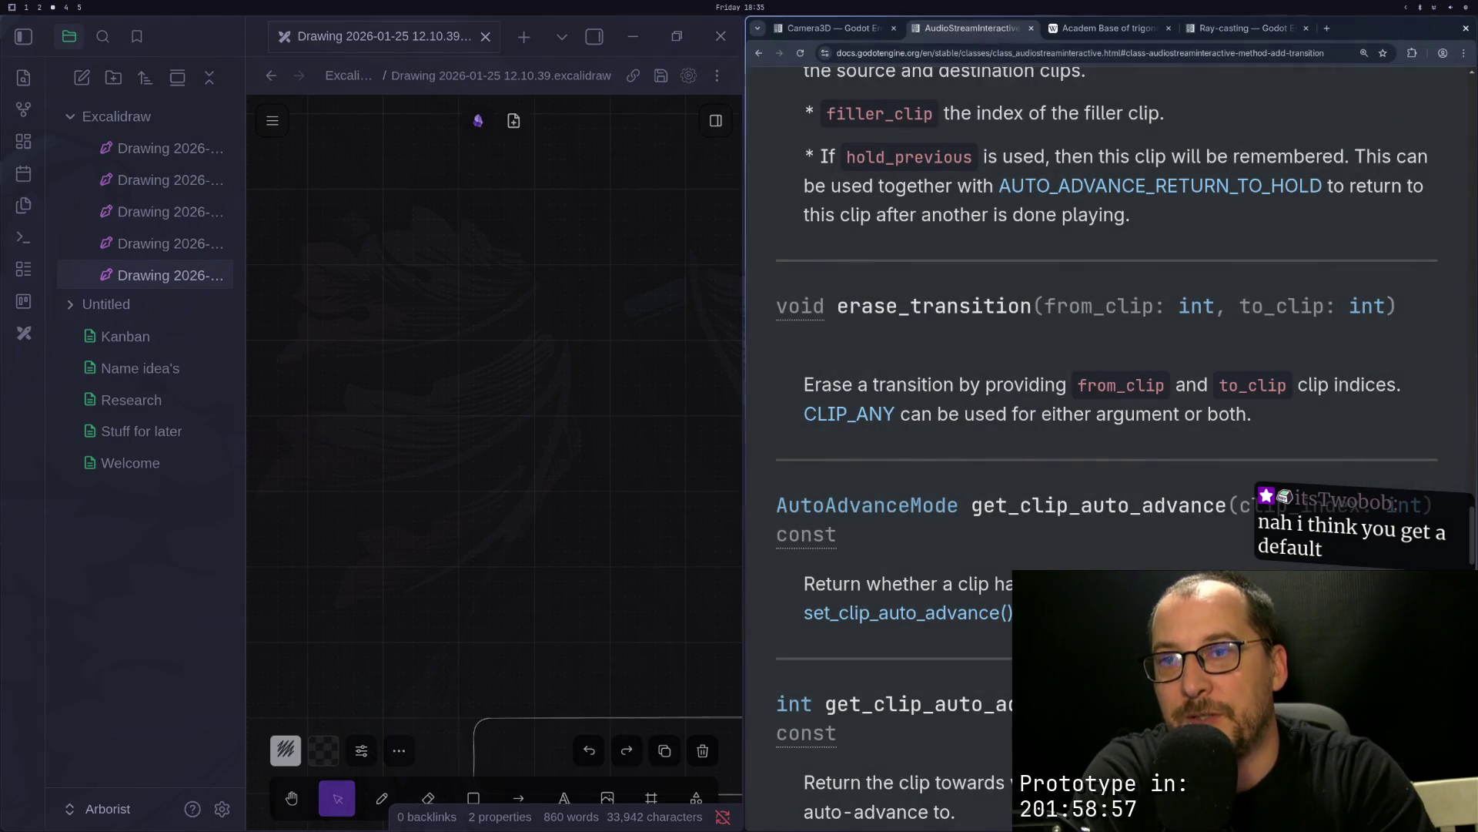
key(super+2)
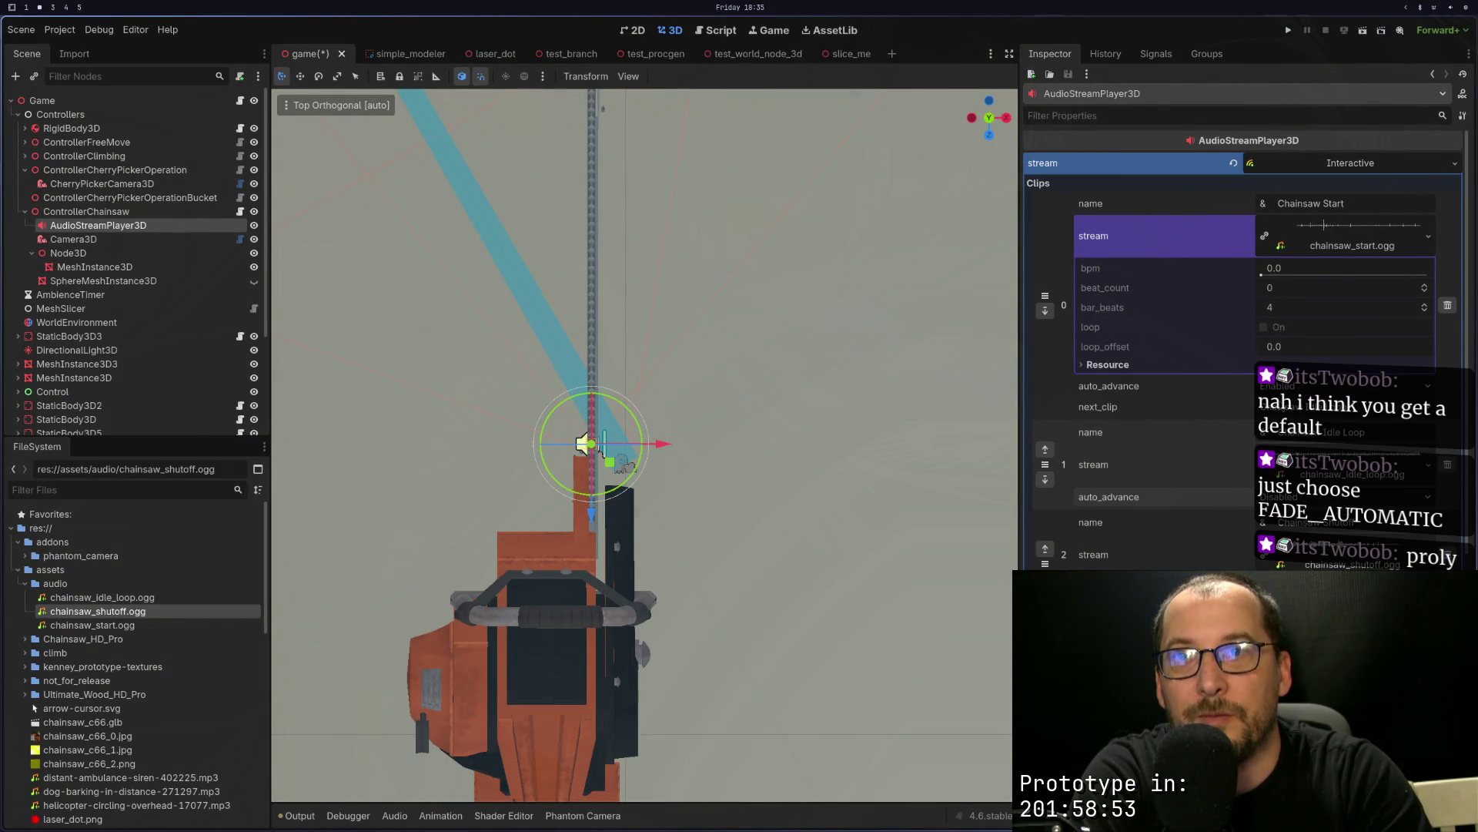
Step: Scroll further through the AudioStreamInteractive docs before returning to Godot
key(super+3)
scroll(1051, 364, down, 5)
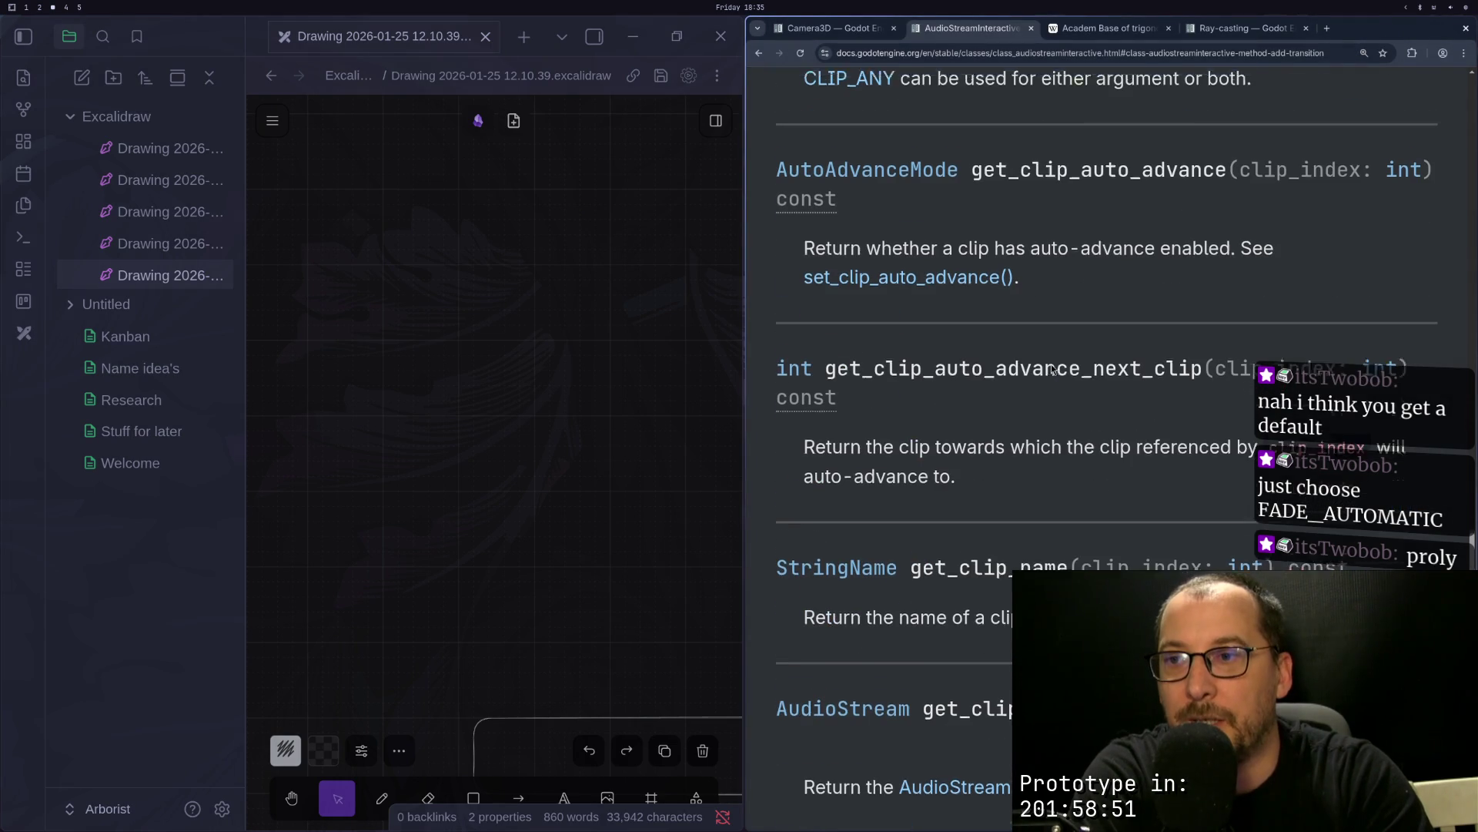
scroll(1051, 364, down, 6)
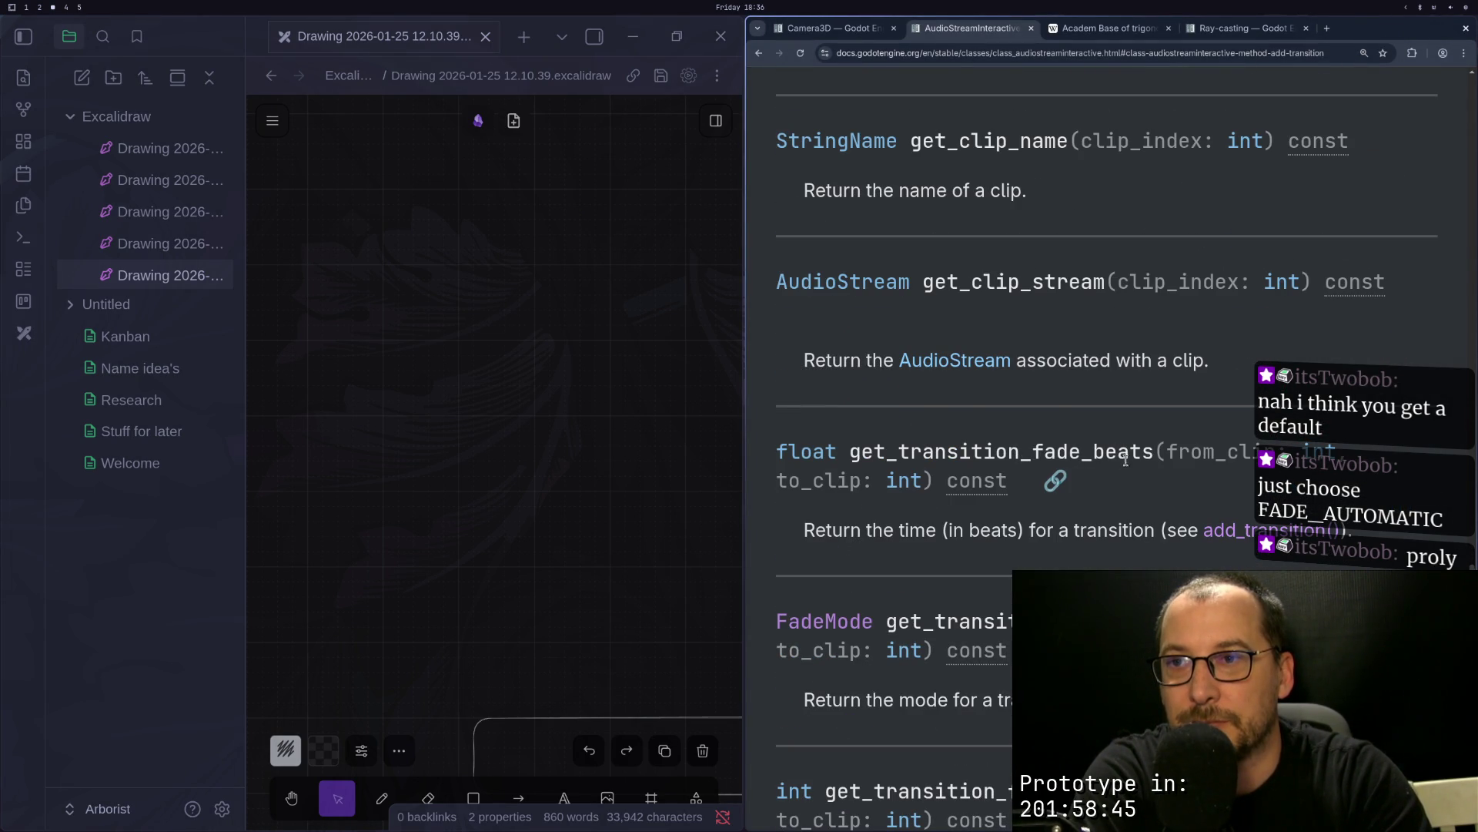
scroll(1126, 476, down, 10)
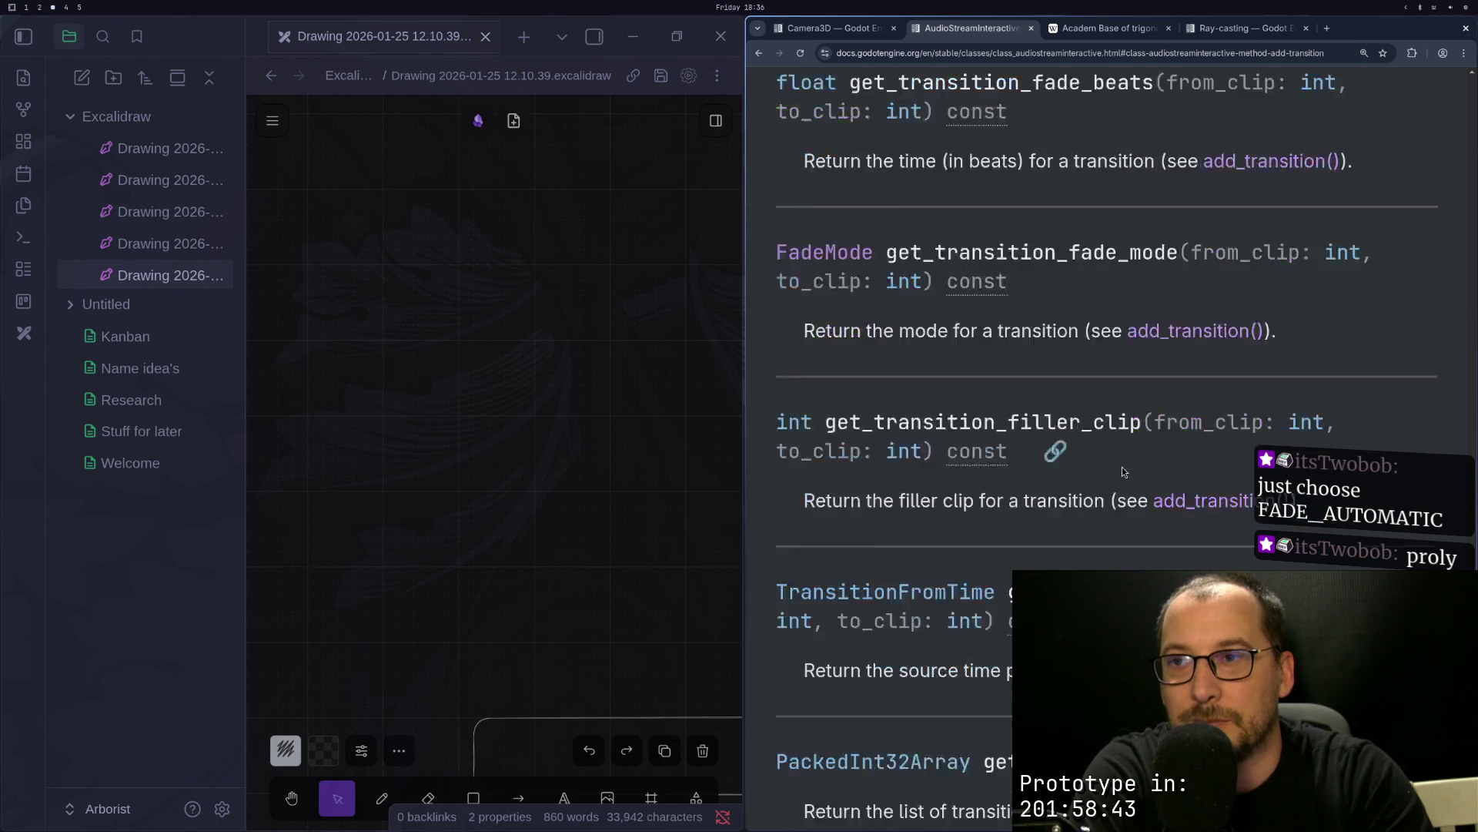
key(super+2)
key(super+3)
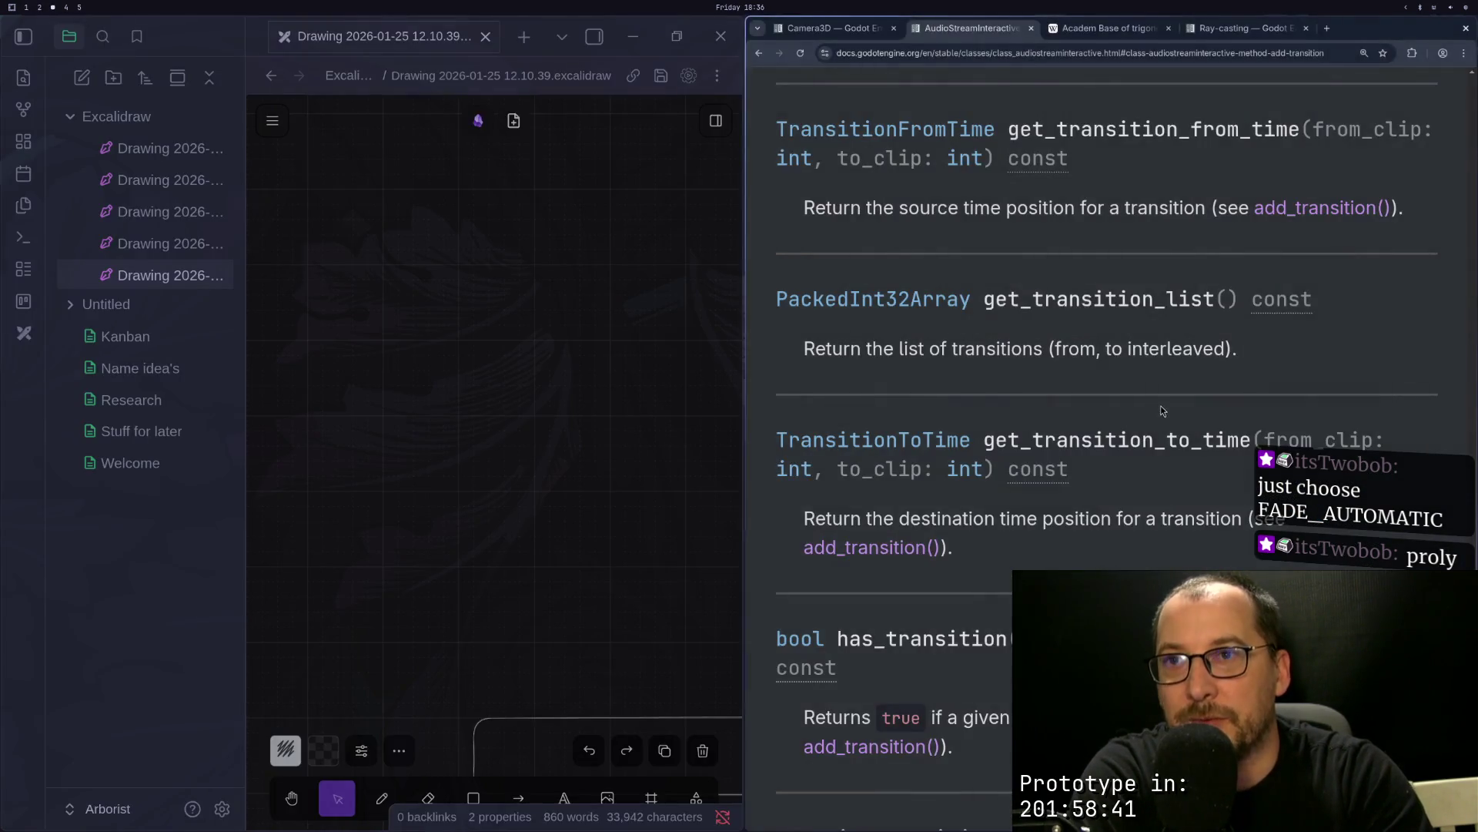
key(super+2)
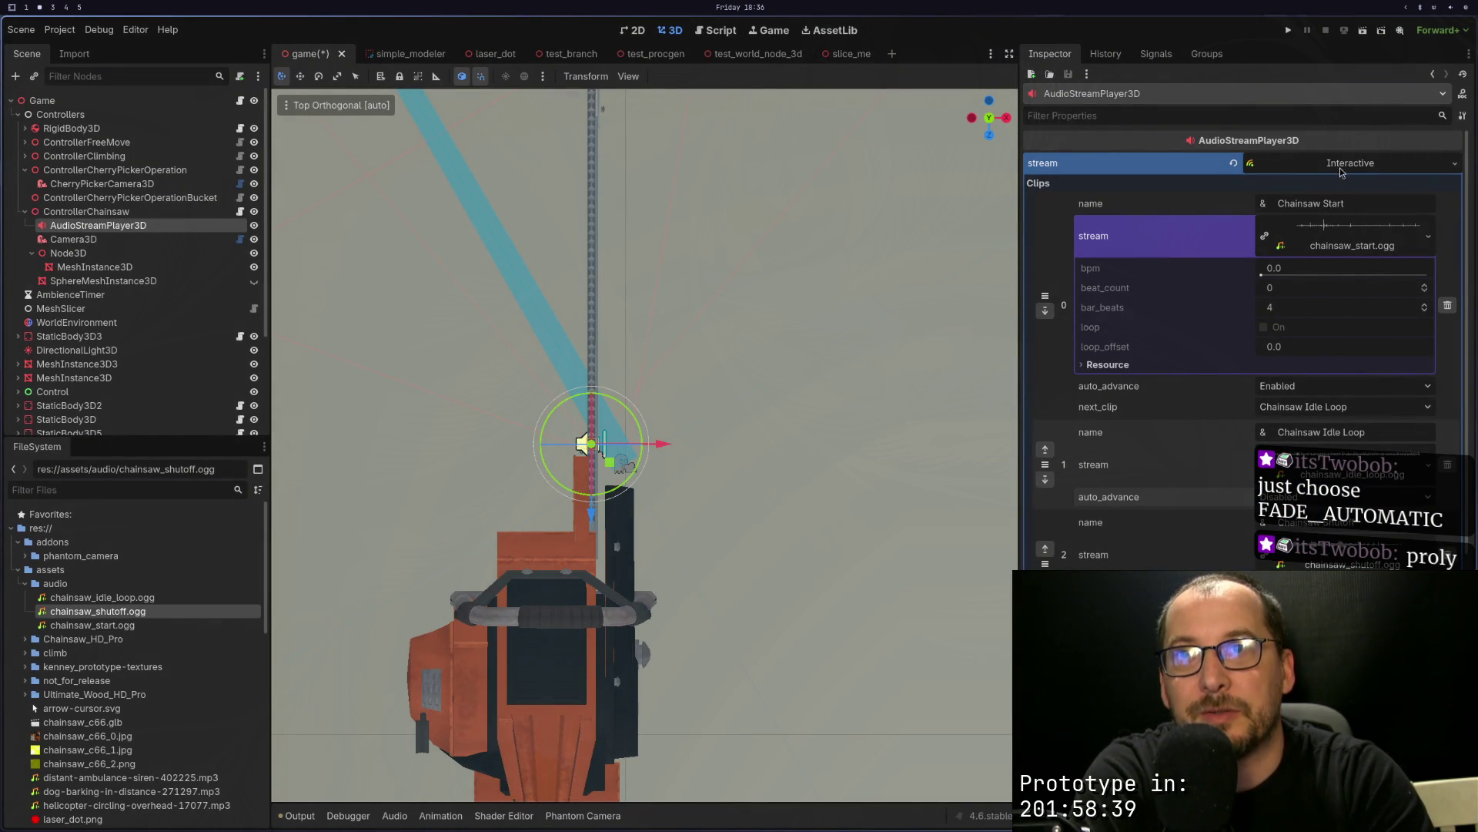
Step: Swap the player's Interactive stream for AudioStreamPolyphonic, then undo back to Interactive
click(1344, 167)
click(1343, 167)
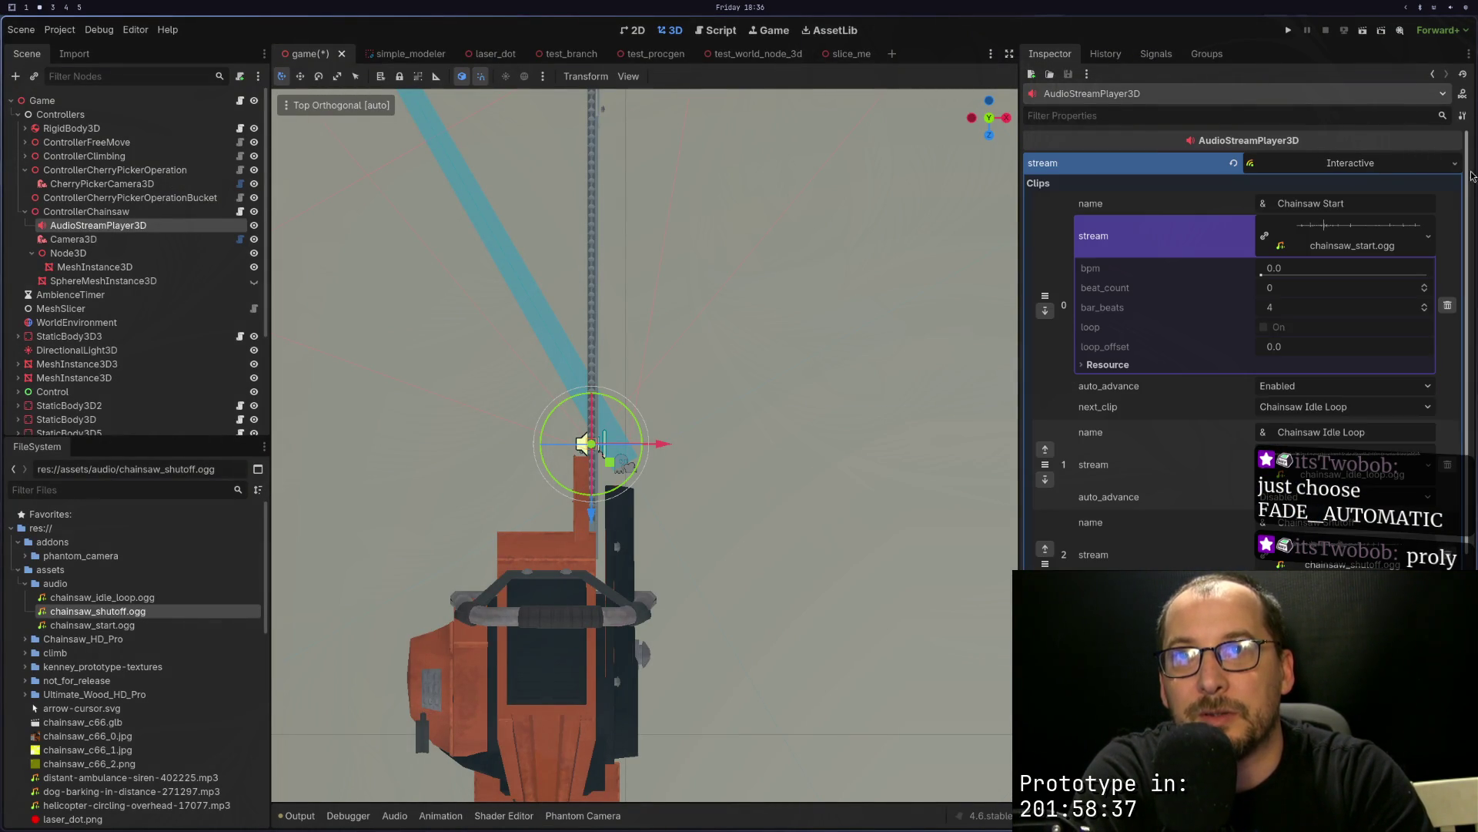
click(1457, 163)
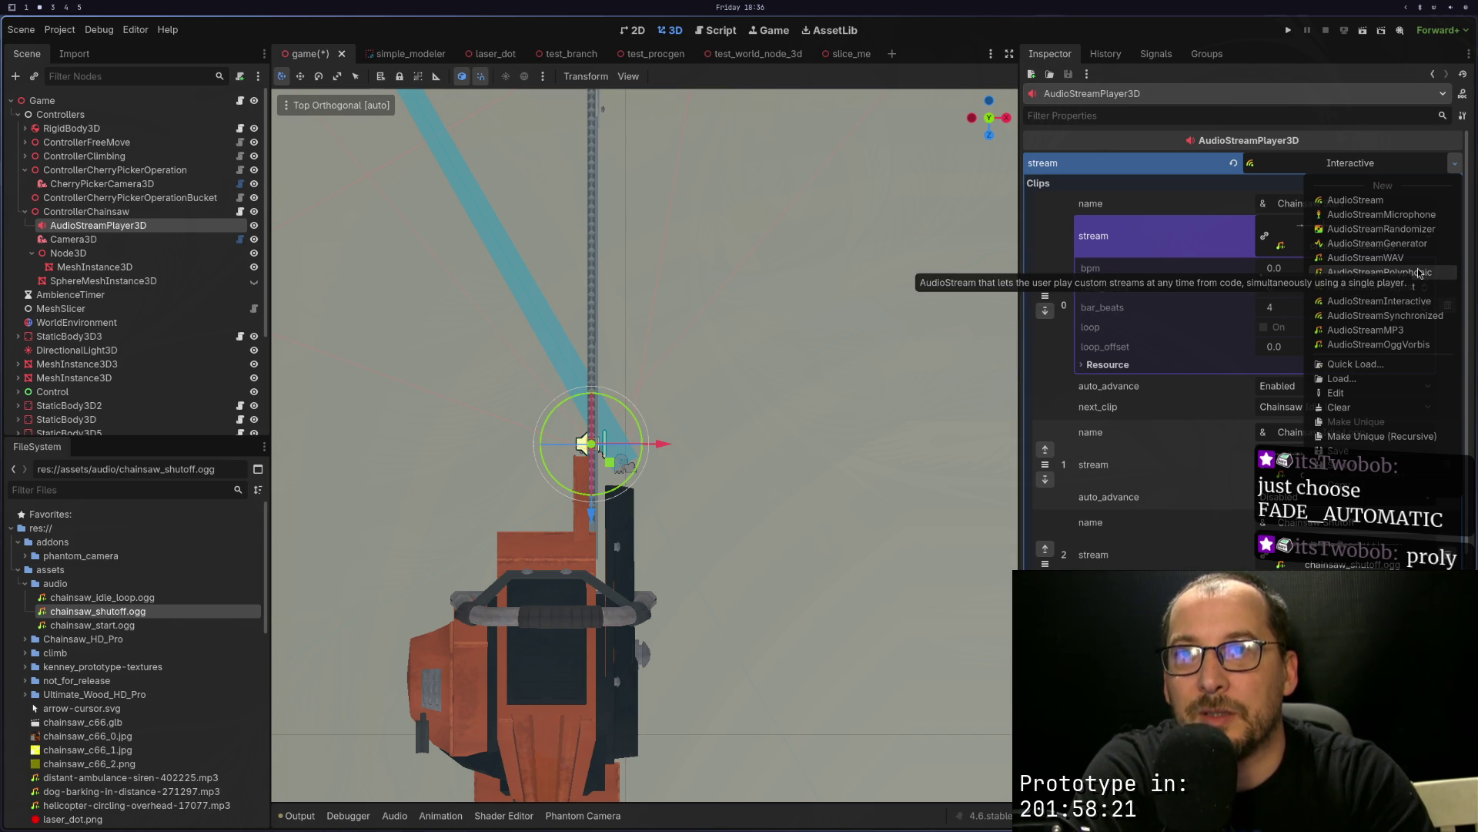
click(1420, 274)
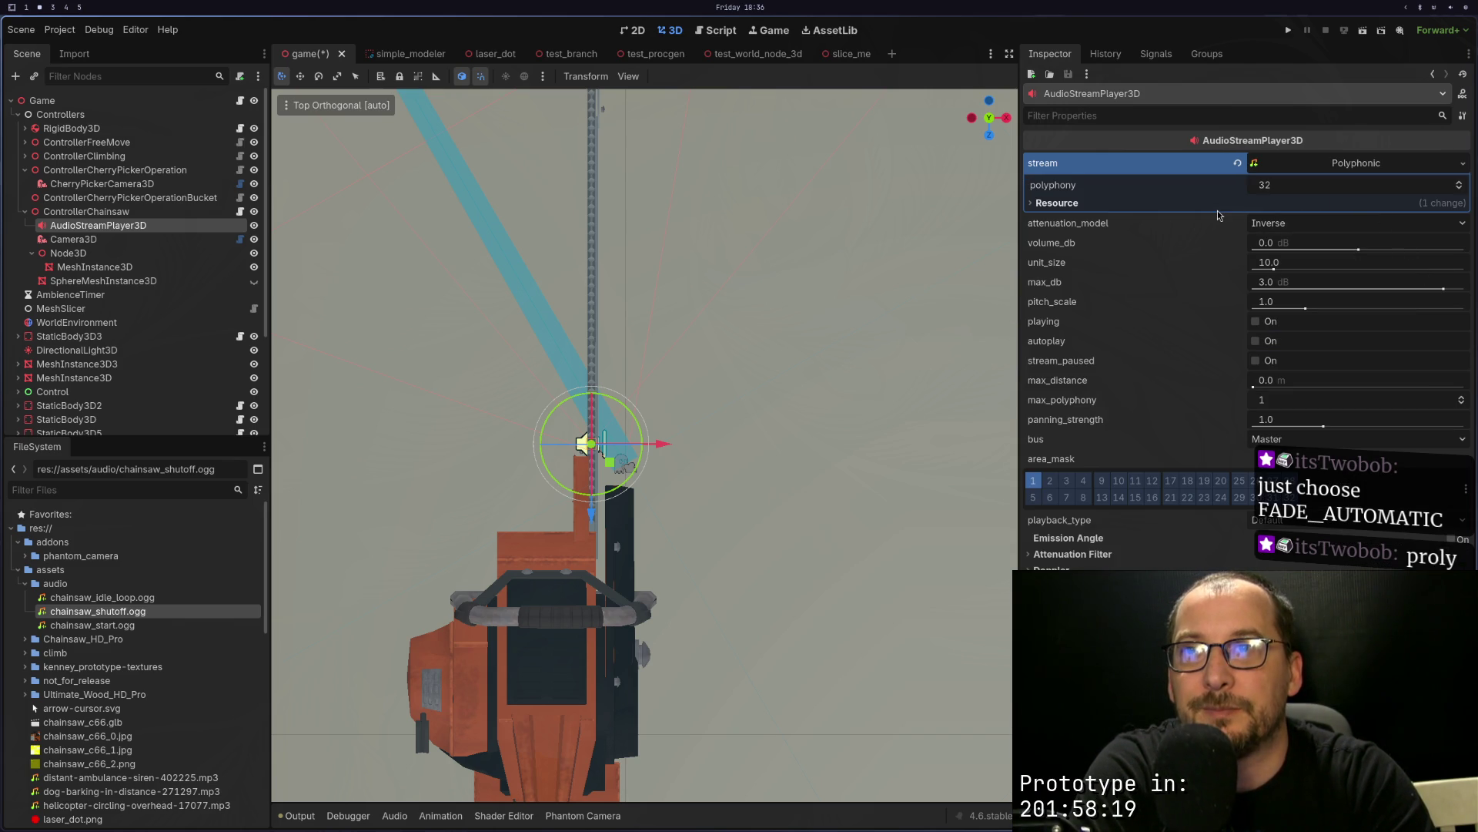
key(ctrl+z)
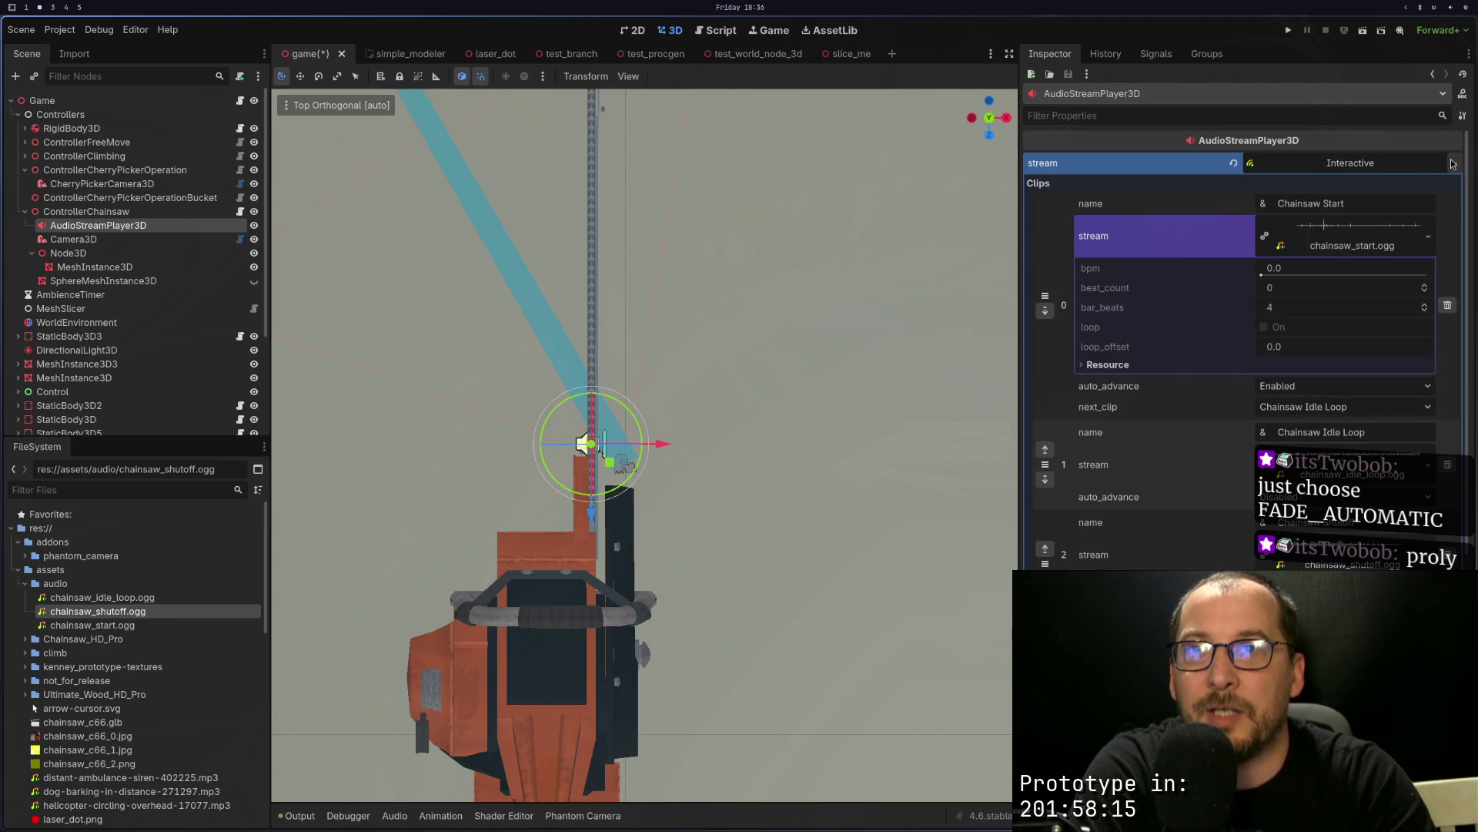
Step: Review the stream property's resource type options without changing them
key(super+3)
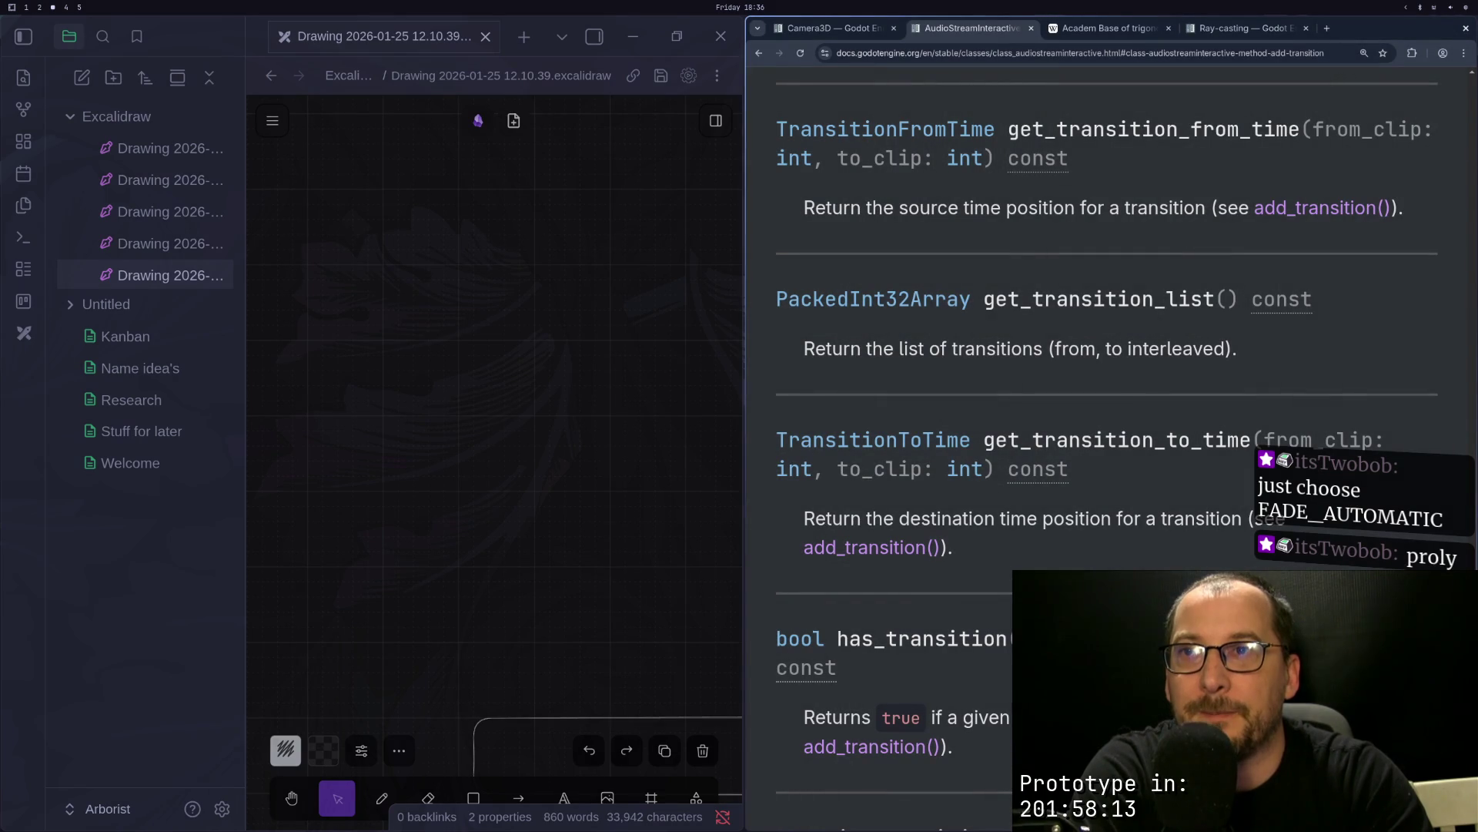
key(super+2)
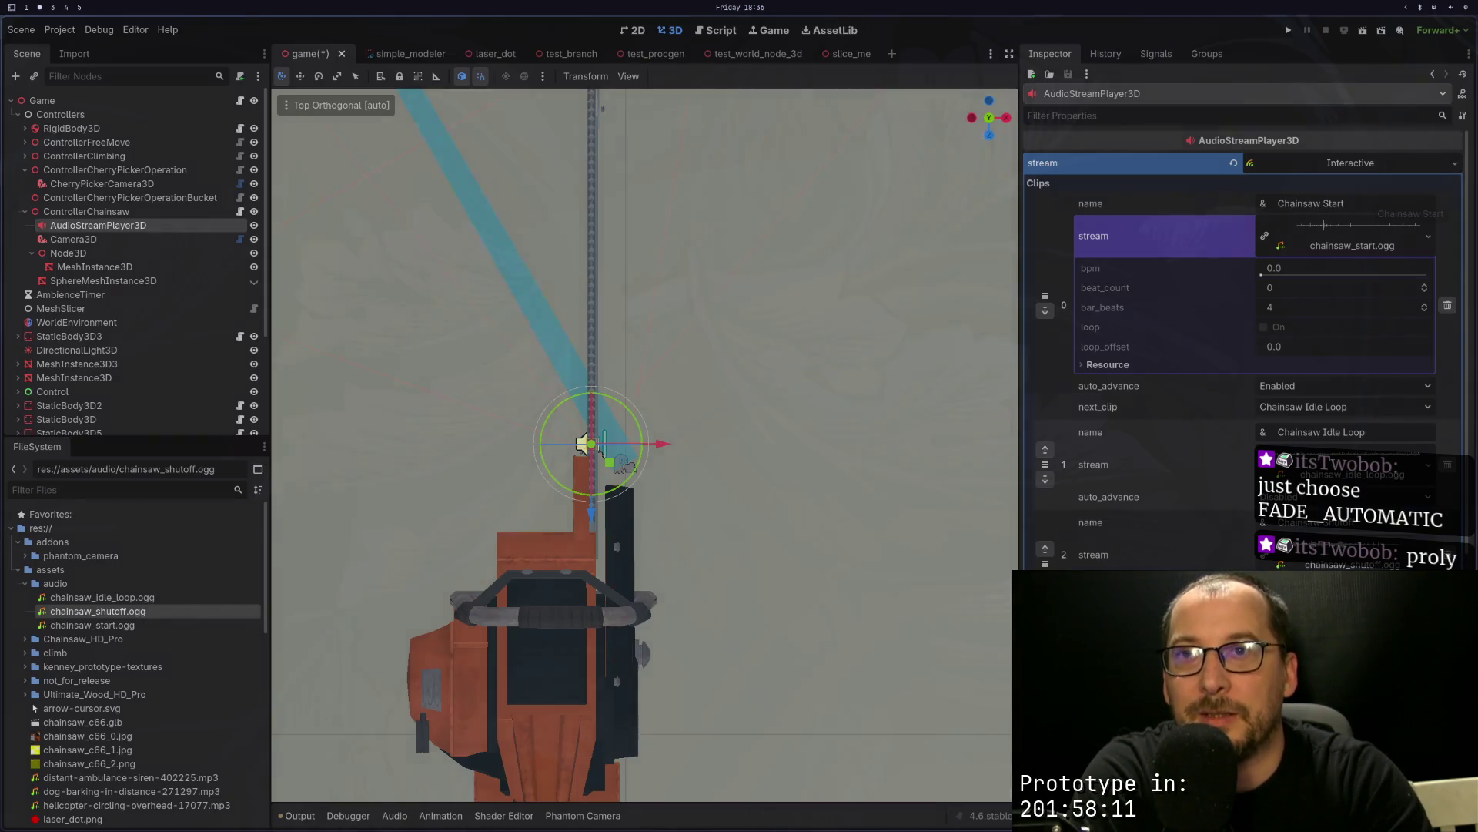
click(1455, 164)
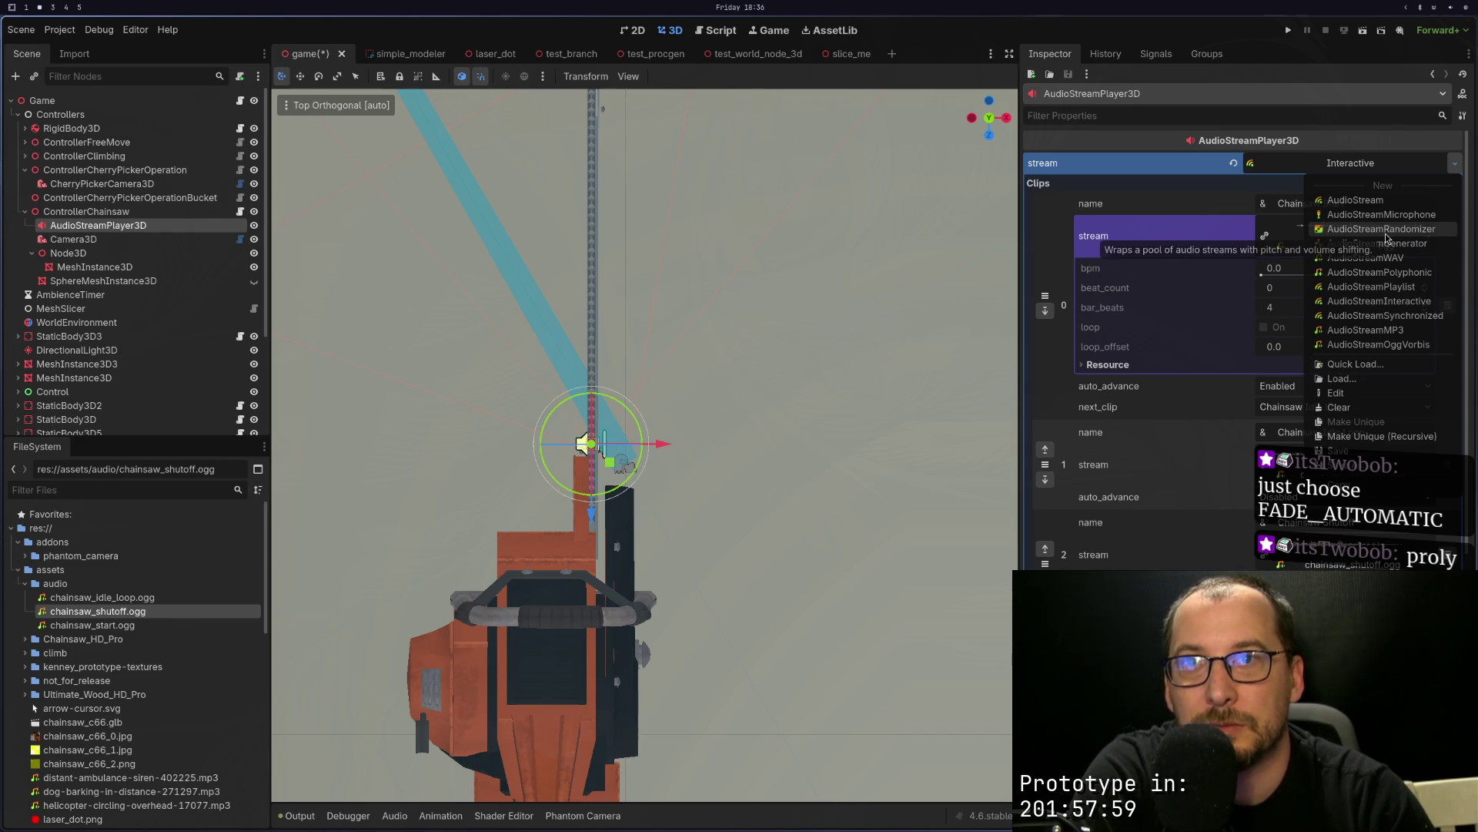
key(Escape)
key(super+1)
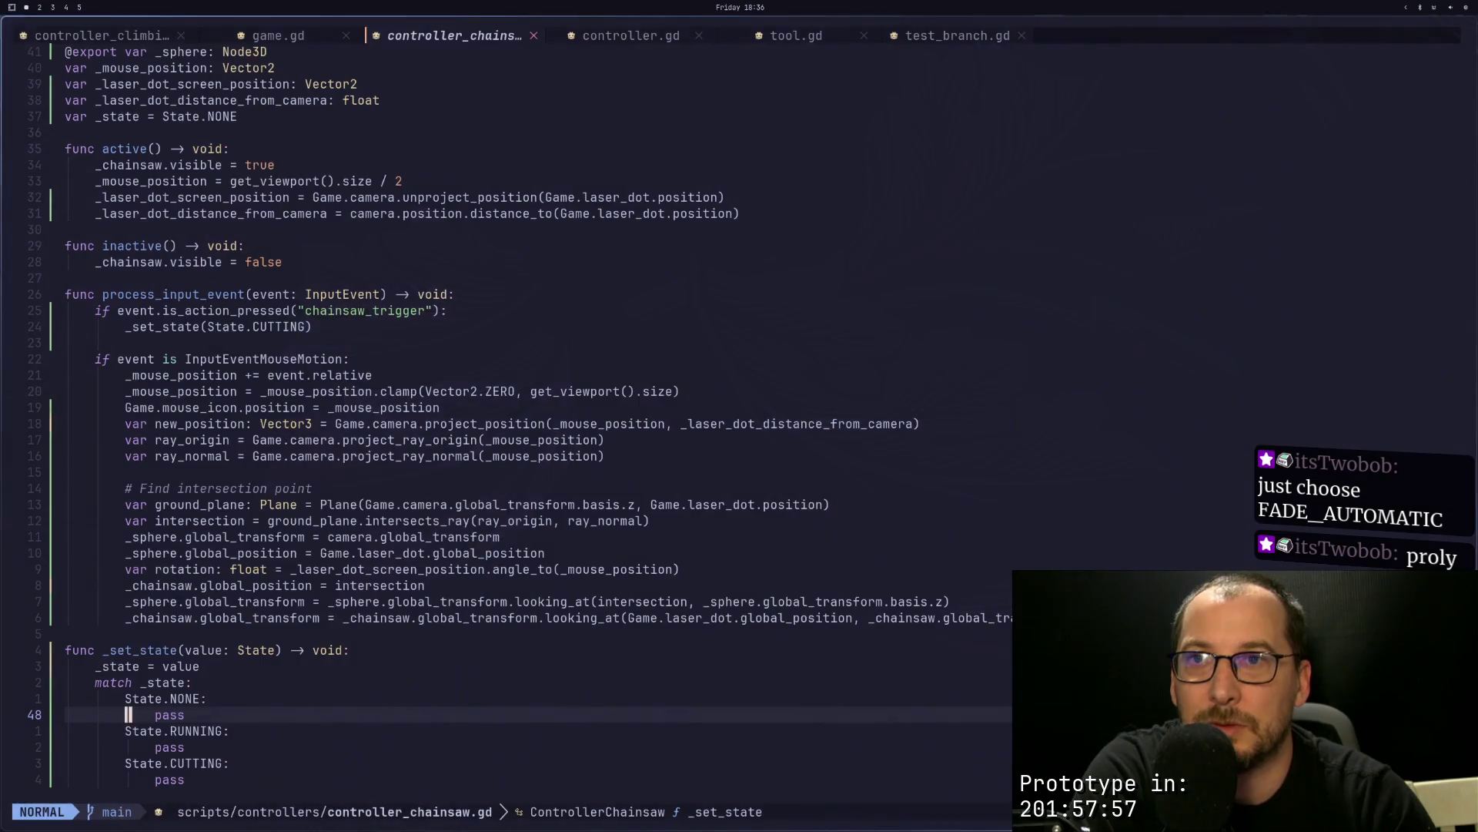
Step: Check the docs and Godot editor, then come back to controller_chainsaw.gd in Neovim
key(super+3)
scroll(1089, 231, up, 5)
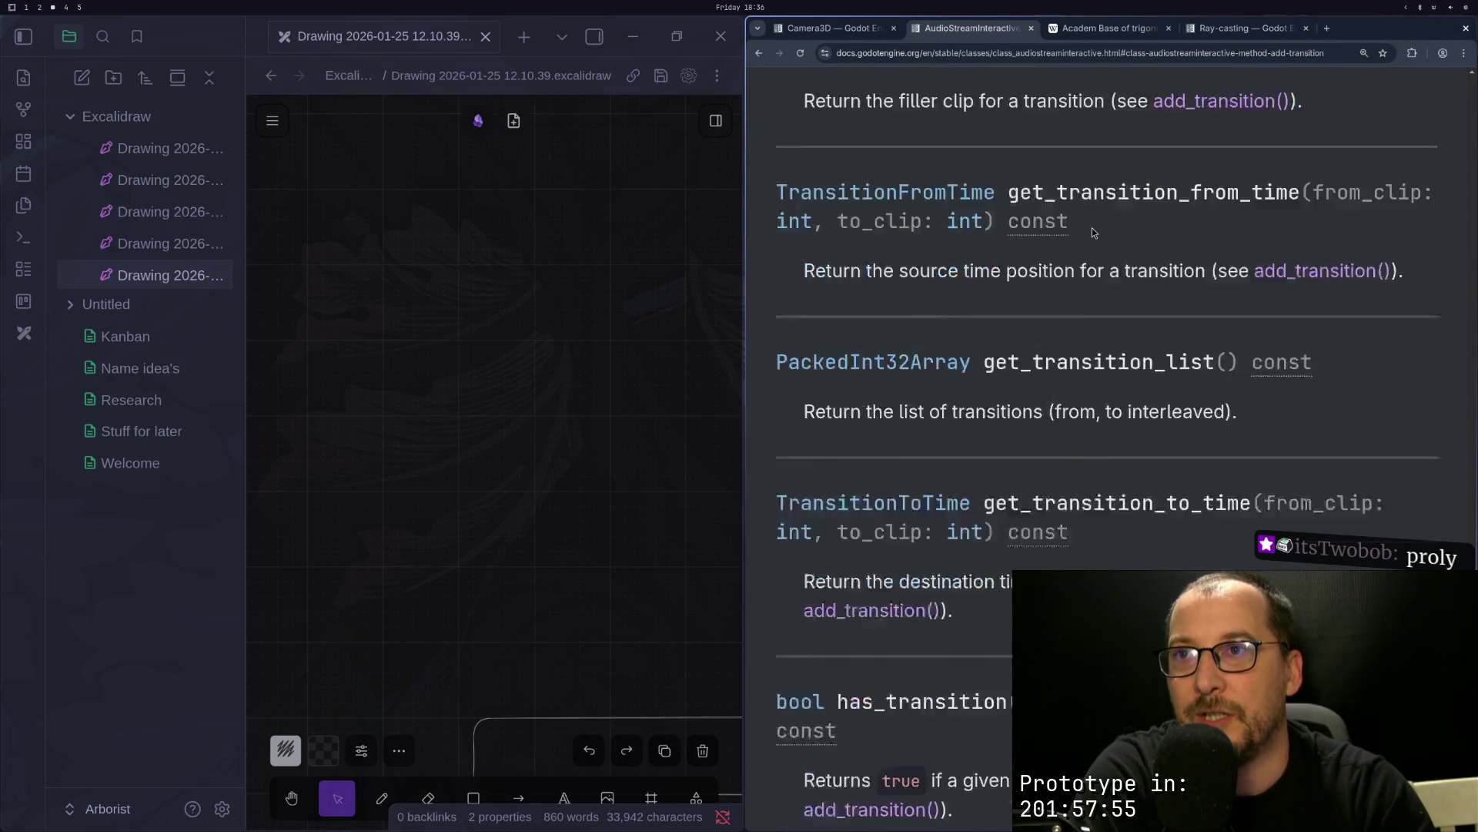
key(super+1)
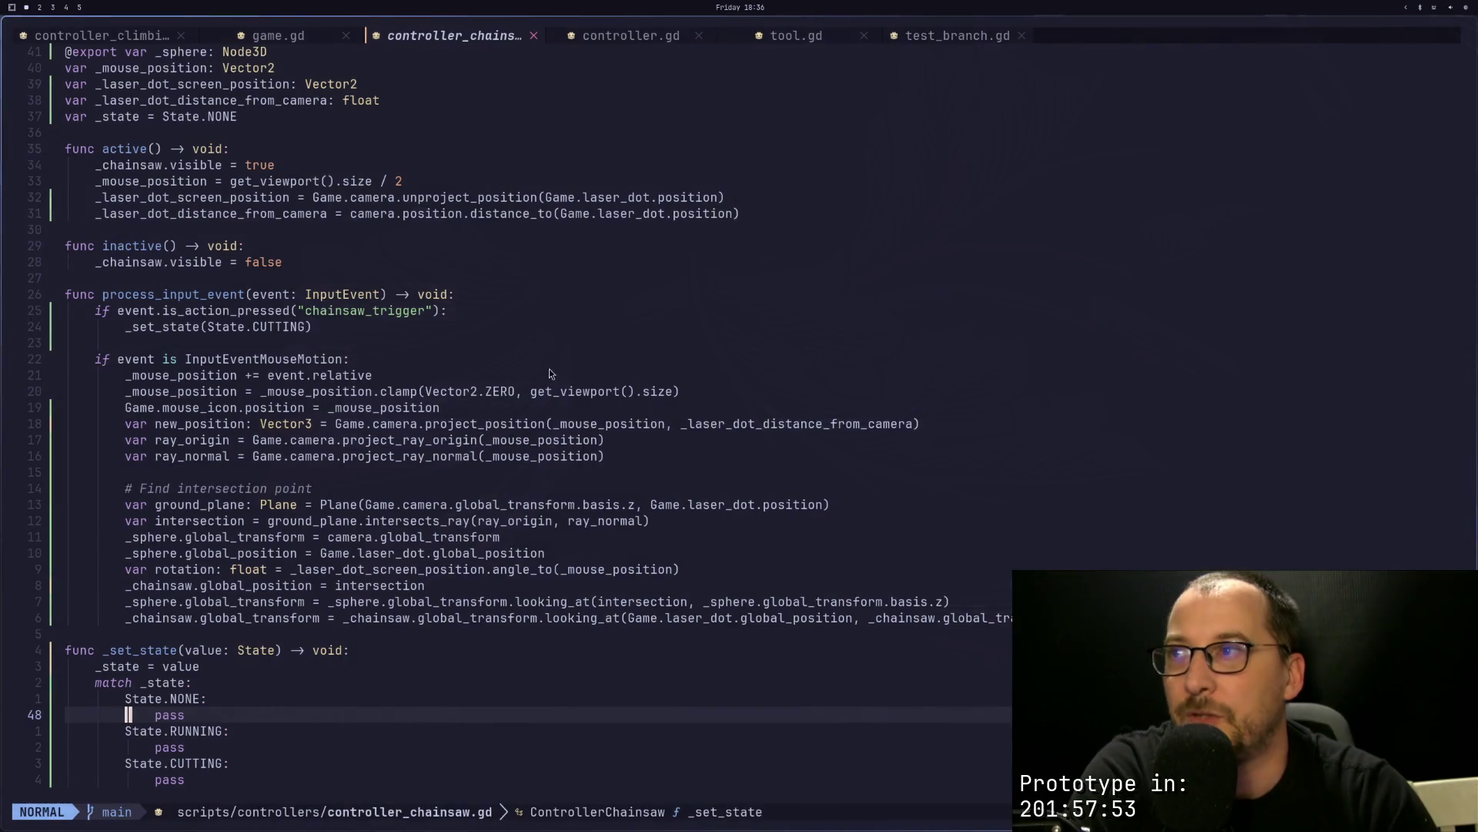
key(super+2)
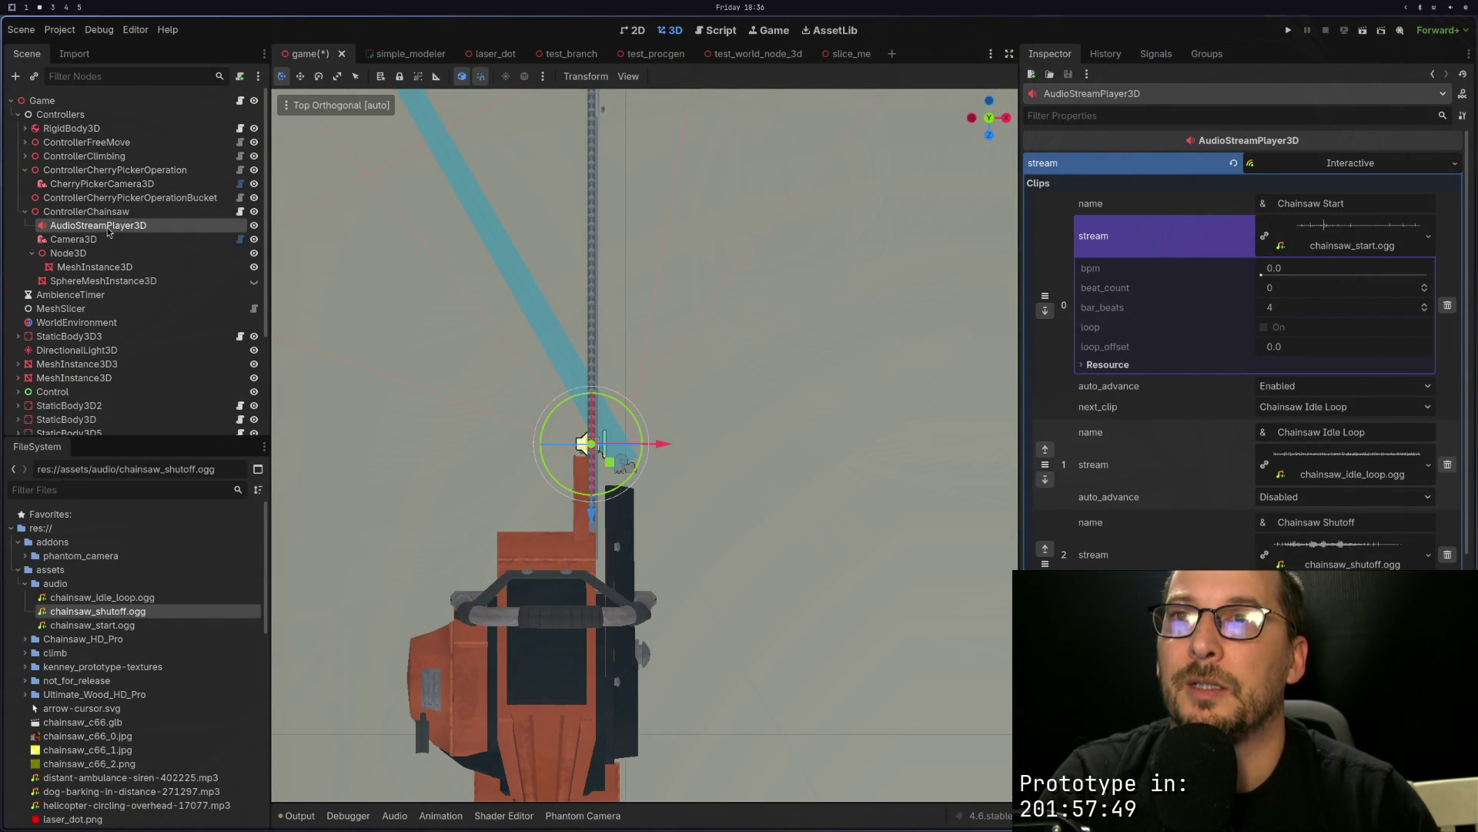
key(super+1)
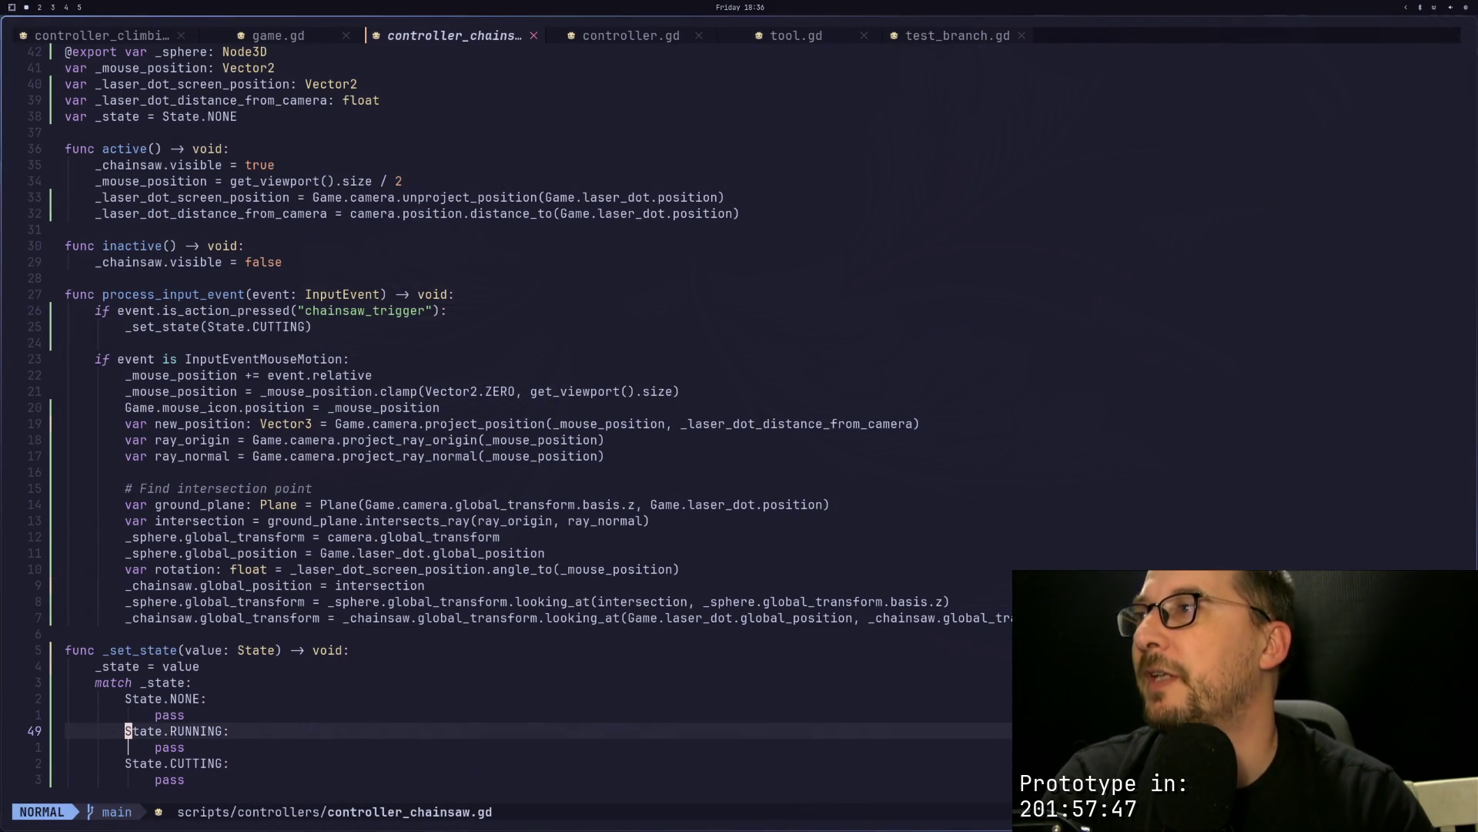
key(2)
key(7)
key(k)
key(g)
key(g)
key(j)
key(j)
key(j)
text(o)
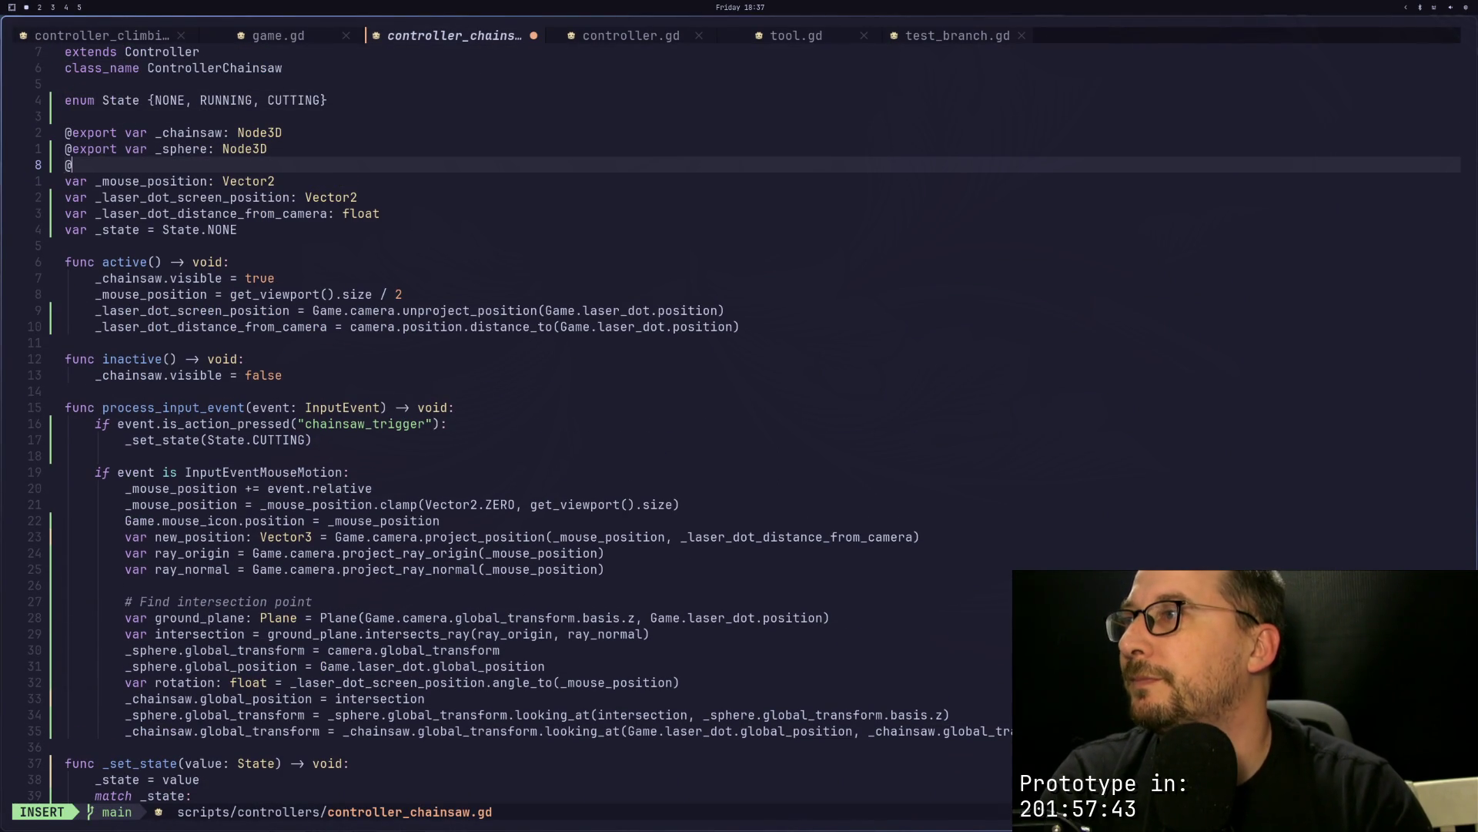
text(export var _audio_stream_player_3)
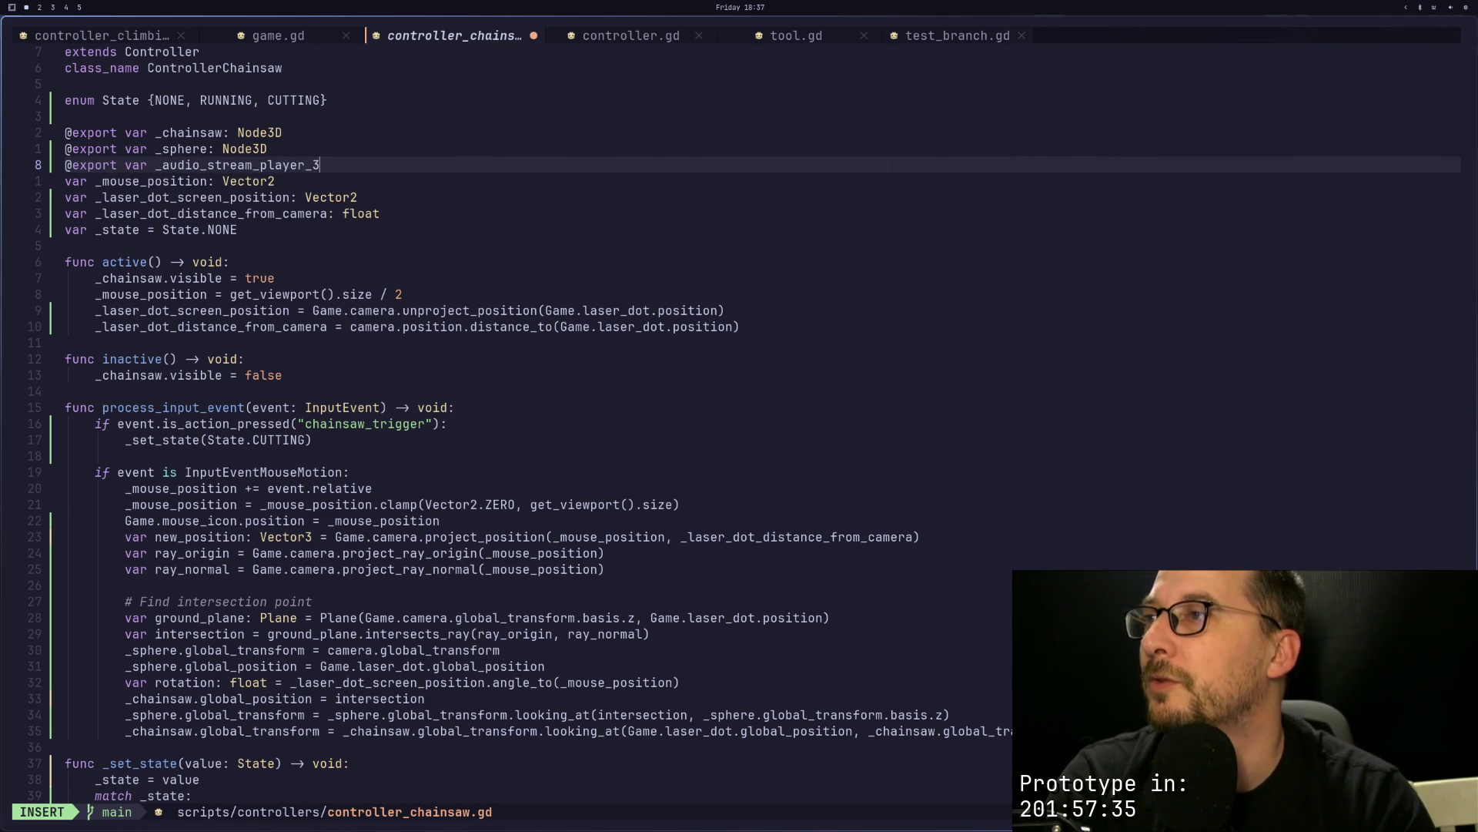
text(d: AudioStreamPlayer3D)
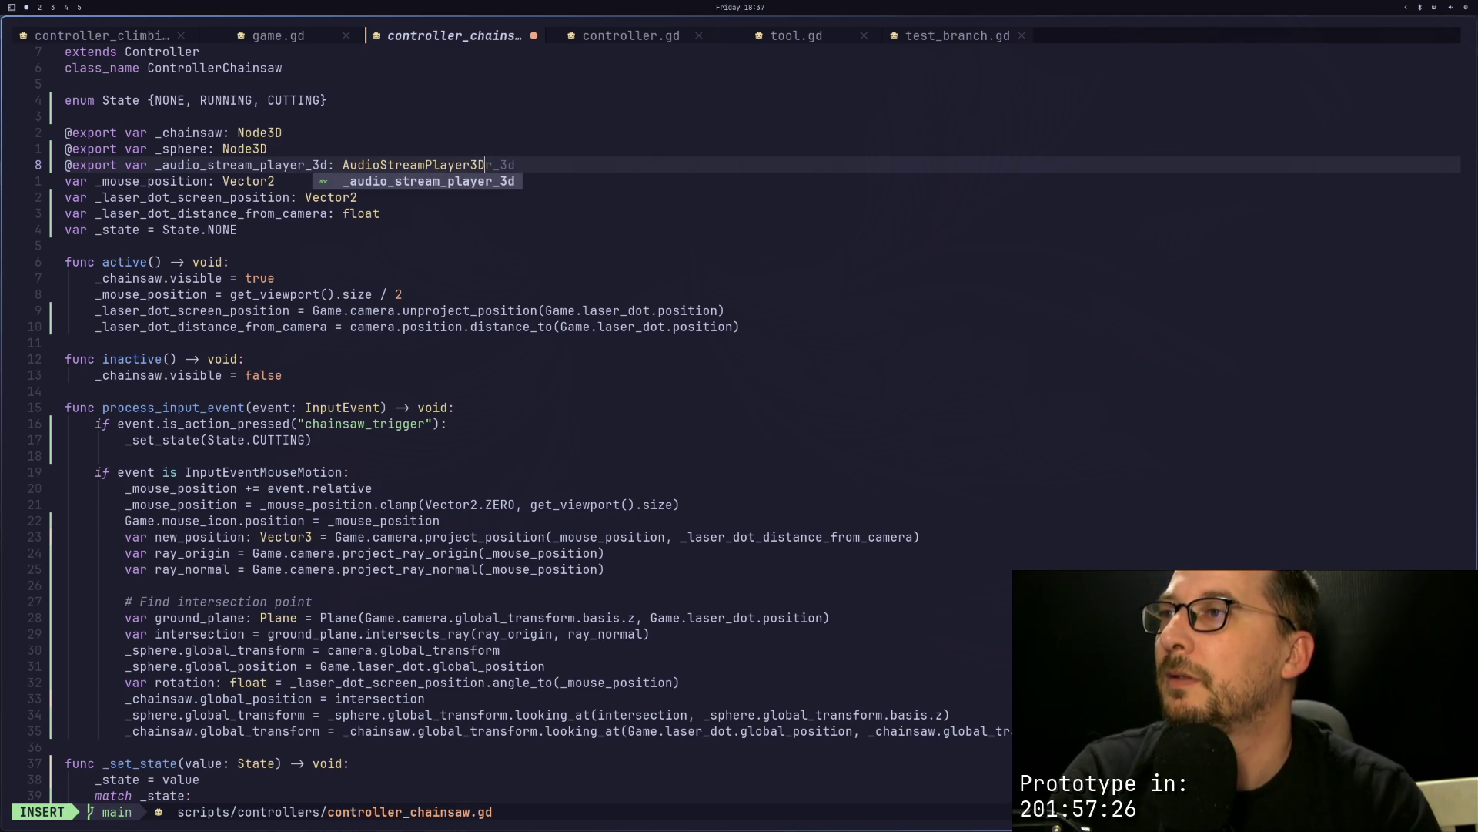
key(Escape)
text(:w)
key(Return)
Step: Assign the chainsaw's AudioStreamPlayer3D node to ControllerChainsaw's _audio_stream_player_3d property
key(super+2)
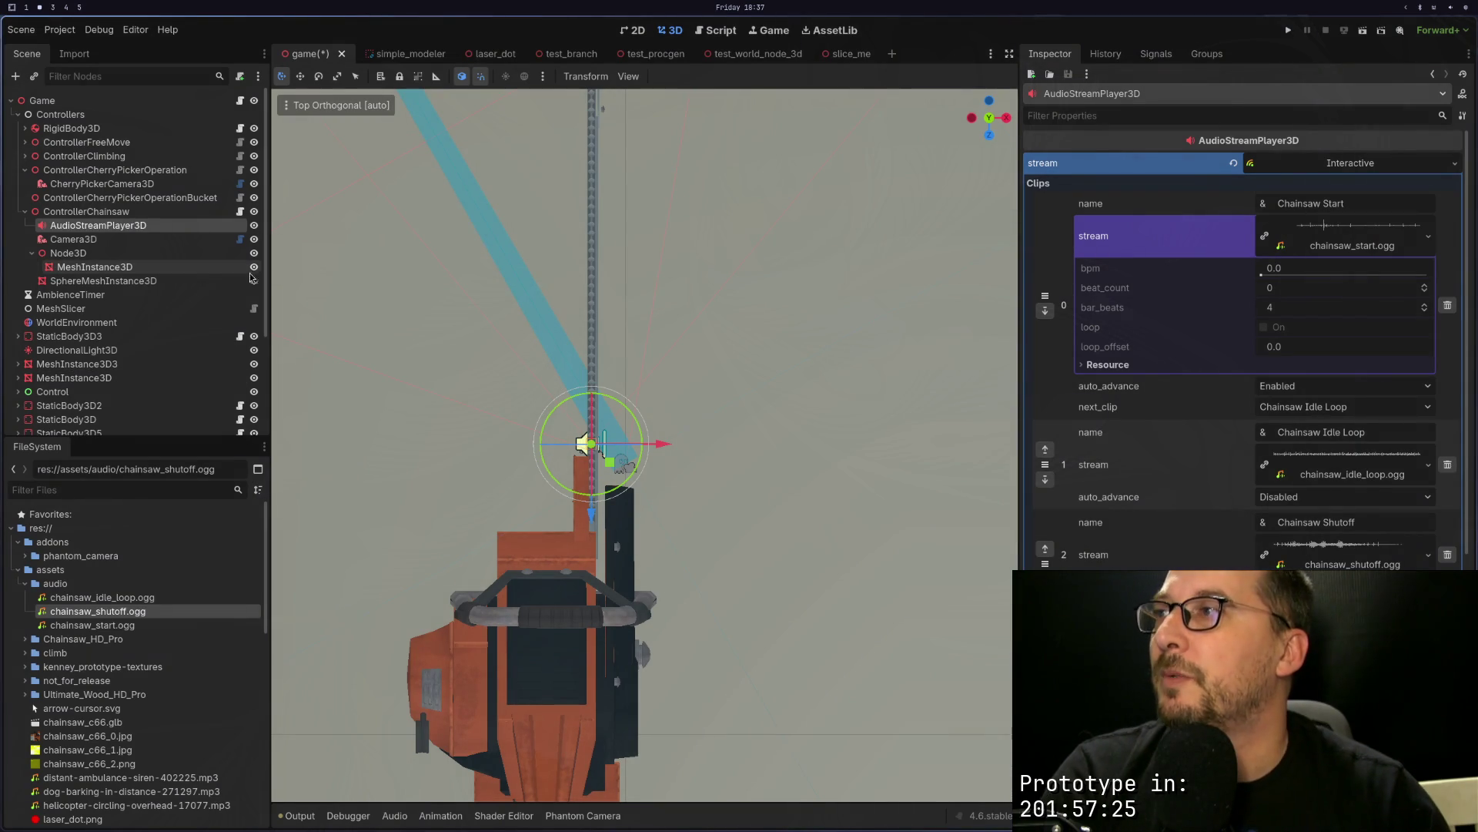
click(91, 212)
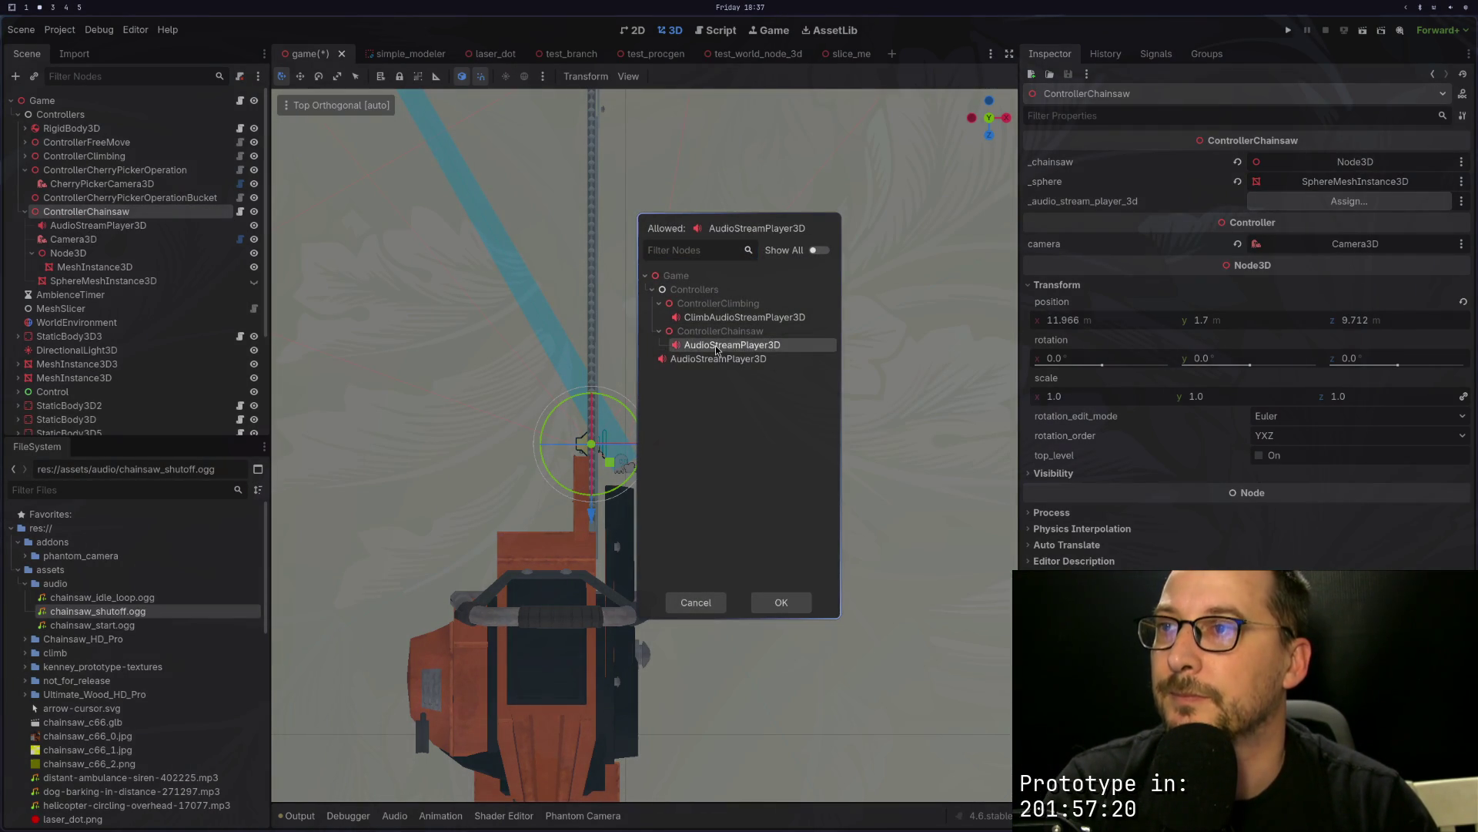
double_click(717, 346)
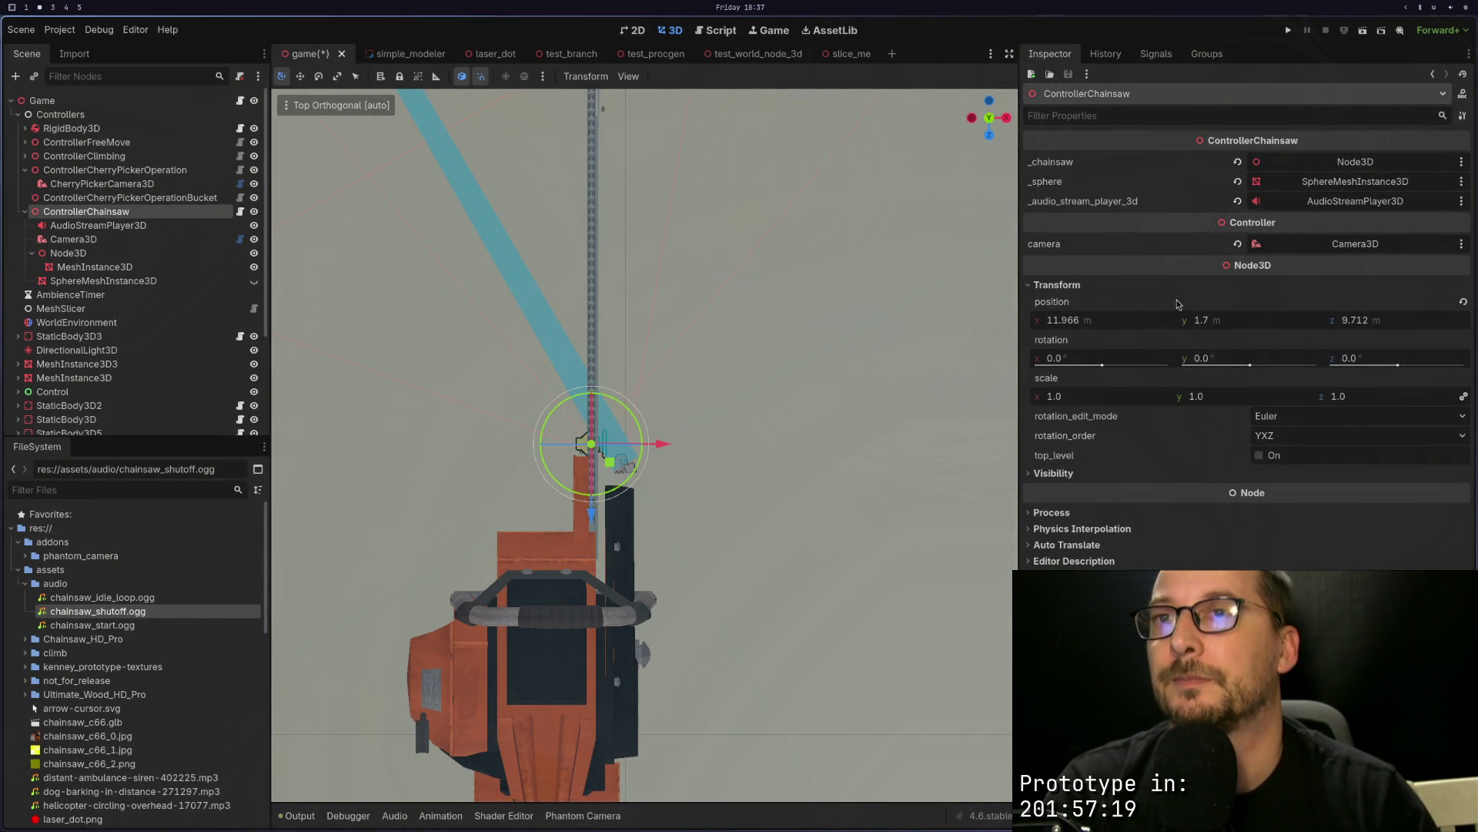
key(super+1)
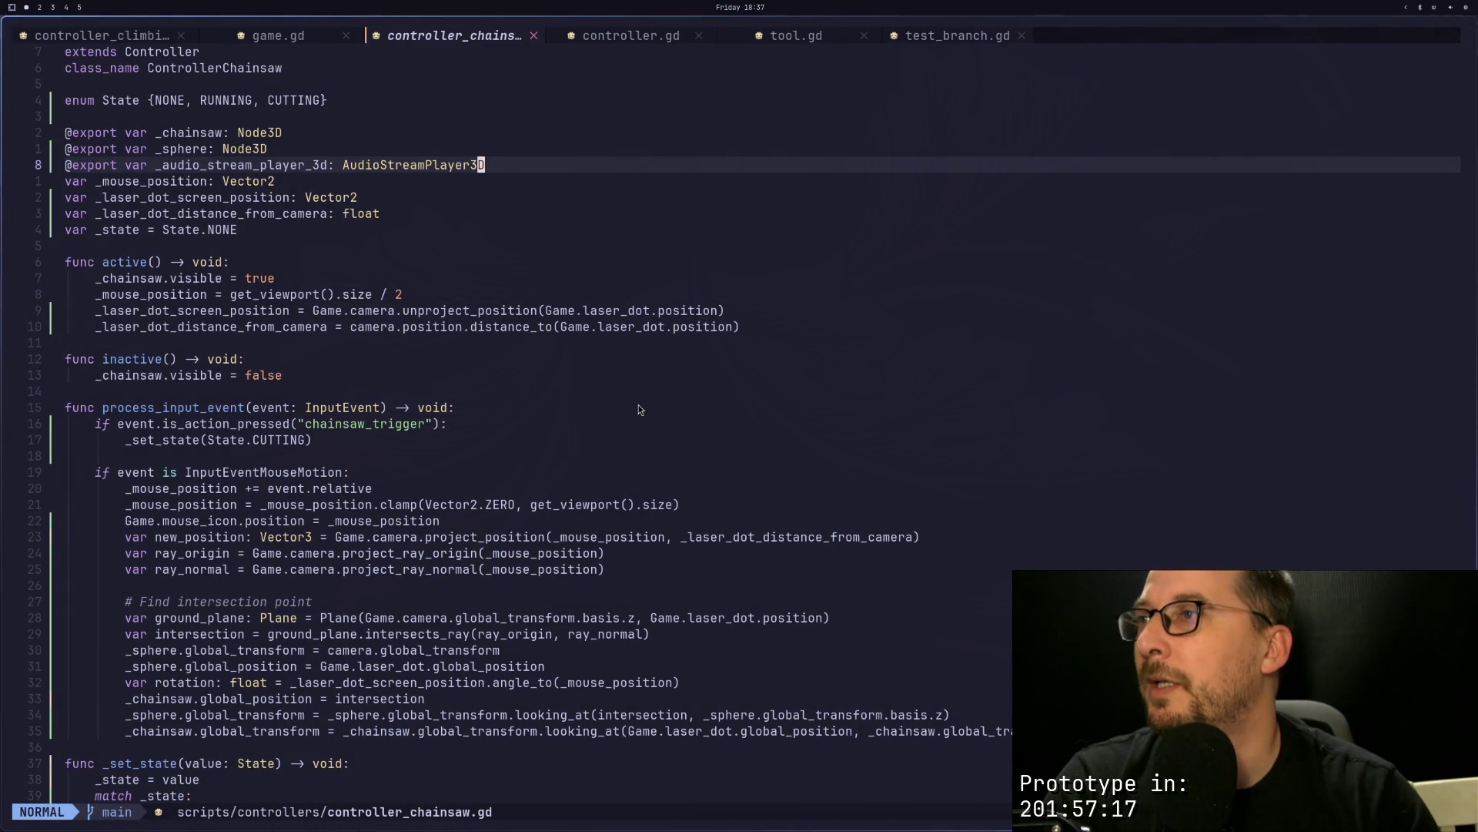
Step: Declare 'var _audio_stream_interactive: AudioStreamInteractive' after line 8 and save
key(a)
key(Escape)
key(j)
key(k)
key(a)
key(Return)
text(v)
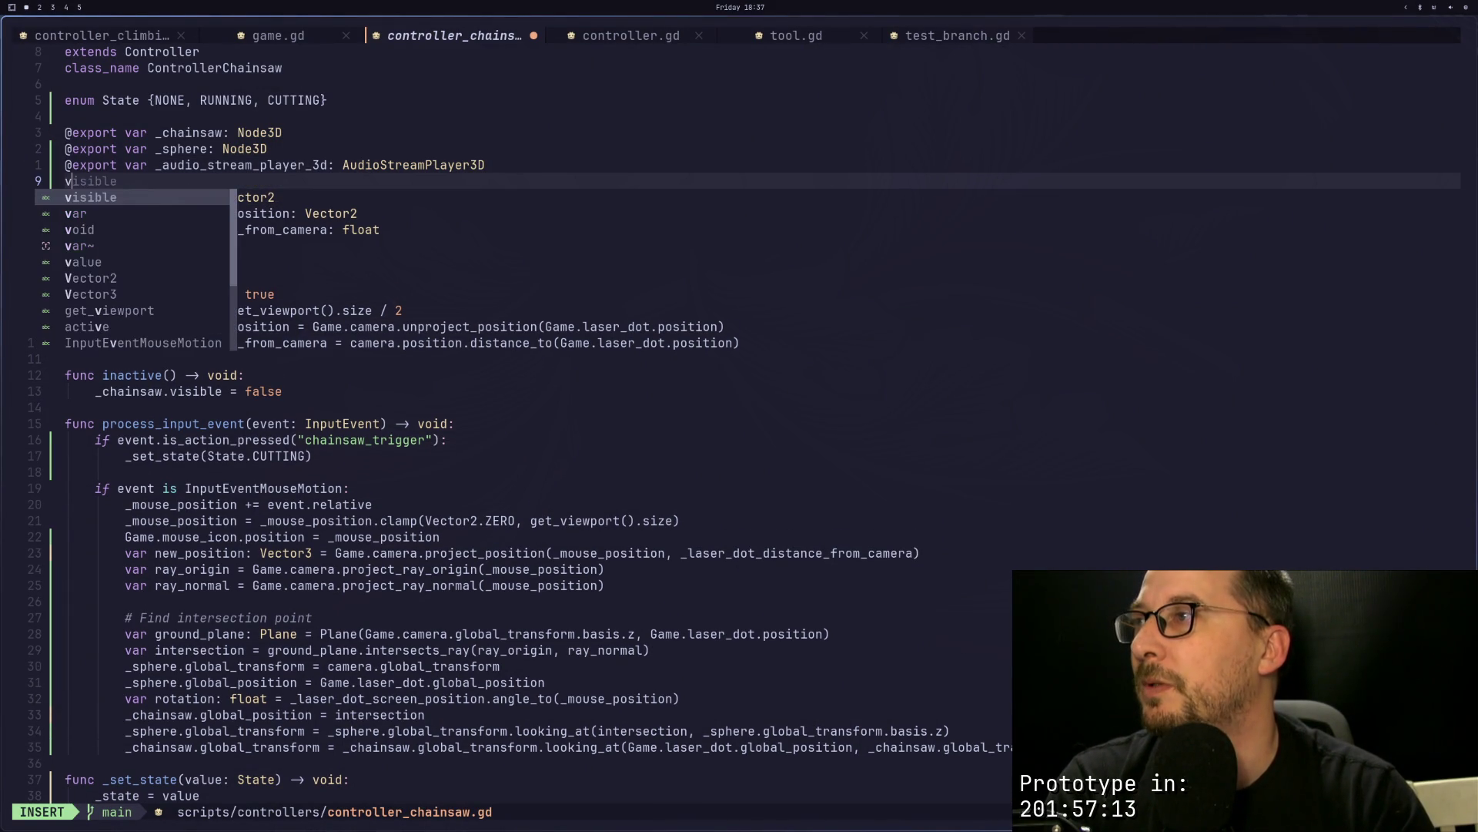
text(ar _audio)
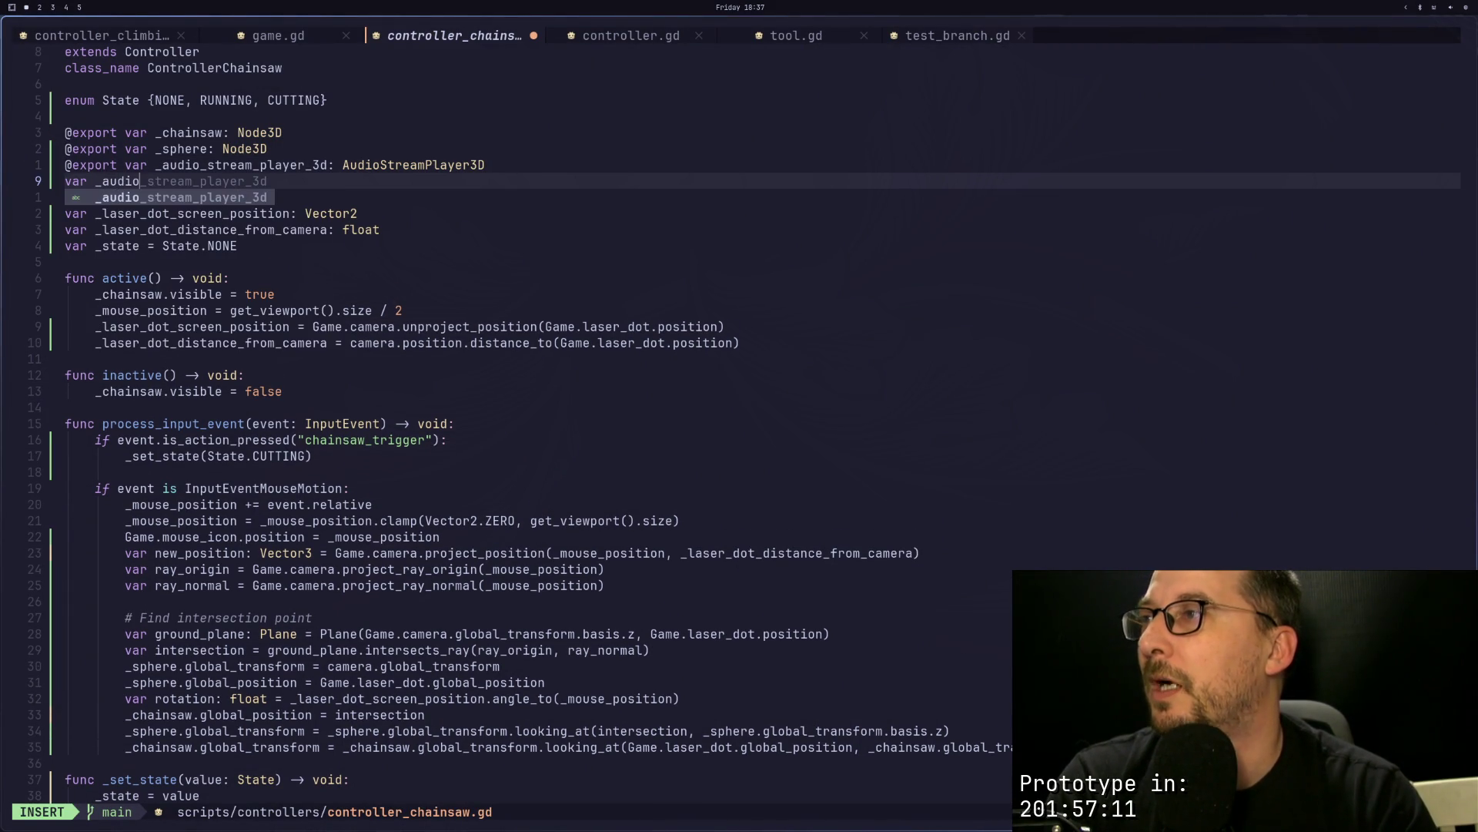
text(_stream_interacti)
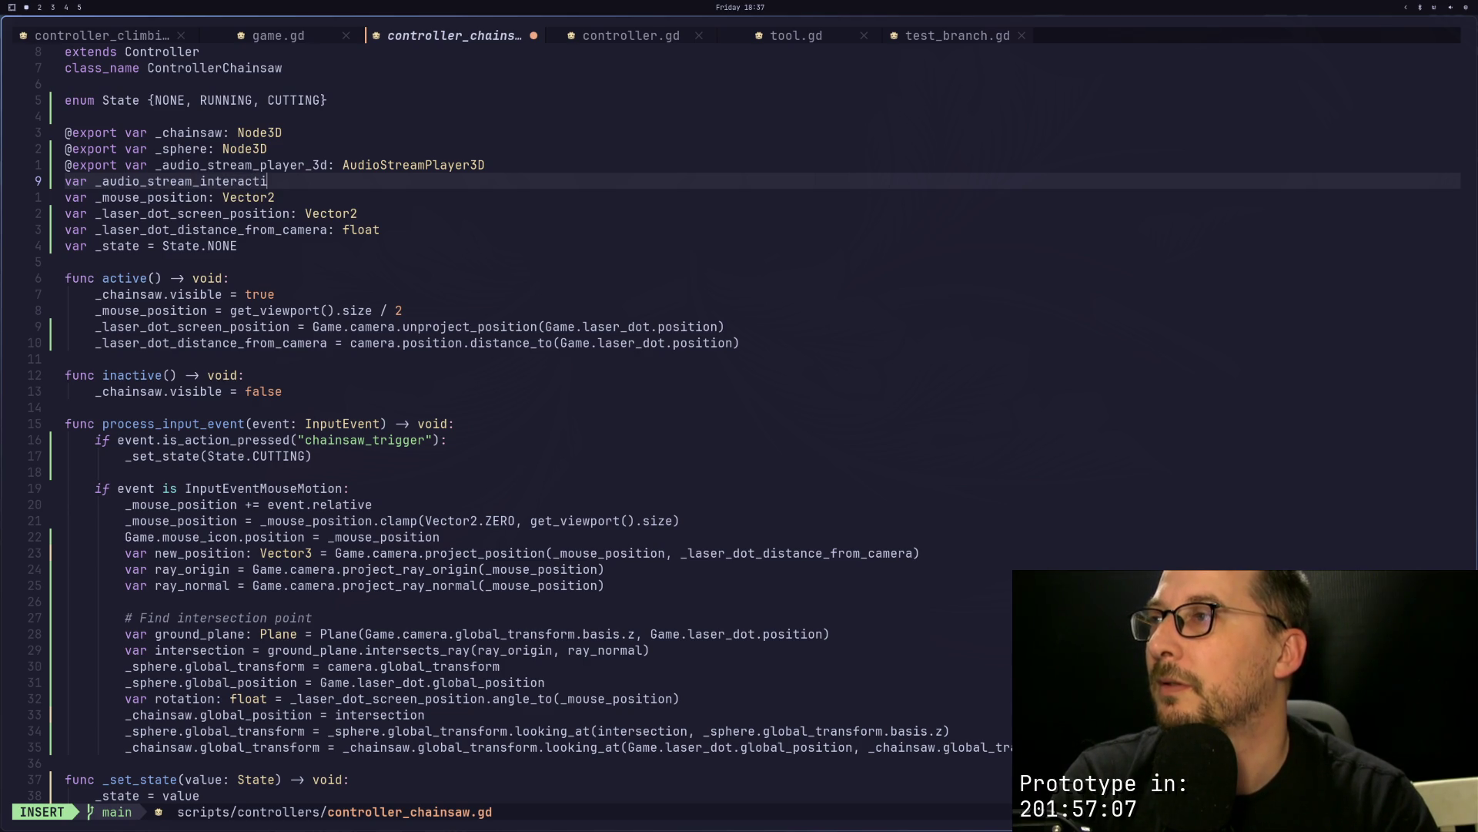
text(ve: Audio)
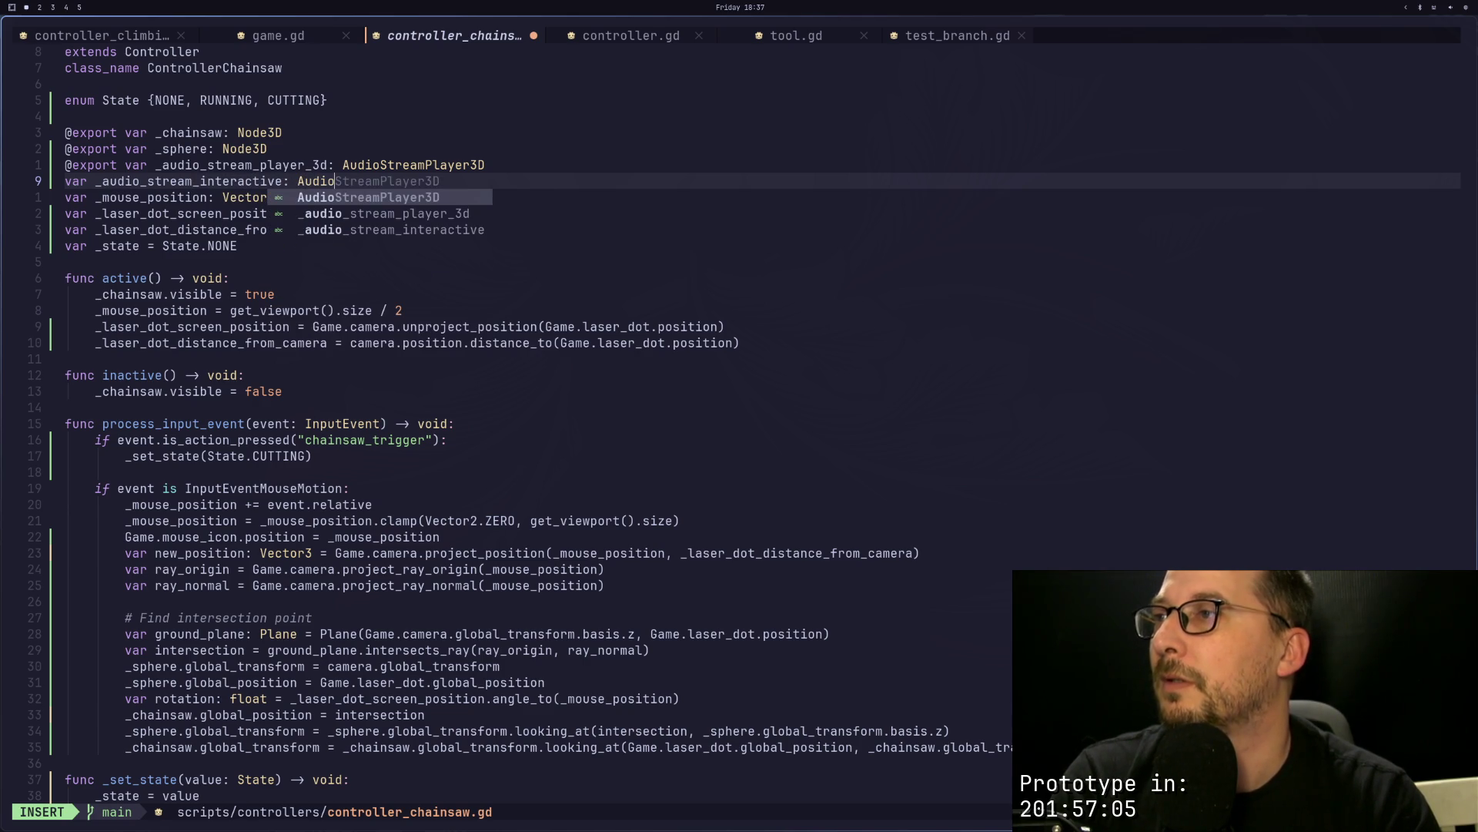
text(StreamIN)
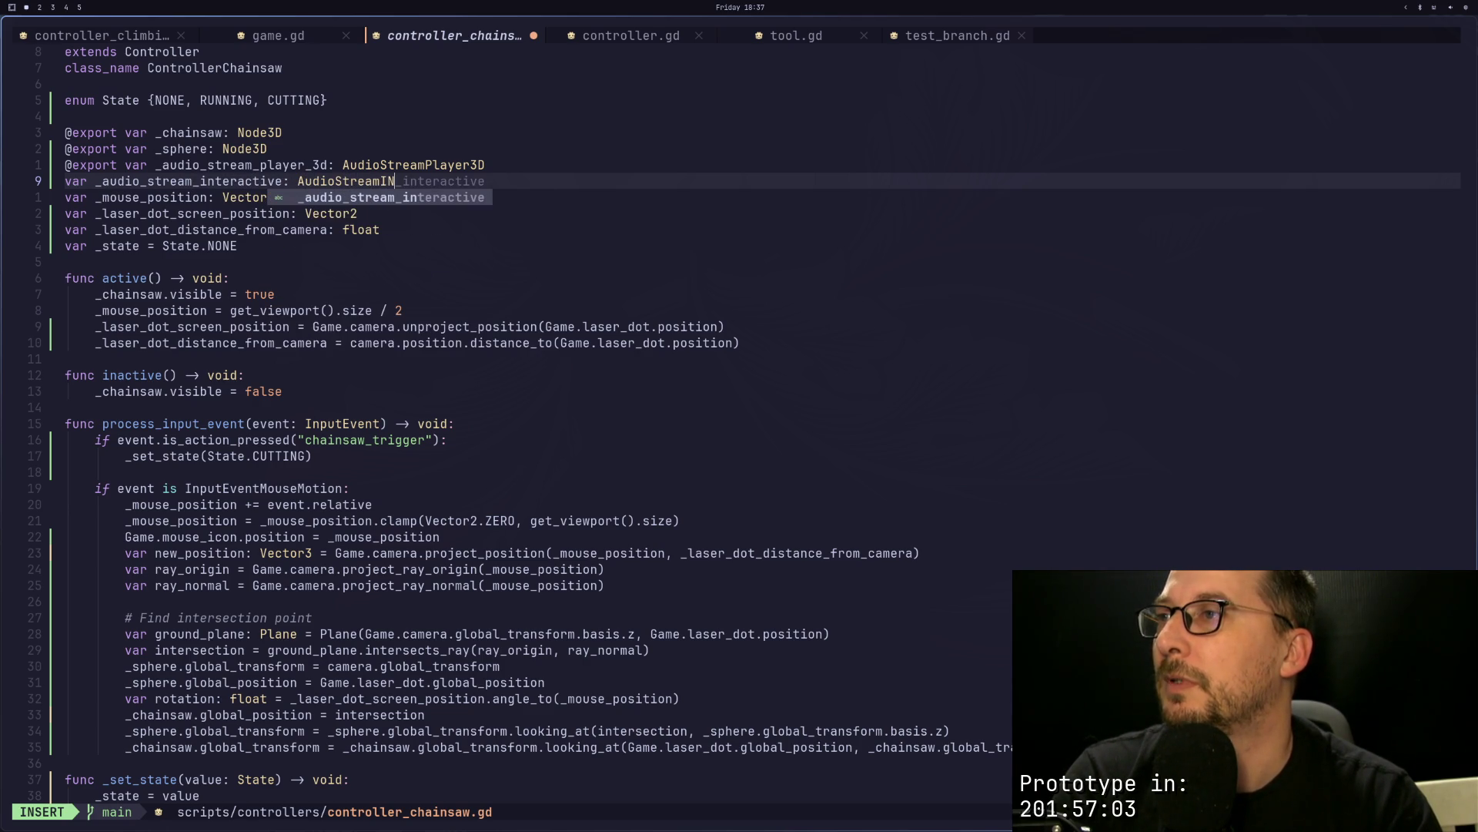
key(BackSpace)
text(nteract)
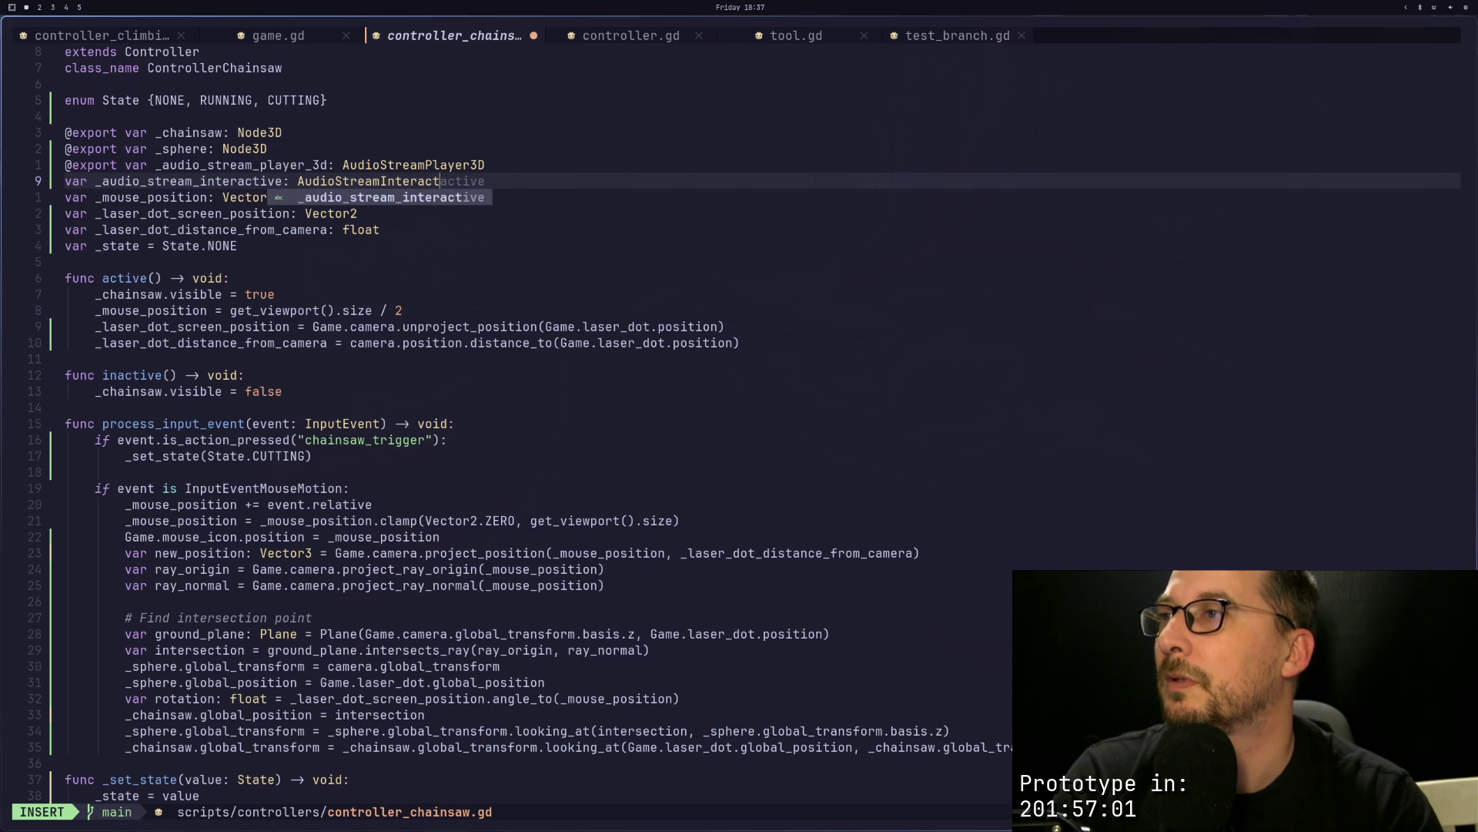
text(ive)
key(Escape)
text(:w)
key(Return)
Step: In active(), add '_audio_stream_interactive = _audio_stream_player_3d.stream' and save the script
key(j)
key(j)
key(j)
key(o)
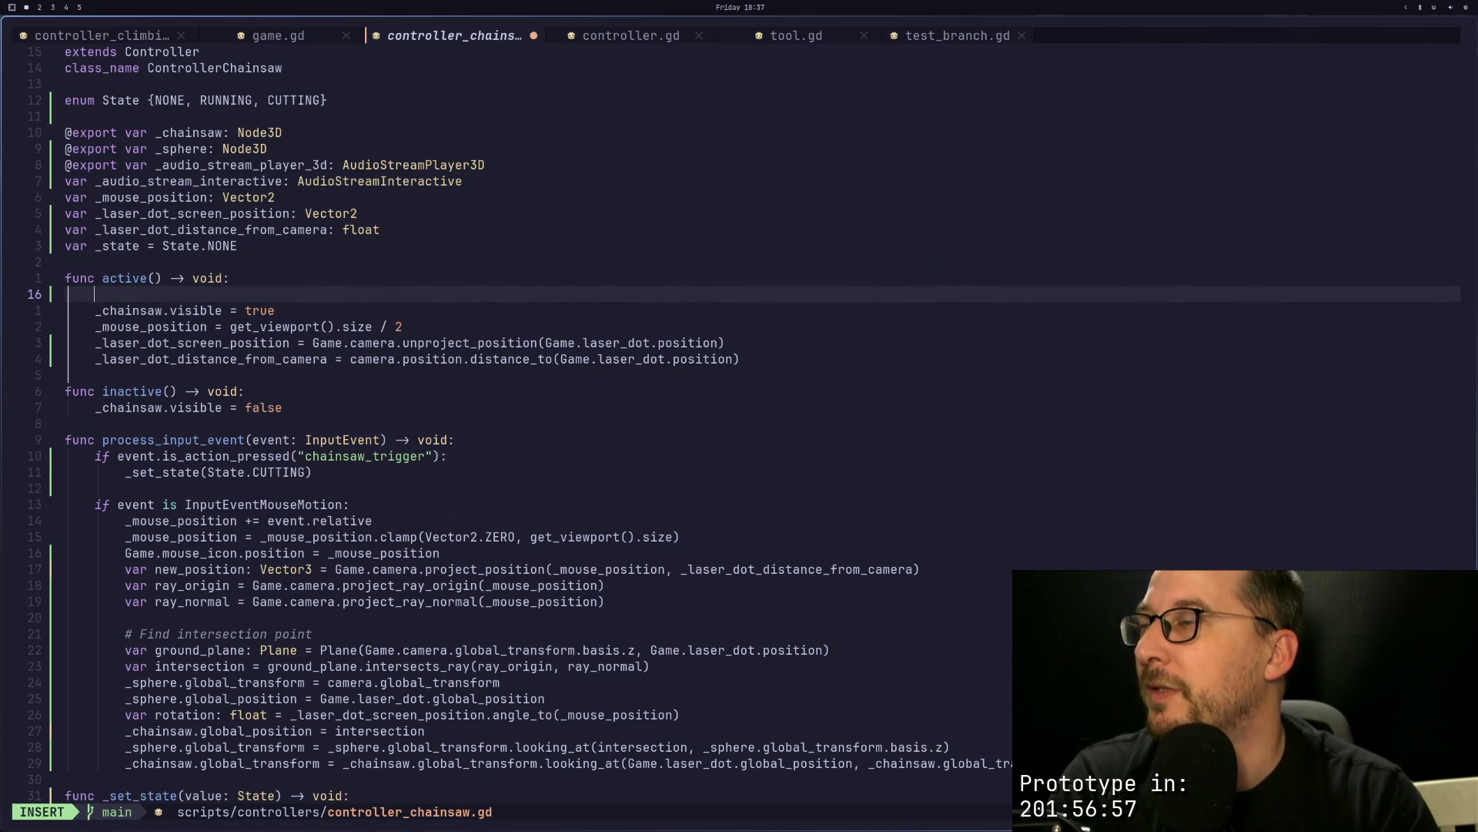
text(_a)
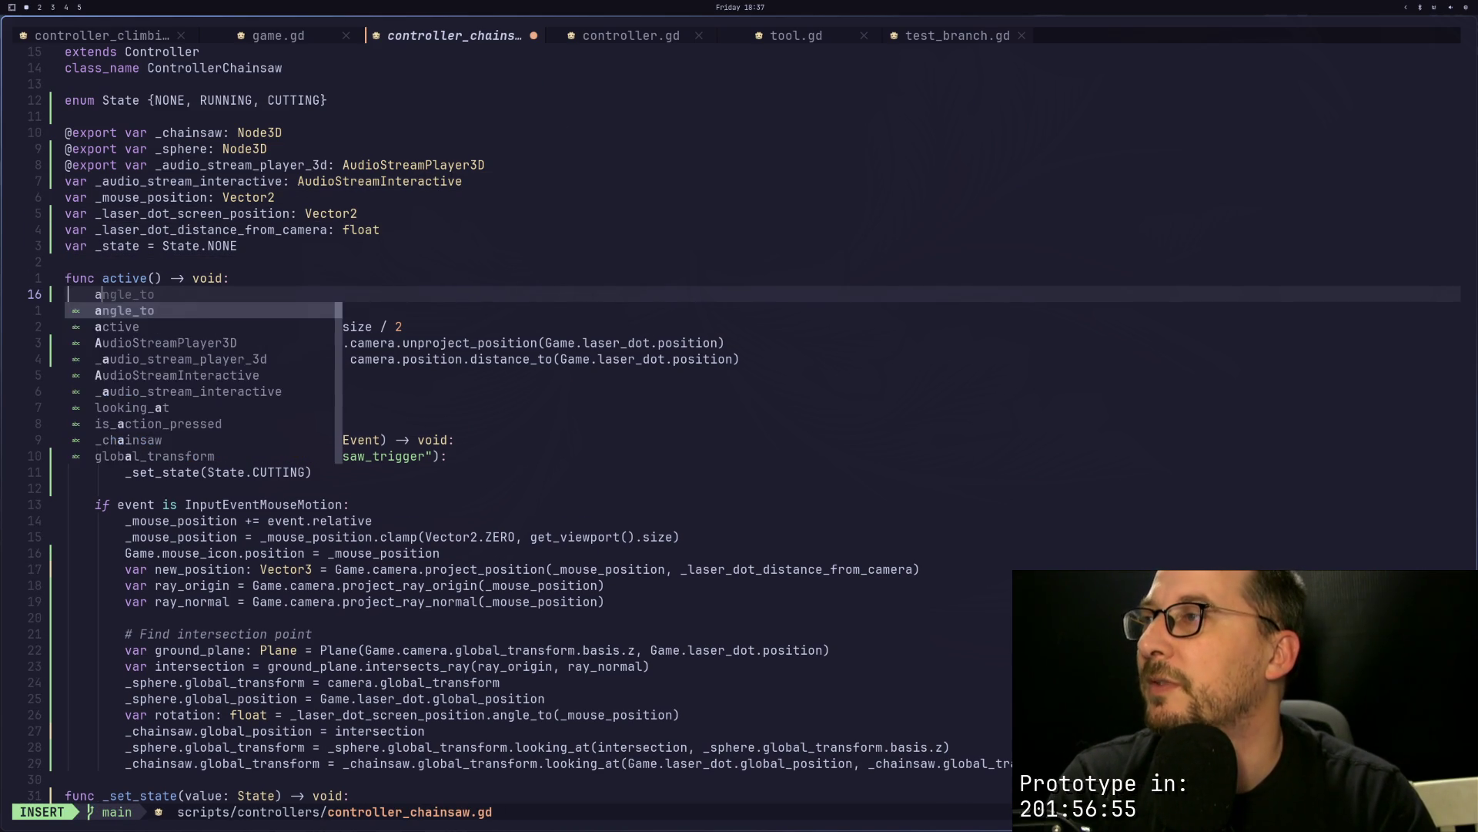
text(u)
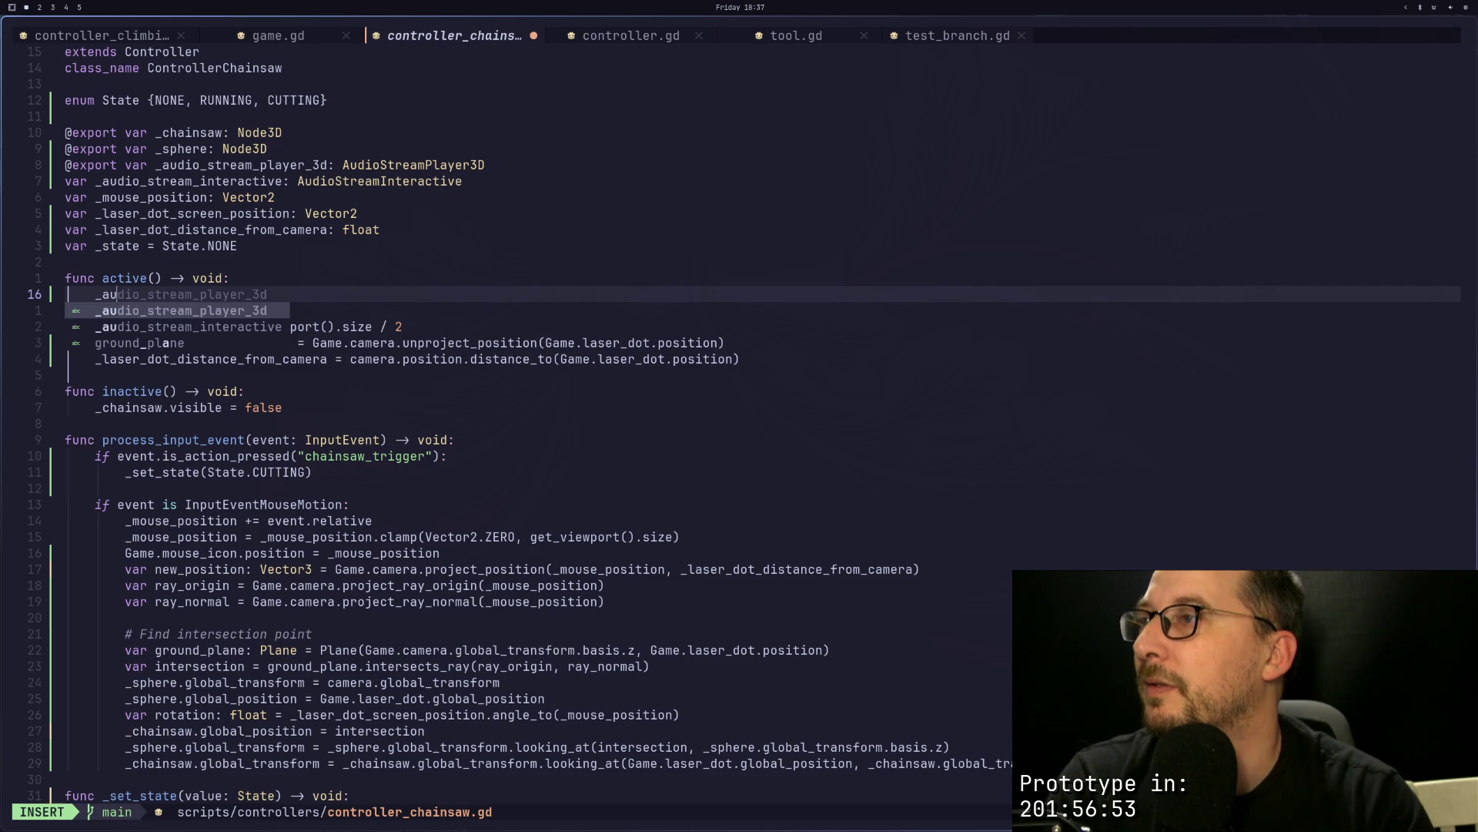
key(Tab)
text(= )
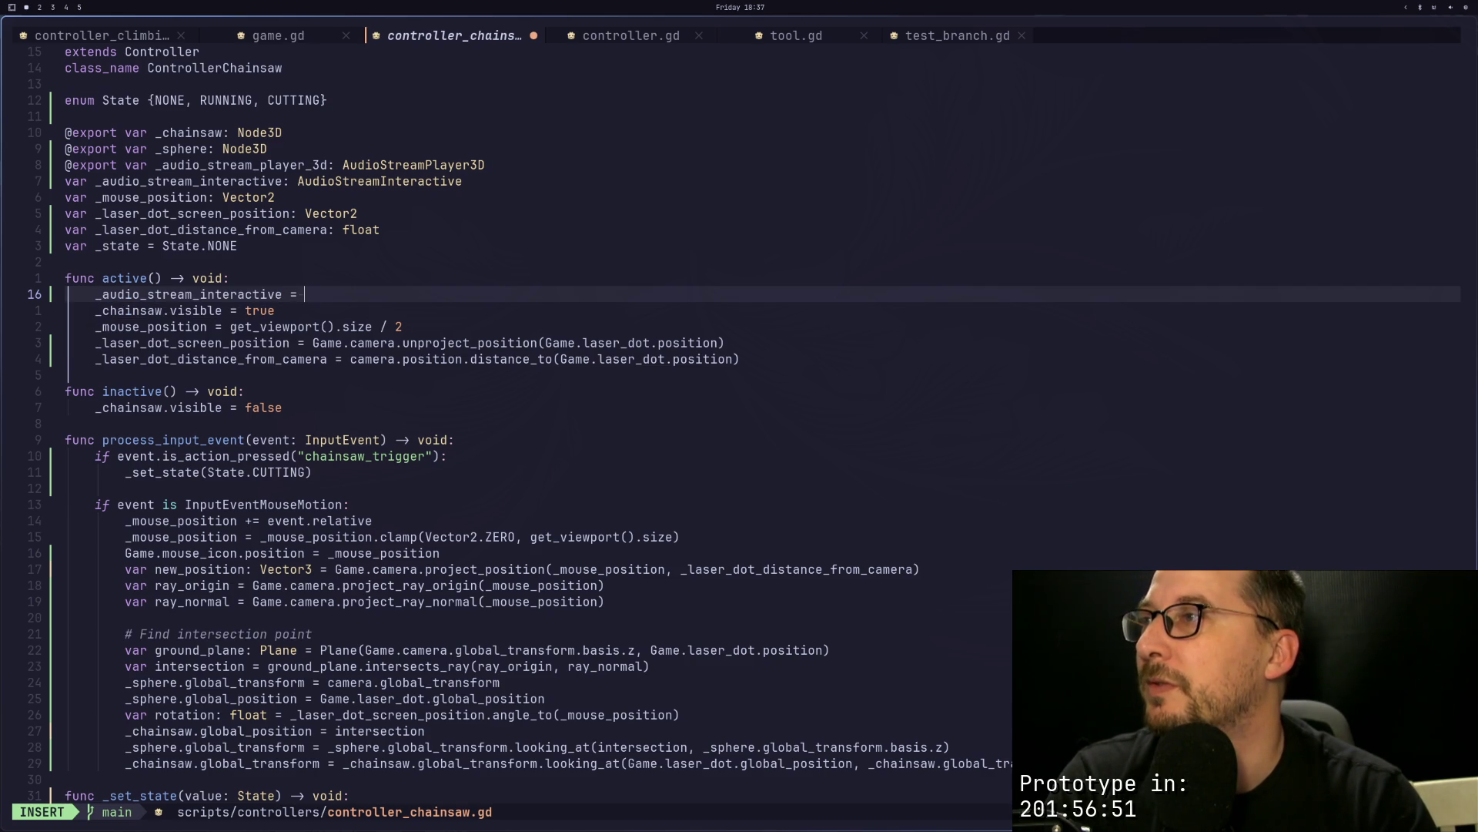
text(_audio_stream_interactiv)
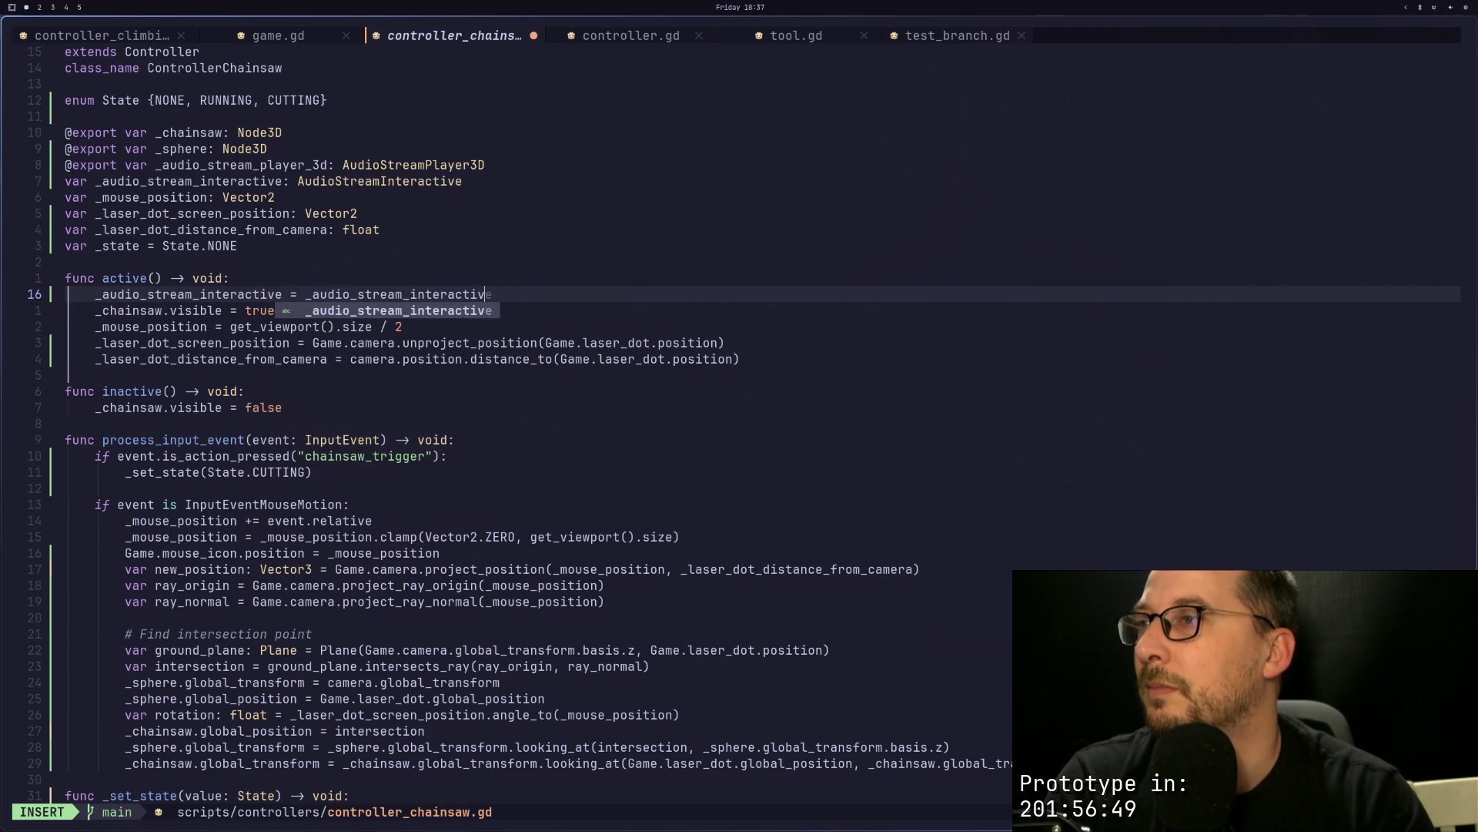
key(BackSpace)
key(BackSpace)
key(BackSpace)
text(pl)
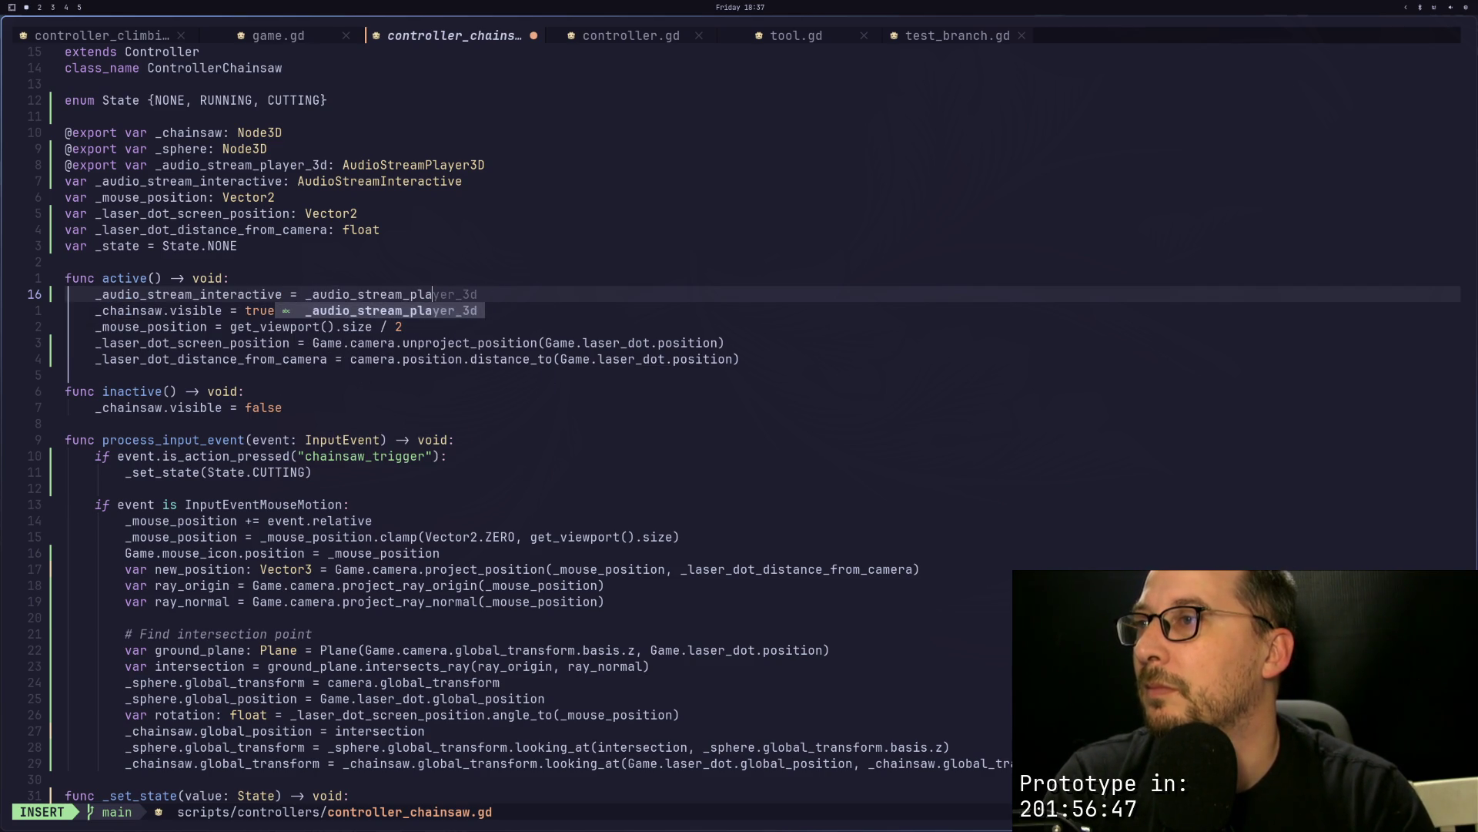
key(Tab)
text(st)
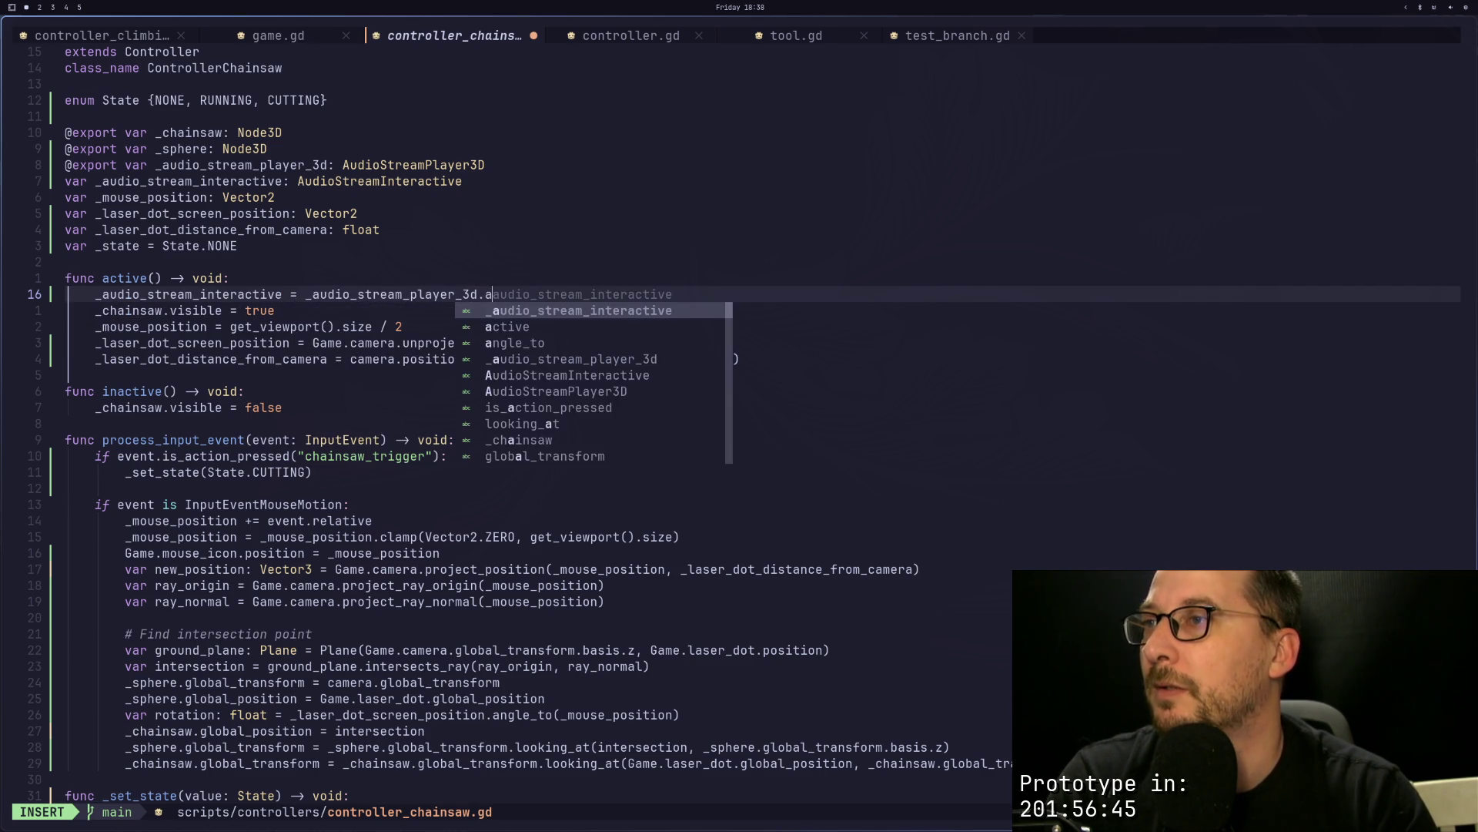
text(ream)
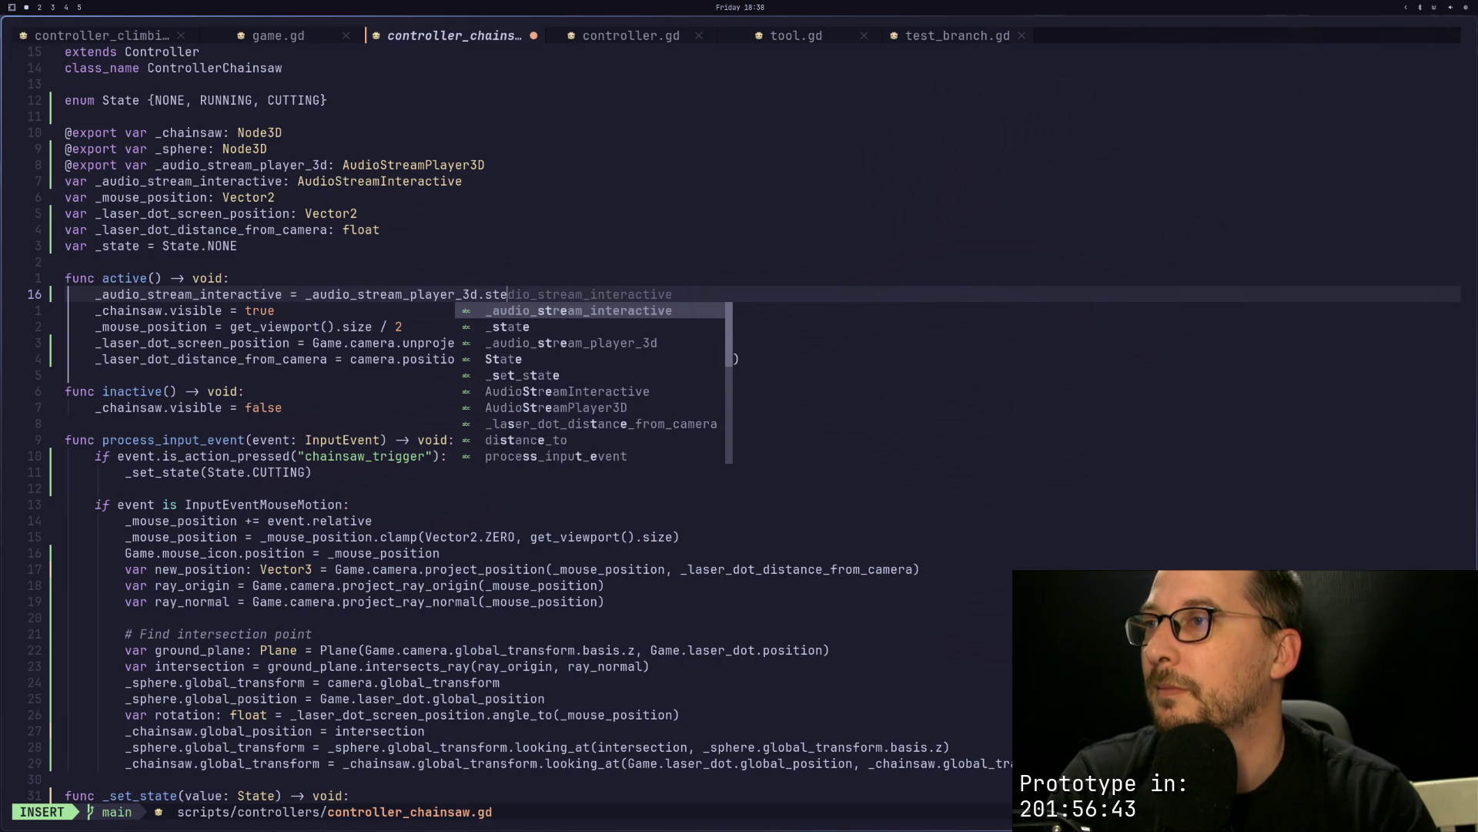
key(Escape)
text(:w)
key(Return)
key(super+2)
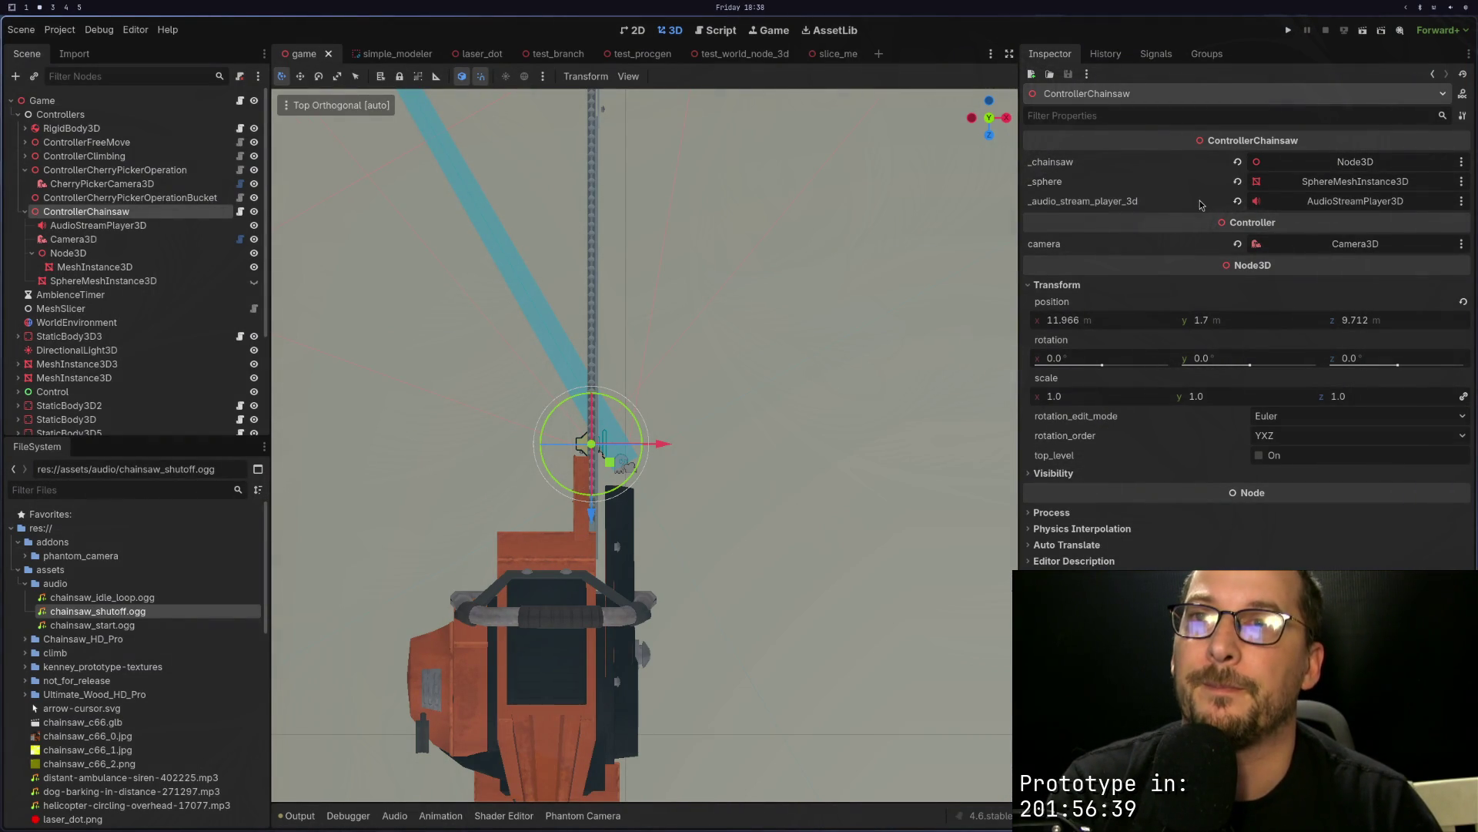
Step: Cancel the _audio_stream_player_3d node picker and select the AudioStreamPlayer3D in the Scene tree
click(1301, 202)
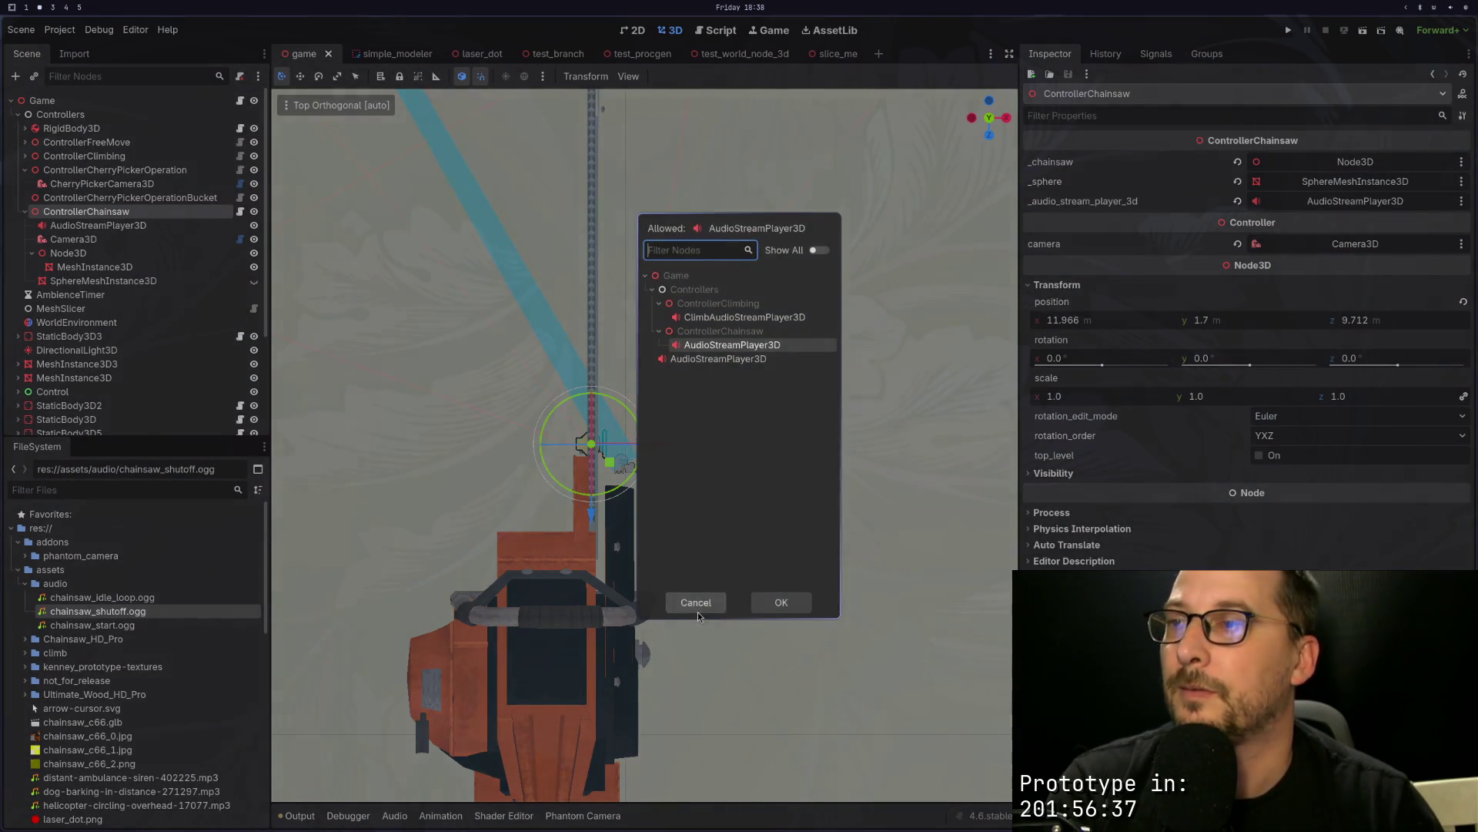
click(696, 608)
click(141, 225)
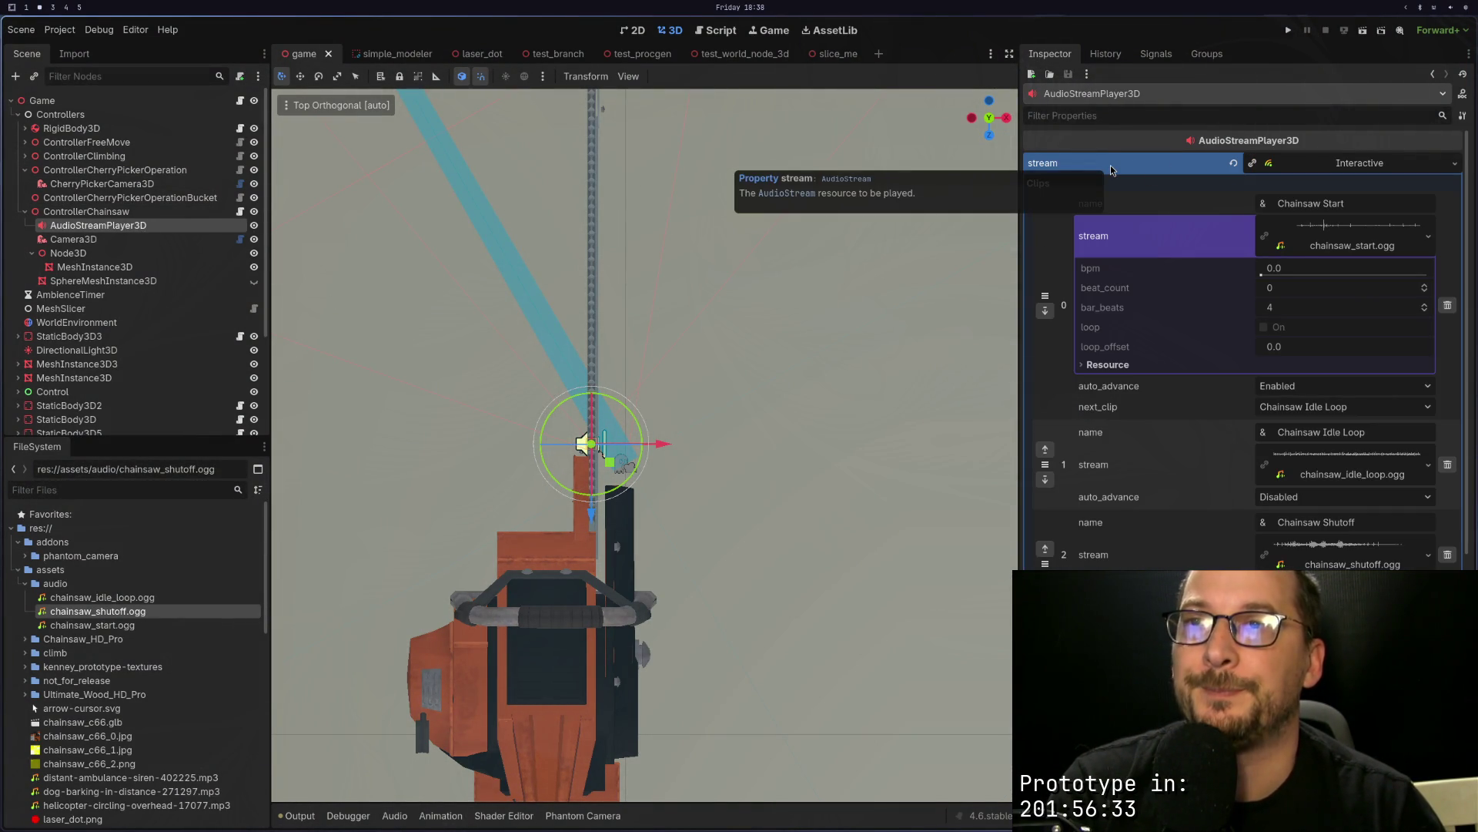
key(super+1)
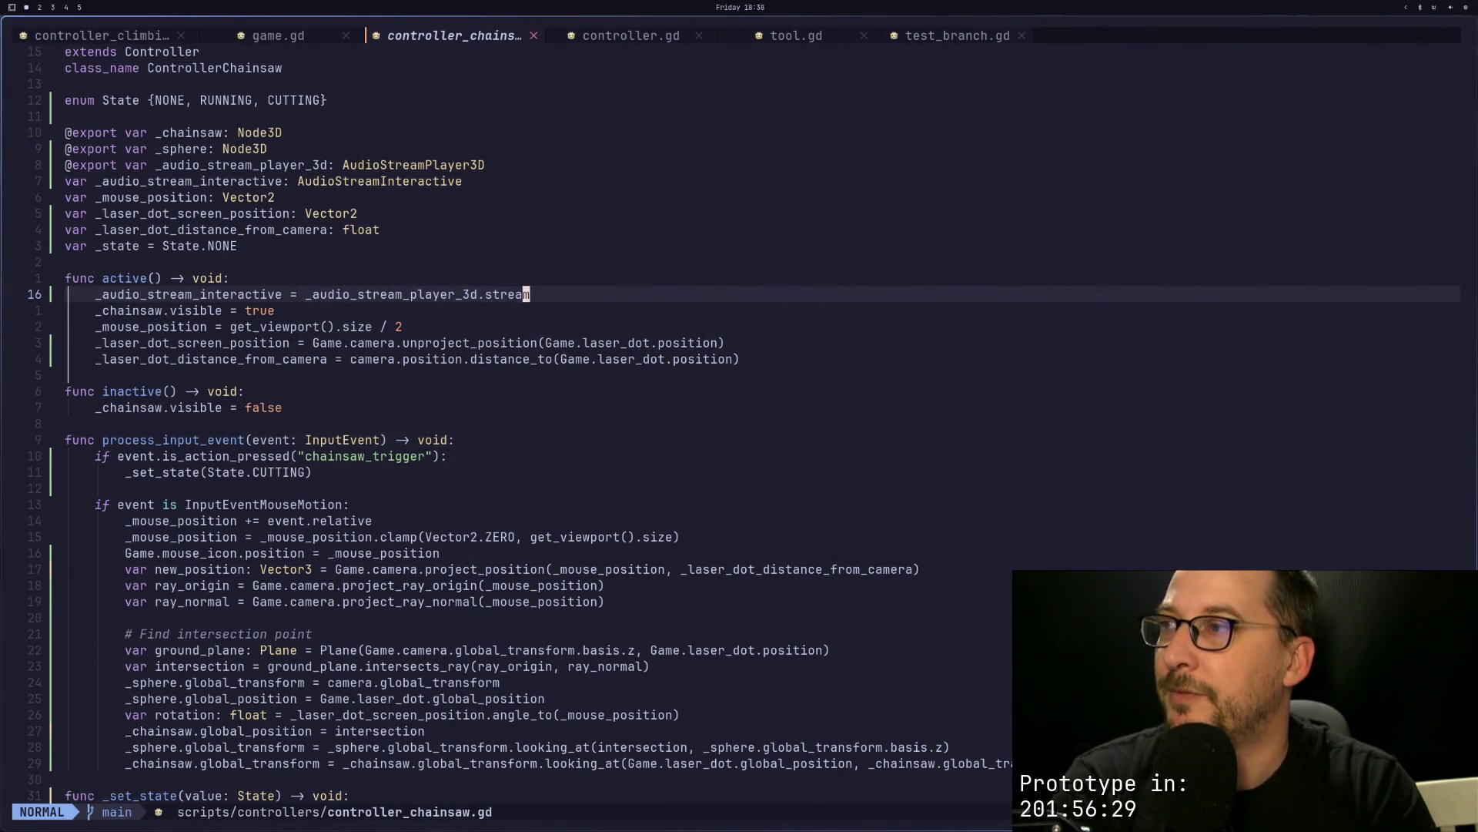
Step: Save controller_chainsaw.gd with :w, moving to the RUNNING and CUTTING pass lines
key(j)
key(j)
key(j)
key(j)
key(j)
key(j)
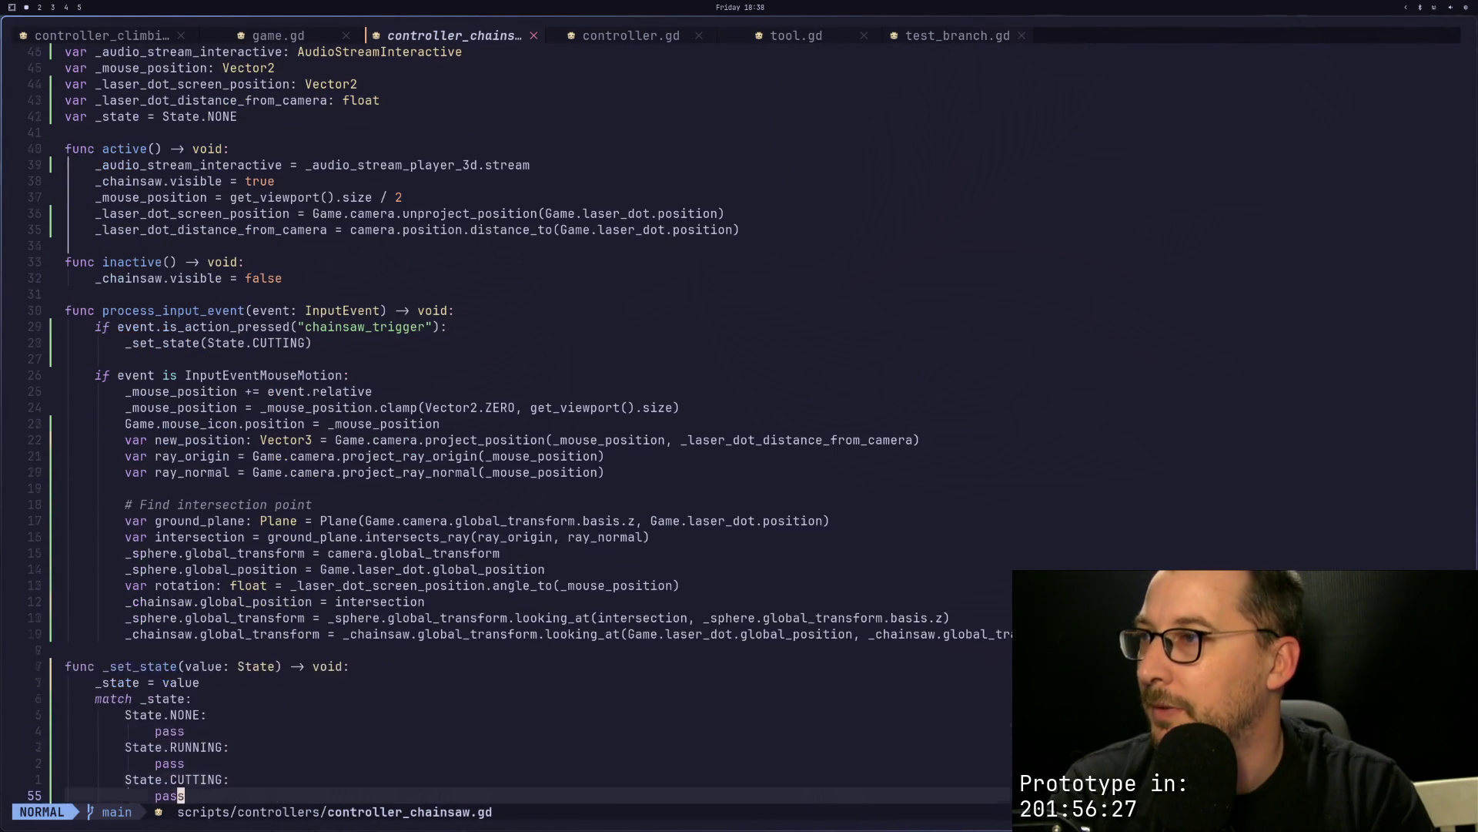
key(colon)
text(w)
key(Return)
key(k)
key(j)
key(j)
key(j)
key(j)
key(k)
key(k)
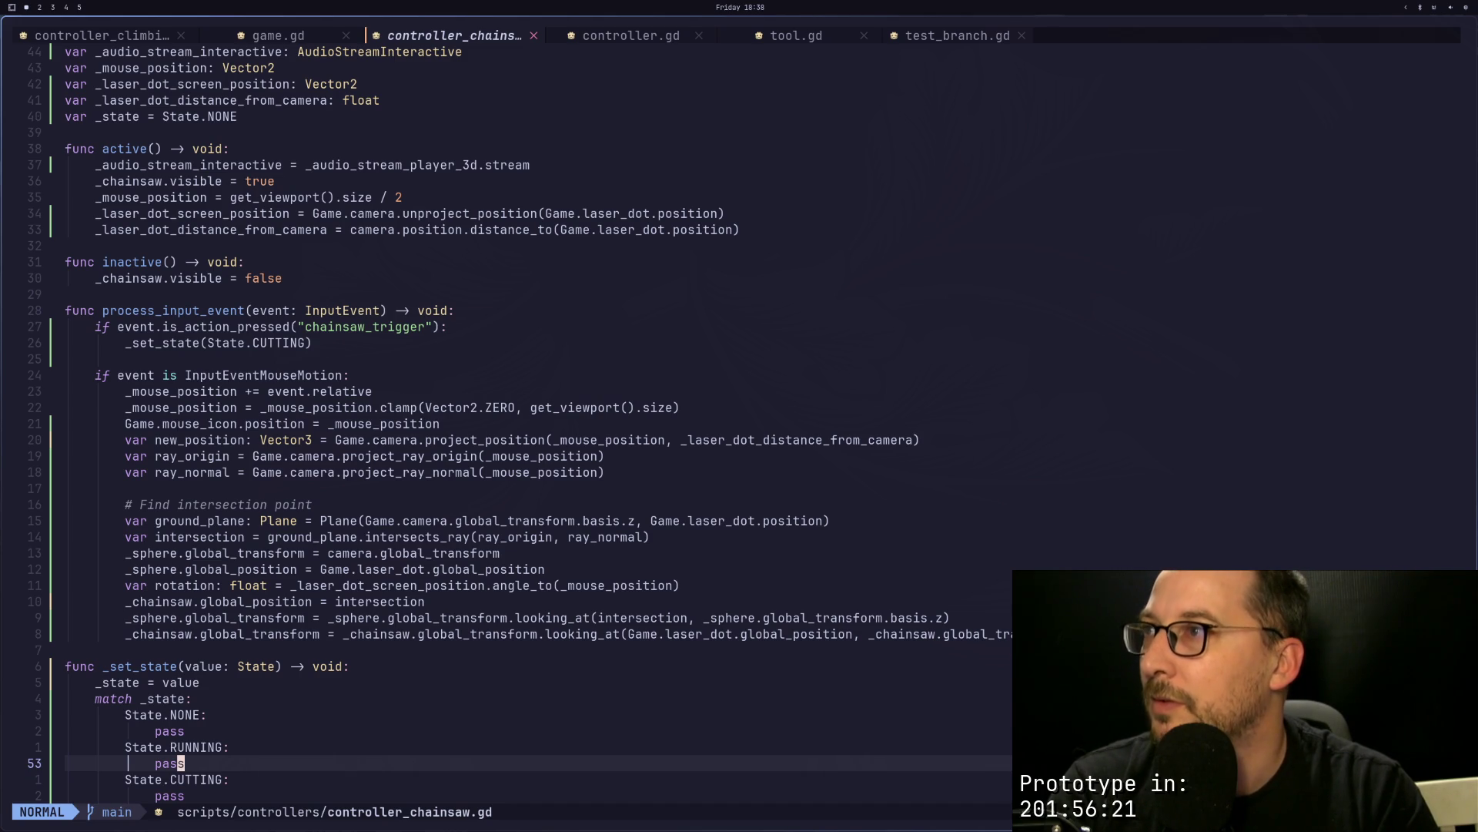
Step: Run the game with F5 to test the chainsaw audio, then stop it with F8
key(super+2)
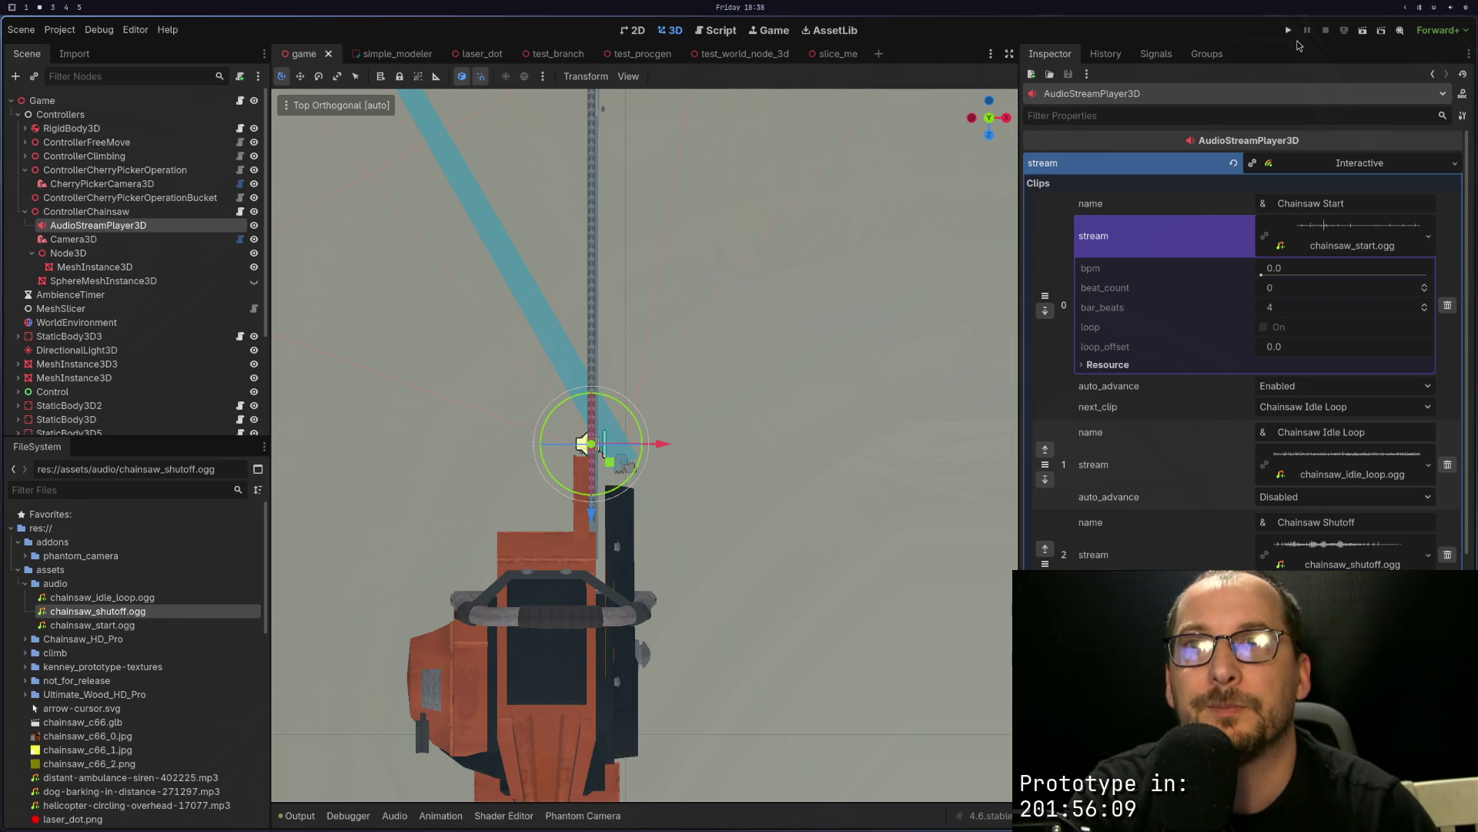
key(F5)
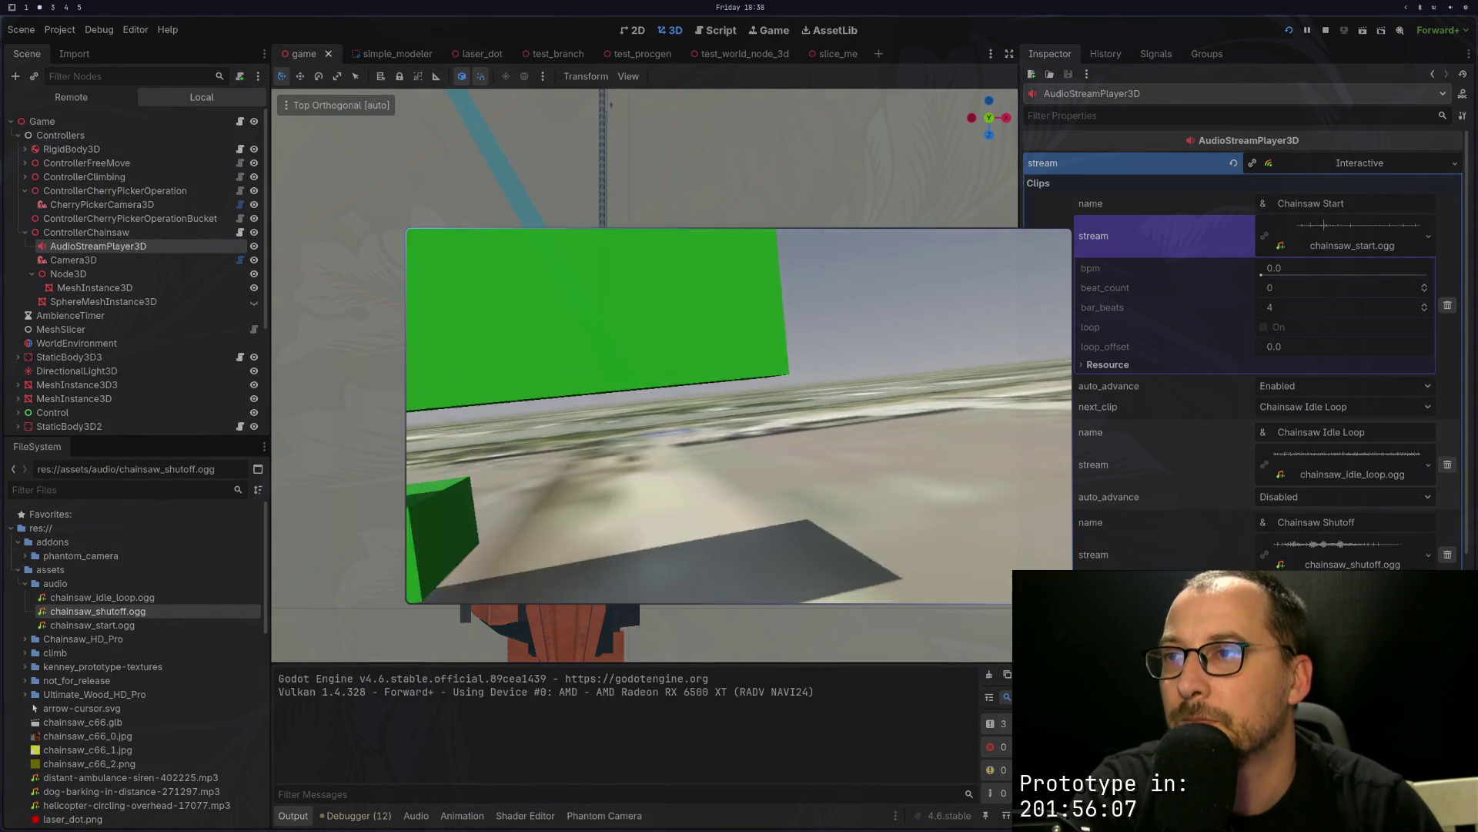
key(F8)
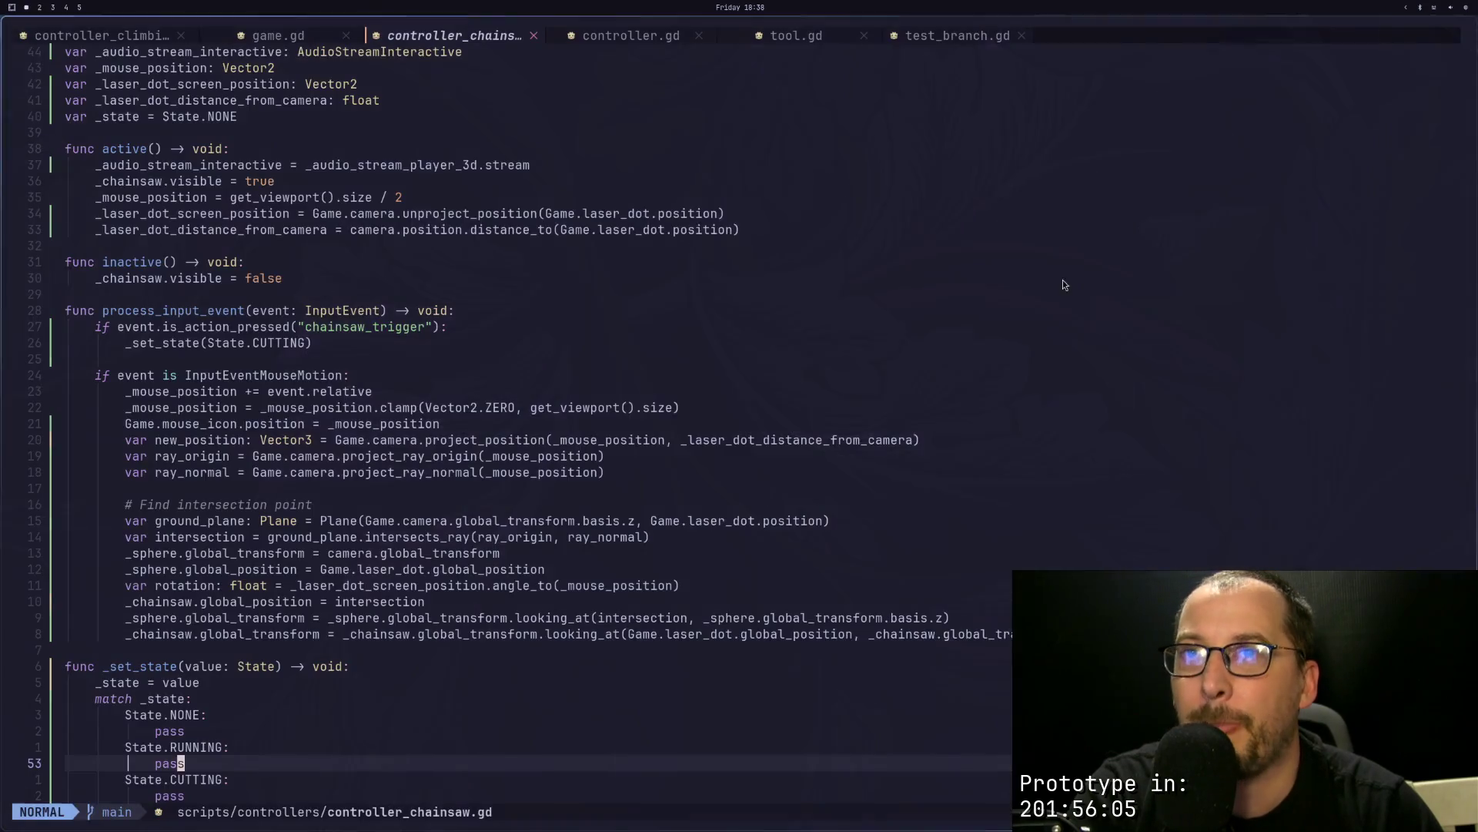
key(super+3)
scroll(1037, 244, up, 10)
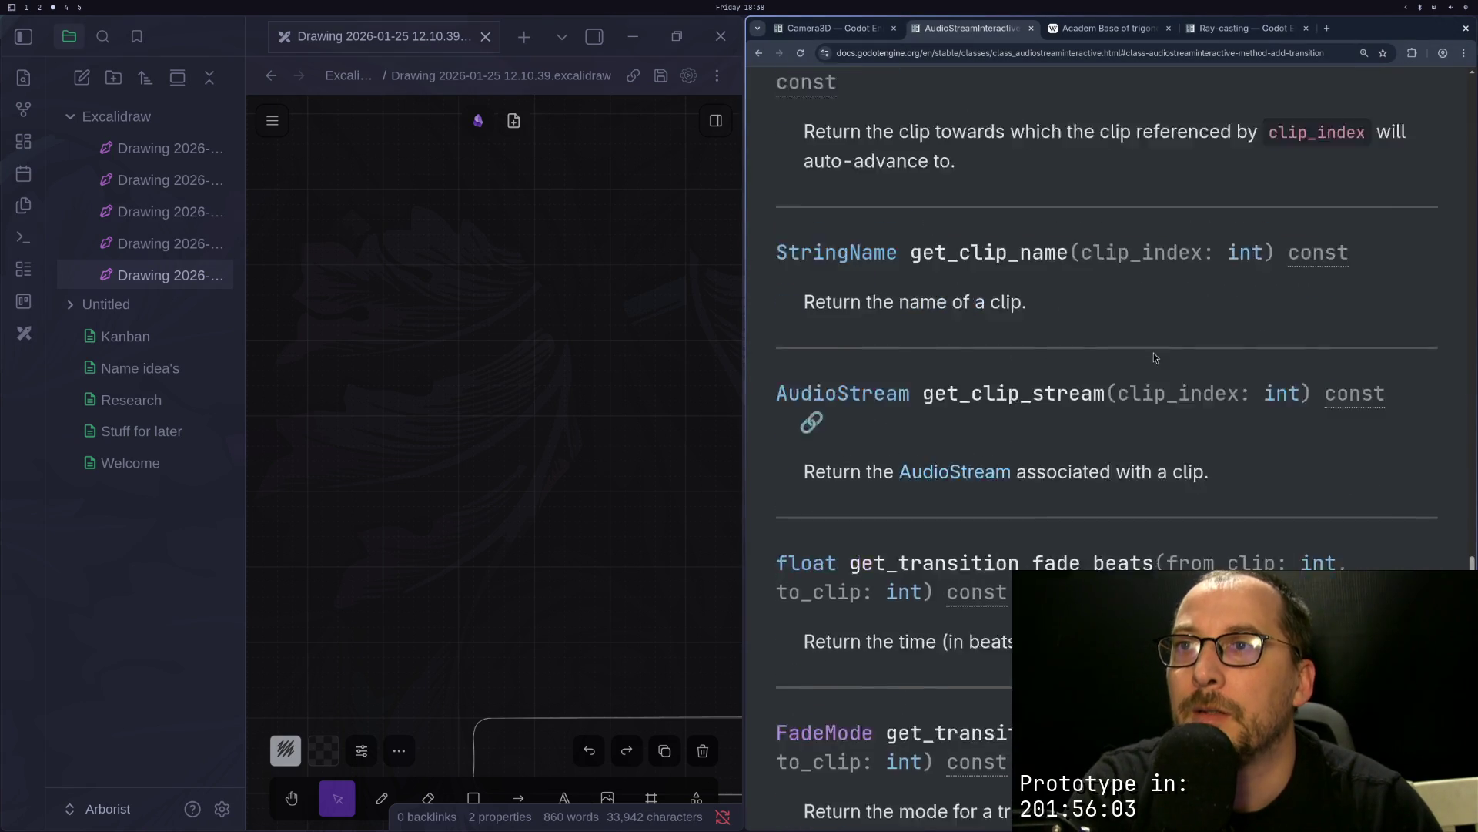
Step: Scroll through the AudioStream class reference, then go back to AudioStreamInteractive
drag(1473, 548, 1473, 74)
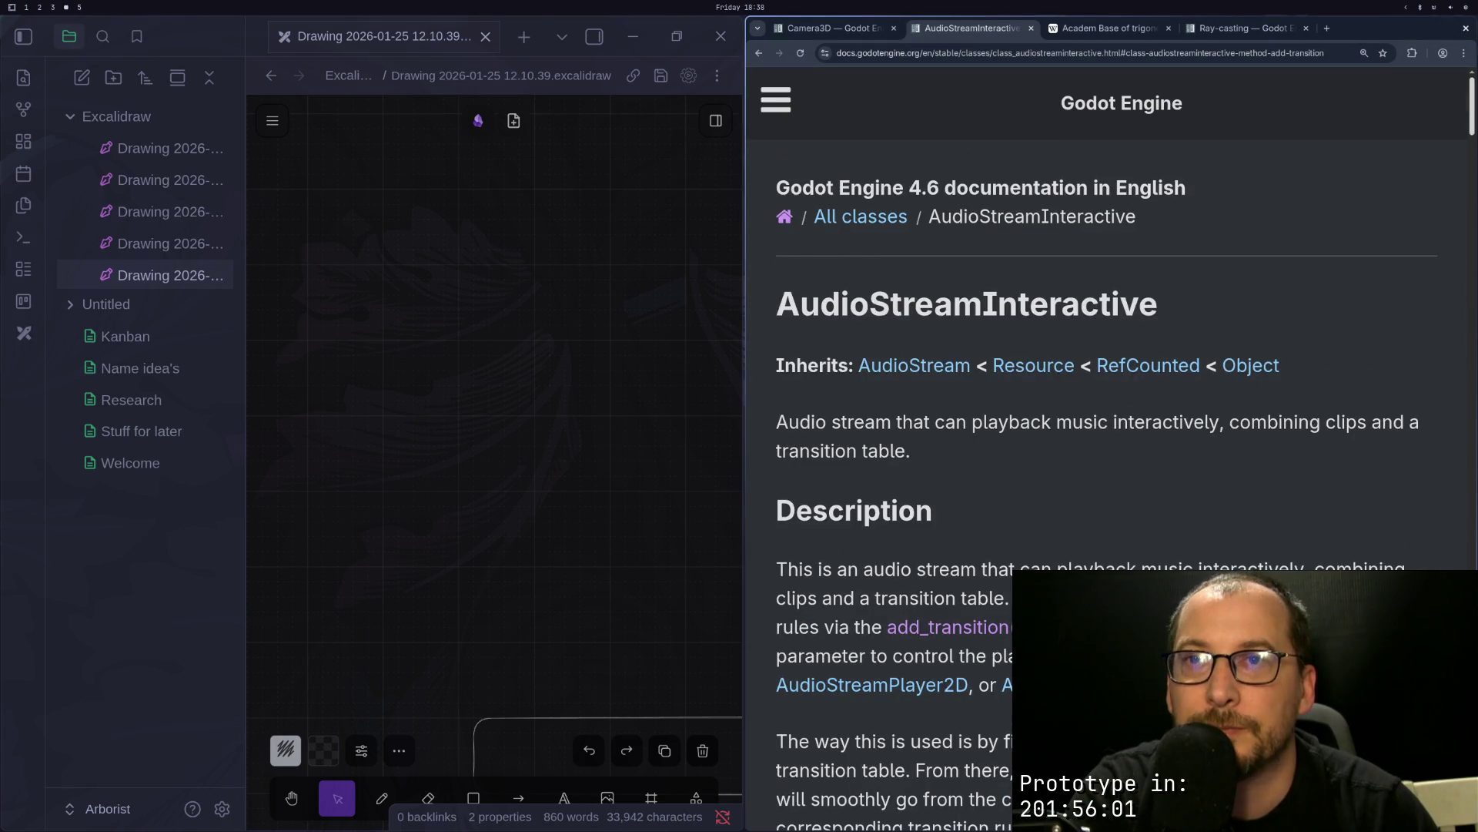
scroll(1266, 304, down, 8)
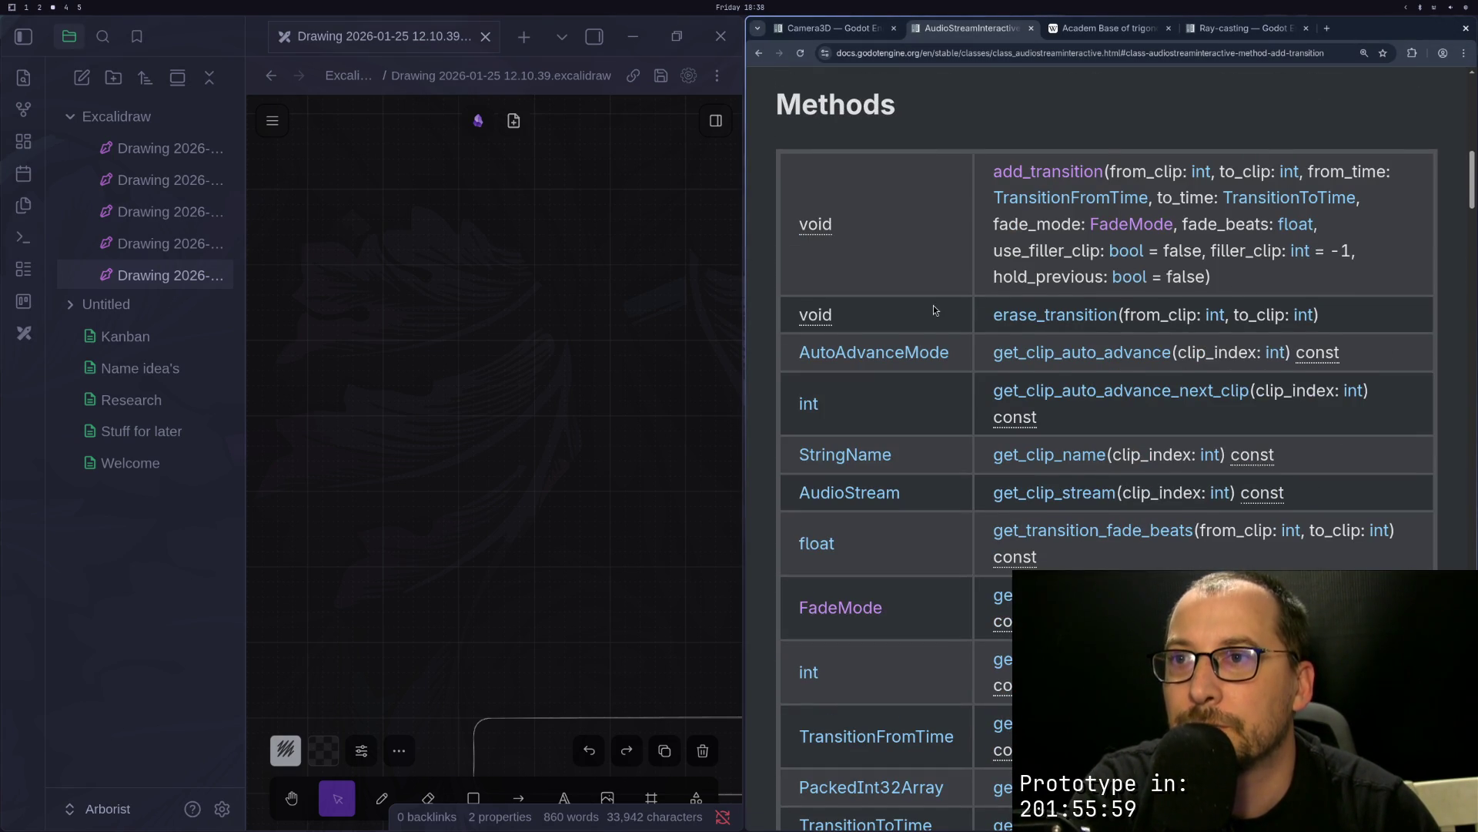
scroll(933, 306, down, 9)
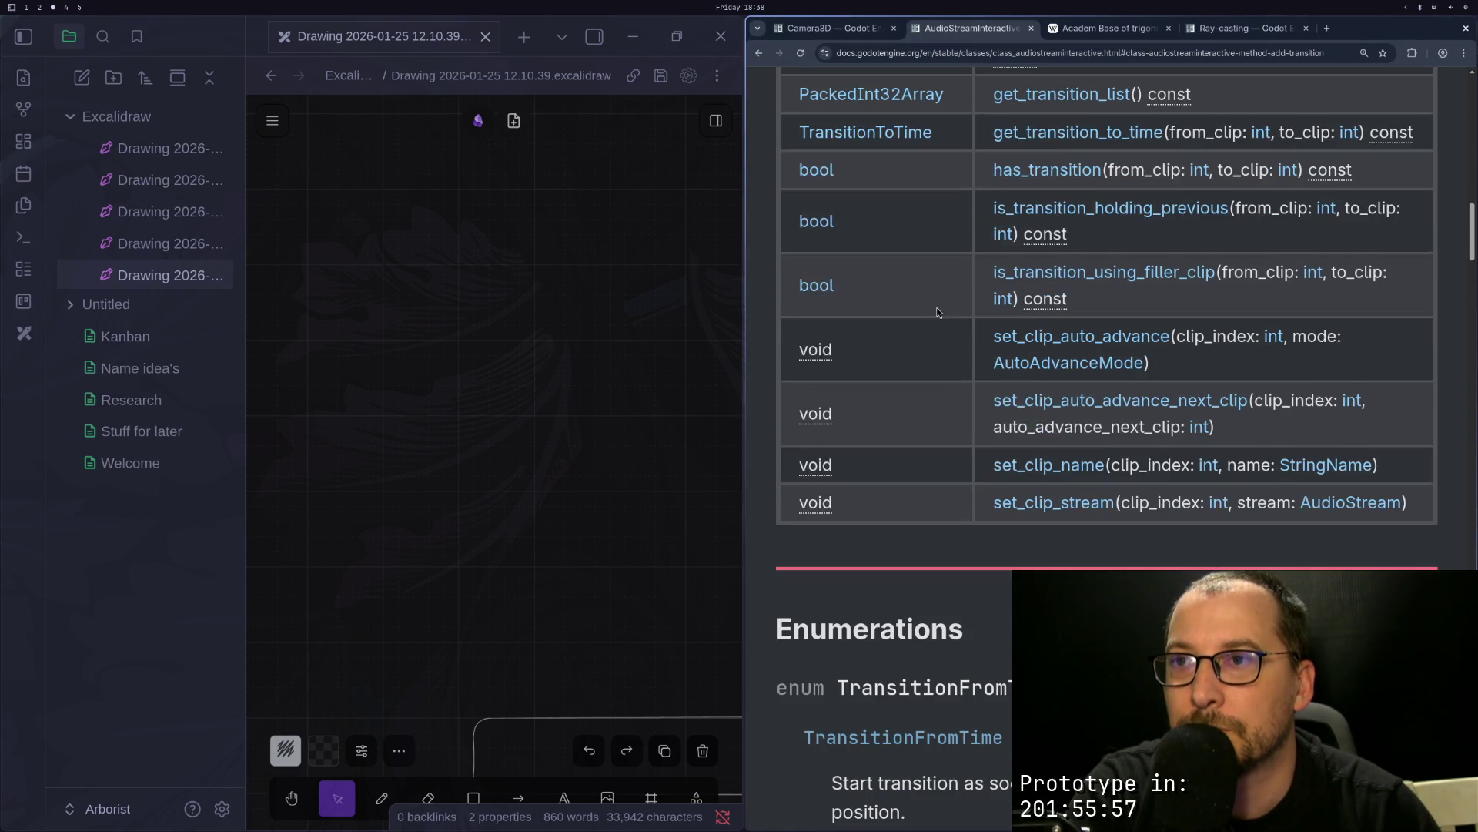
scroll(964, 367, up, 6)
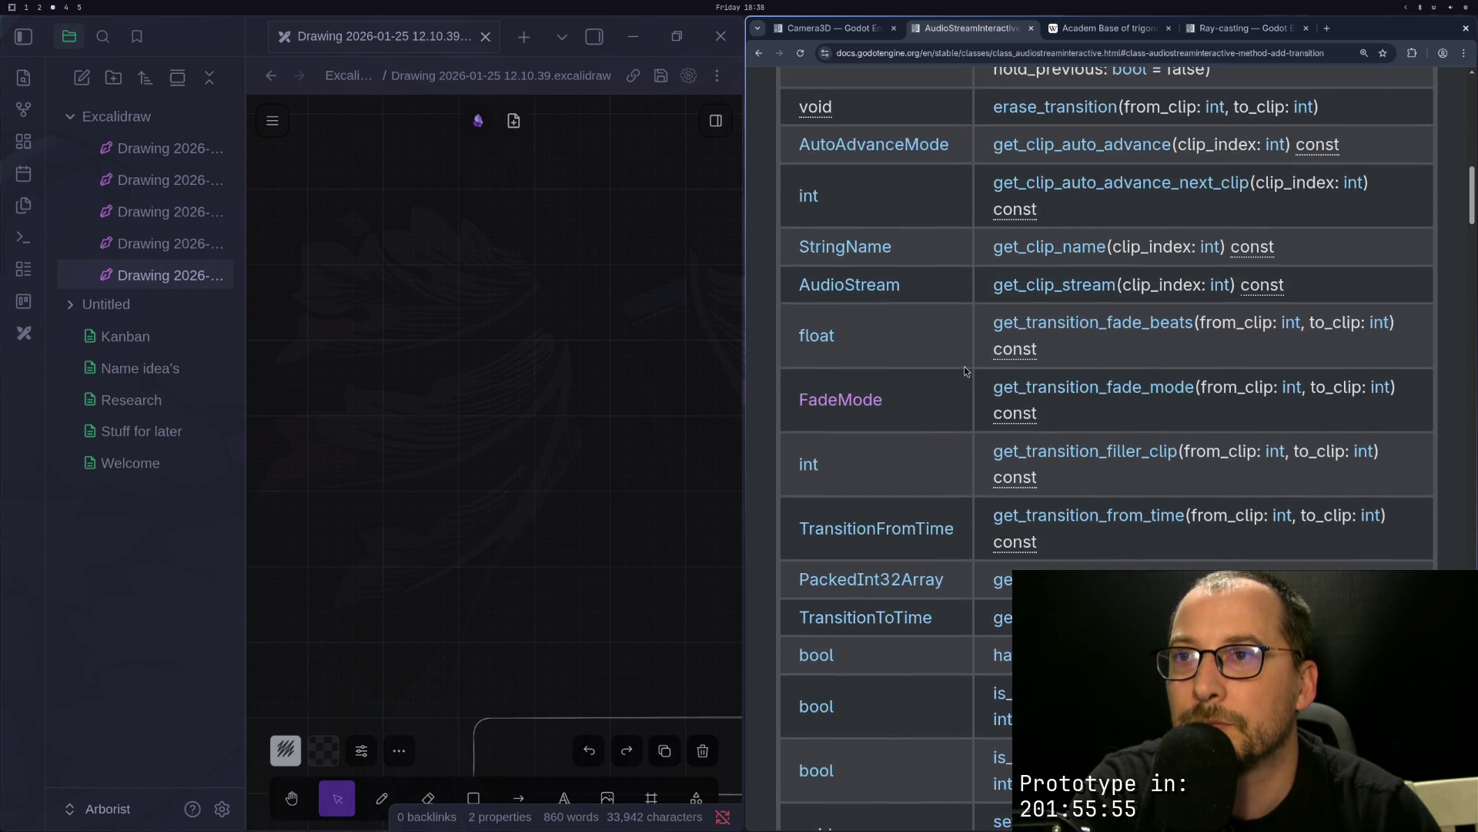
scroll(964, 367, up, 3)
scroll(964, 366, up, 2)
scroll(963, 362, up, 5)
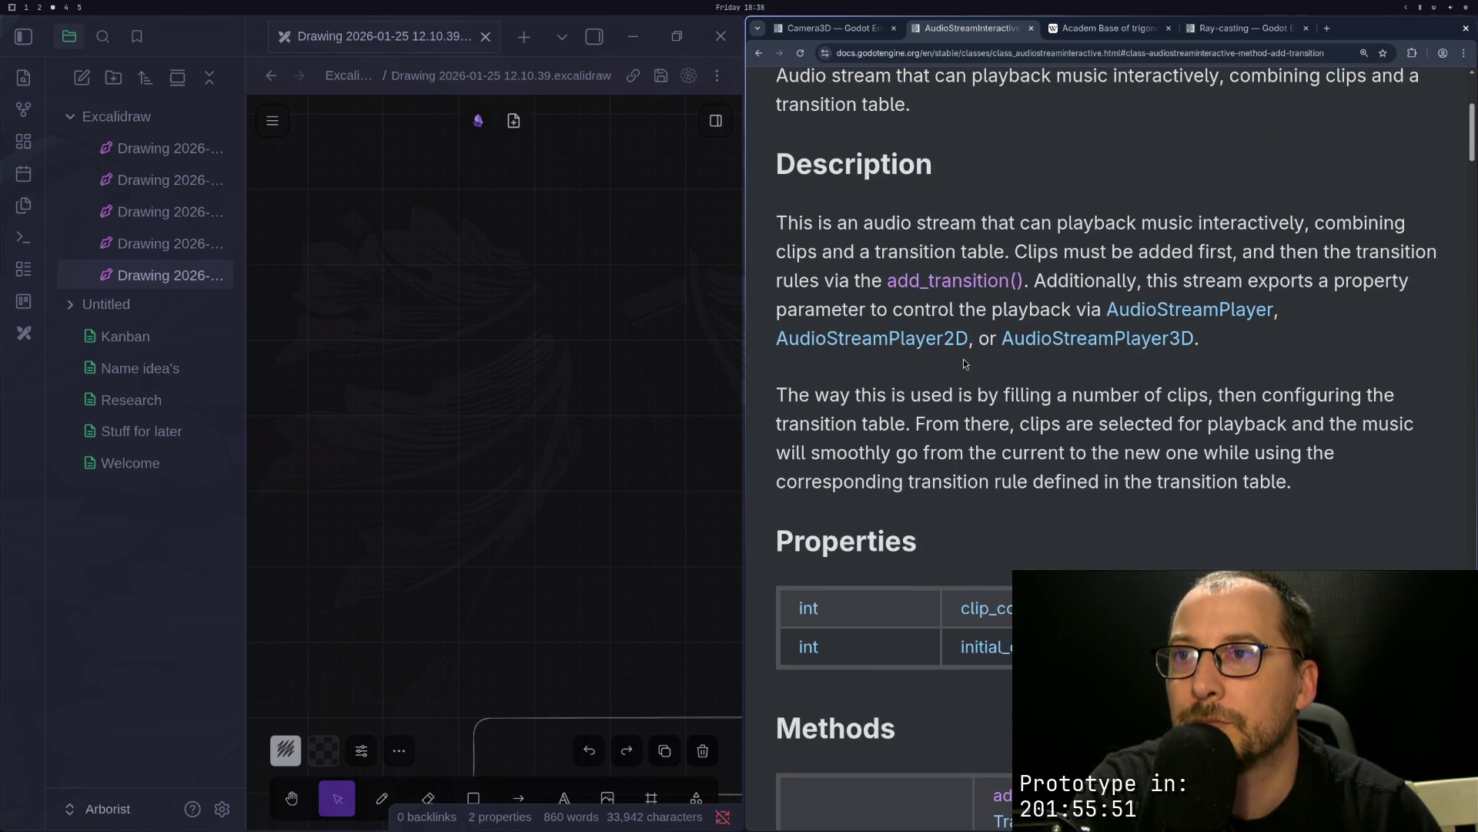
scroll(963, 359, up, 3)
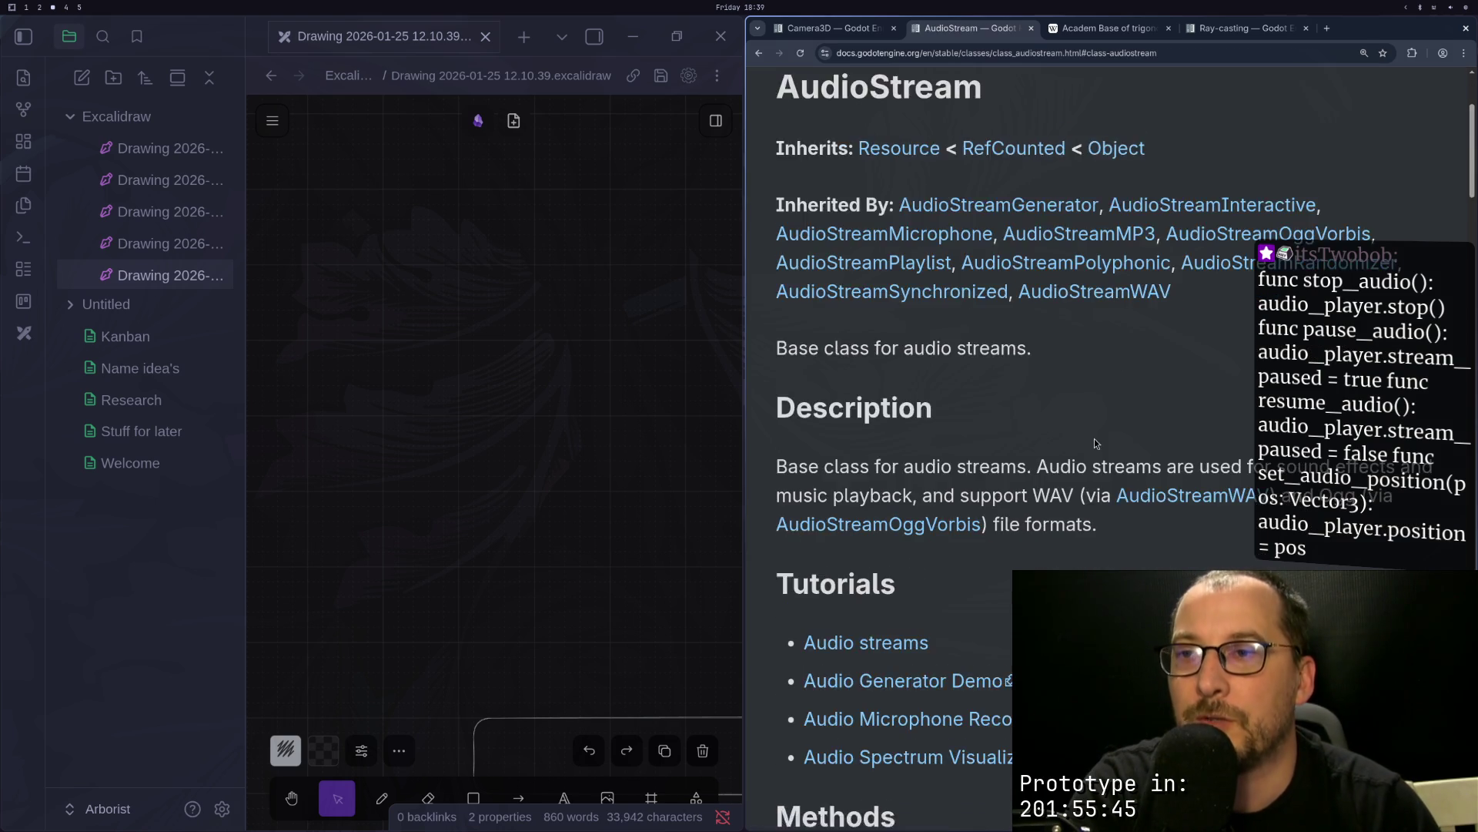
scroll(1093, 437, down, 10)
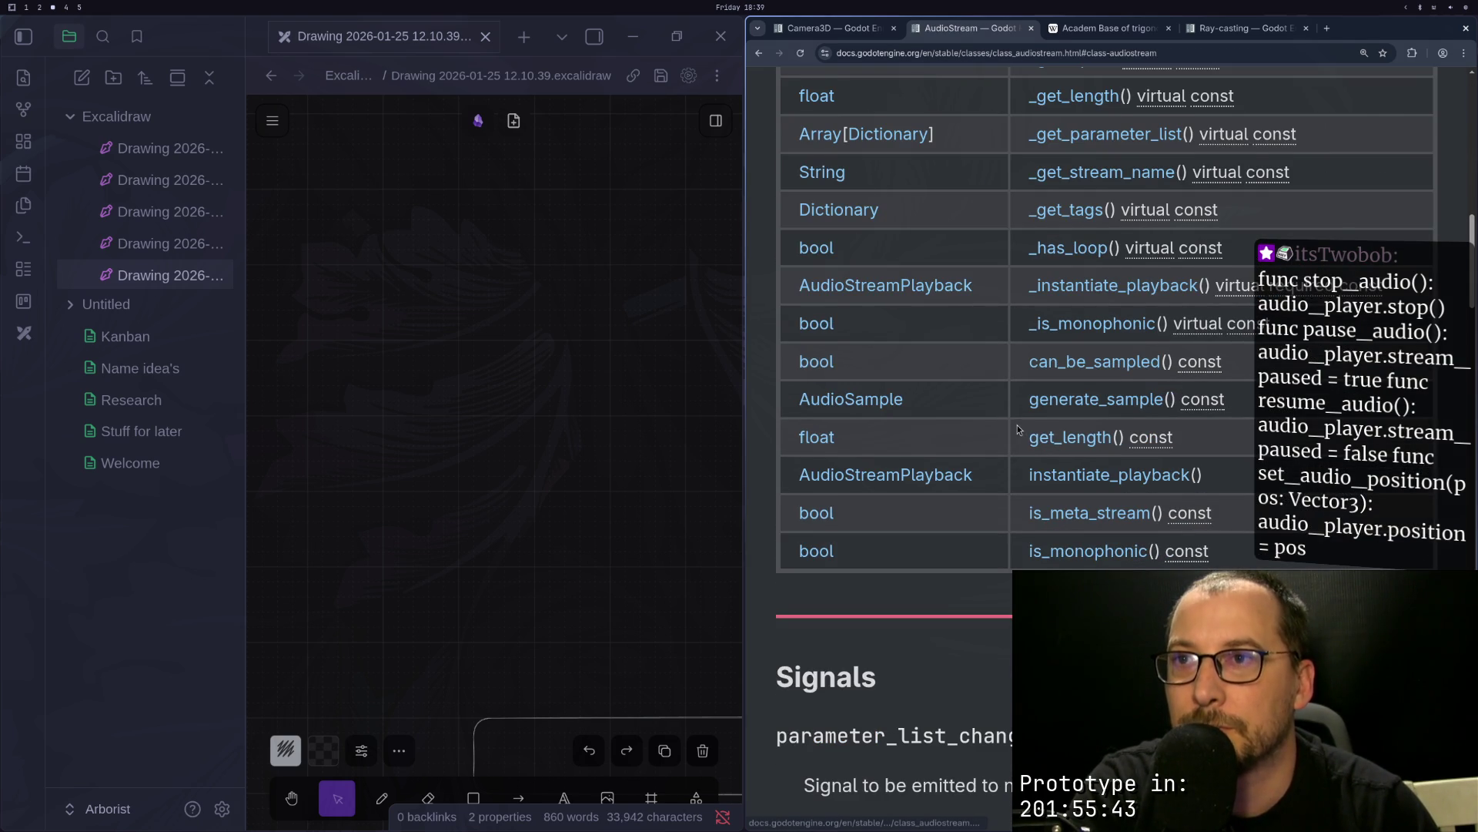
scroll(1018, 424, up, 2)
scroll(1001, 398, up, 10)
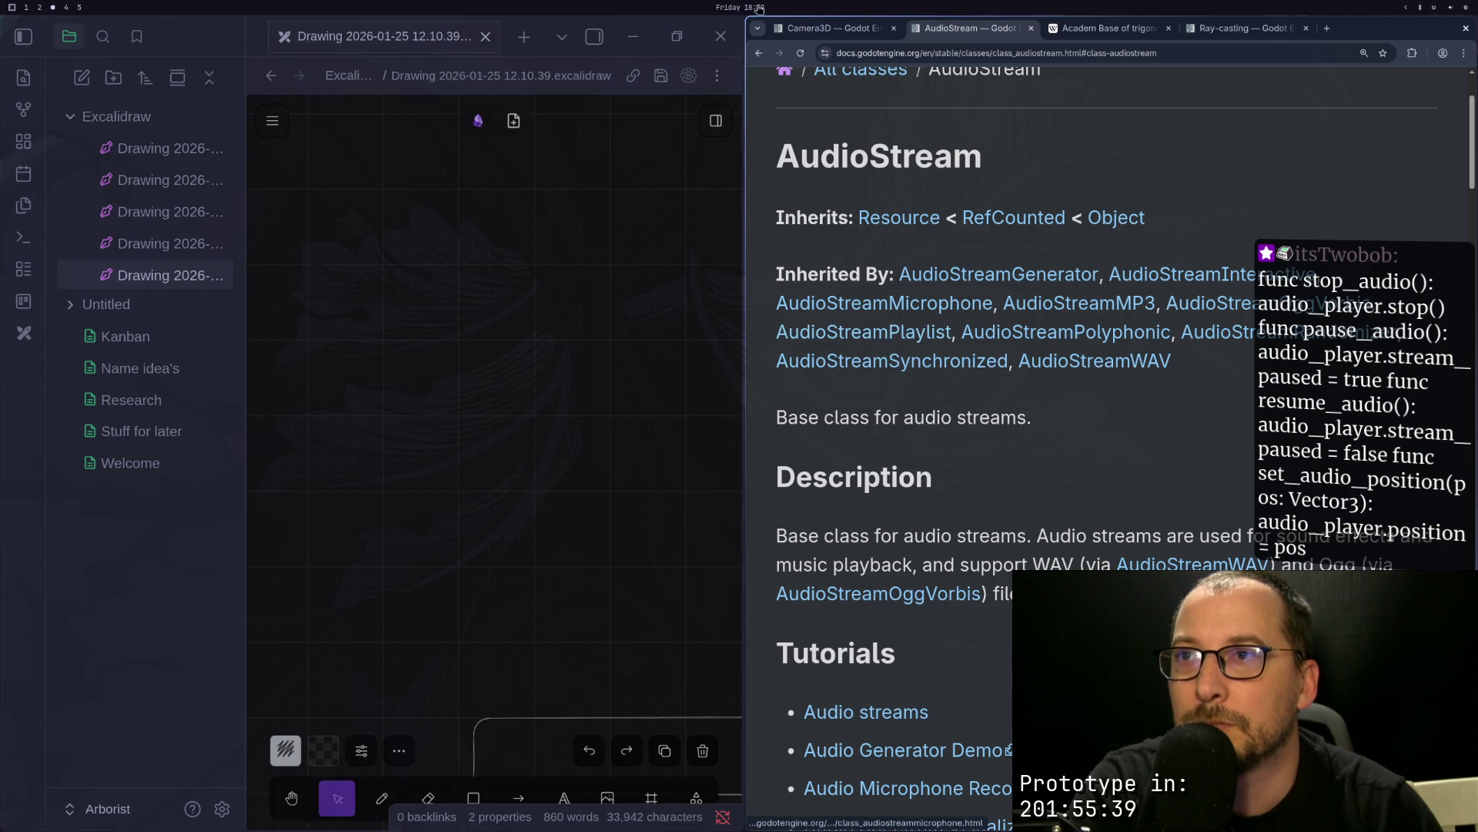
click(759, 54)
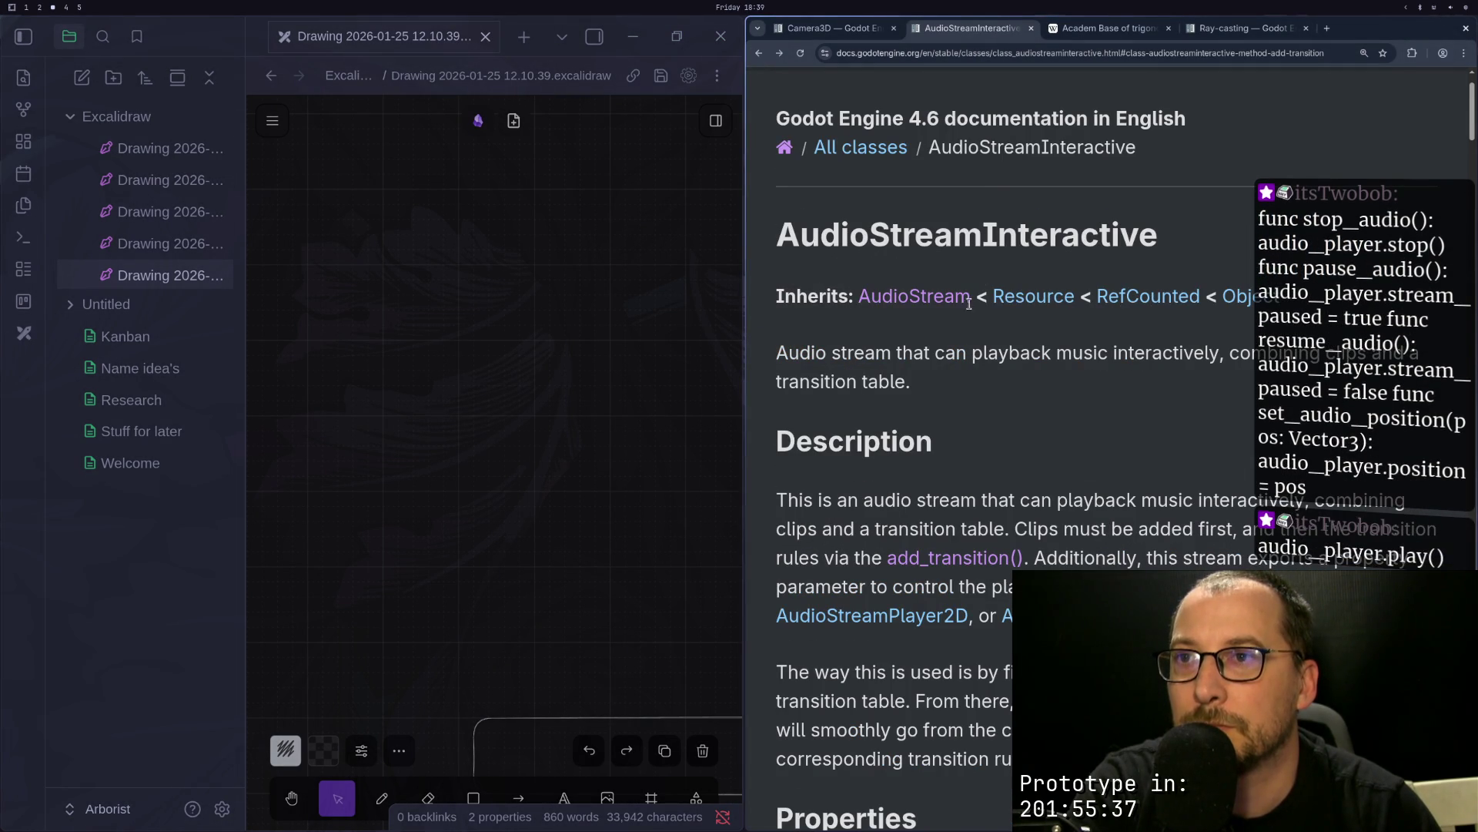
Step: Re-read the AudioStreamInteractive methods before returning to the chainsaw script
scroll(1110, 376, down, 3)
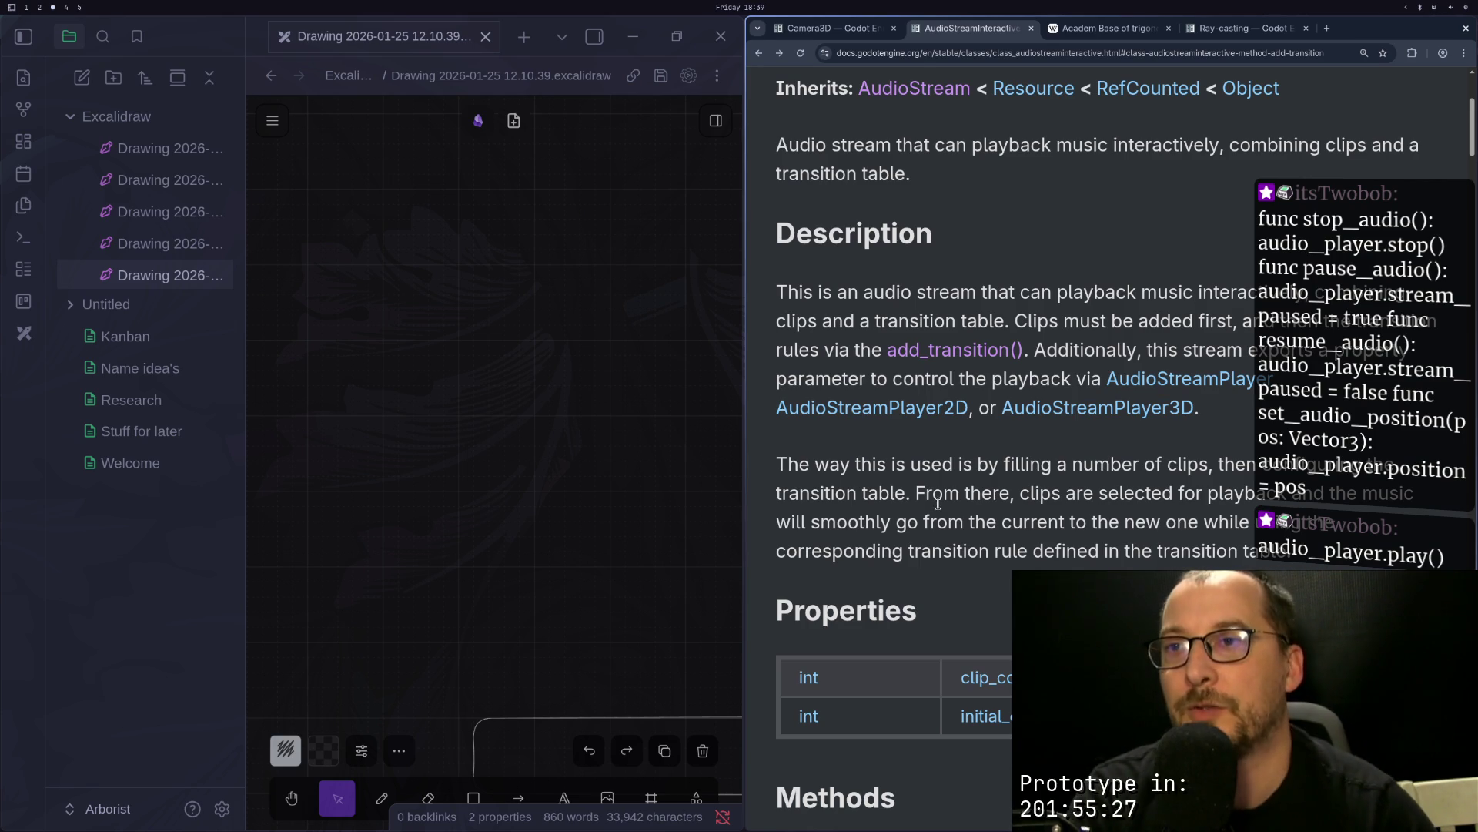
scroll(940, 505, down, 7)
scroll(955, 510, up, 4)
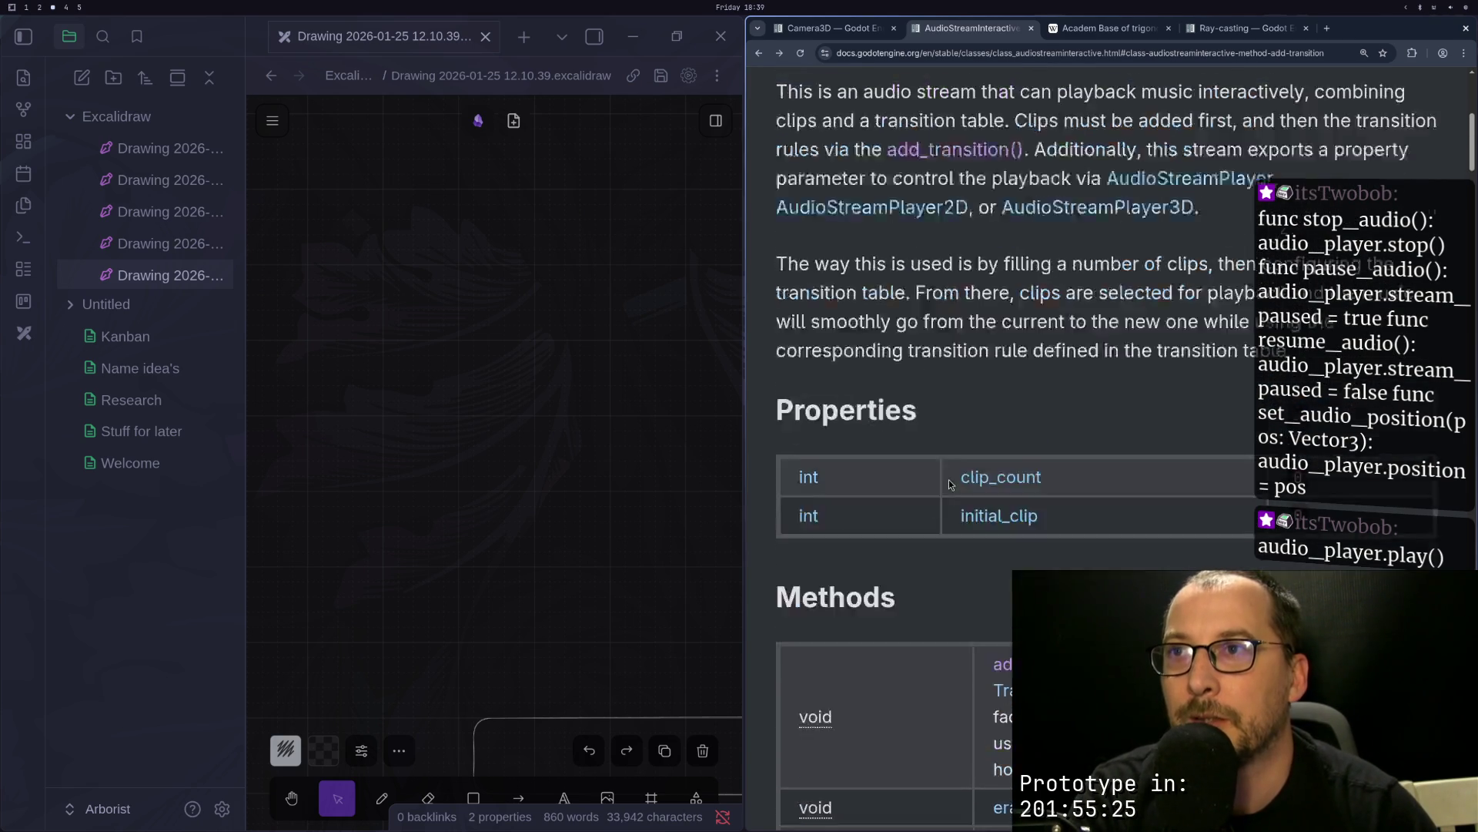
scroll(921, 405, up, 2)
key(super+1)
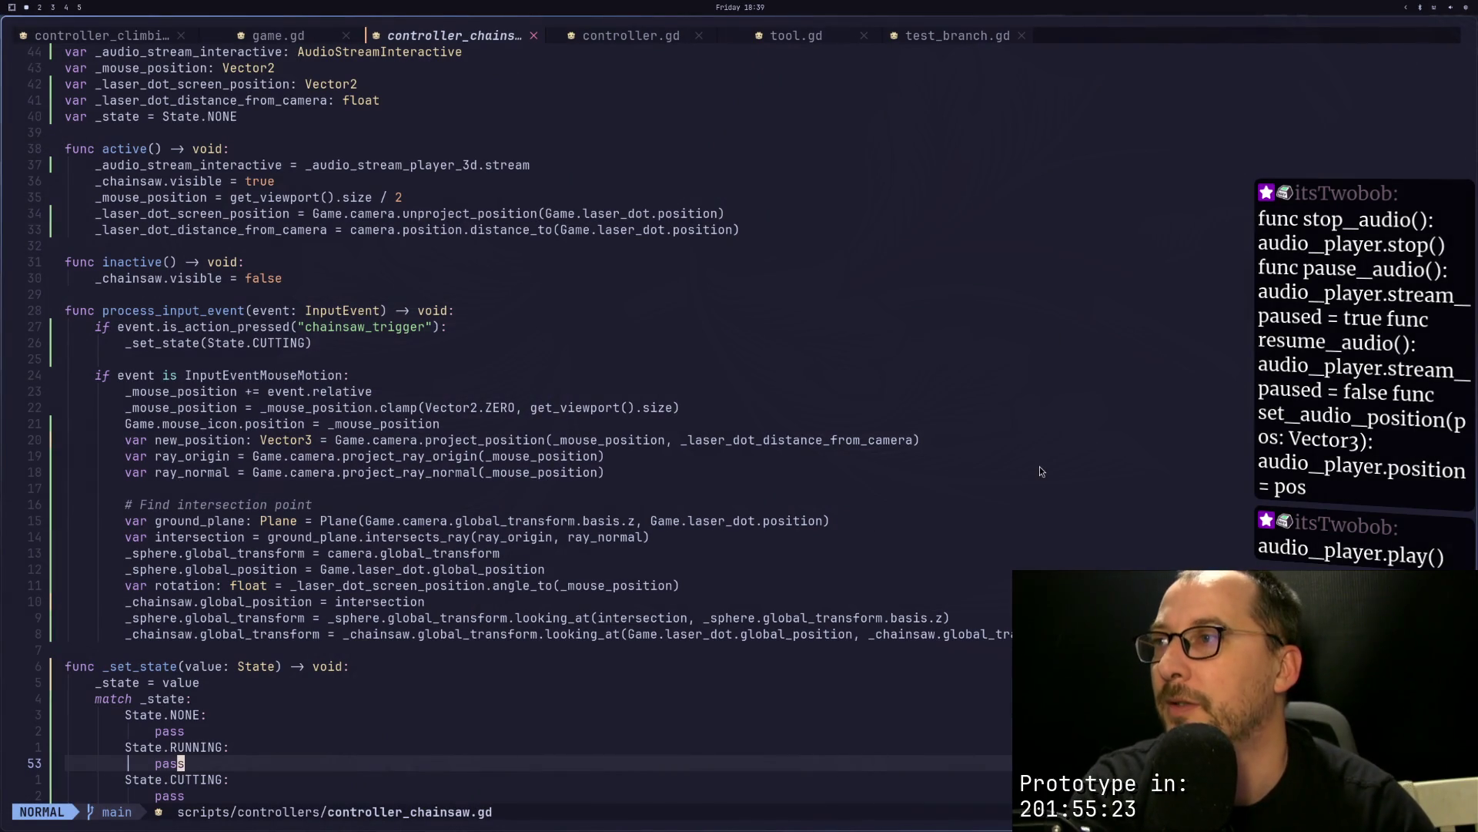
Step: Jump to active() and copy the _audio_stream_player_3d name from the stream assignment
key(k)
key(k)
key(k)
key(3)
key(5)
key(k)
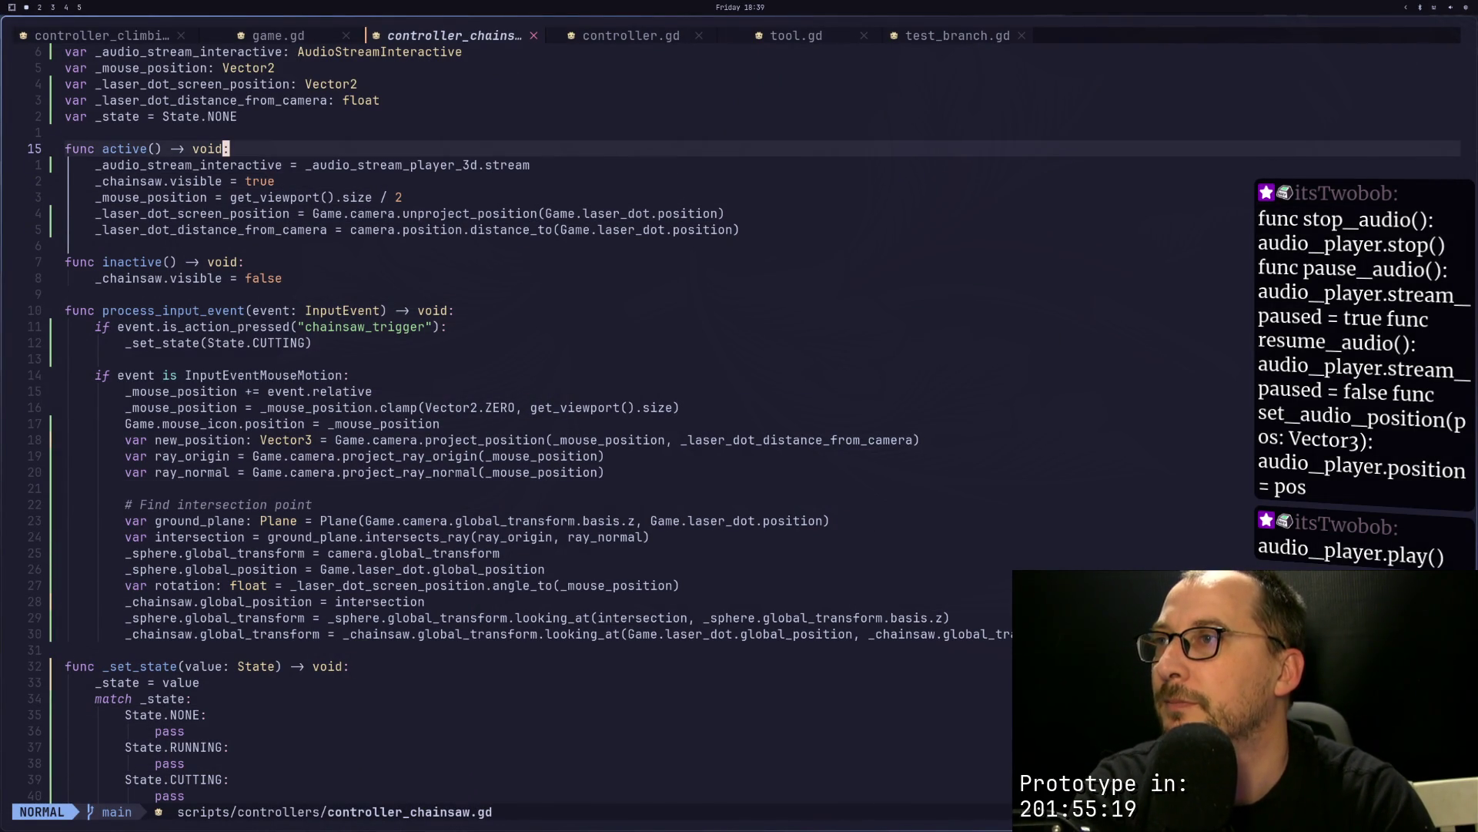
key(j)
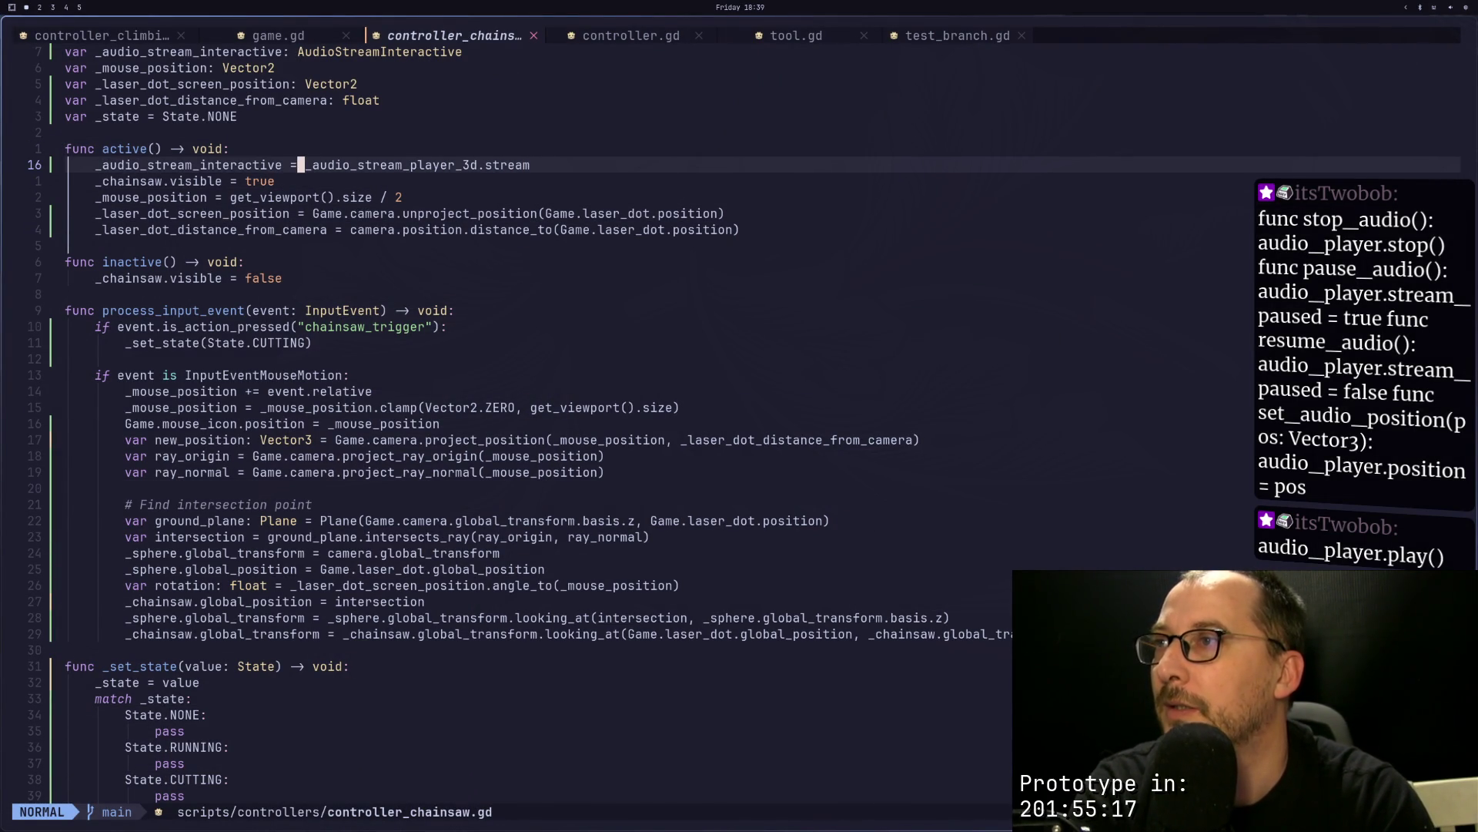
key(v)
key(l)
key(l)
key(l)
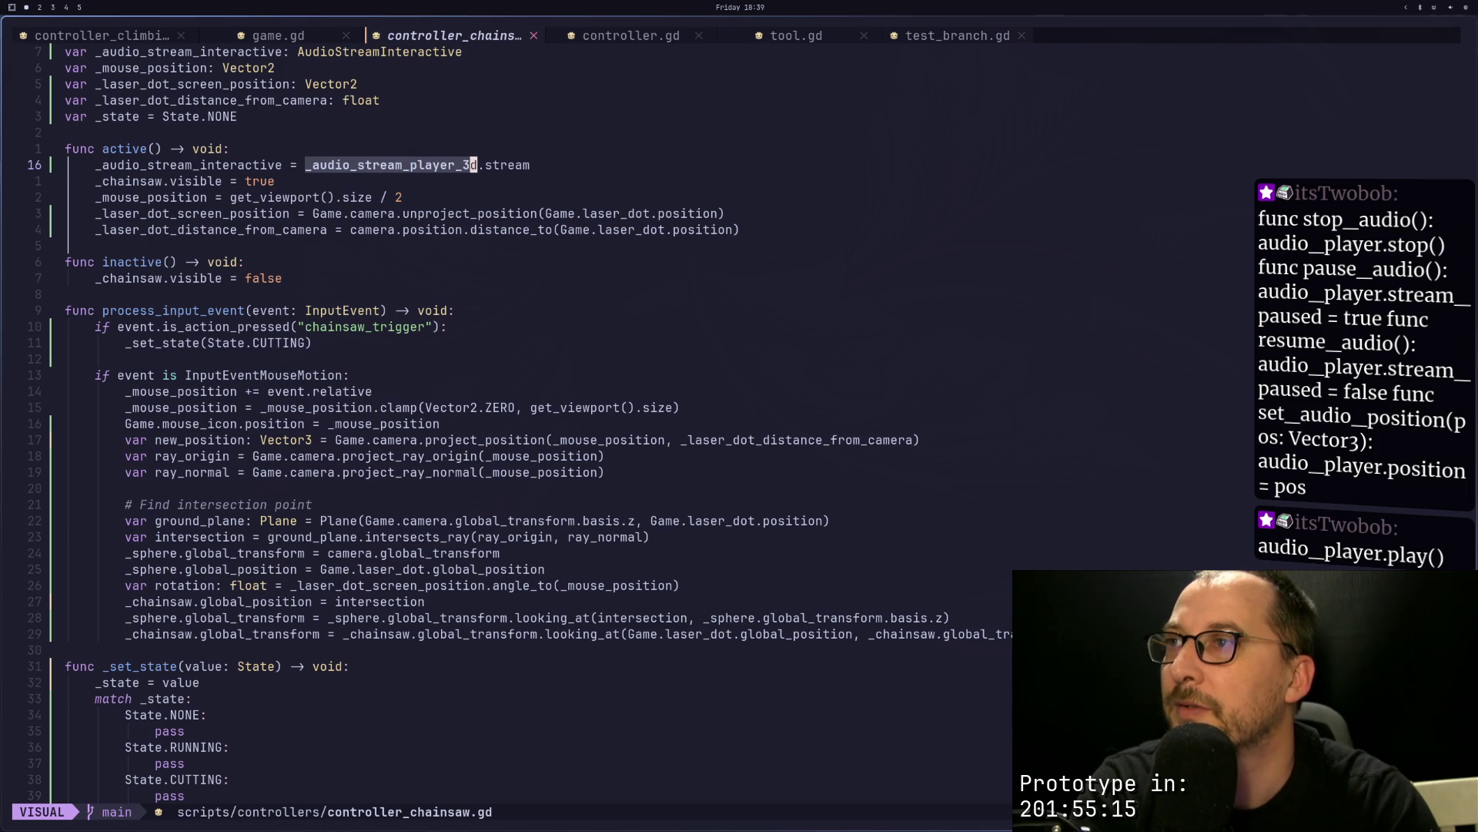
key(y)
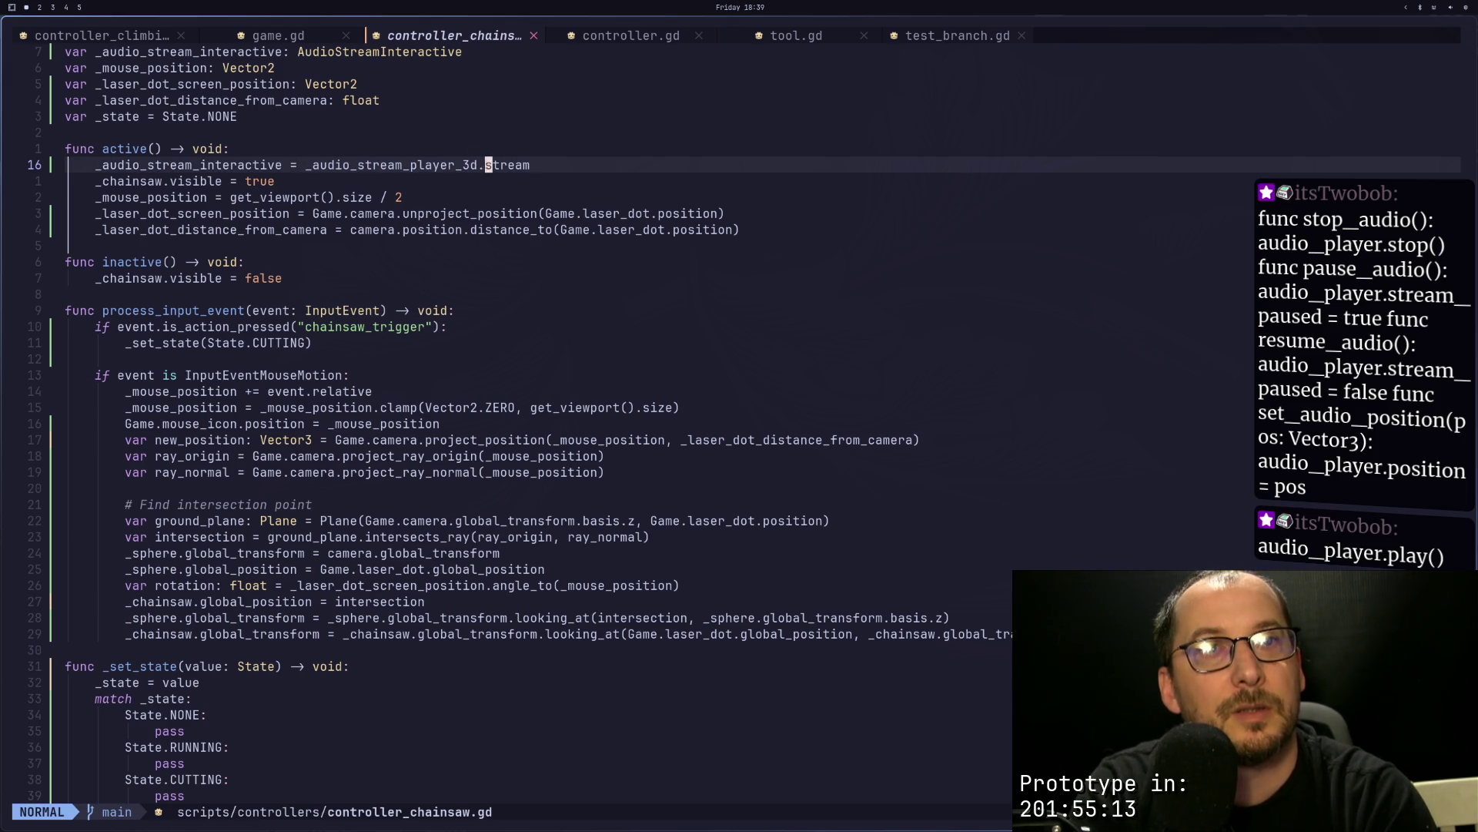
Step: Add an indented _audio_stream_player_3d.play() line below the stream assignment
key(o)
key(Escape)
text(player_3d)
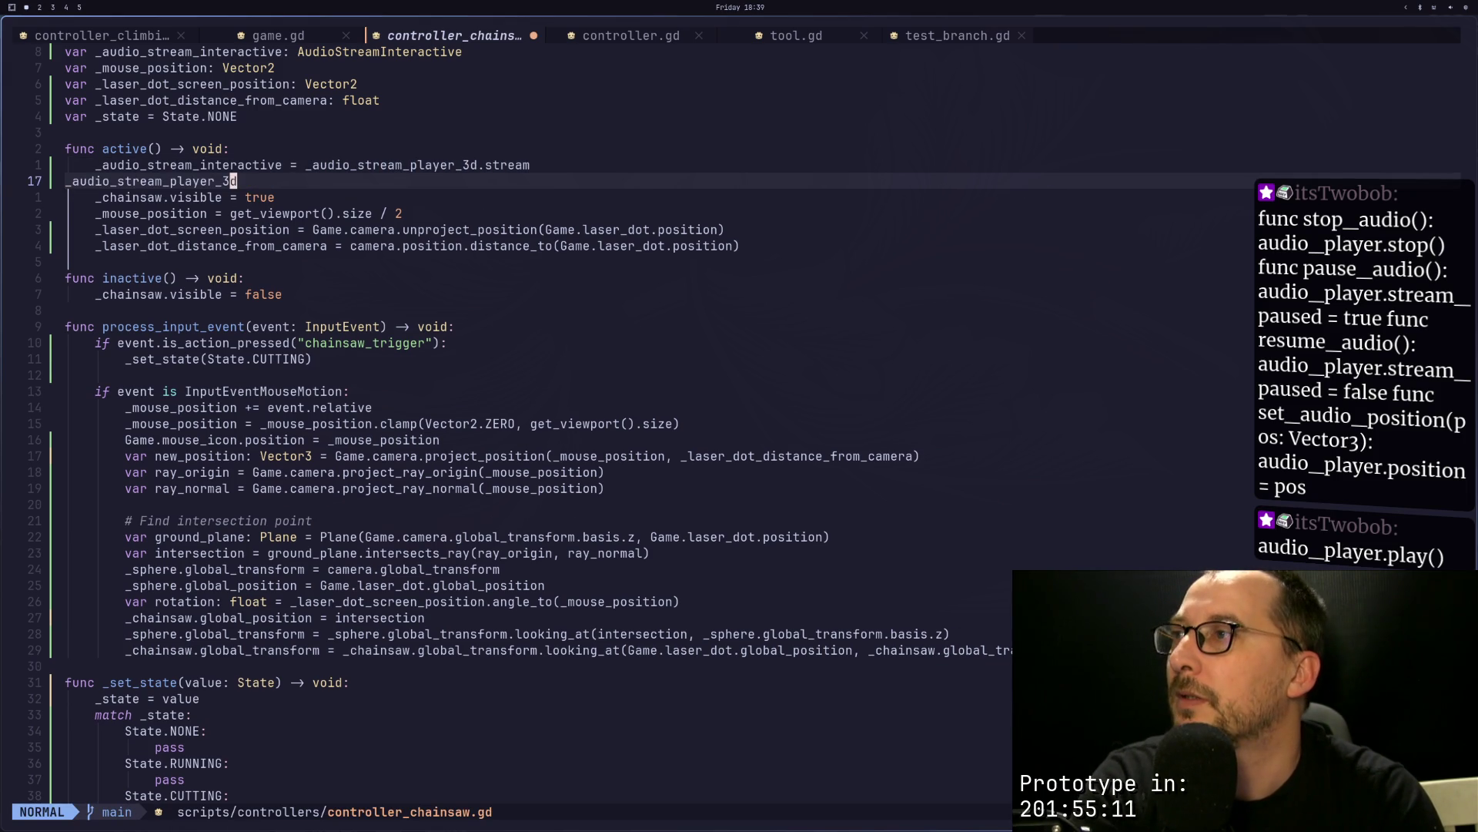
text(.play())
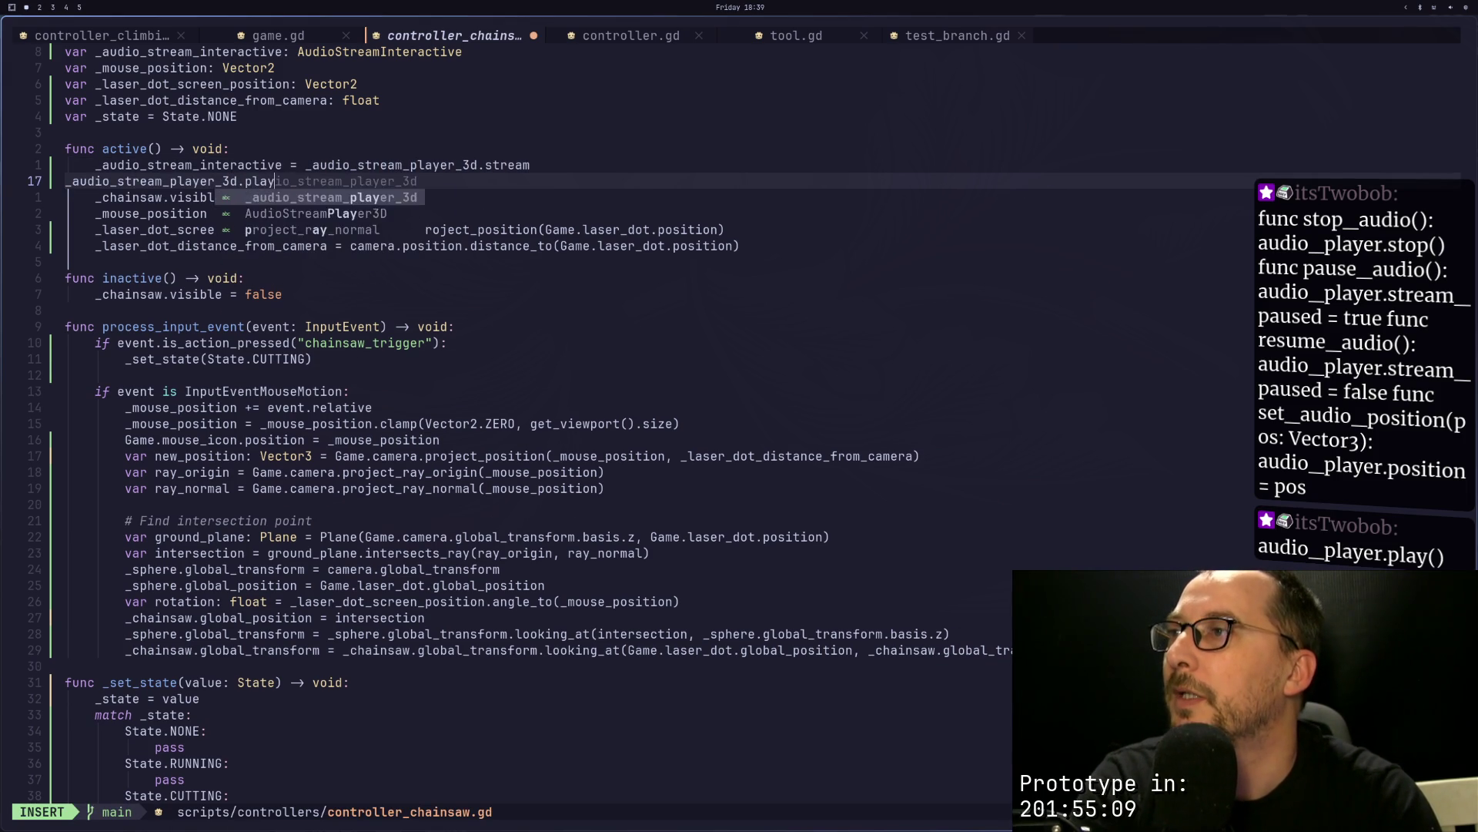
key(Escape)
key(greater)
key(greater)
key(super+2)
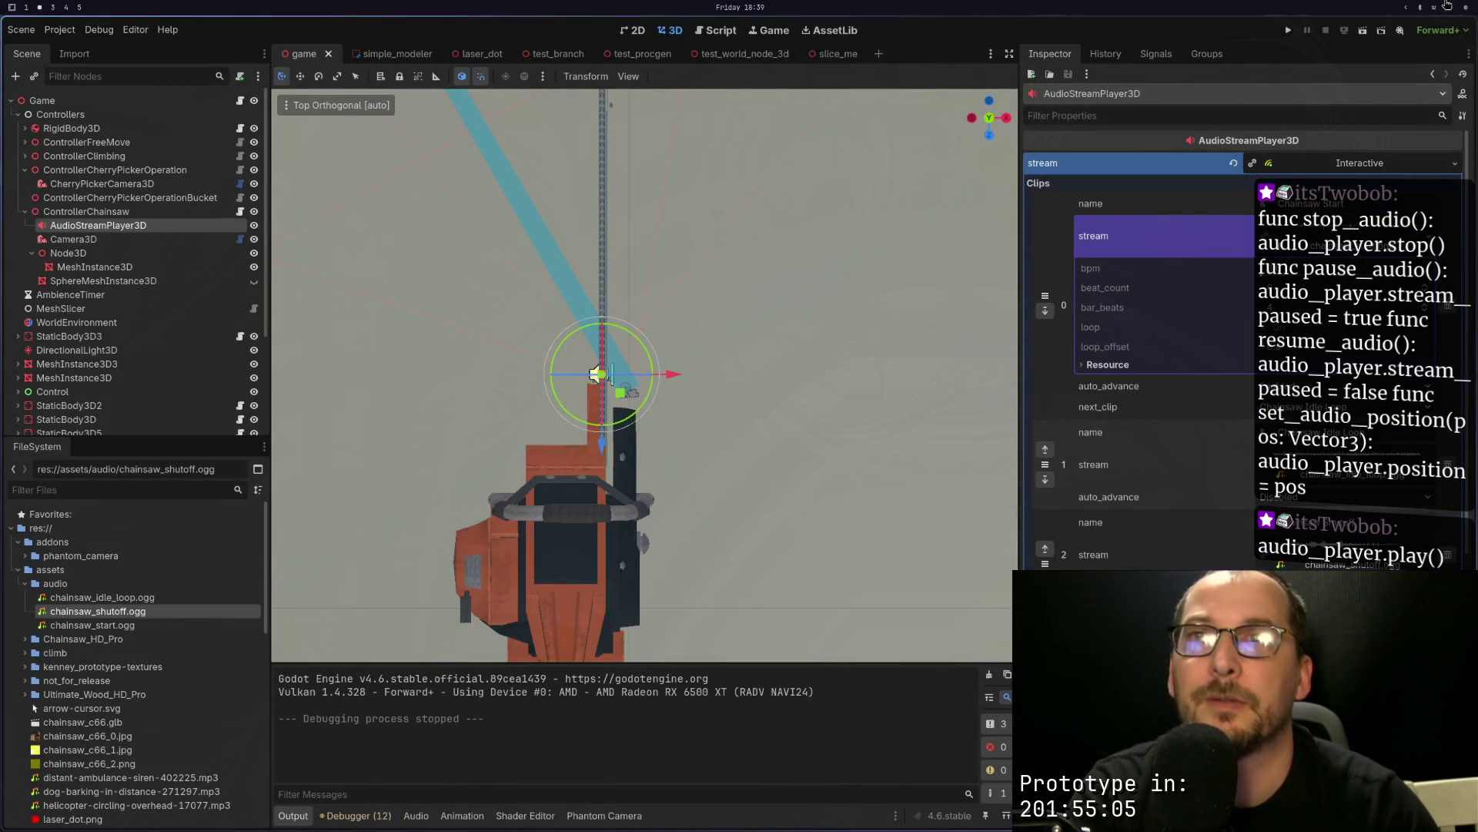
Step: Run the game, view the remote scene tree and the 12 script warnings, then stop it
click(1288, 29)
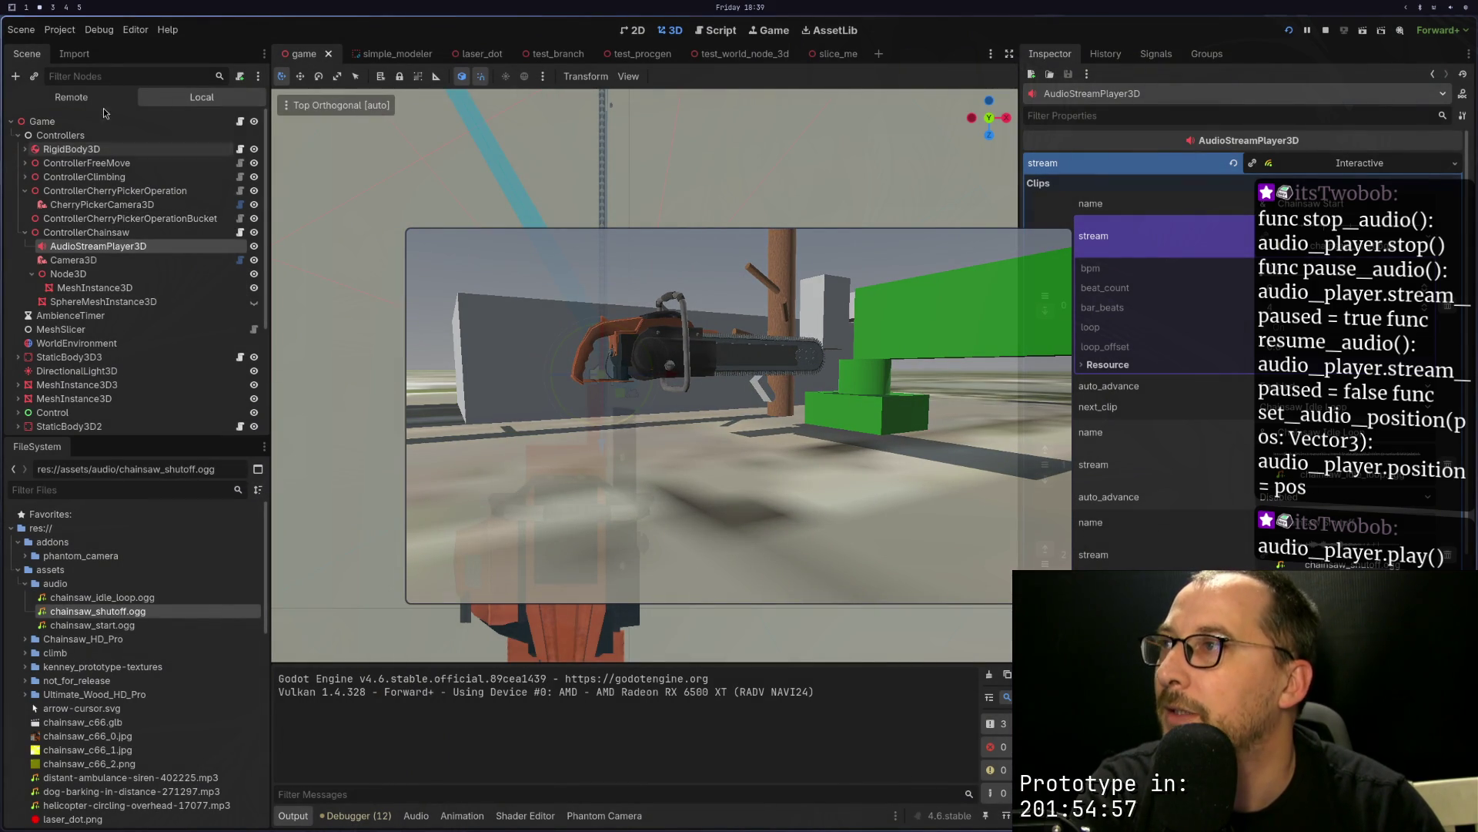
click(94, 99)
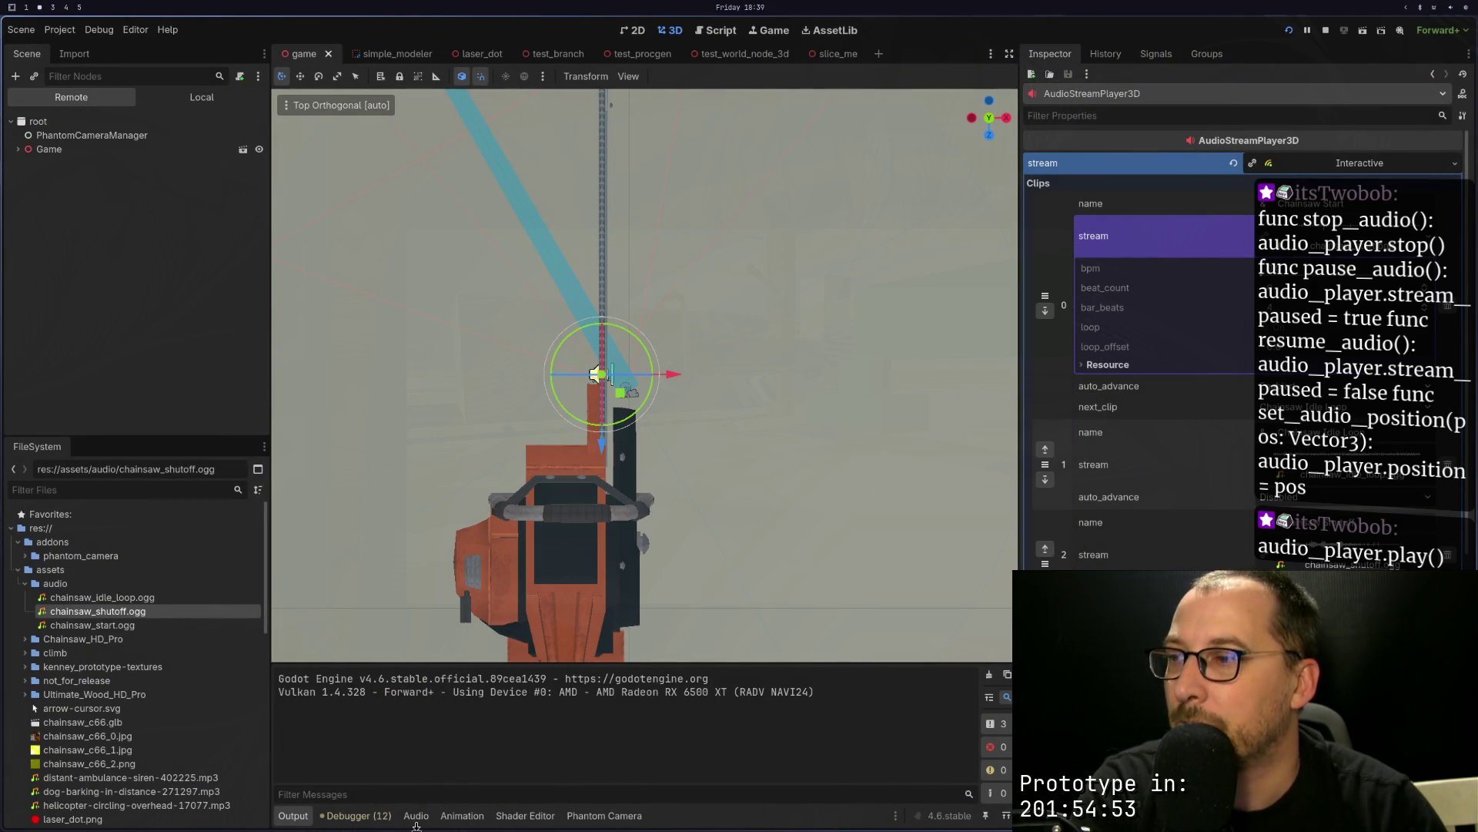
click(358, 816)
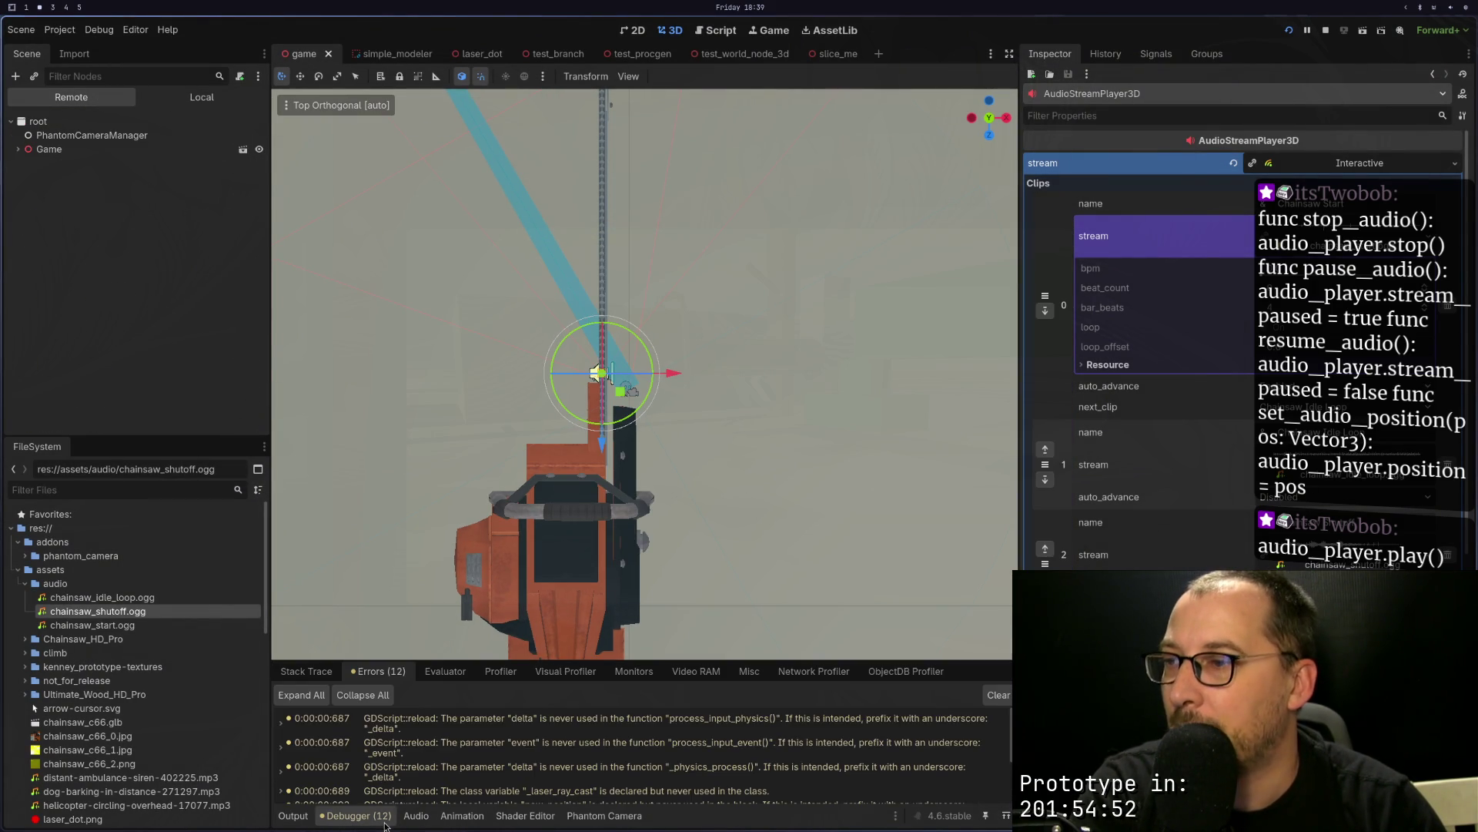
click(1326, 30)
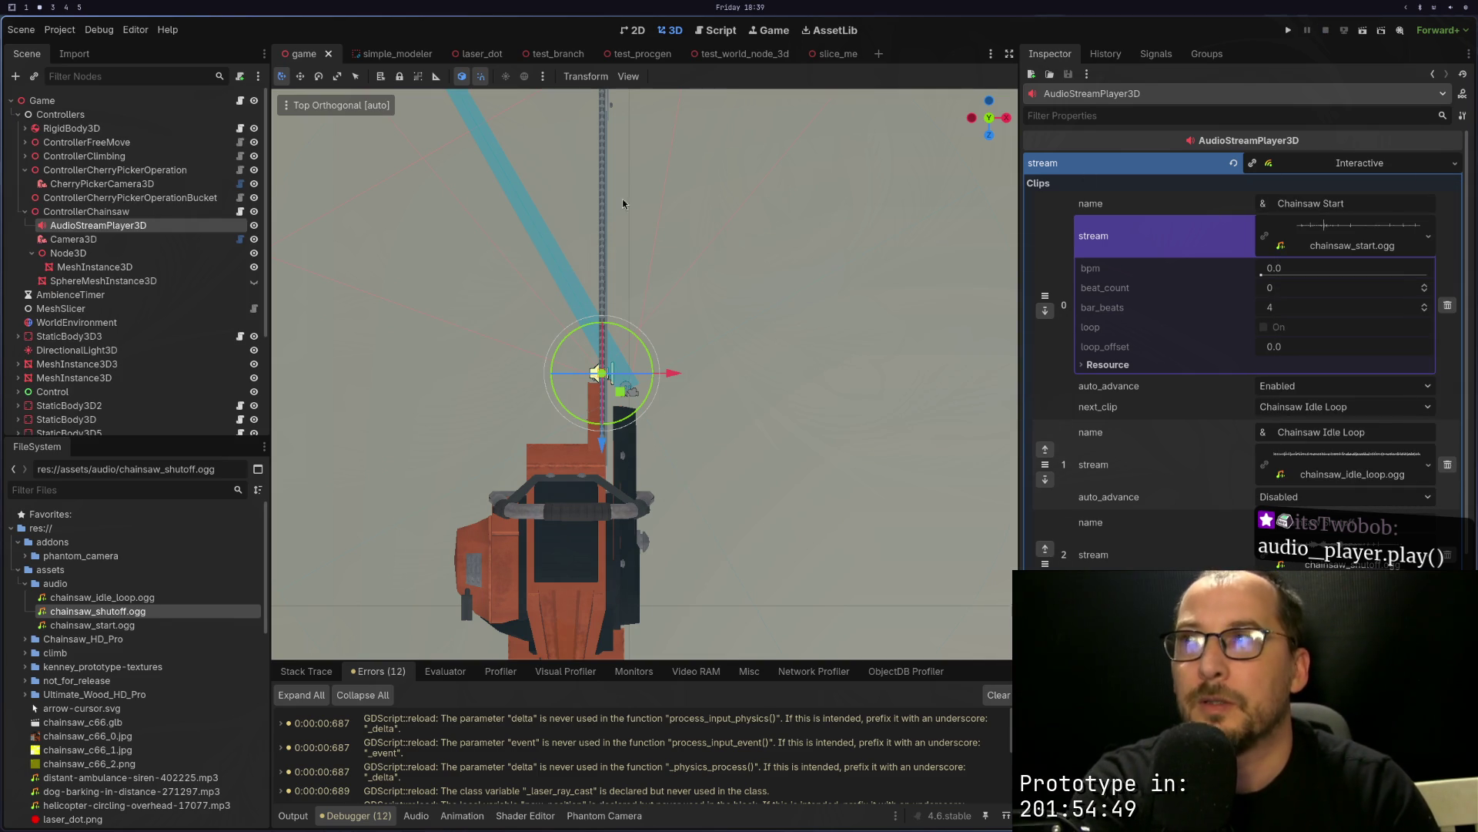
Step: Reselect the chainsaw's AudioStreamPlayer3D and expand and collapse its interactive stream clips
click(123, 212)
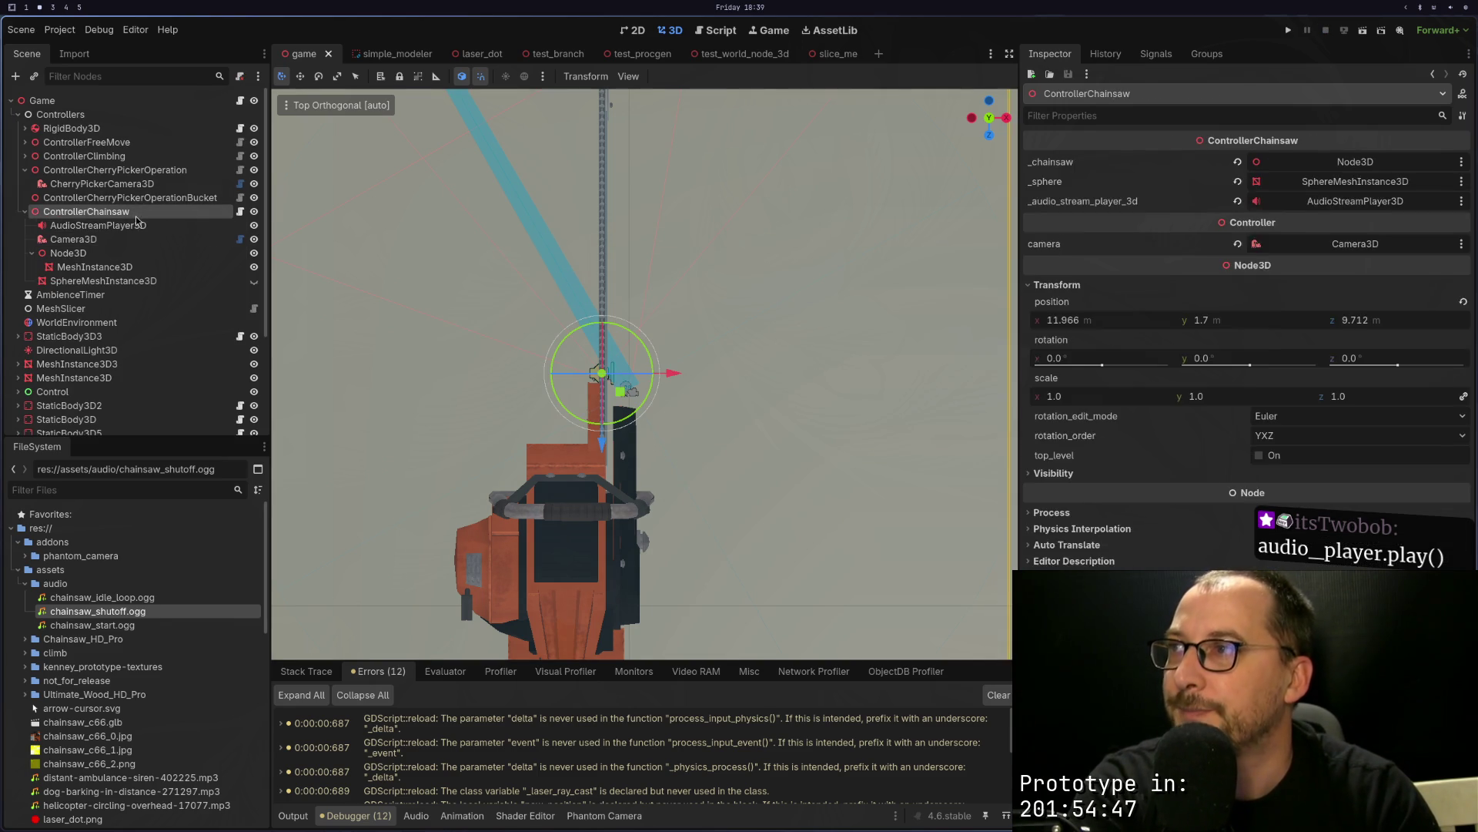
click(136, 226)
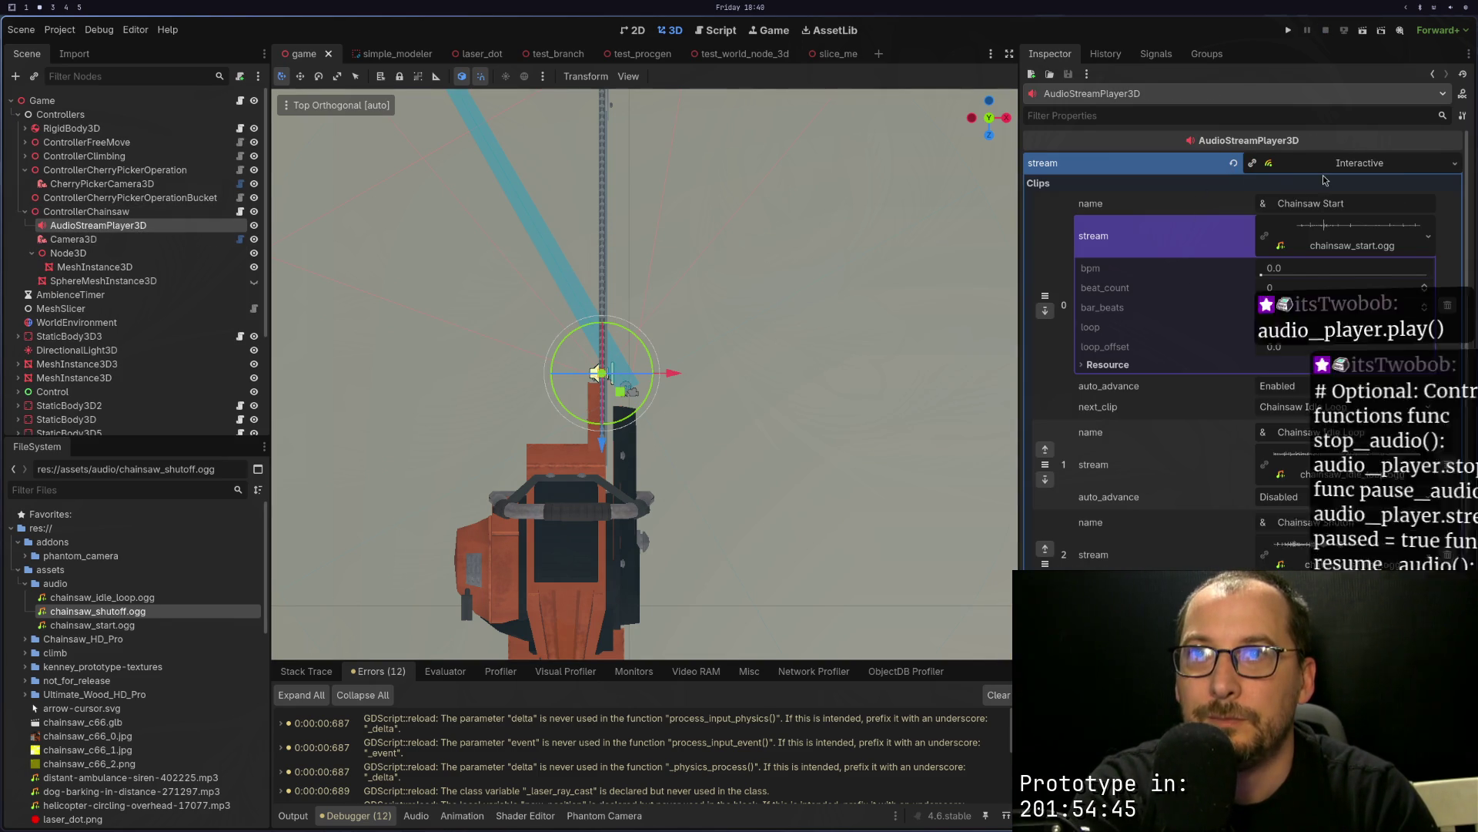
click(1329, 166)
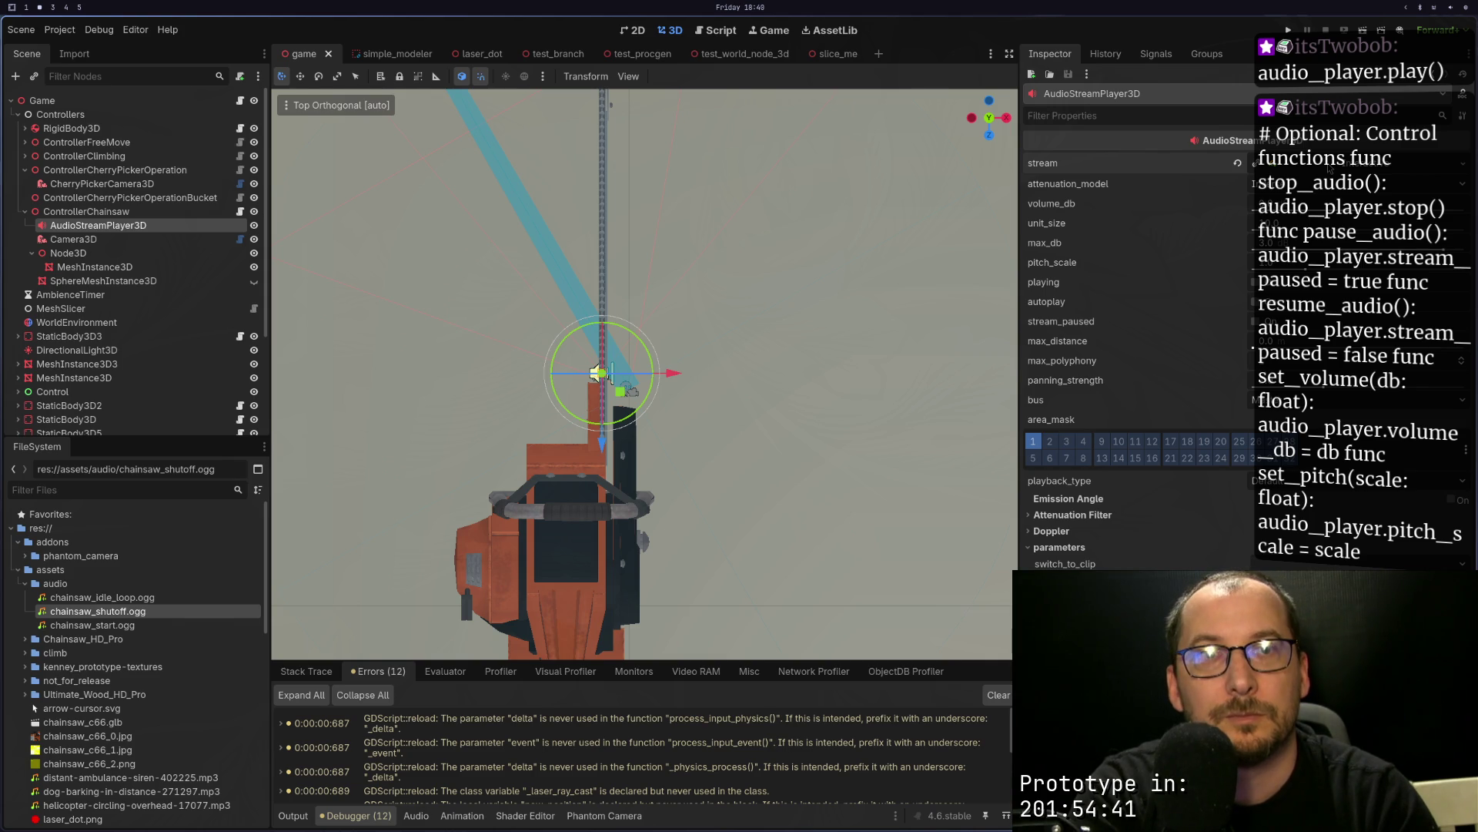
click(1329, 169)
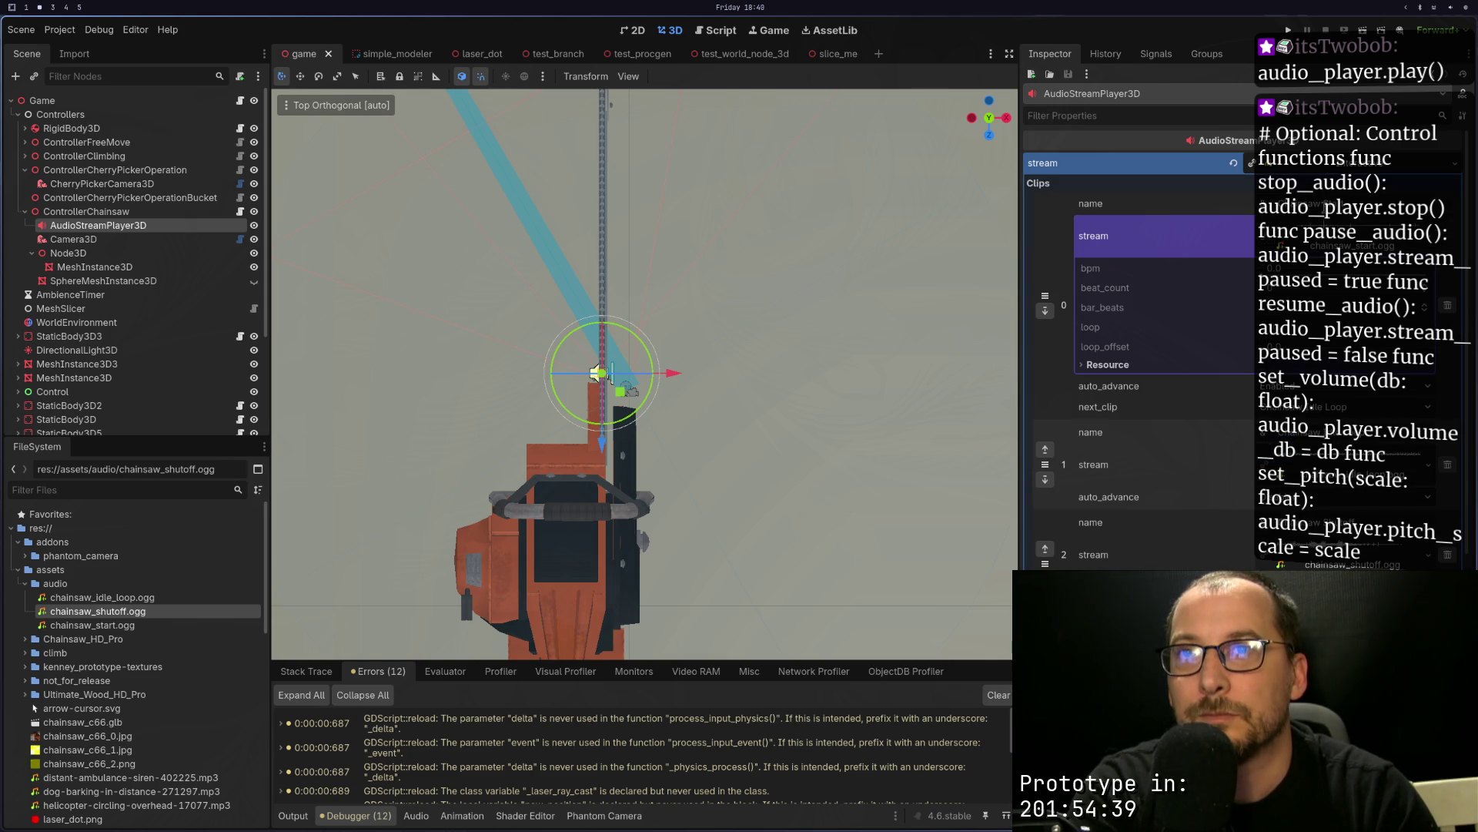
click(1306, 245)
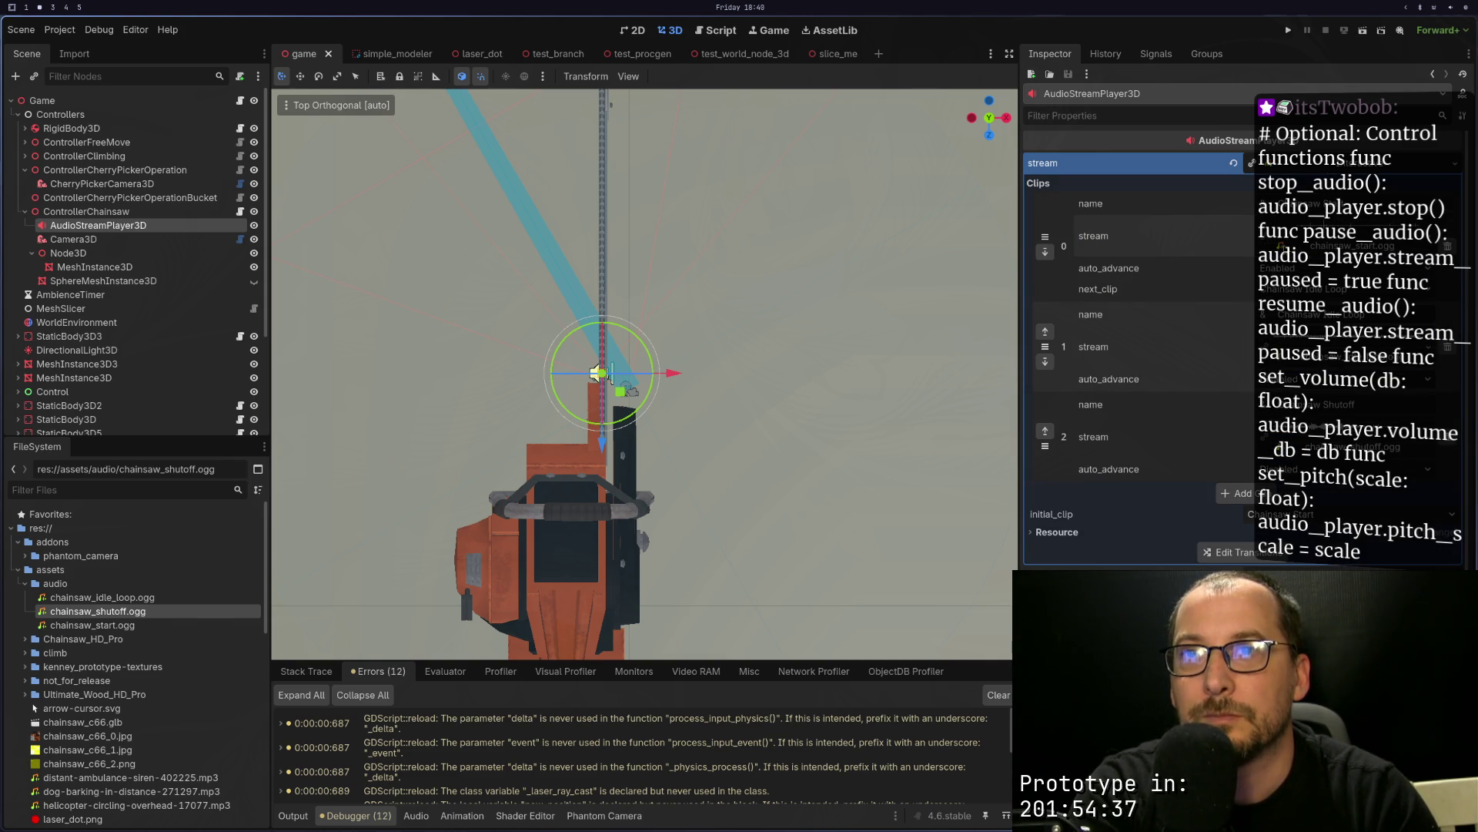
key(super+1)
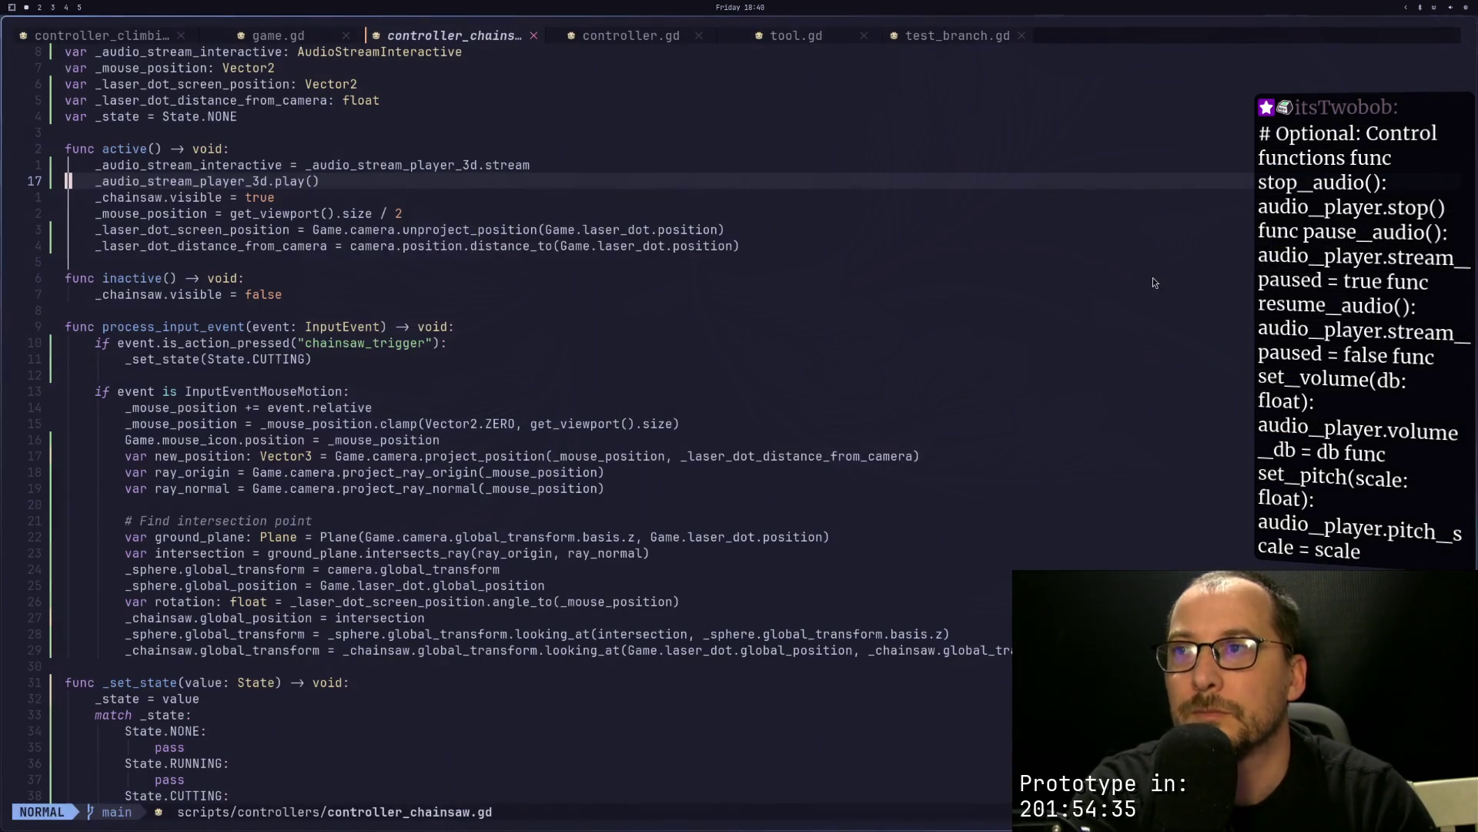
Step: Open the AudioStreamPlayer3D reference page in a new docs tab
key(super+3)
scroll(1019, 244, up, 3)
scroll(1057, 337, down, 3)
middle_click(1102, 347)
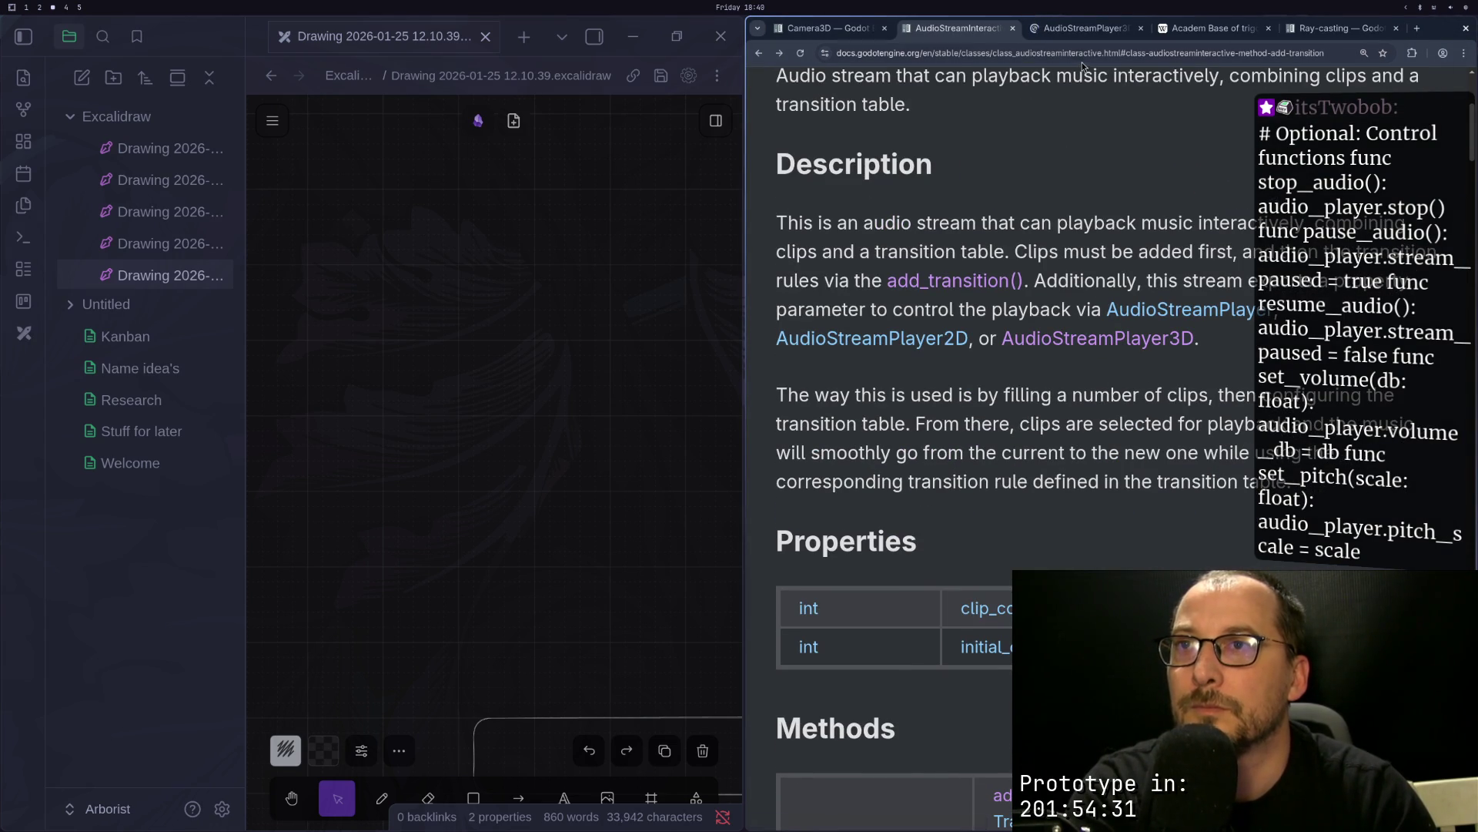
key(ctrl+Tab)
Step: Read its Properties and the play() method, then return to the chainsaw script
scroll(1001, 334, down, 12)
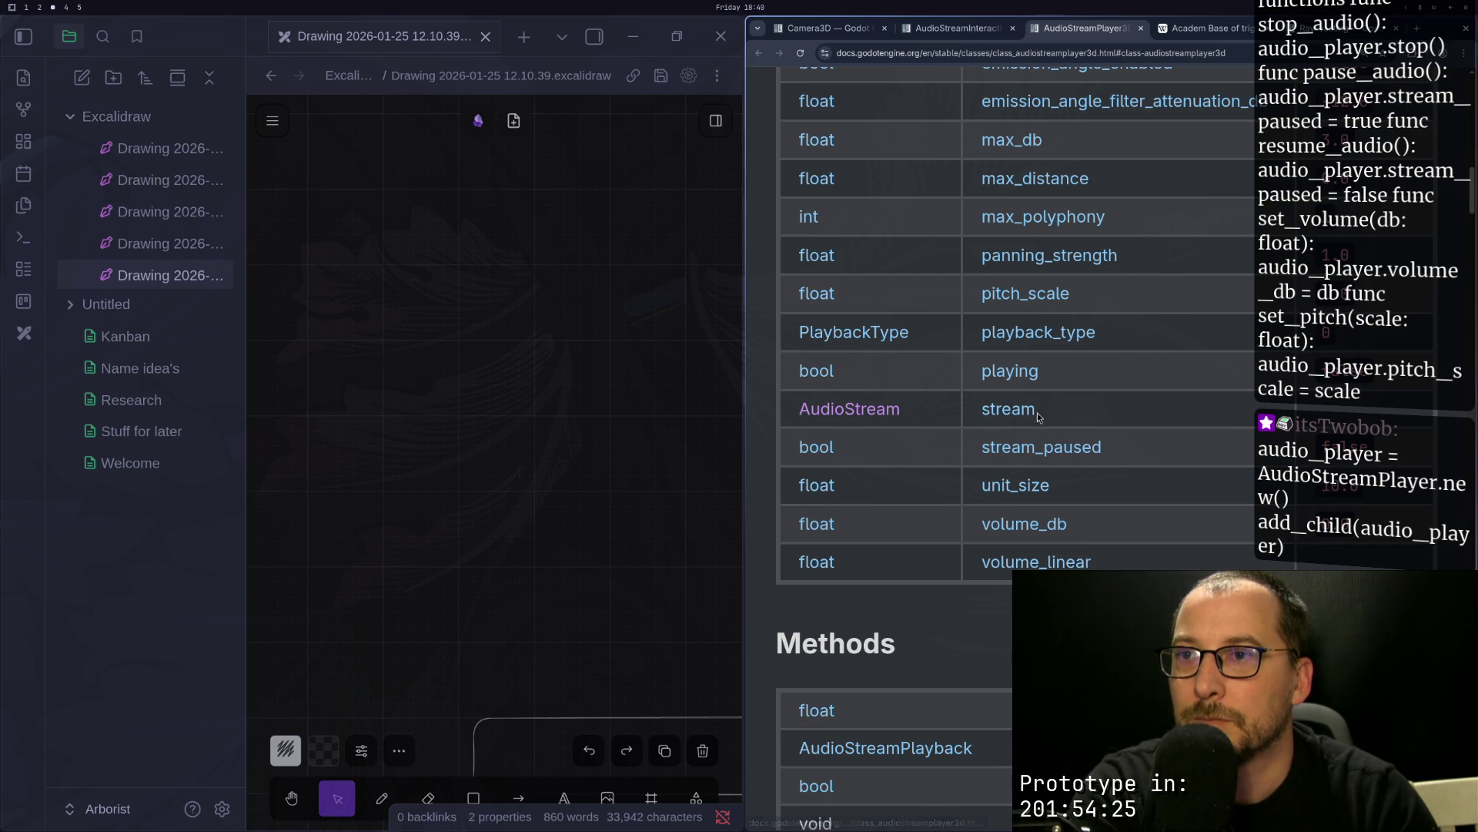
scroll(1063, 382, up, 2)
scroll(1124, 370, down, 6)
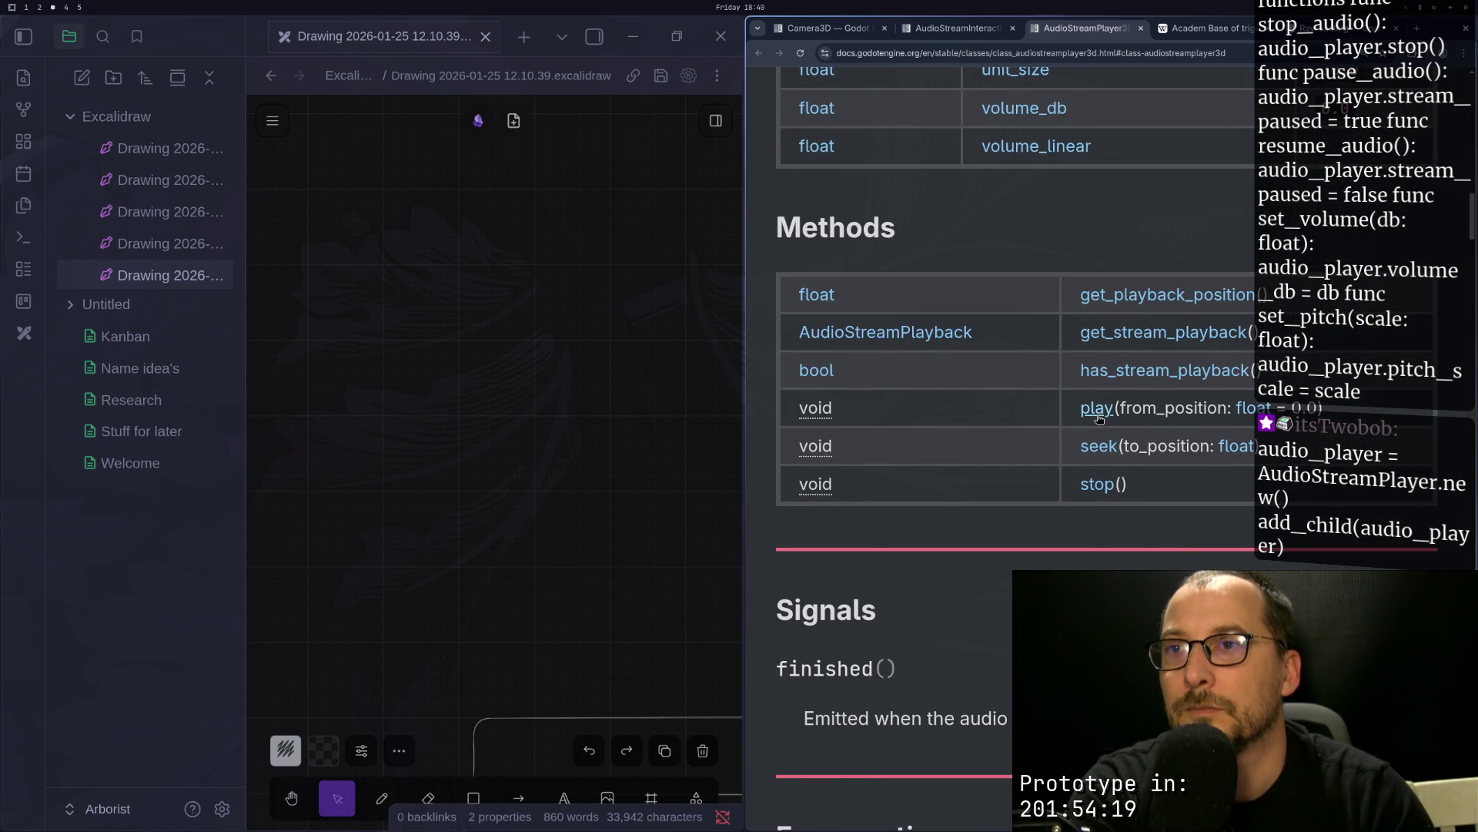
key(super+2)
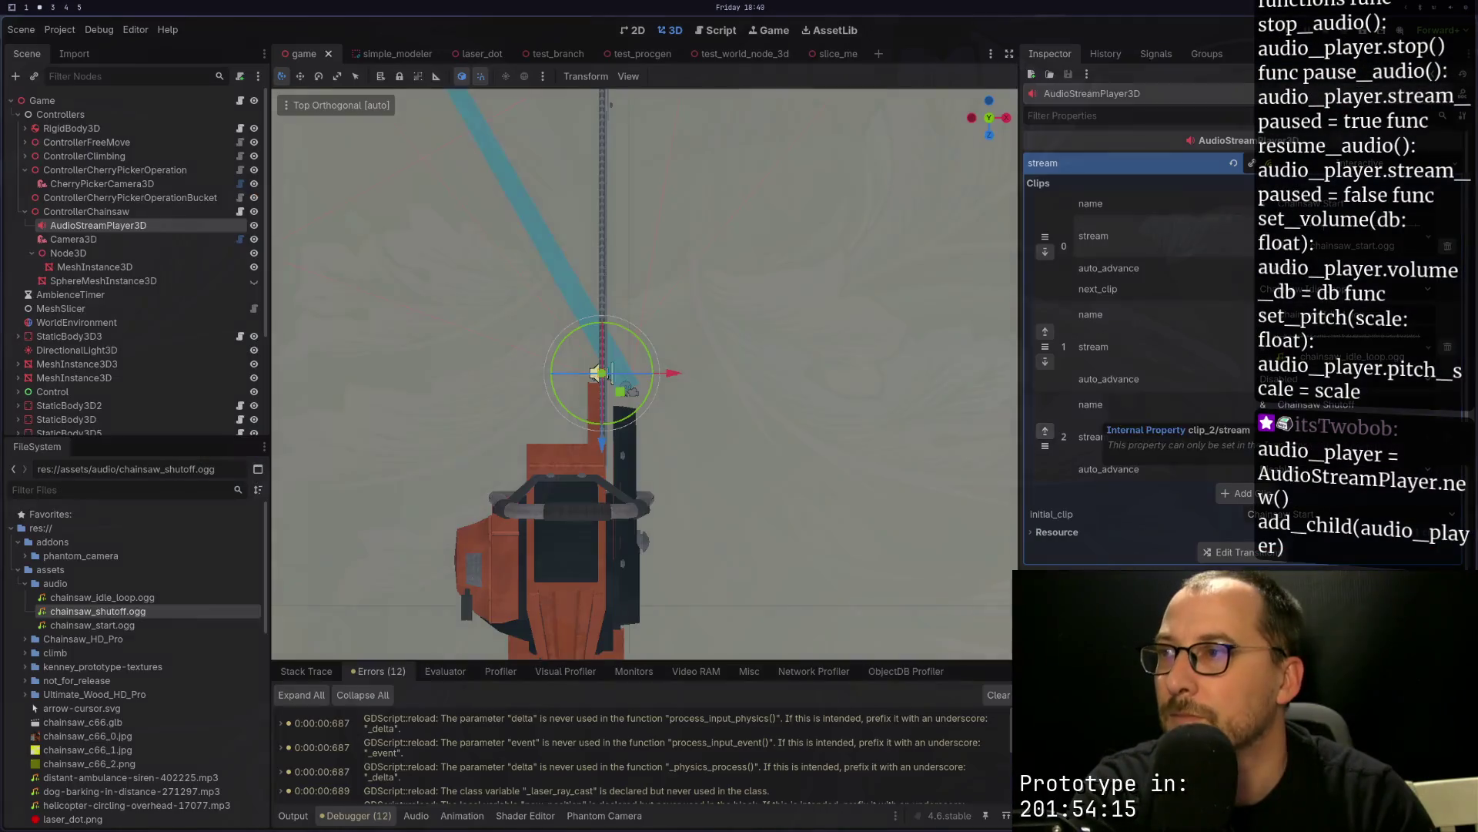
key(super+3)
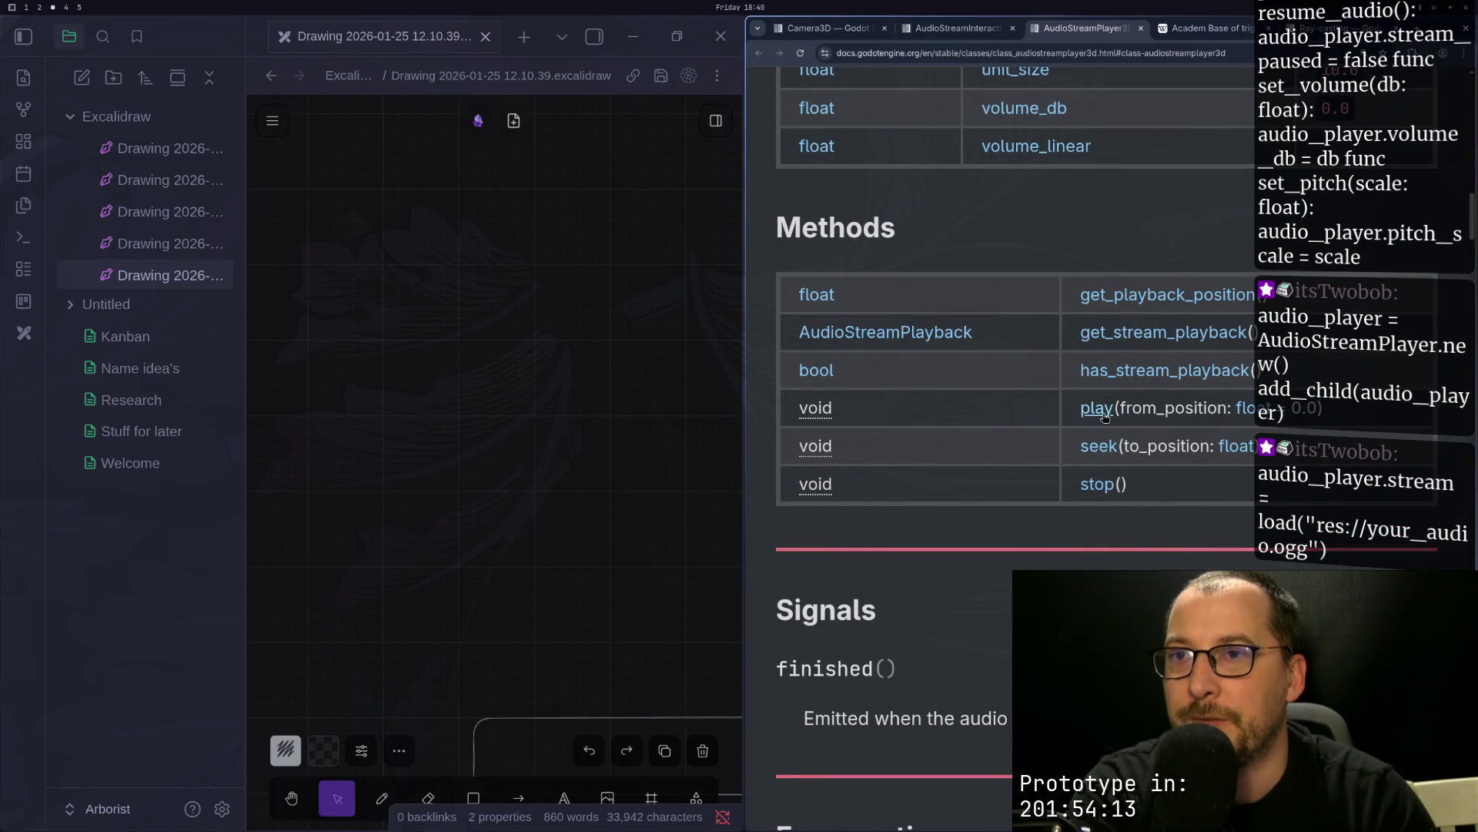
key(super+1)
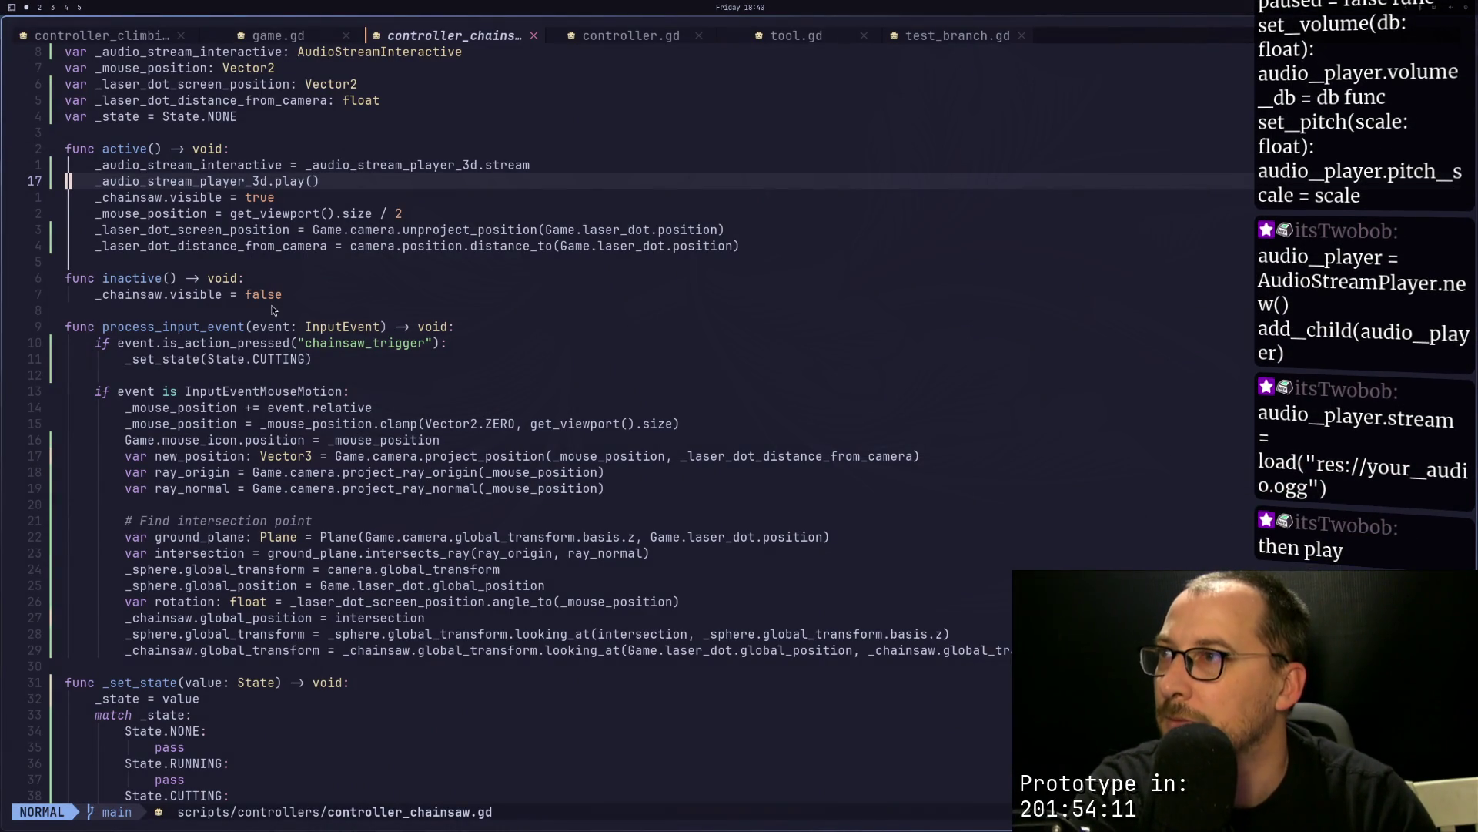
scroll(191, 310, up, 1)
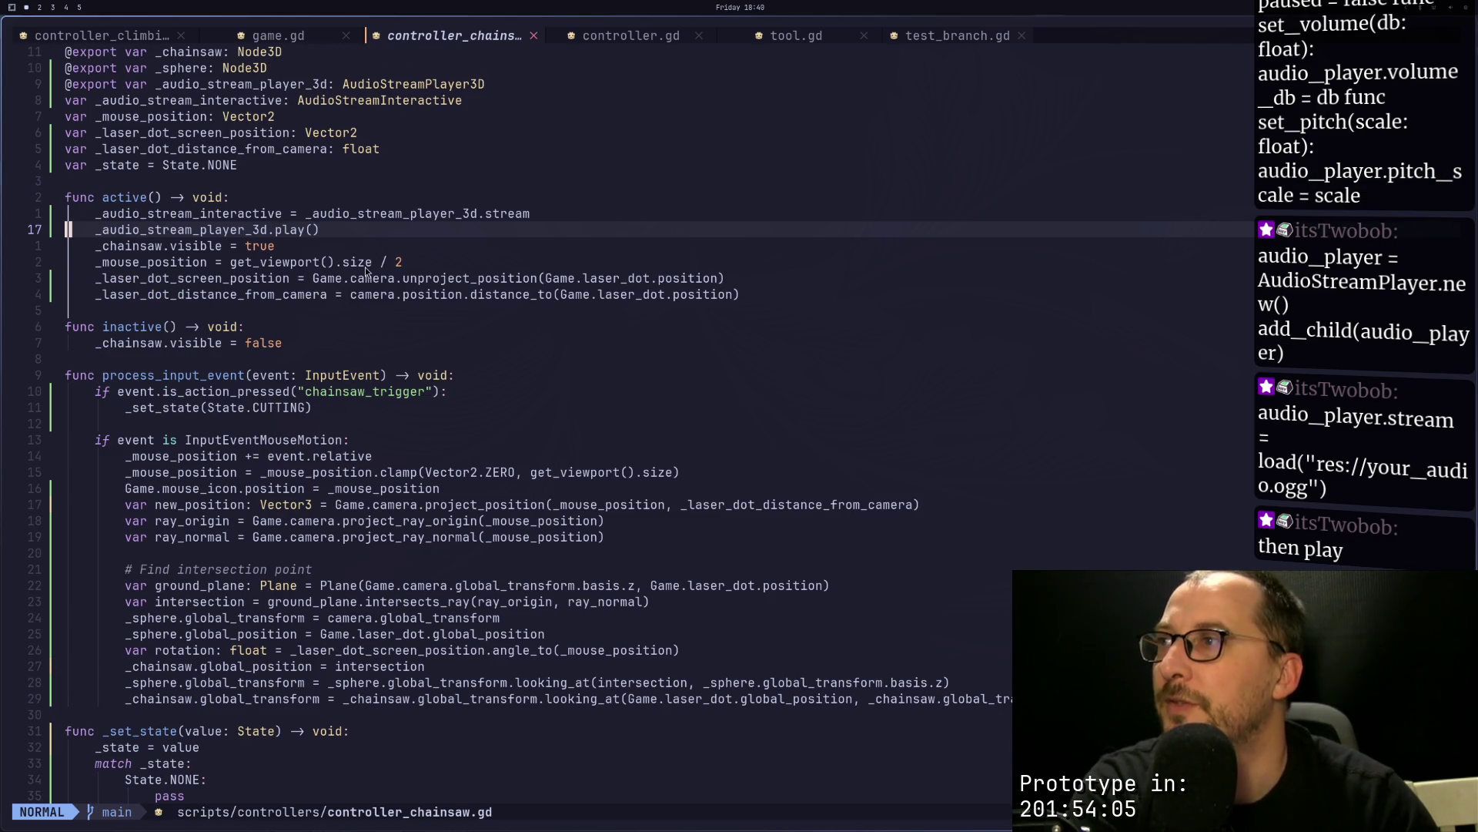
Step: Run the game twice, go to the cherry picker and tree-branch chainsaw, then stop it
key(super+2)
key(F5)
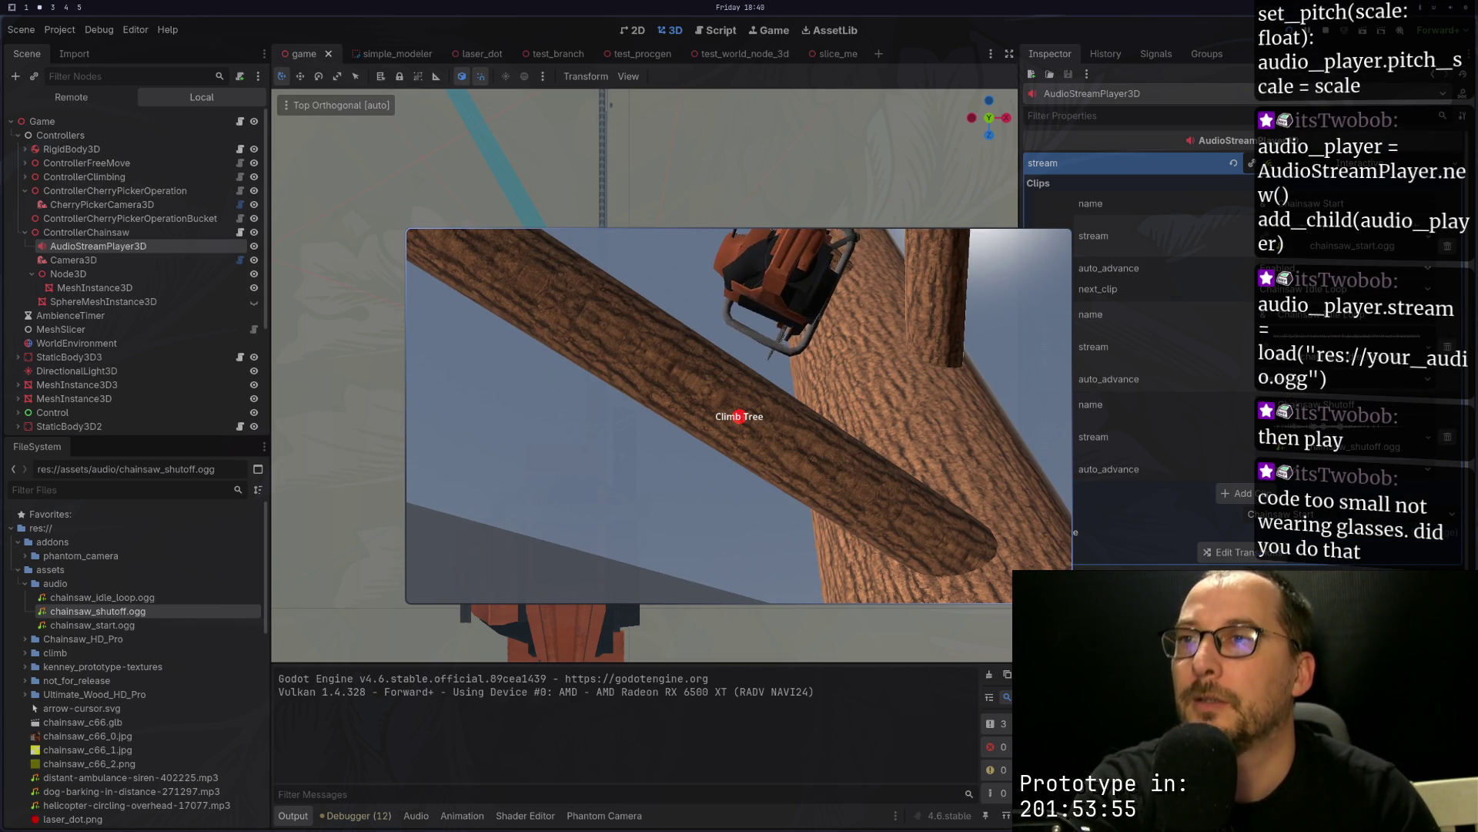
key(F8)
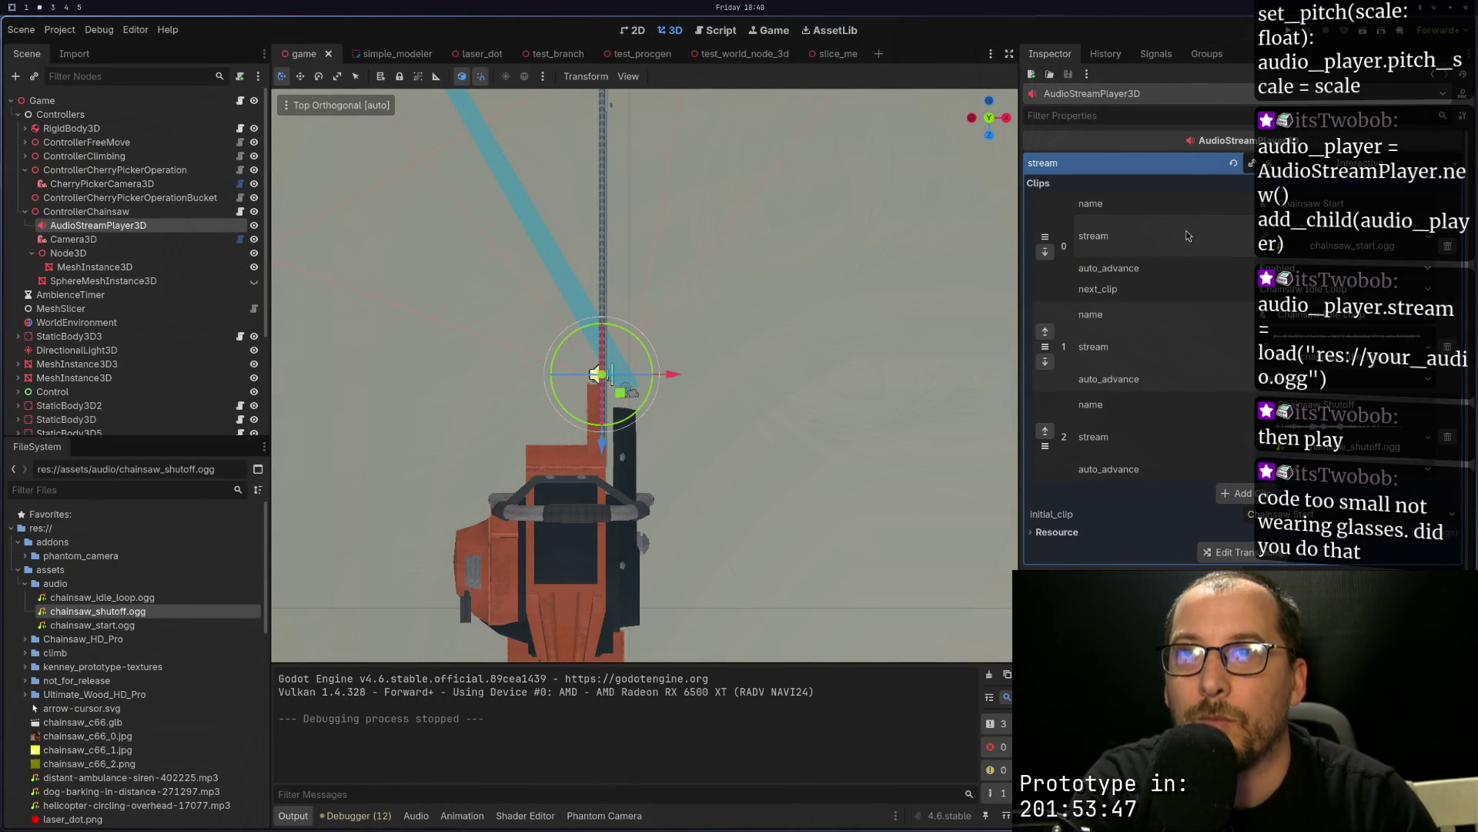
key(F5)
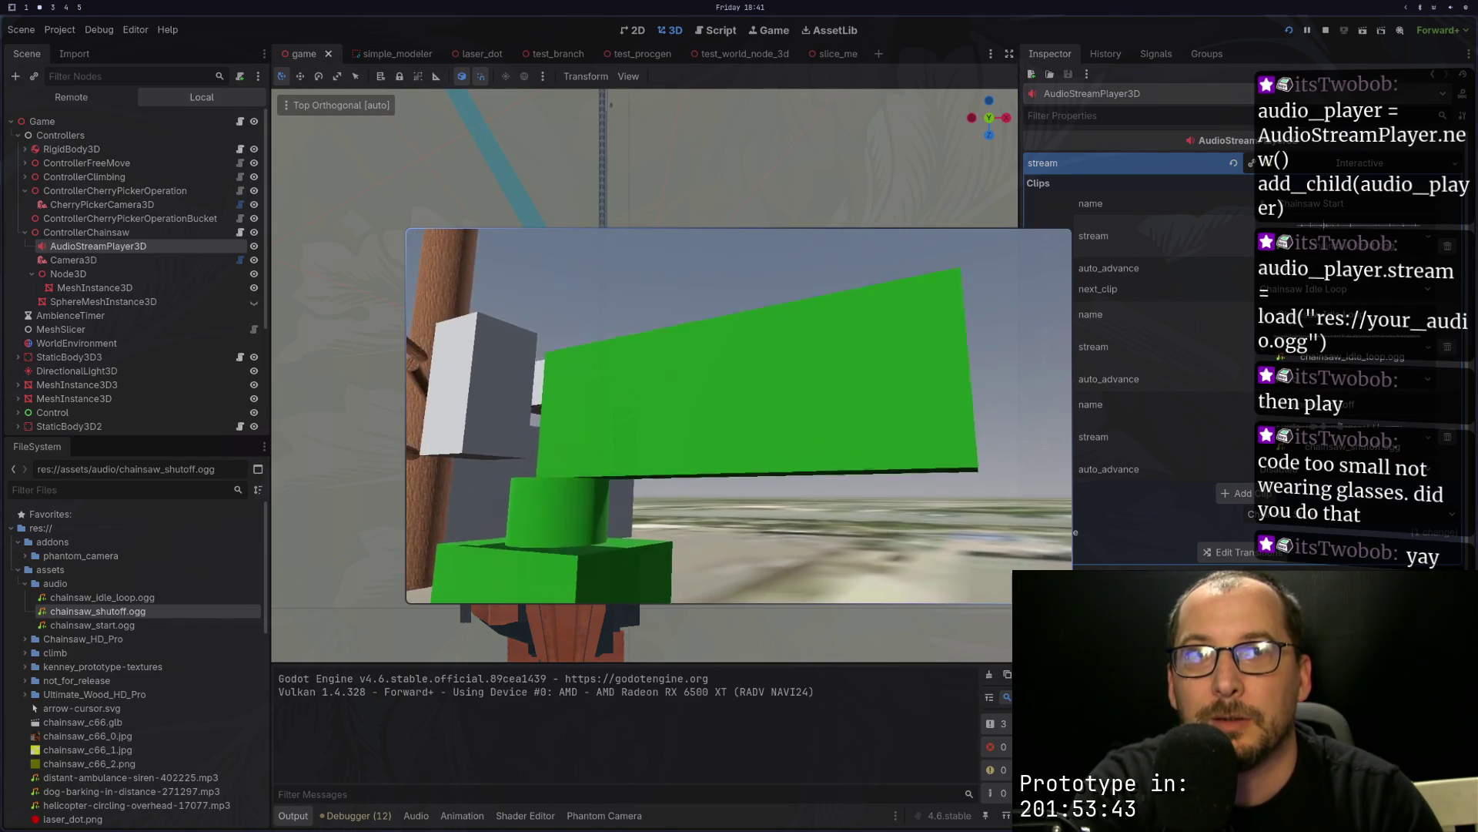
key(w)
key(b)
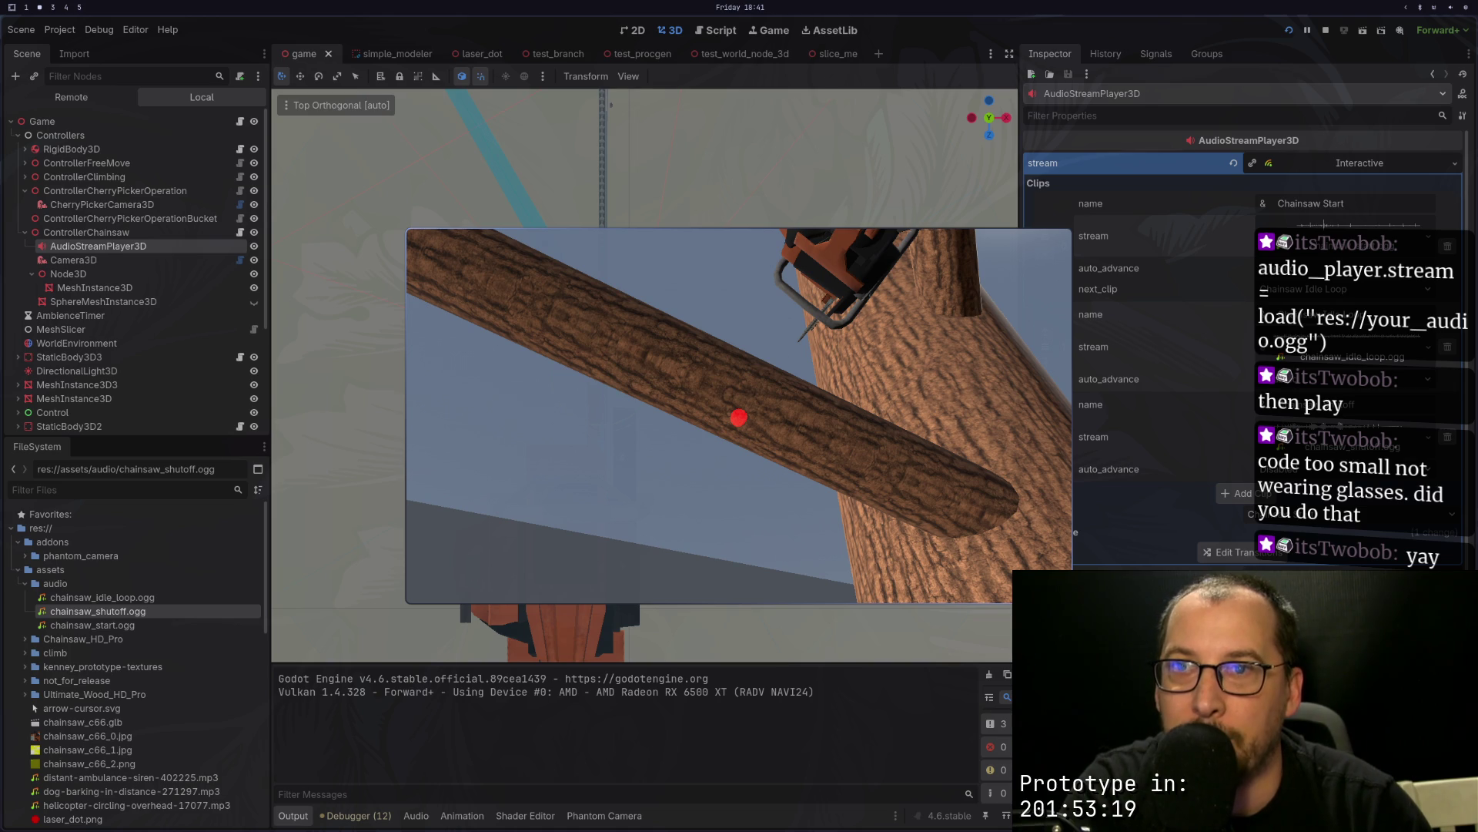
key(F8)
key(super+1)
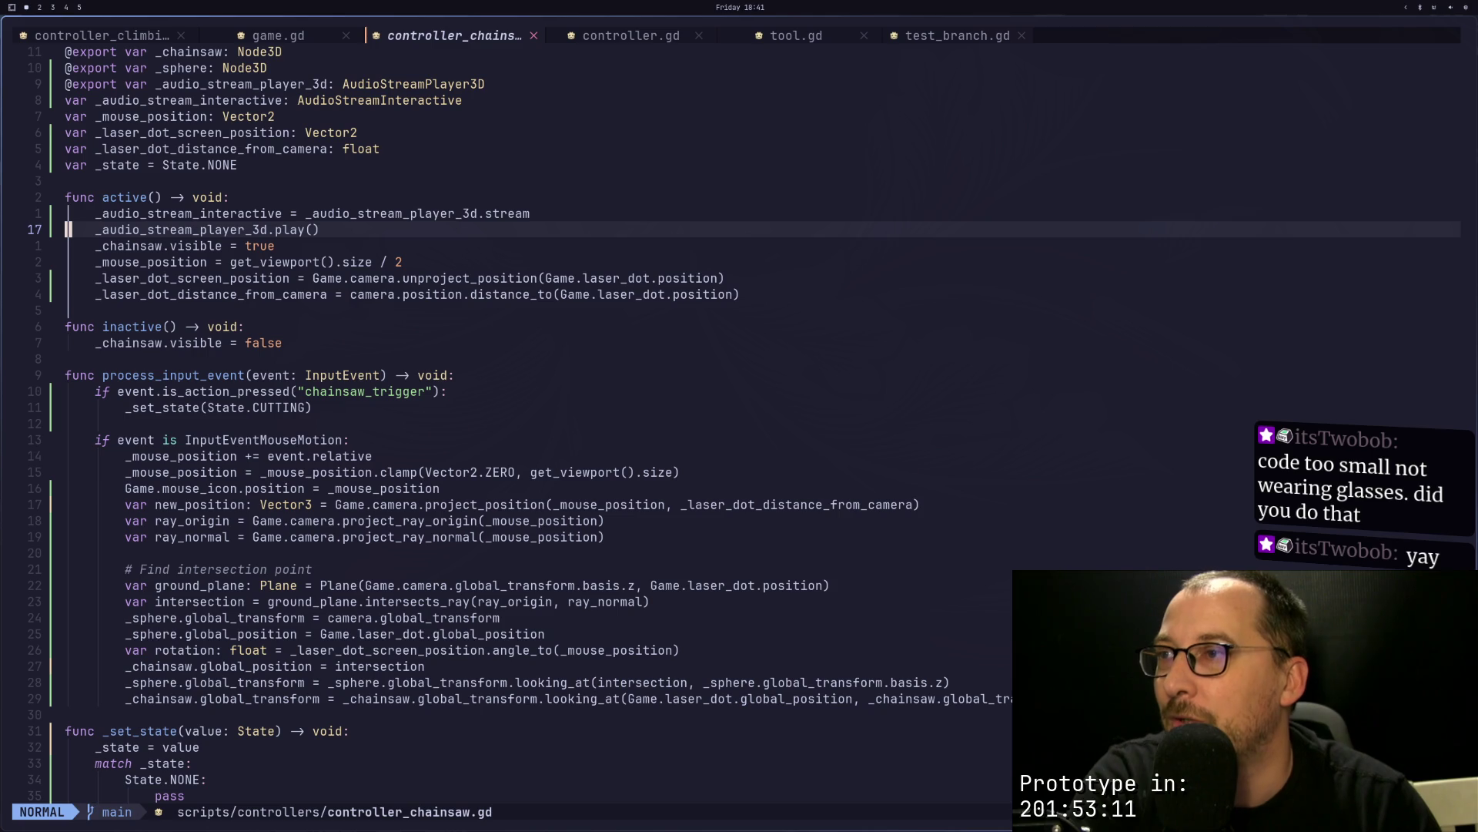
Step: Review inactive(), the laser dot line and the chainsaw visibility line in controller_chainsaw.gd
key(super+2)
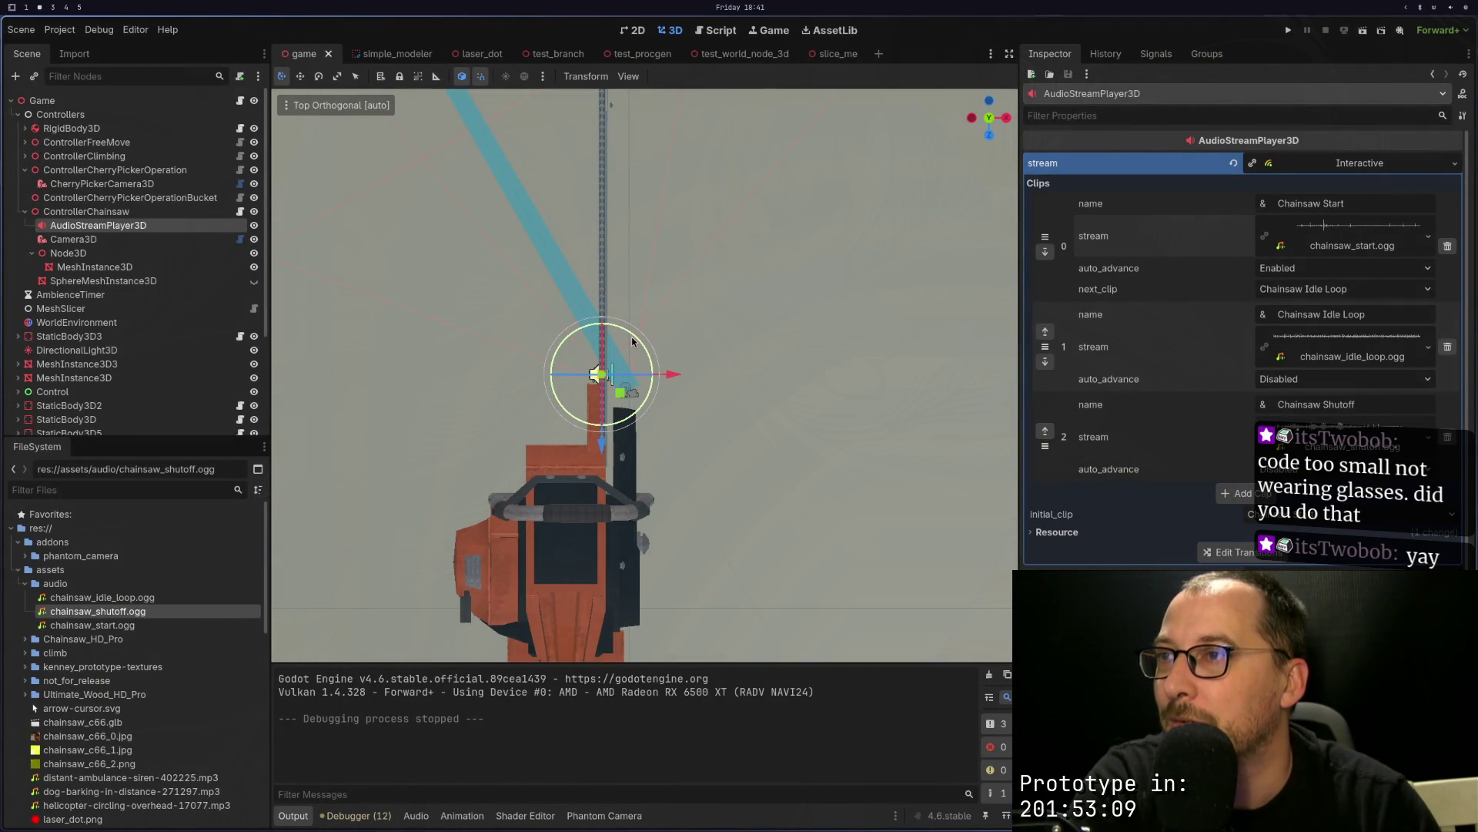
key(super+1)
click(313, 328)
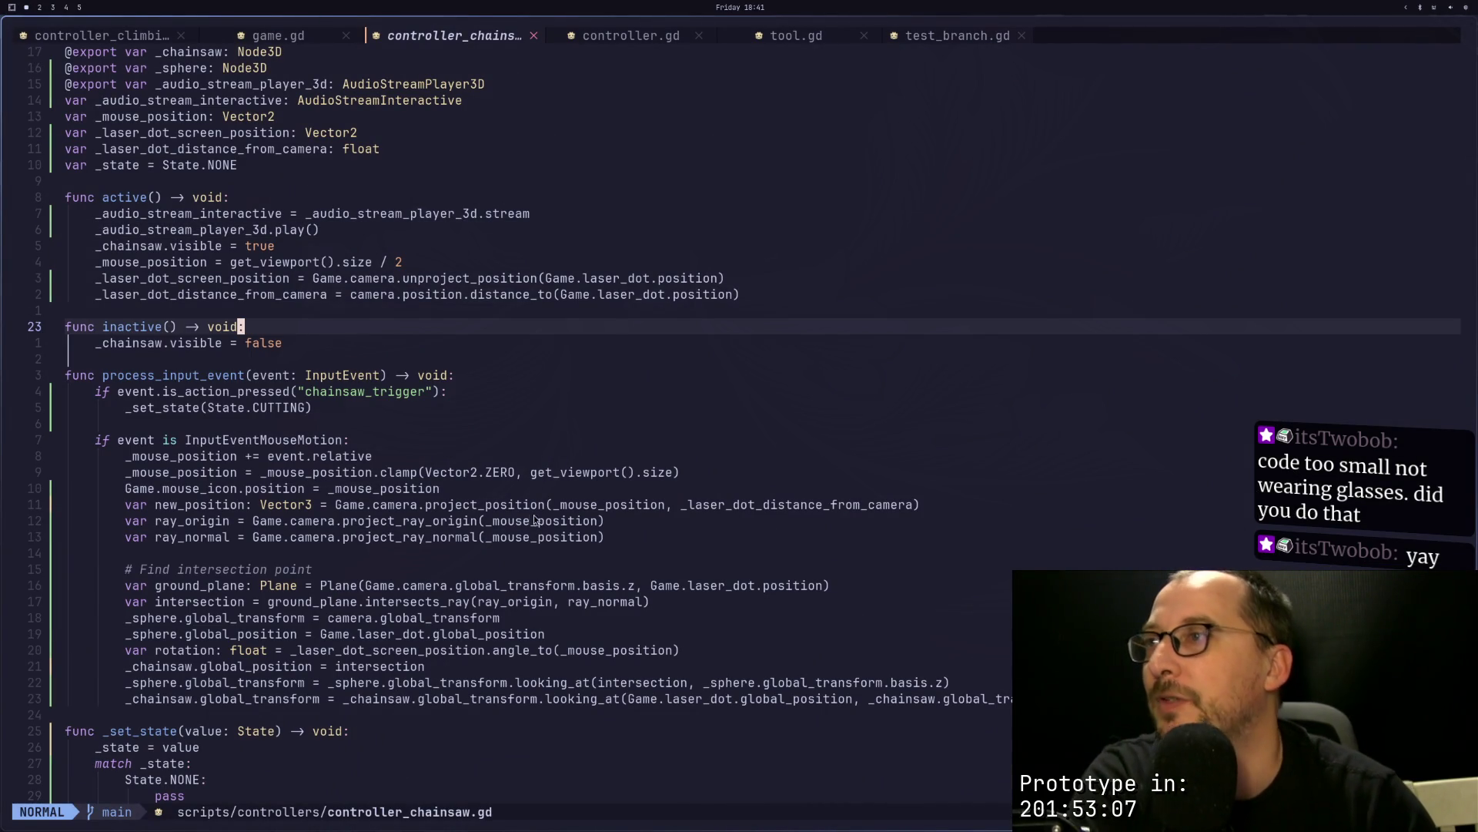
click(313, 278)
click(208, 246)
key(super+3)
key(super+2)
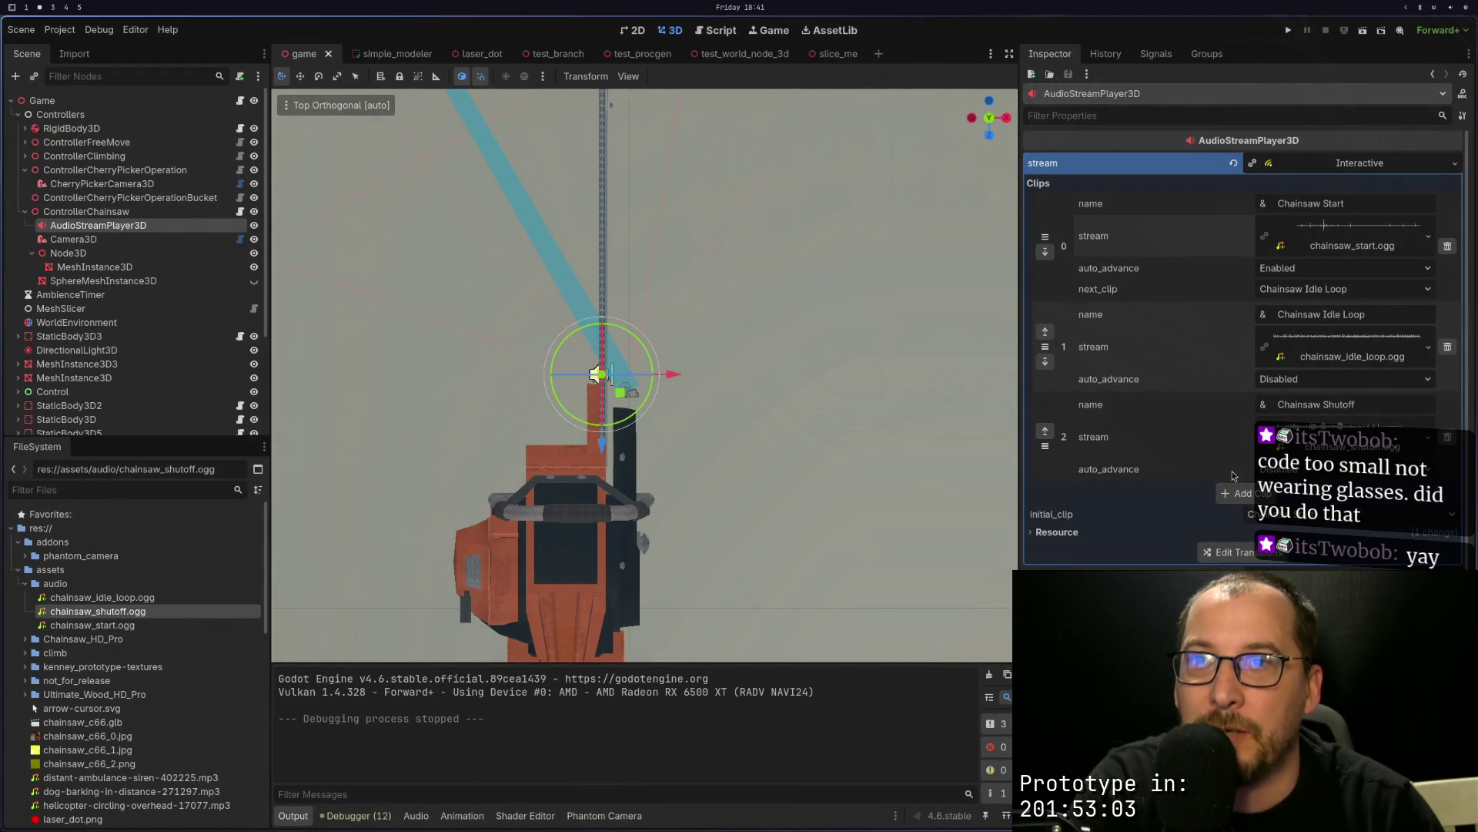
key(super+3)
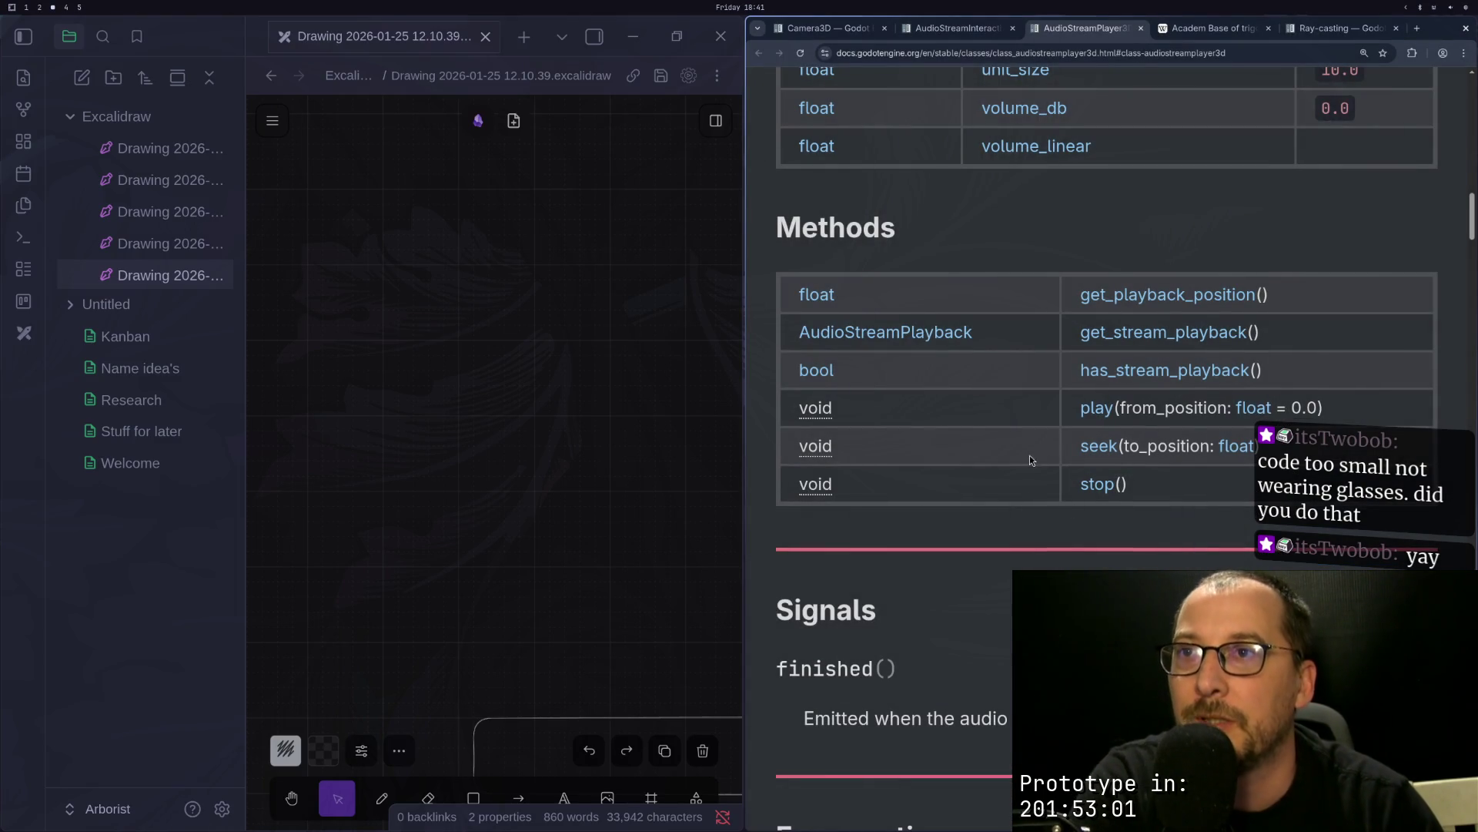
Step: On the AudioStreamInteractive page, open the erase_transition method description
scroll(1032, 460, up, 15)
scroll(1031, 270, up, 3)
scroll(1064, 253, down, 8)
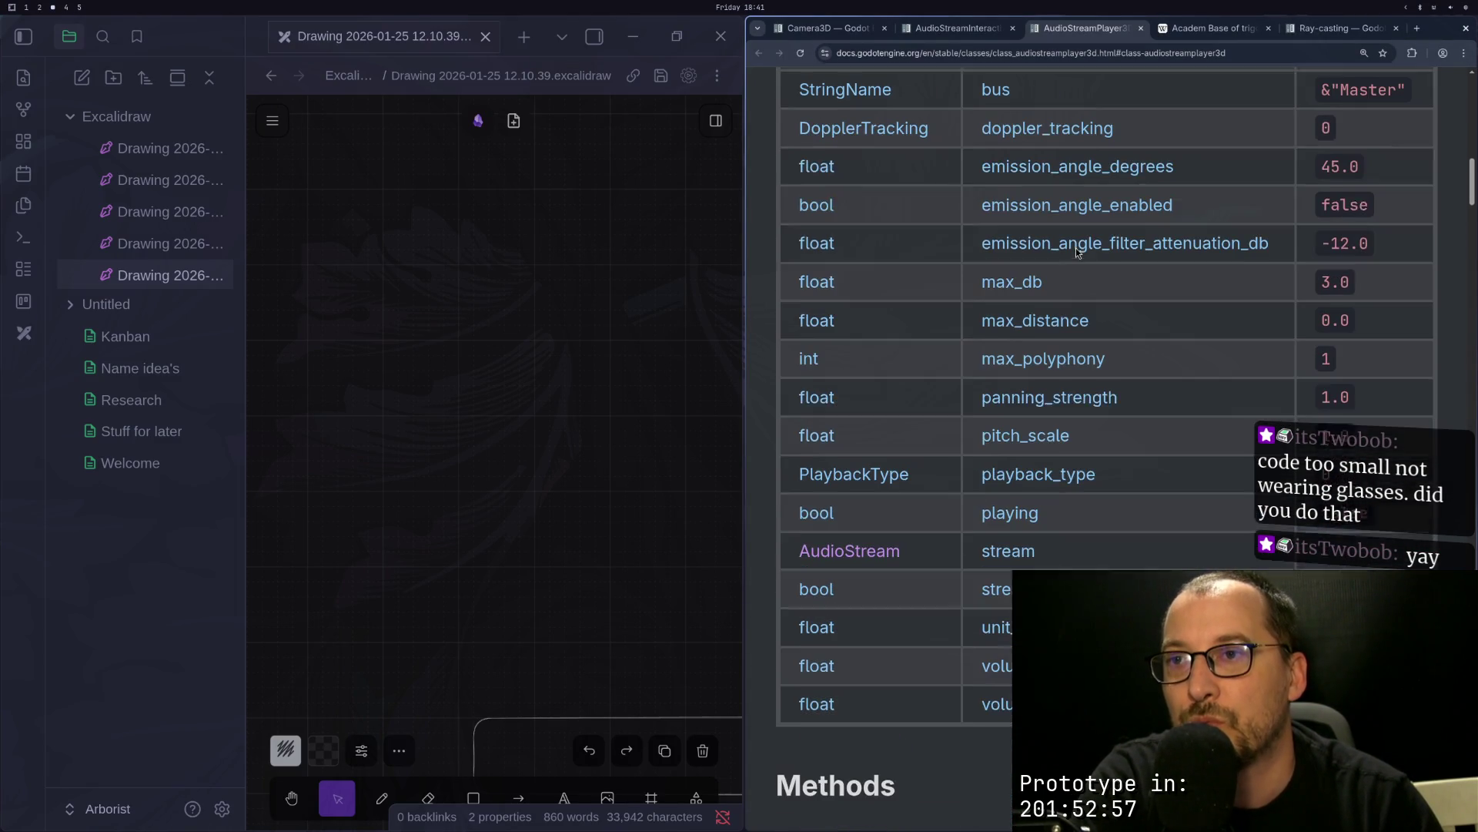
click(957, 30)
scroll(970, 342, down, 3)
scroll(971, 324, down, 5)
scroll(988, 414, down, 3)
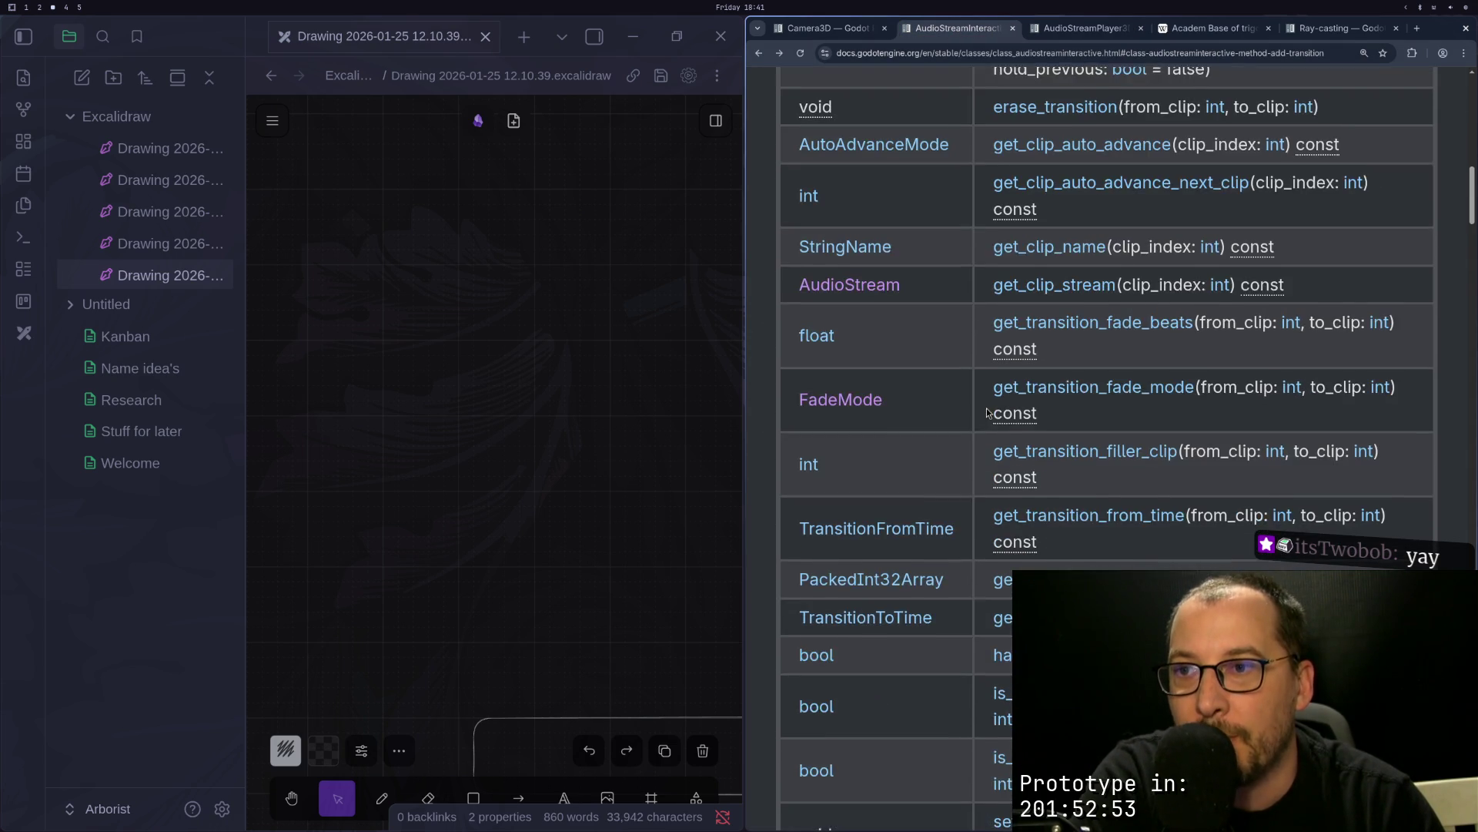
scroll(988, 414, down, 3)
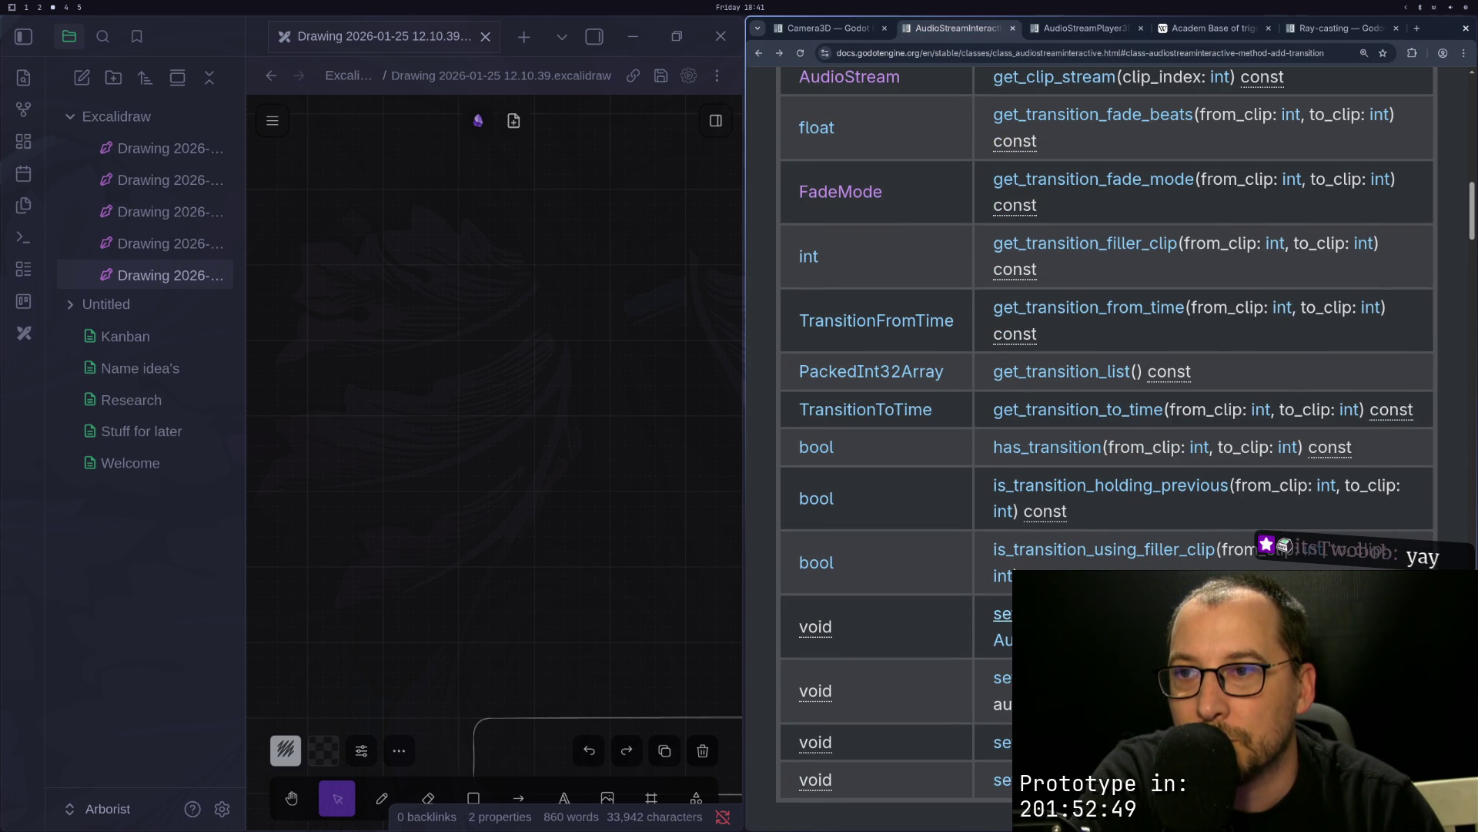
scroll(1018, 509, up, 1)
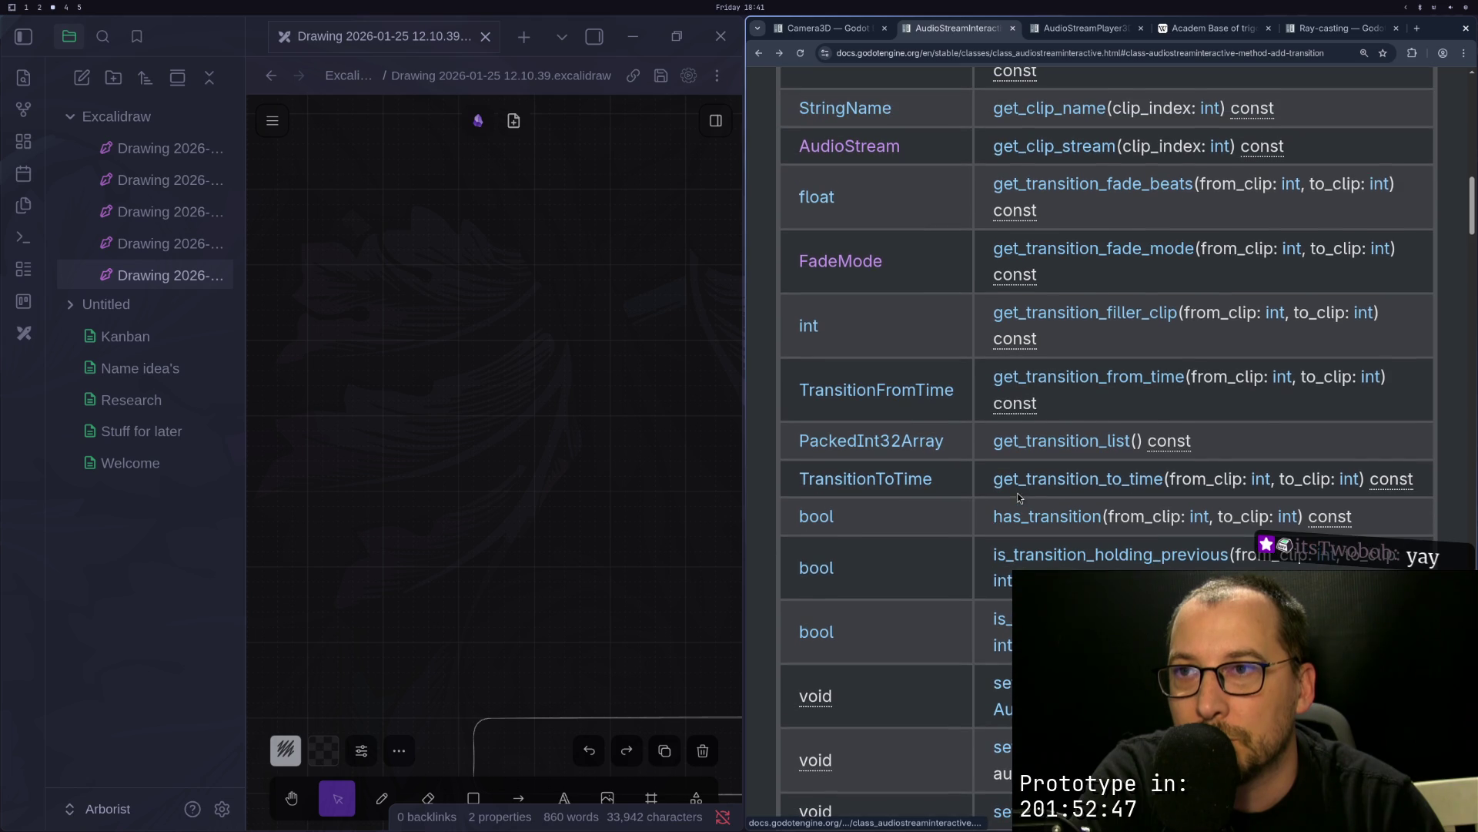
scroll(1029, 454, up, 4)
scroll(1028, 454, up, 6)
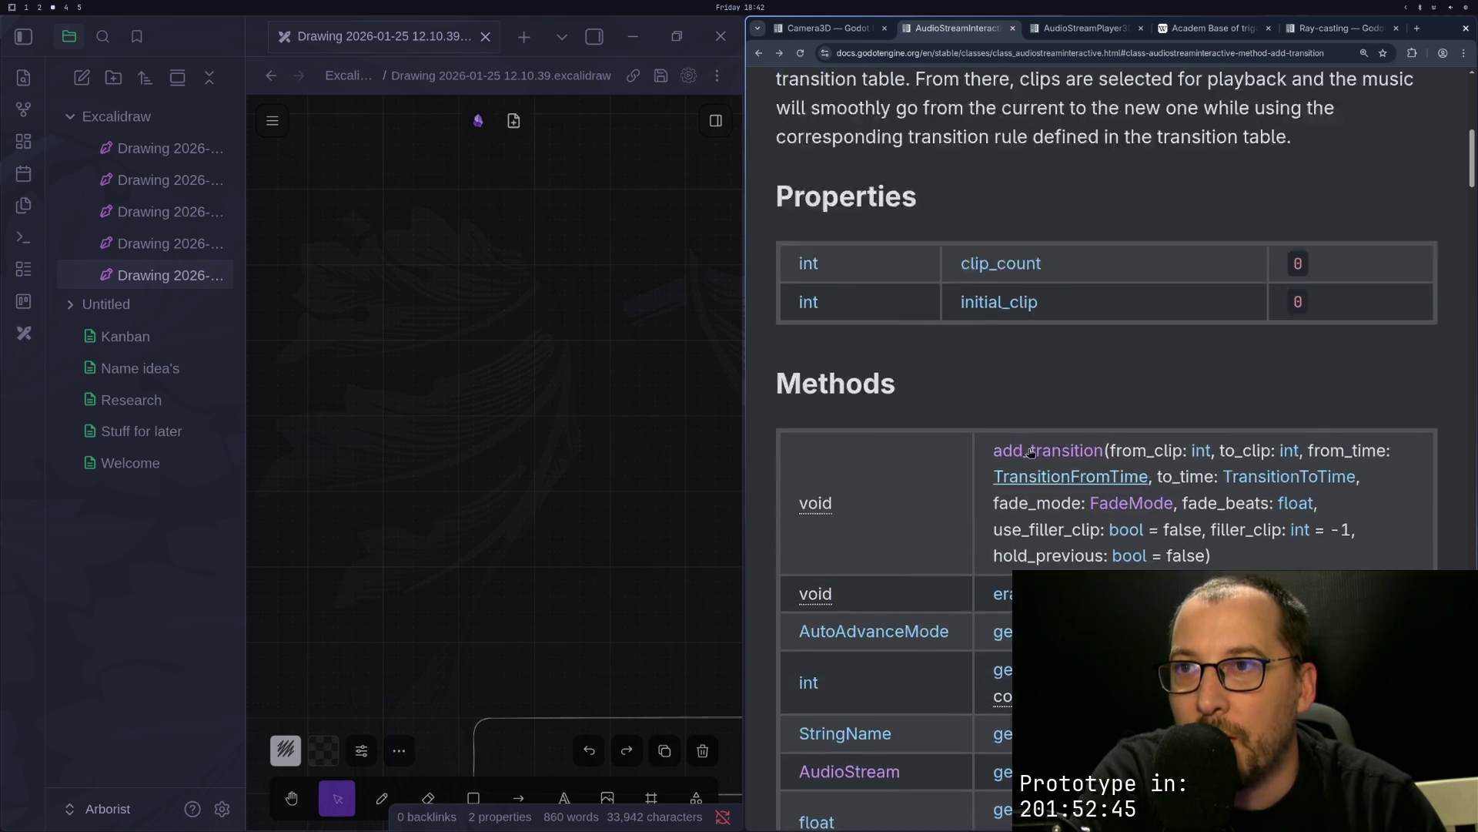
scroll(1039, 562, down, 1)
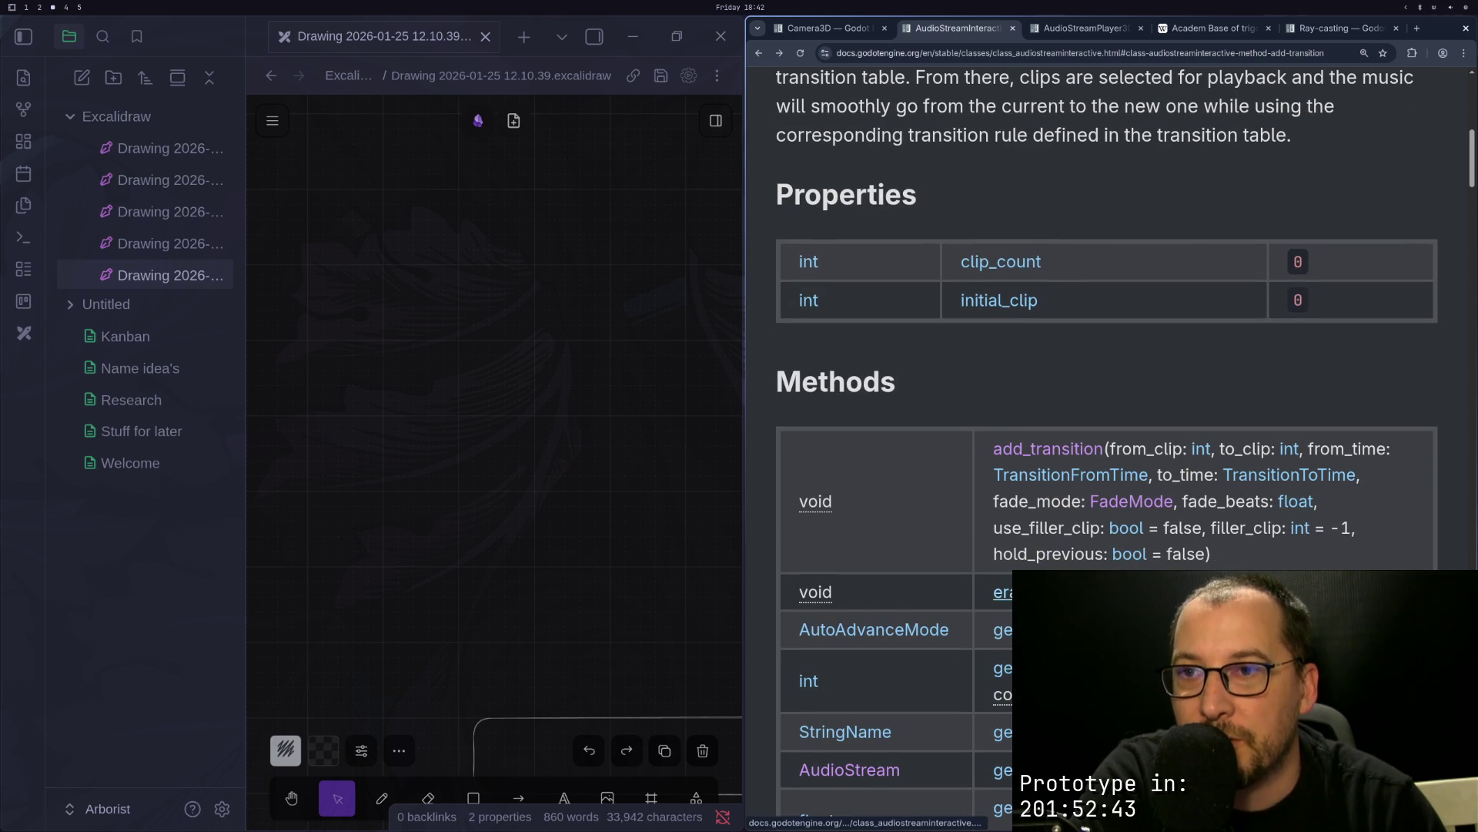
scroll(1060, 442, down, 3)
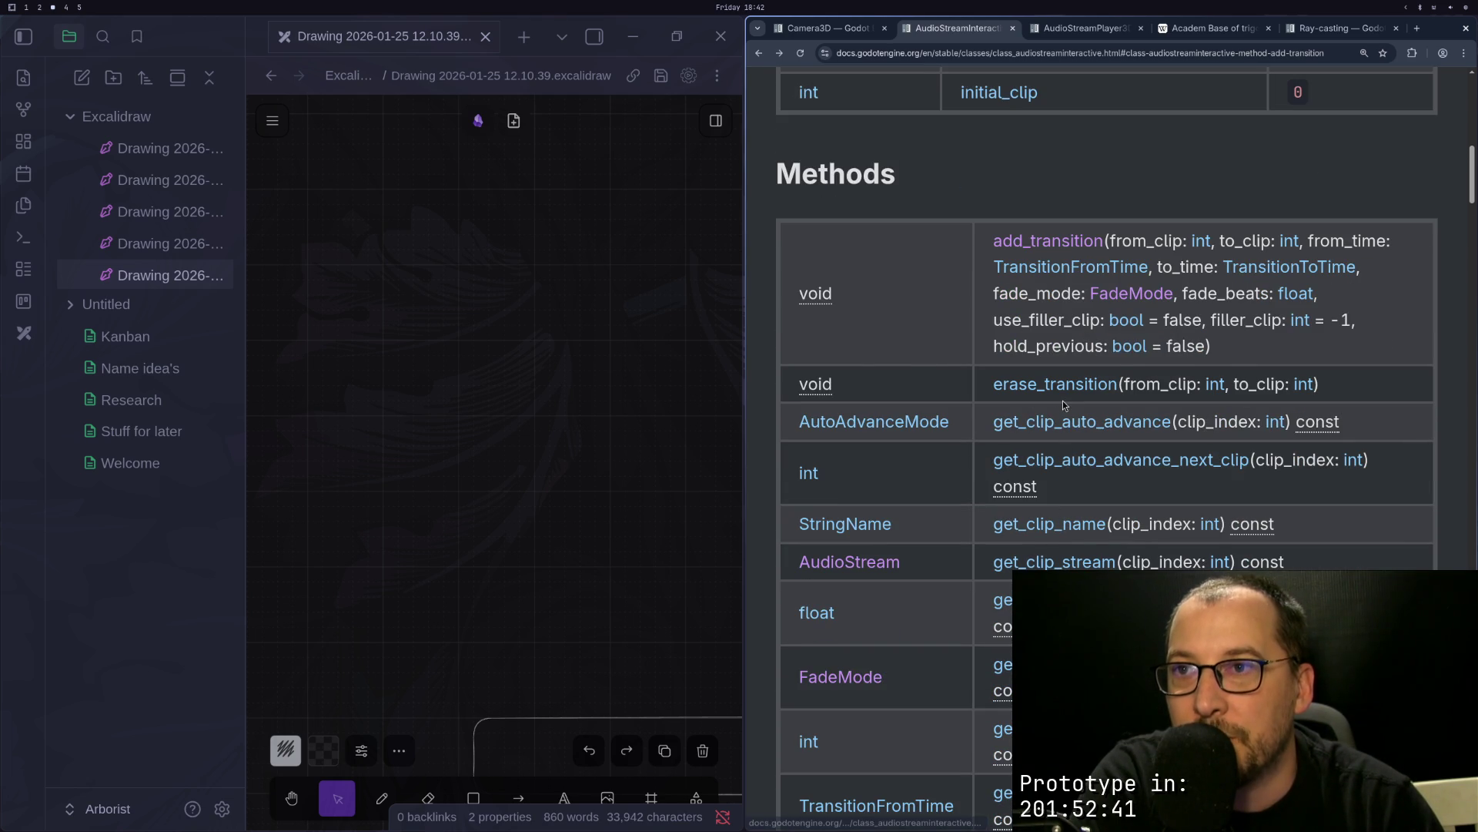
click(1068, 391)
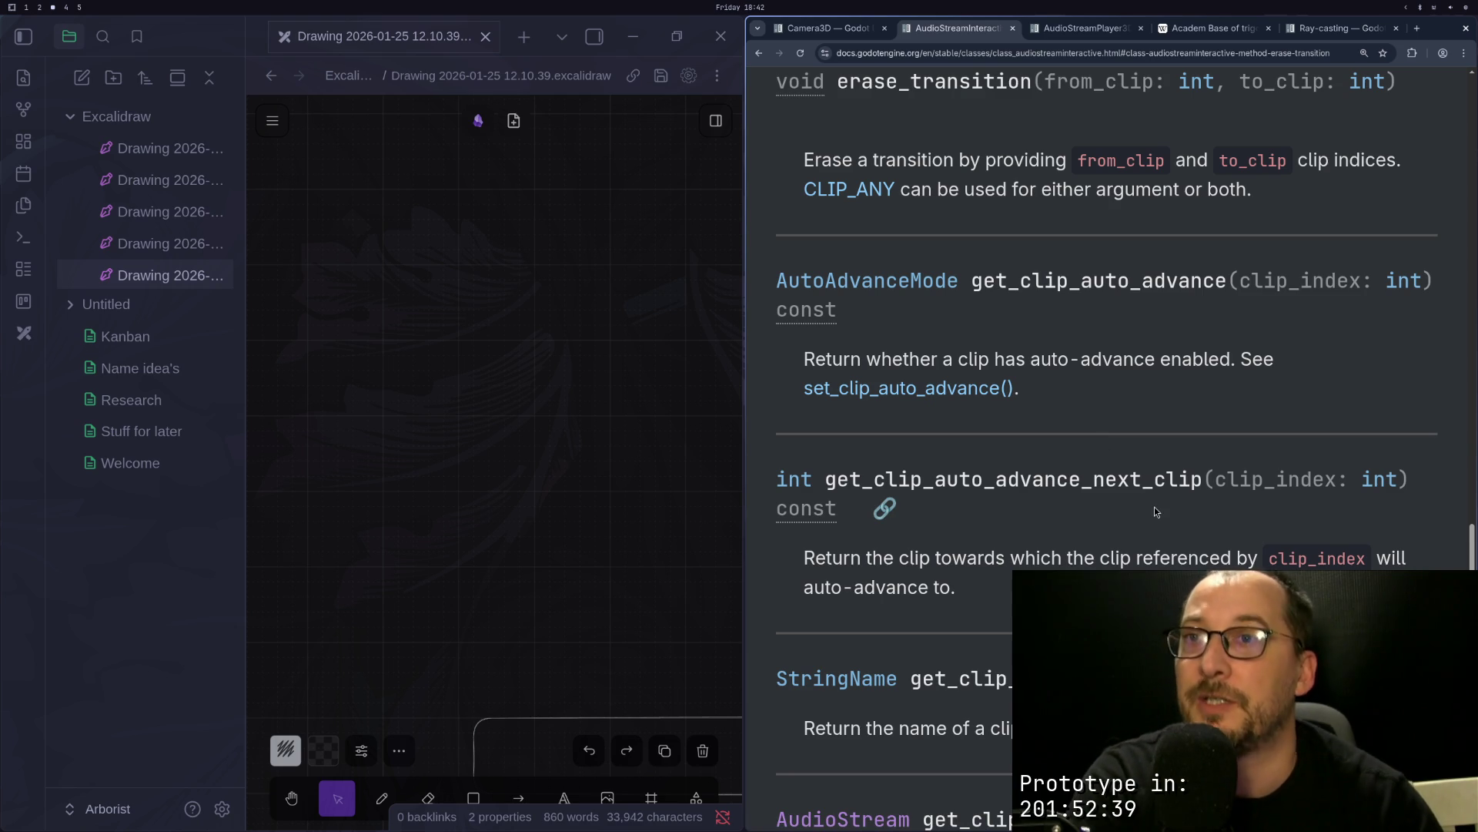
Step: Highlight from_clip in the signature and the get_clip_auto_advance method name
key(super+2)
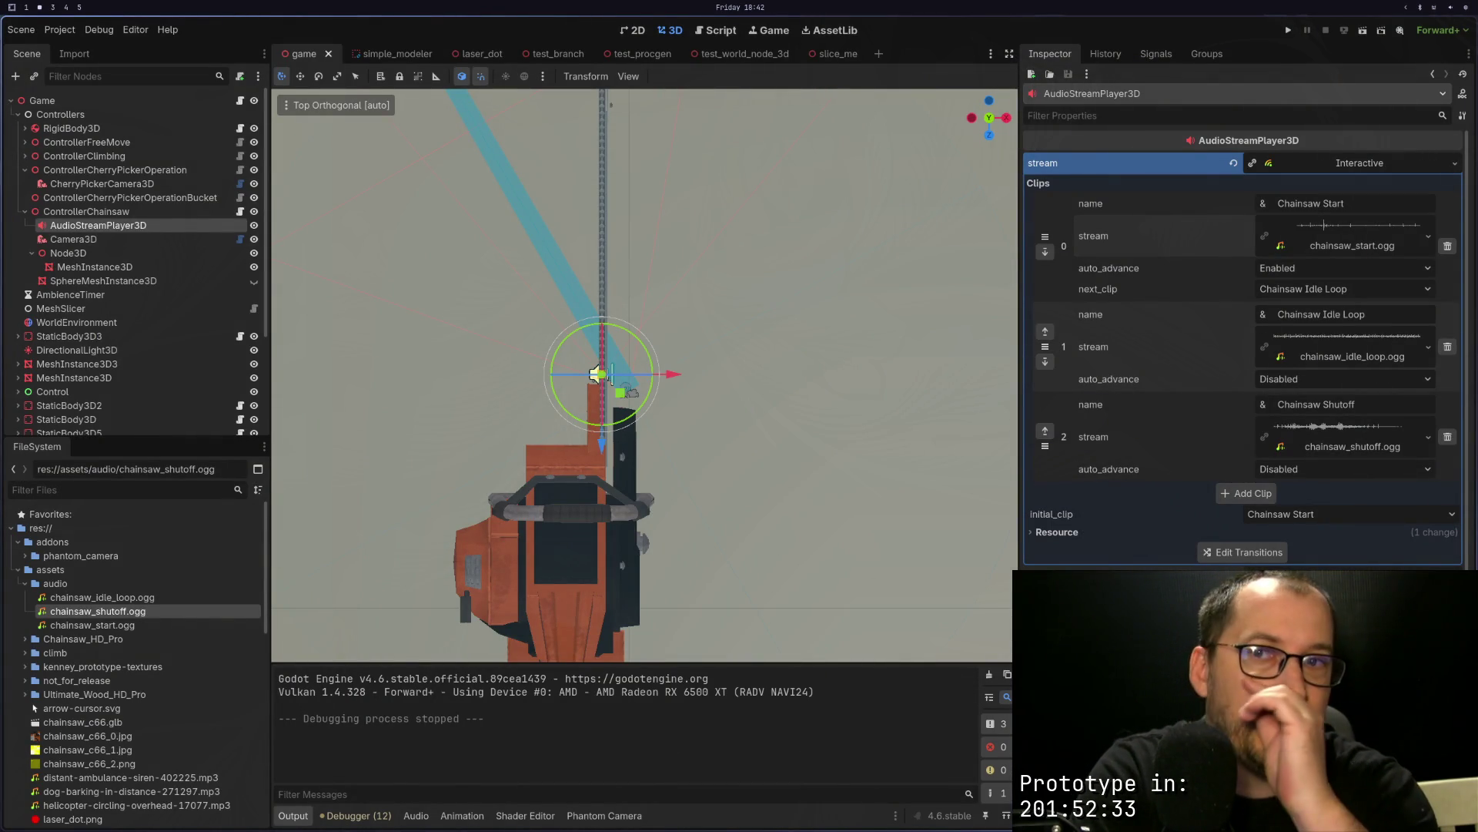
key(super+3)
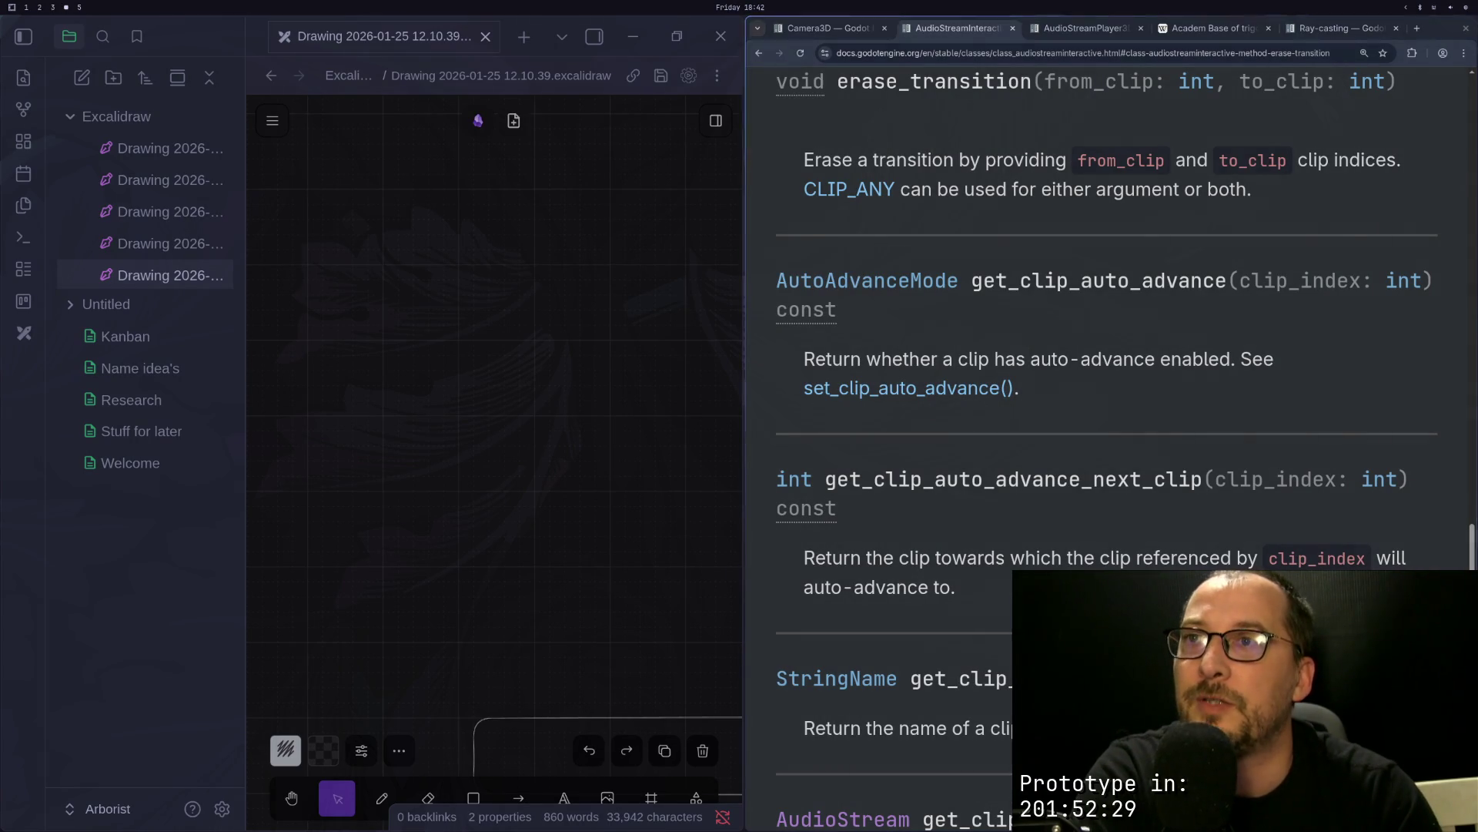
scroll(1117, 252, up, 2)
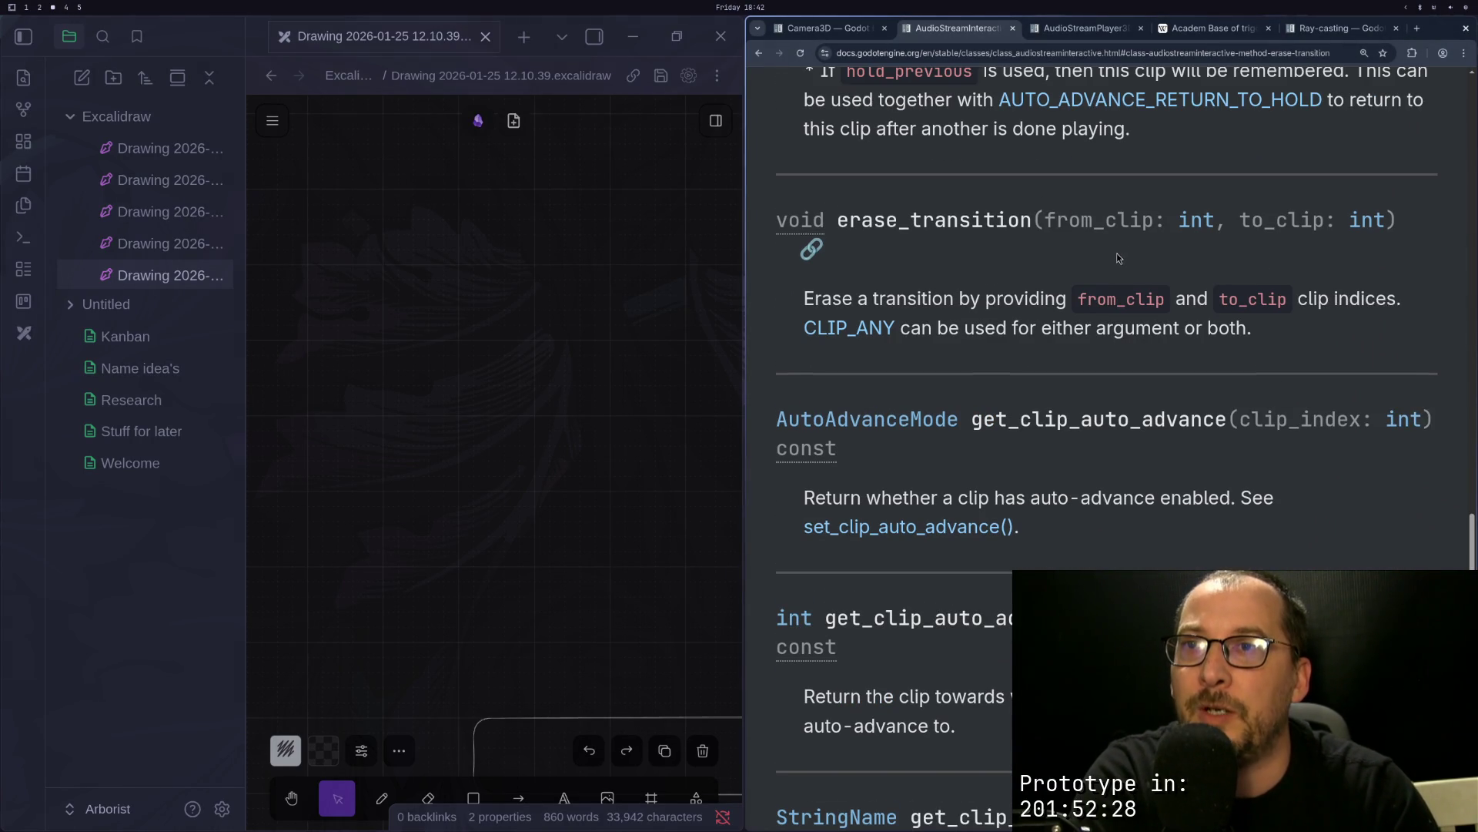
double_click(1082, 218)
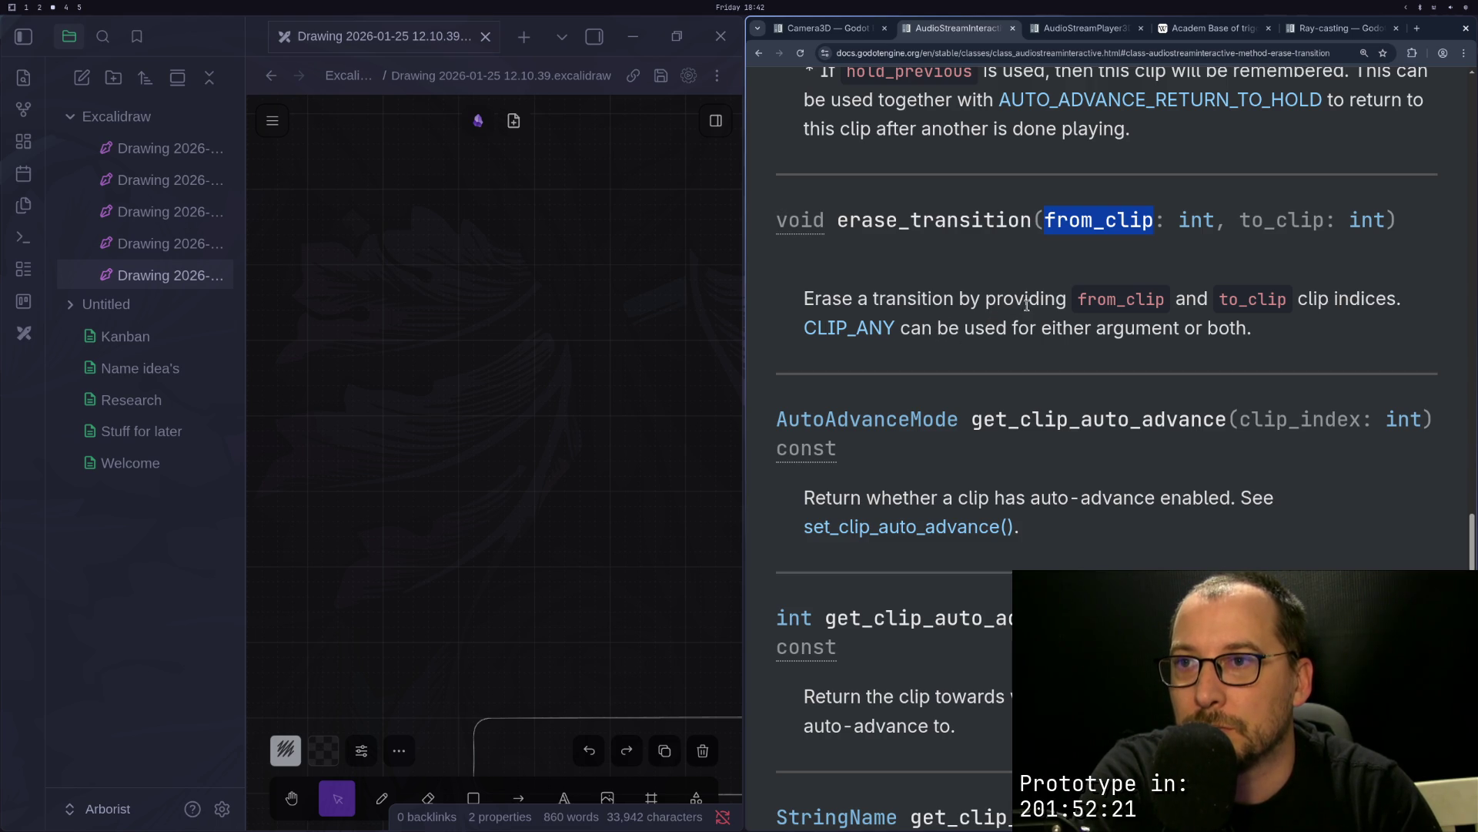
double_click(1146, 419)
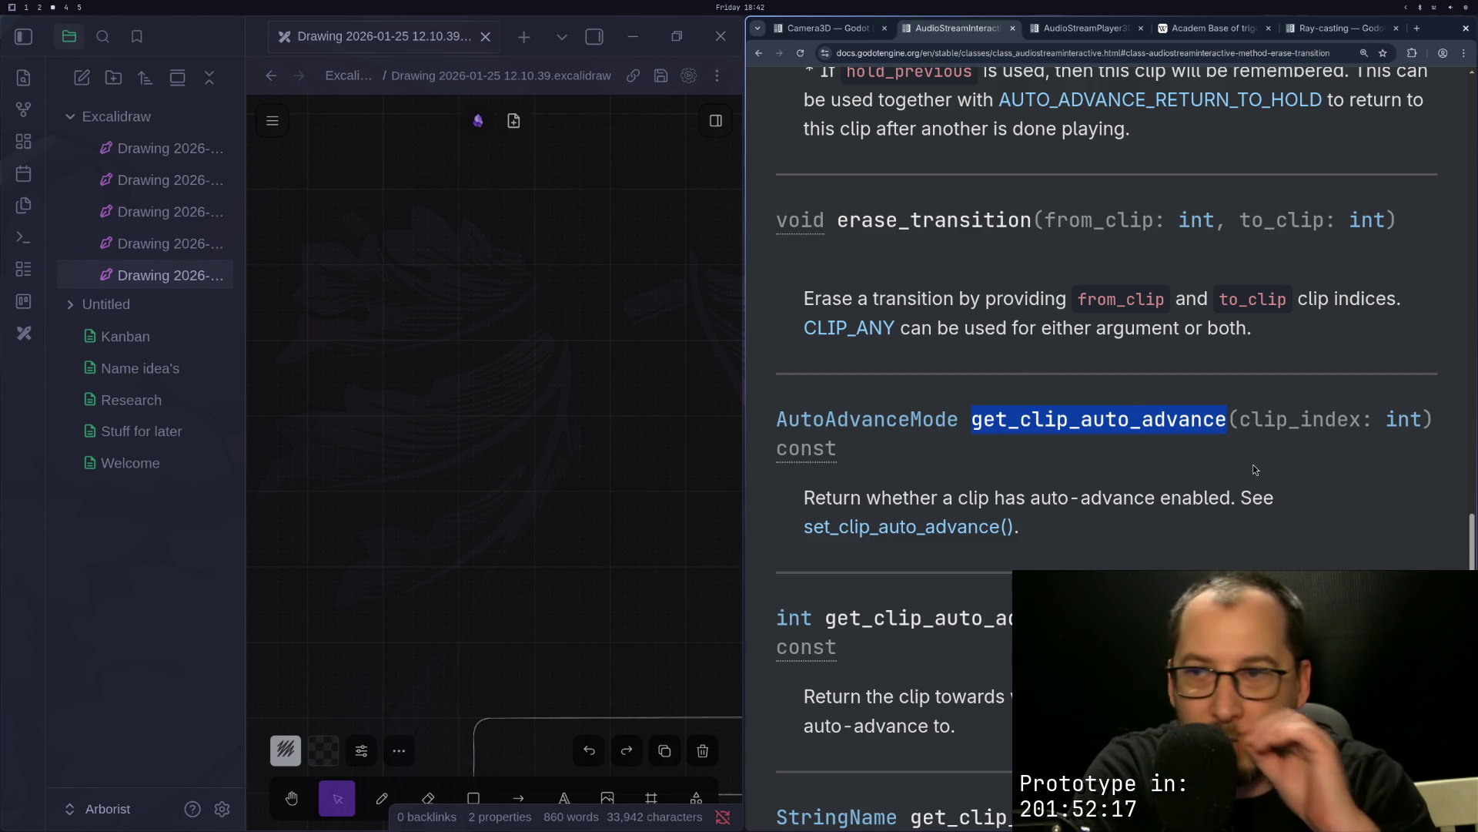
Step: Scroll up to the TransitionFromTime and TransitionToTime enumerations
scroll(1238, 438, up, 6)
scroll(1238, 437, up, 8)
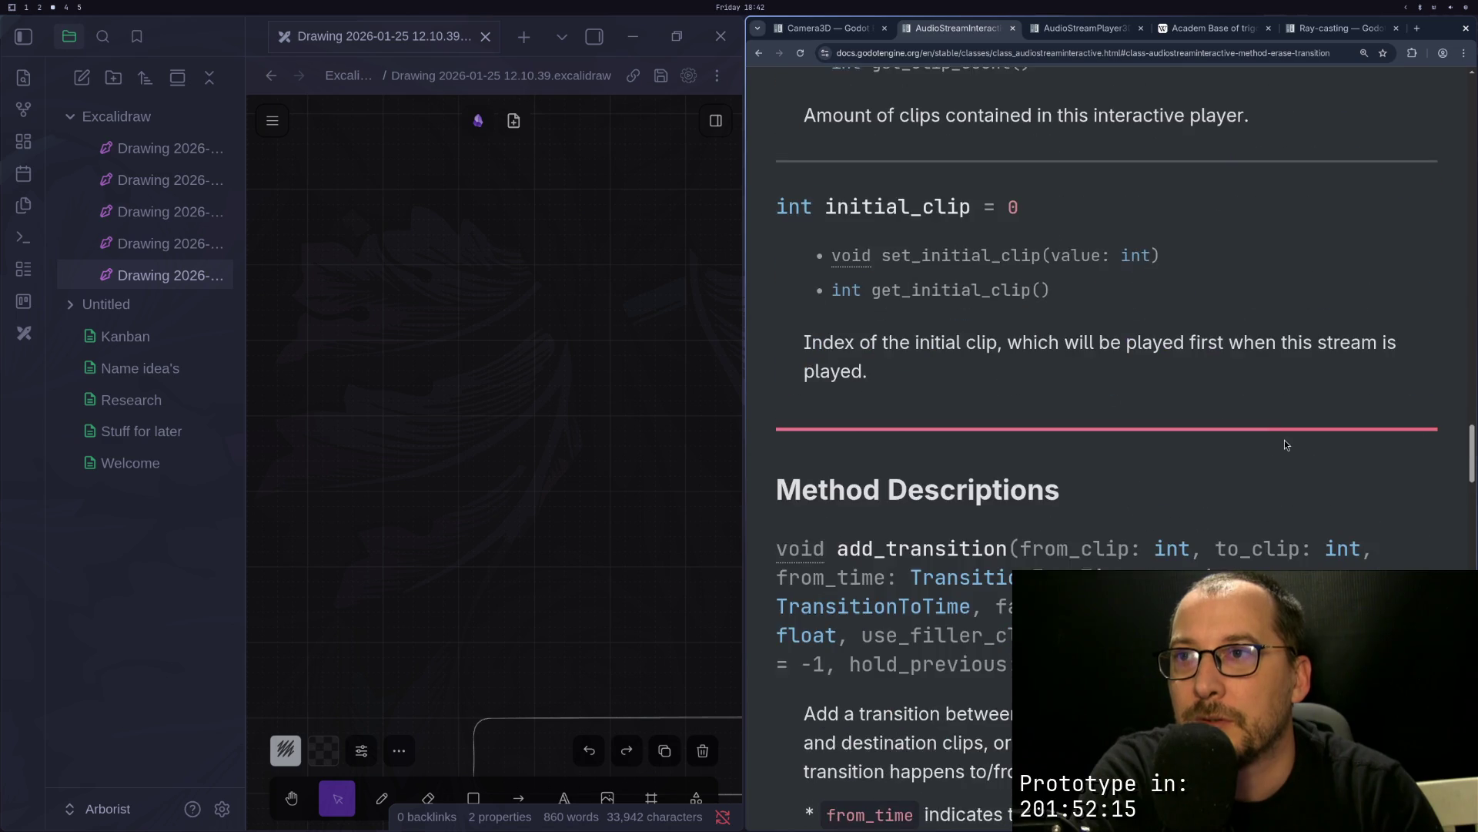
scroll(1288, 441, up, 8)
scroll(1310, 450, up, 11)
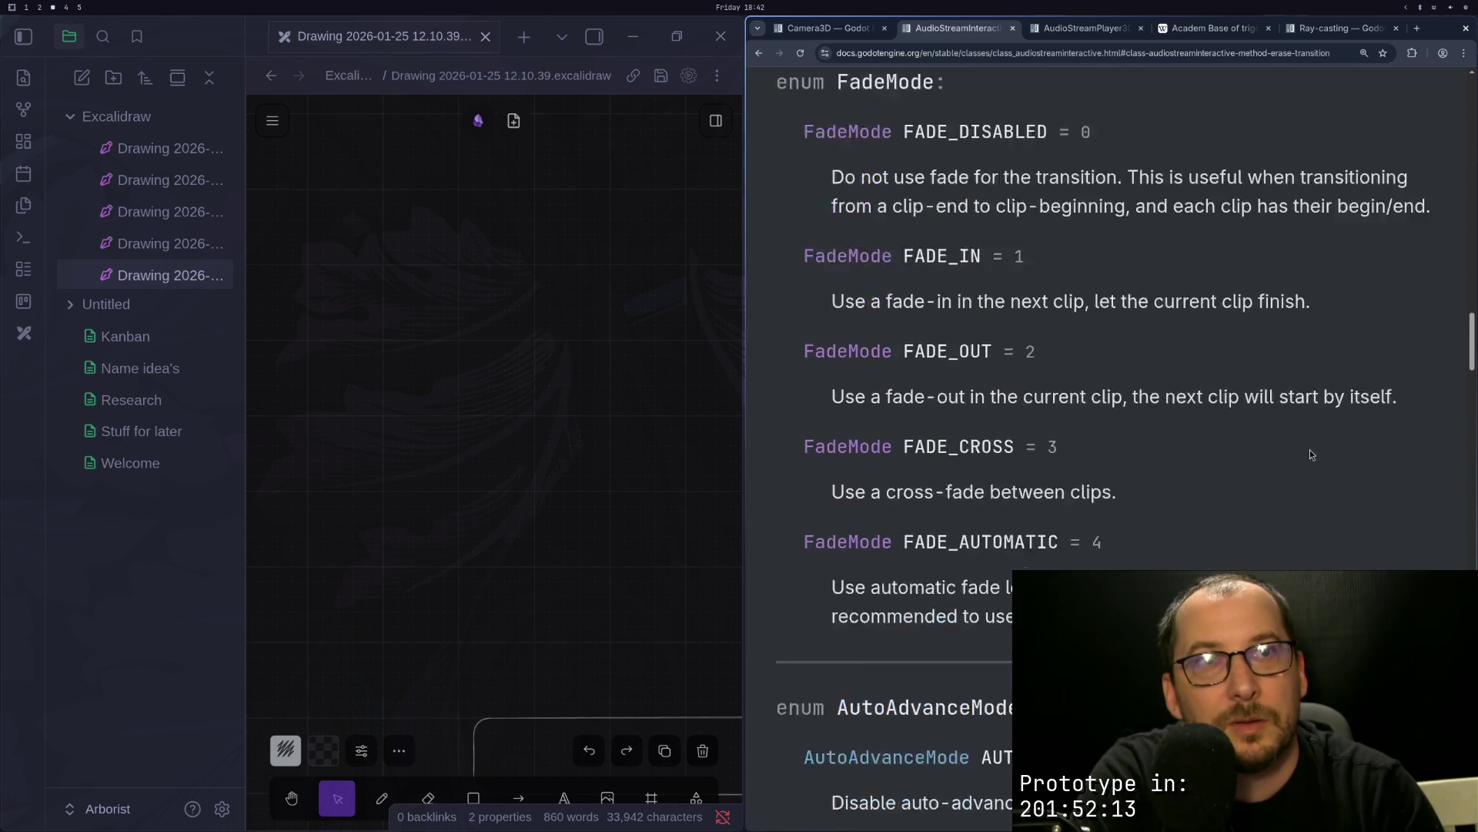
scroll(1264, 450, up, 5)
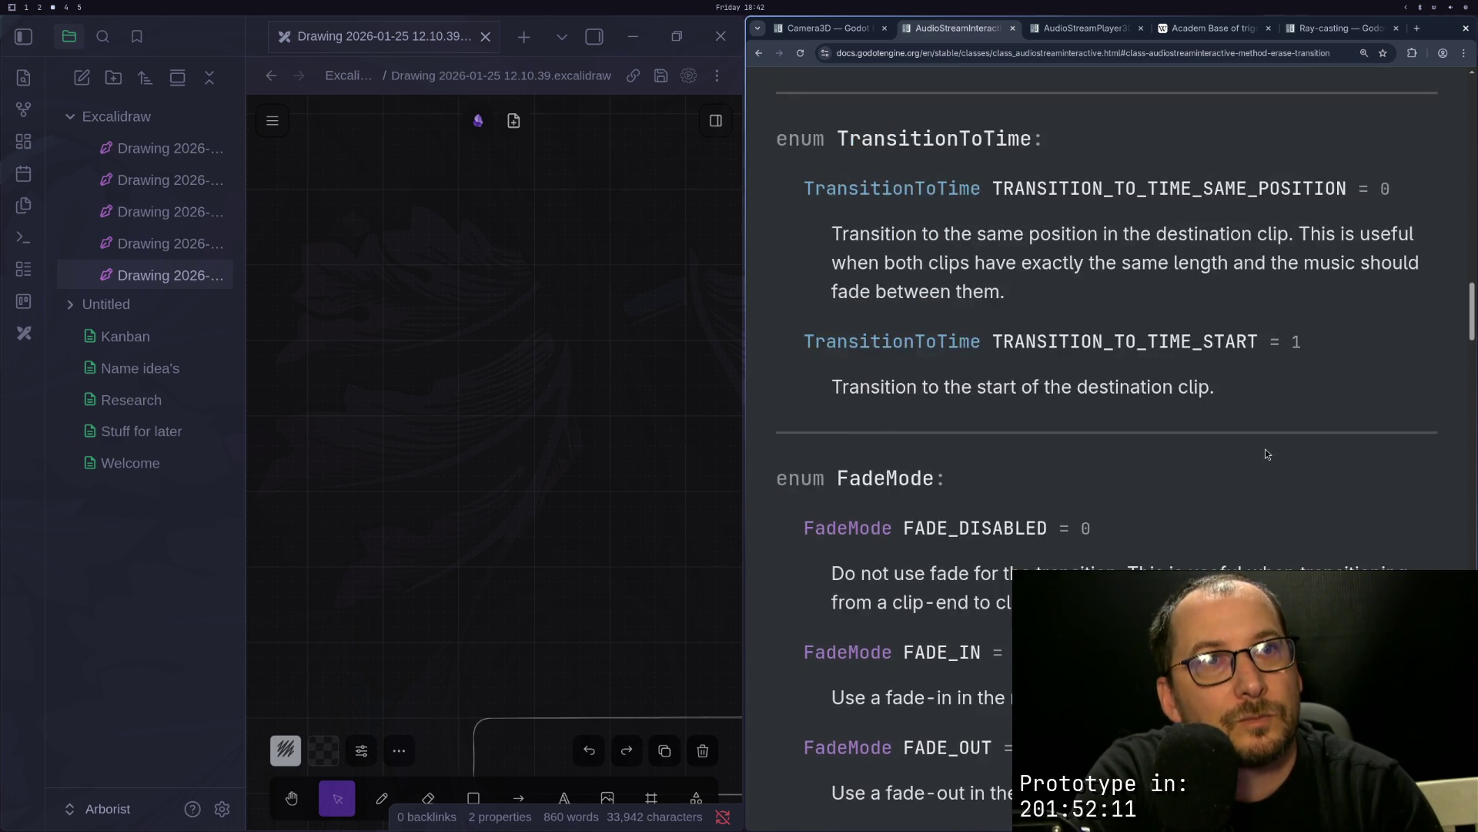
scroll(1265, 450, up, 2)
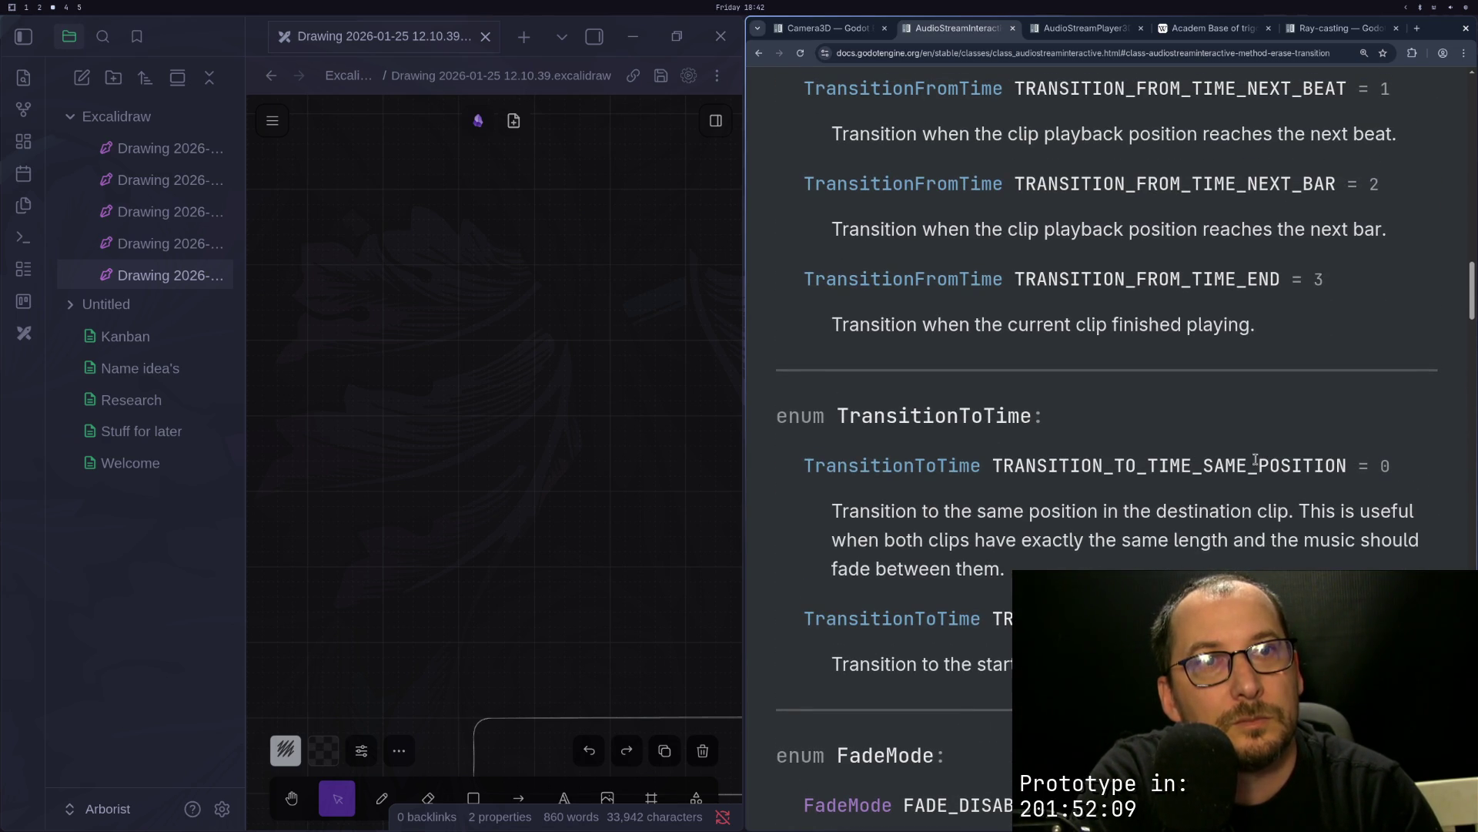
scroll(1041, 524, up, 1)
scroll(1040, 528, down, 1)
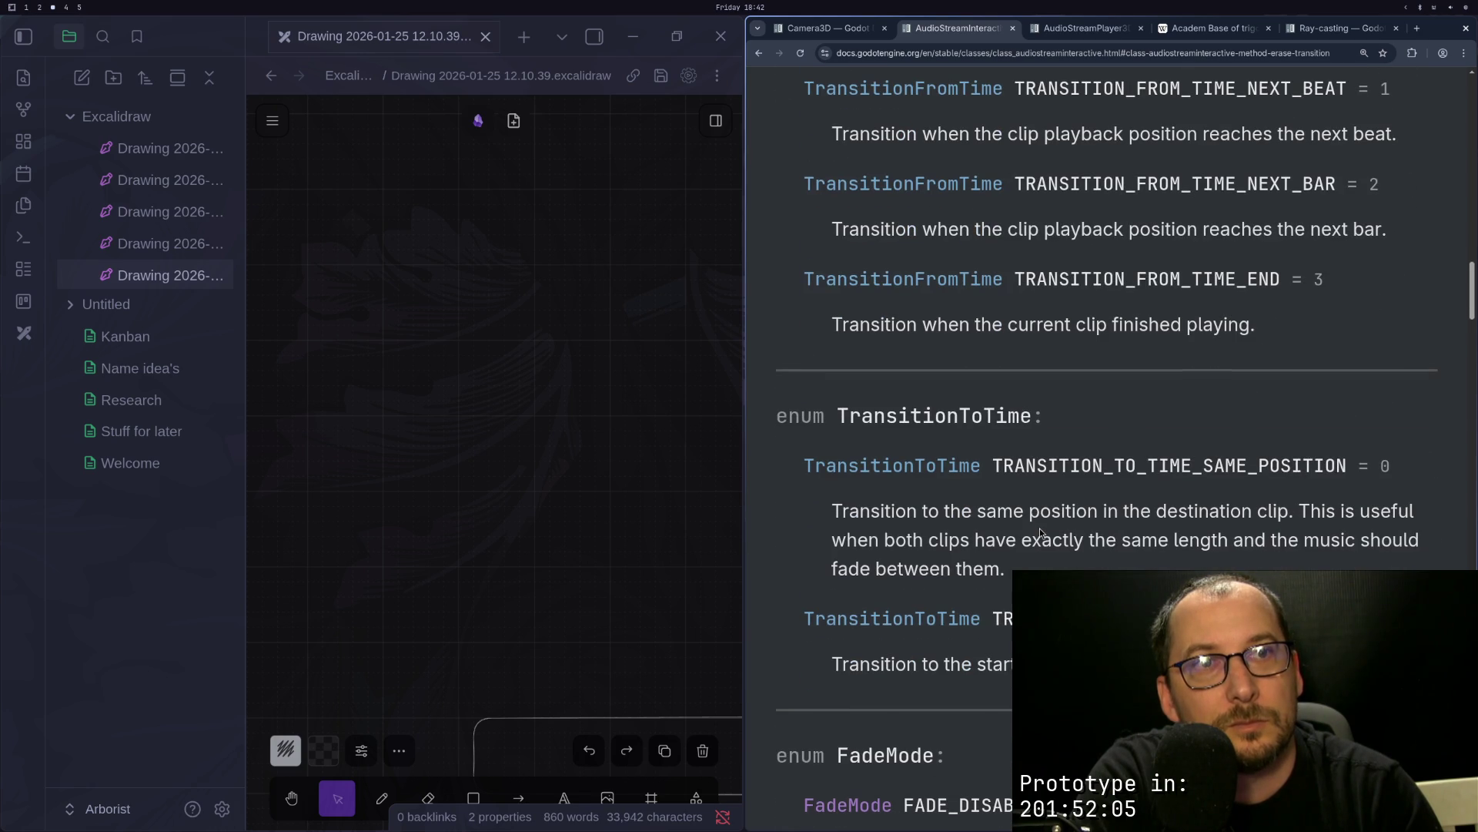
scroll(1040, 531, down, 2)
scroll(1040, 532, up, 3)
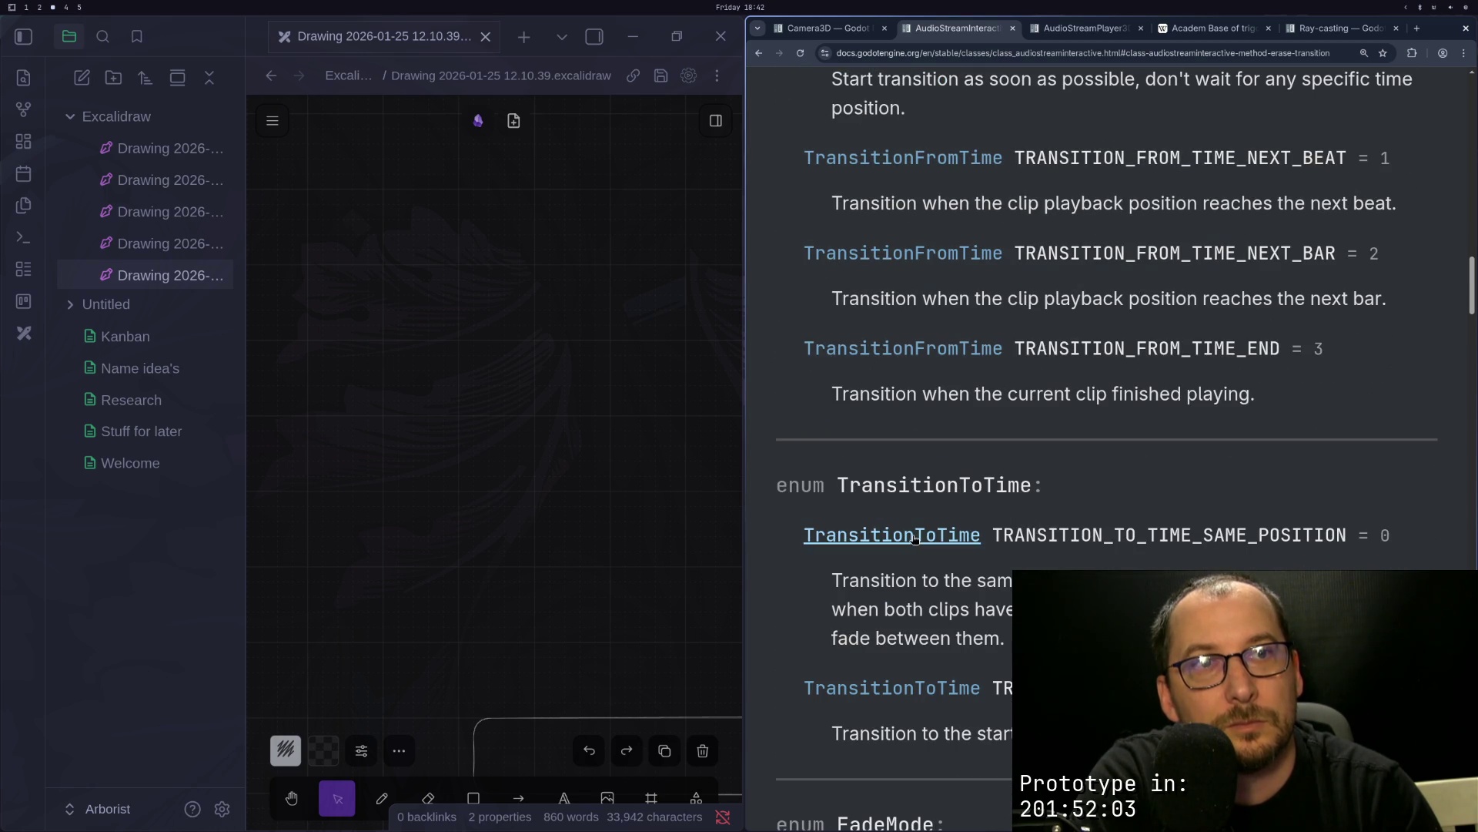
key(super+1)
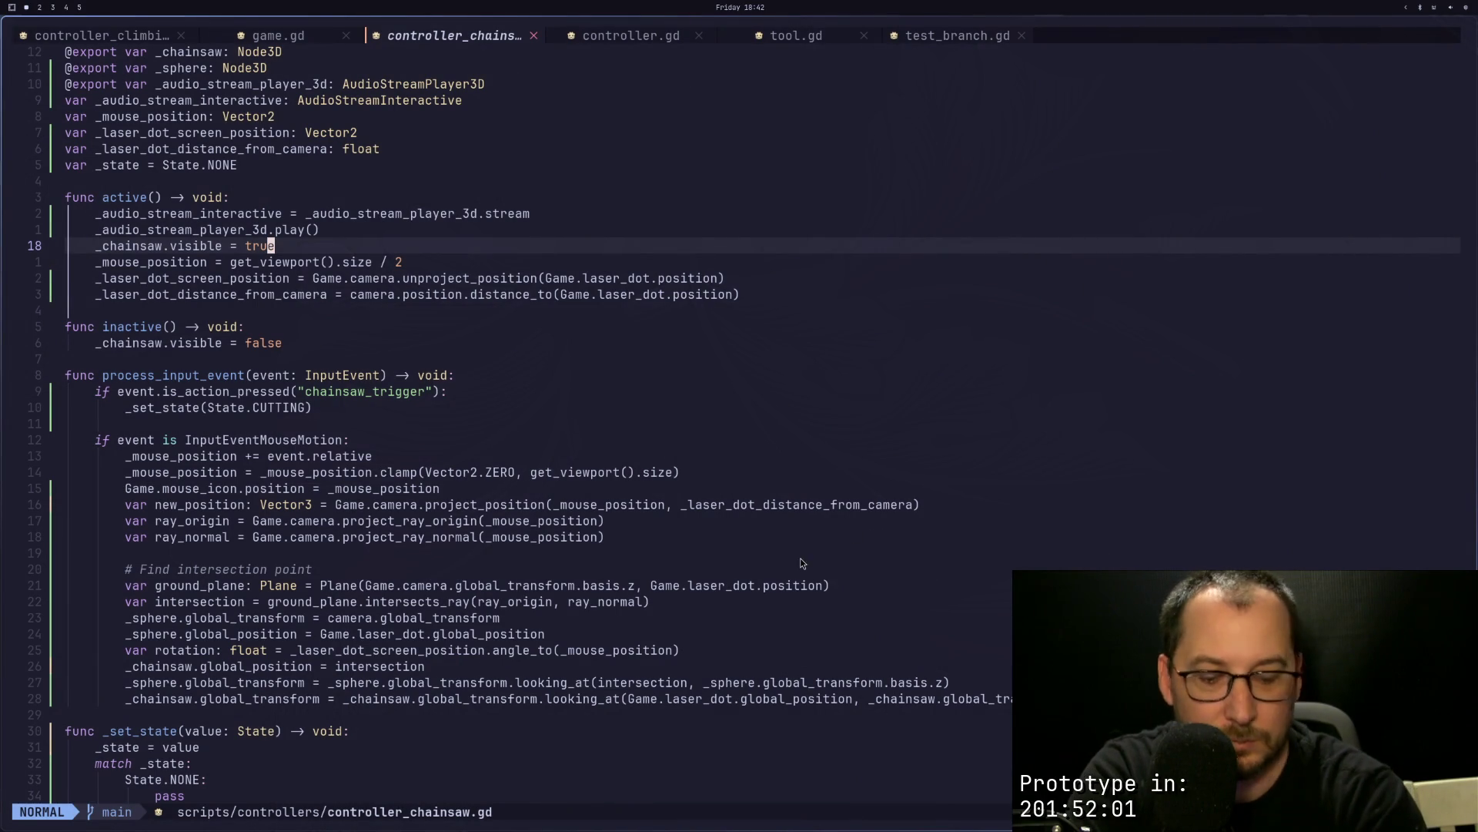
key(ctrl+equal)
key(ctrl+equal)
key(ctrl+equal)
key(ctrl+equal)
key(ctrl+equal)
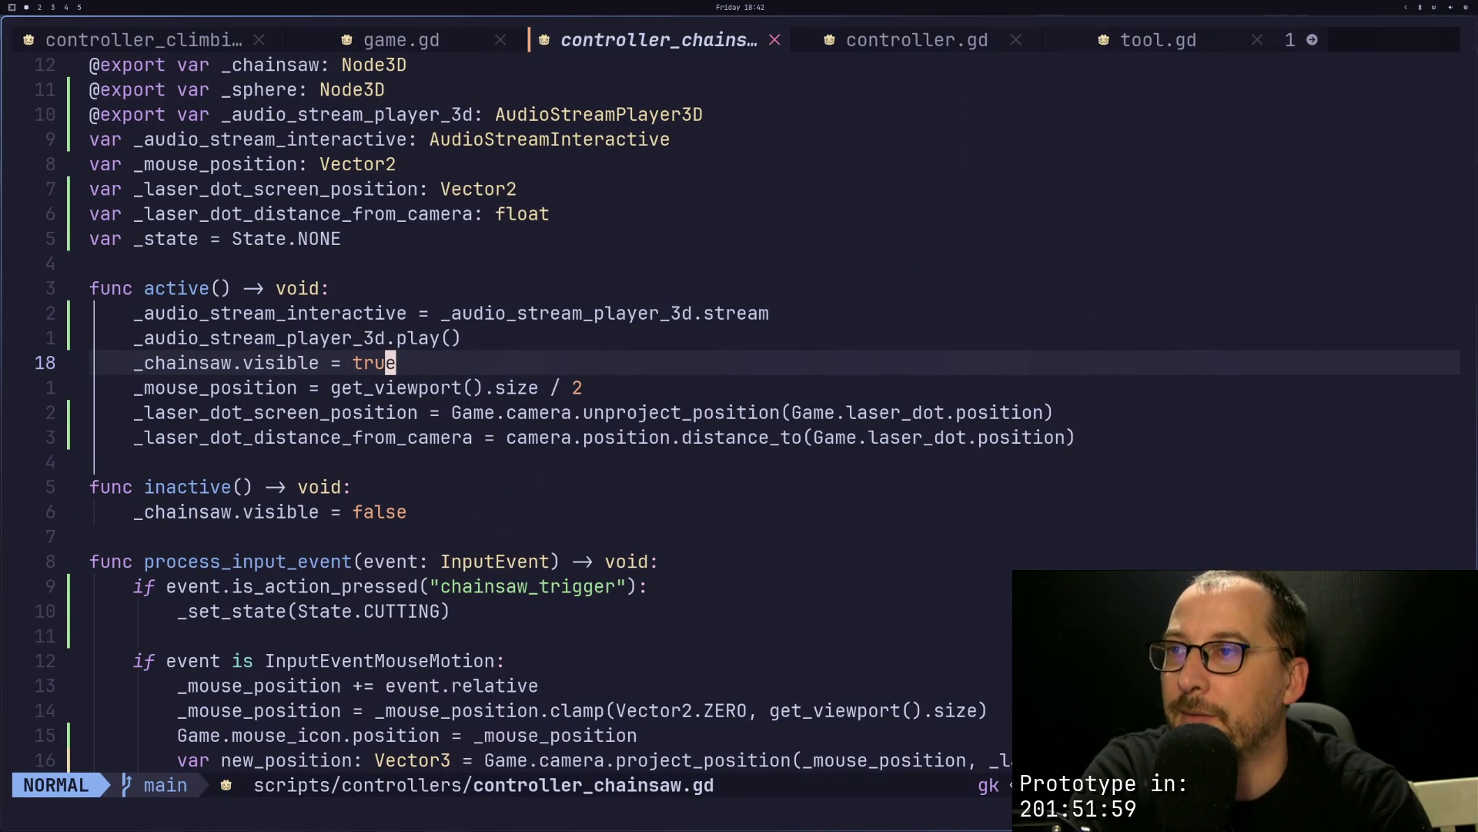
key(colon)
key(Escape)
key(super+3)
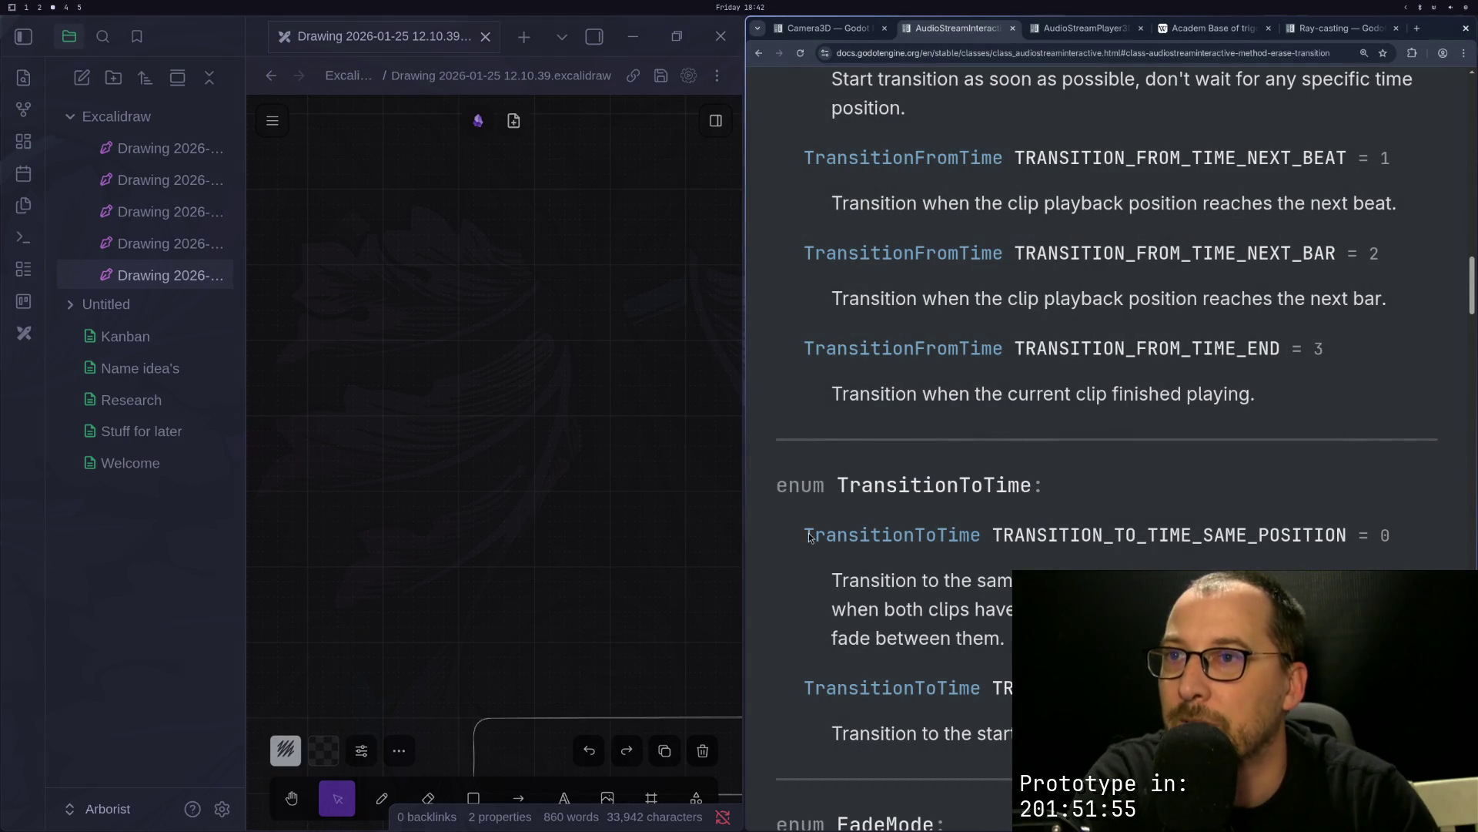
Step: Scroll through the AudioStreamInteractive class reference, then go back to the Godot editor
scroll(898, 389, up, 8)
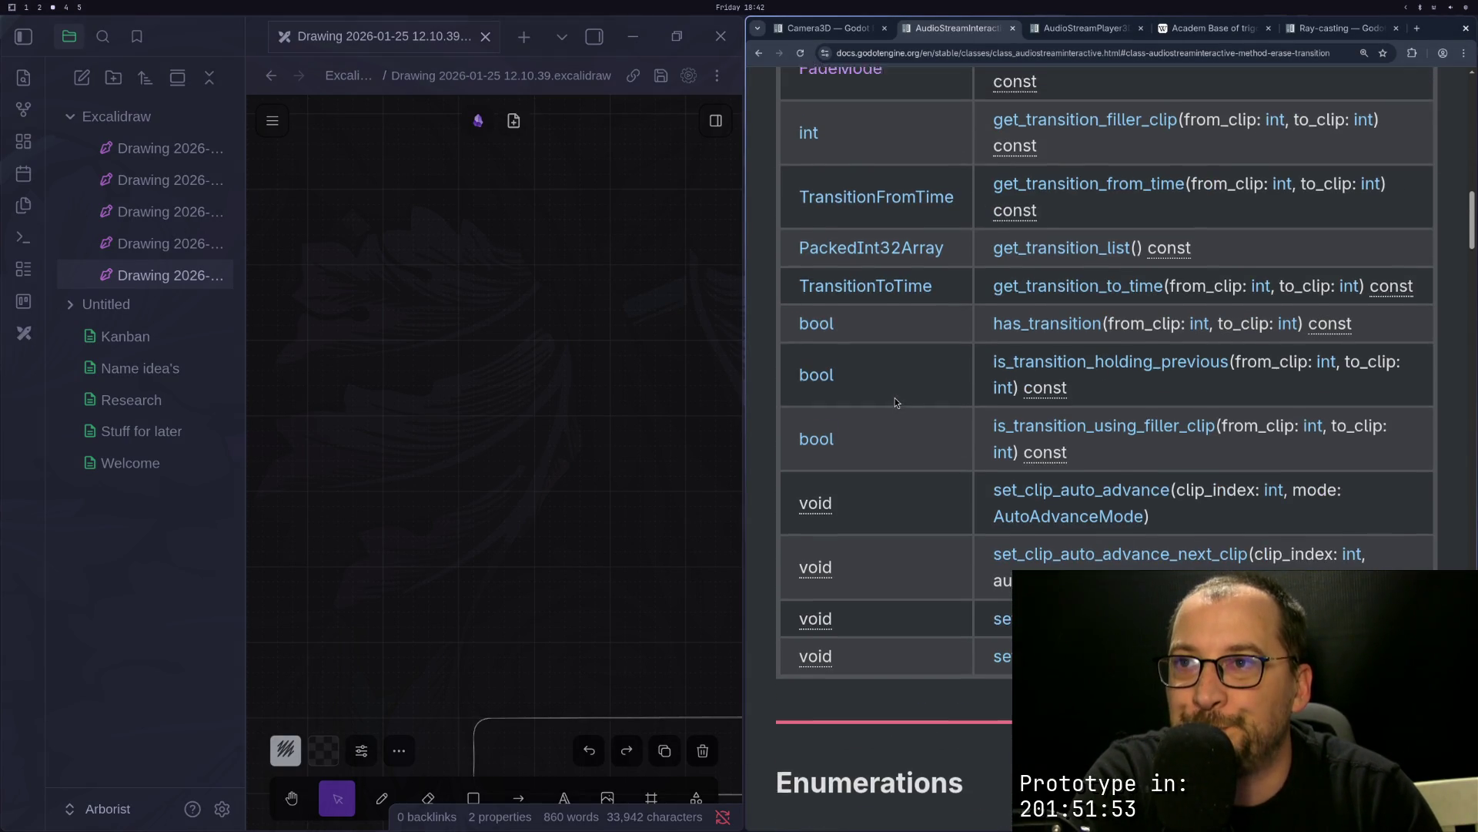
scroll(895, 397, up, 6)
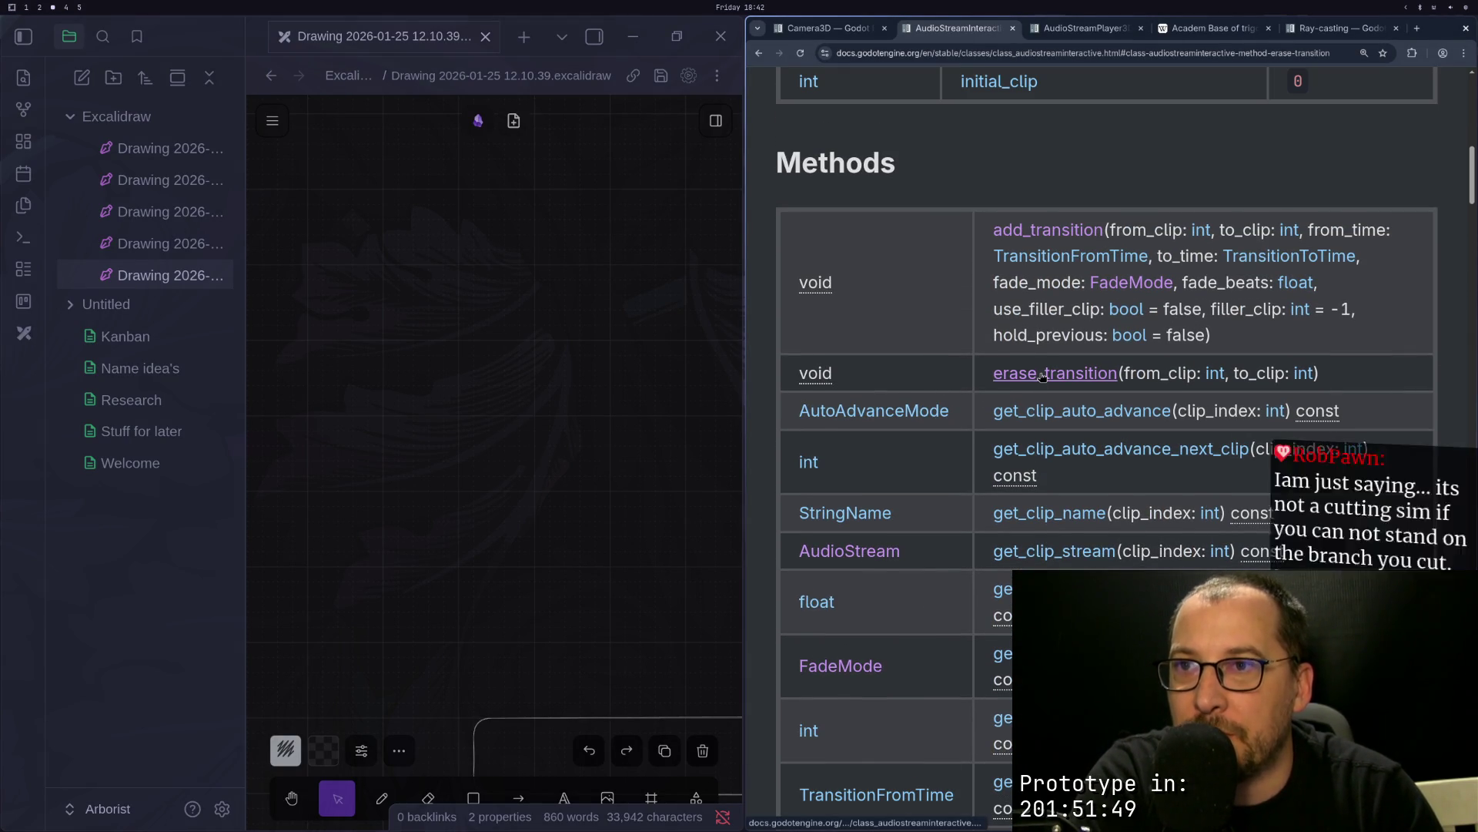
scroll(1041, 377, up, 1)
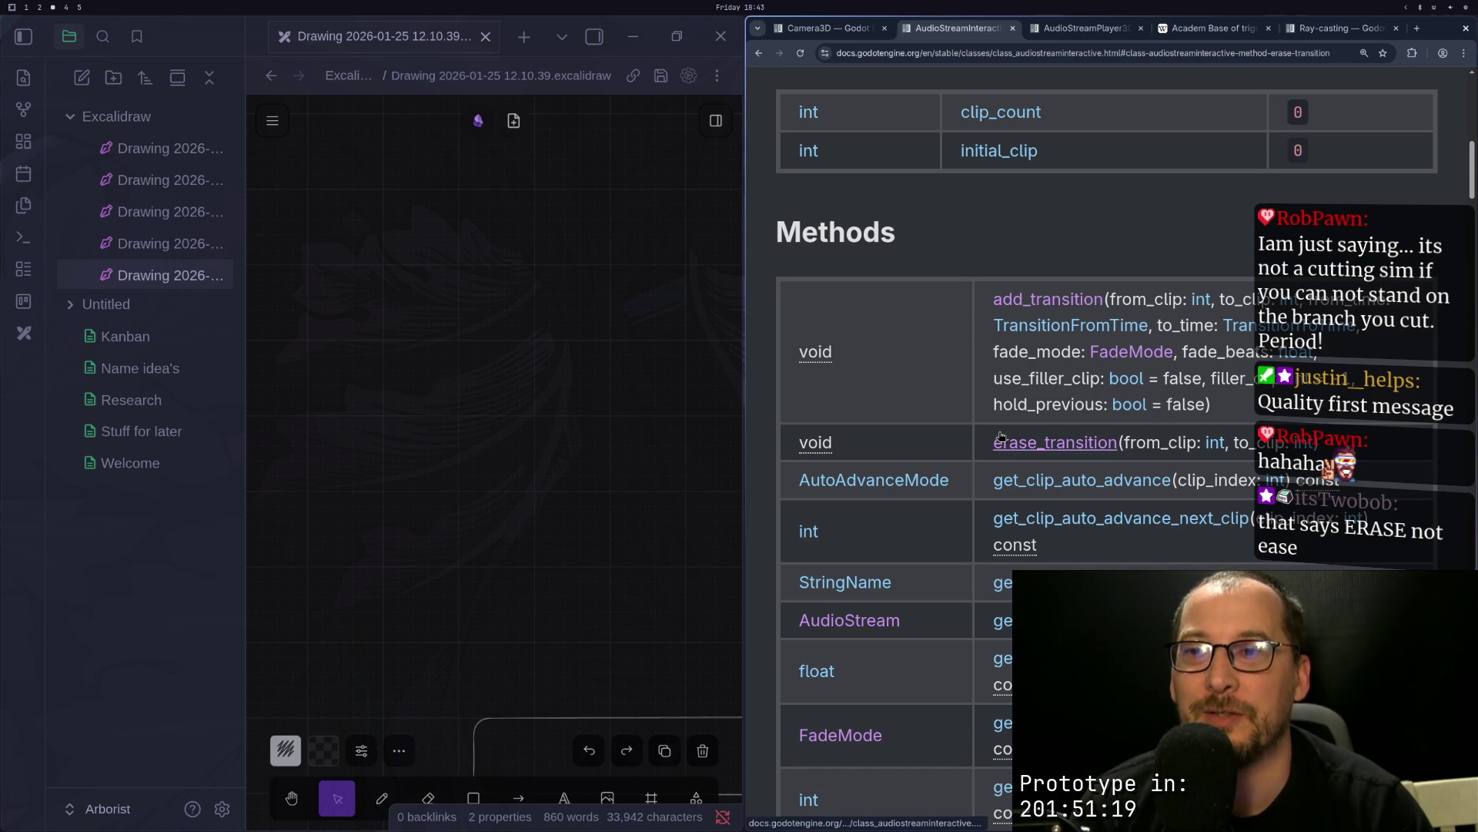
scroll(997, 439, down, 3)
scroll(992, 485, down, 5)
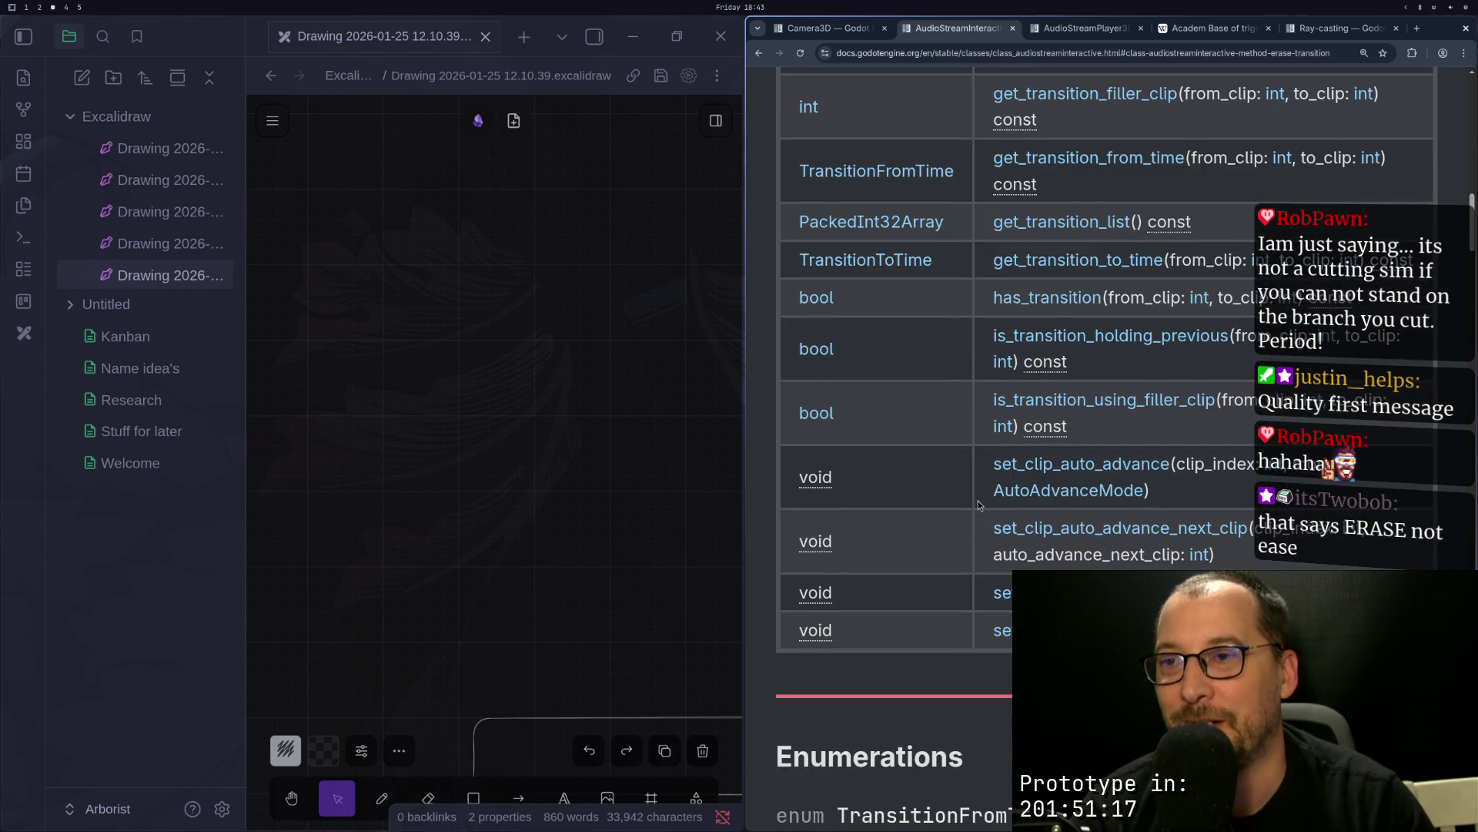
scroll(970, 512, up, 3)
scroll(967, 516, up, 5)
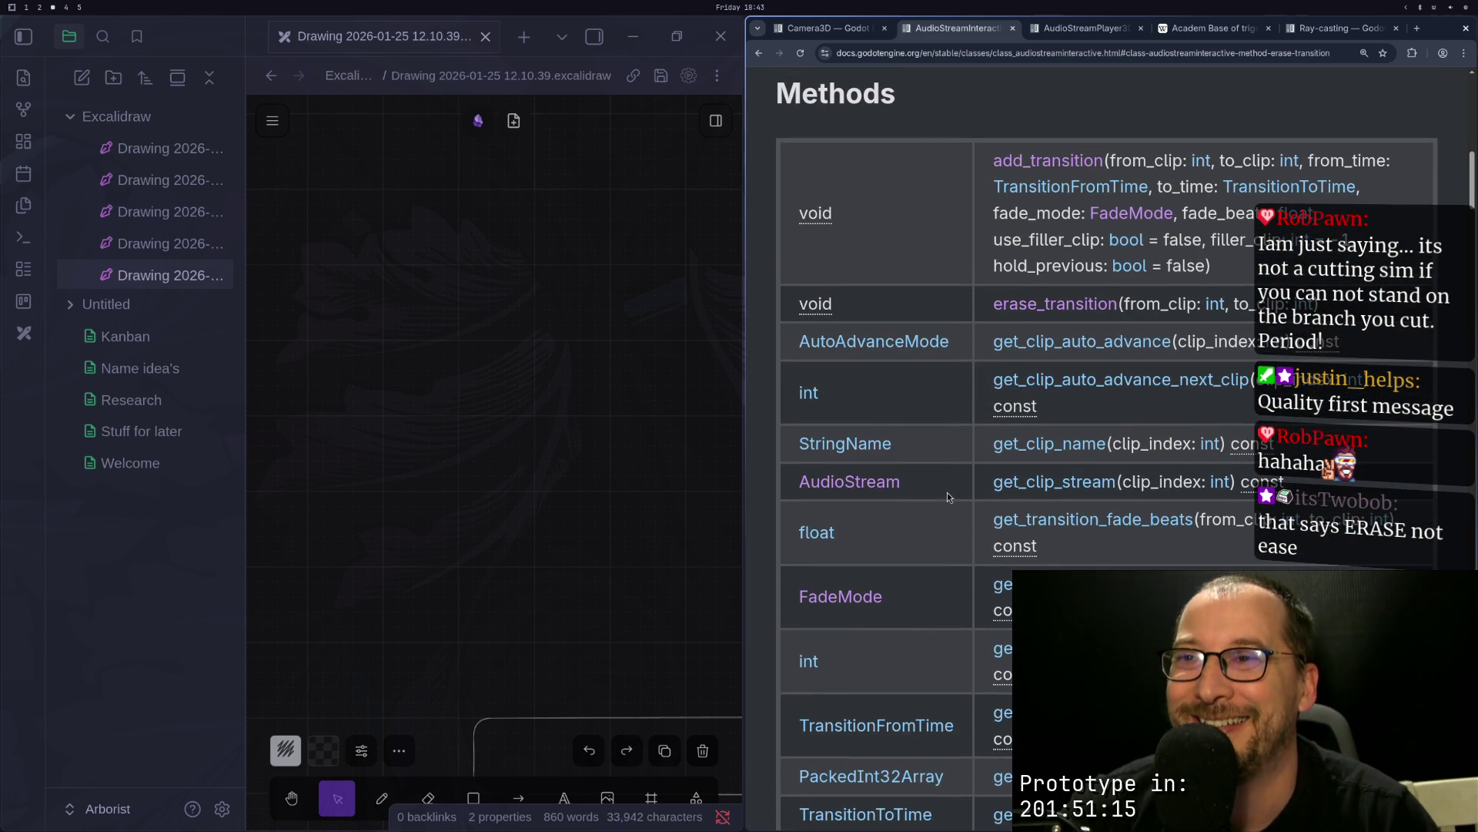
scroll(1009, 481, down, 4)
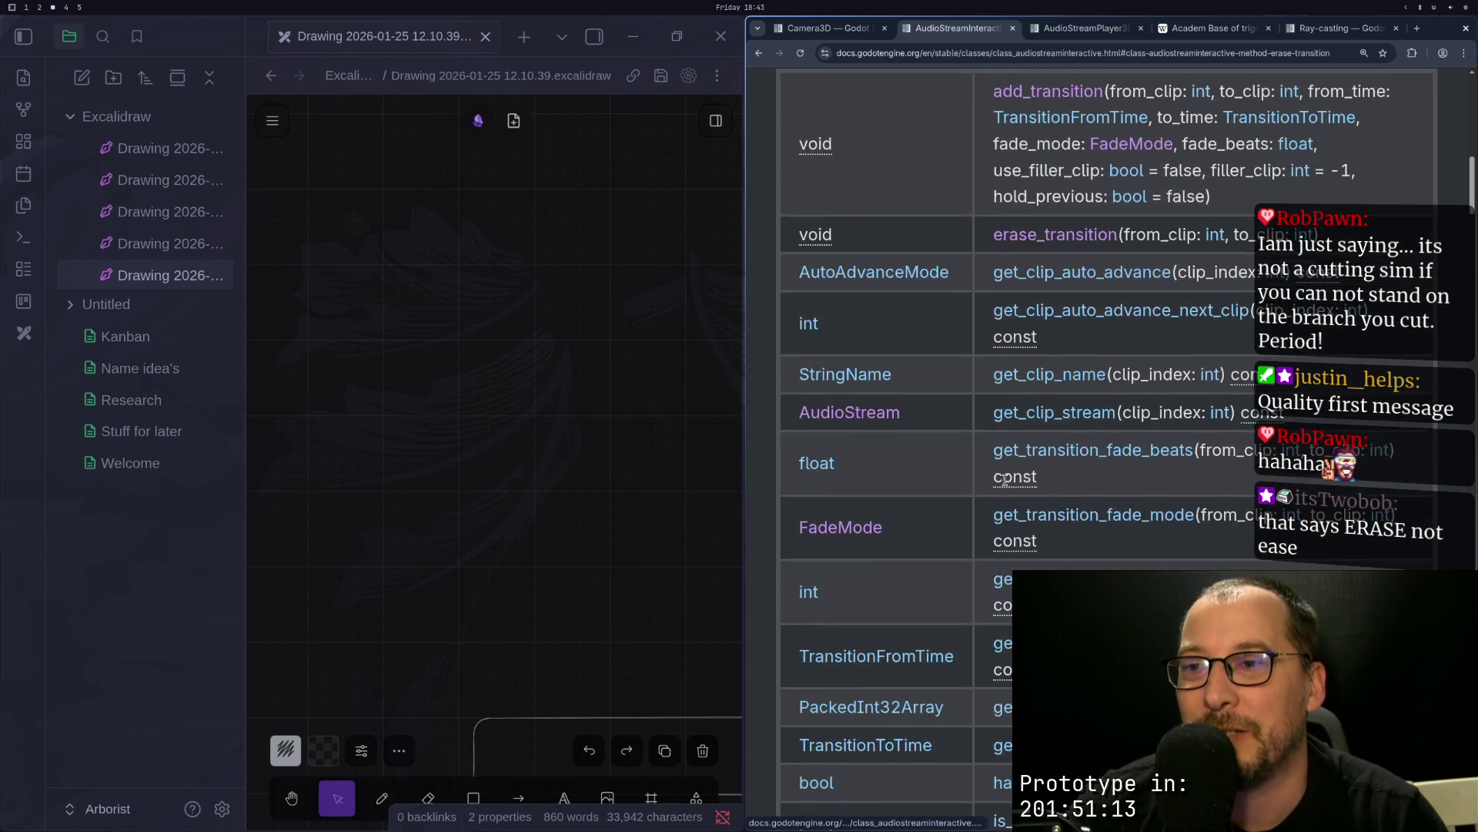
scroll(1007, 486, down, 2)
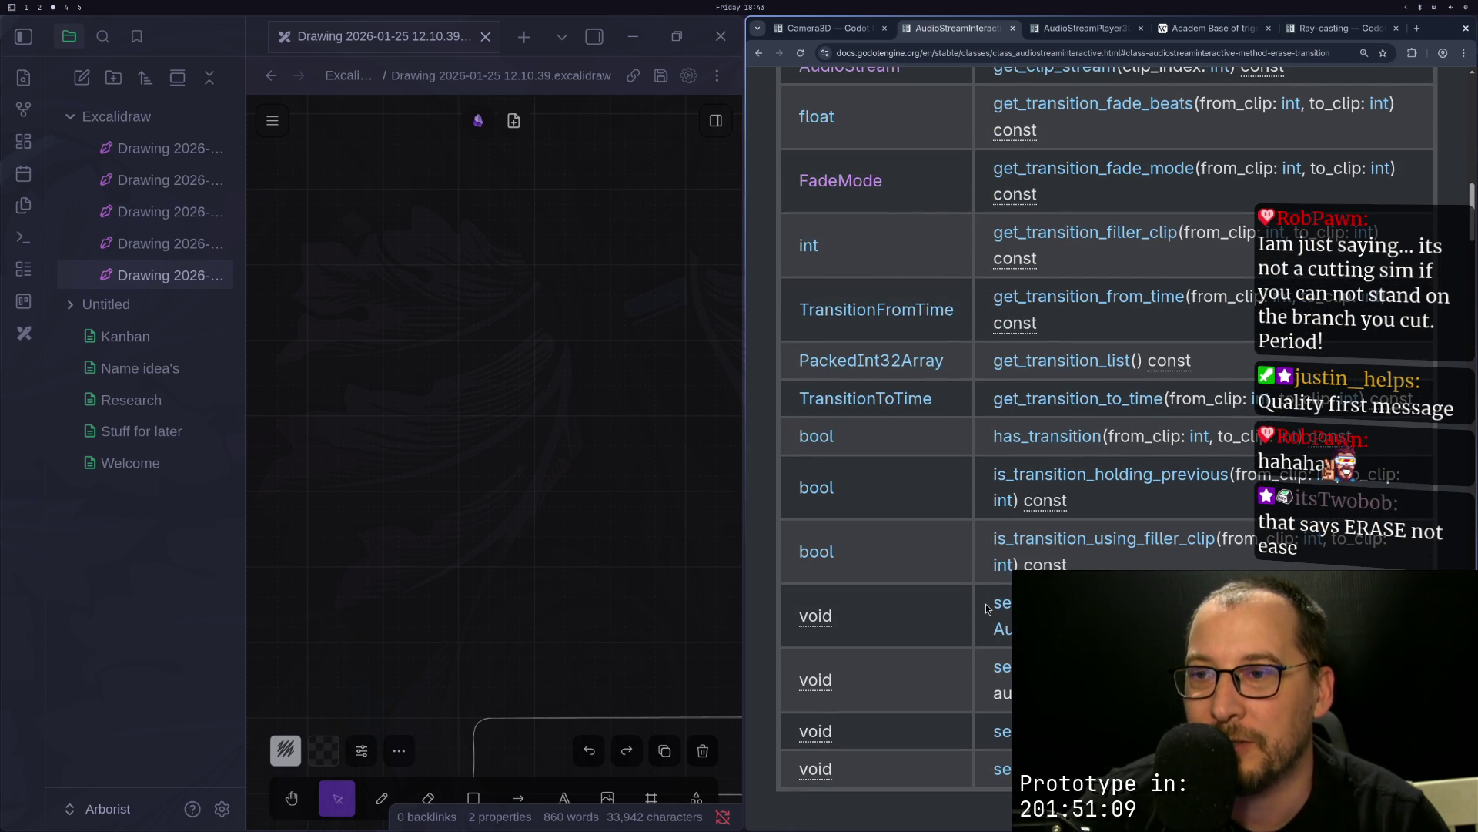
scroll(988, 608, down, 2)
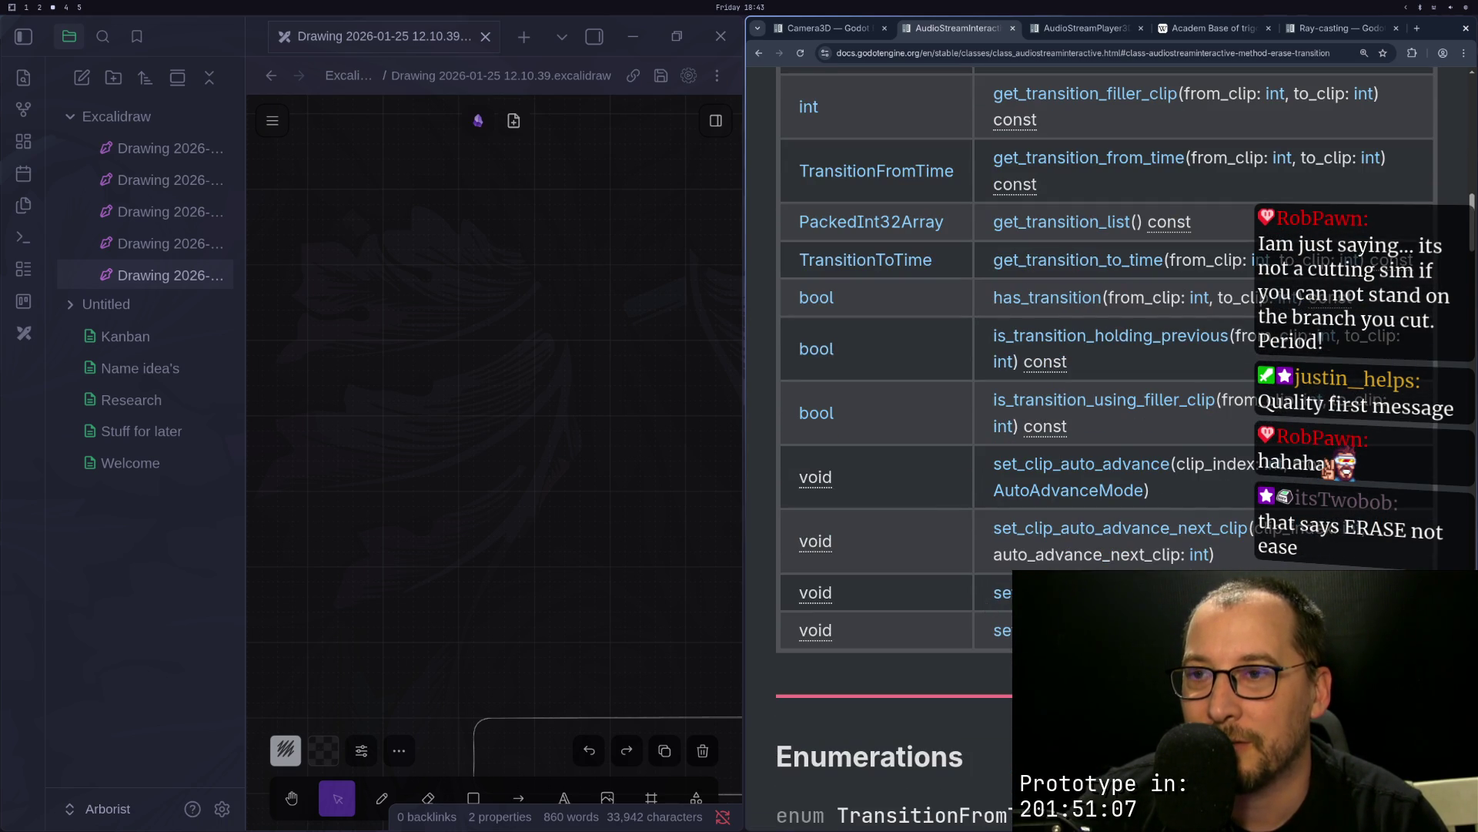
scroll(971, 567, up, 19)
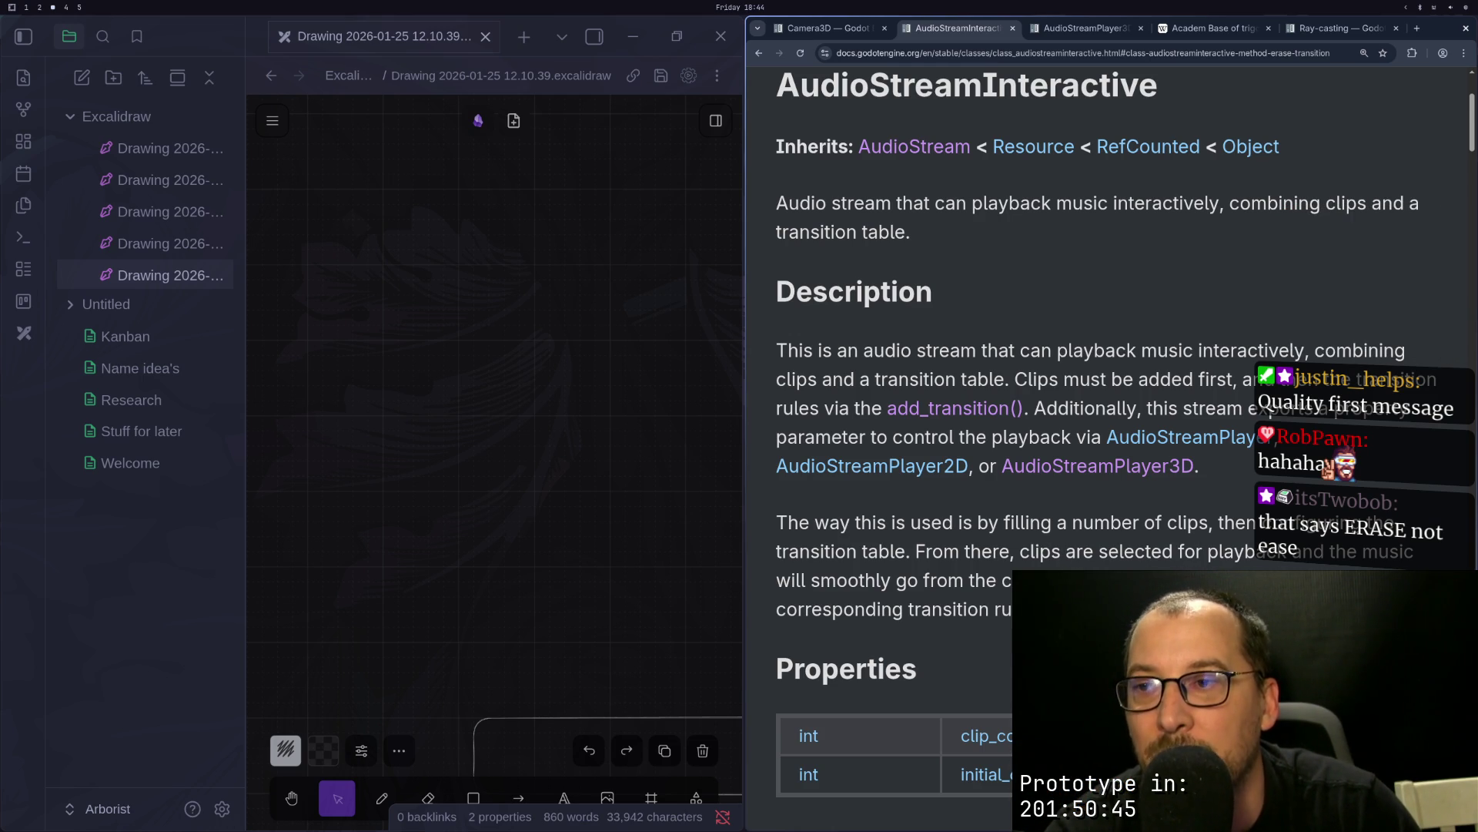
key(super+1)
Step: Leave clip 1 (Chainsaw Idle Loop) auto_advance on Disabled in the Inspector
key(super+3)
key(super+2)
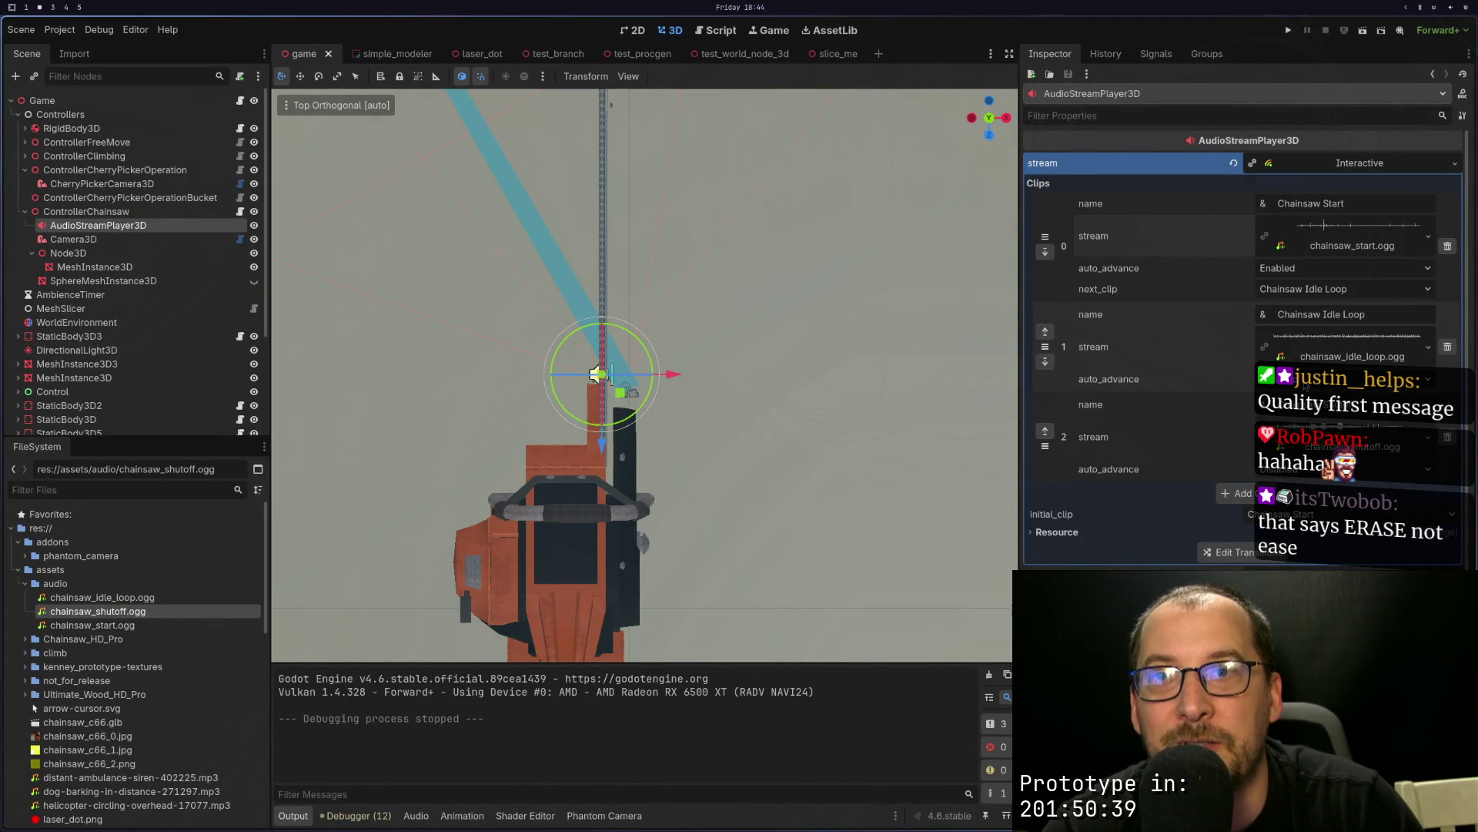
click(1307, 384)
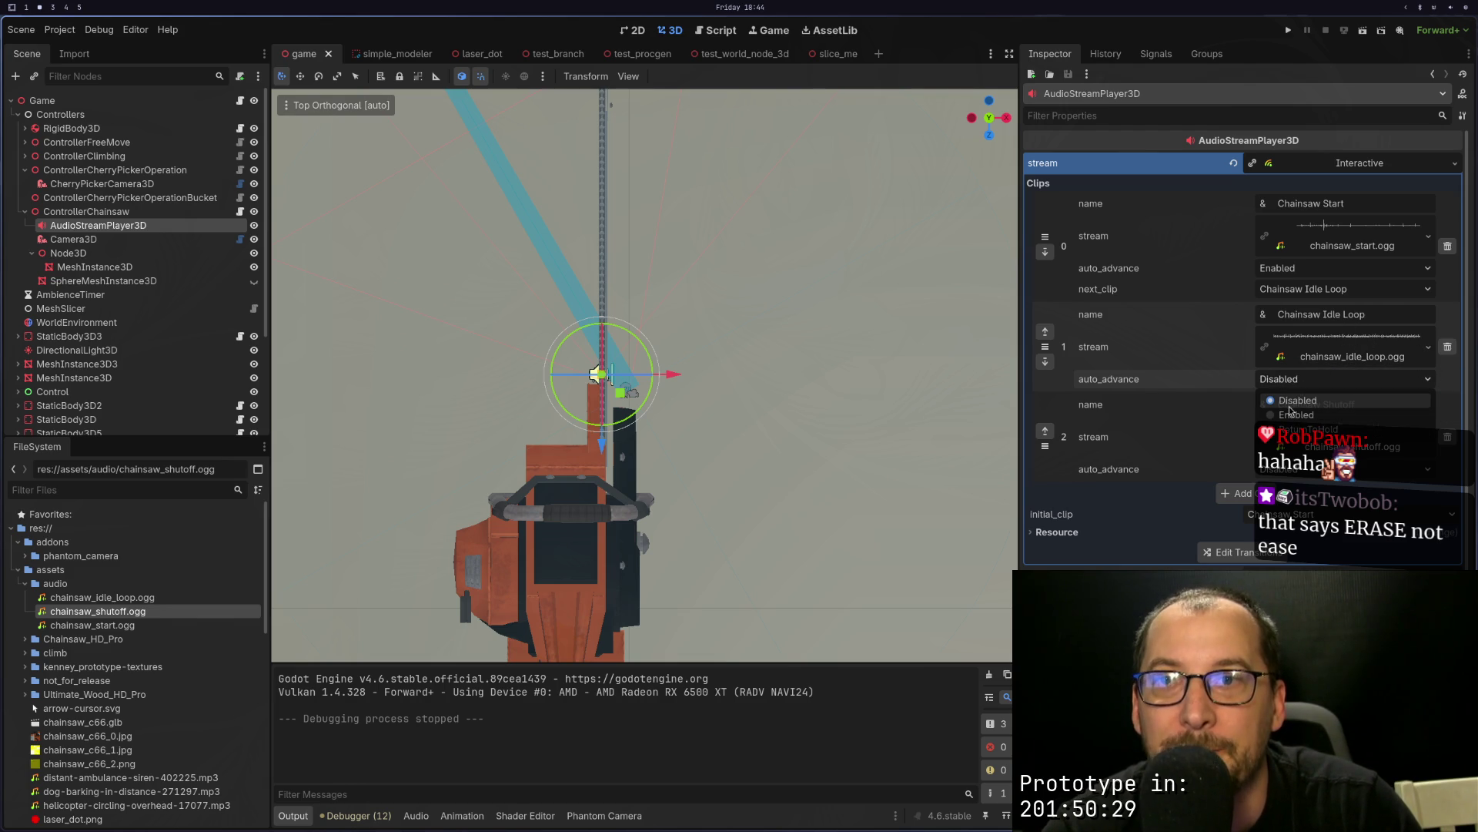
click(1160, 434)
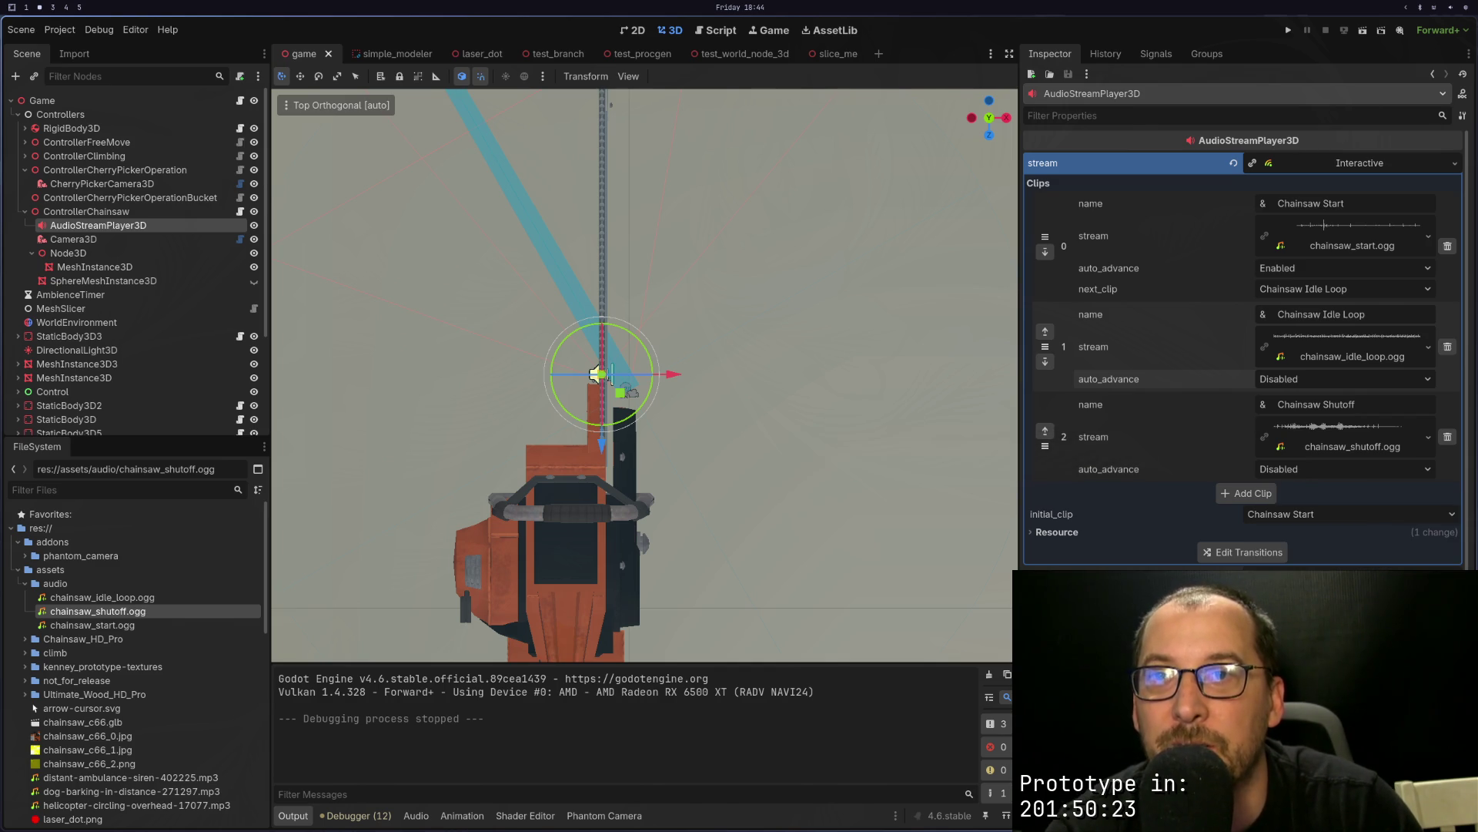
key(super+3)
scroll(1135, 272, down, 3)
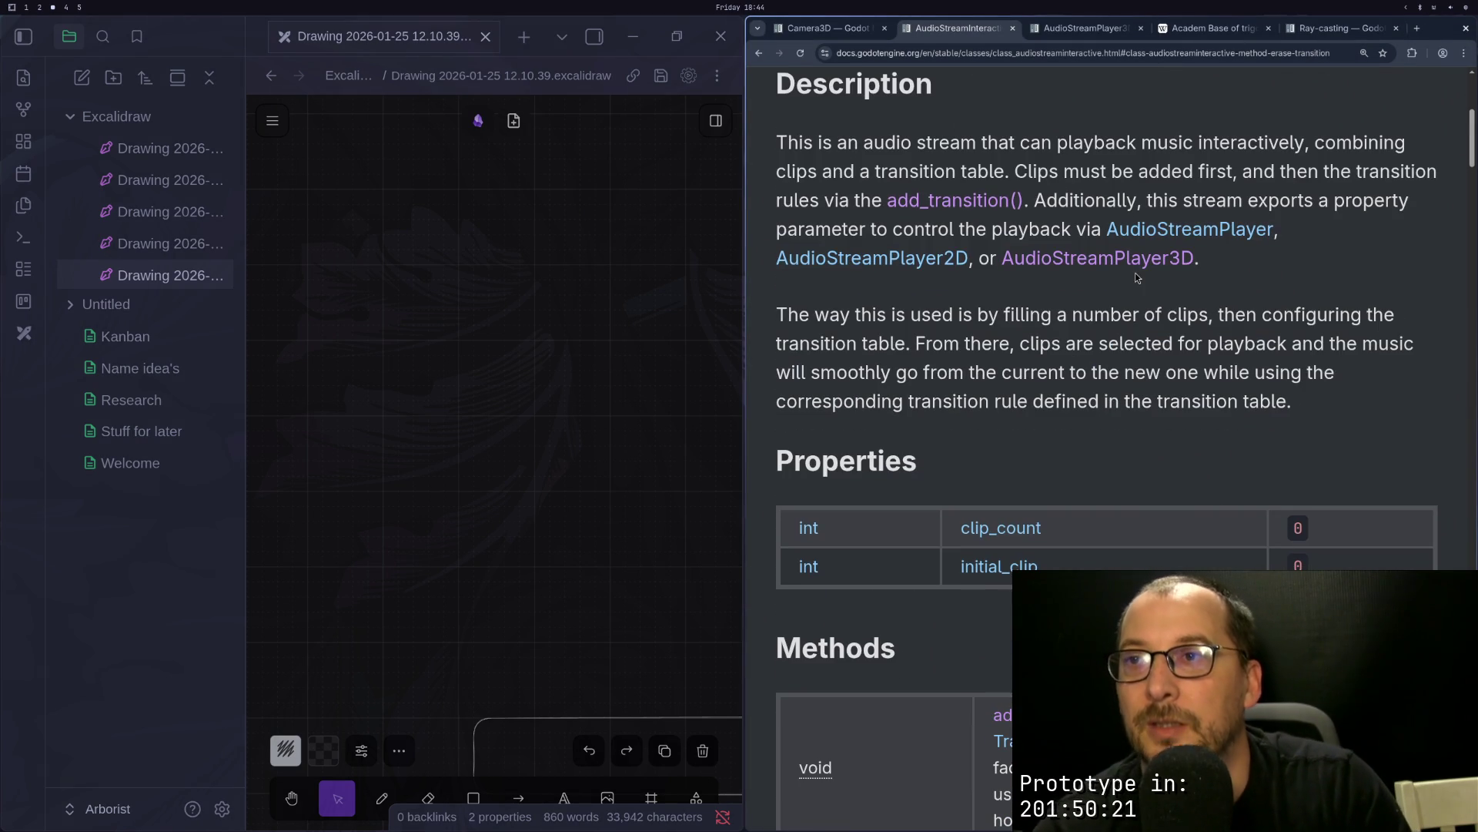
scroll(1151, 283, down, 7)
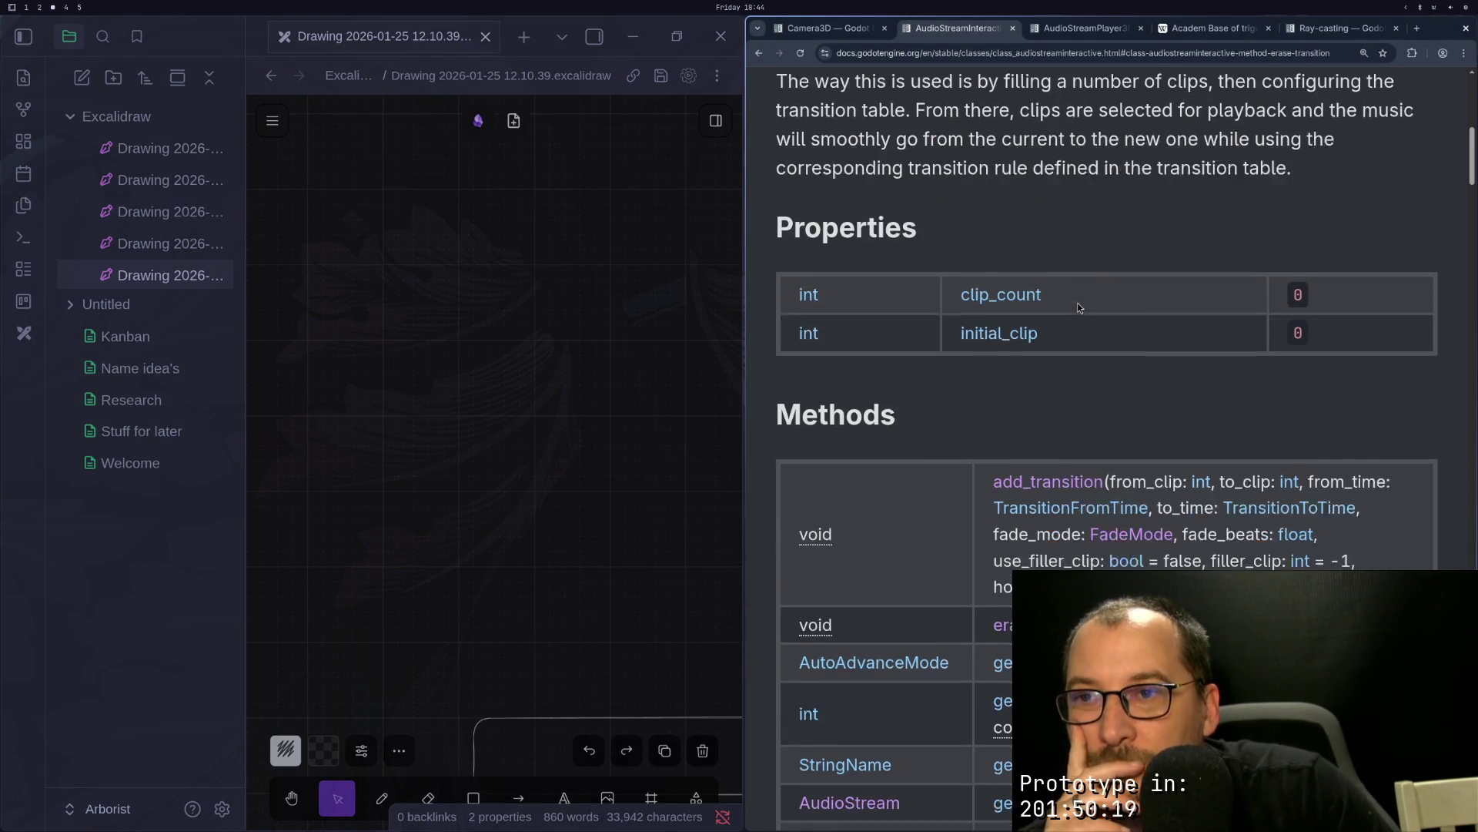
scroll(1077, 302, down, 2)
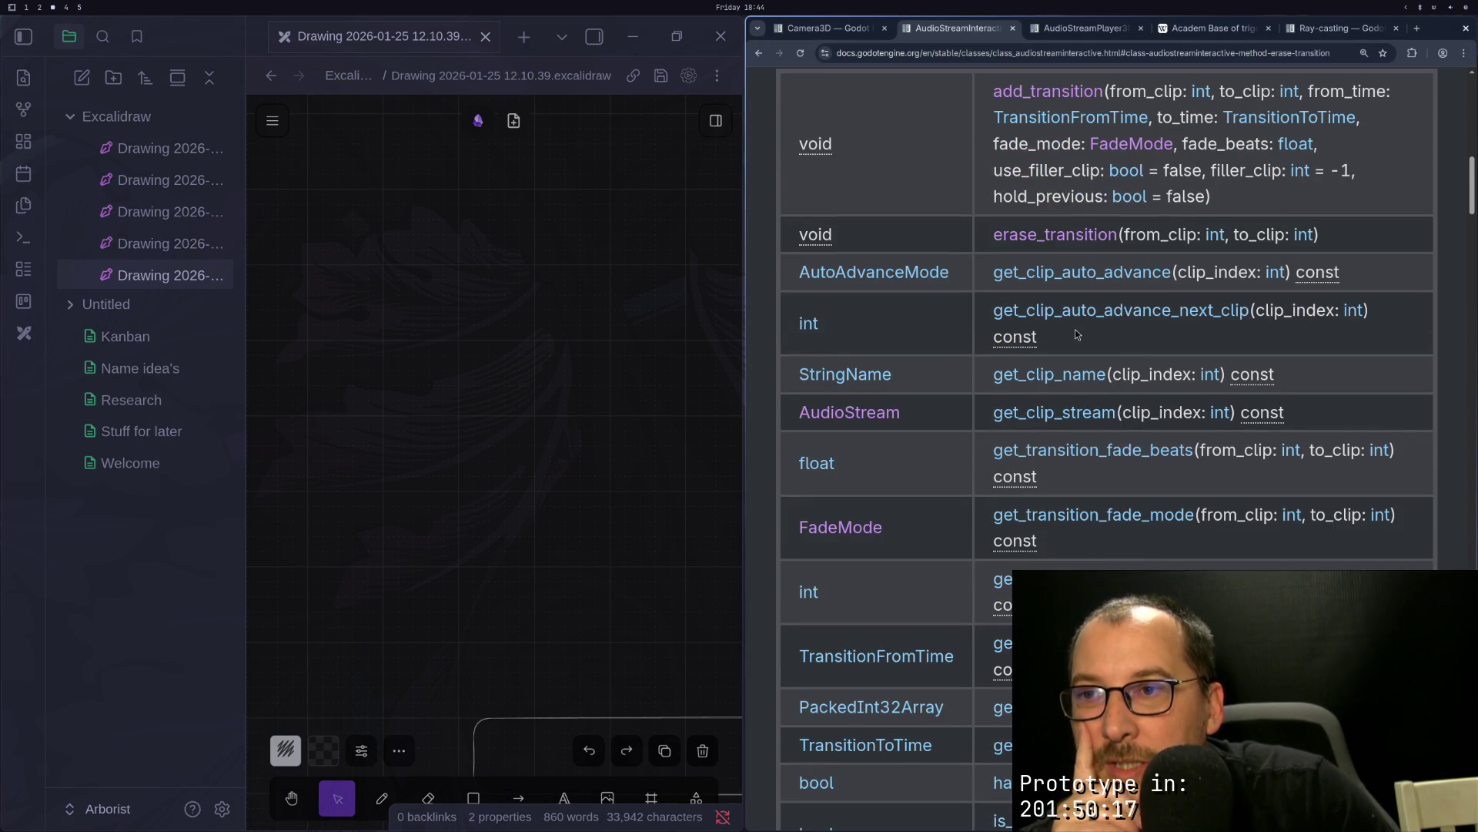
scroll(1074, 332, down, 3)
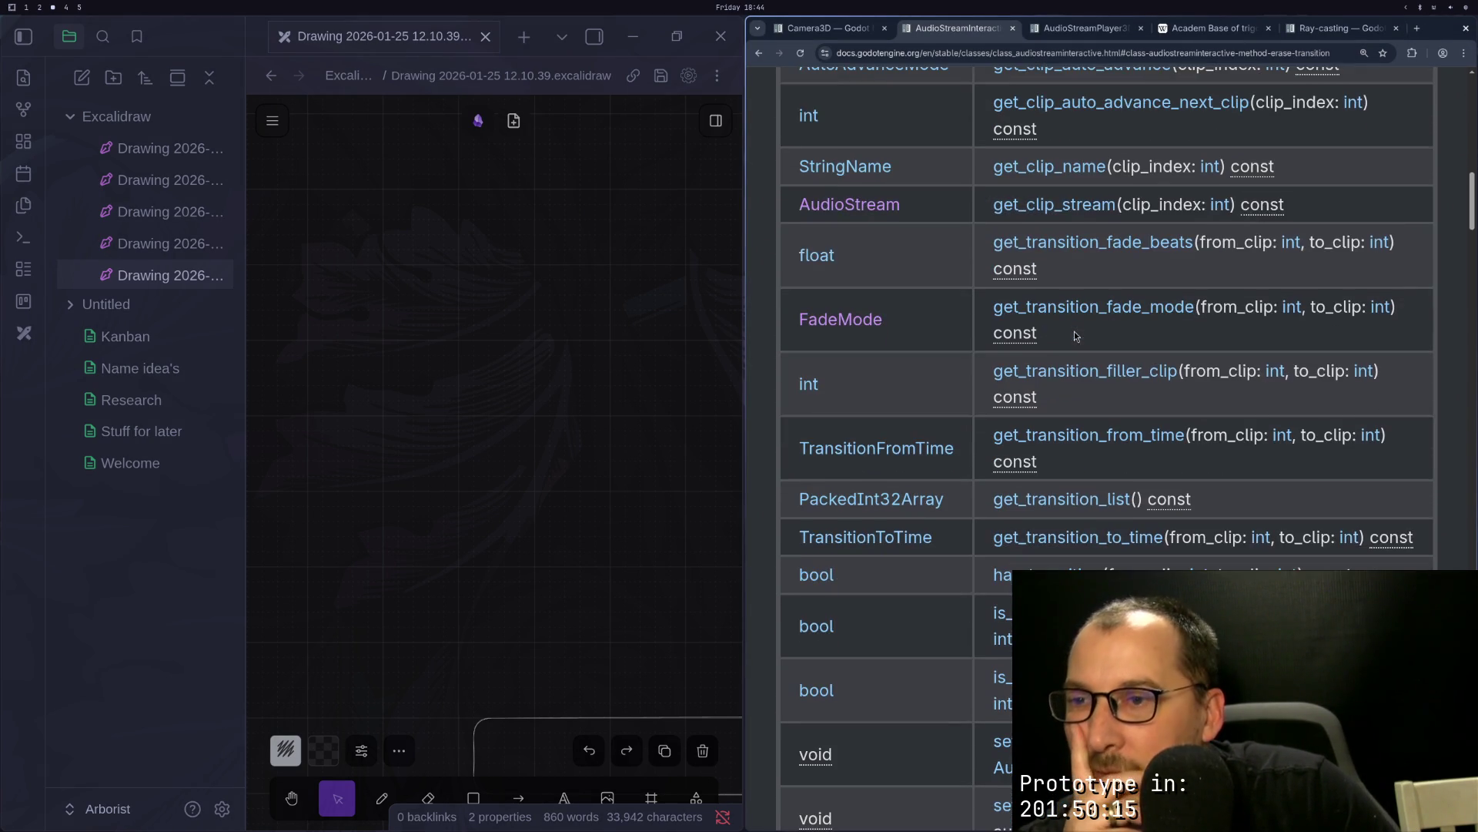
scroll(1010, 480, down, 2)
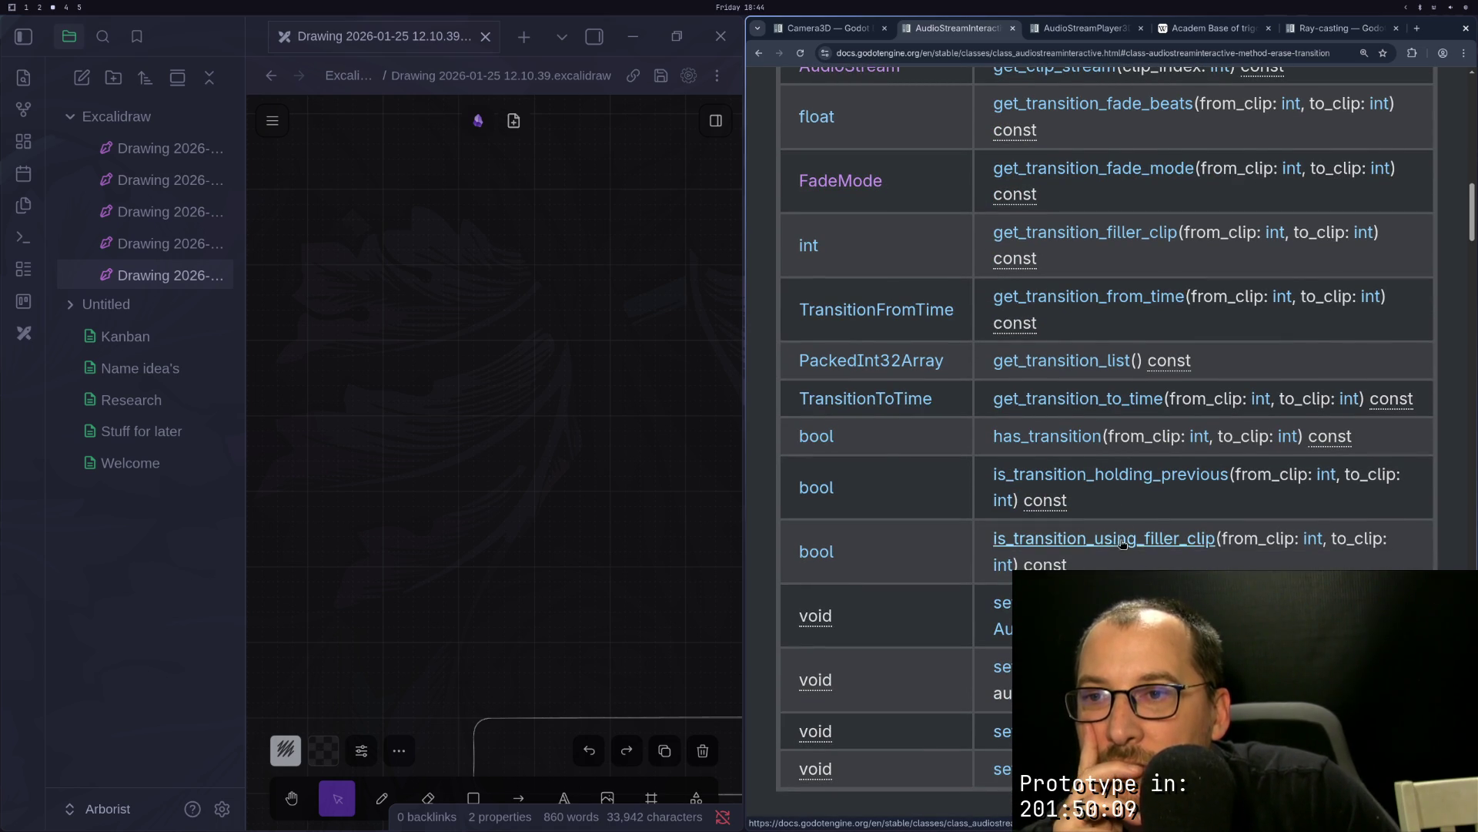
click(1155, 476)
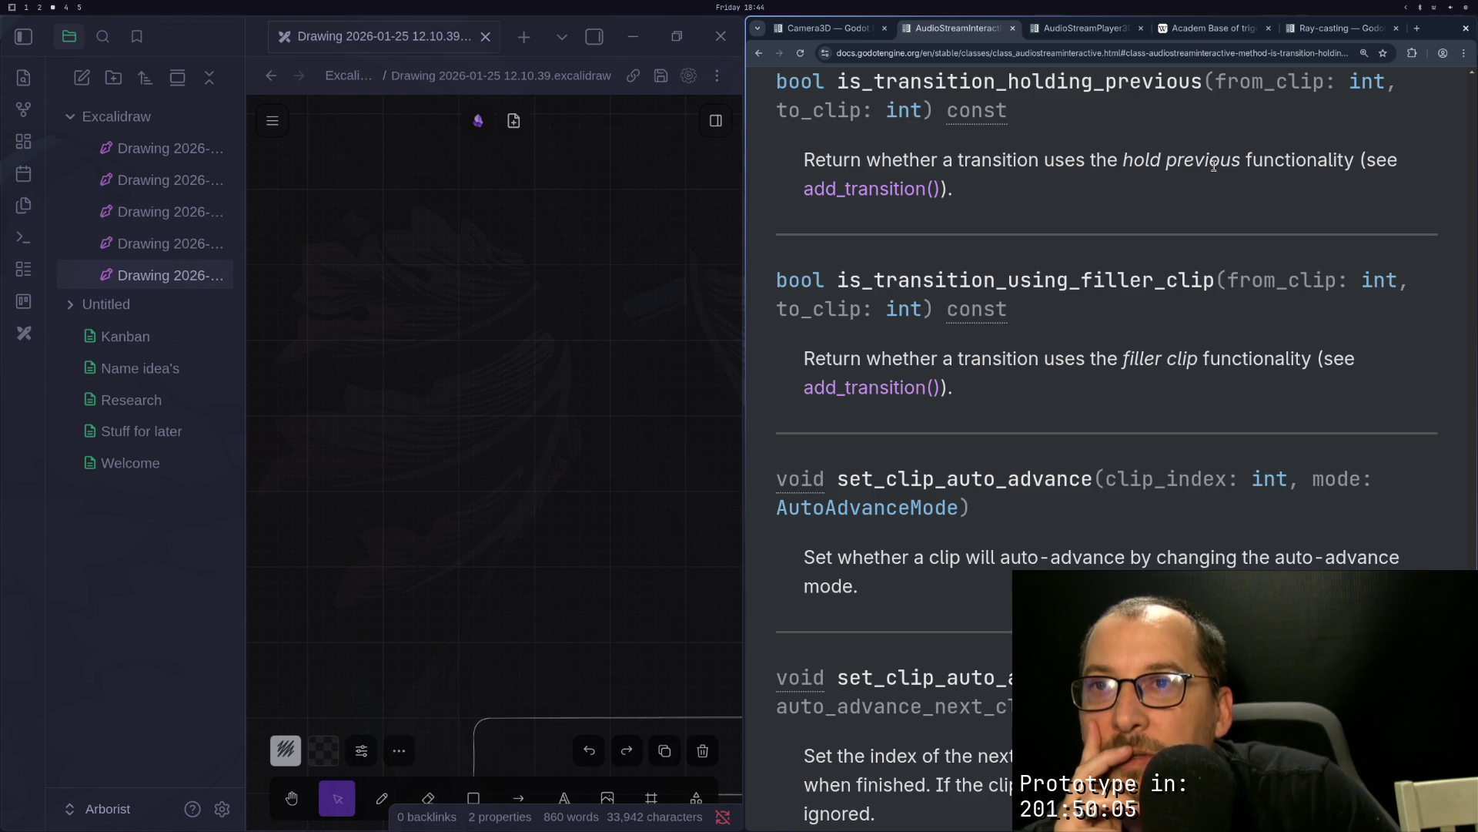
click(894, 188)
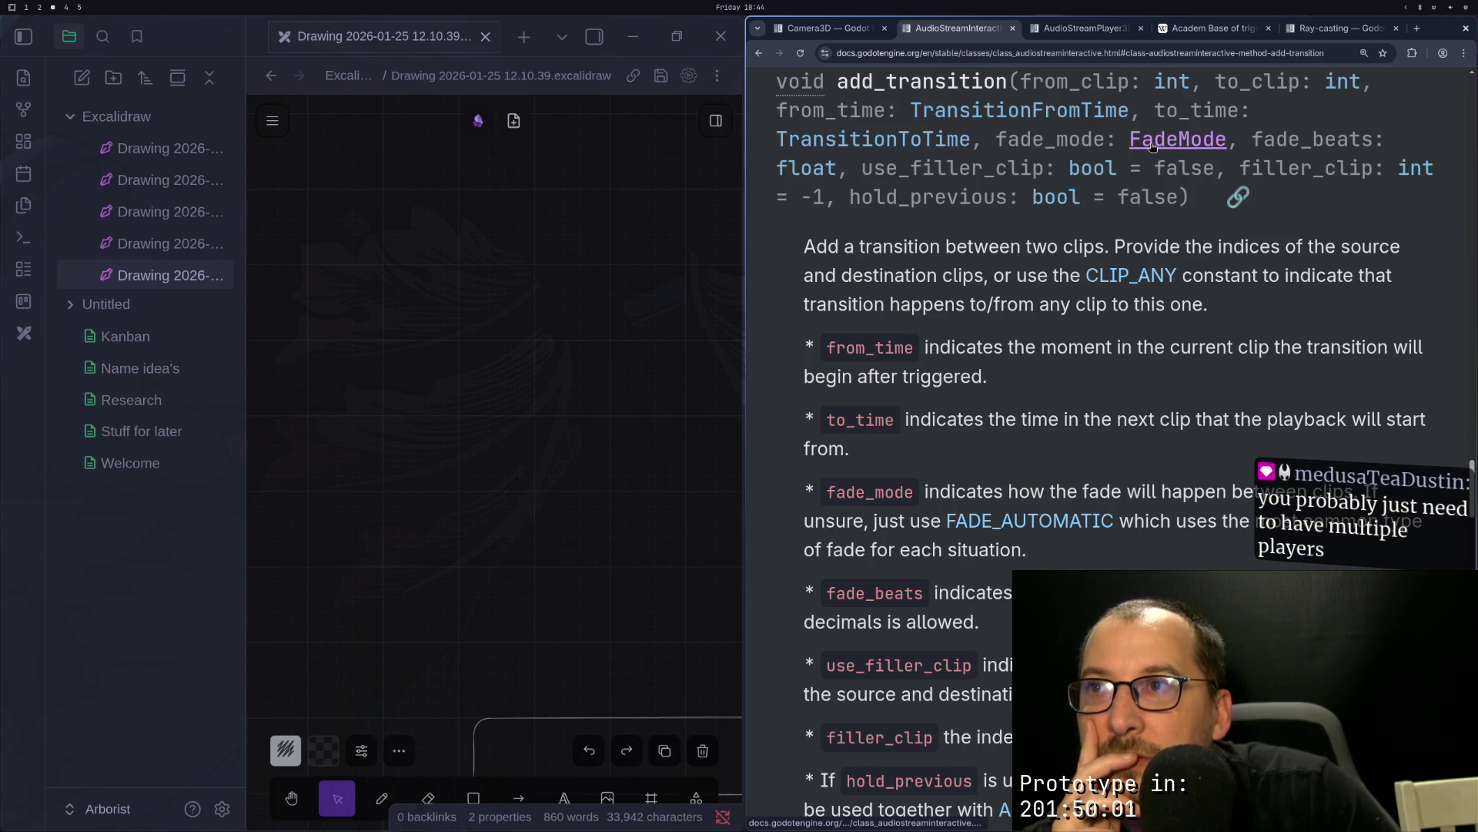
scroll(1147, 146, down, 1)
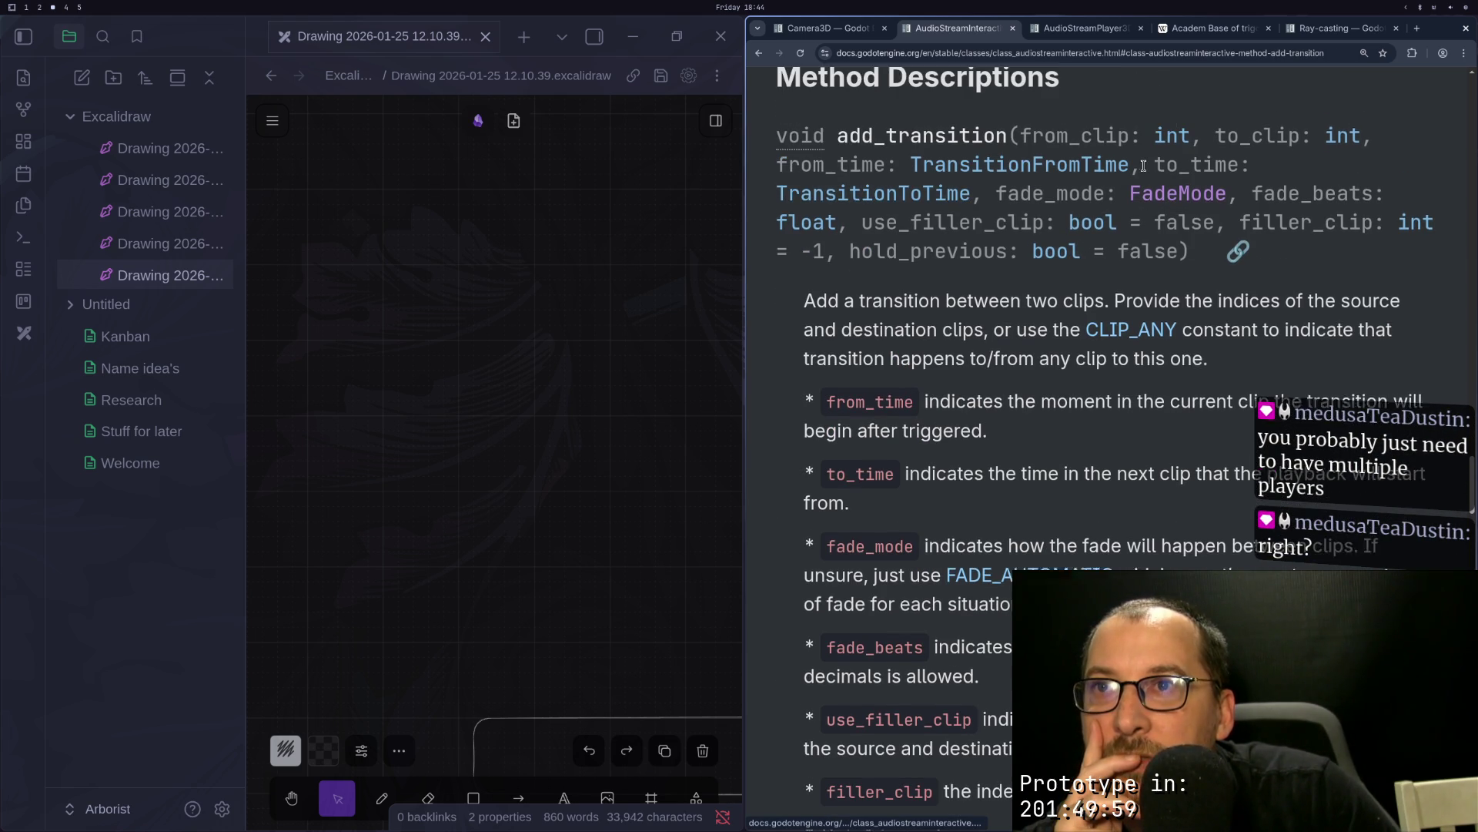
scroll(1176, 216, up, 2)
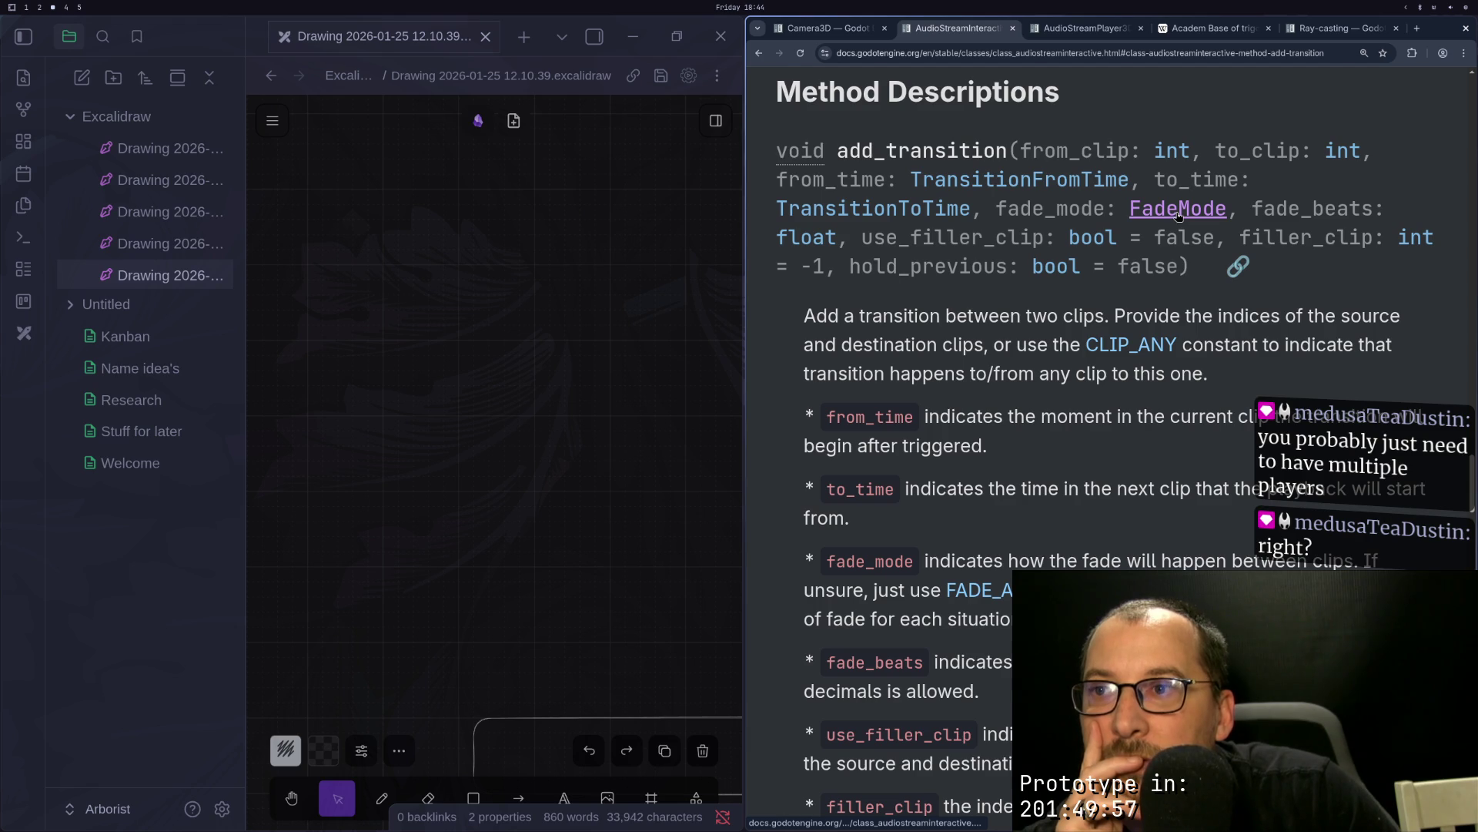
click(1178, 216)
scroll(1080, 297, up, 5)
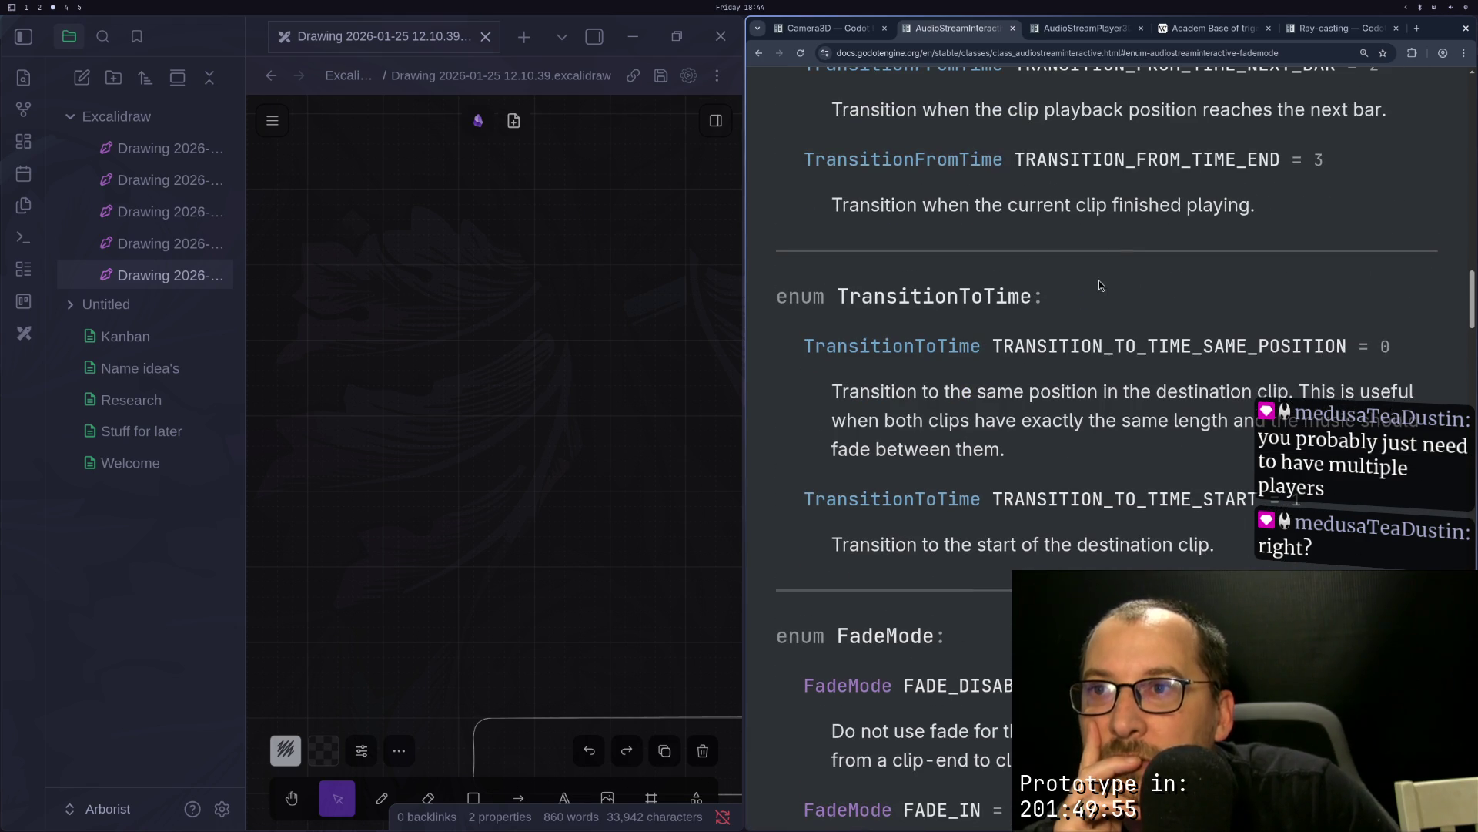
scroll(1099, 285, up, 4)
scroll(1284, 312, up, 9)
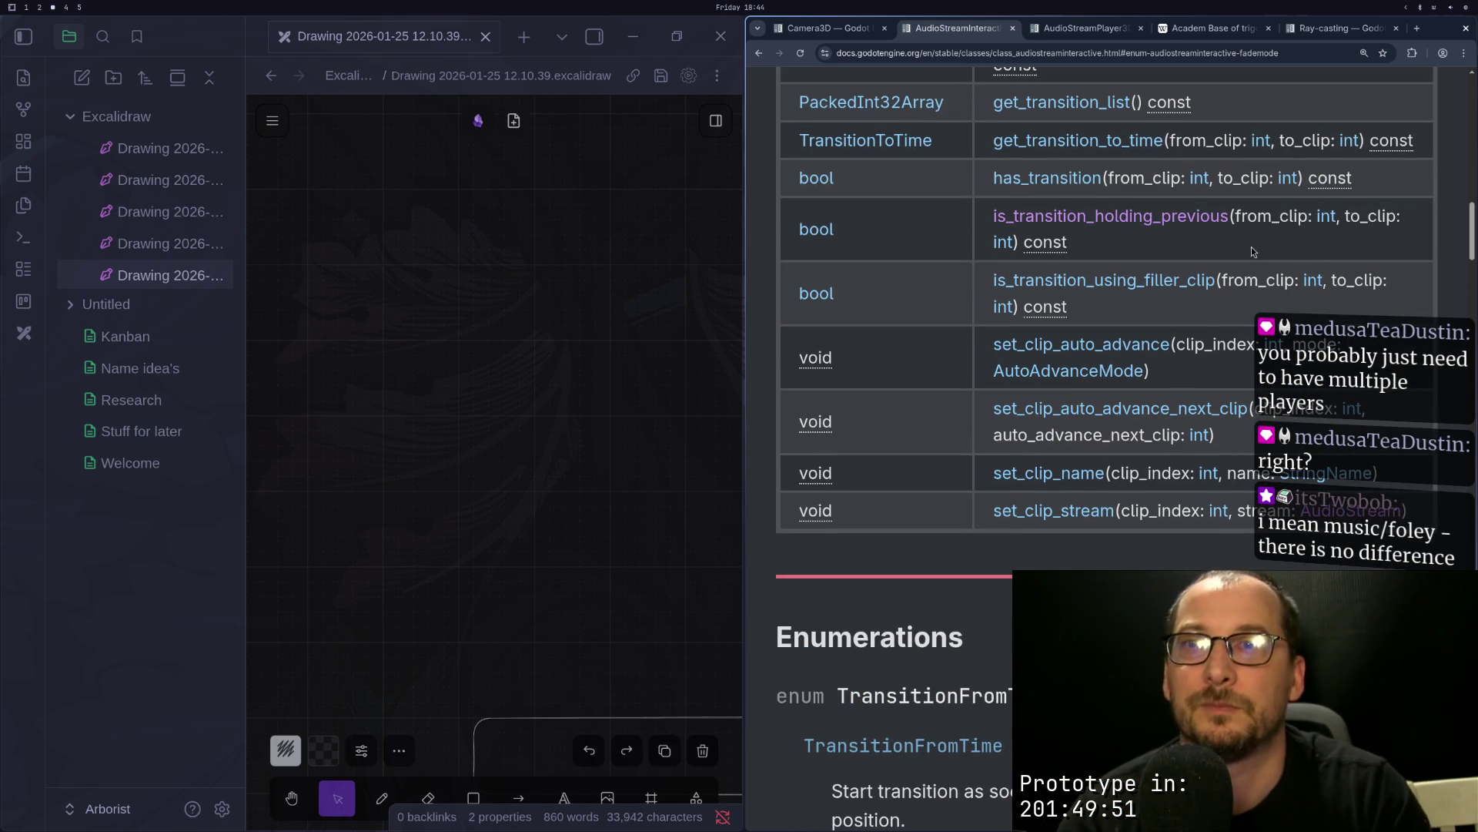
Step: Search the AudioStreamInteractive page for the hold-previous transition option
key(ctrl+f)
text(old previ)
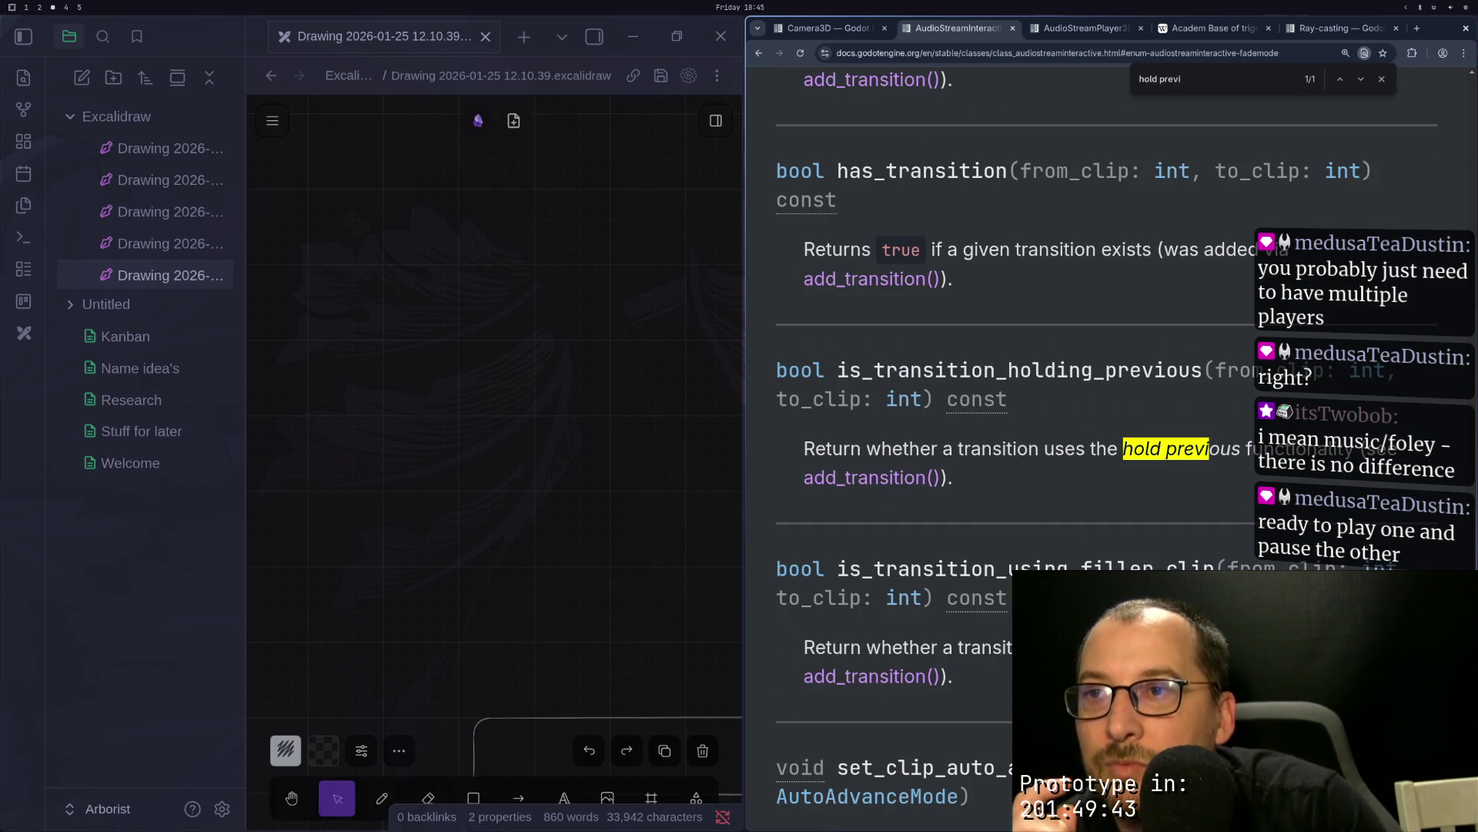
scroll(1251, 370, down, 15)
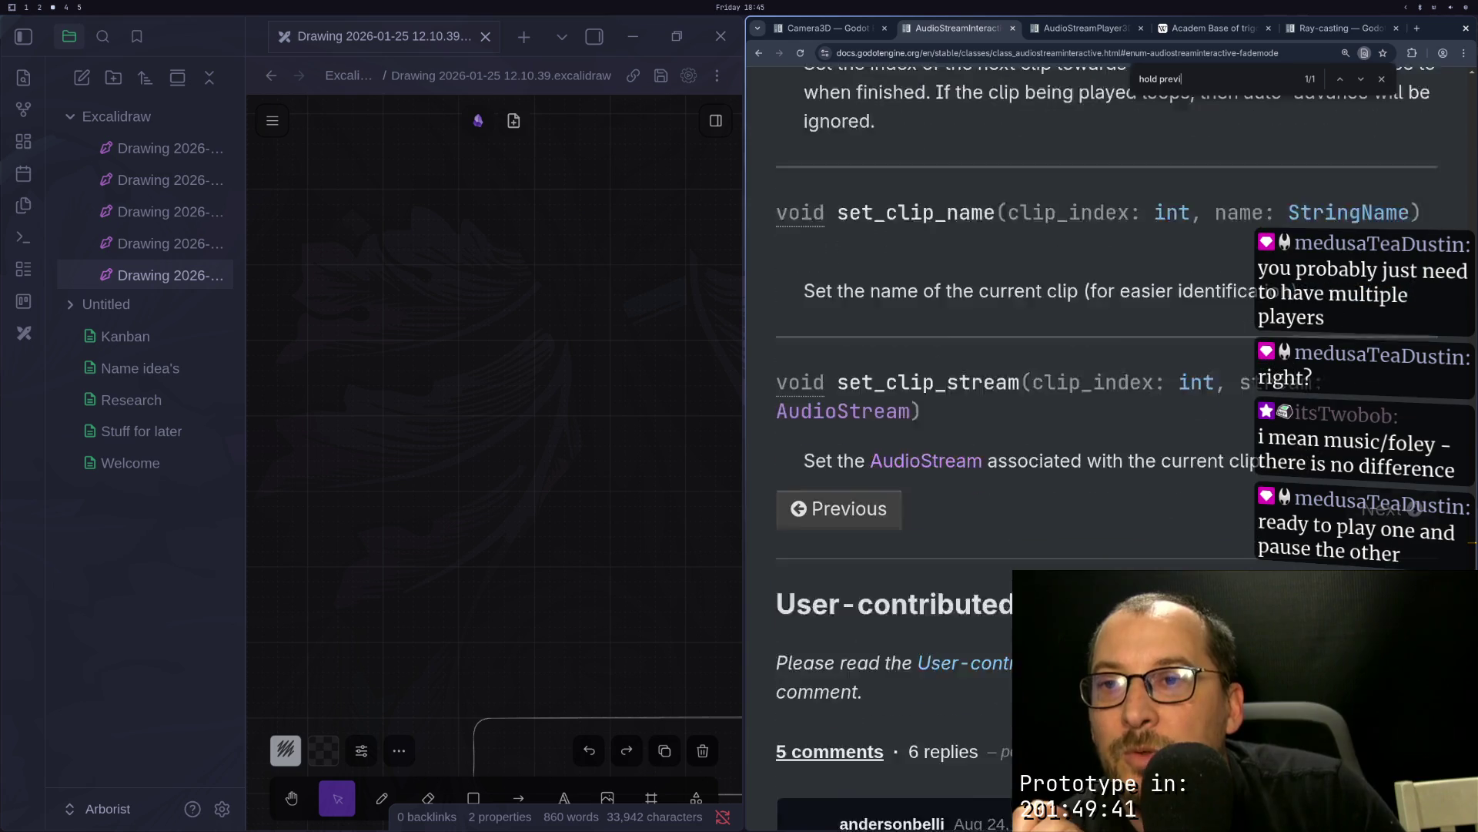
scroll(1251, 370, up, 15)
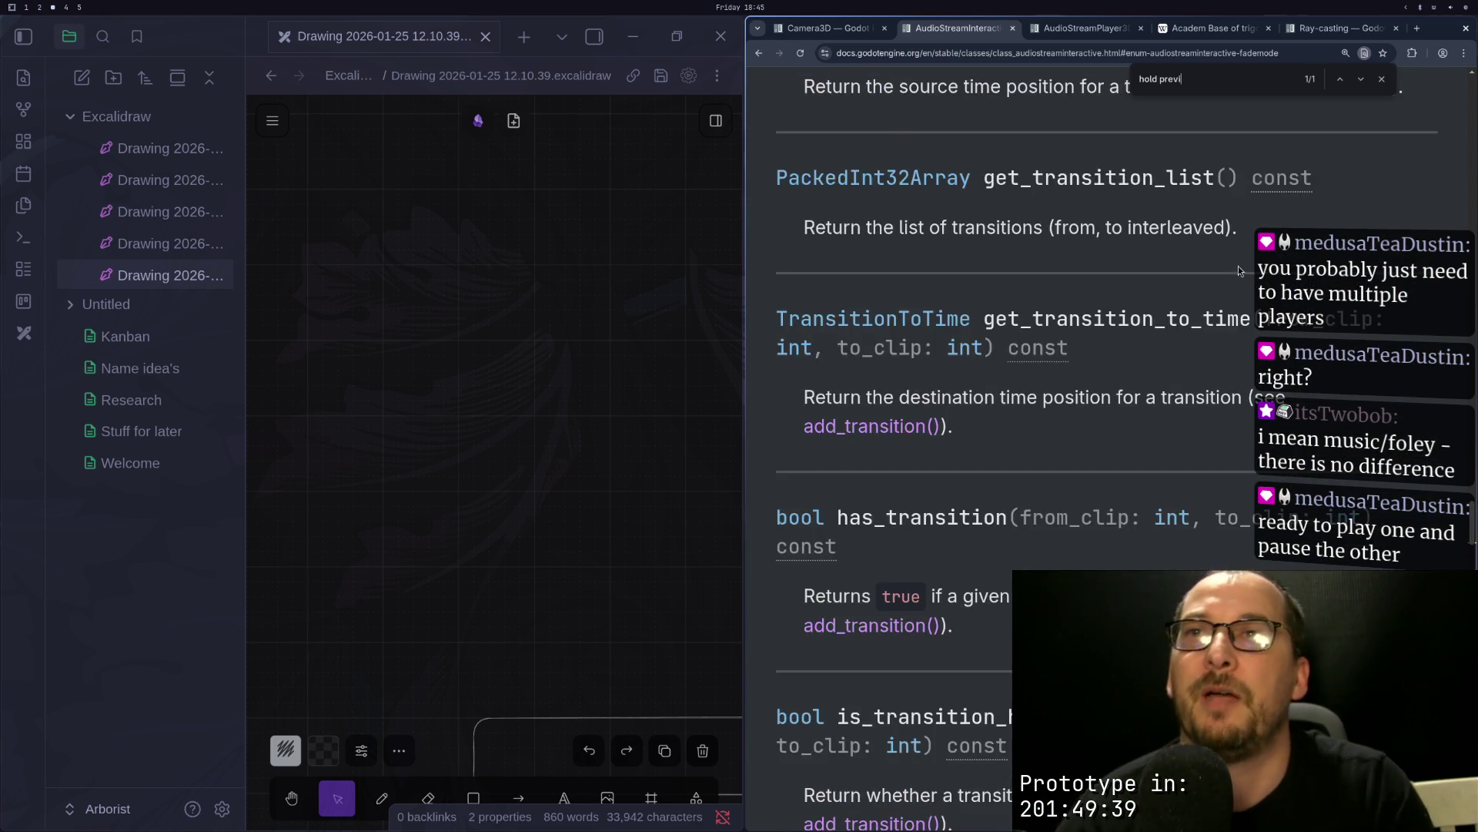
click(1379, 77)
Step: Scroll through the surrounding transition options, then return to the Godot editor
scroll(1175, 365, up, 10)
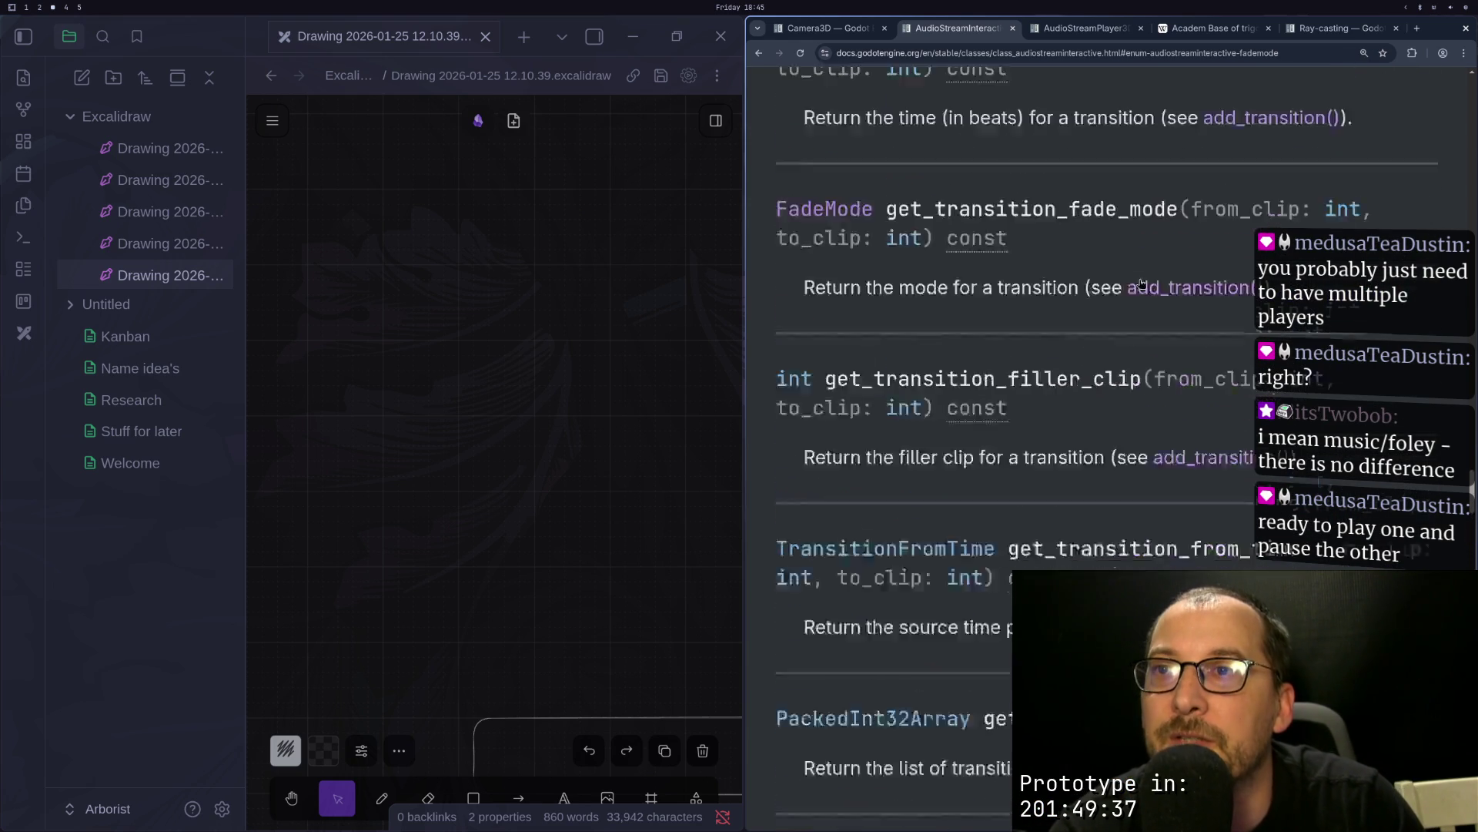
scroll(1174, 365, up, 15)
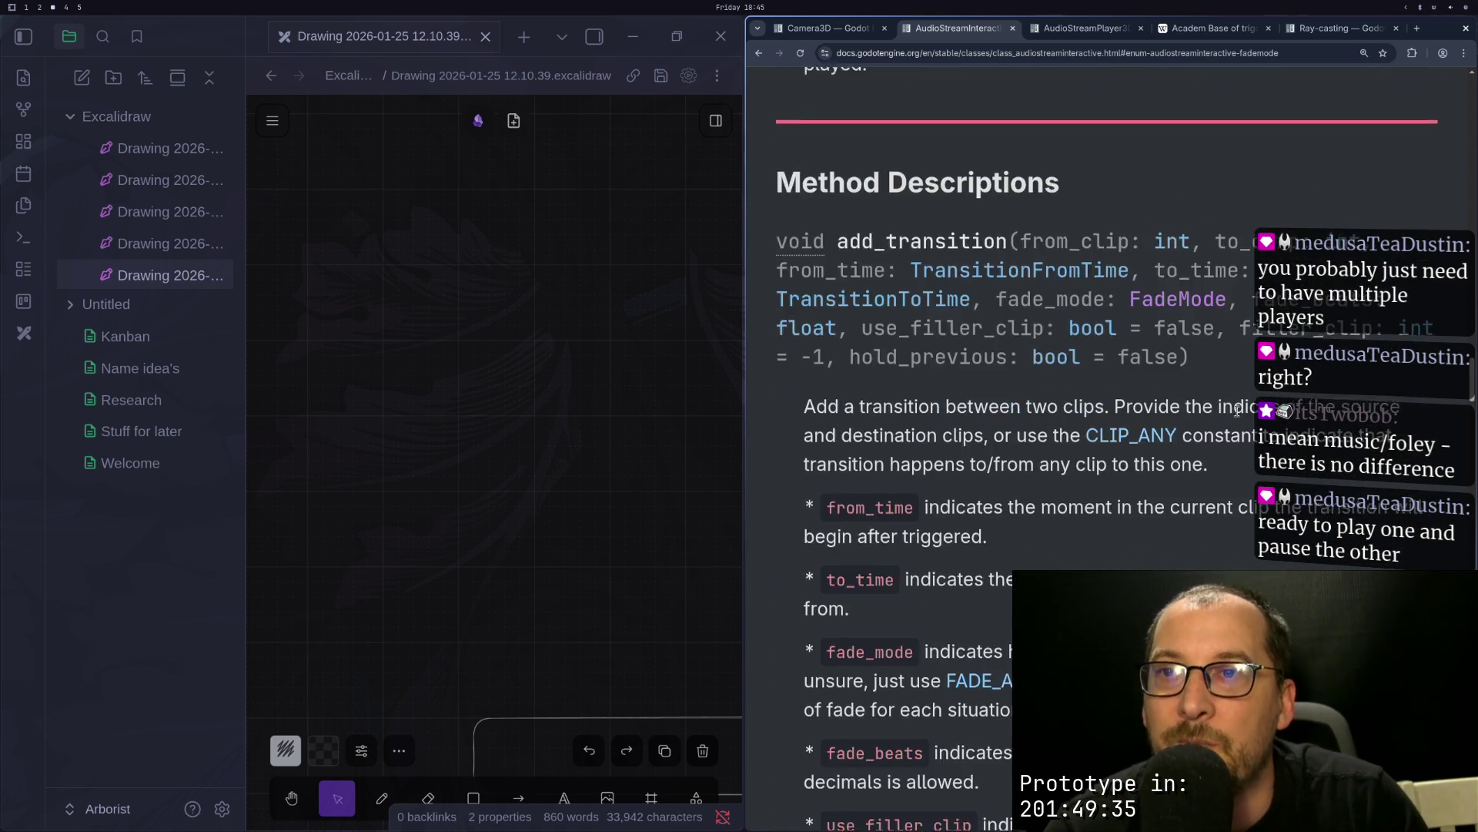
scroll(1224, 475, up, 15)
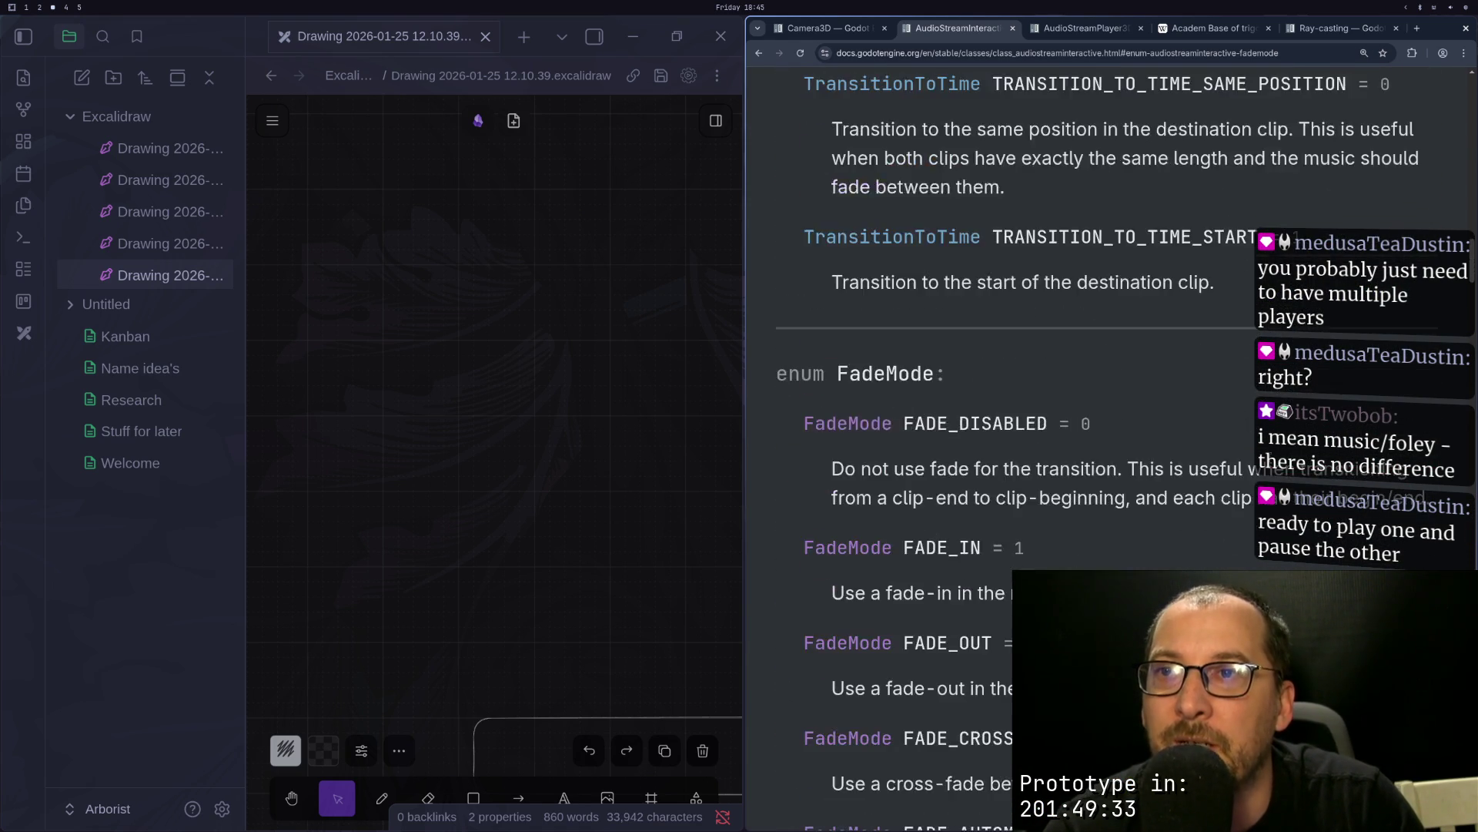
scroll(1223, 476, up, 15)
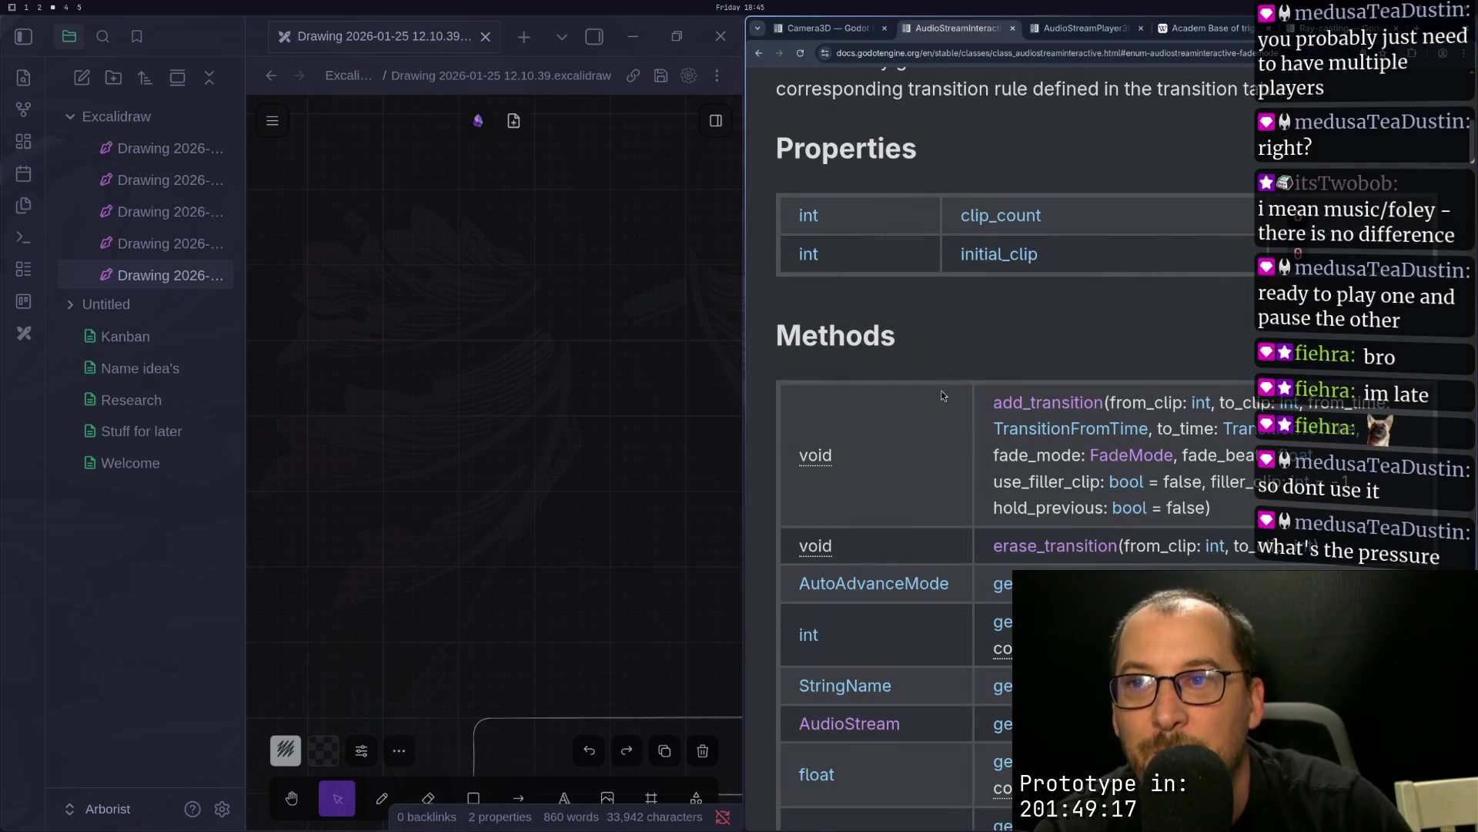
scroll(940, 429, down, 6)
scroll(948, 415, down, 3)
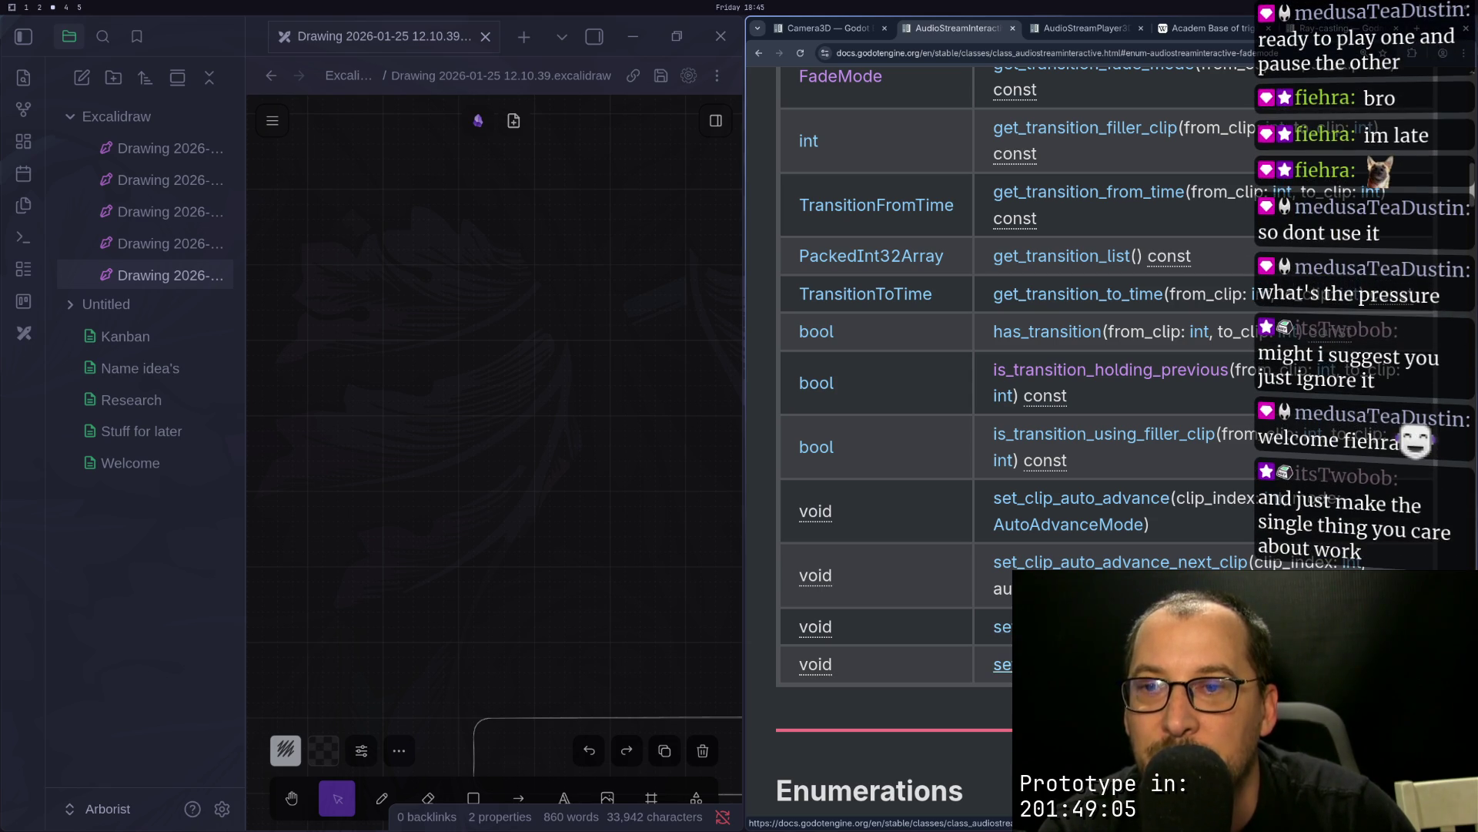
scroll(1105, 555, down, 3)
scroll(1089, 539, up, 15)
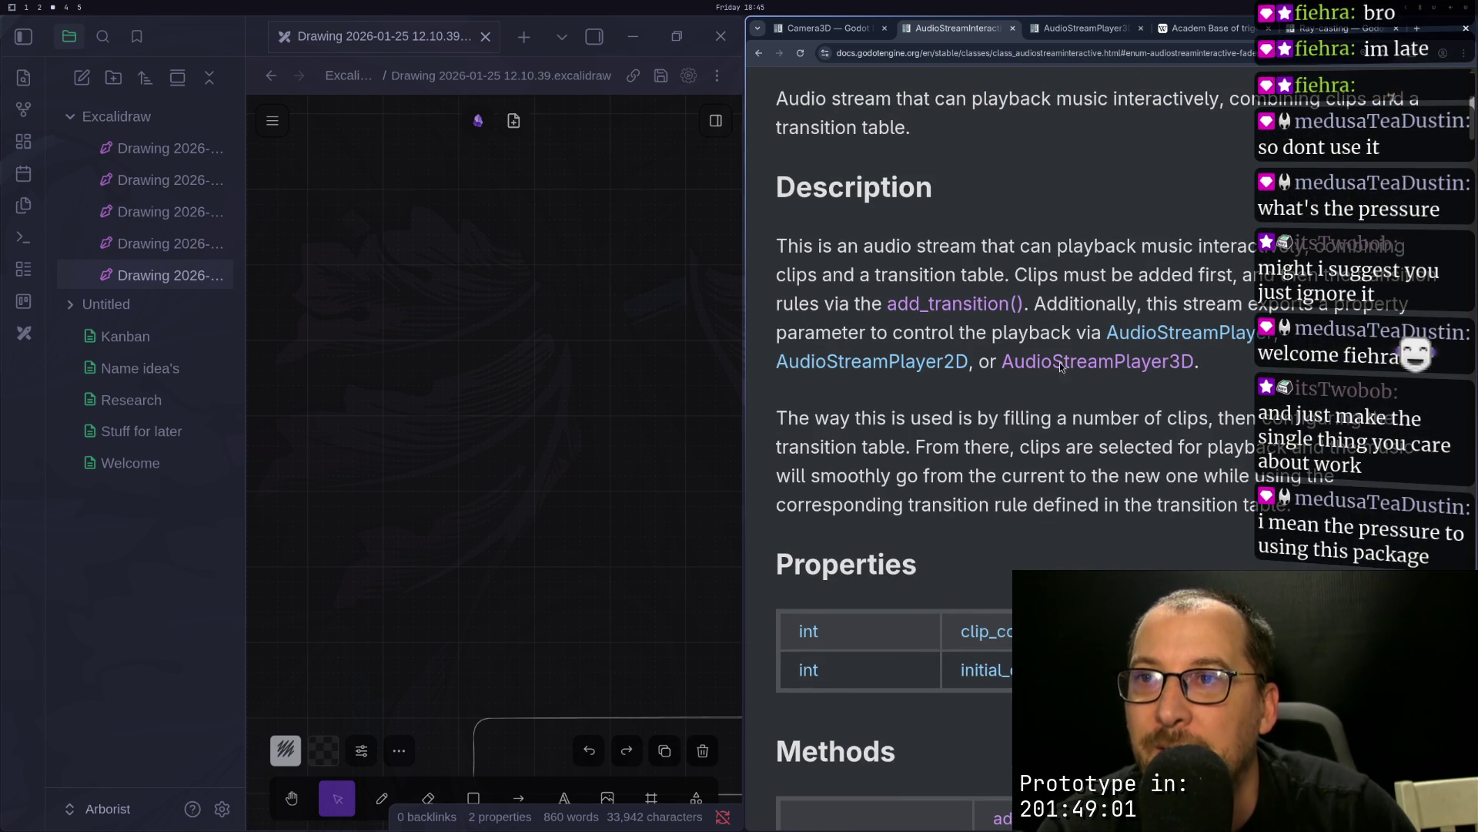
key(super+1)
key(super+2)
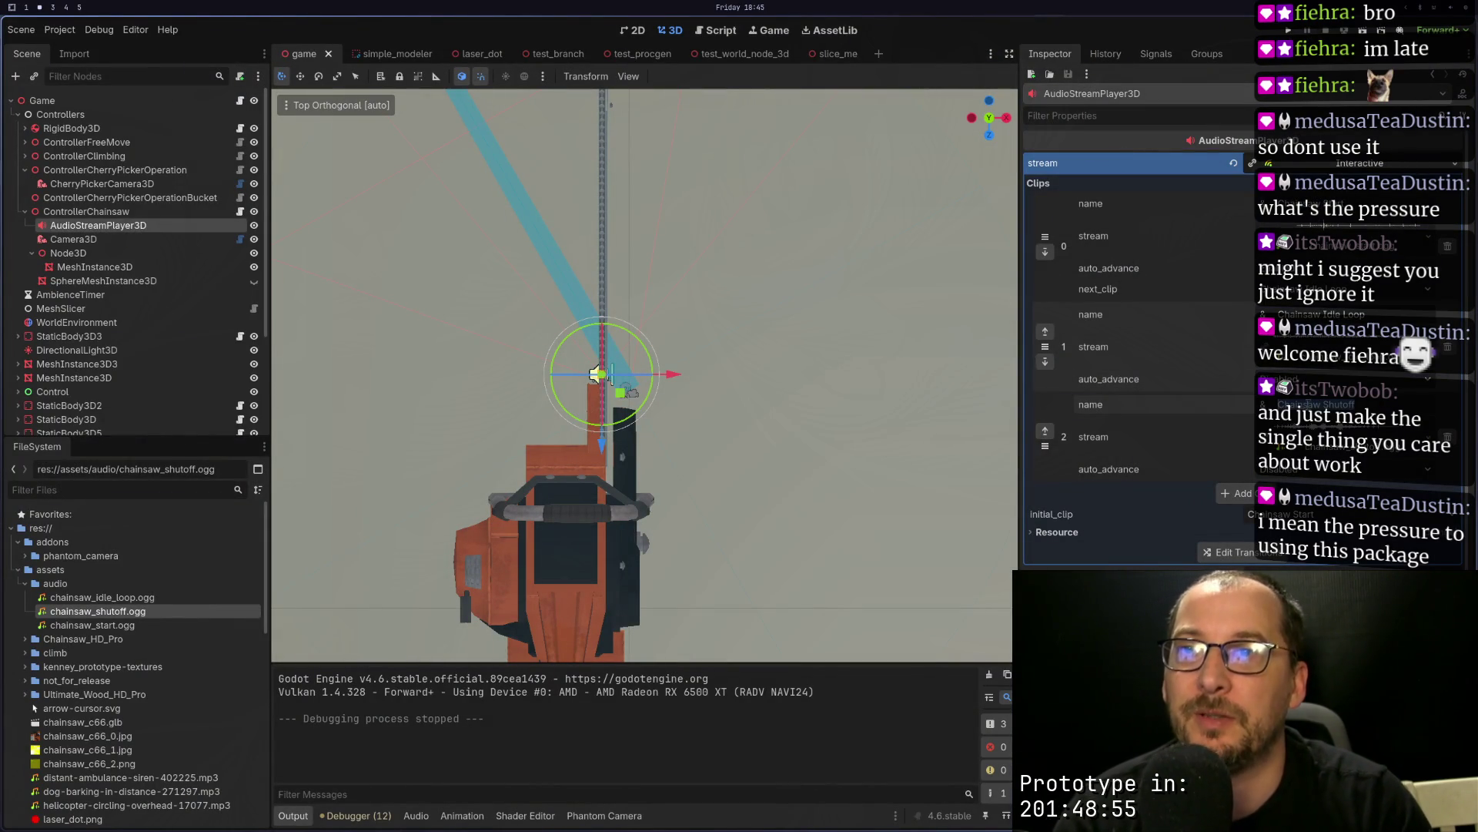
Step: Put "Chainsaw Shutoff" in quotes as the play() argument and save the script
key(super+1)
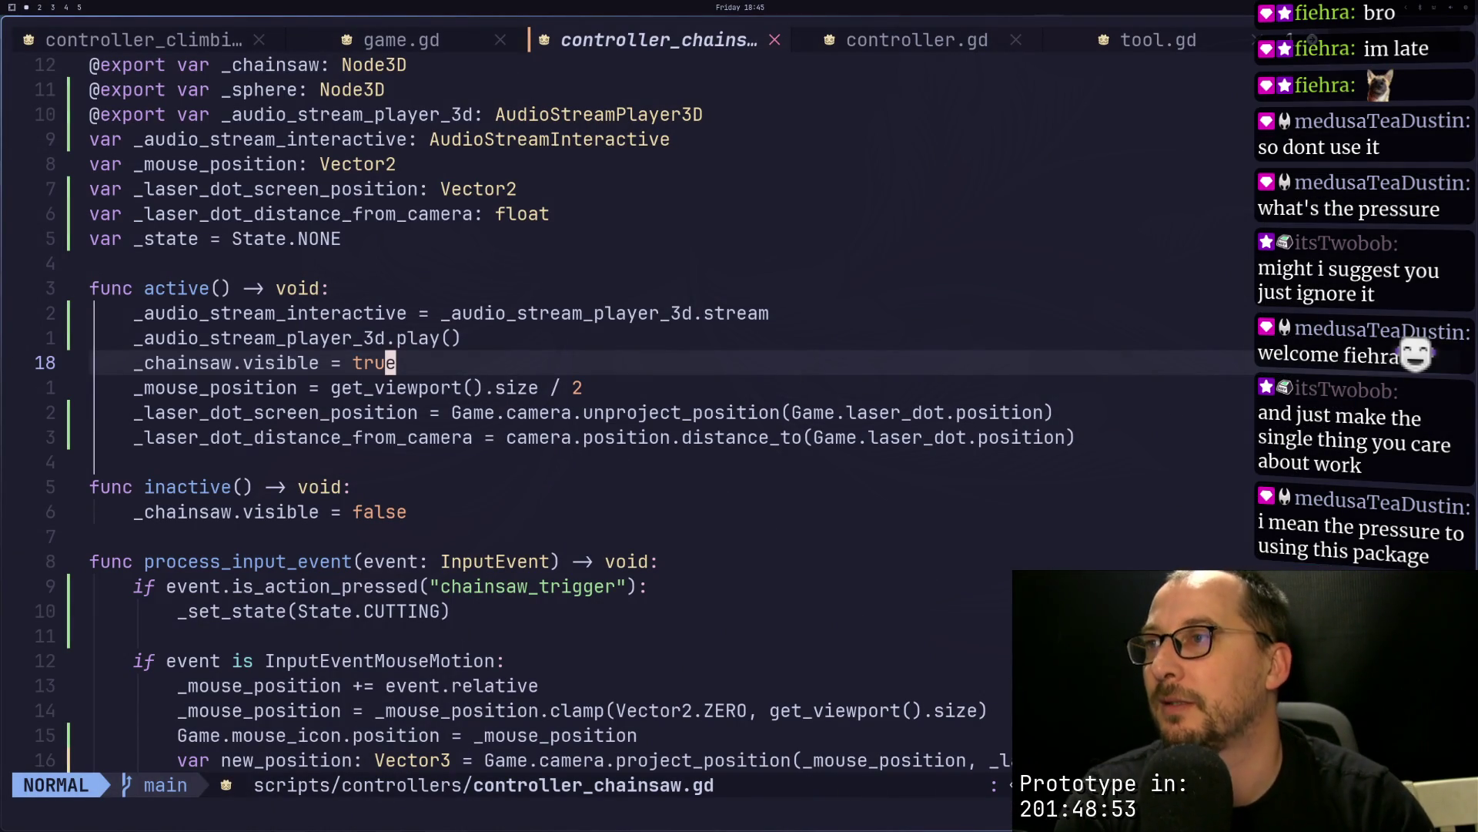
key(k)
text(kji)
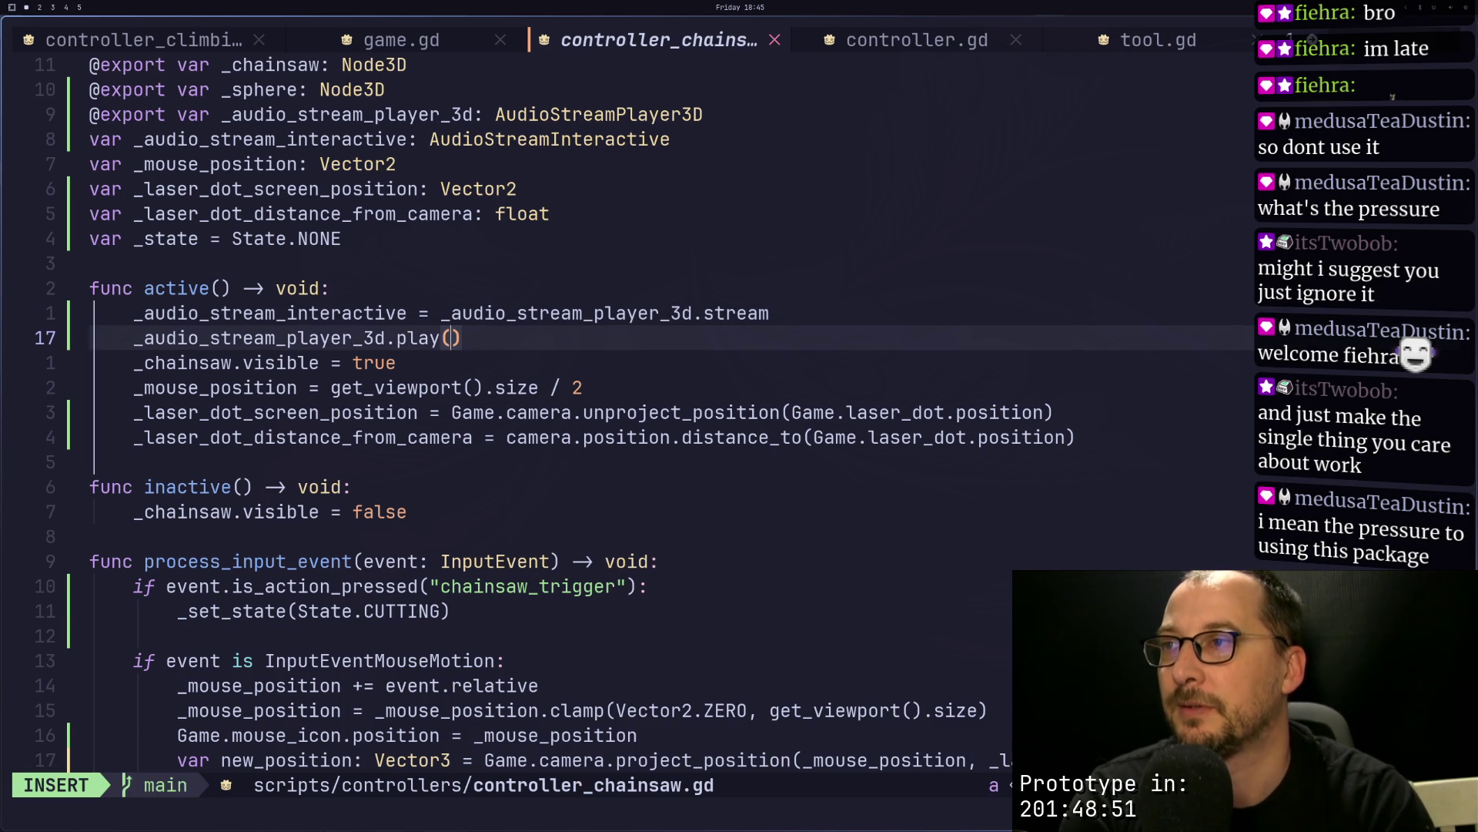
text(")
key(Escape)
key(p)
text(:w)
key(Return)
Step: Strip the stray % and & before the clip name, save again, and run the game
key(super+2)
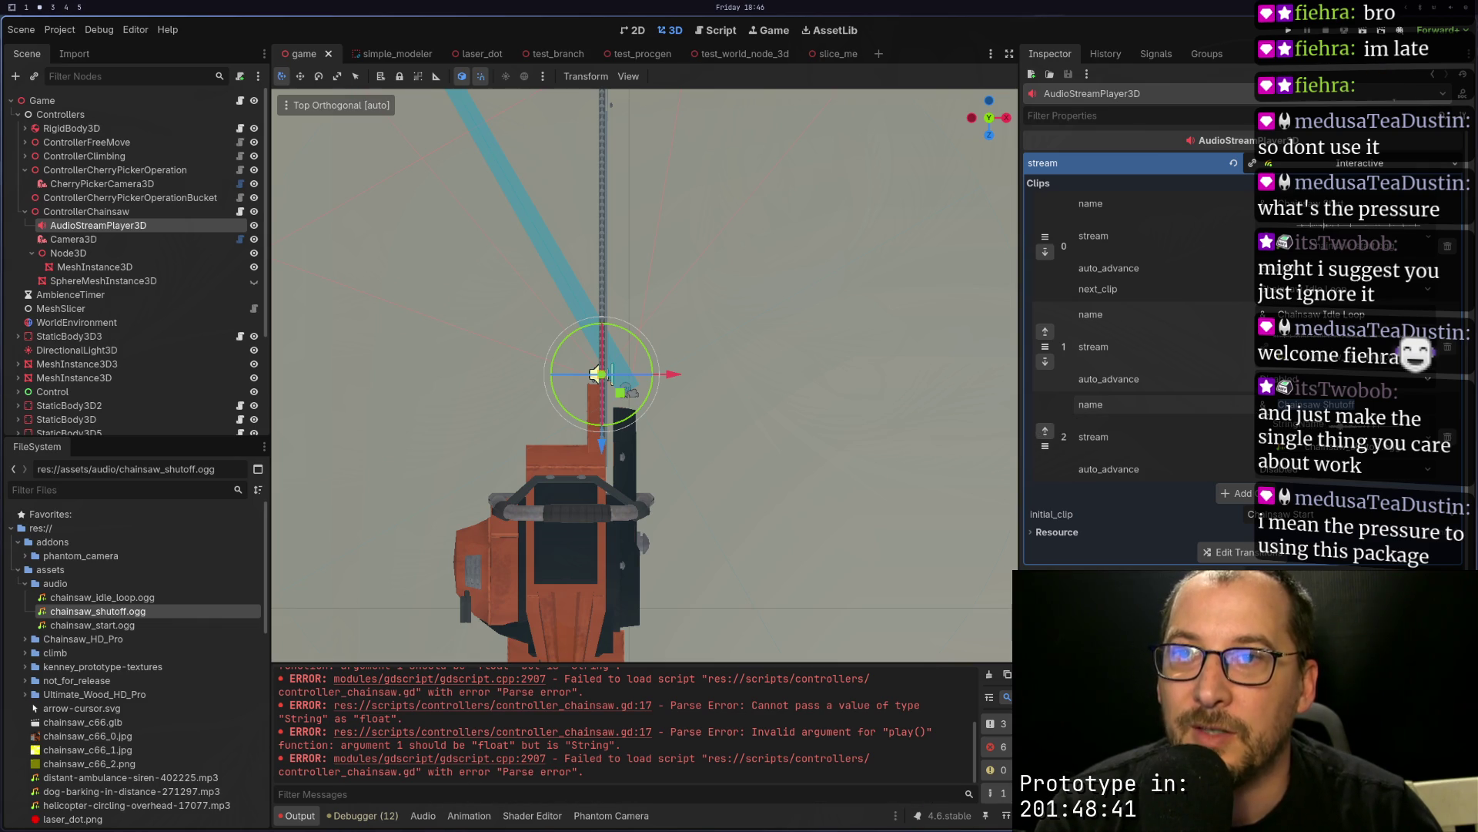
key(super+1)
text(hainsaw Shutoff)
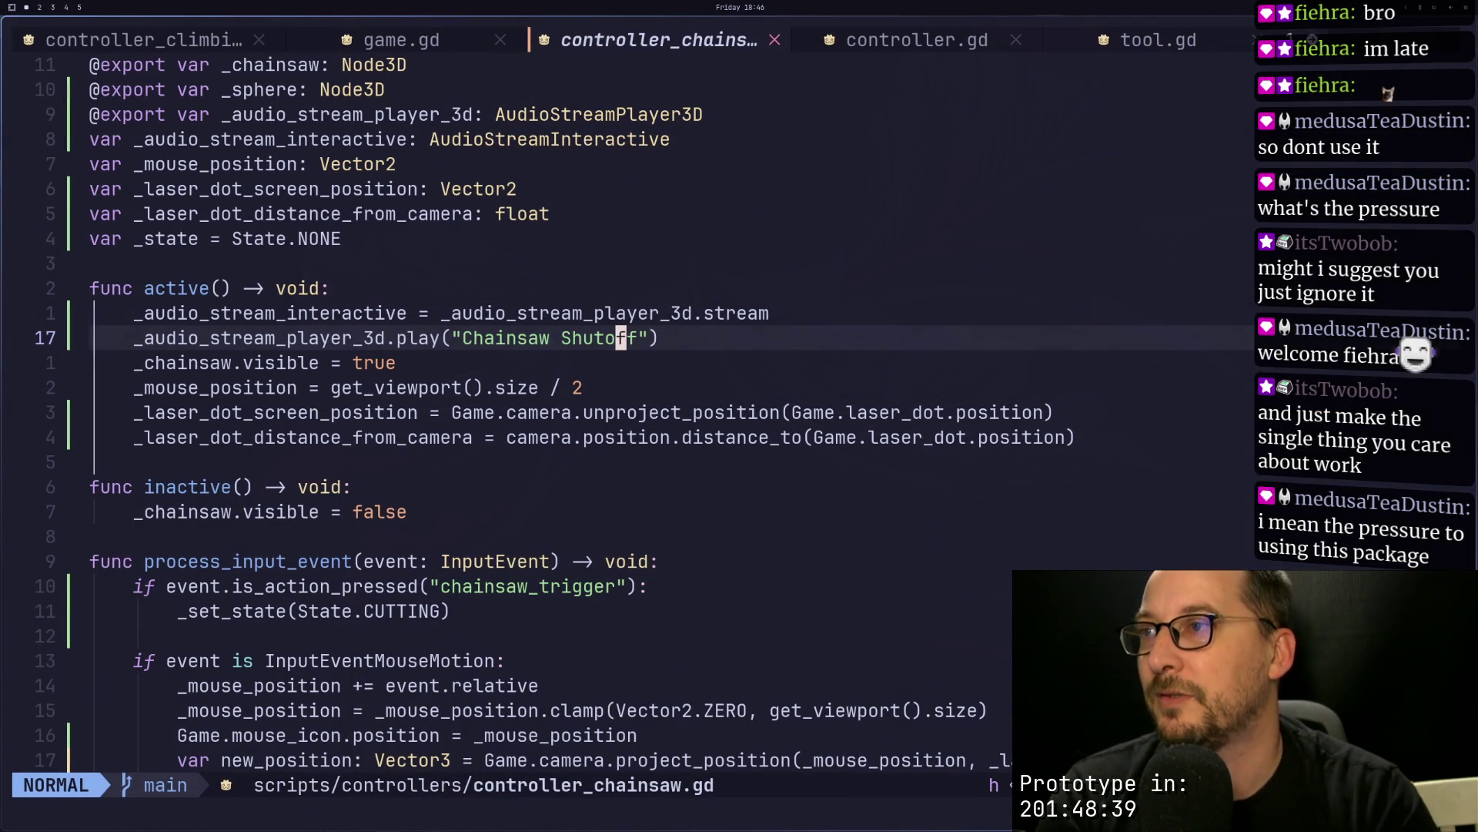
text(hi%)
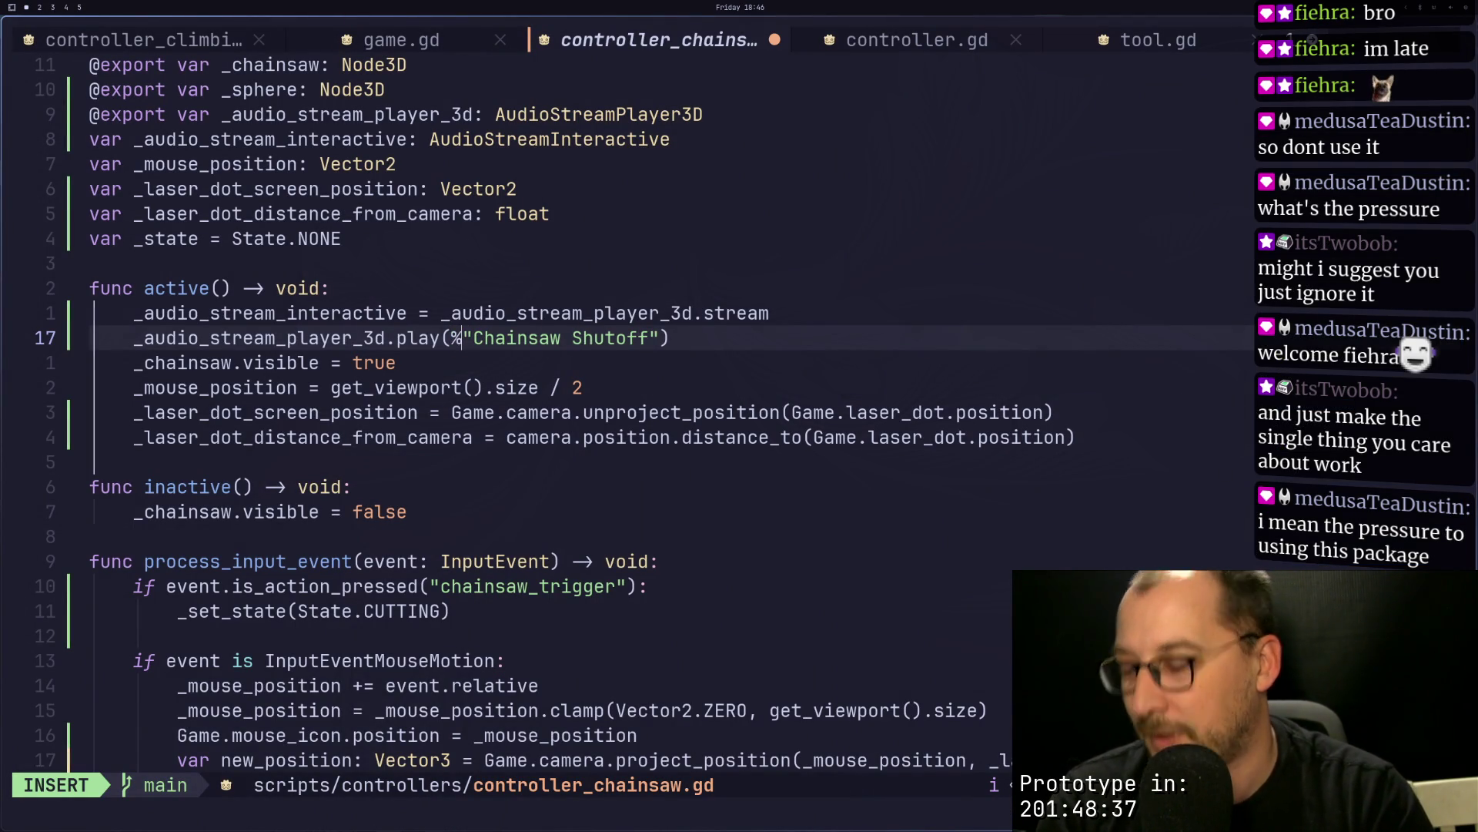
key(BackSpace)
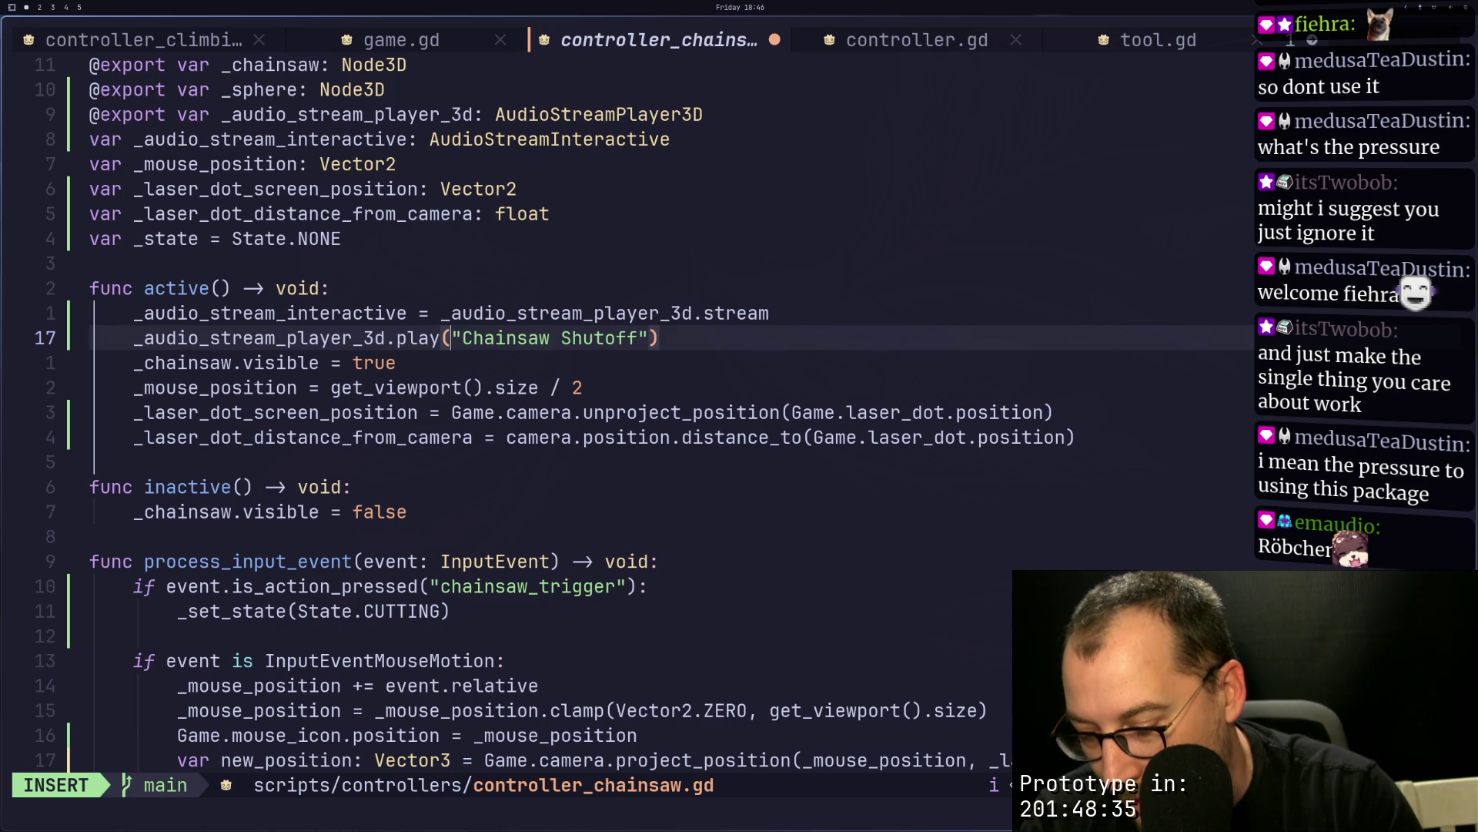
text(&)
key(Escape)
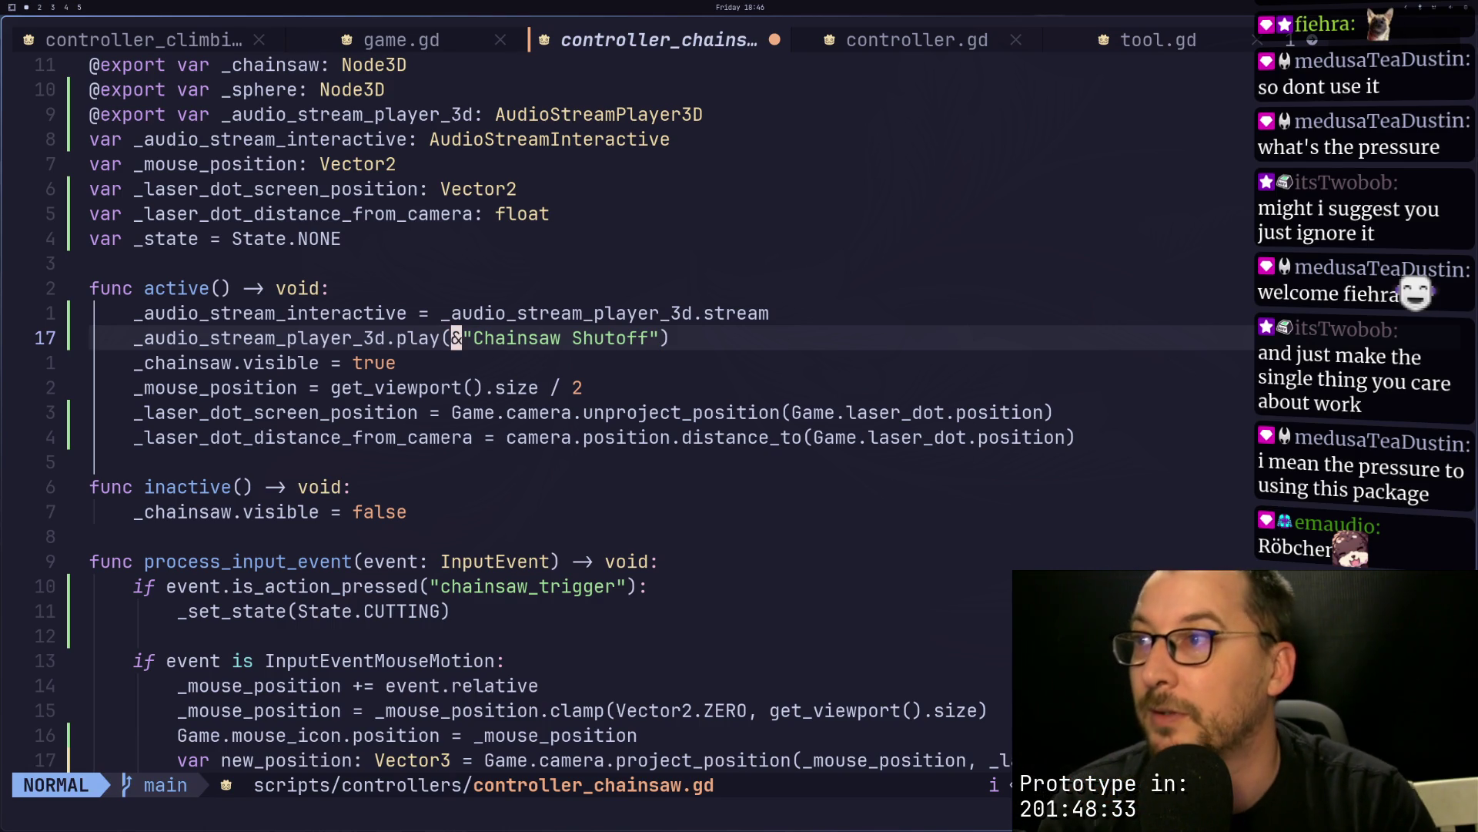
key(s)
key(Escape)
text(:w)
key(Return)
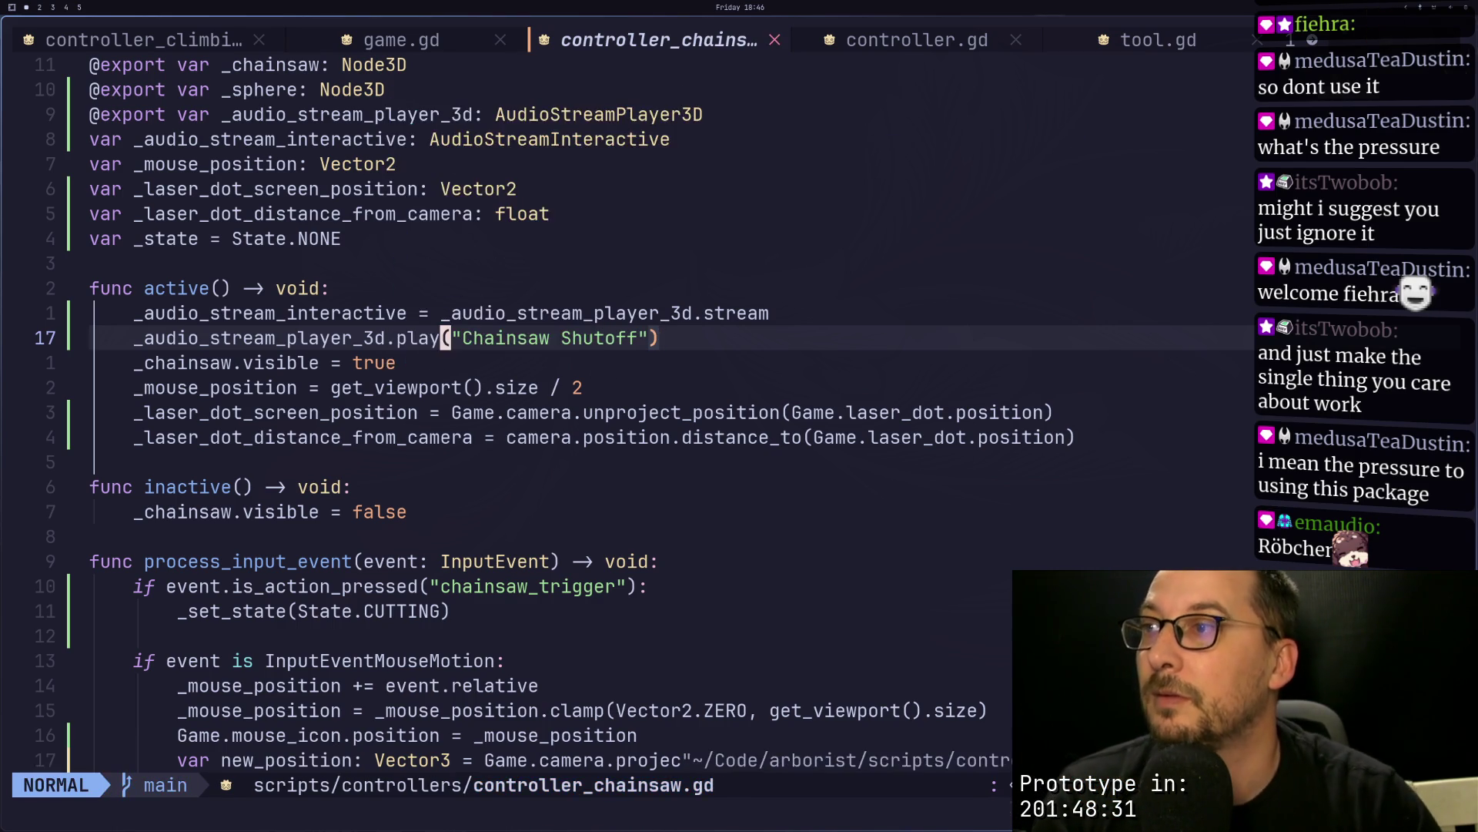
key(super+4)
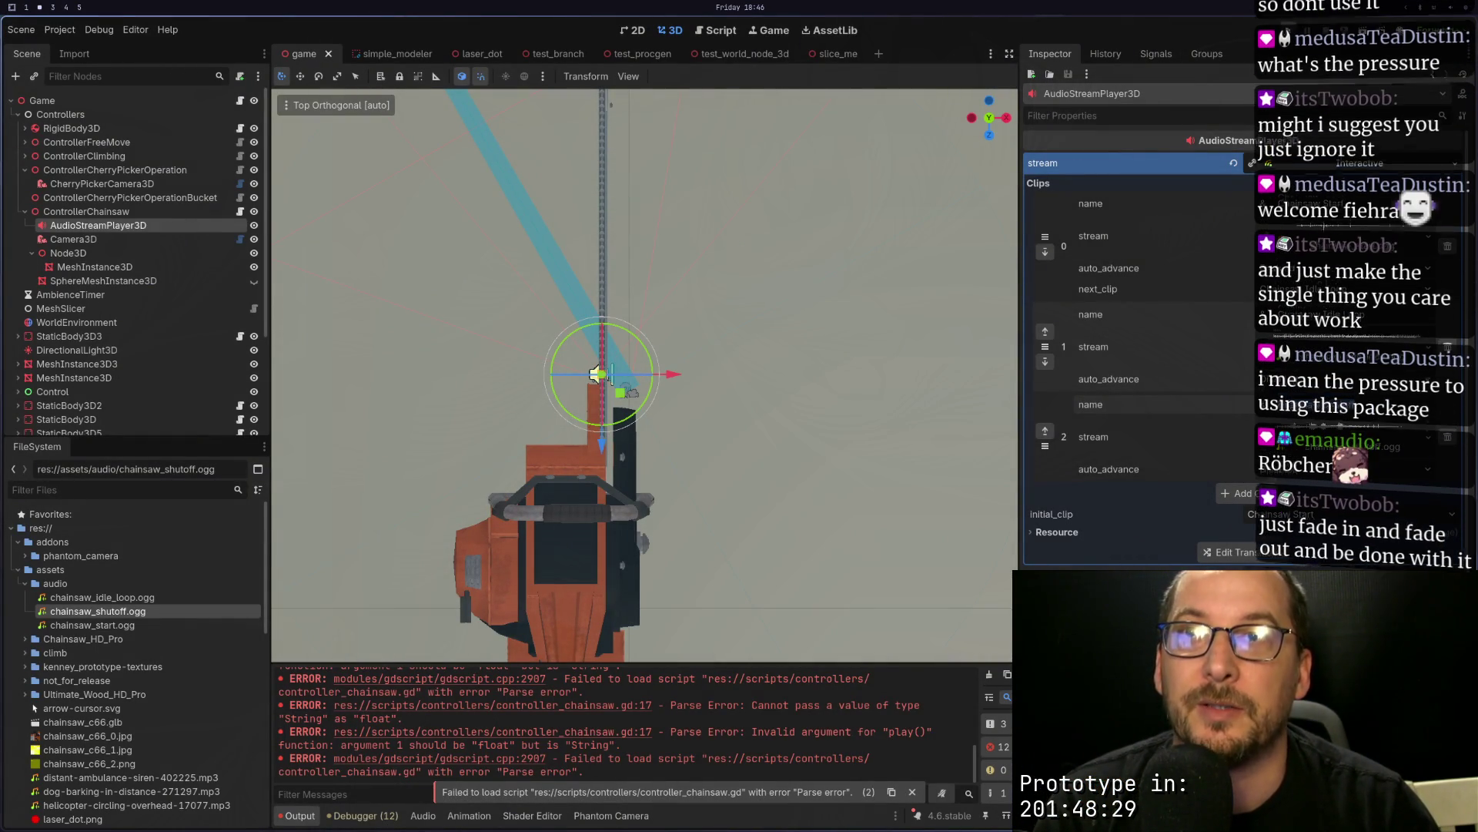
key(F5)
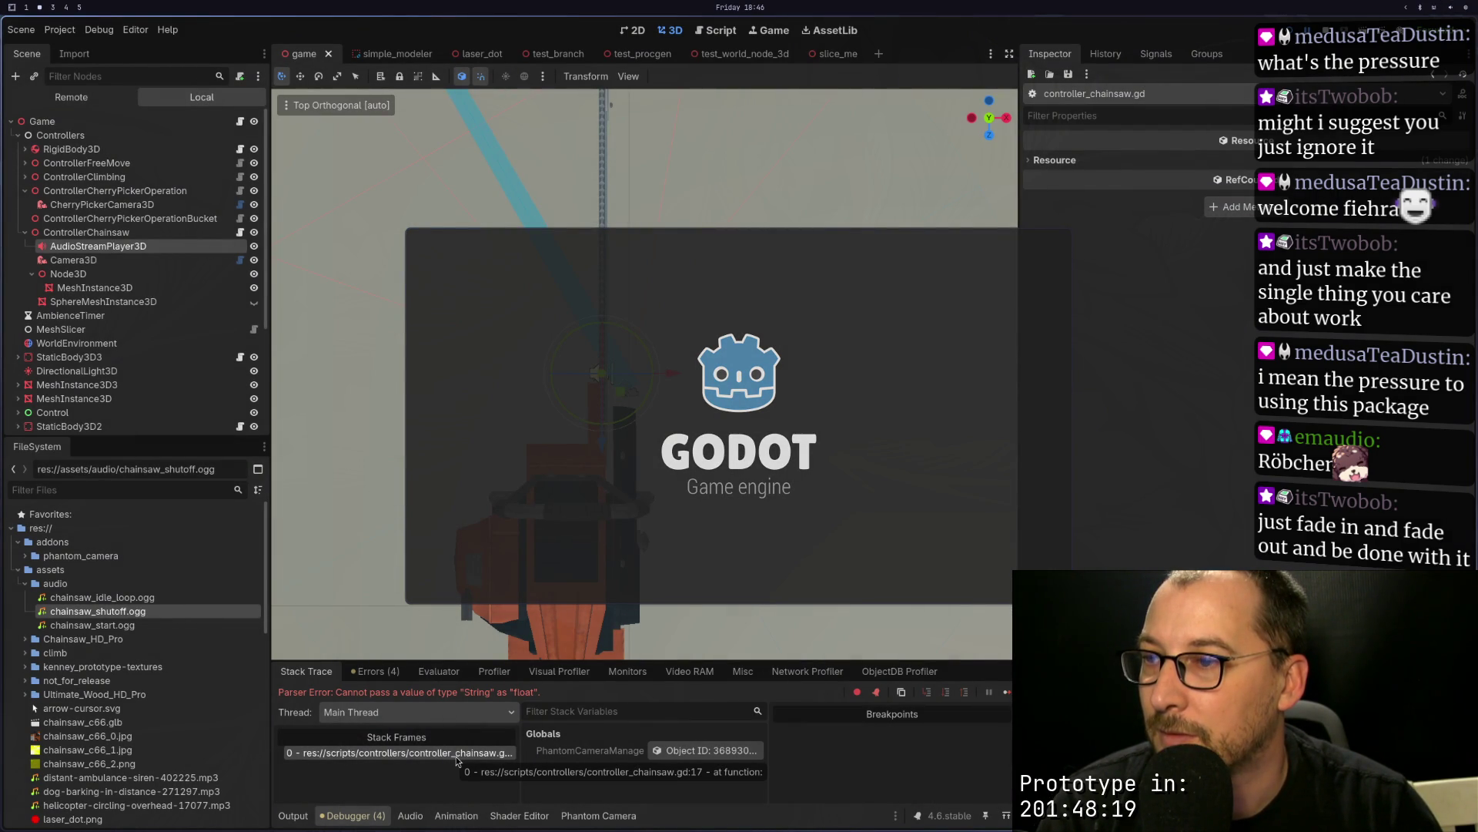
Step: Jump to line 17 from the String-to-float parse error, then stop the game
click(456, 752)
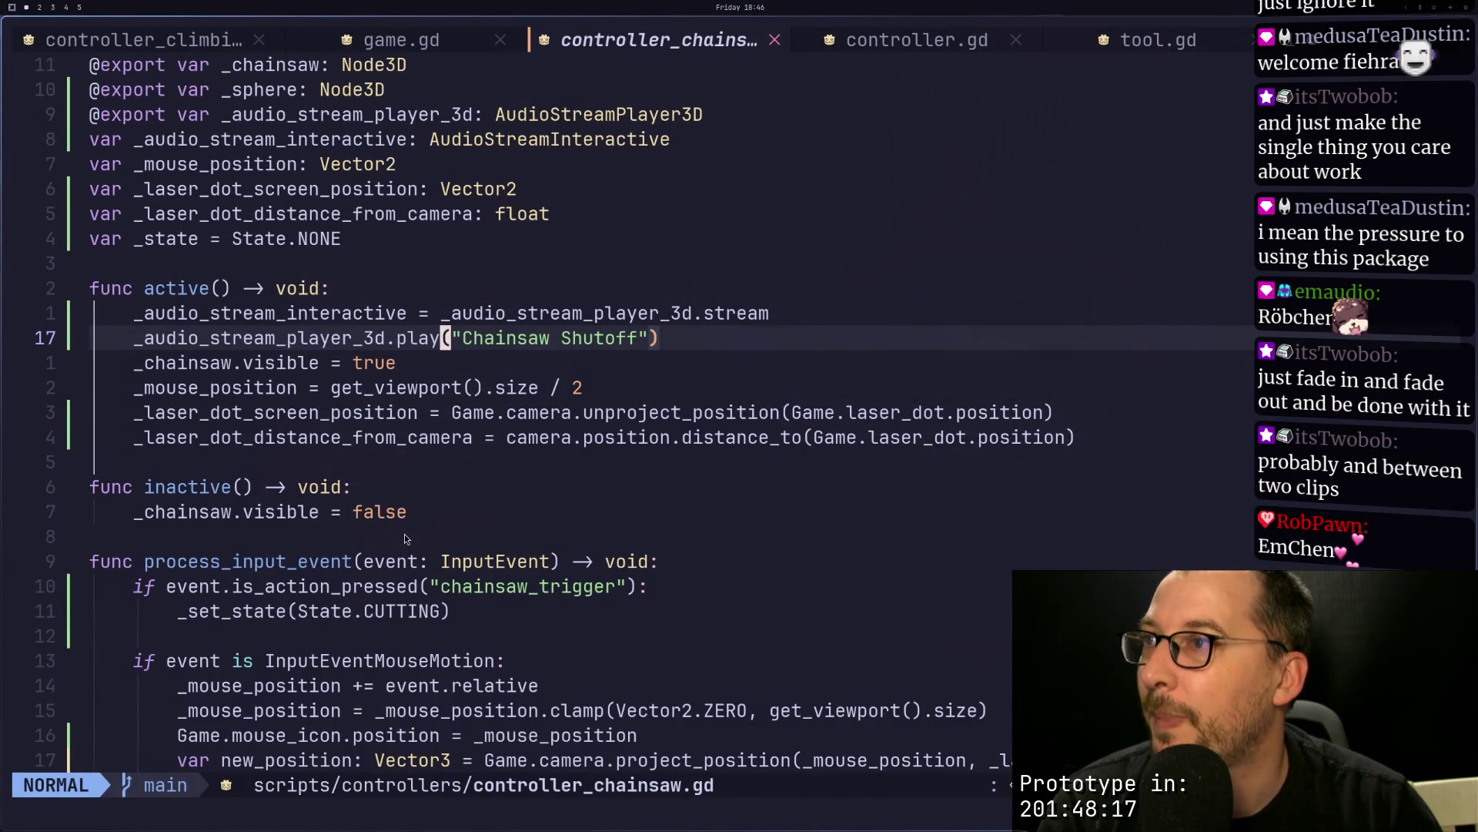
key(super+2)
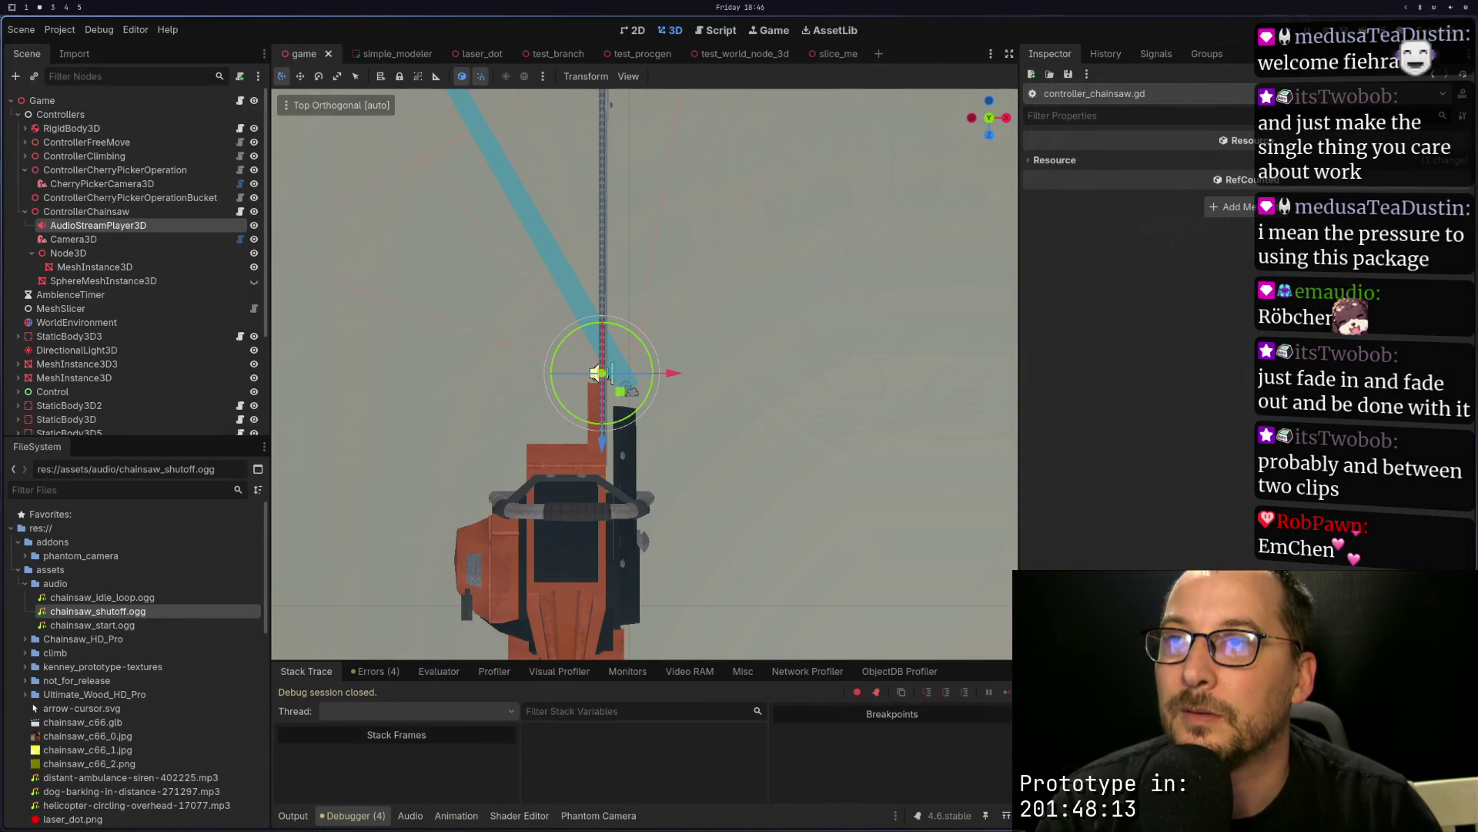
key(super+4)
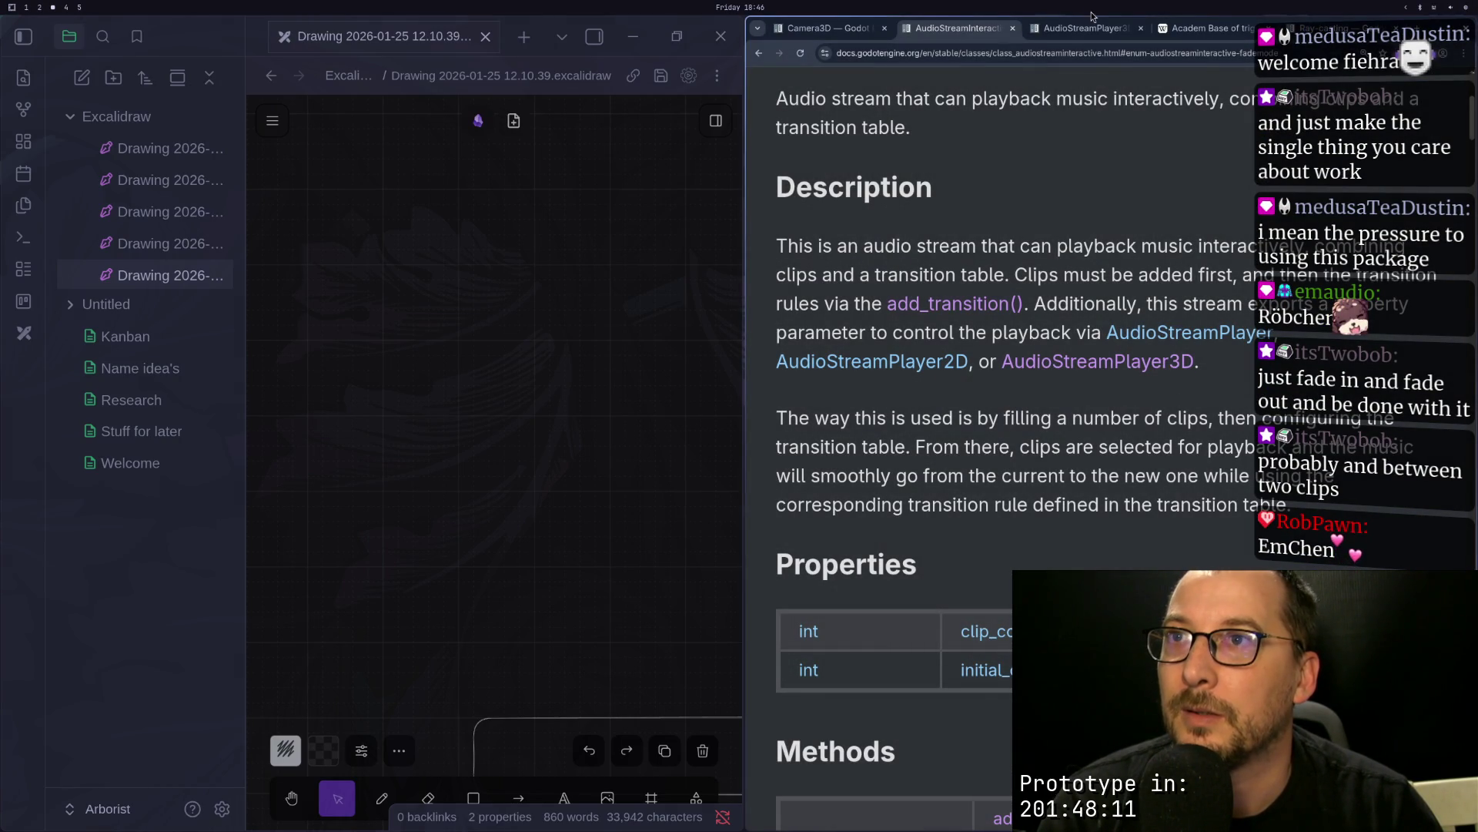
Step: Confirm on the AudioStreamPlayer3D reference that play() takes a float from_position argument
click(1091, 28)
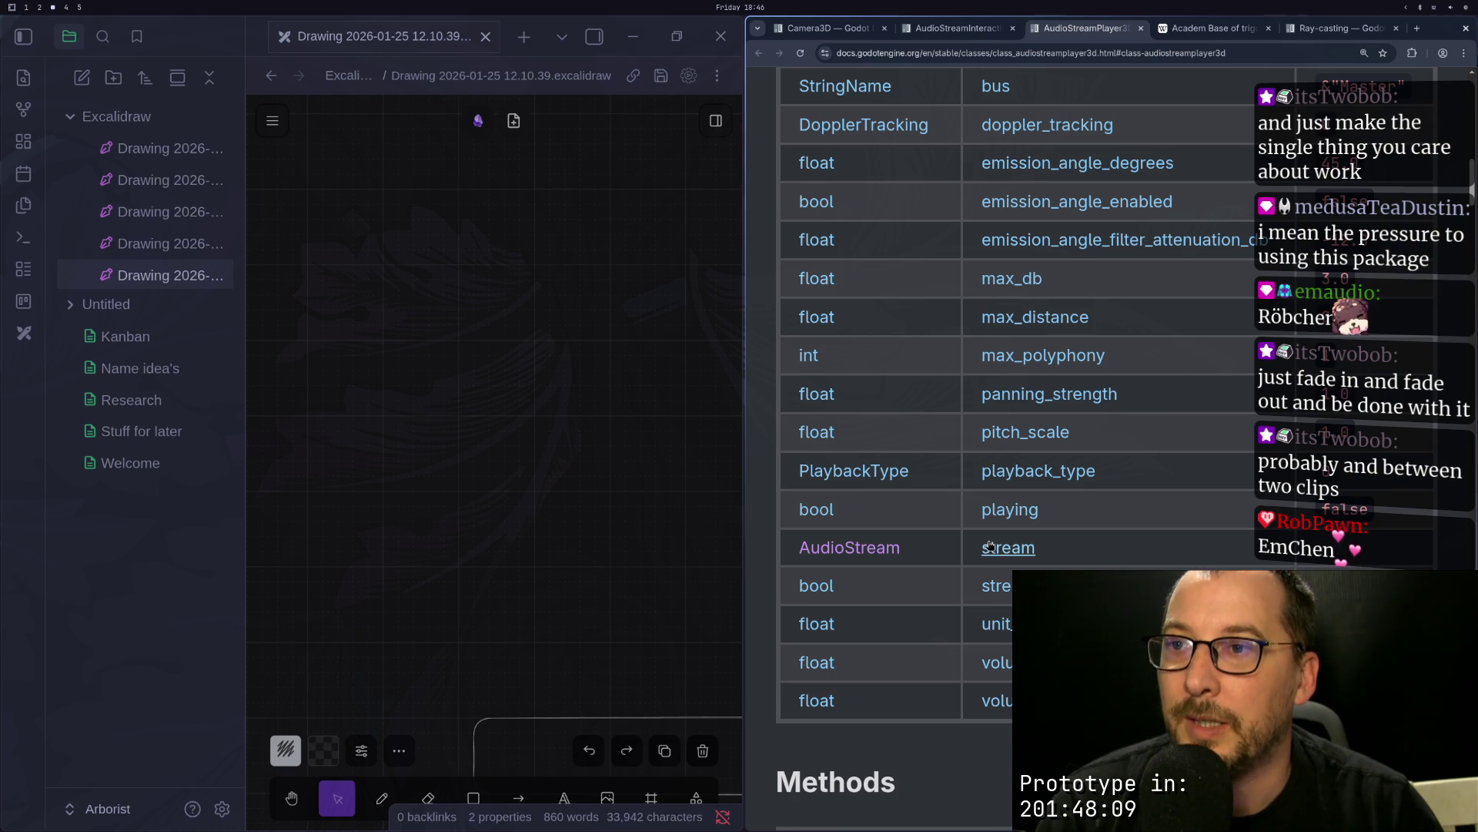
scroll(983, 420, down, 7)
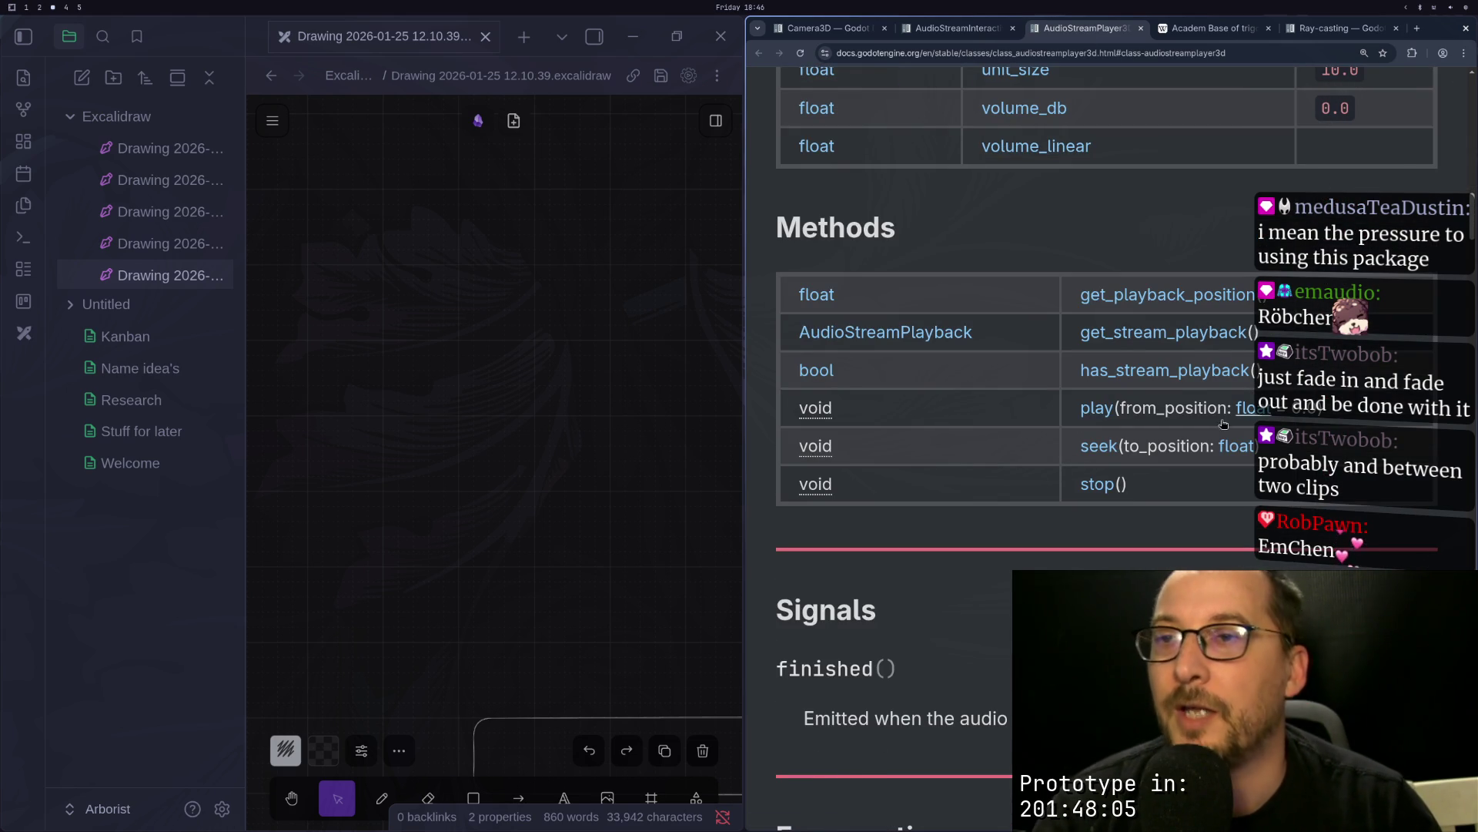
scroll(1060, 428, up, 7)
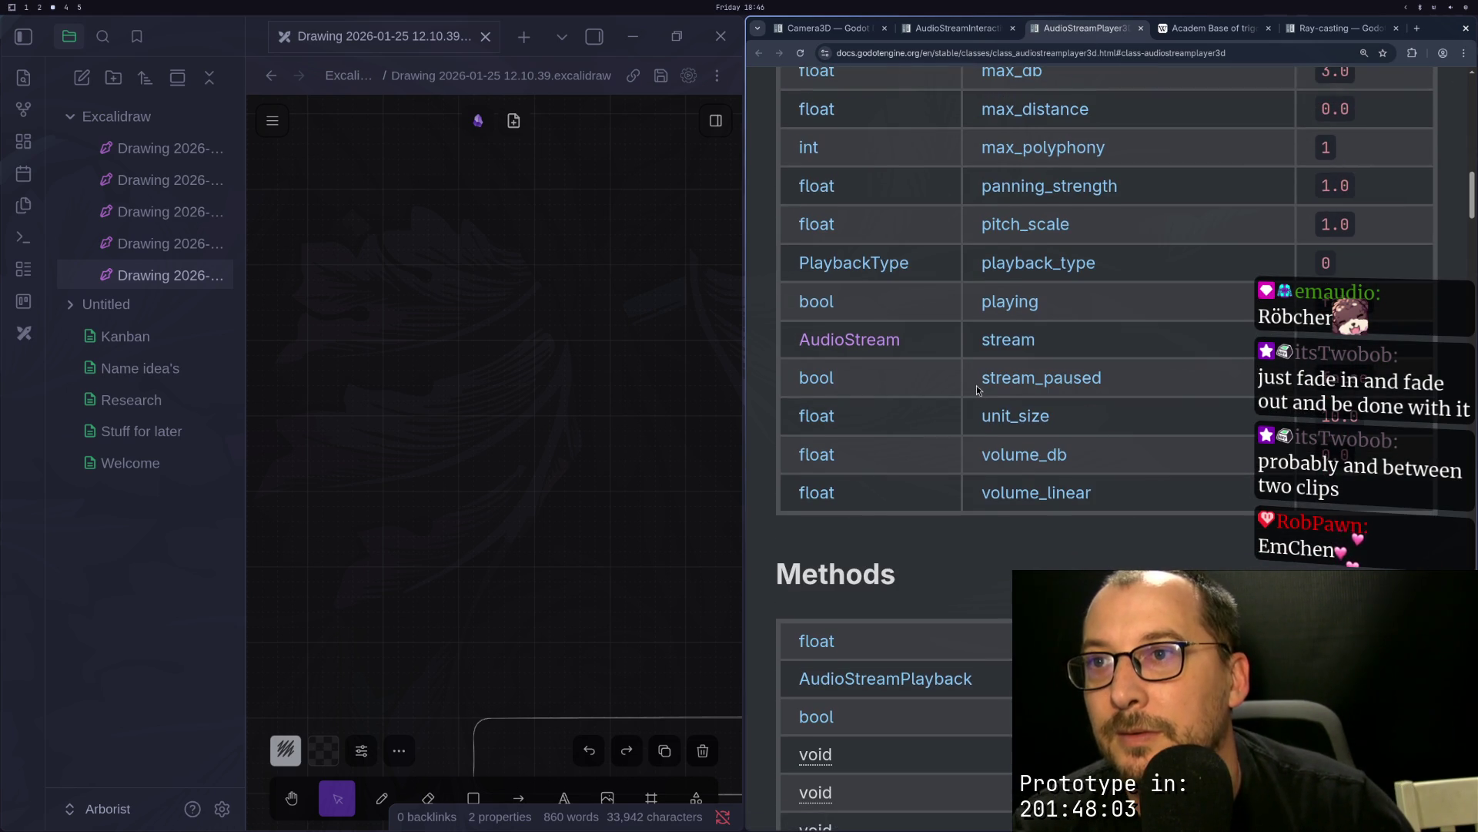
scroll(977, 400, up, 2)
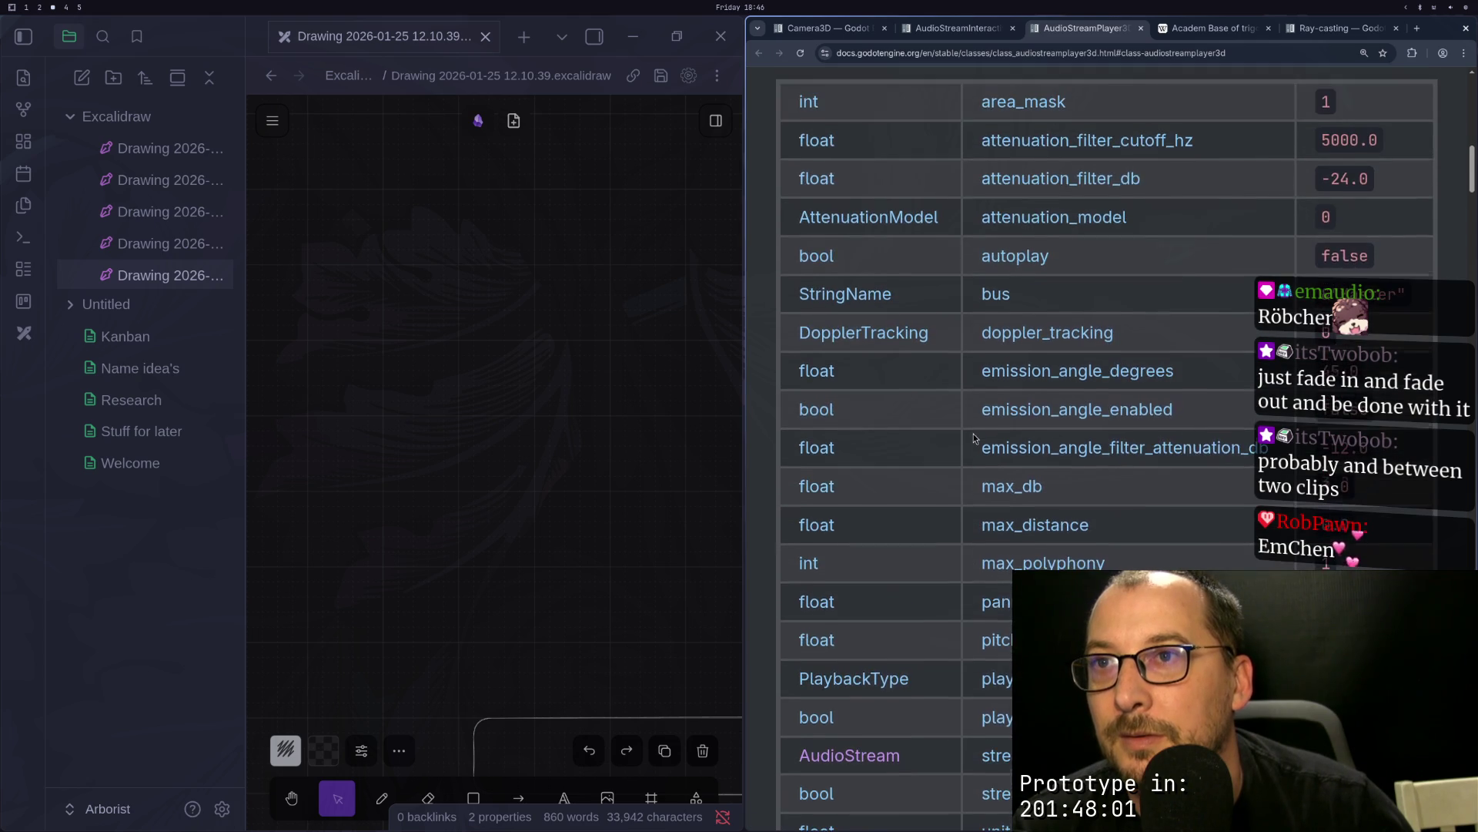
scroll(973, 433, up, 5)
scroll(976, 434, down, 13)
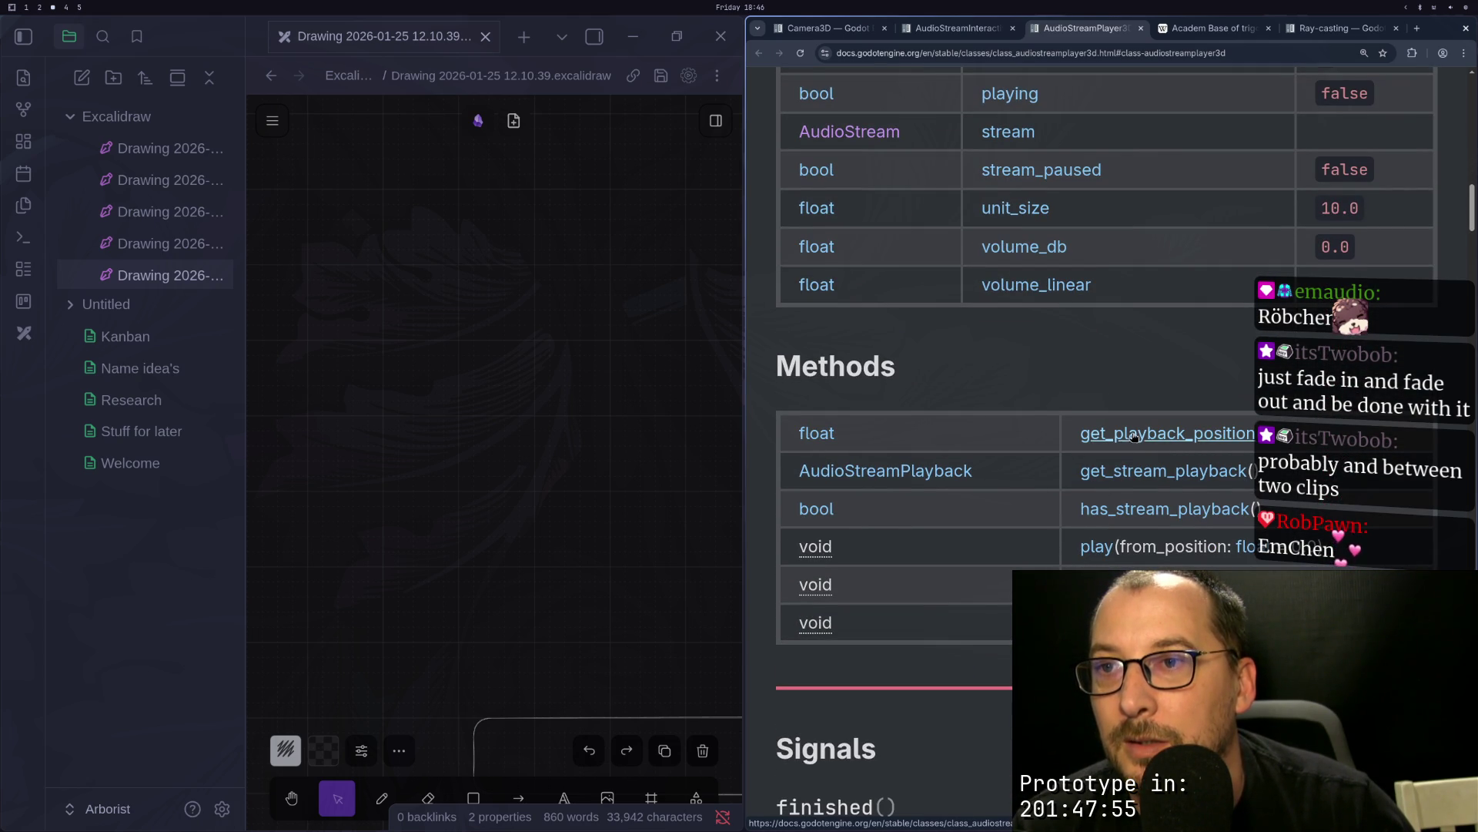
Step: Scan AudioStreamInteractive's transition methods, then return to the Godot editor
click(959, 28)
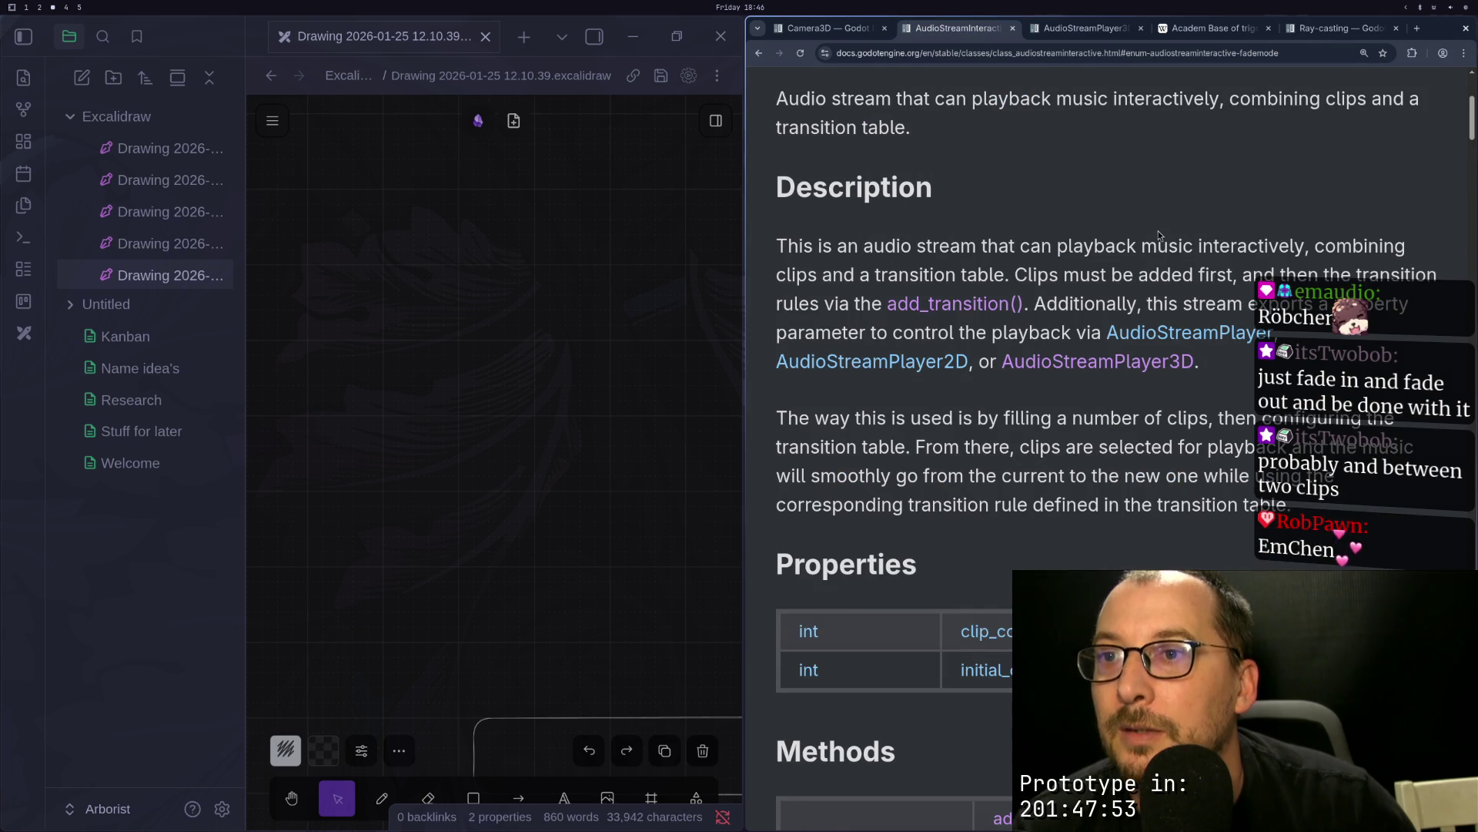
scroll(1161, 235, down, 2)
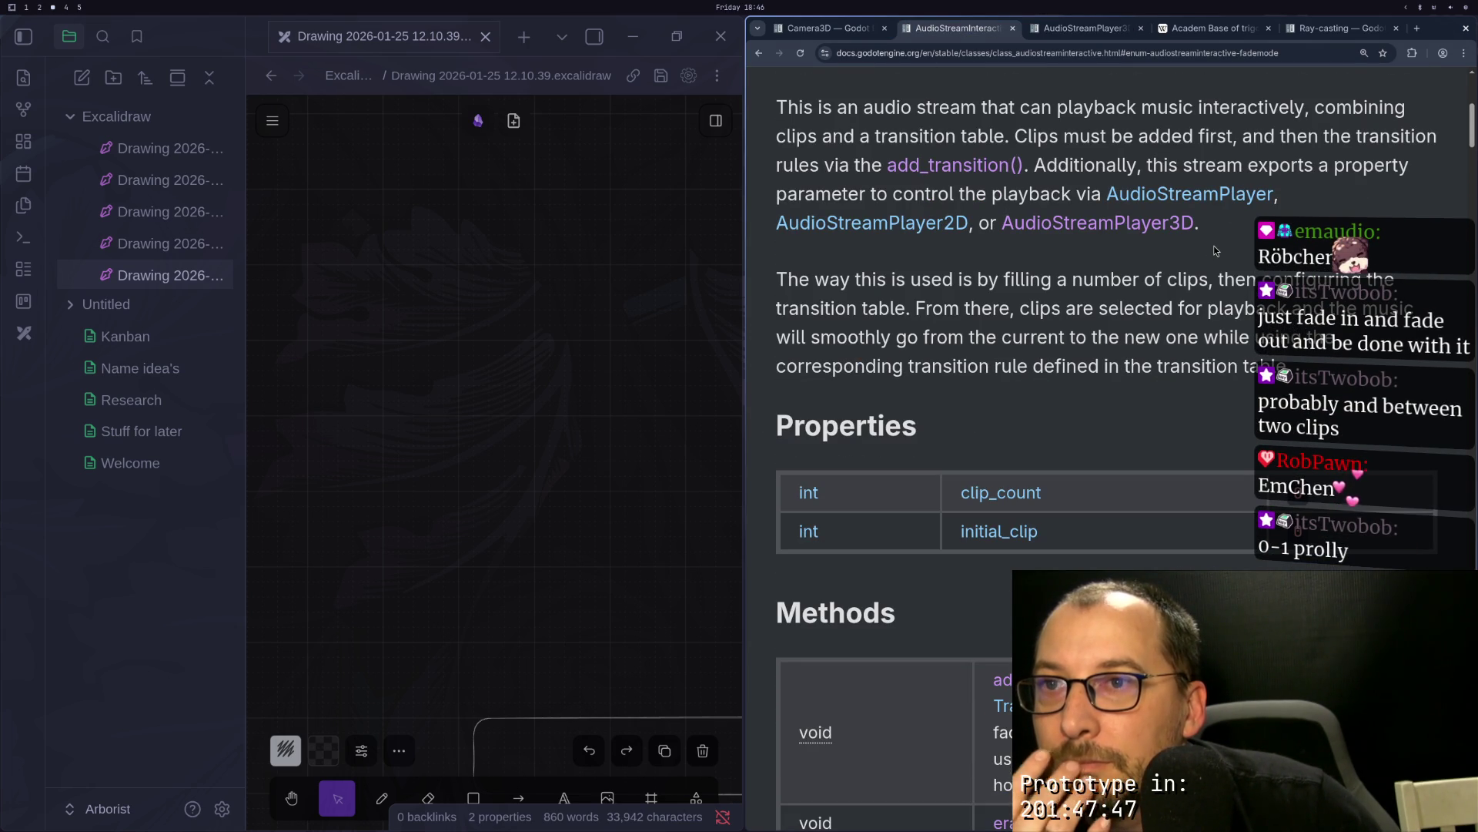
scroll(1215, 251, down, 5)
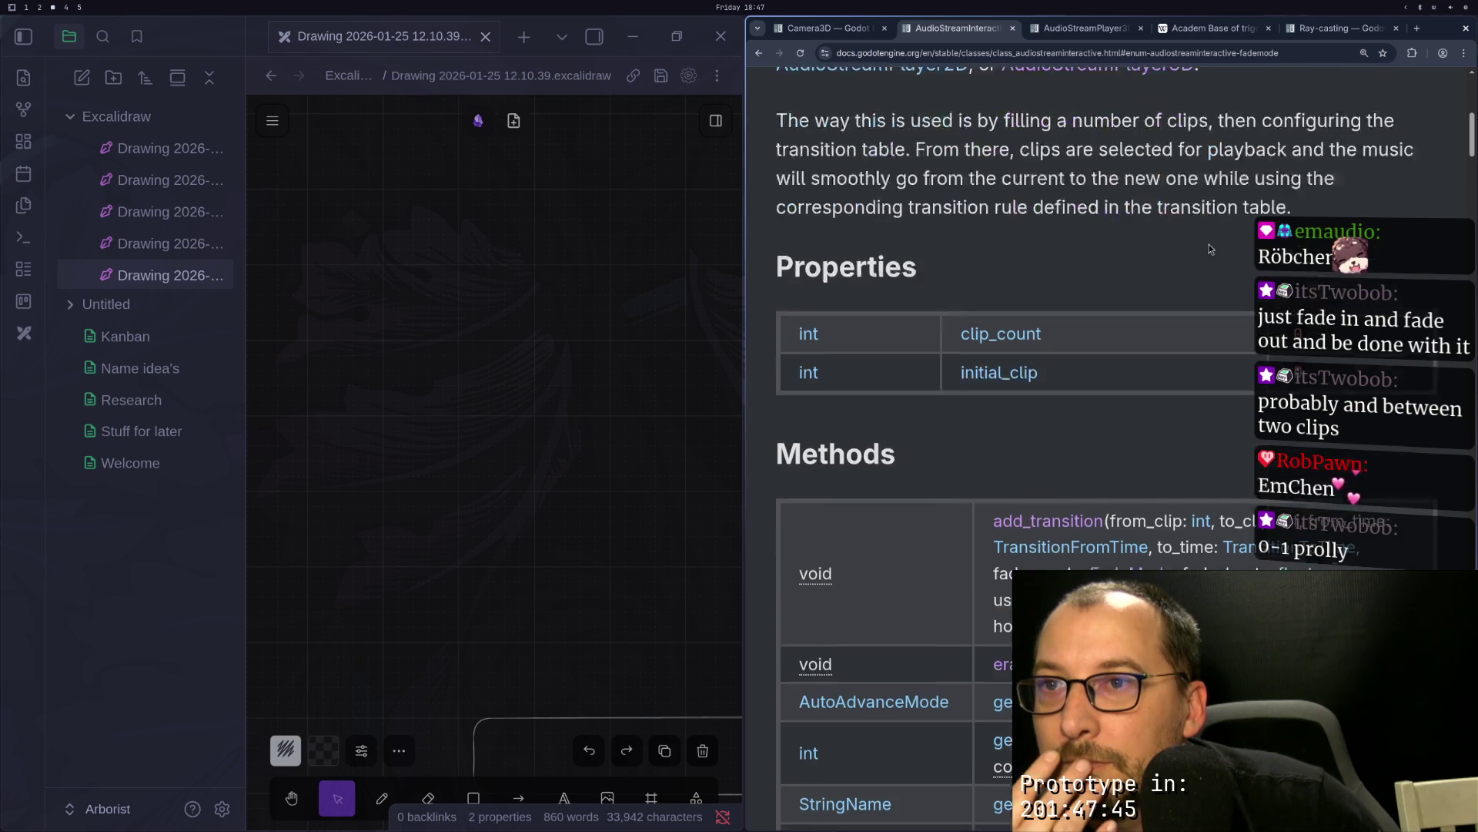
scroll(1209, 249, down, 1)
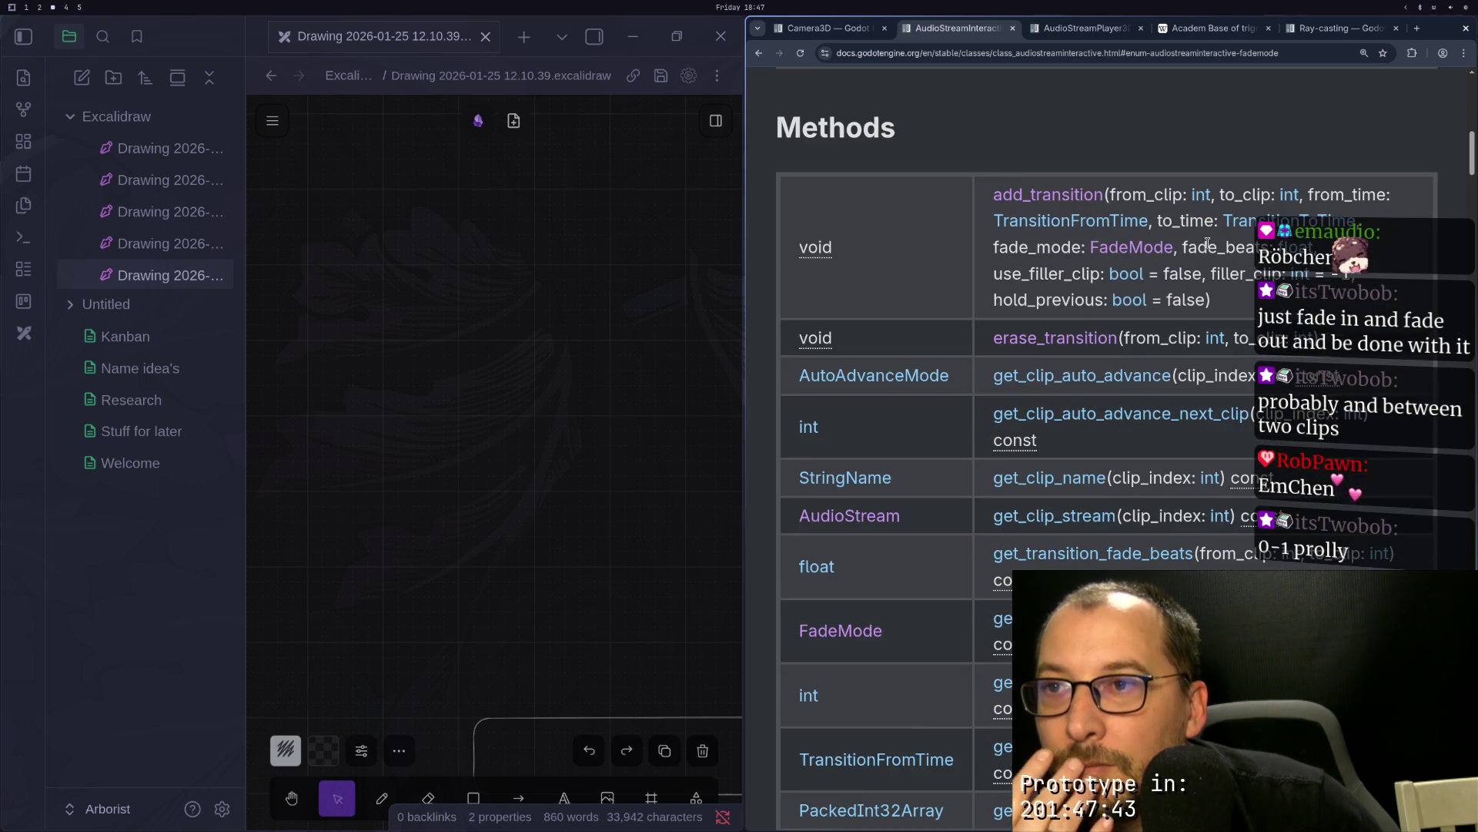
scroll(1208, 249, down, 3)
scroll(1209, 248, down, 2)
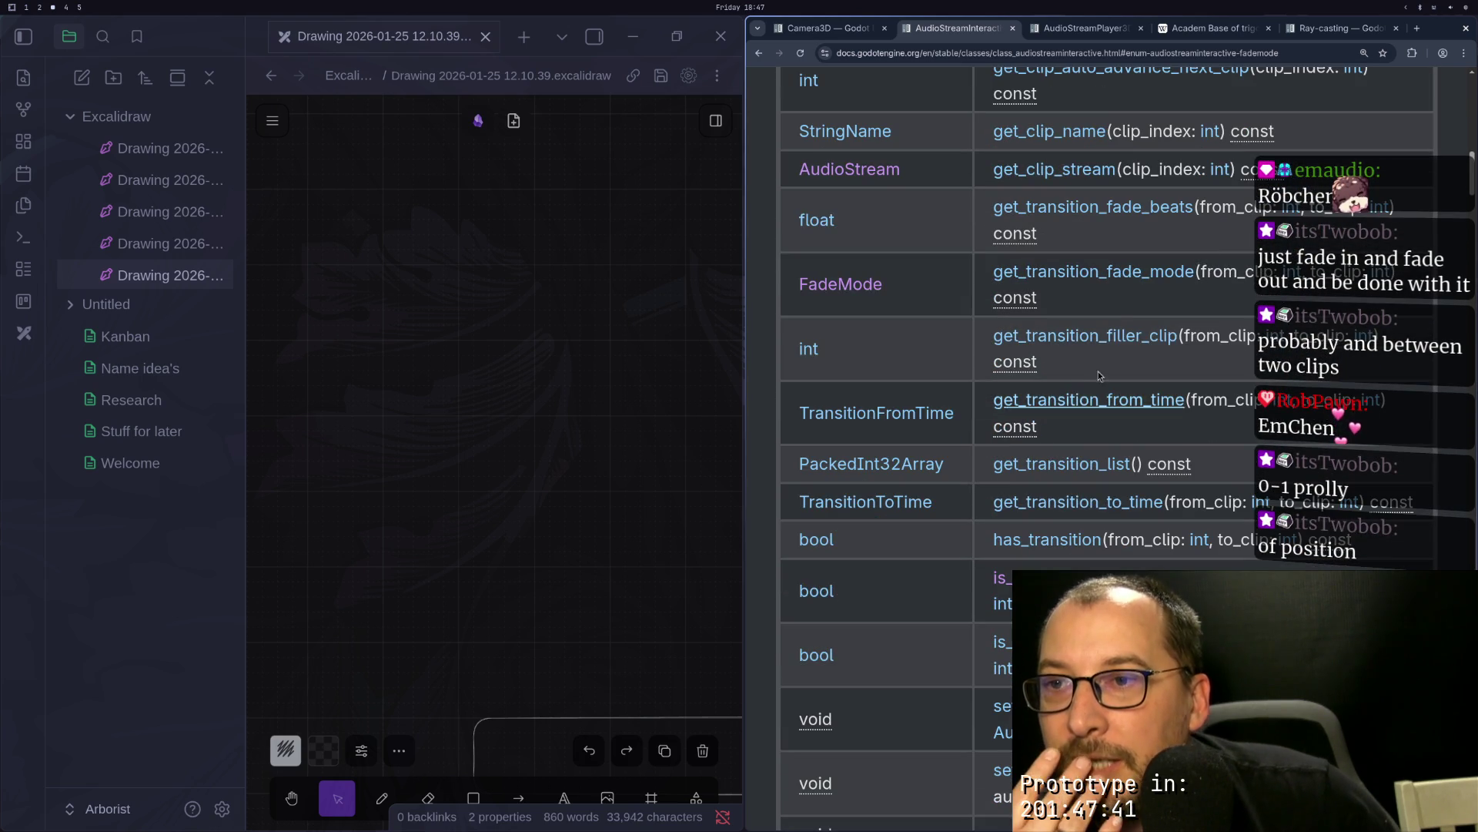
scroll(1063, 385, down, 2)
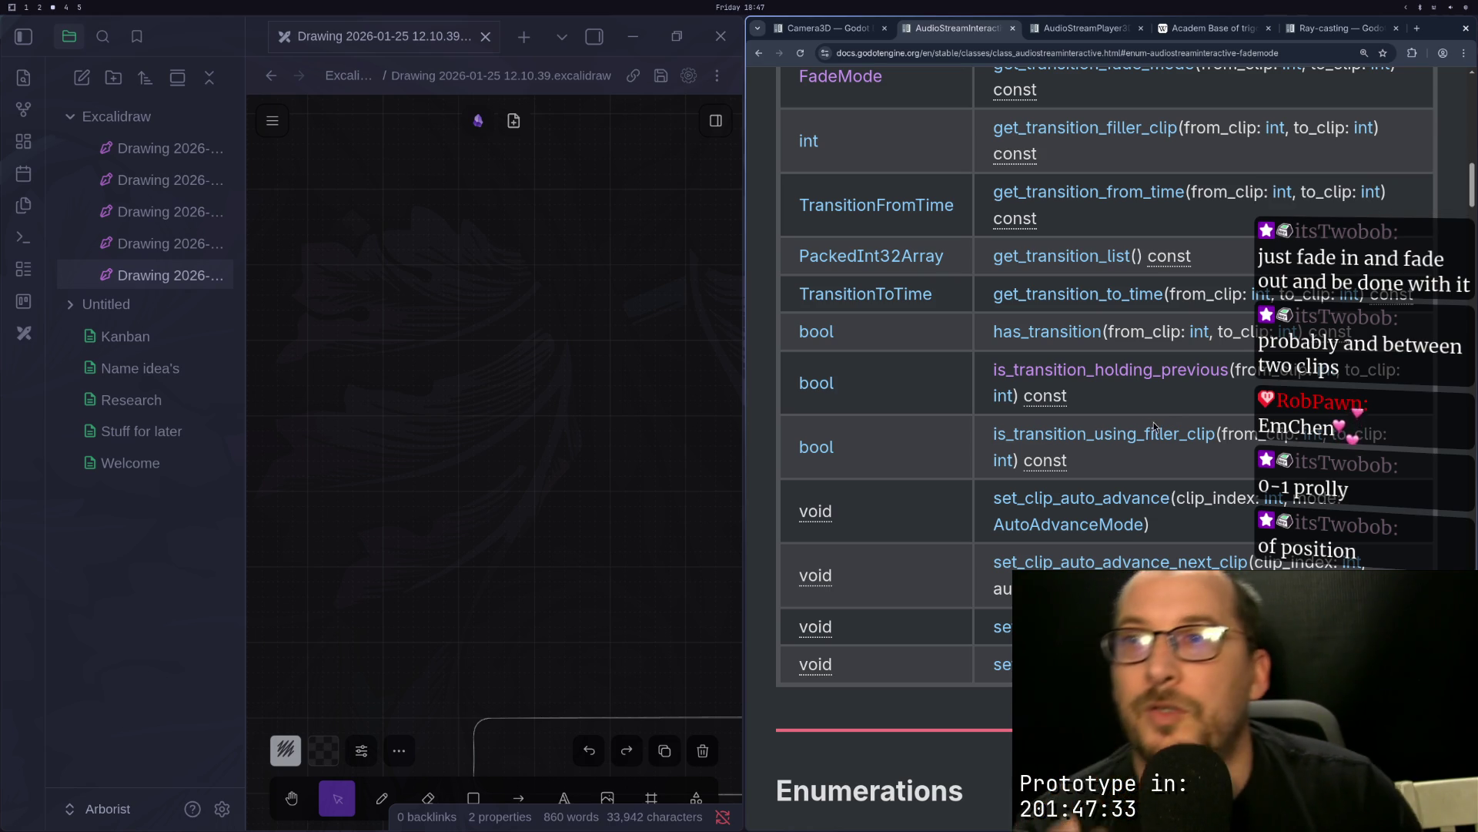
key(super+2)
key(super+3)
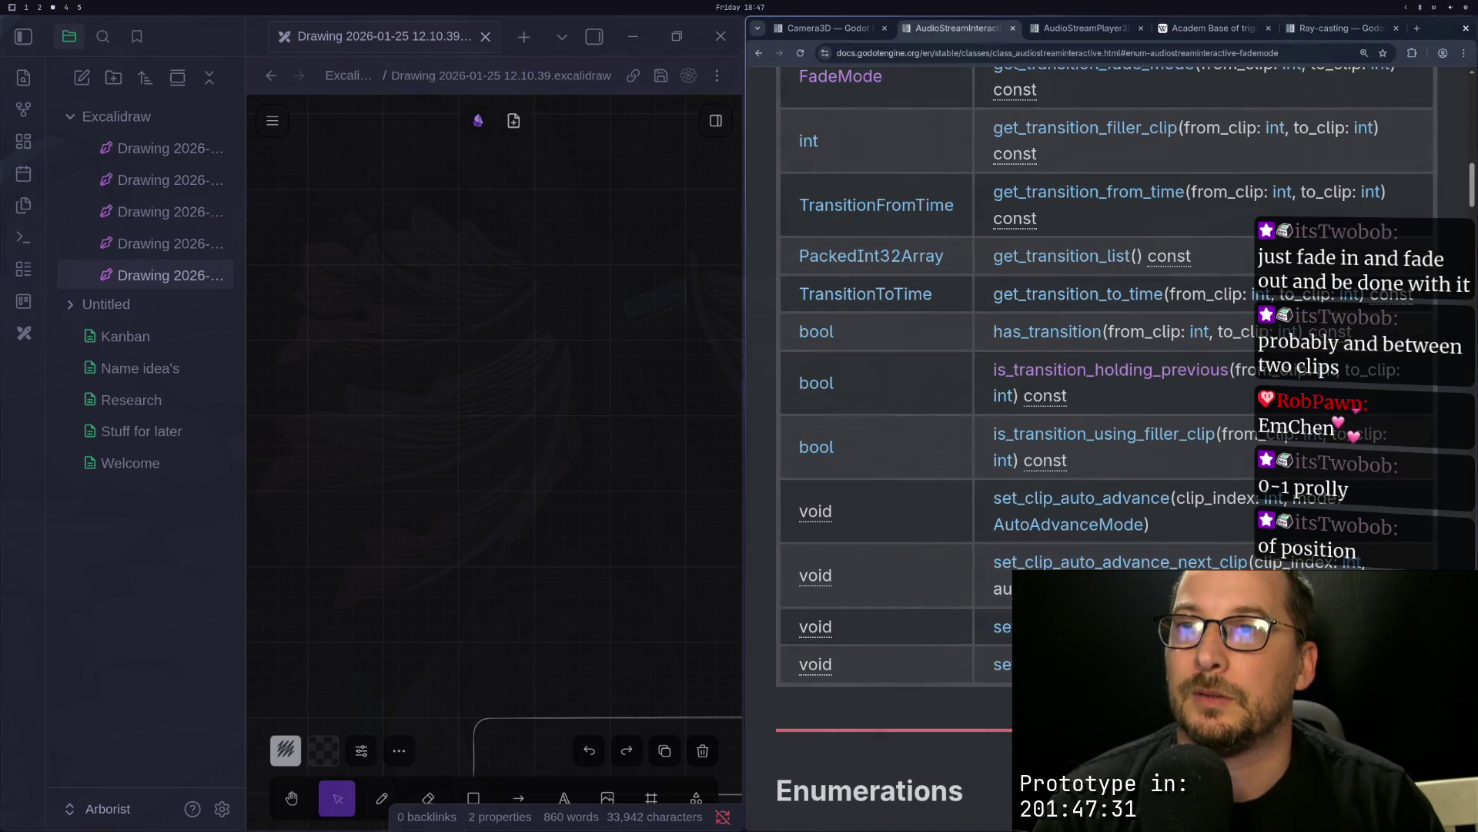
key(super+2)
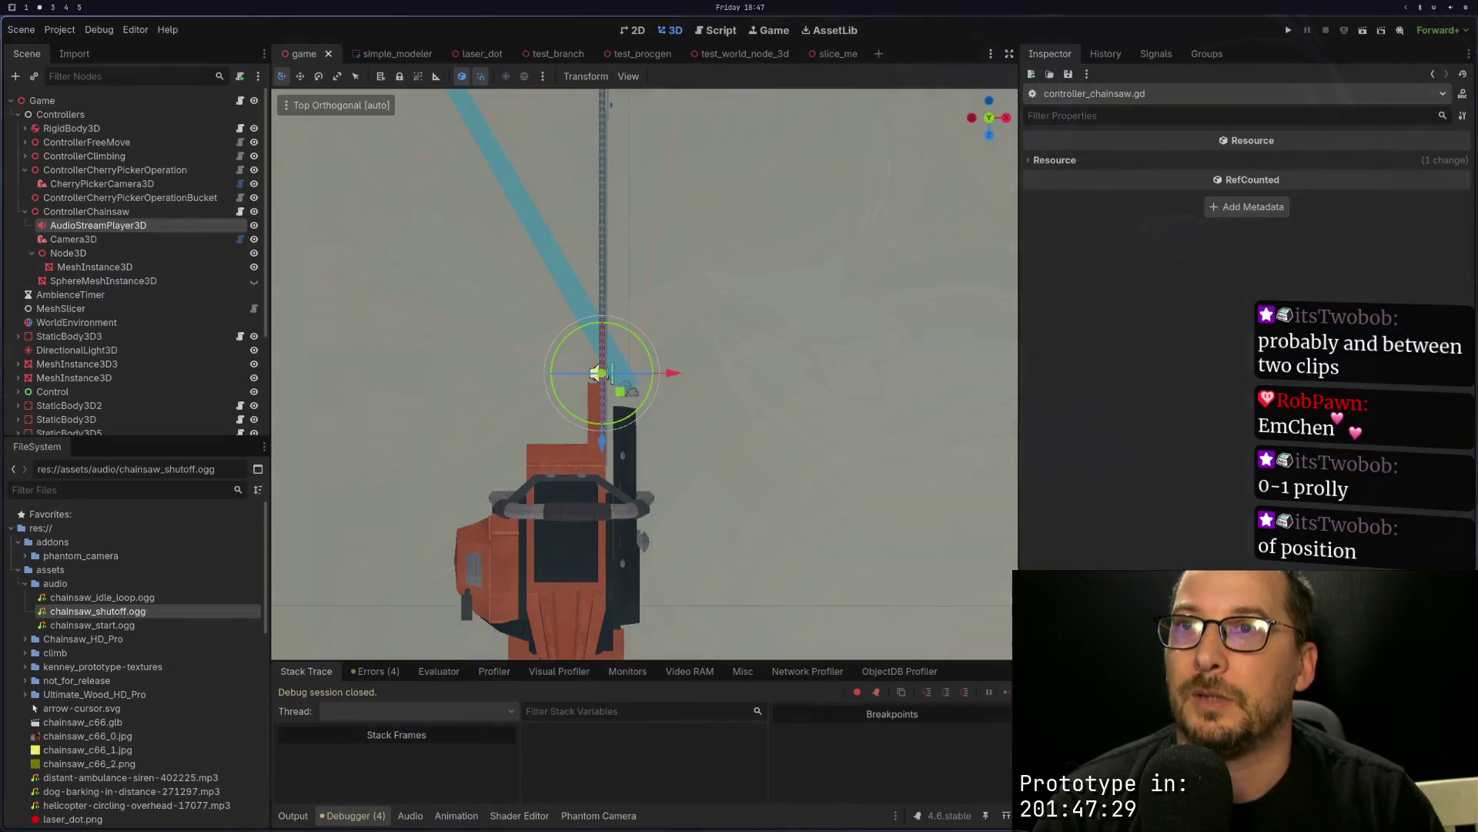
Step: Select the chainsaw's AudioStreamPlayer3D and inspect clip 1 and 2 auto-advance options unchanged
click(92, 225)
click(94, 266)
click(86, 211)
click(146, 226)
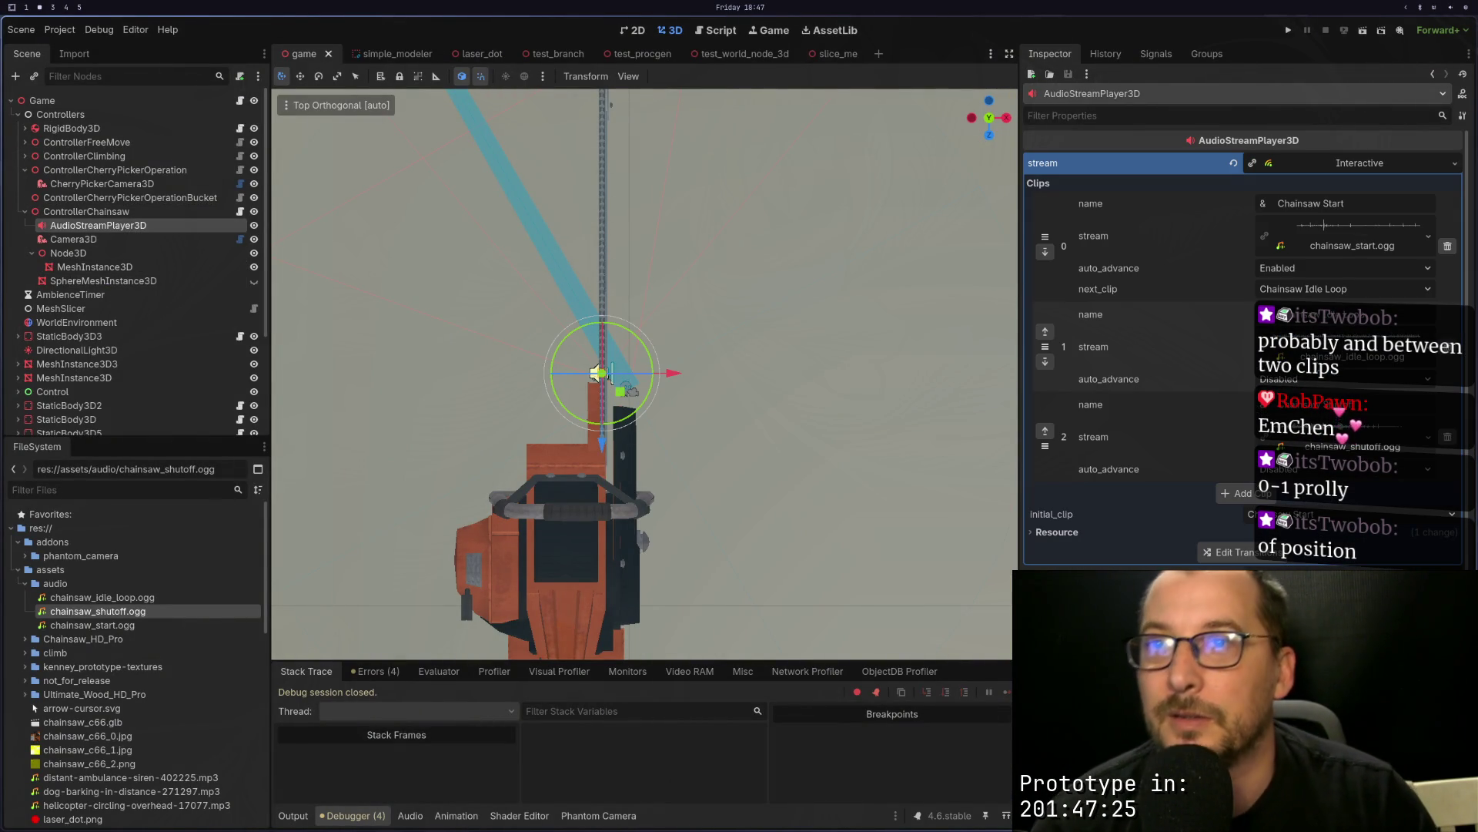
click(1353, 469)
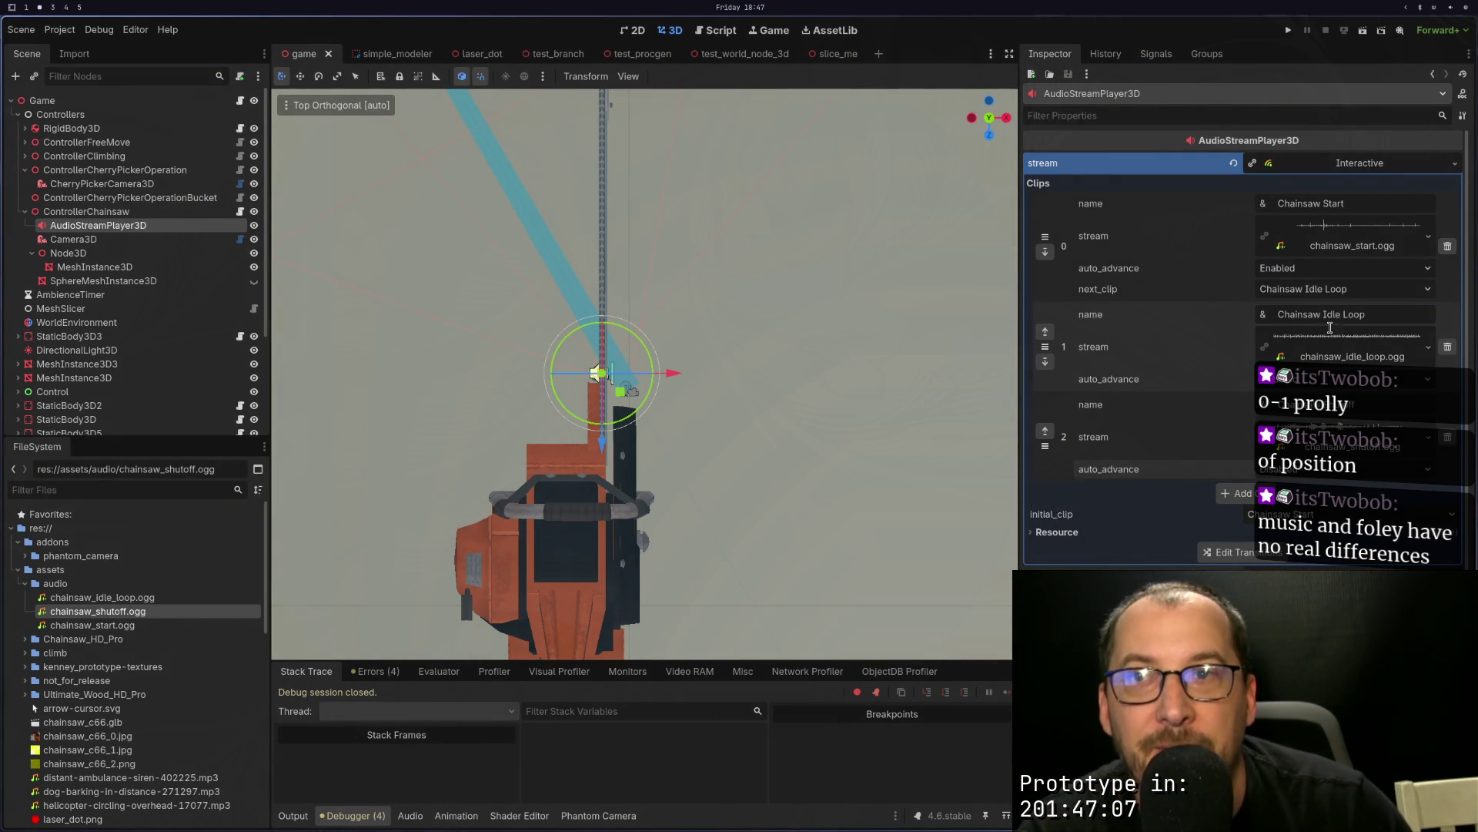
click(1270, 382)
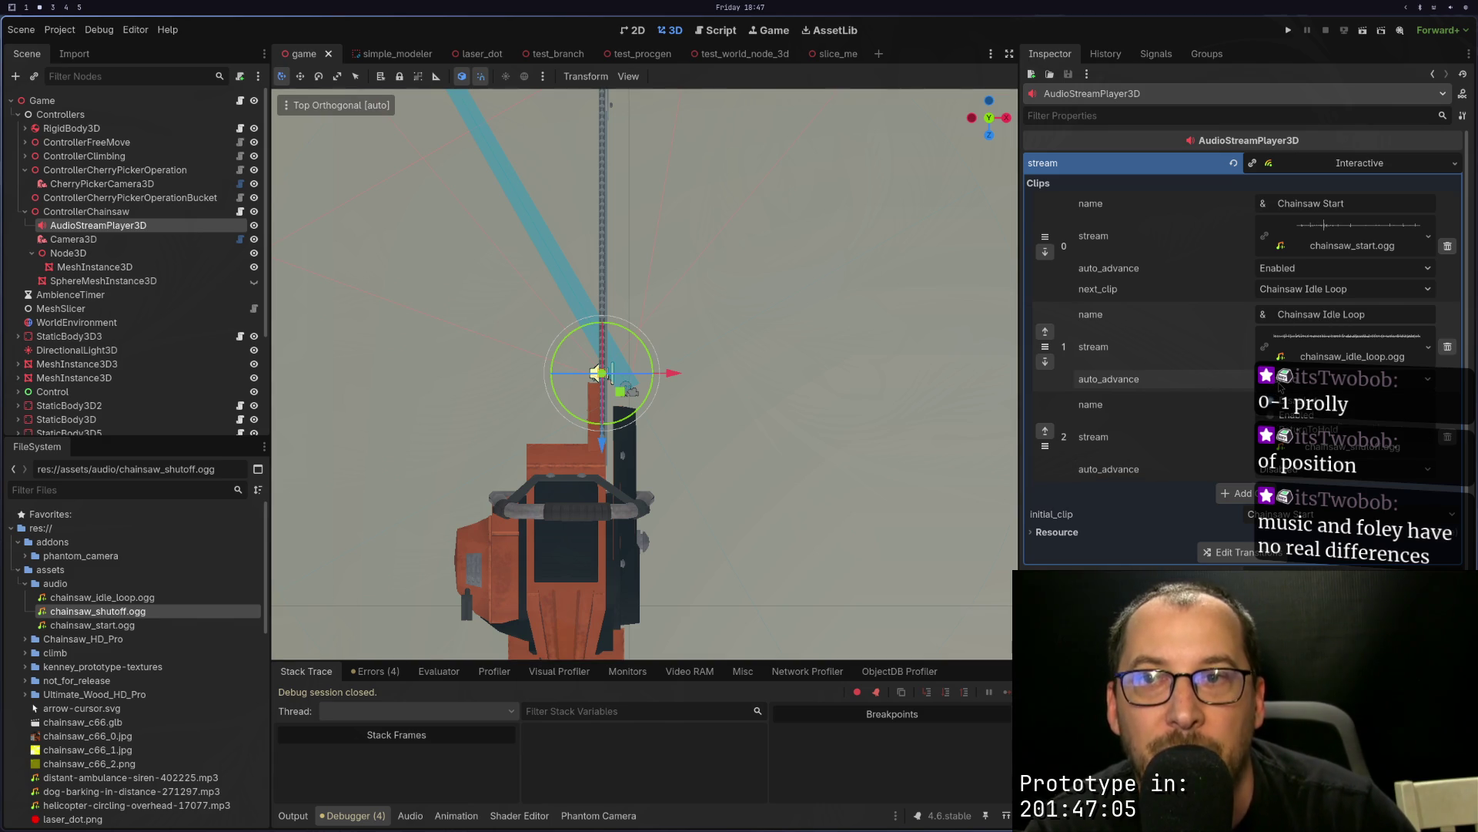
click(1197, 384)
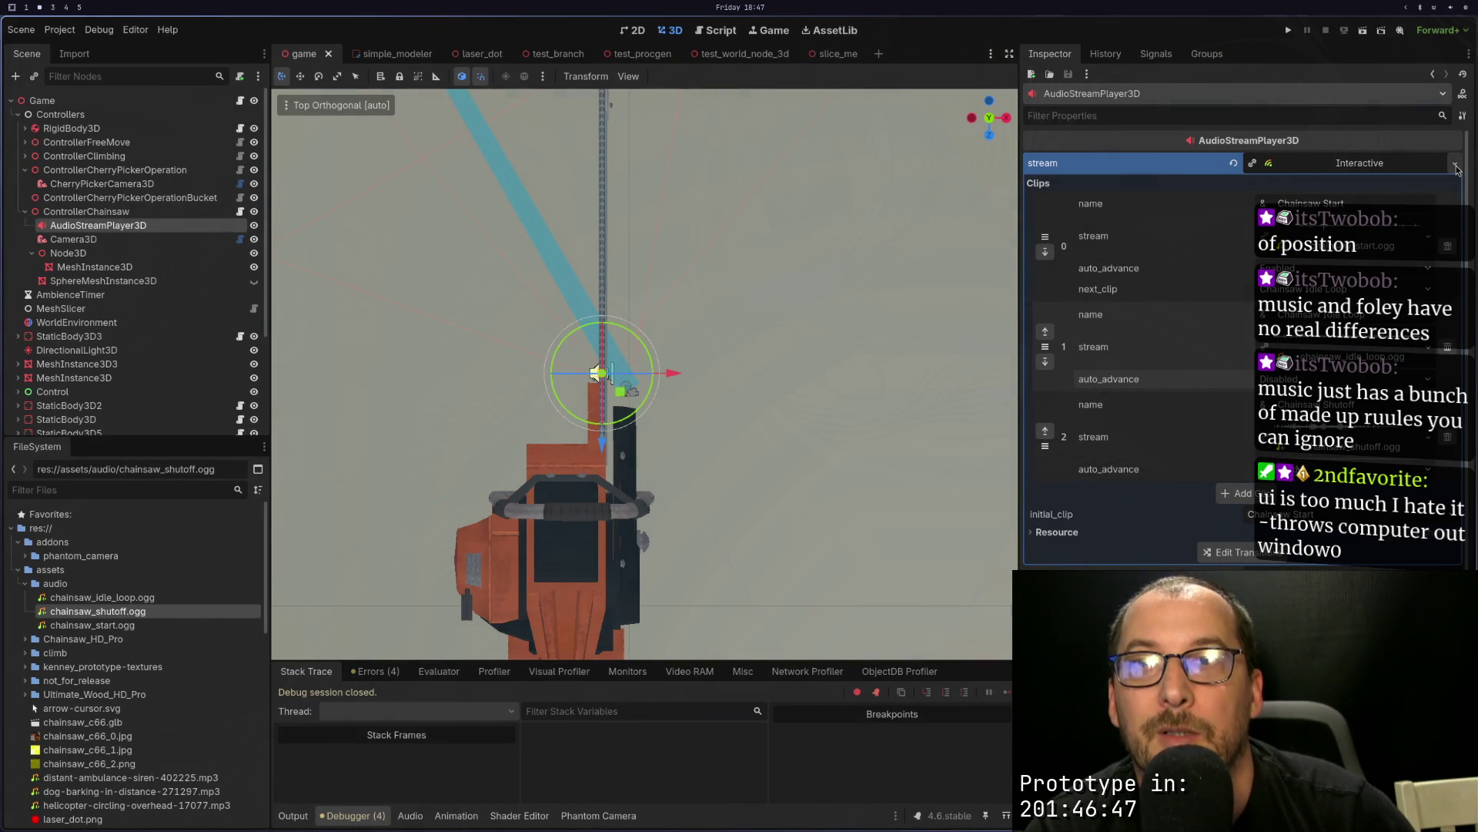
Step: View the available stream types without changing them, then go back to the documentation
click(1456, 164)
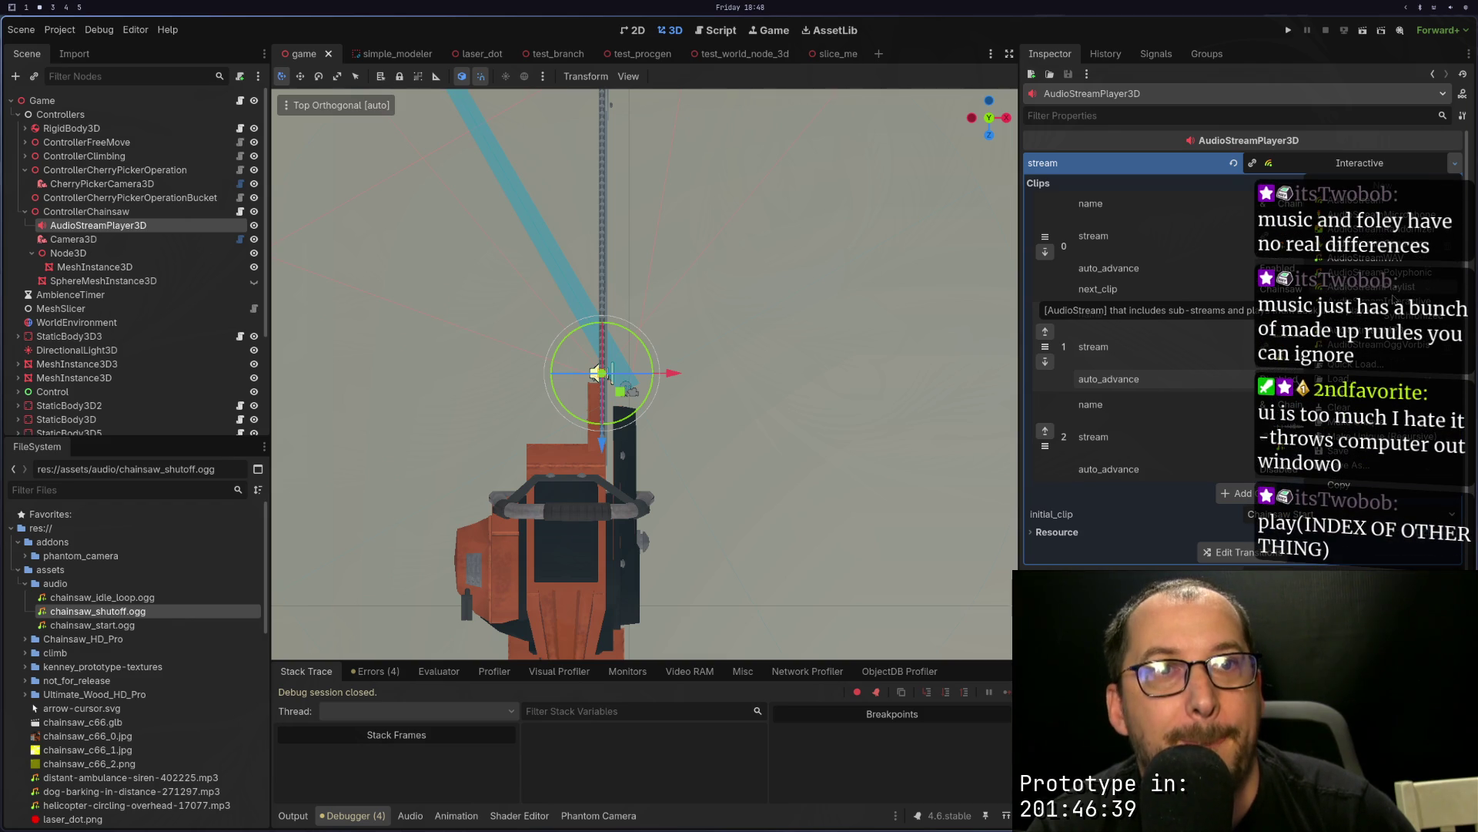
key(Escape)
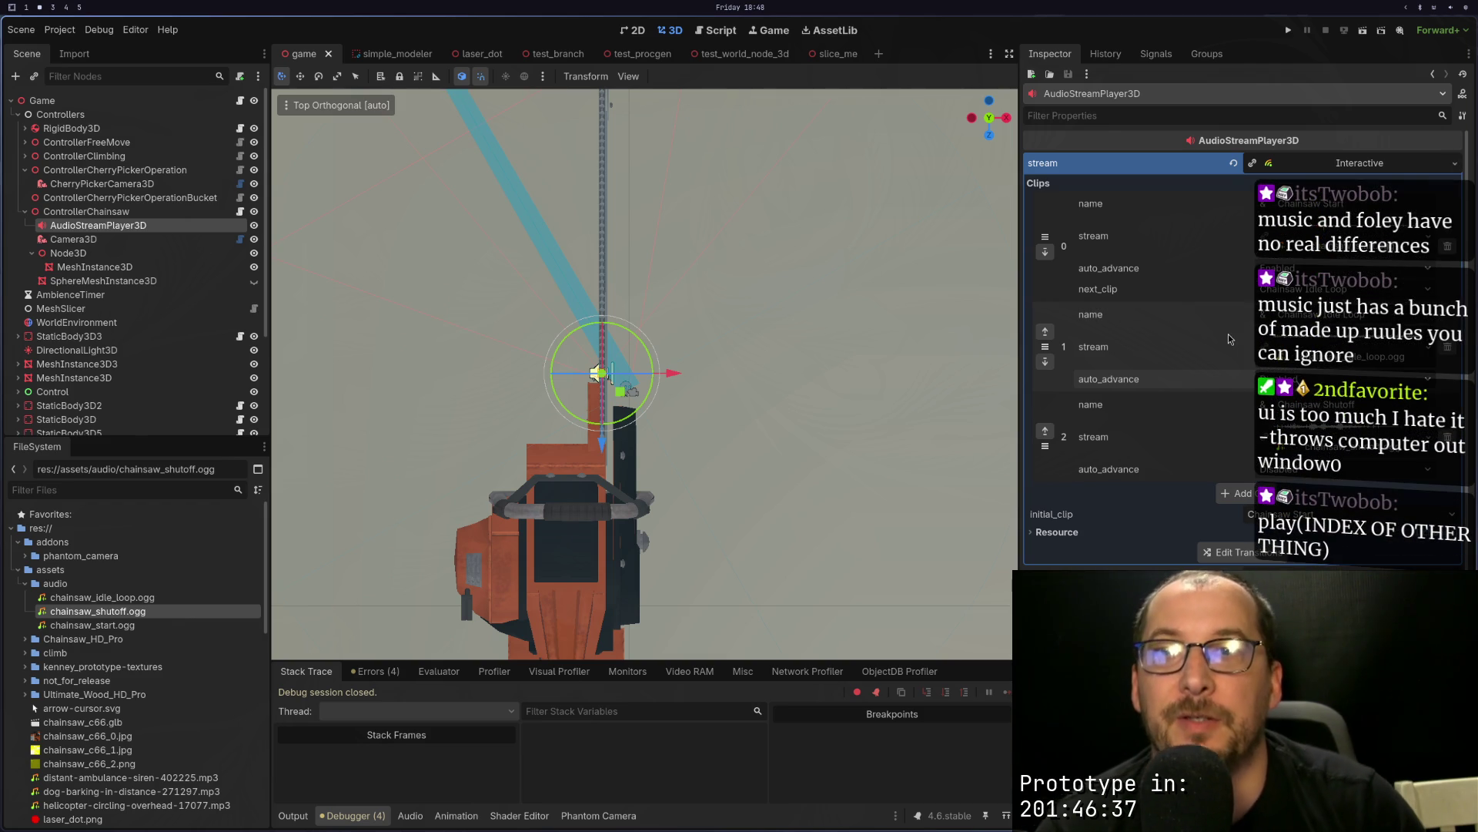
key(super+3)
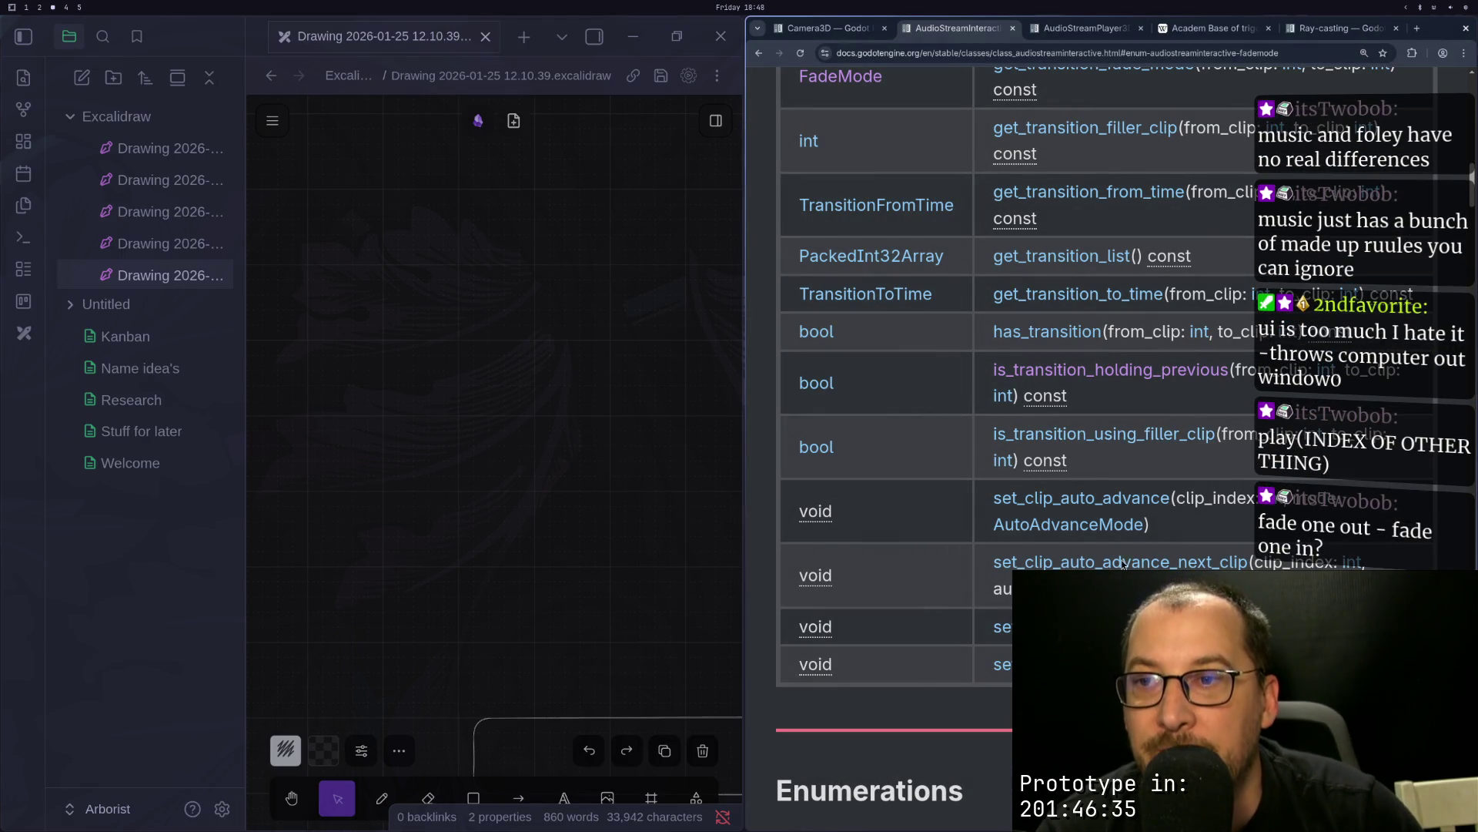
click(1075, 27)
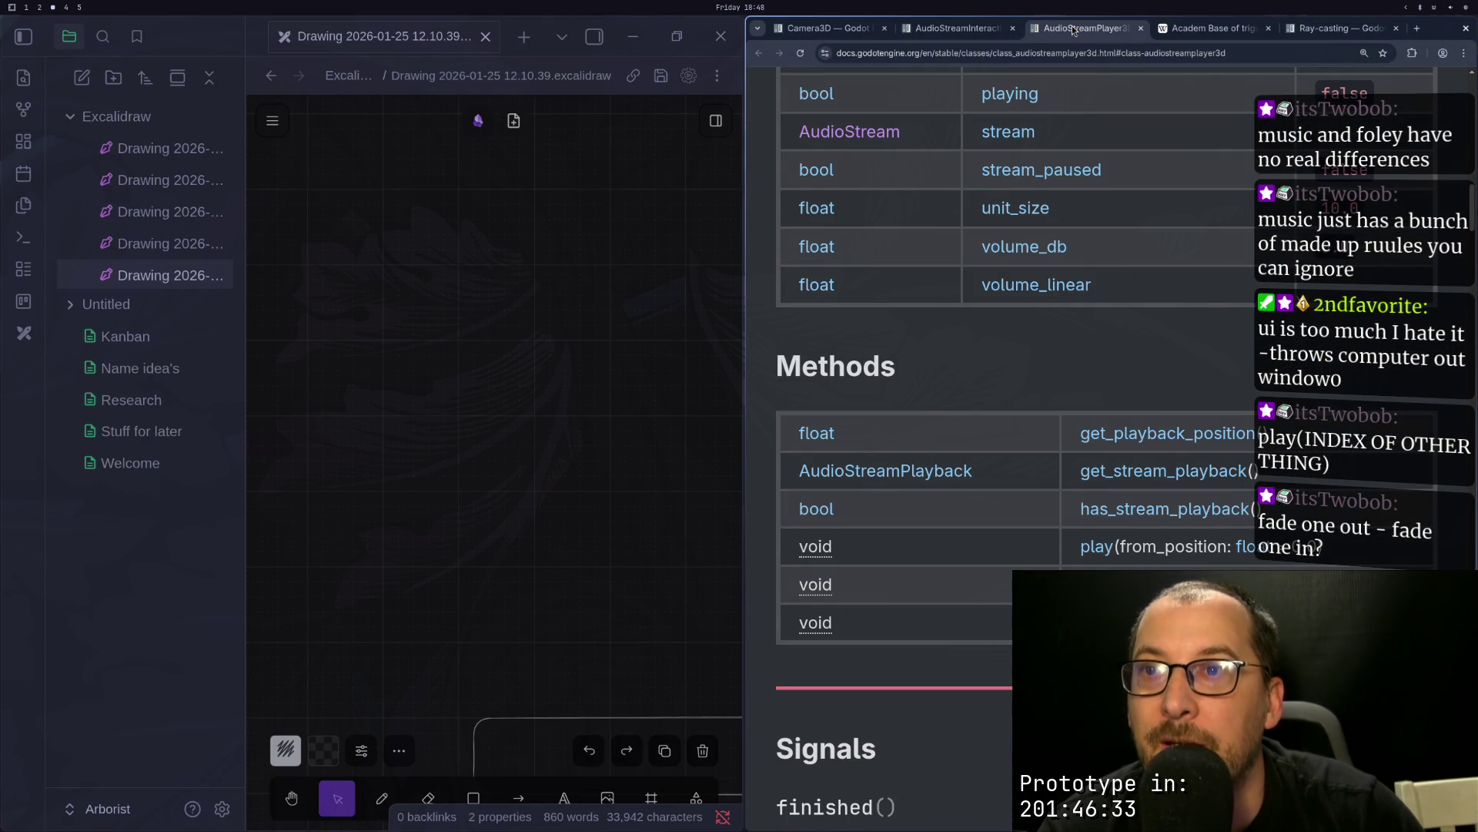
triple_click(1177, 546)
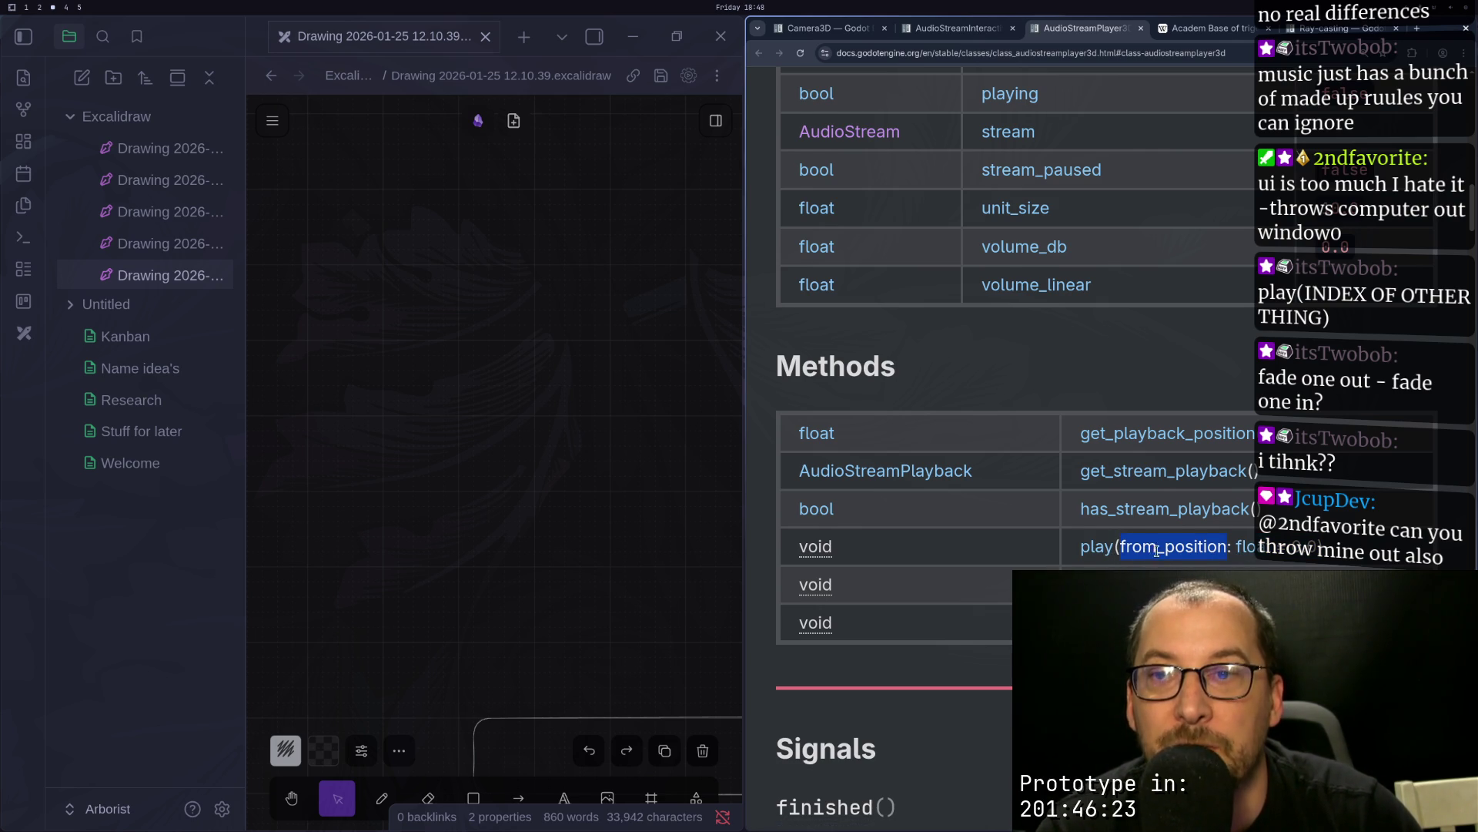
scroll(1147, 543, down, 1)
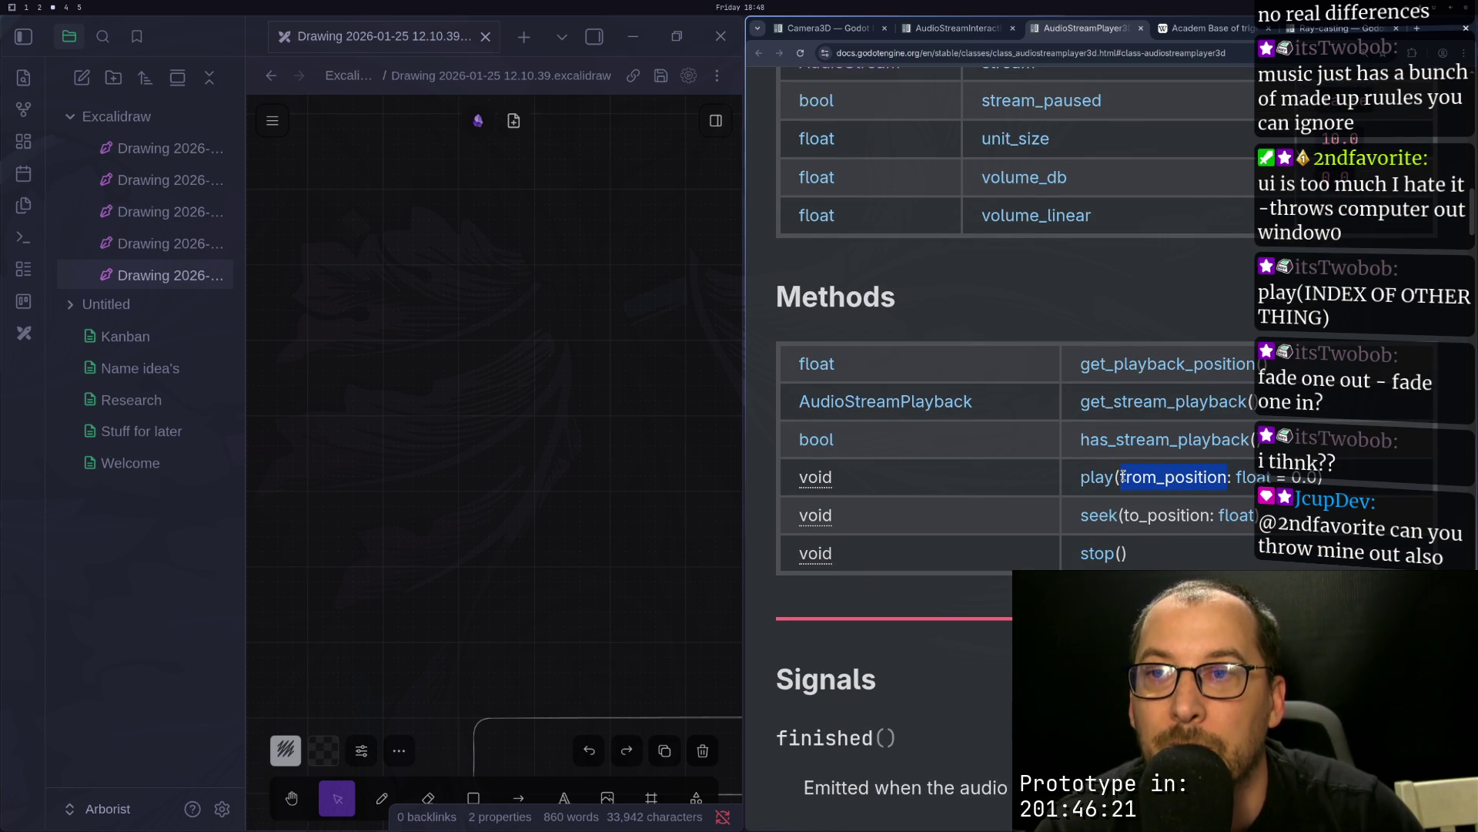
scroll(1085, 484, down, 10)
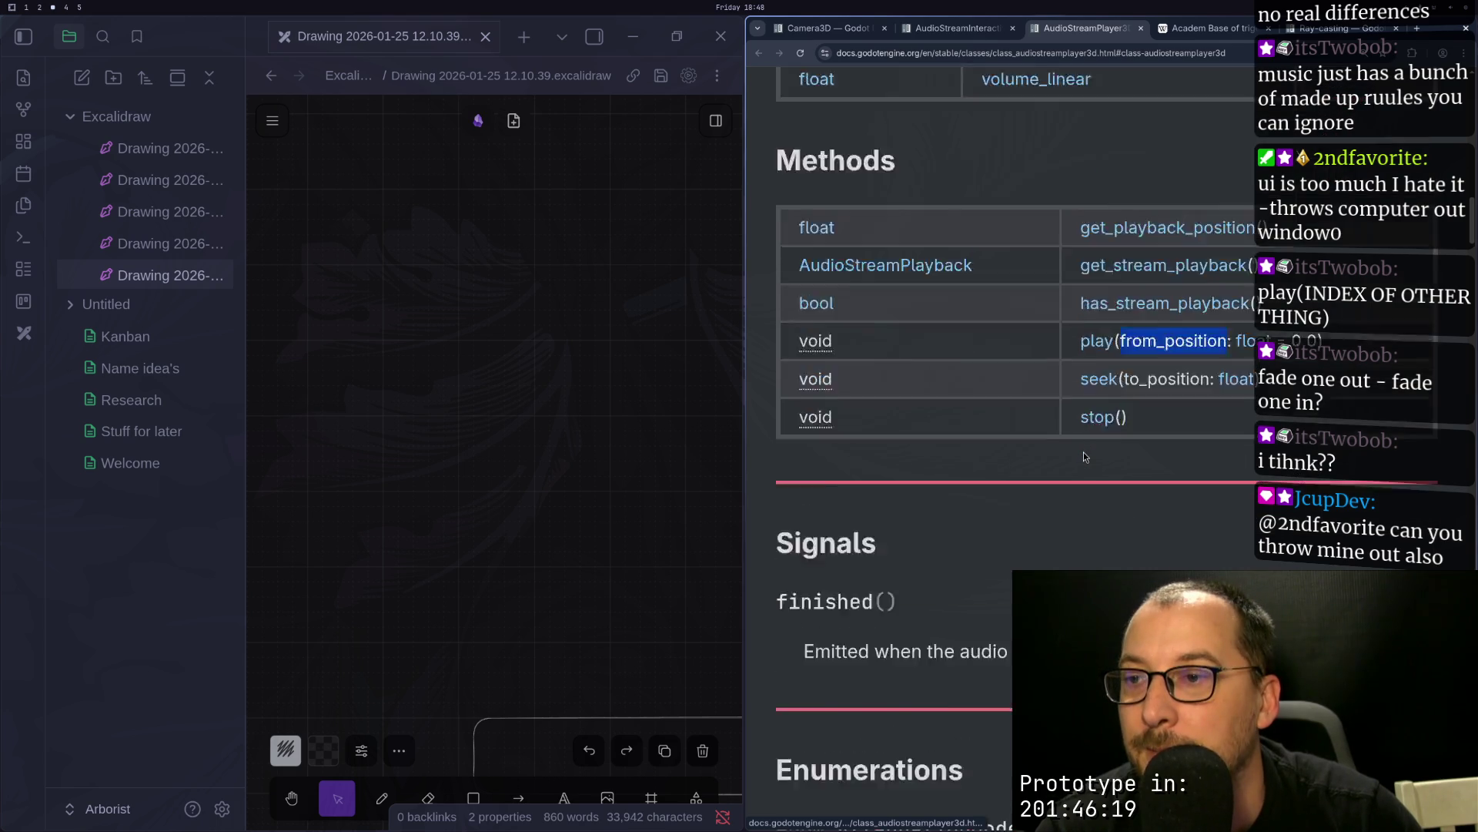
scroll(1089, 462, up, 10)
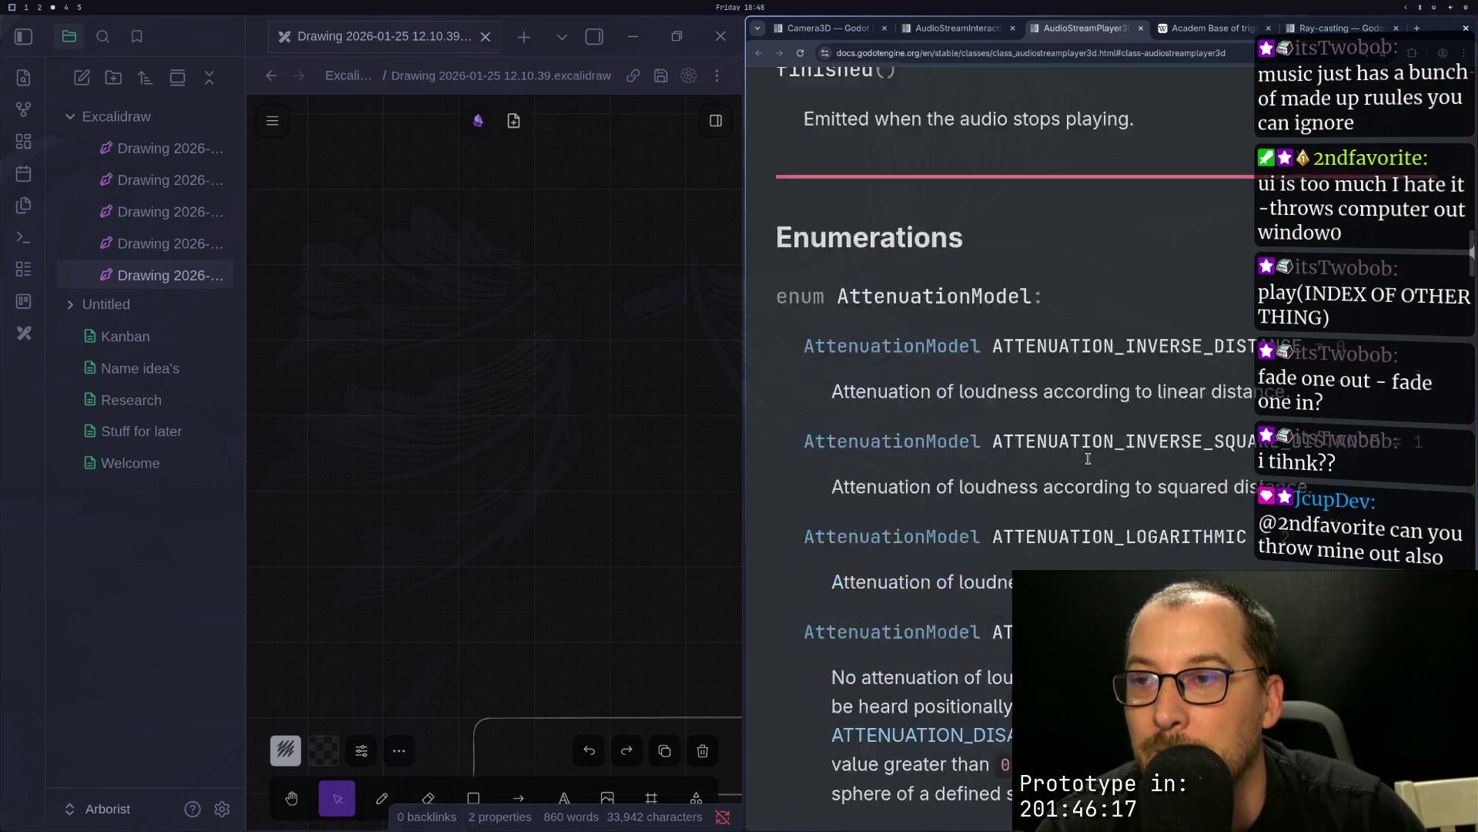
key(super+1)
key(super+2)
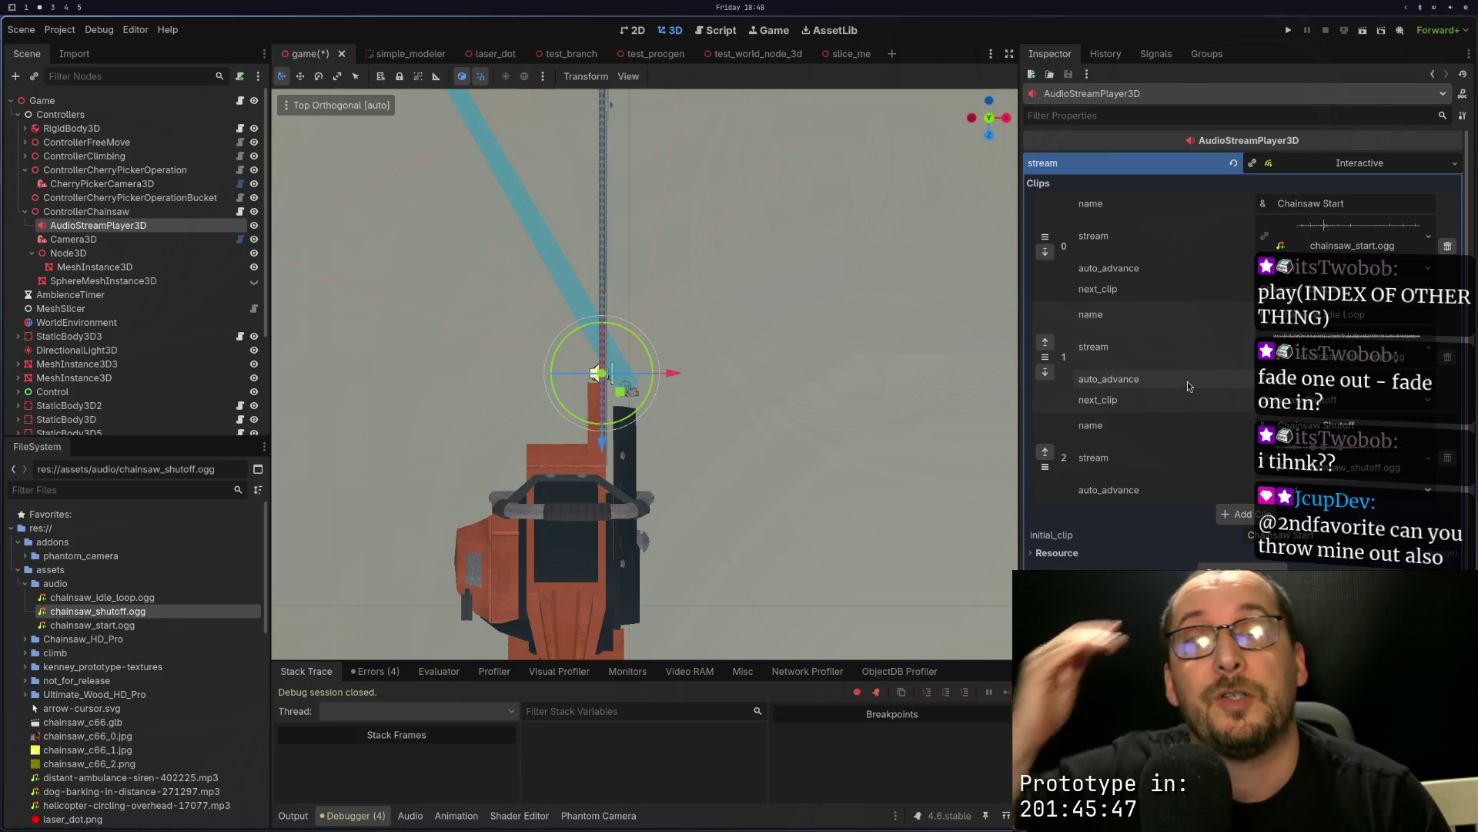
Step: Replace the chainsaw player's Interactive stream with a new AudioStreamPlaylist
click(1424, 169)
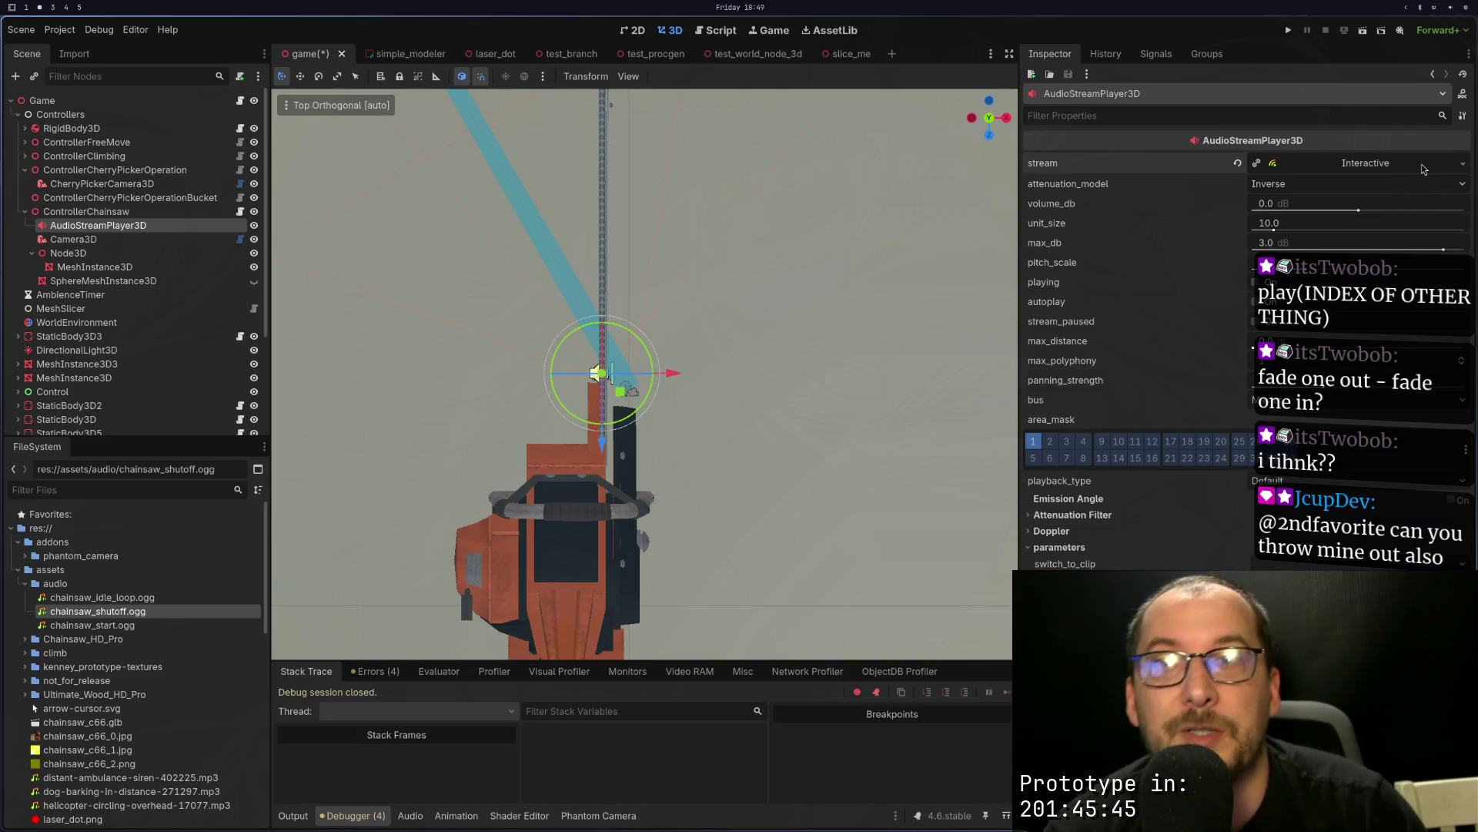
click(1463, 164)
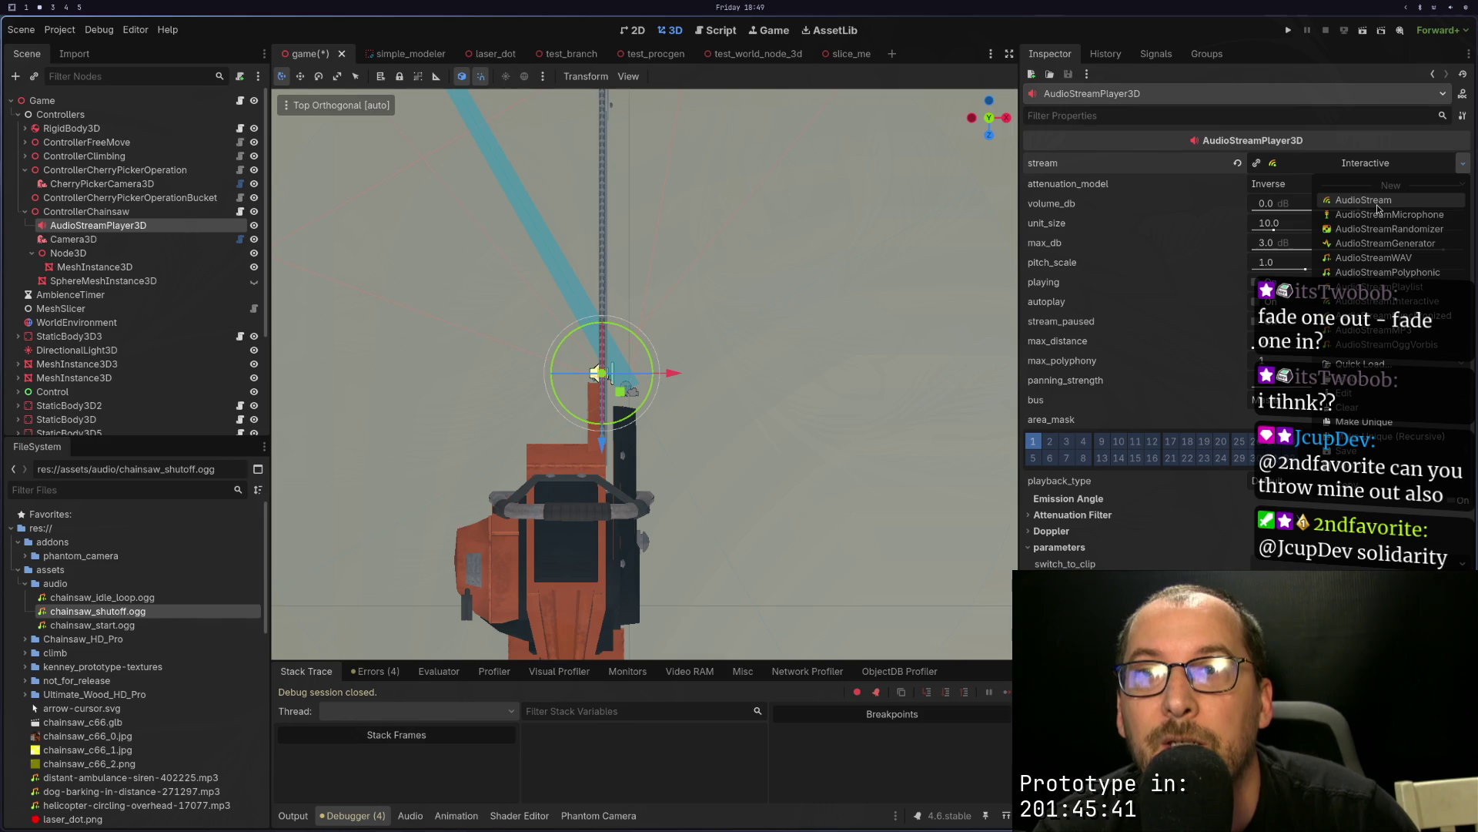
click(1384, 273)
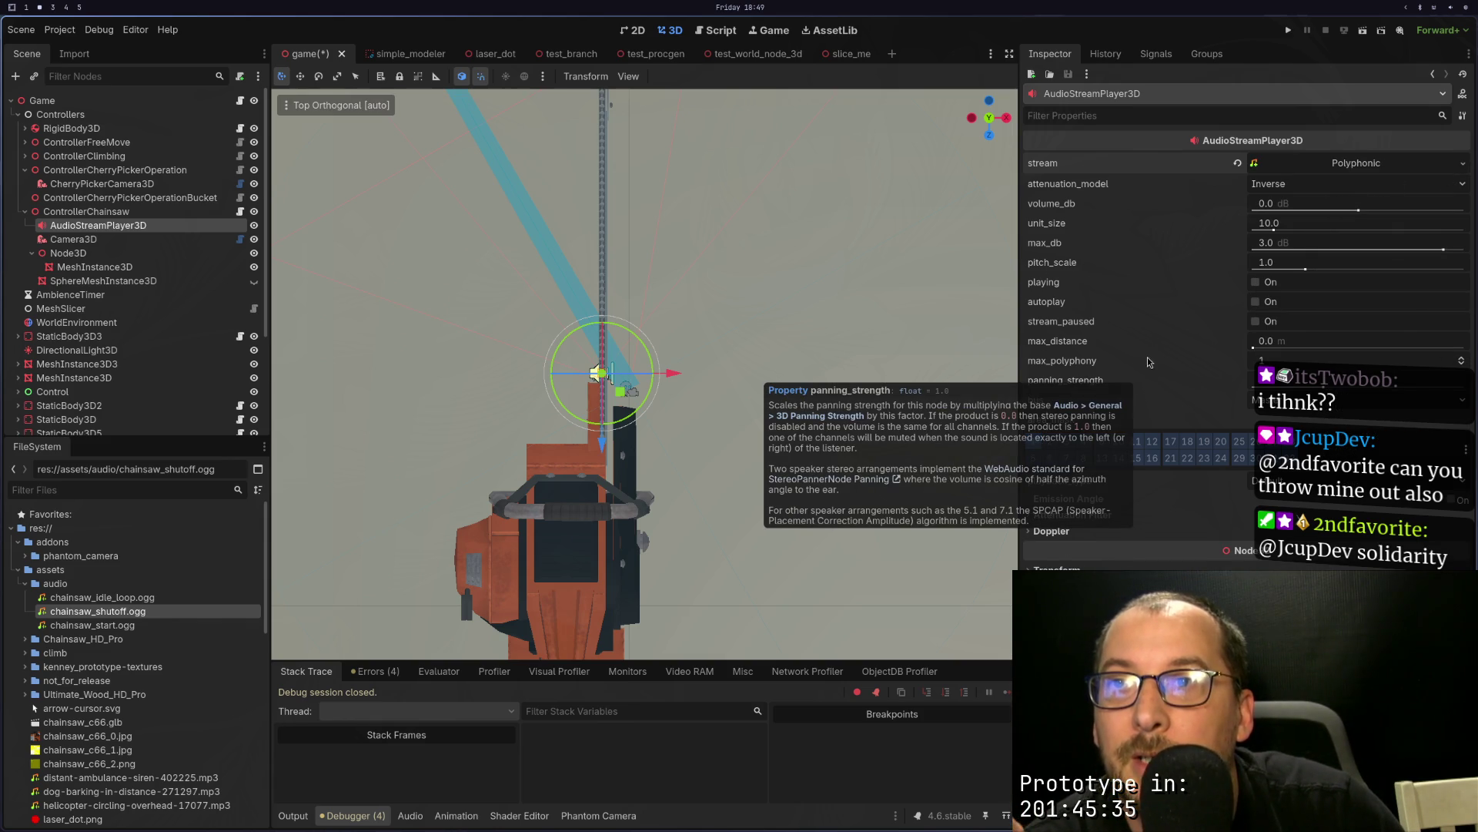
click(1463, 164)
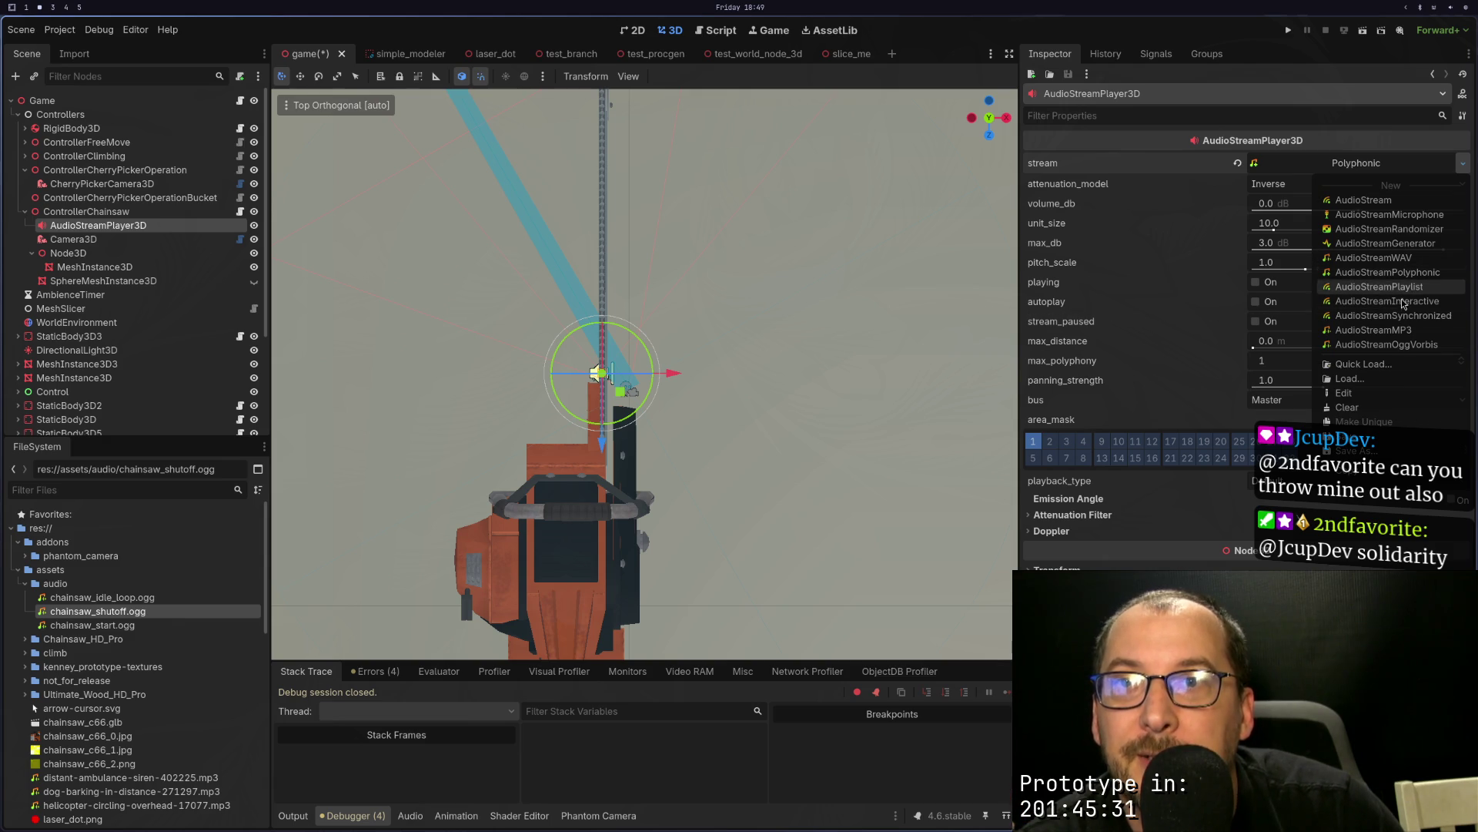
key(Escape)
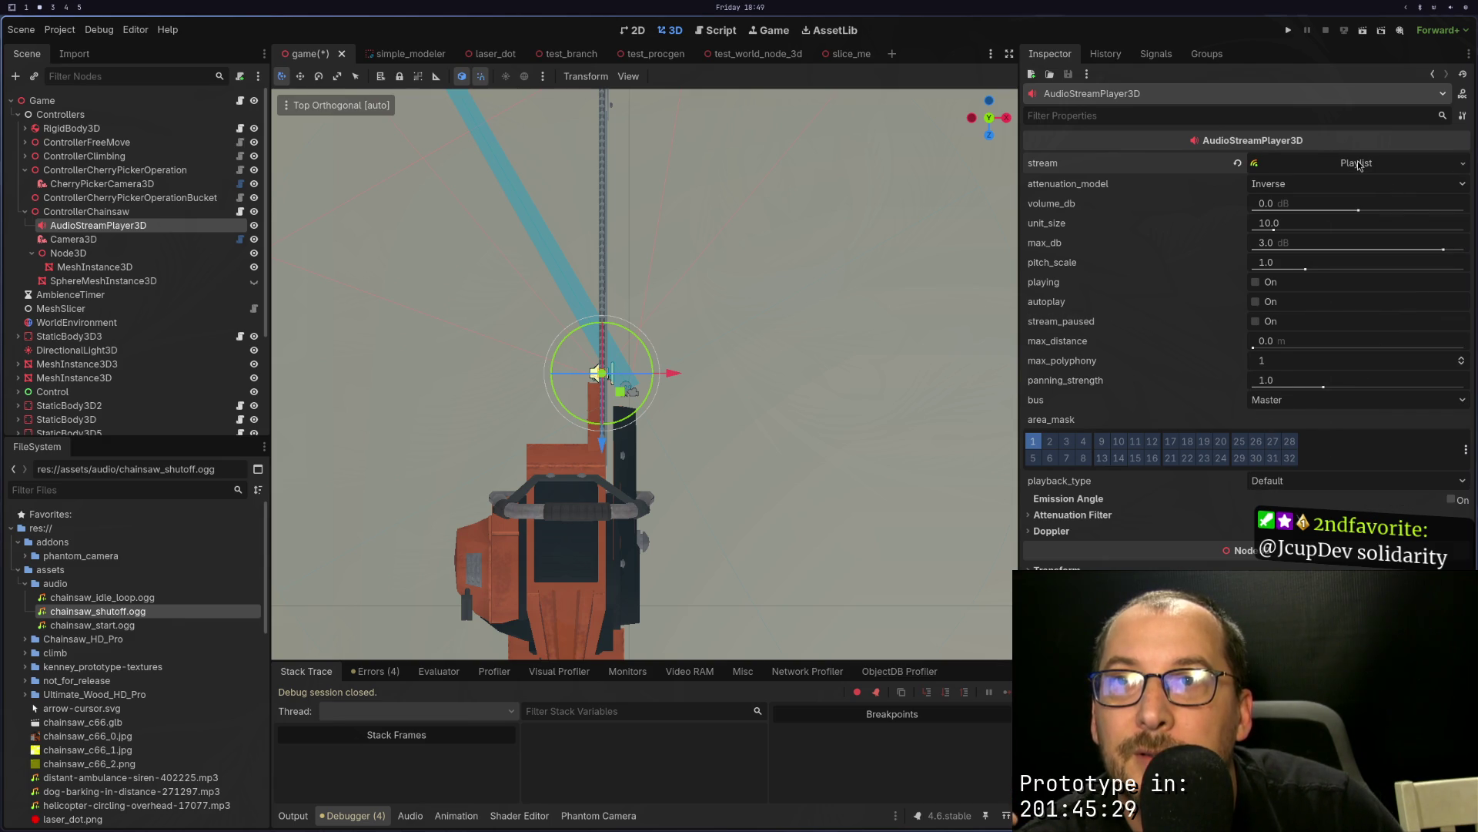
Step: Add one empty slot to the playlist and start a Quick Load search for Element 0
click(1357, 164)
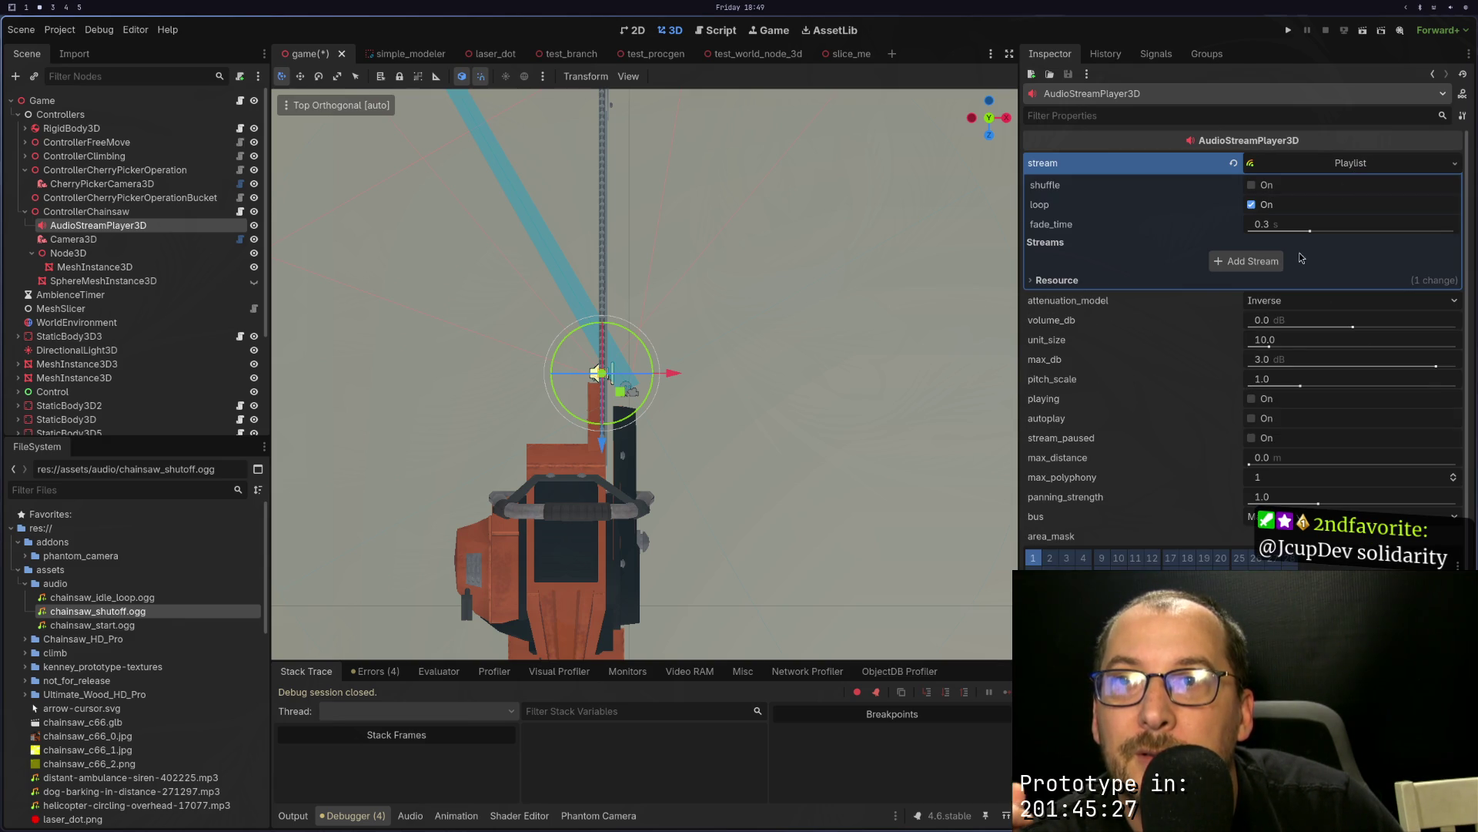
click(1270, 262)
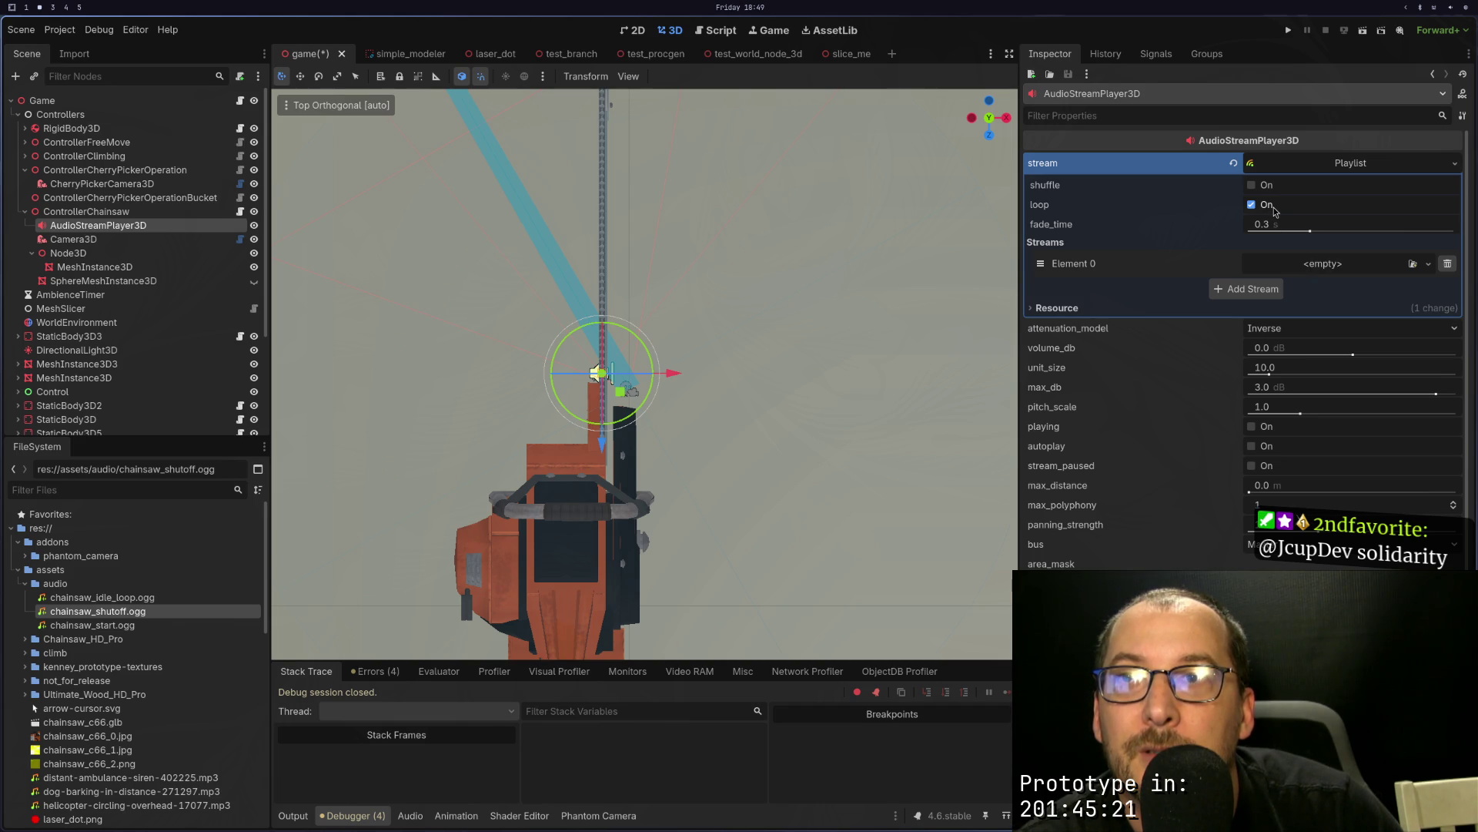
click(1289, 270)
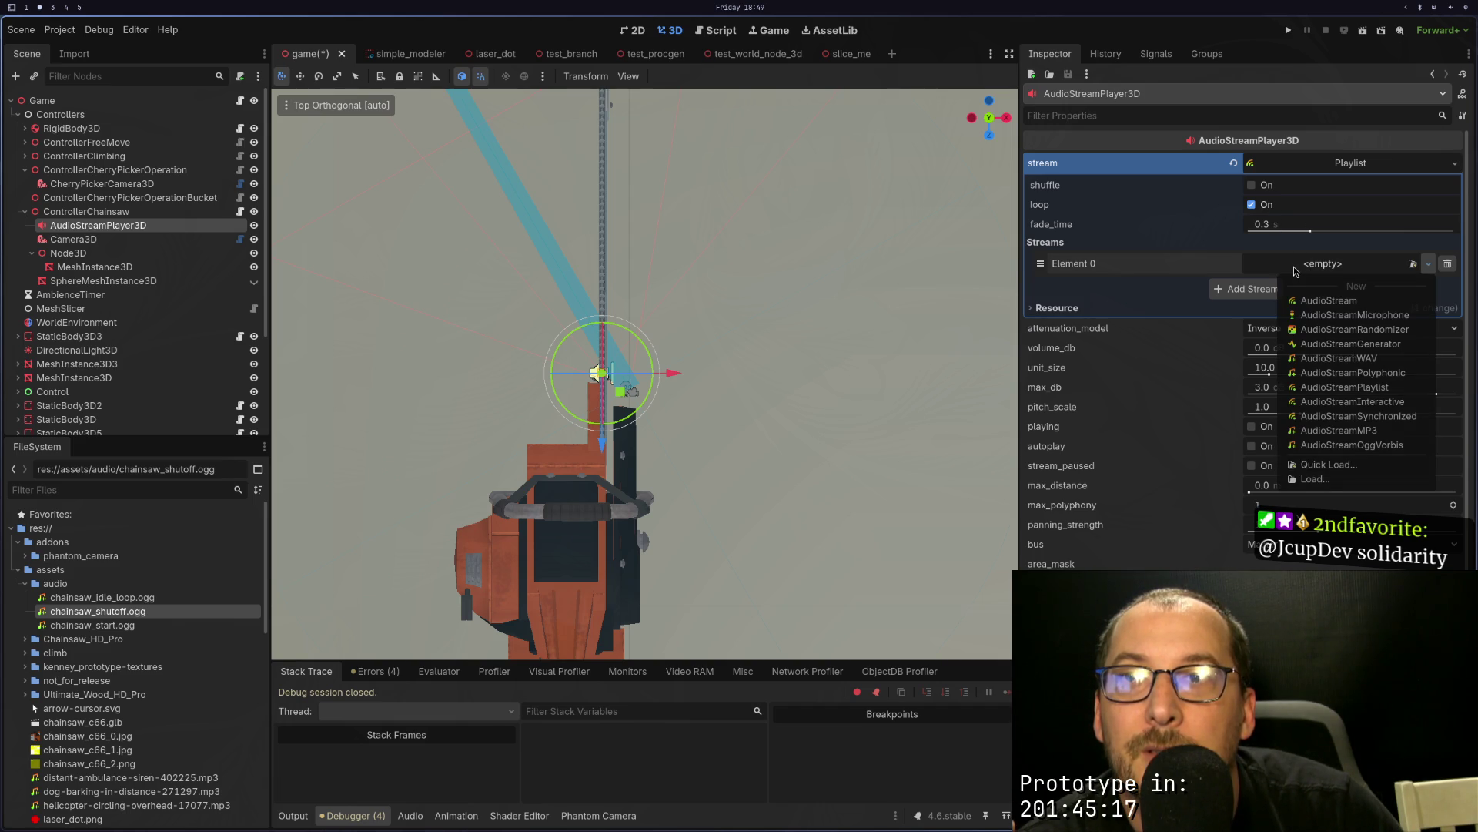
click(1276, 261)
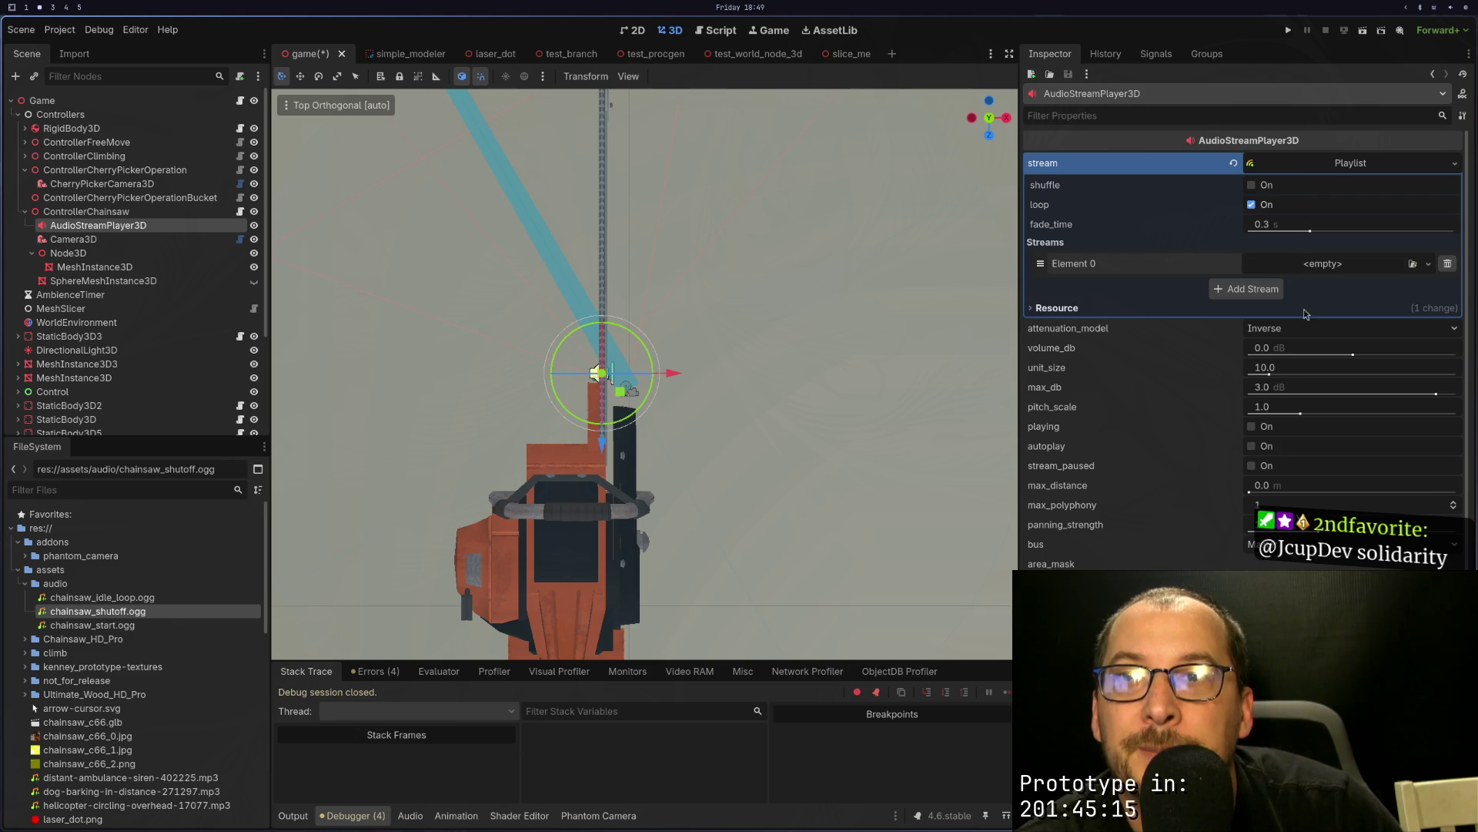
click(1323, 268)
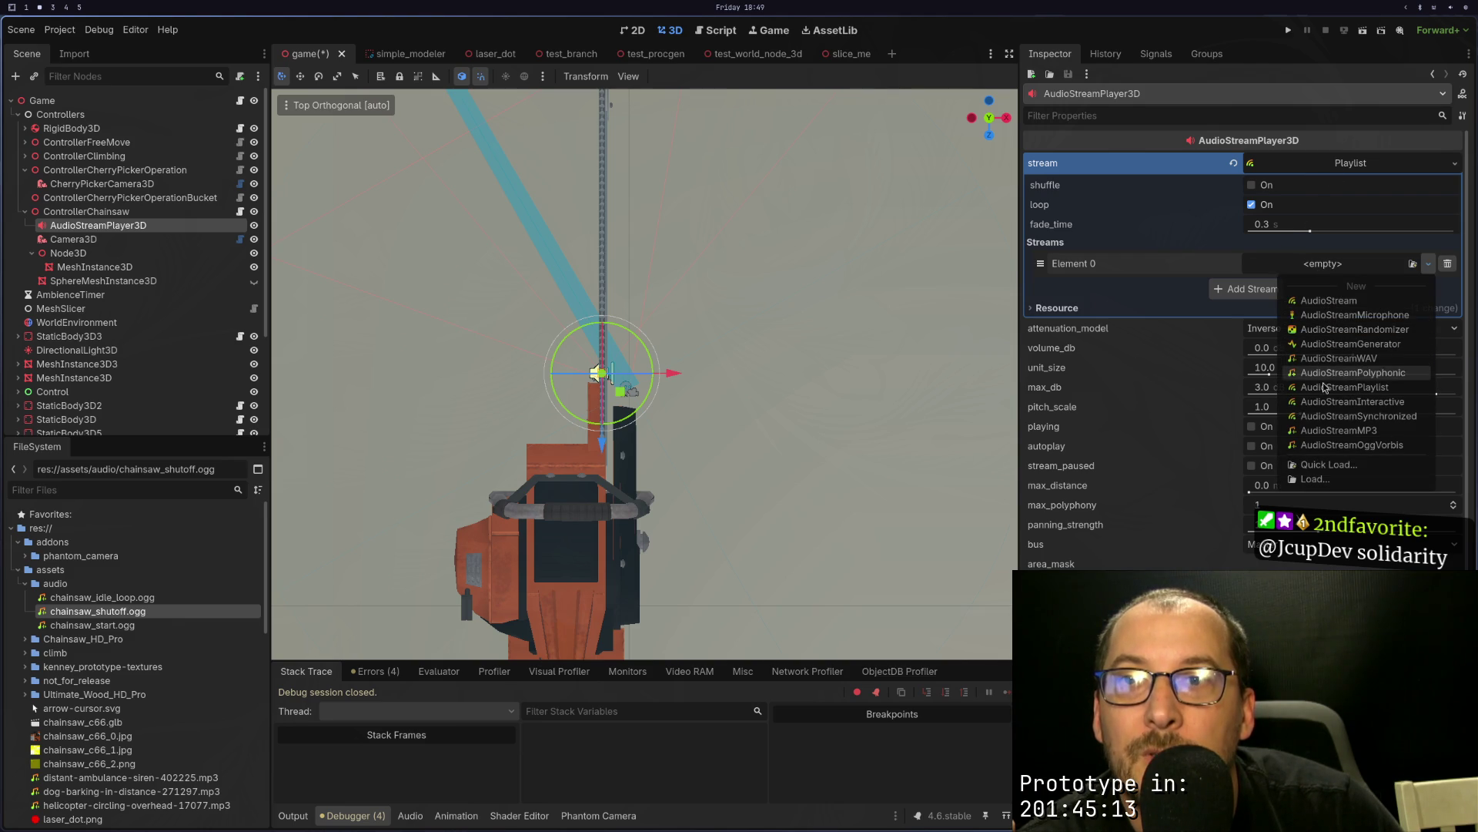
click(1318, 301)
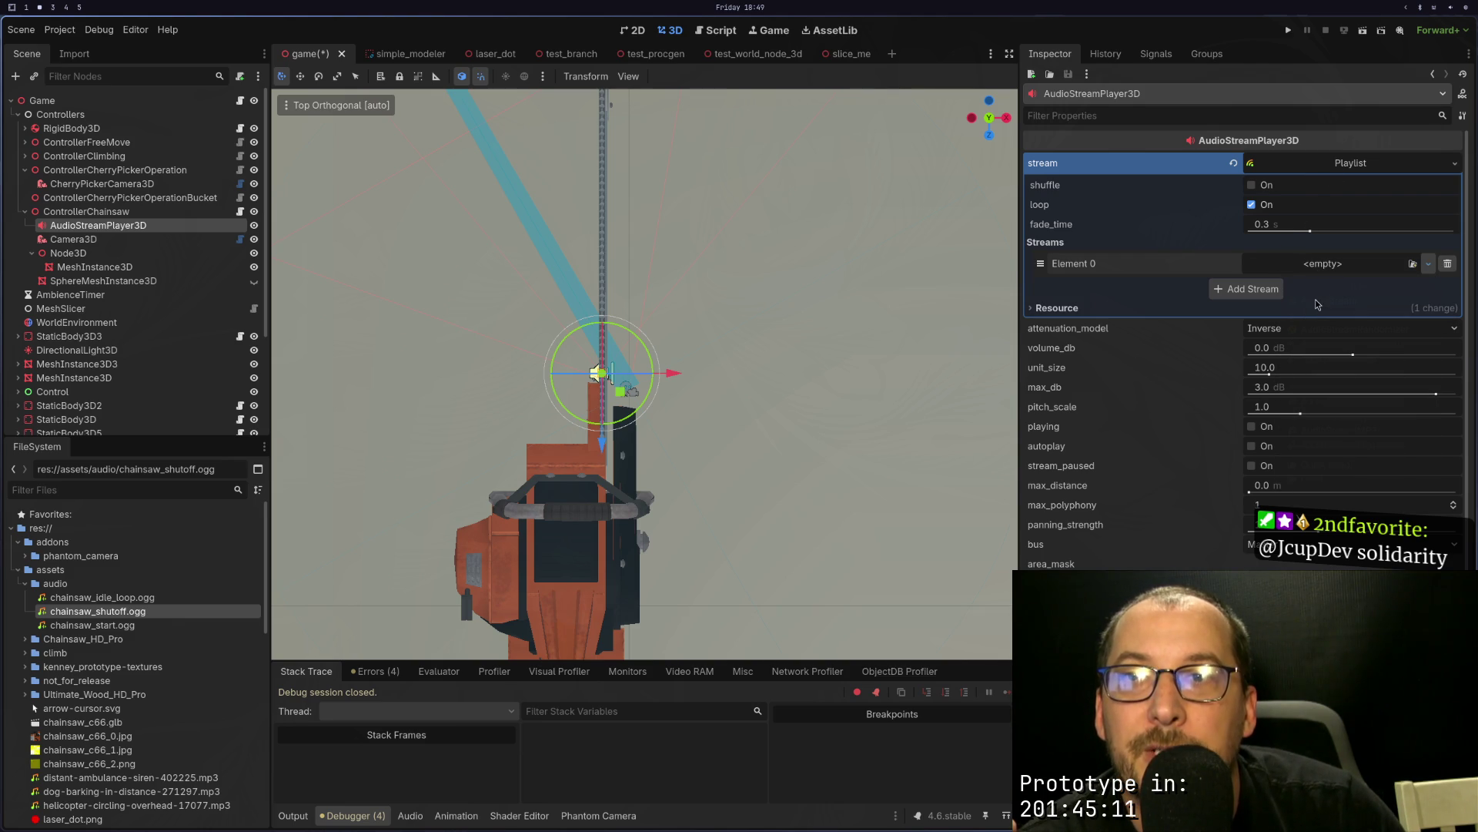
click(1428, 263)
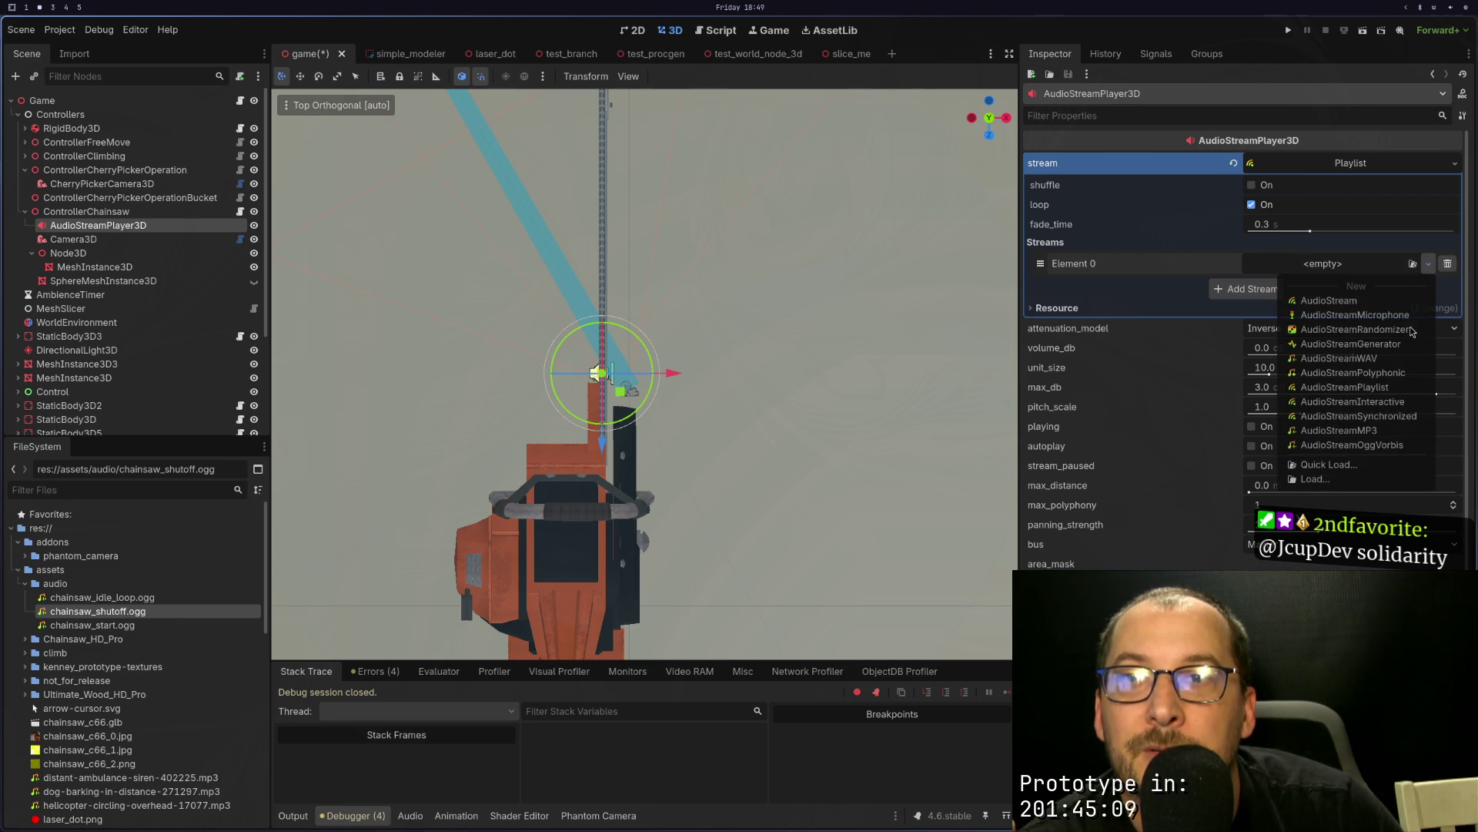
click(1320, 466)
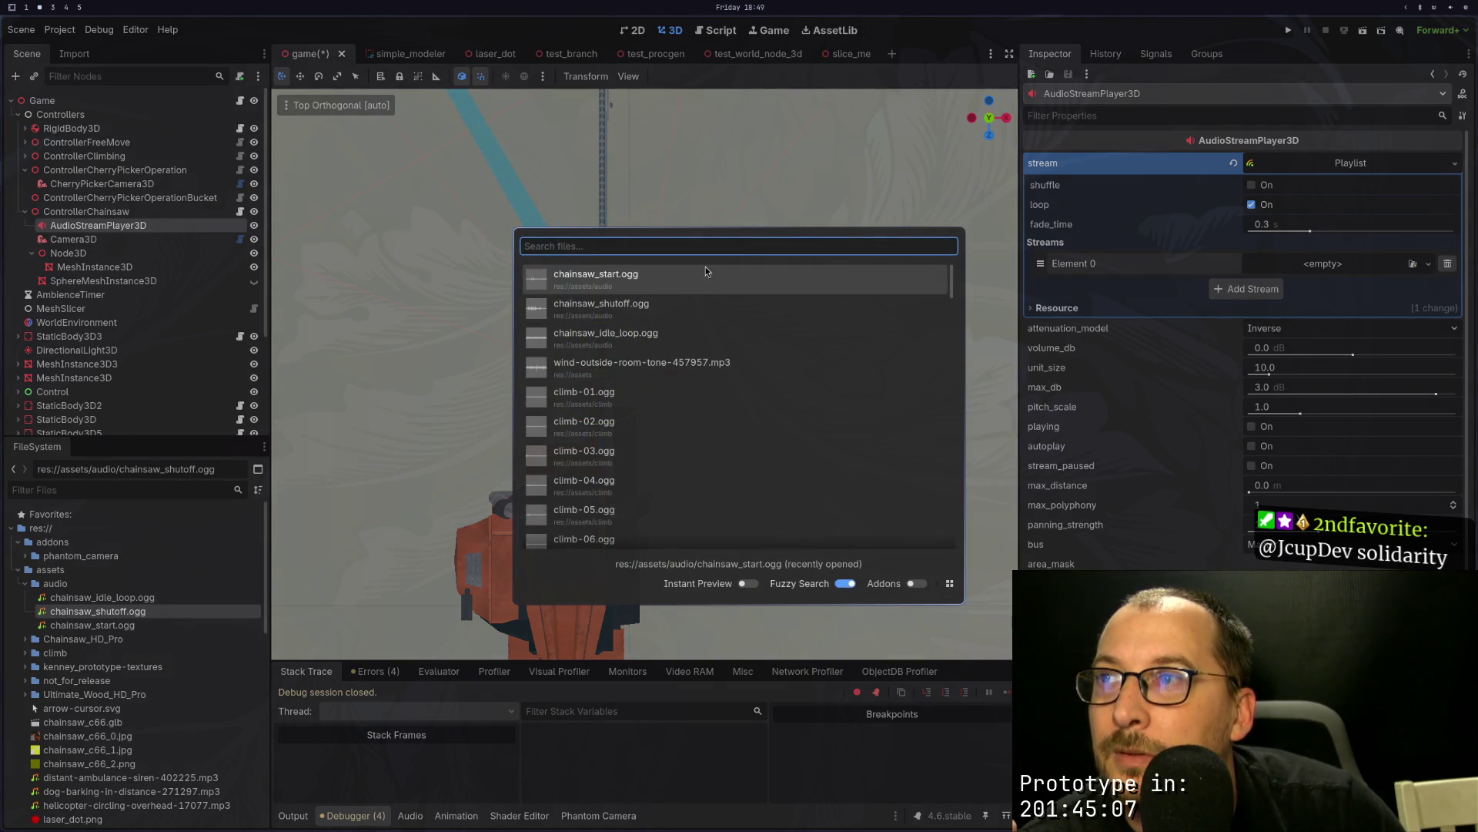
Step: Load chainsaw_start.ogg into Element 0 and chainsaw_idle_loop.ogg into a new Element 1
double_click(705, 271)
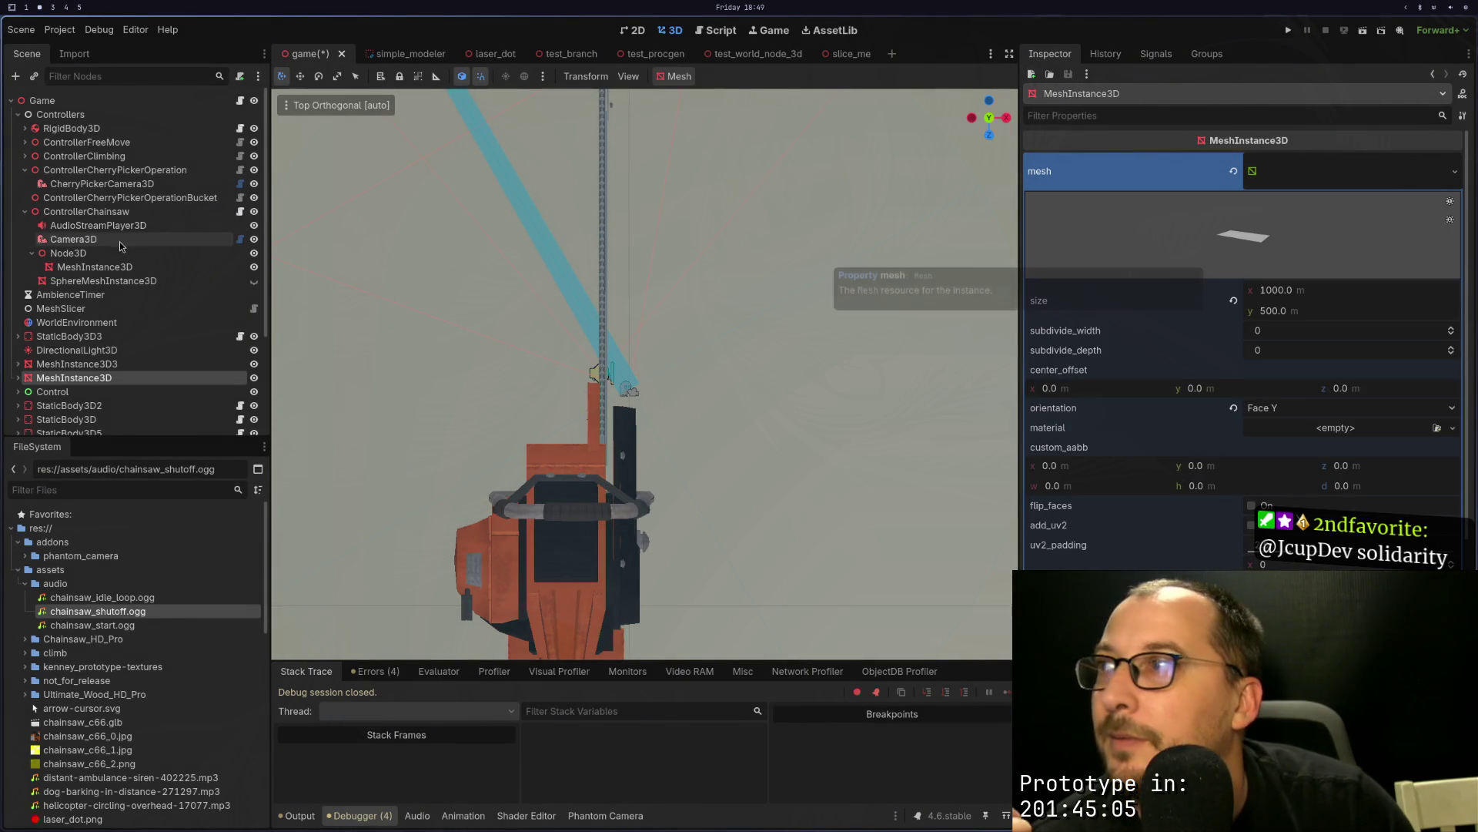
click(218, 225)
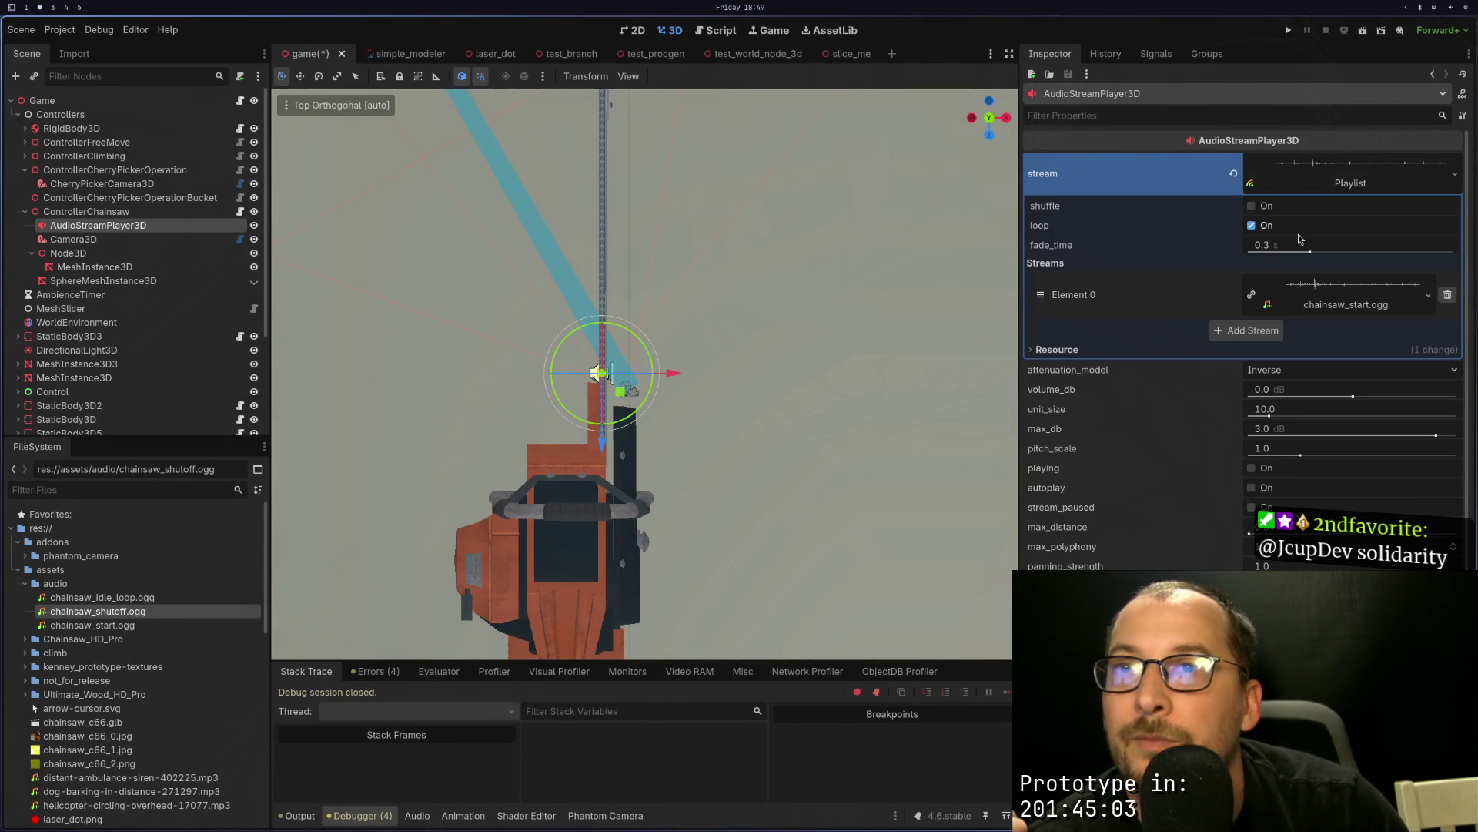
click(1251, 331)
click(1428, 333)
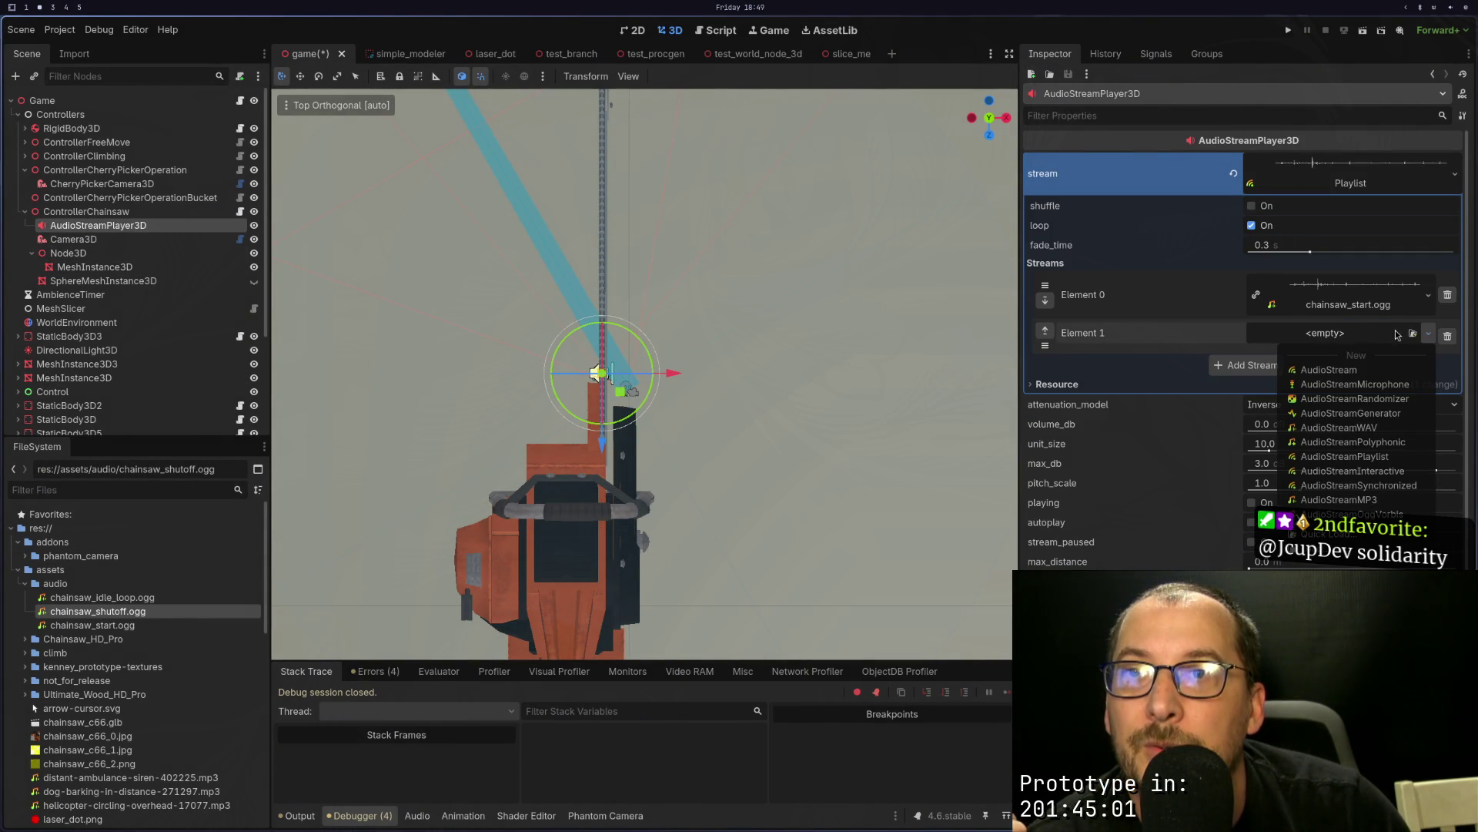
click(1323, 533)
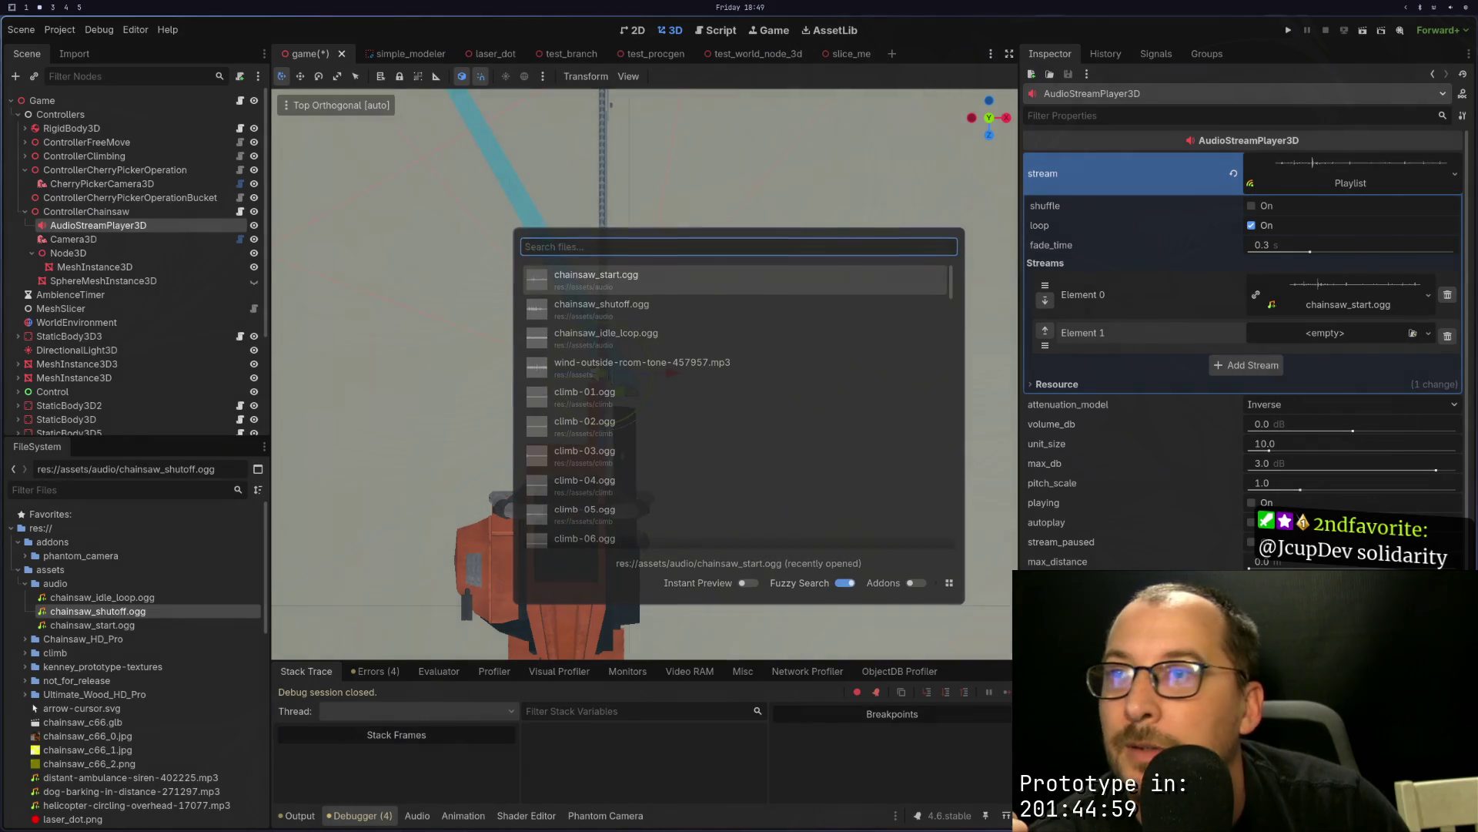
click(694, 329)
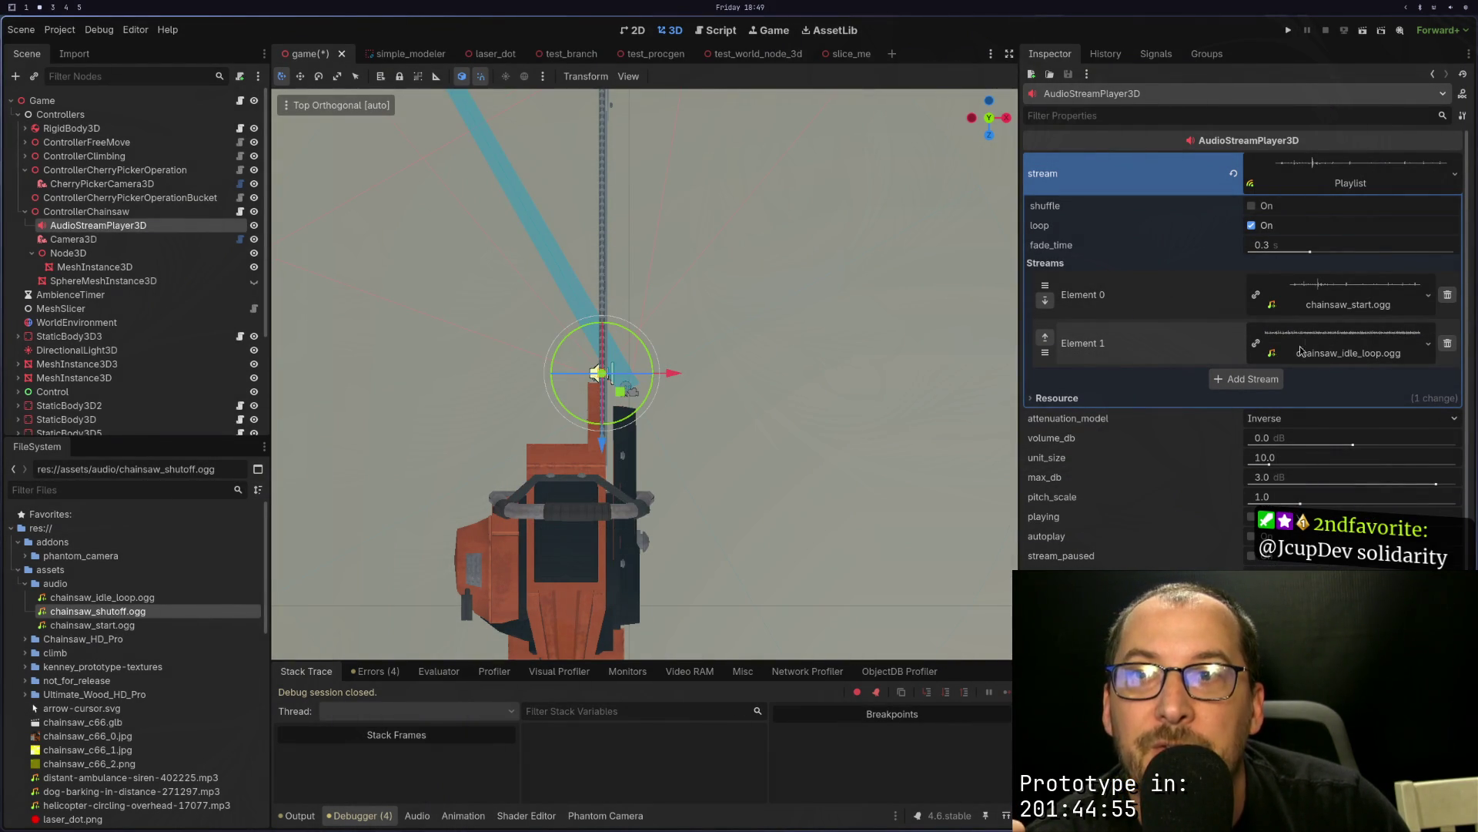
Step: Add Element 2 with chainsaw_shutoff.ogg, then return to the documentation
click(1263, 379)
click(1324, 386)
click(1347, 493)
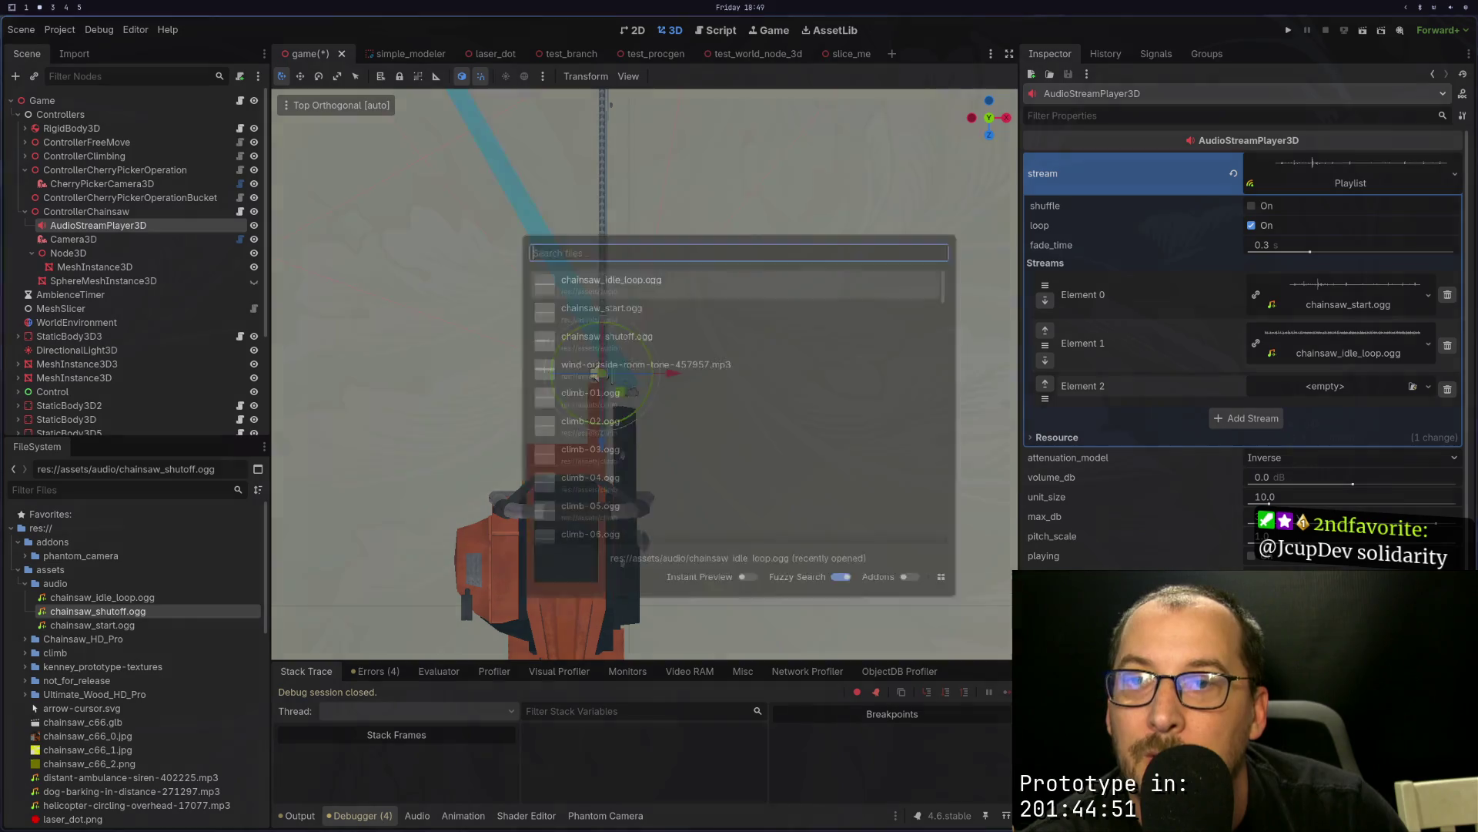
click(1235, 331)
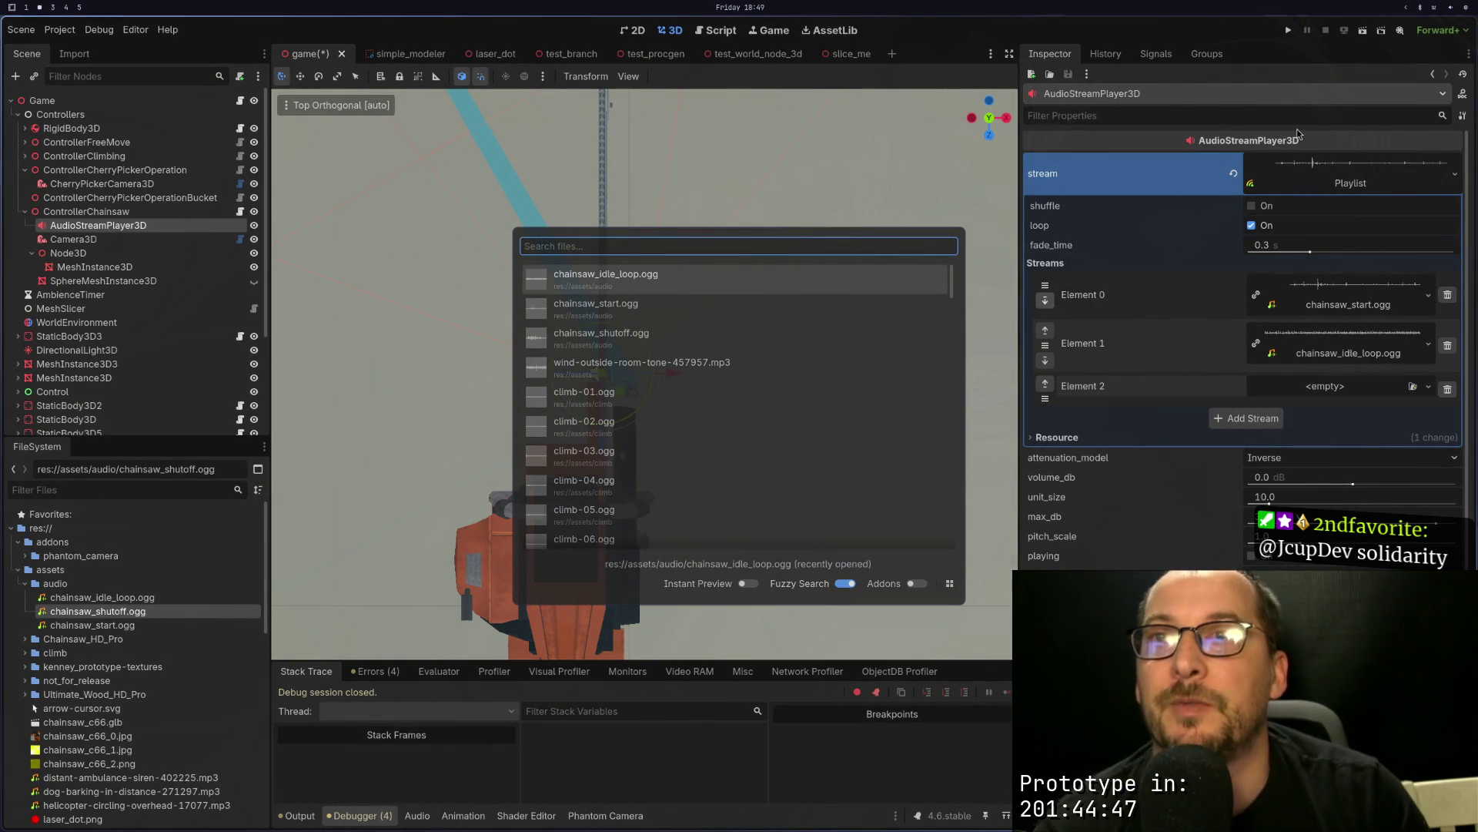
click(631, 337)
key(super+3)
scroll(879, 270, up, 15)
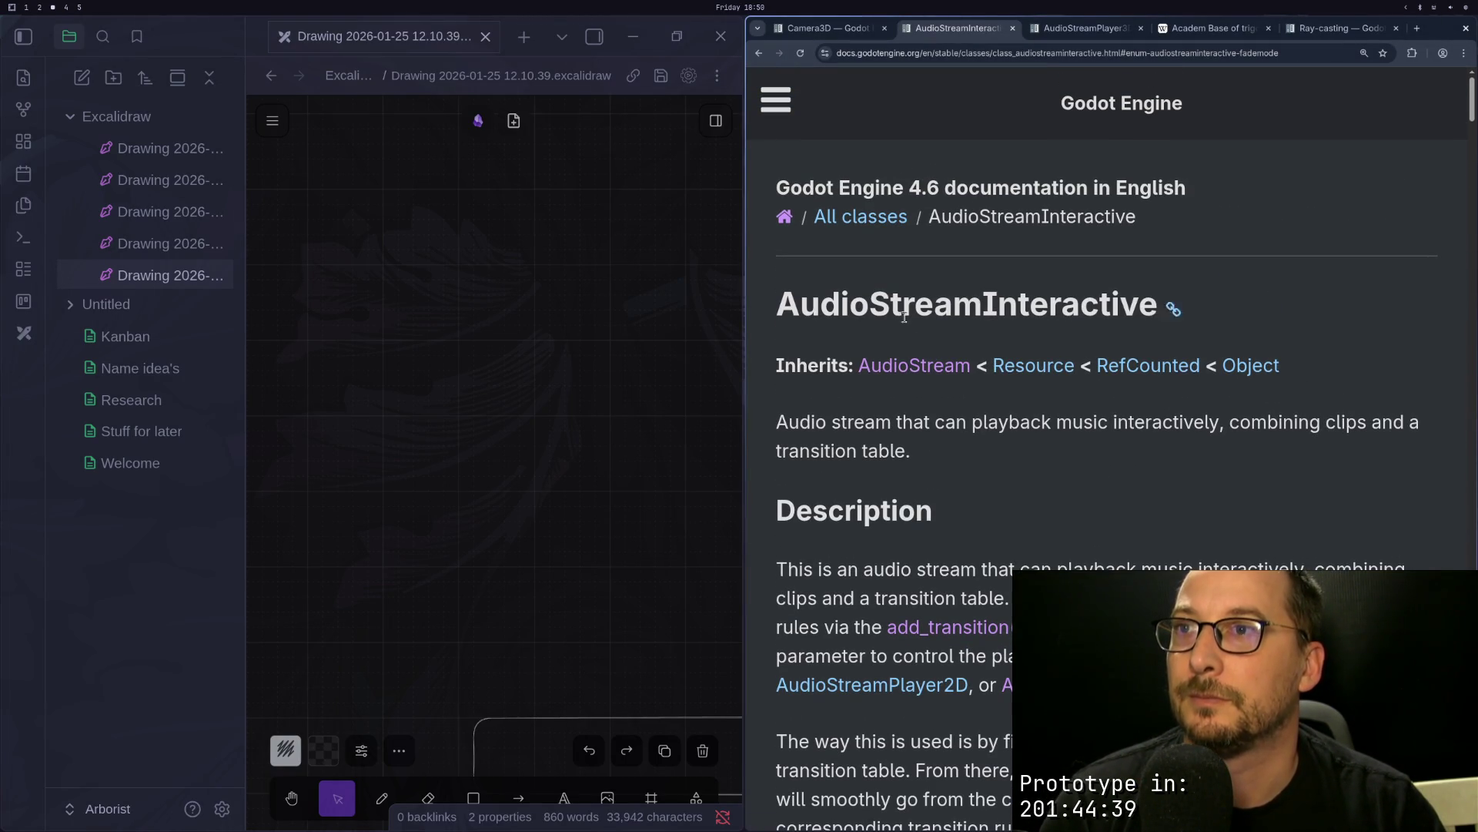
Step: Read the AudioStream and AudioStreamPlaylist reference pages, then return to controller_chainsaw.gd in Neovim
click(914, 360)
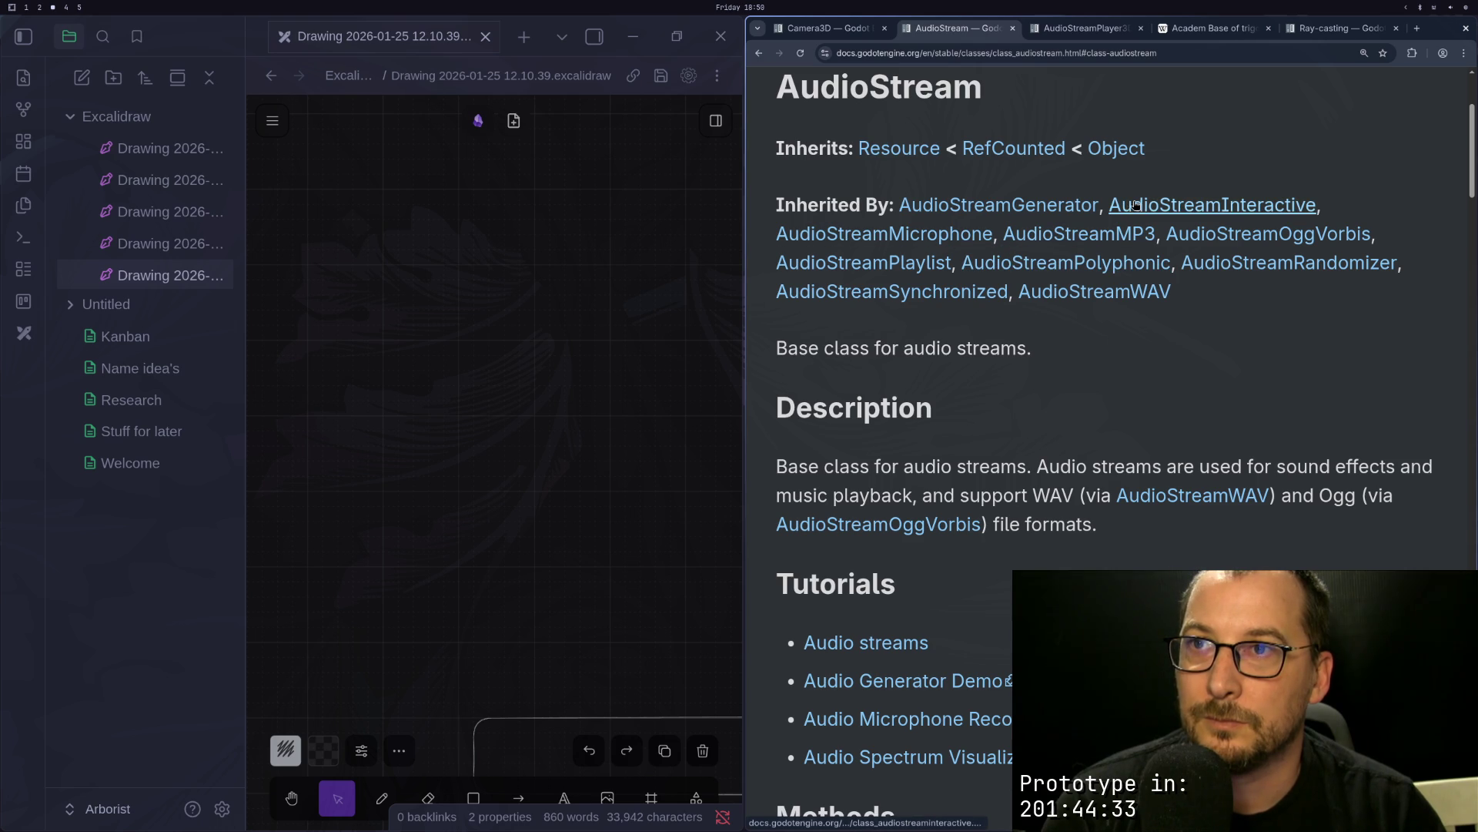
click(862, 263)
scroll(1132, 226, down, 2)
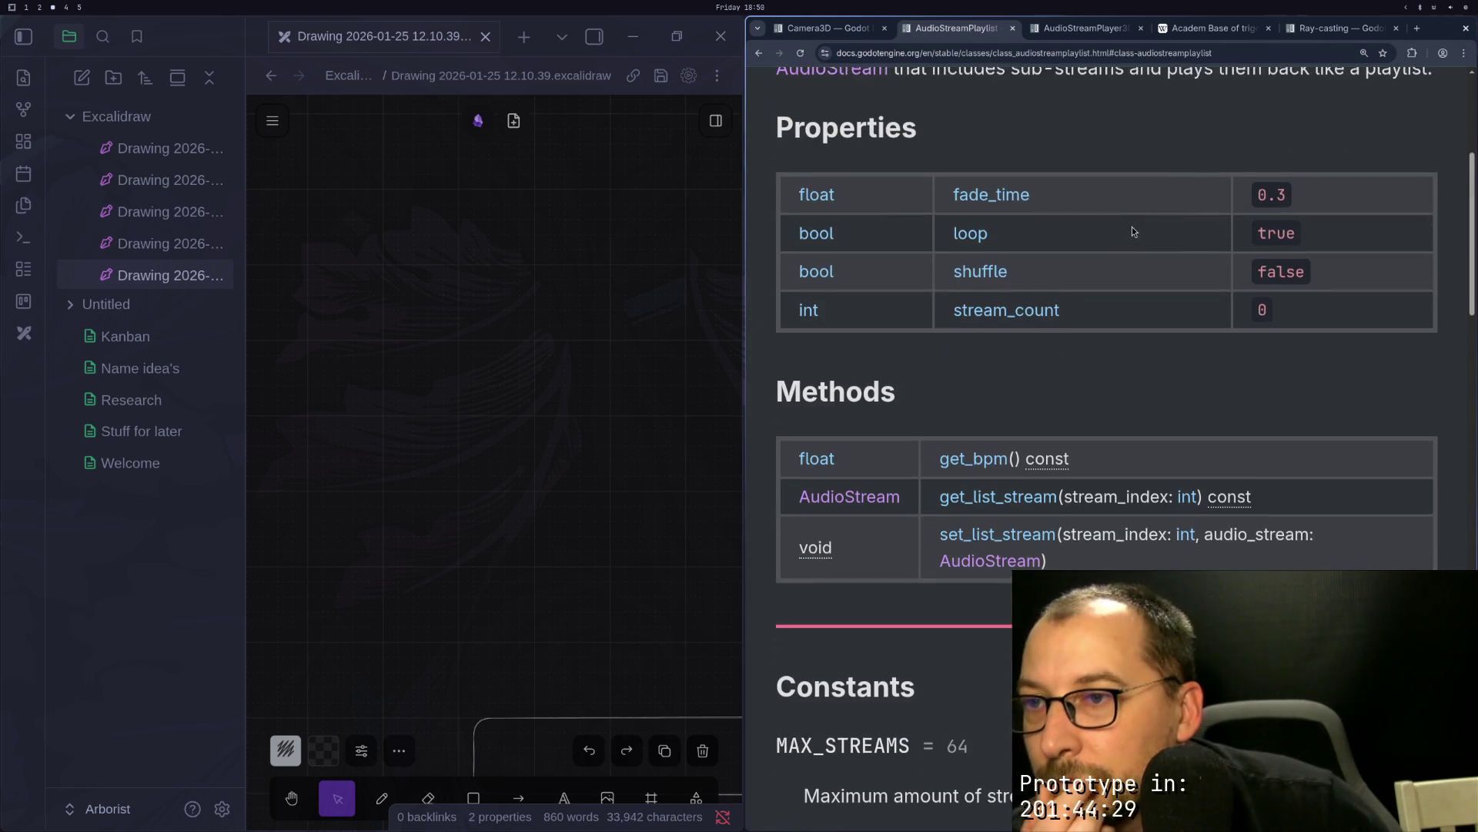
scroll(1132, 227, up, 2)
scroll(1132, 226, up, 2)
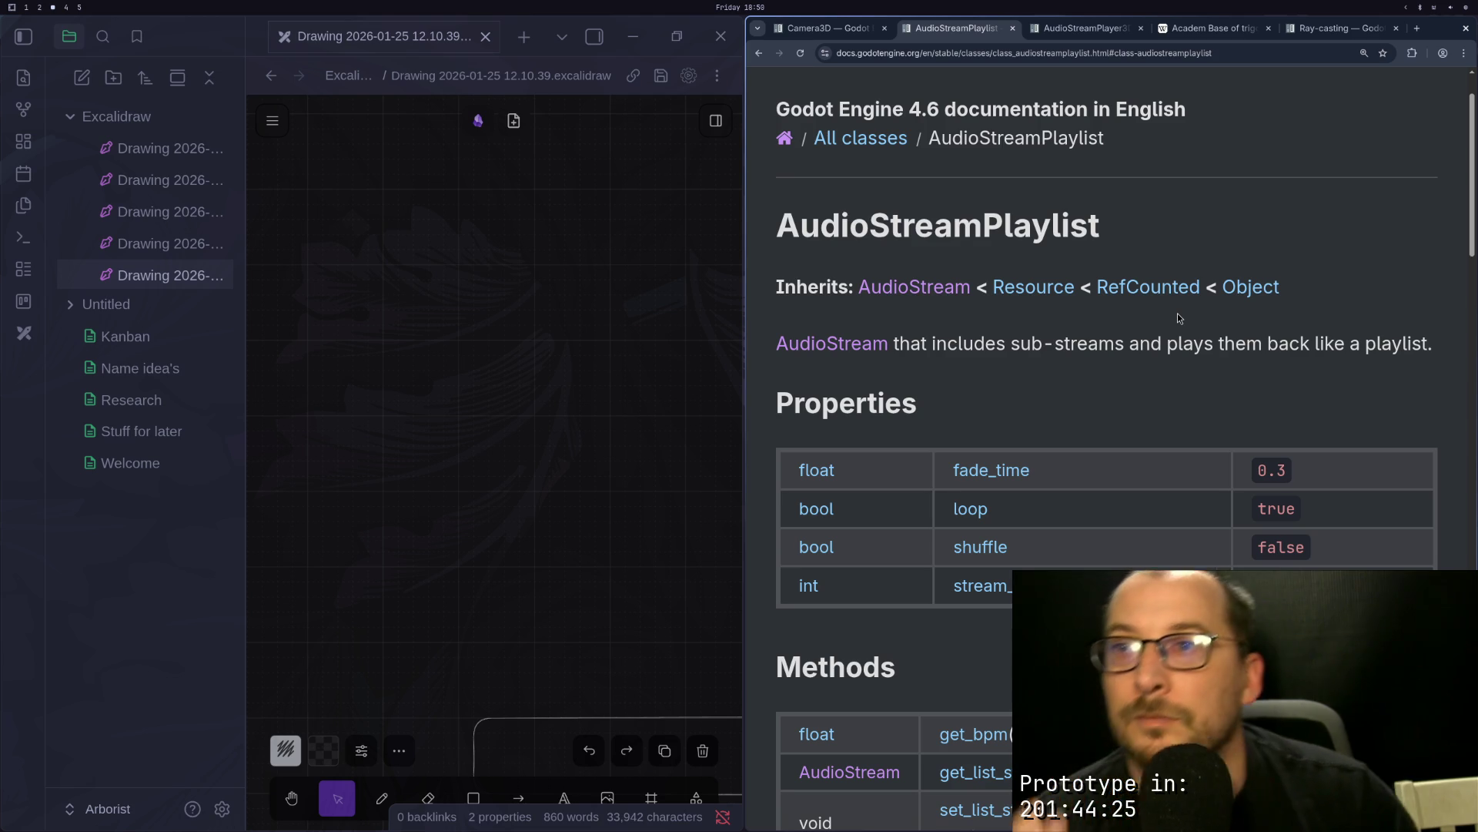
key(super+1)
key(super+2)
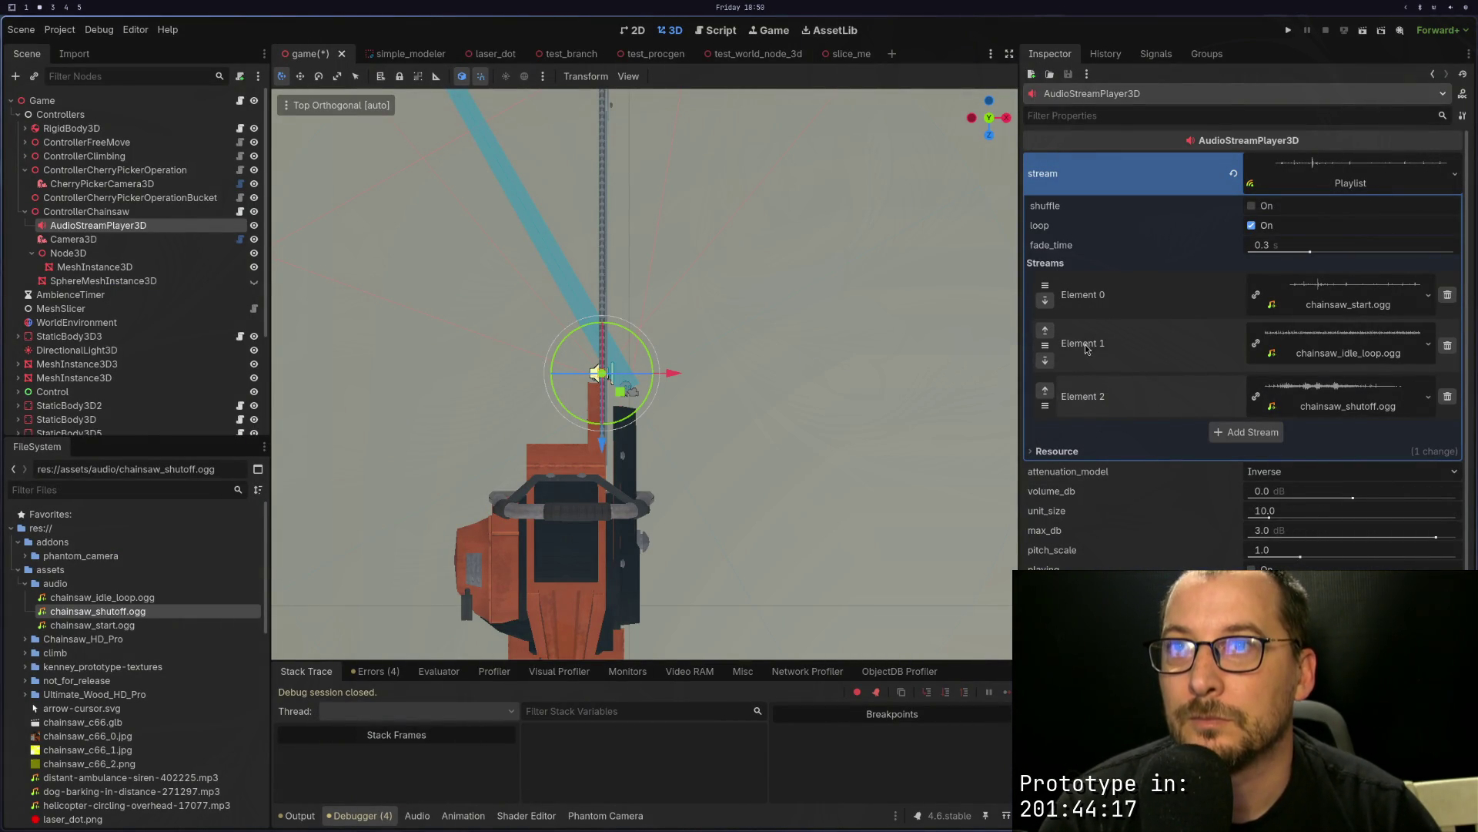
key(super+1)
Step: Rename the variable to _audio_stream_playlist and change its type to AudioStreamPlaylist
click(316, 193)
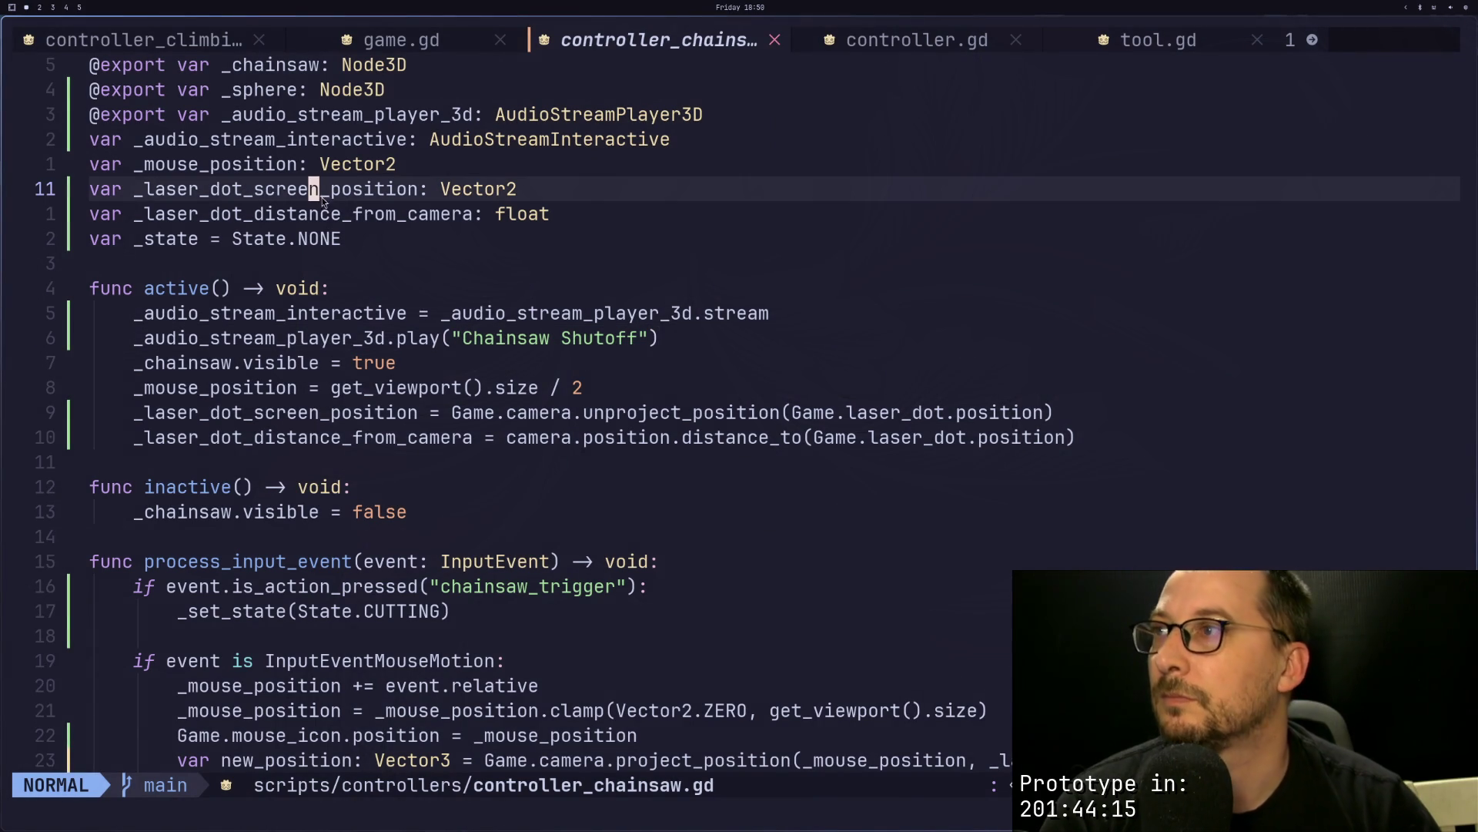
key(k)
key(k)
text(bce)
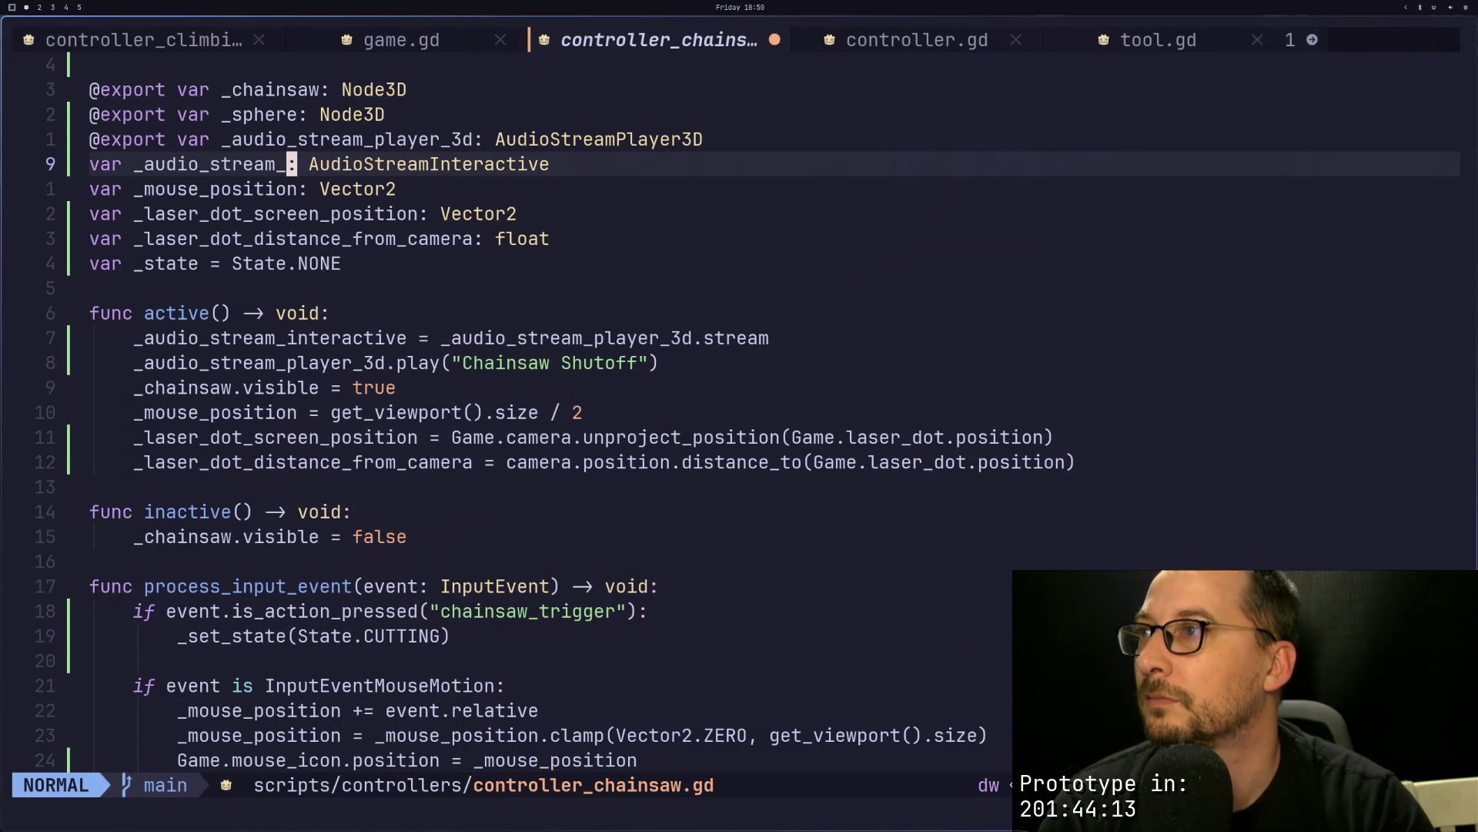
text(playl)
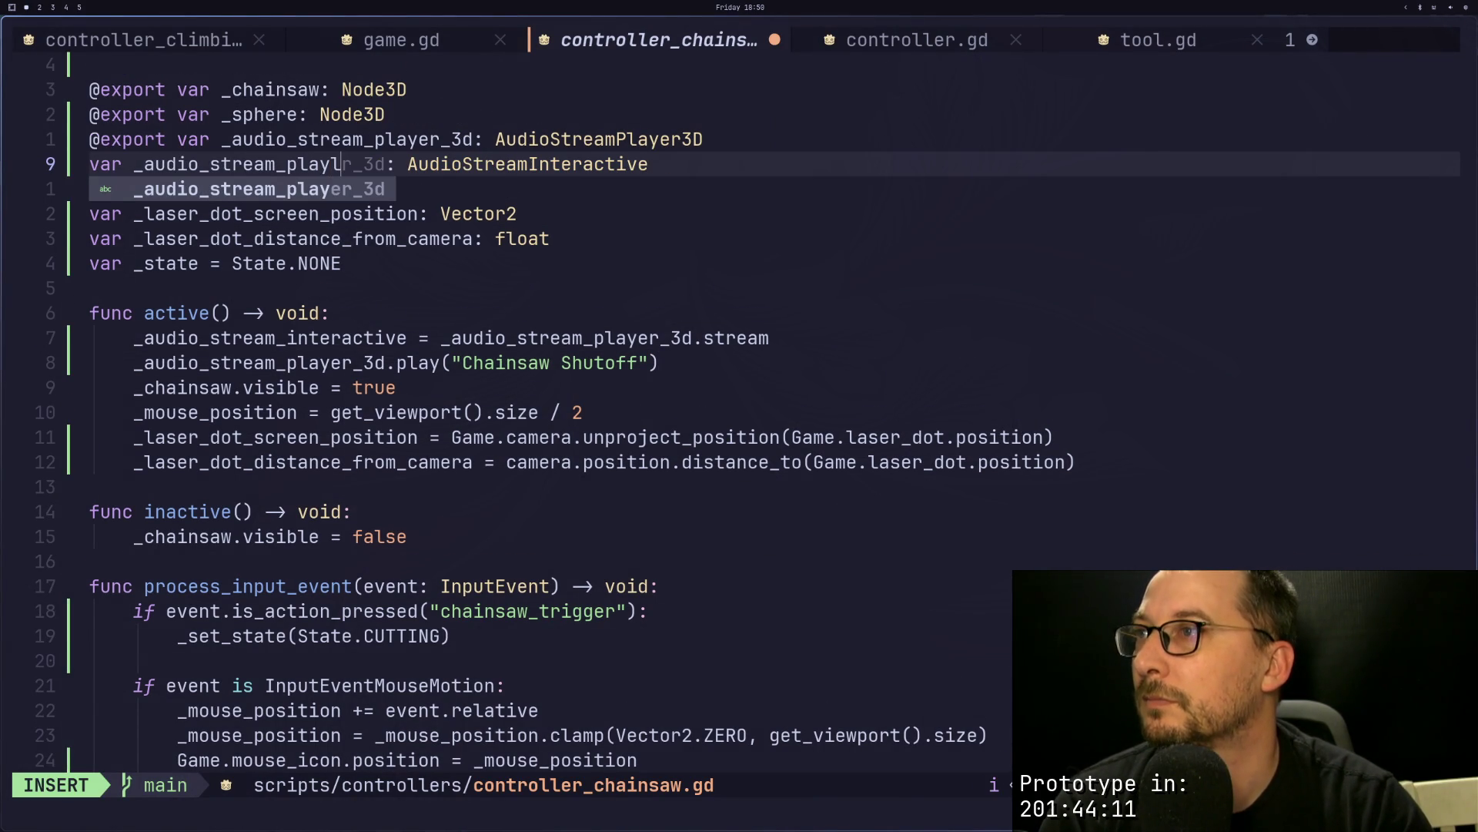
text(ist)
key(Escape)
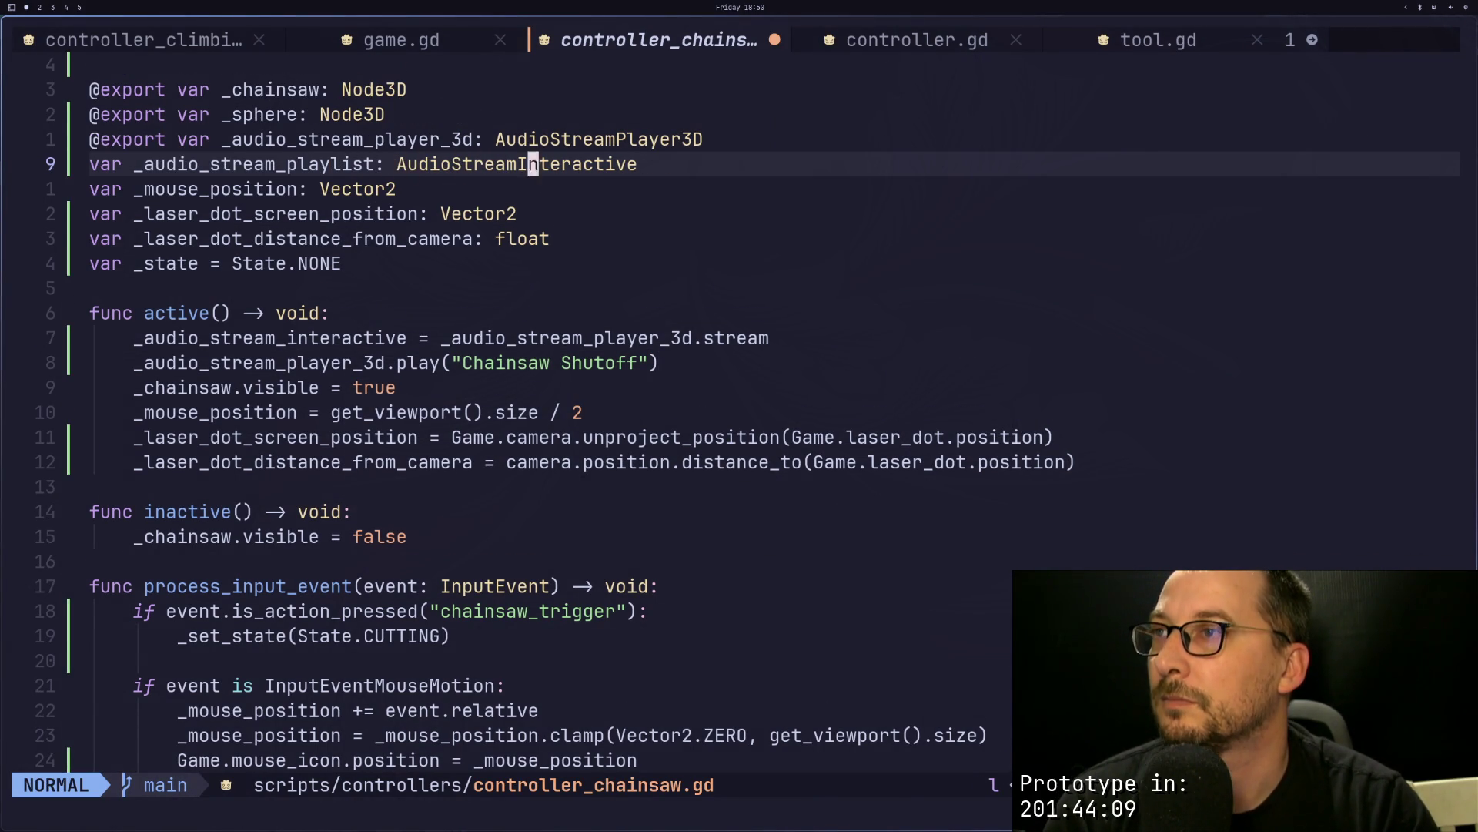
text(exa)
text(P)
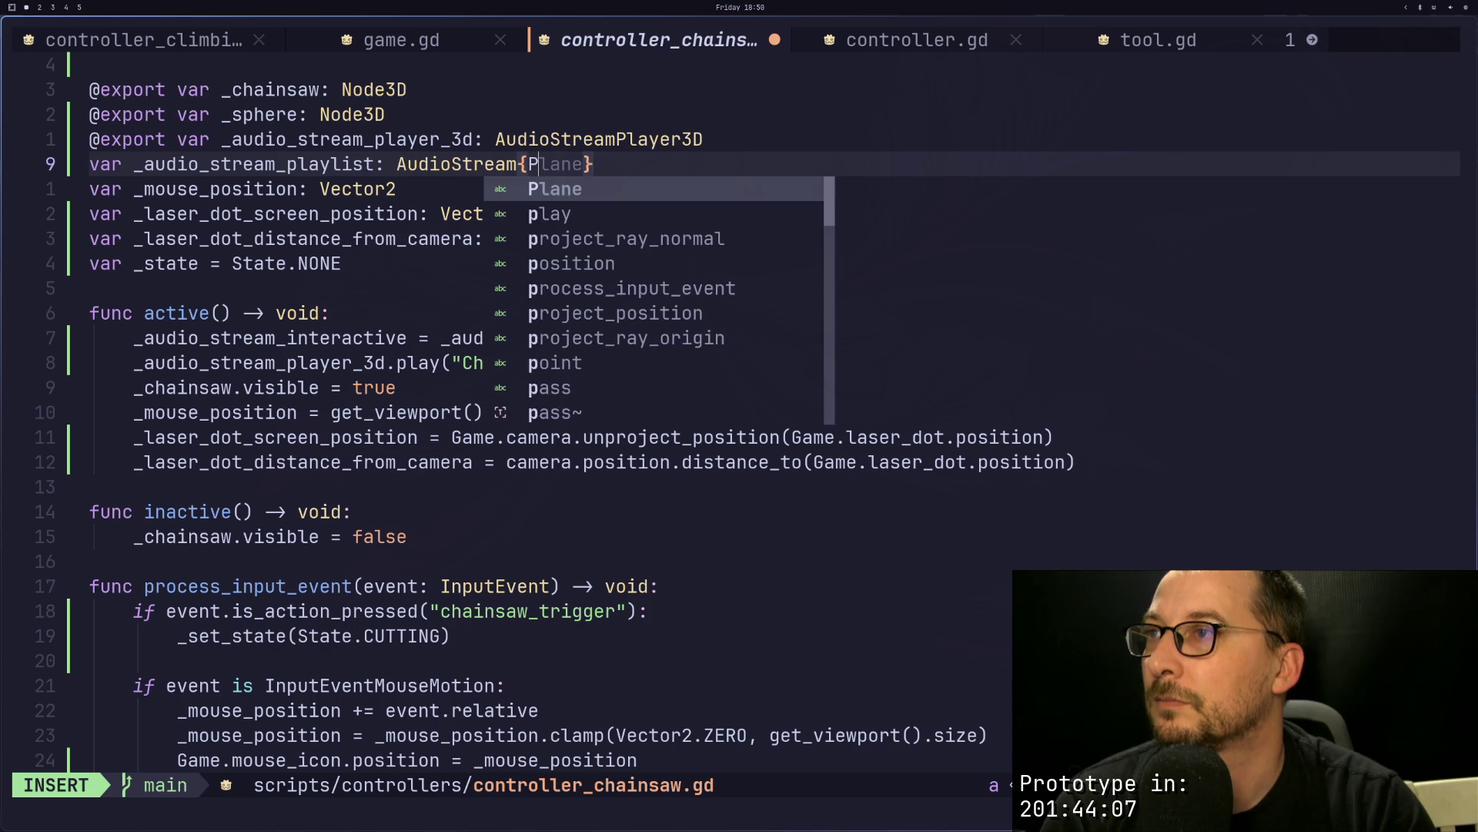
text(llayl)
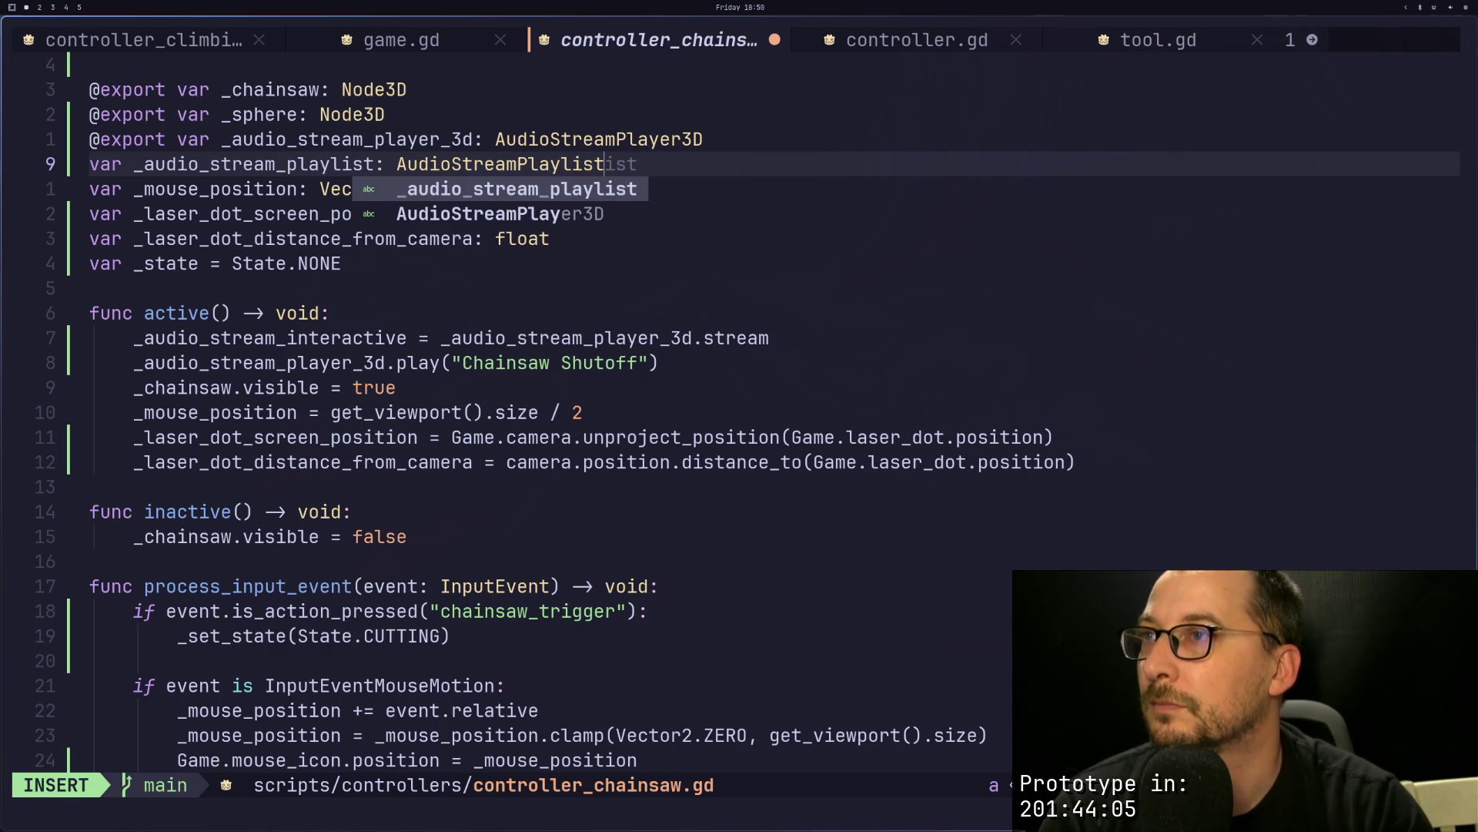
text(ist)
key(Escape)
key(j)
Step: Point the stream assignment at _audio_stream_playlist and save the script with :w
key(j)
key(j)
key(j)
key(:)
key(Escape)
key(j)
key(j)
key(j)
key(j)
key(h)
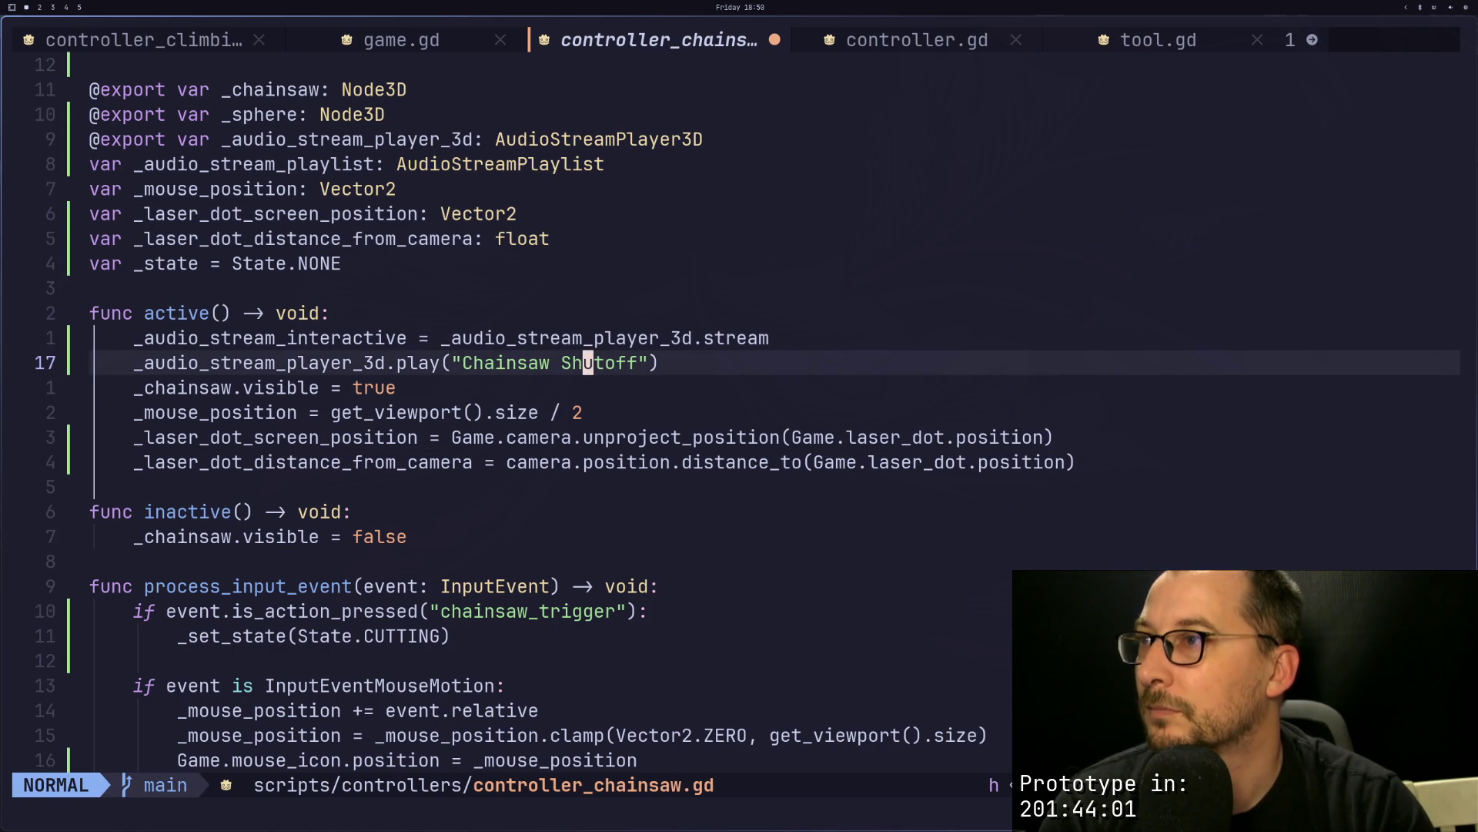
key(k)
key(e)
key(a)
key(BackSpace)
key(BackSpace)
key(BackSpace)
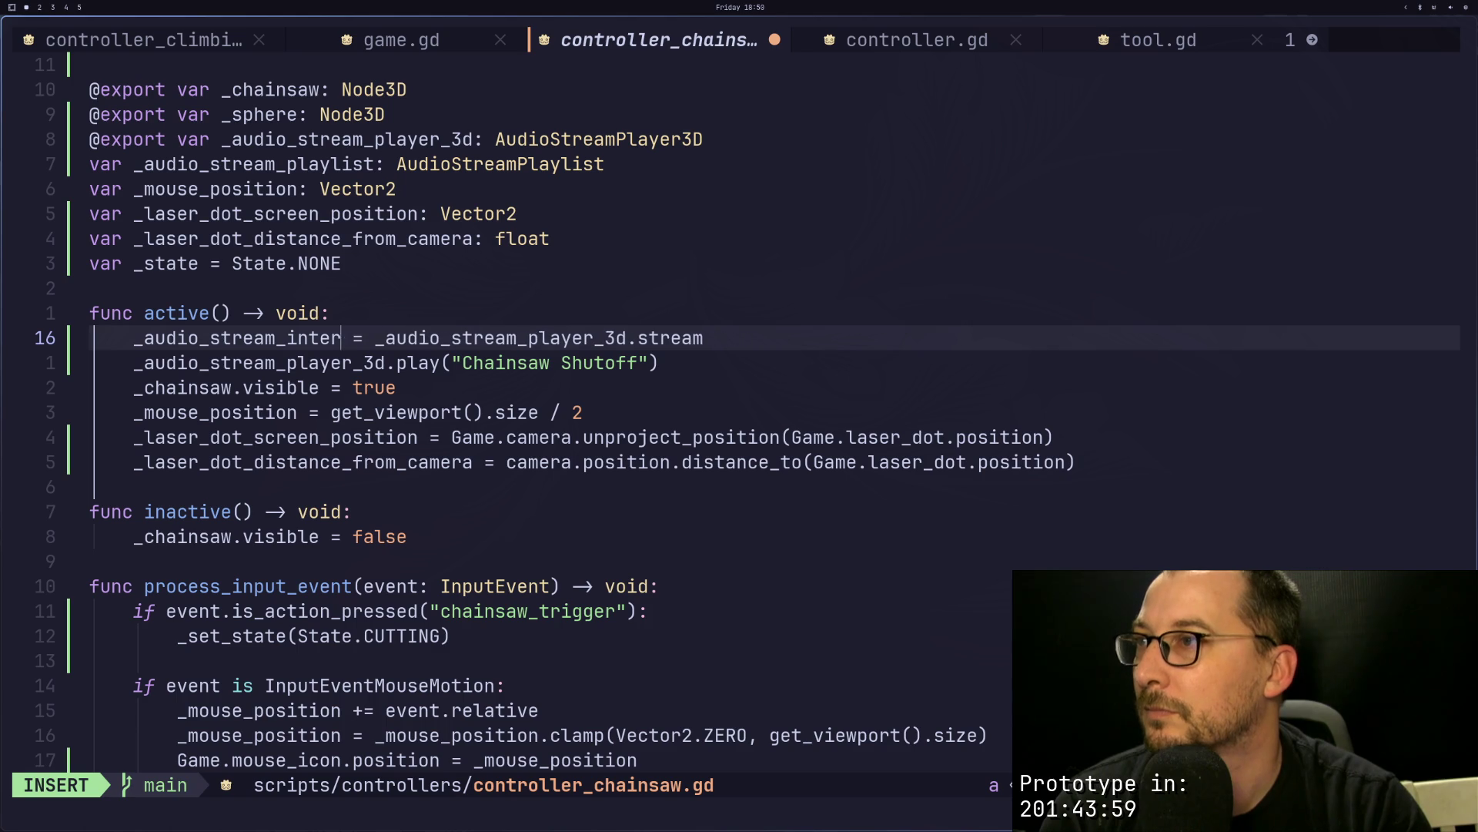
key(BackSpace)
key(BackSpace)
text(playlis)
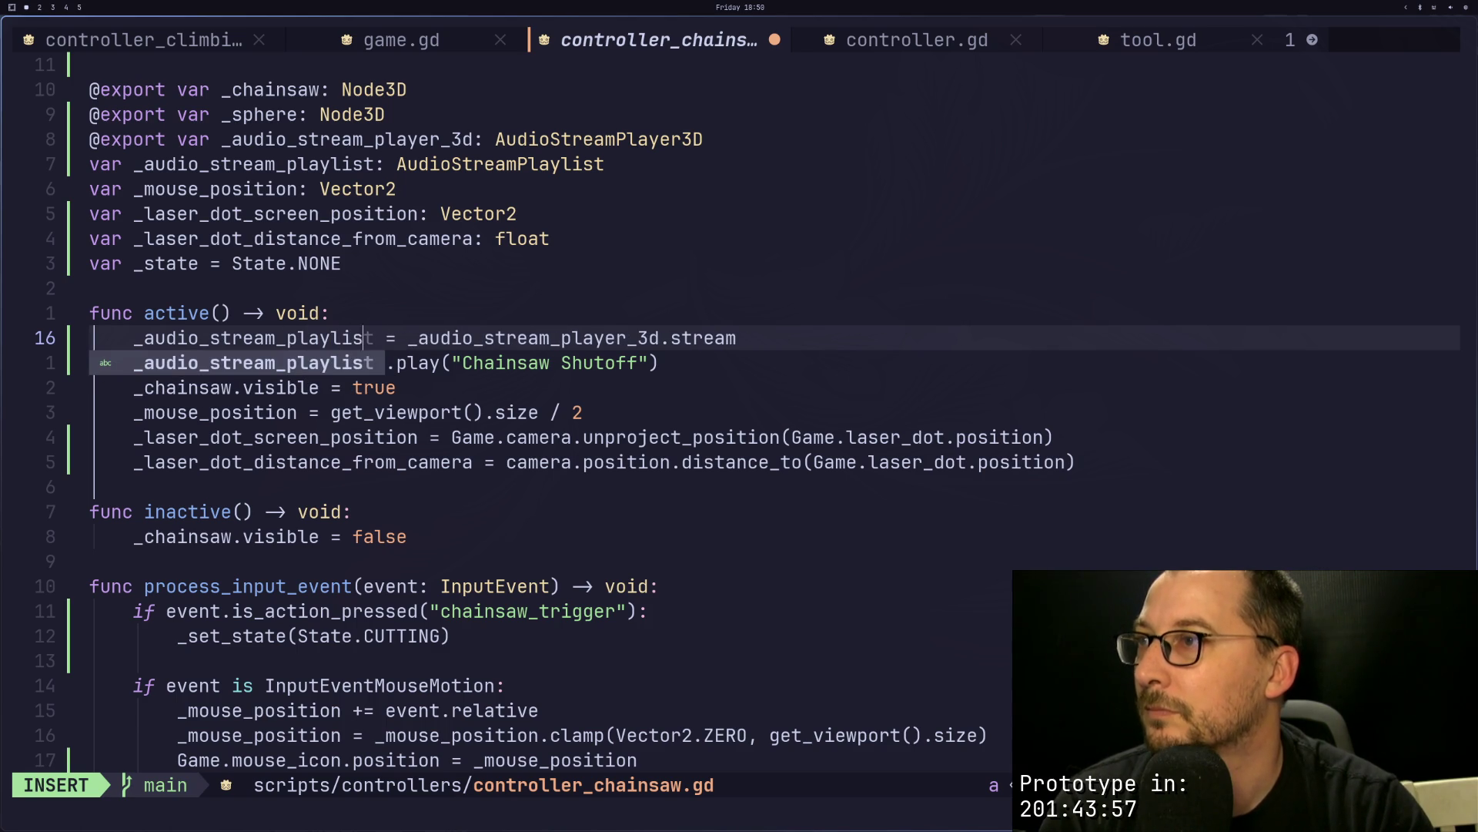
key(Tab)
key(Escape)
text(:w)
key(Return)
key(super+2)
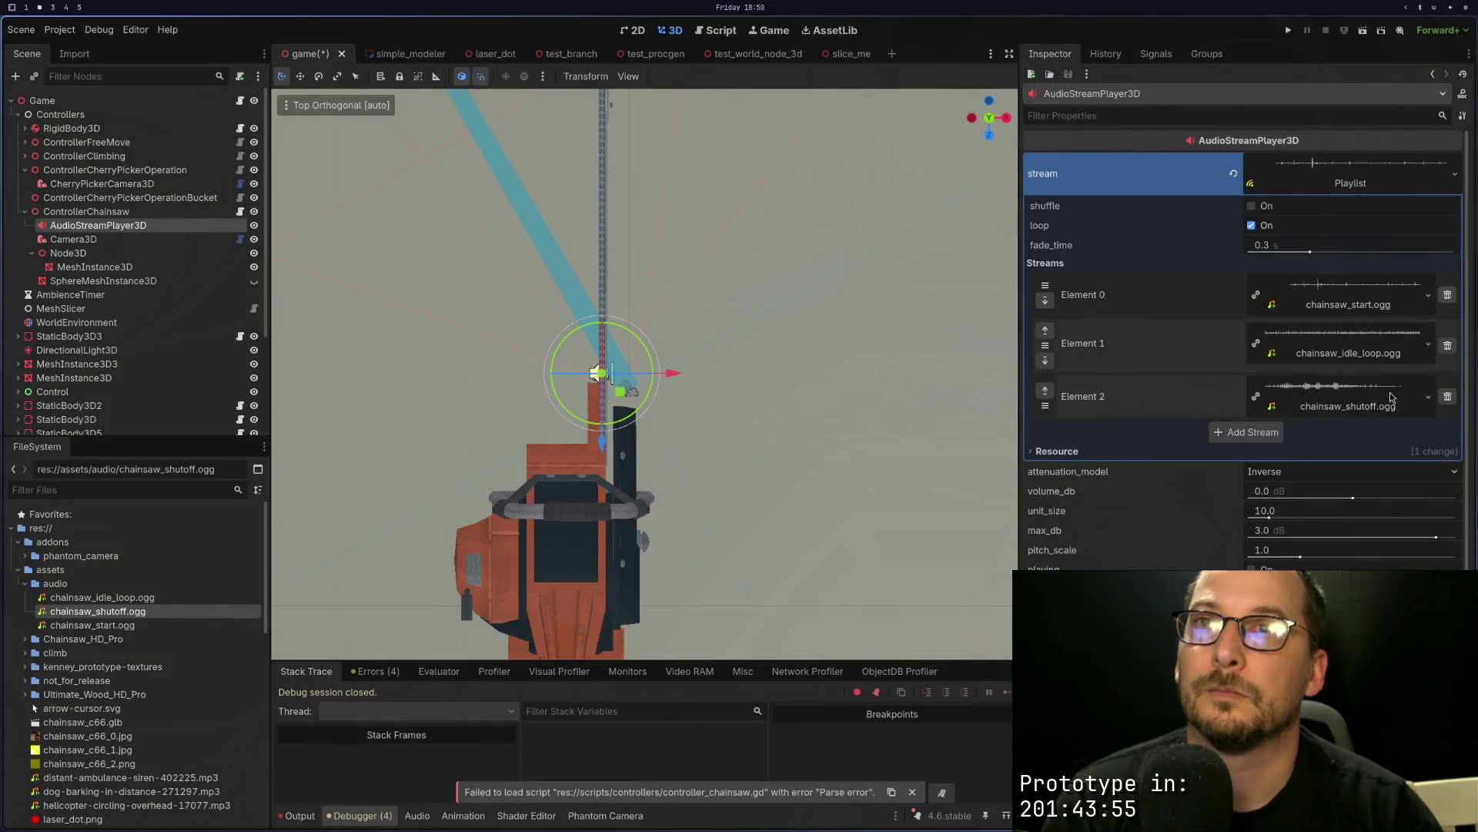
Step: Run the project, then delete the "Chainsaw Shutoff" argument from the play() call
click(1289, 29)
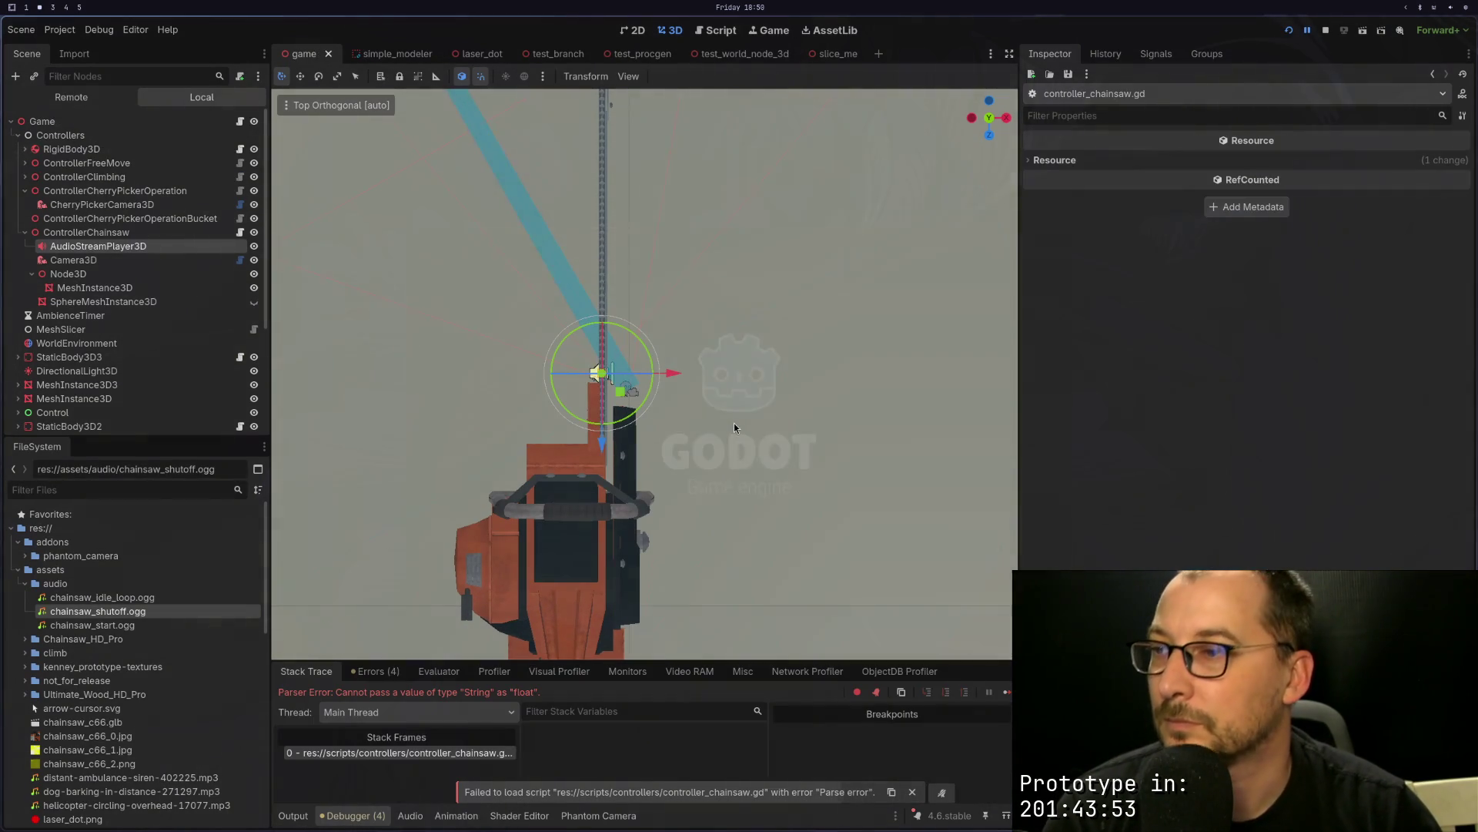
key(super+1)
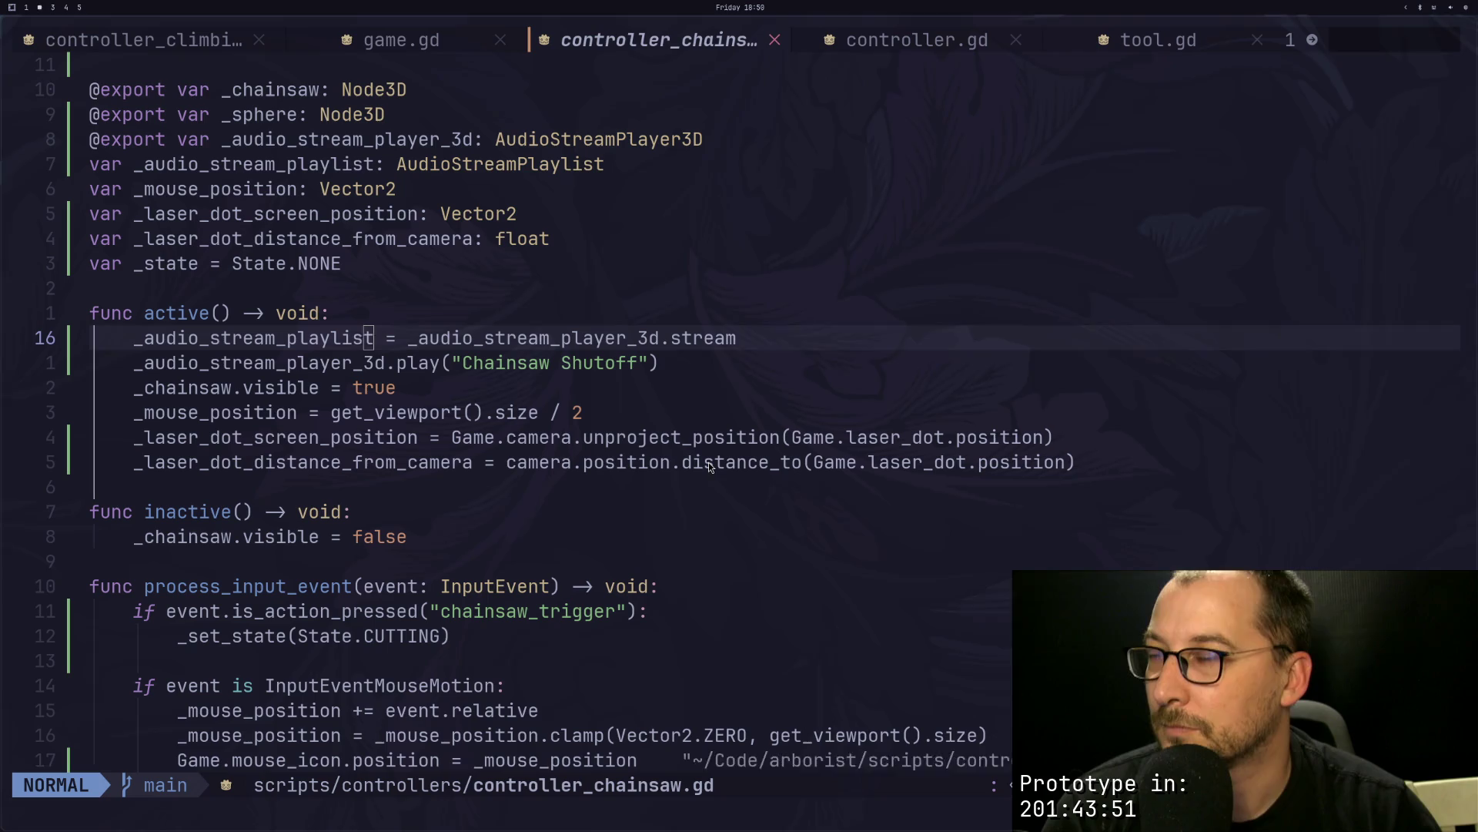
key(j)
key(l)
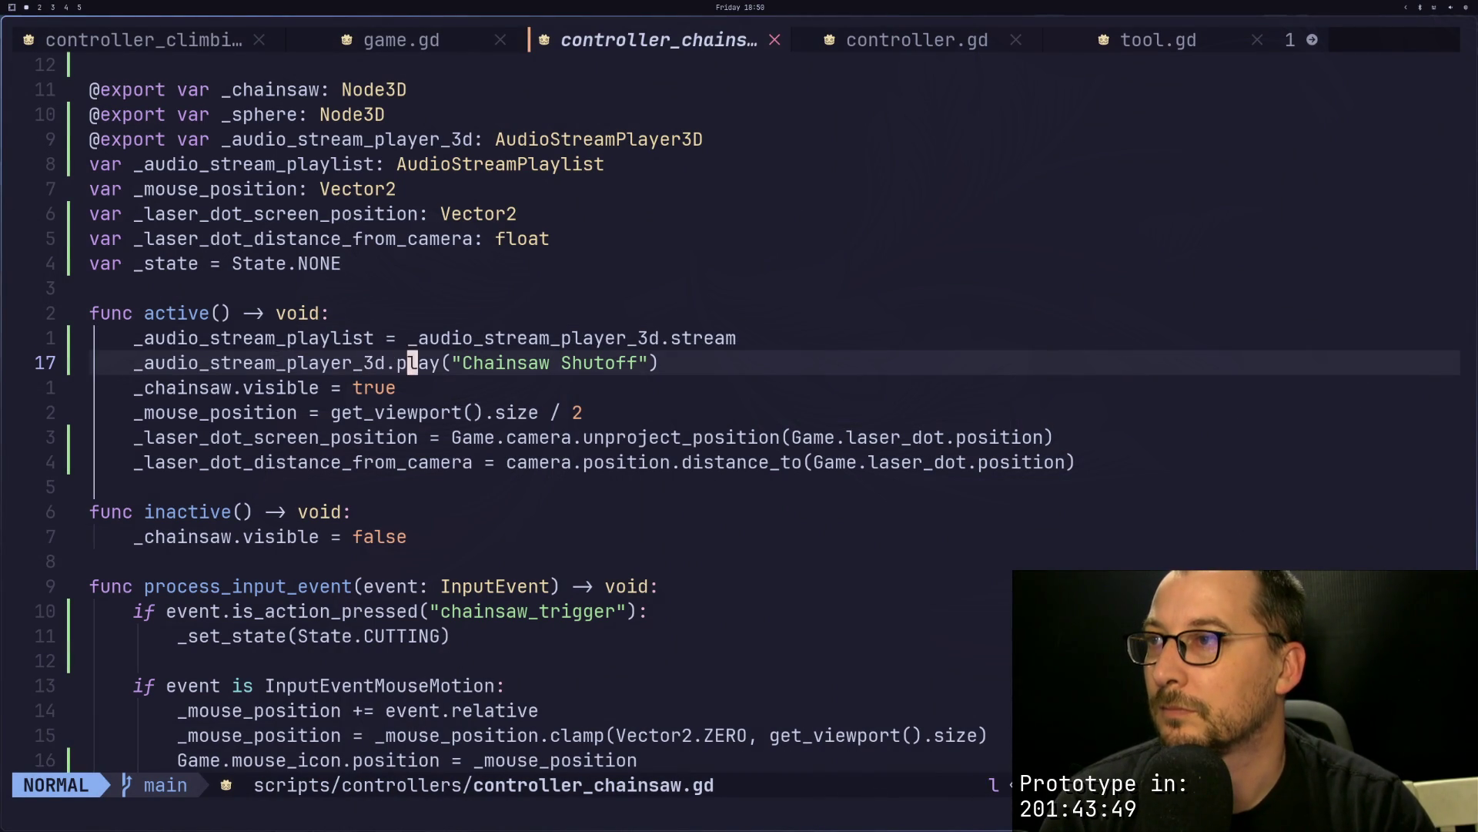
key(l)
key(d)
key(w)
key(s)
key(Escape)
Step: Save the script, rerun the game and move the player up to the tree
text(:w)
key(Return)
key(super+2)
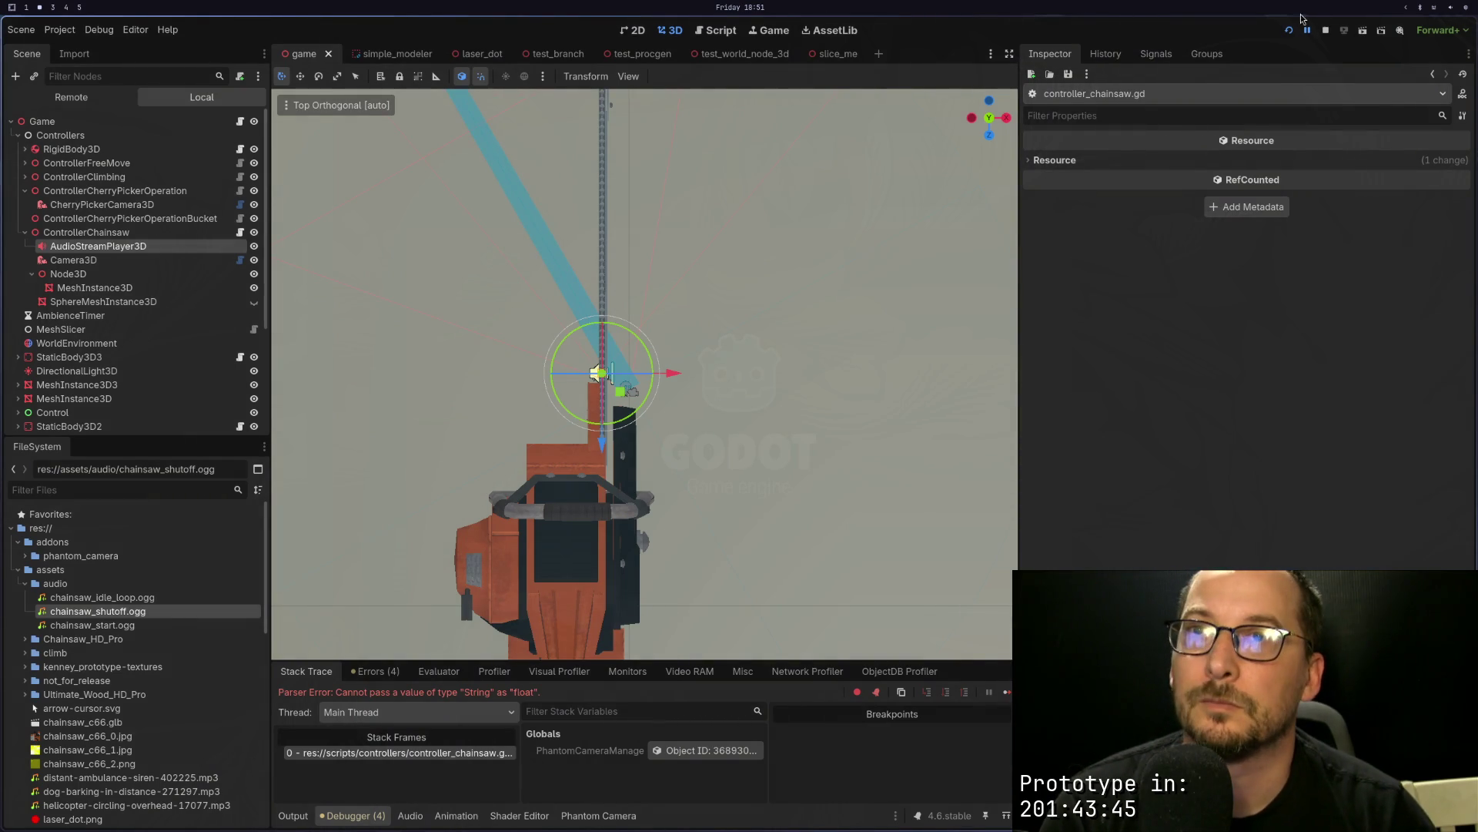
click(1290, 34)
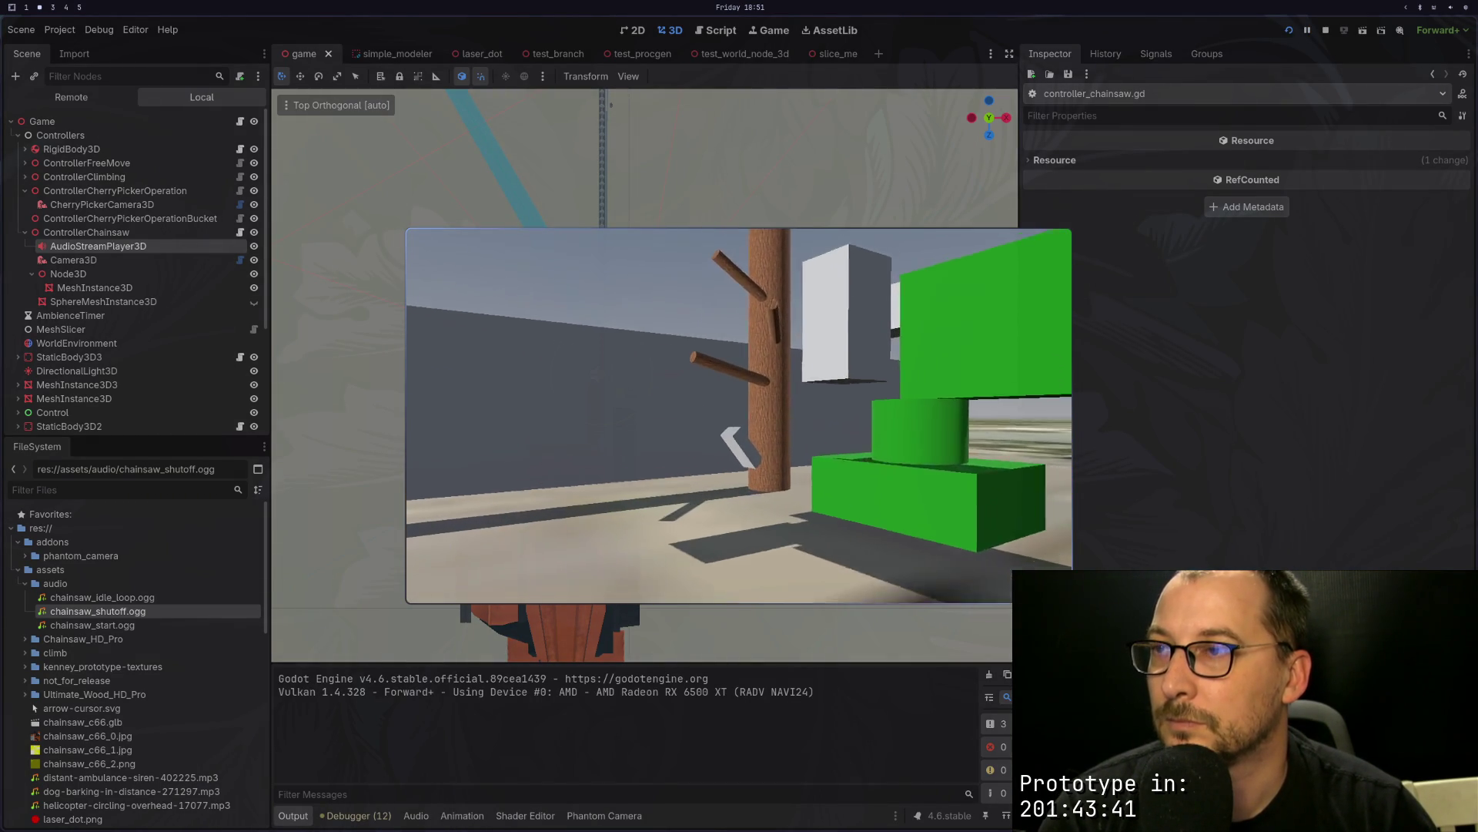
key(w)
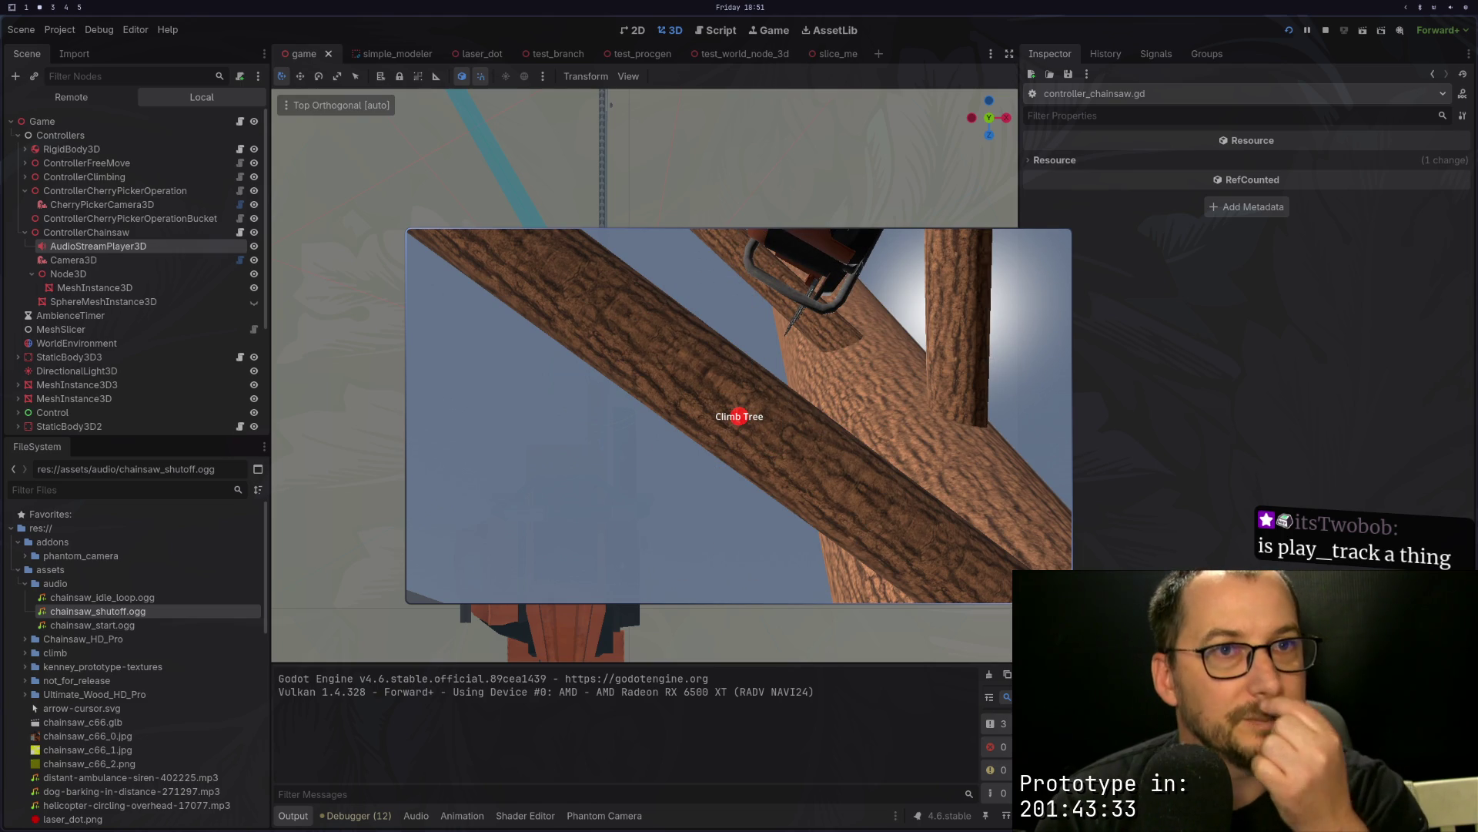
Step: Scroll the AudioStreamPlayer3D docs up to the Properties table showing max_polyphony
key(super+1)
key(super+2)
key(super+3)
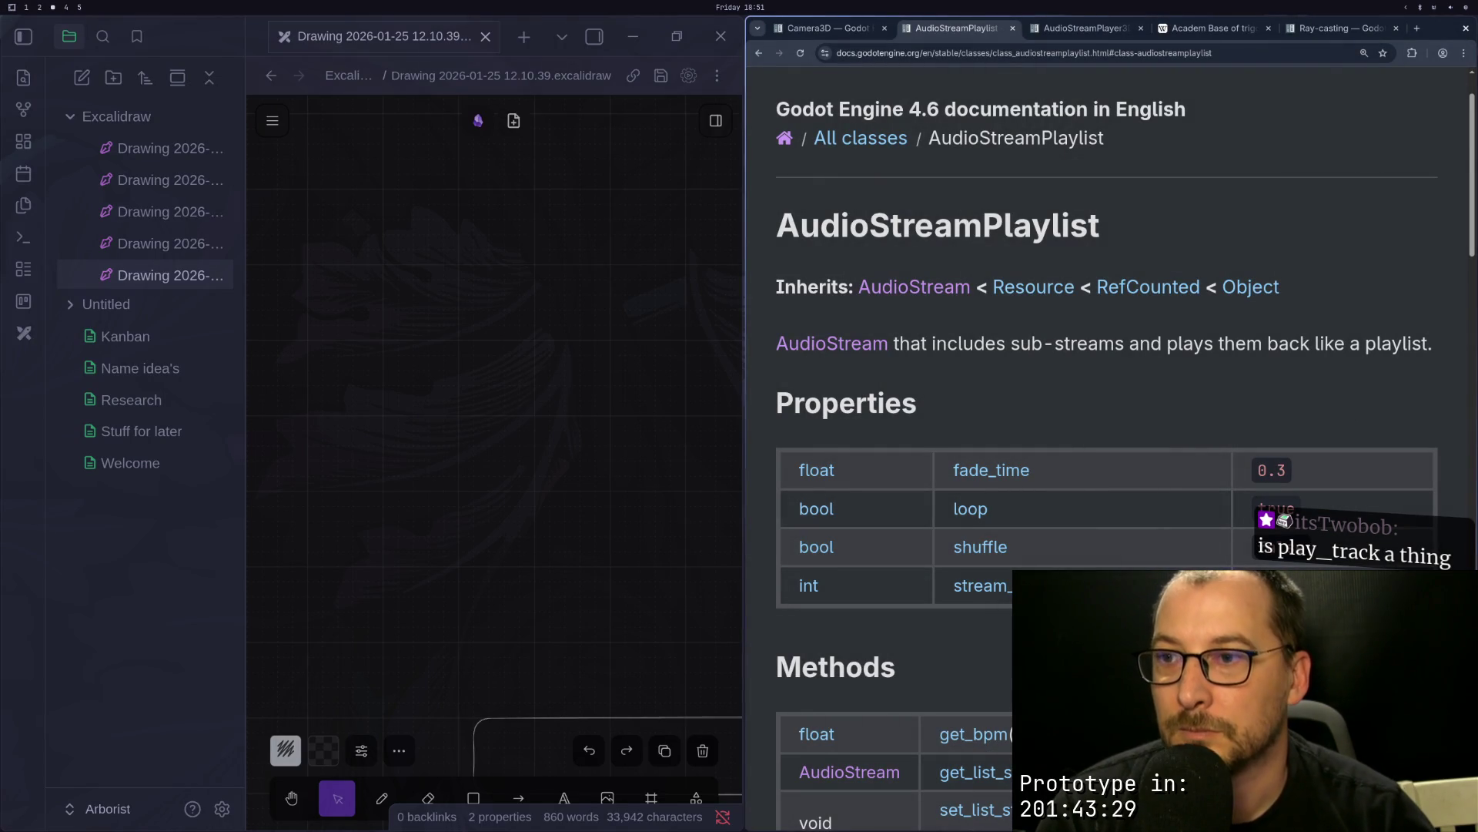
click(1036, 28)
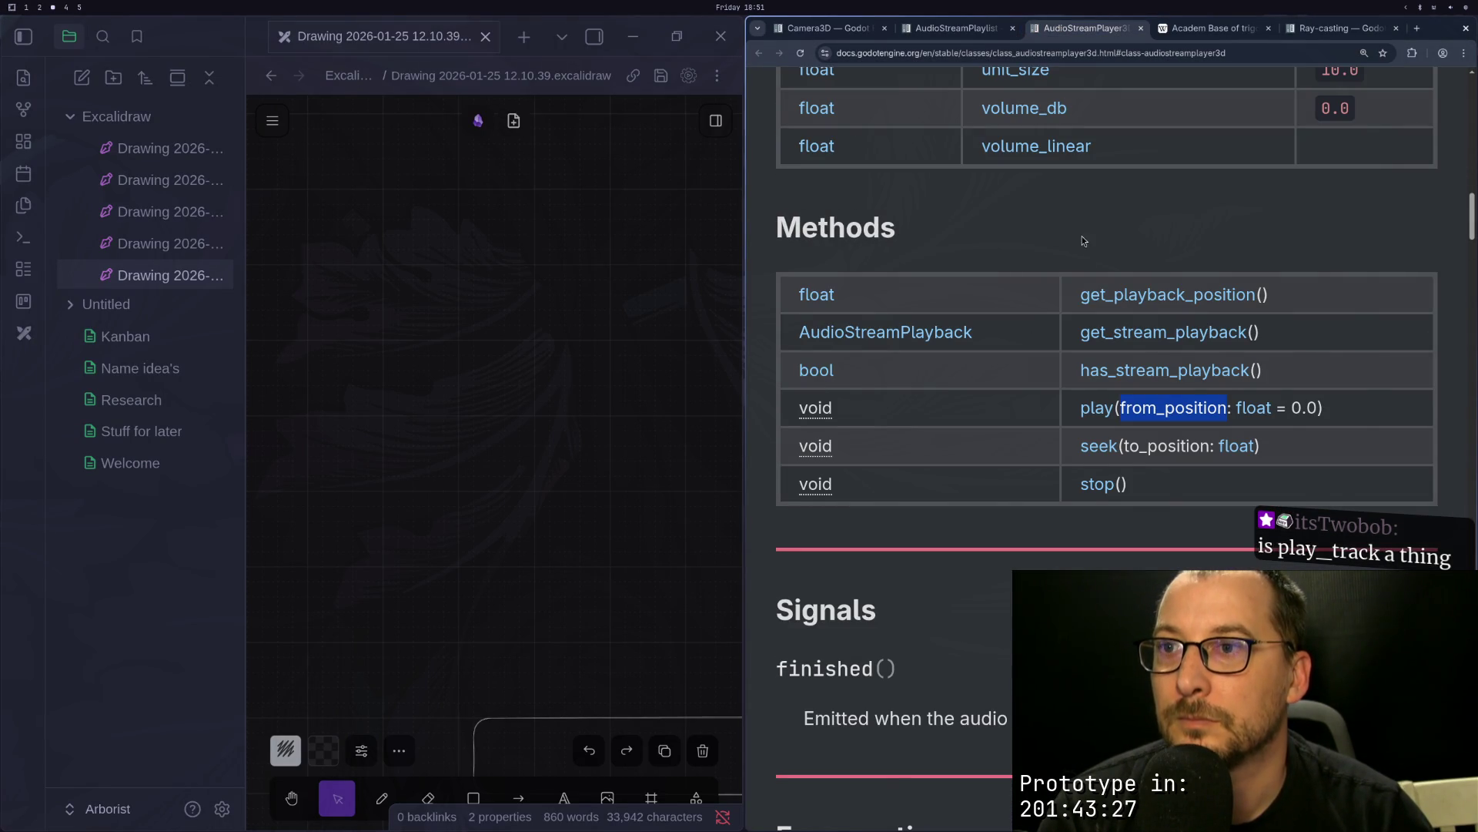
click(1046, 409)
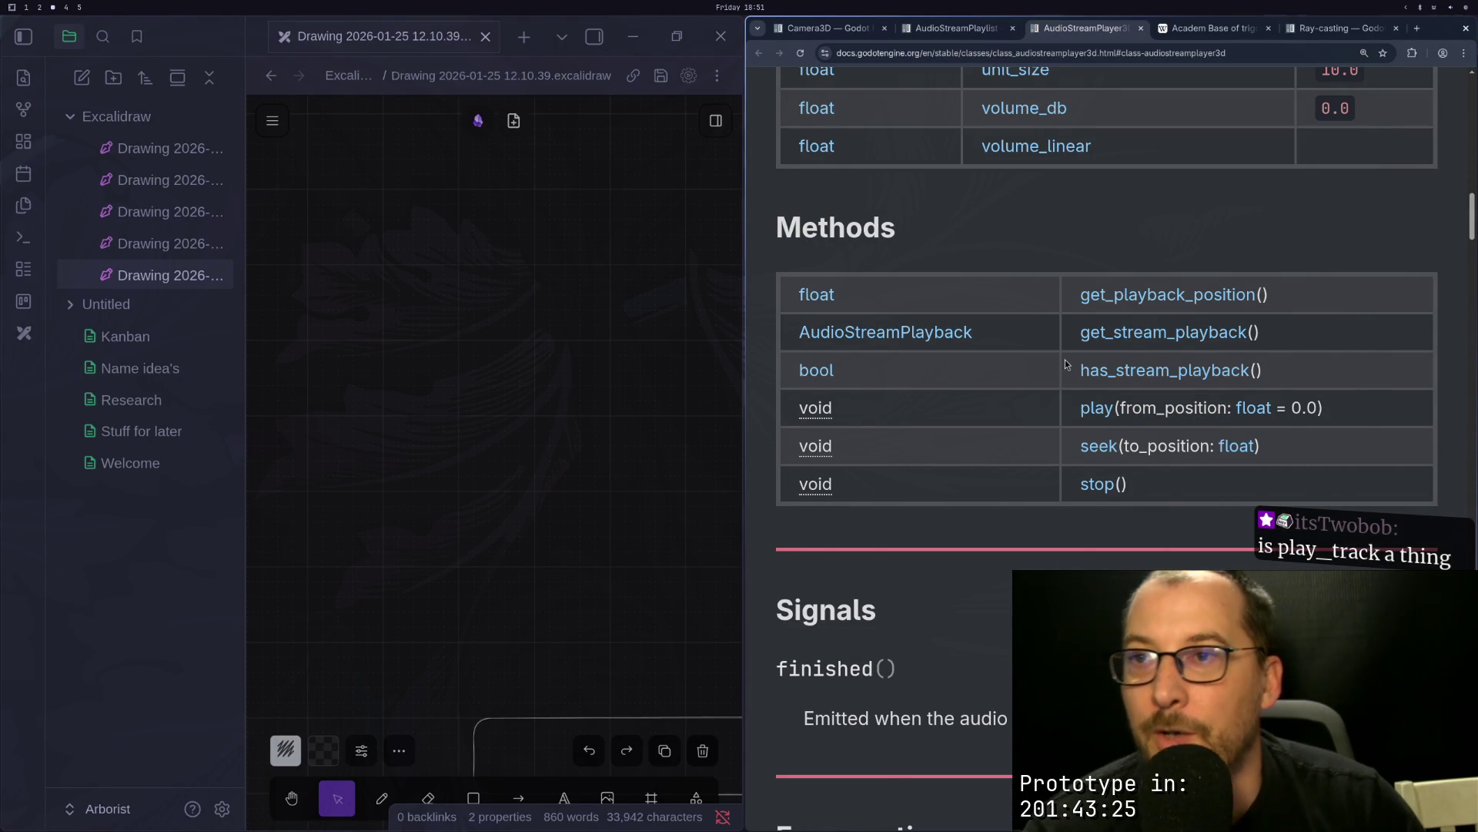
scroll(1020, 373, up, 3)
scroll(1019, 373, up, 3)
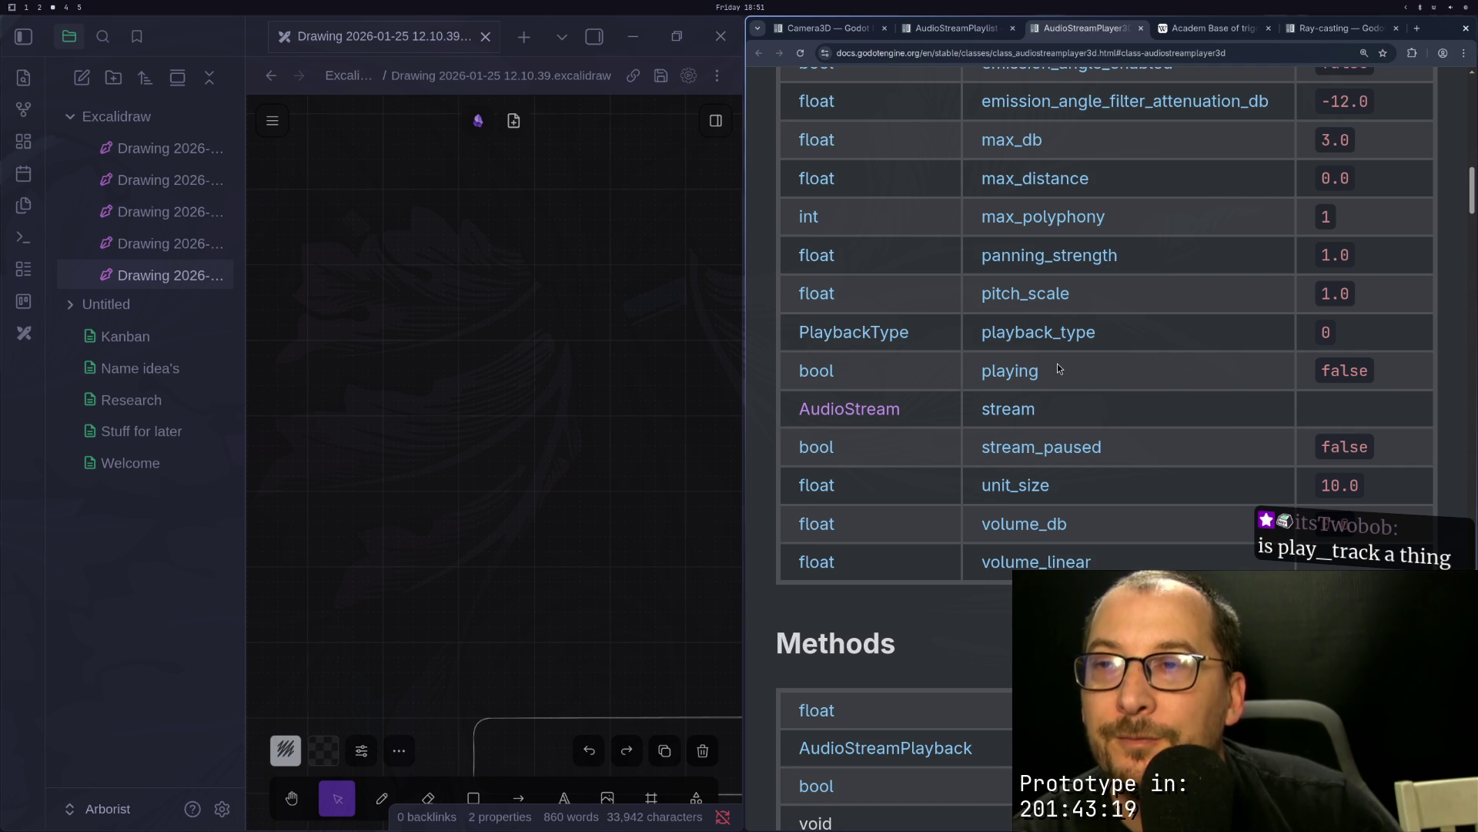
key(super+1)
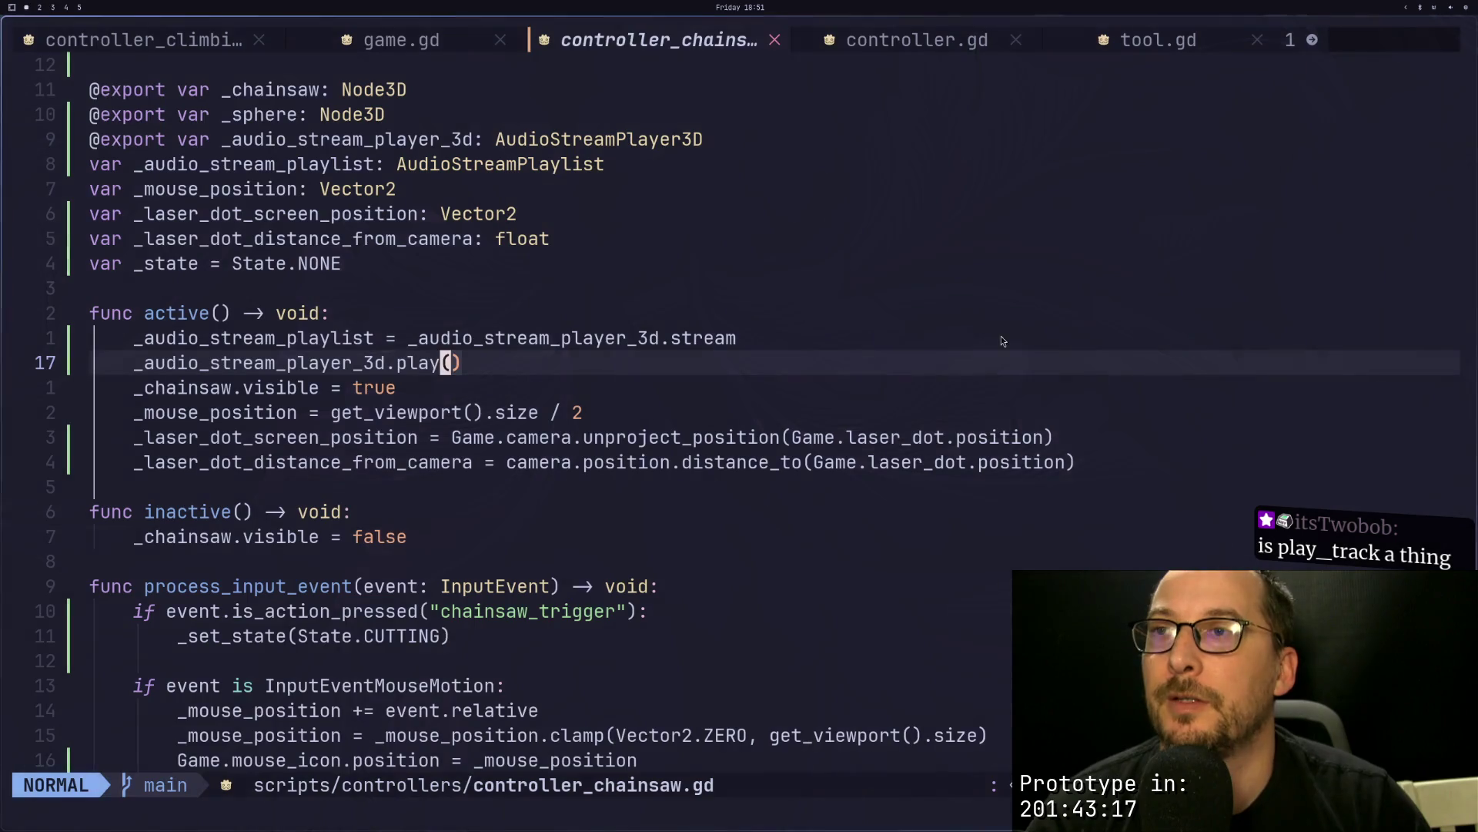
Step: Stop the game with F8 and select the chainsaw's AudioStreamPlayer3D node in the Scene dock
key(super+2)
key(F8)
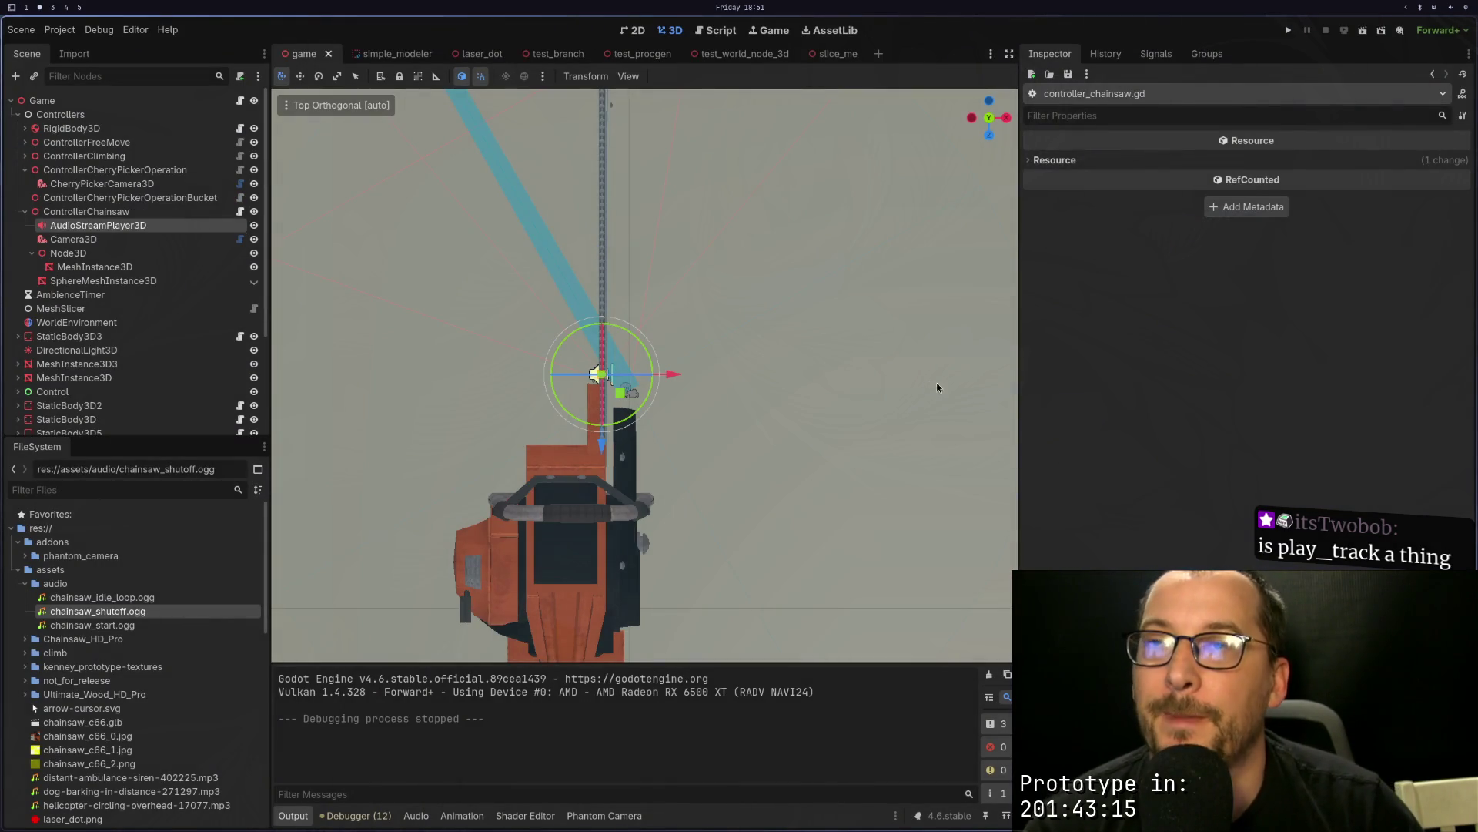
key(super+3)
key(super+1)
key(super+2)
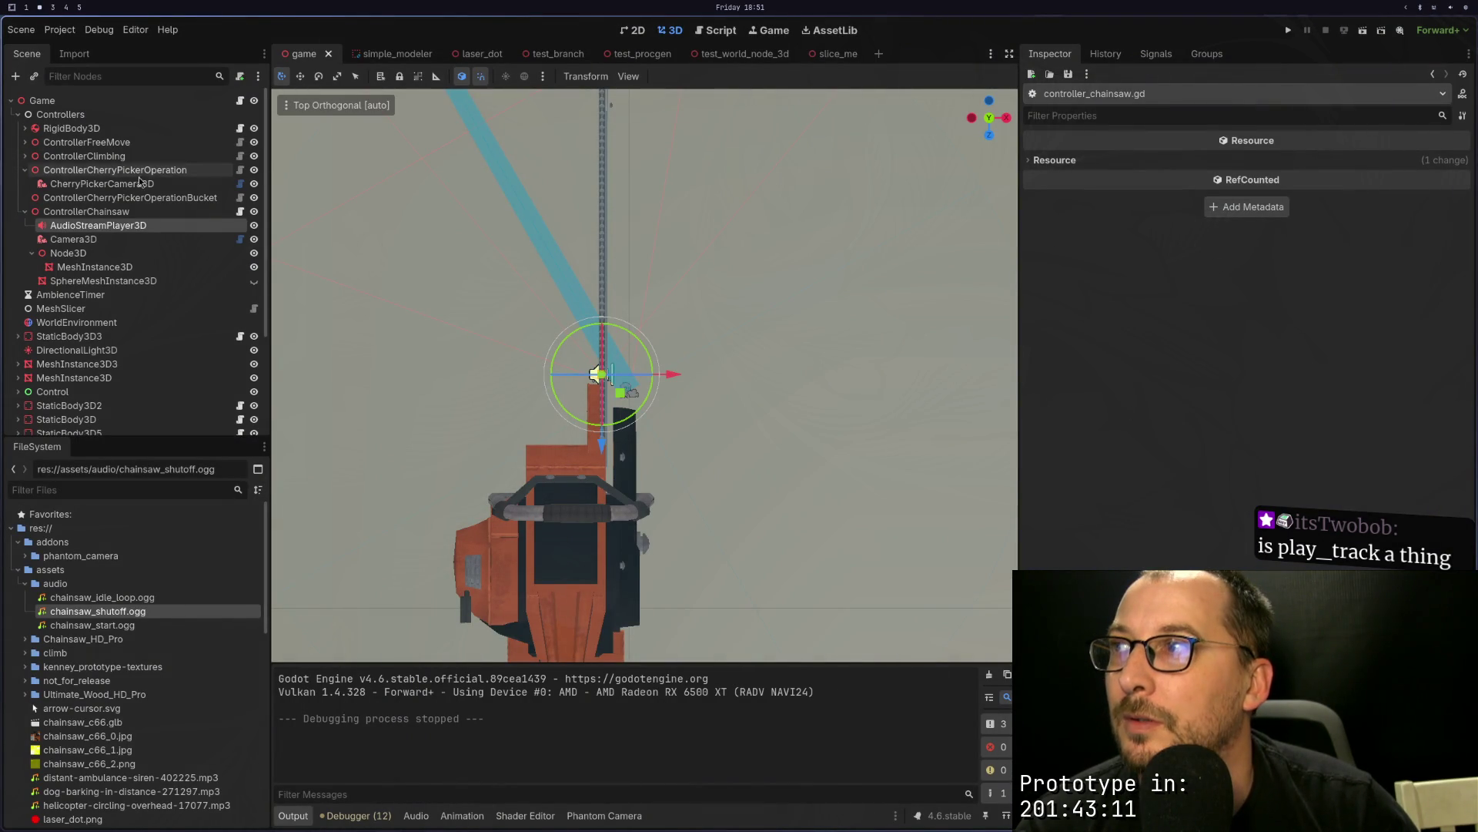
click(95, 224)
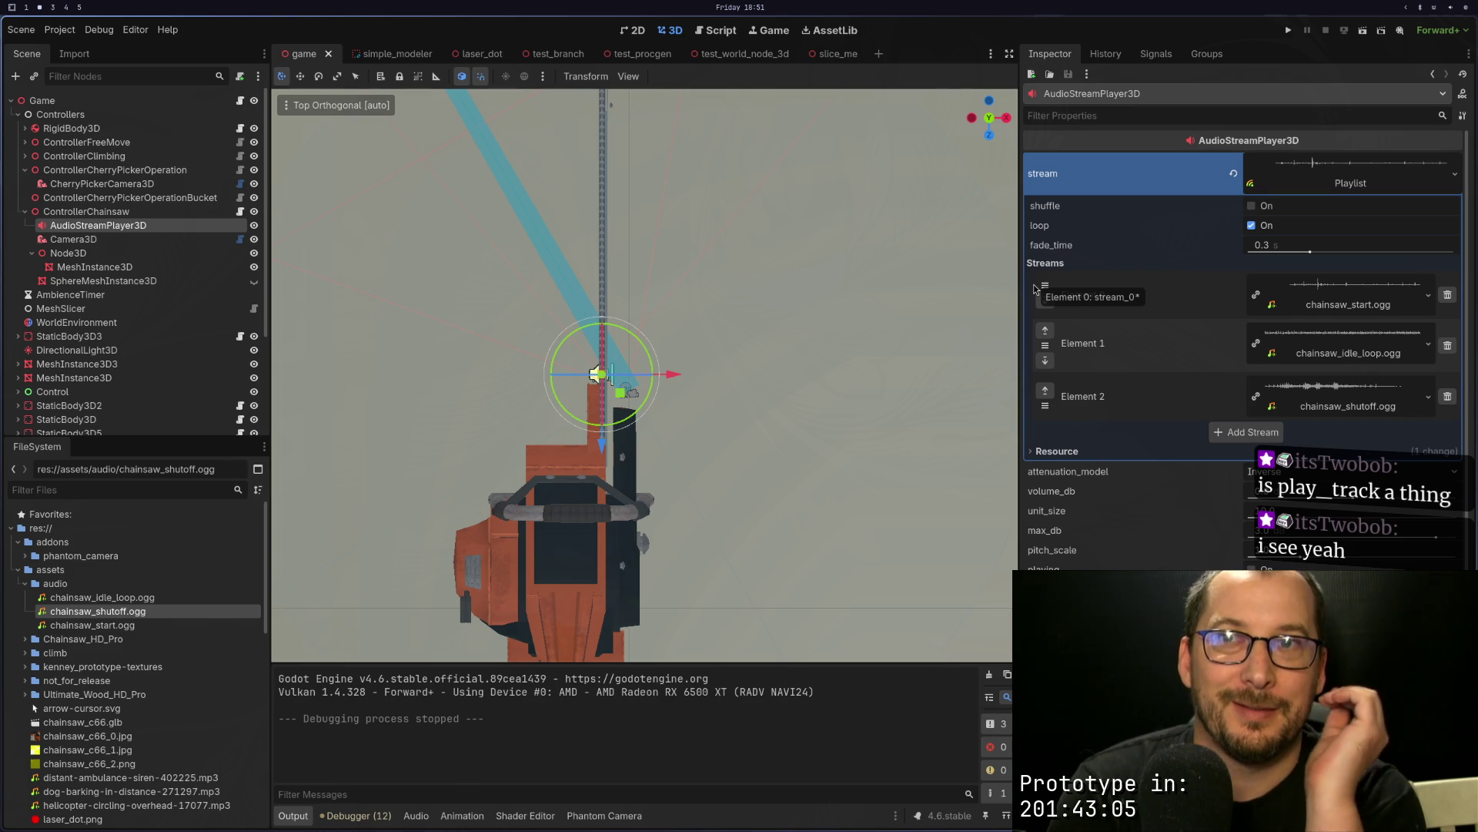
Step: Swap the three-clip Playlist for a single OggVorbis stream using the stream property's dropdown
click(1454, 182)
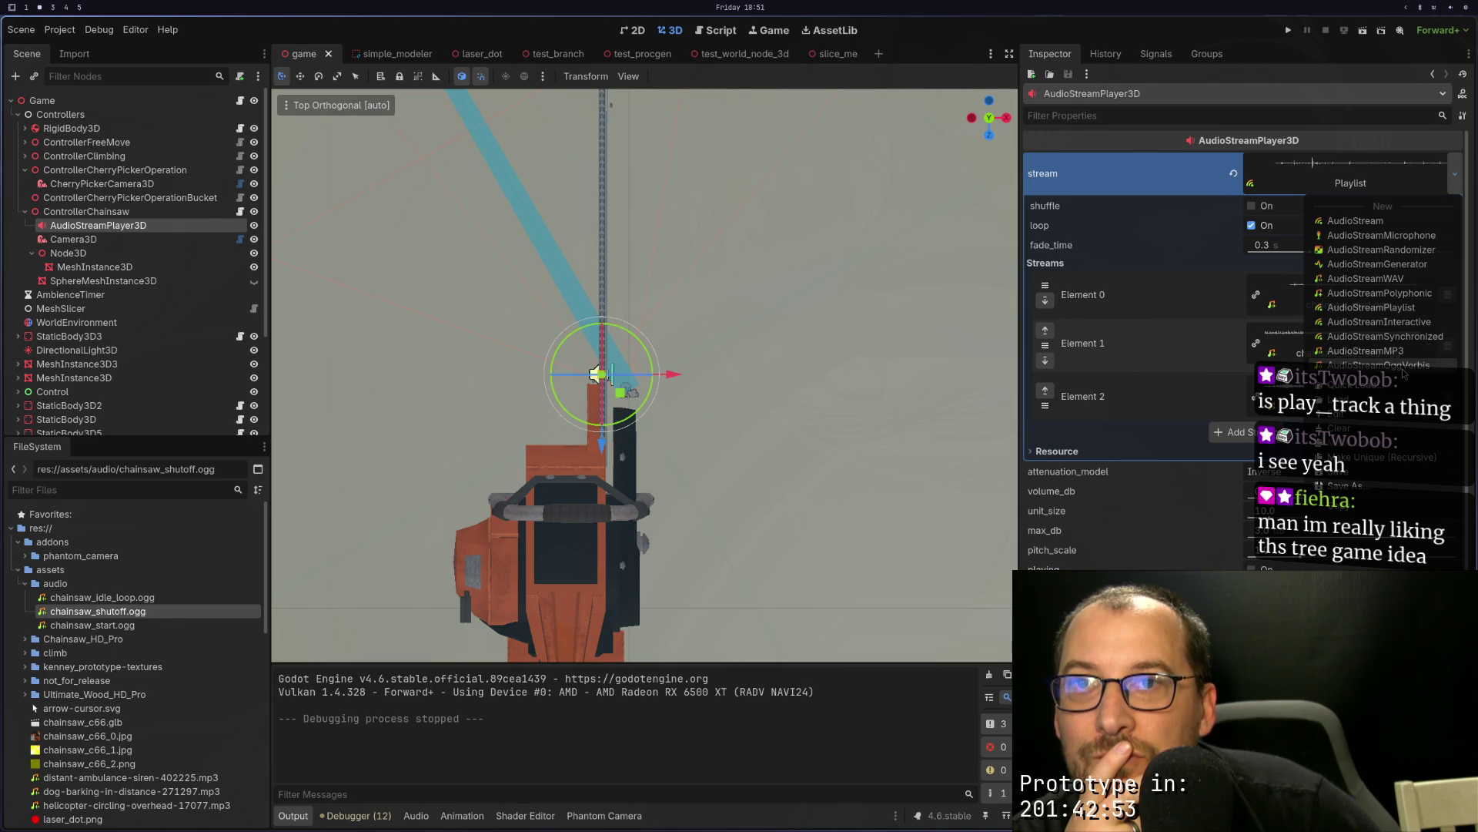
click(1386, 365)
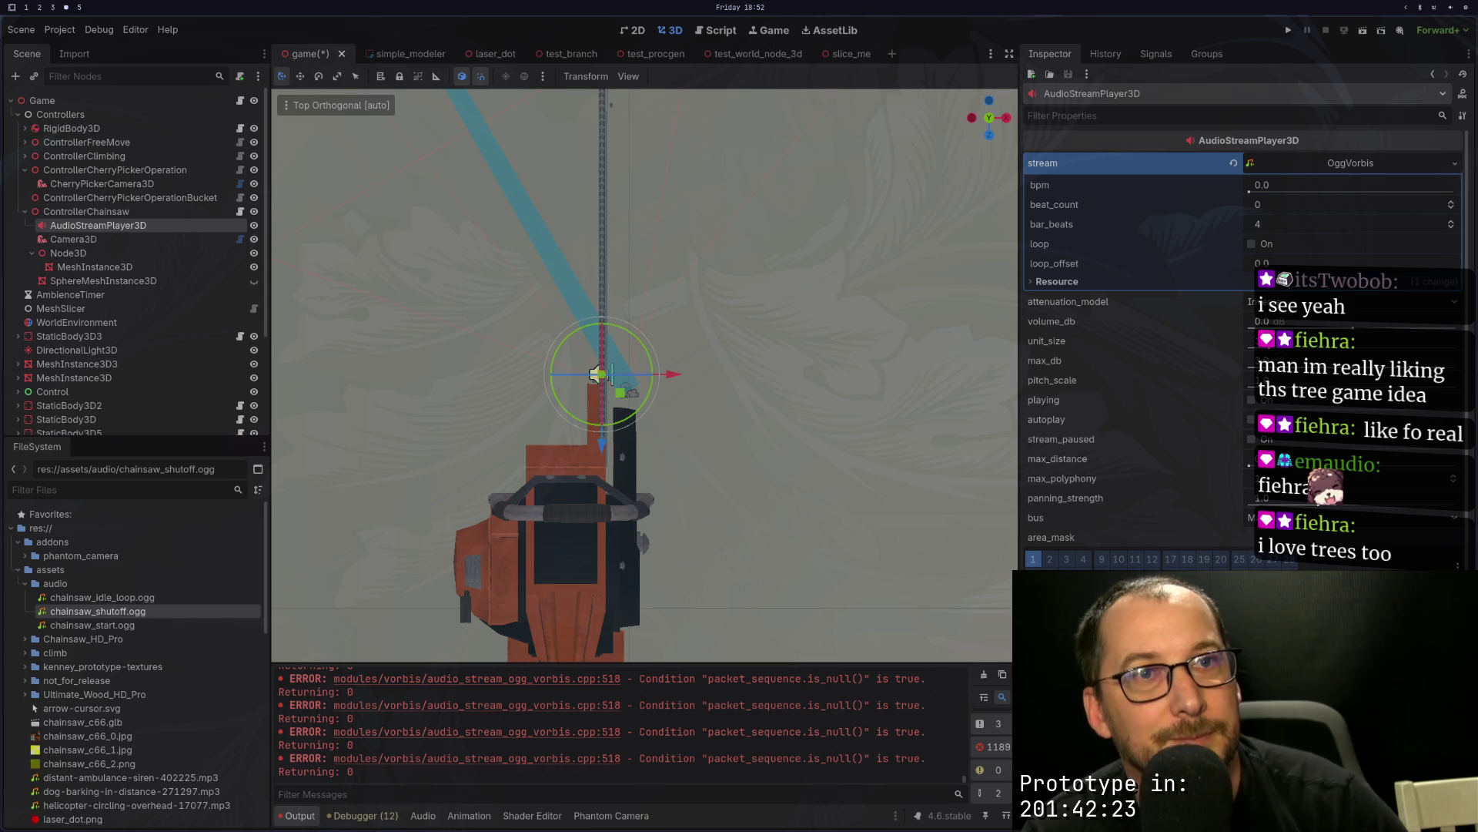
Step: Swap the chainsaw AudioStreamPlayer3D's stream for a different AudioStream resource in the Inspector
key(super+2)
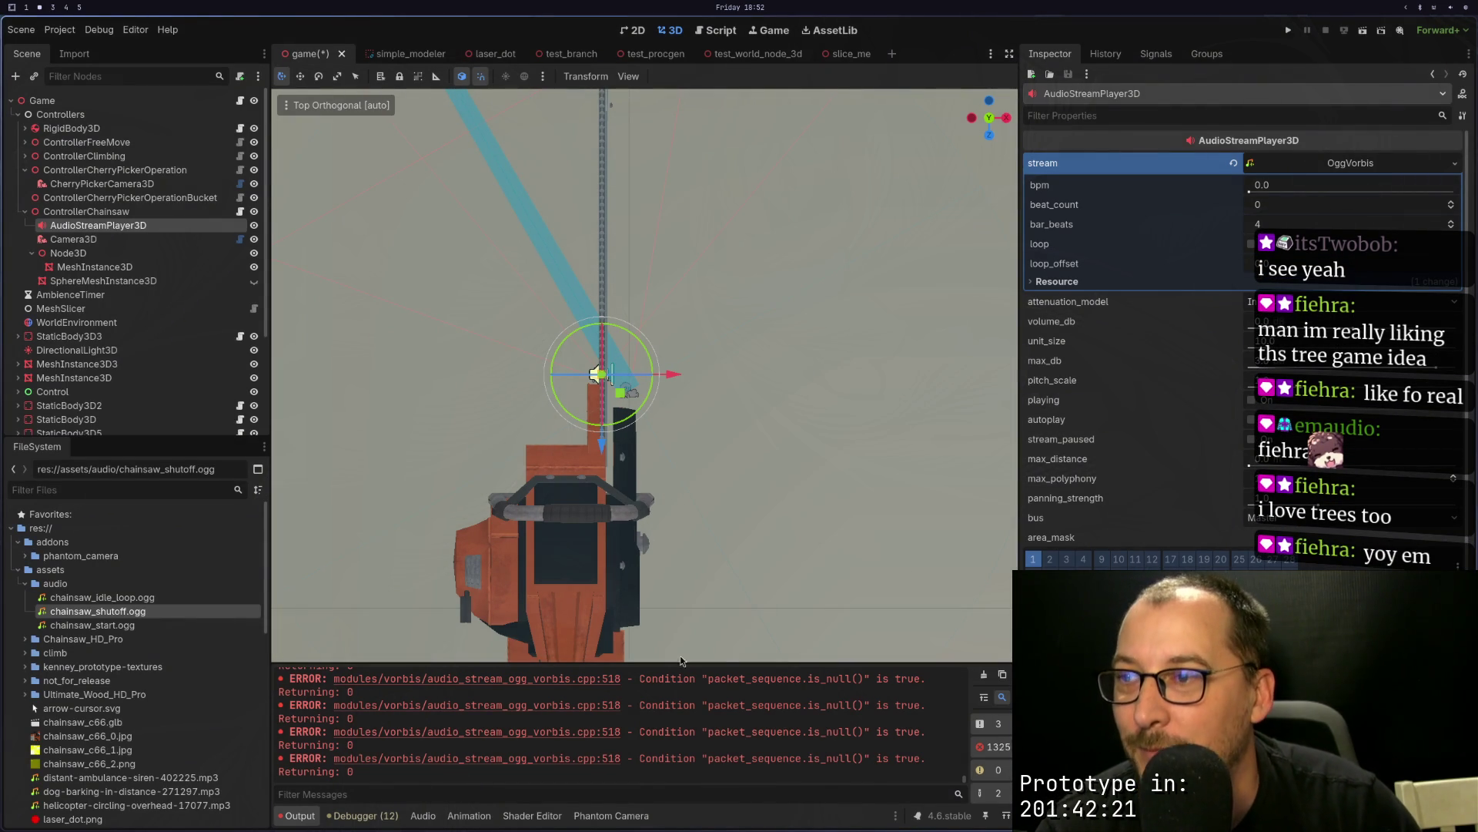
key(super+1)
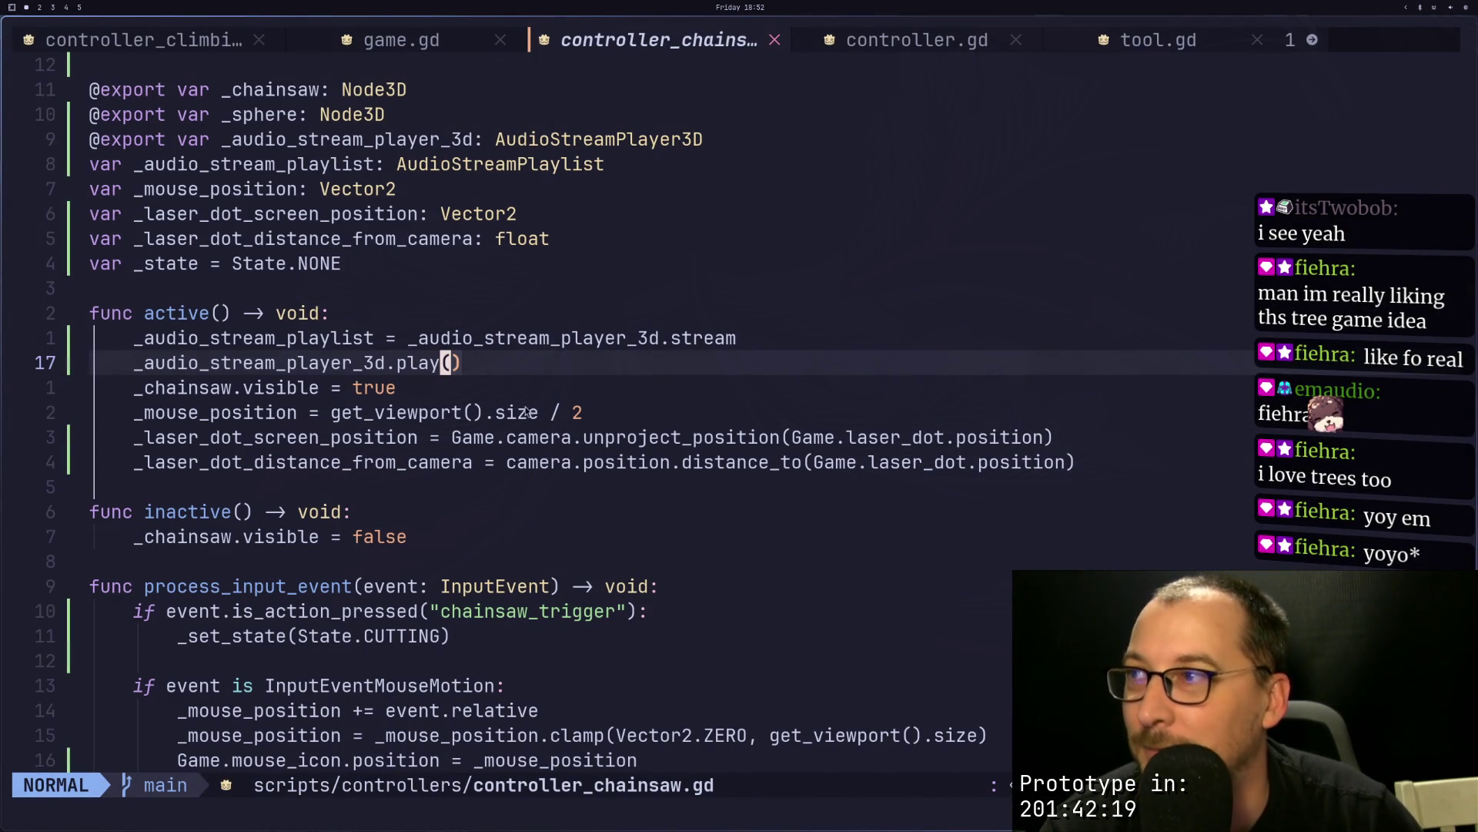
key(super+2)
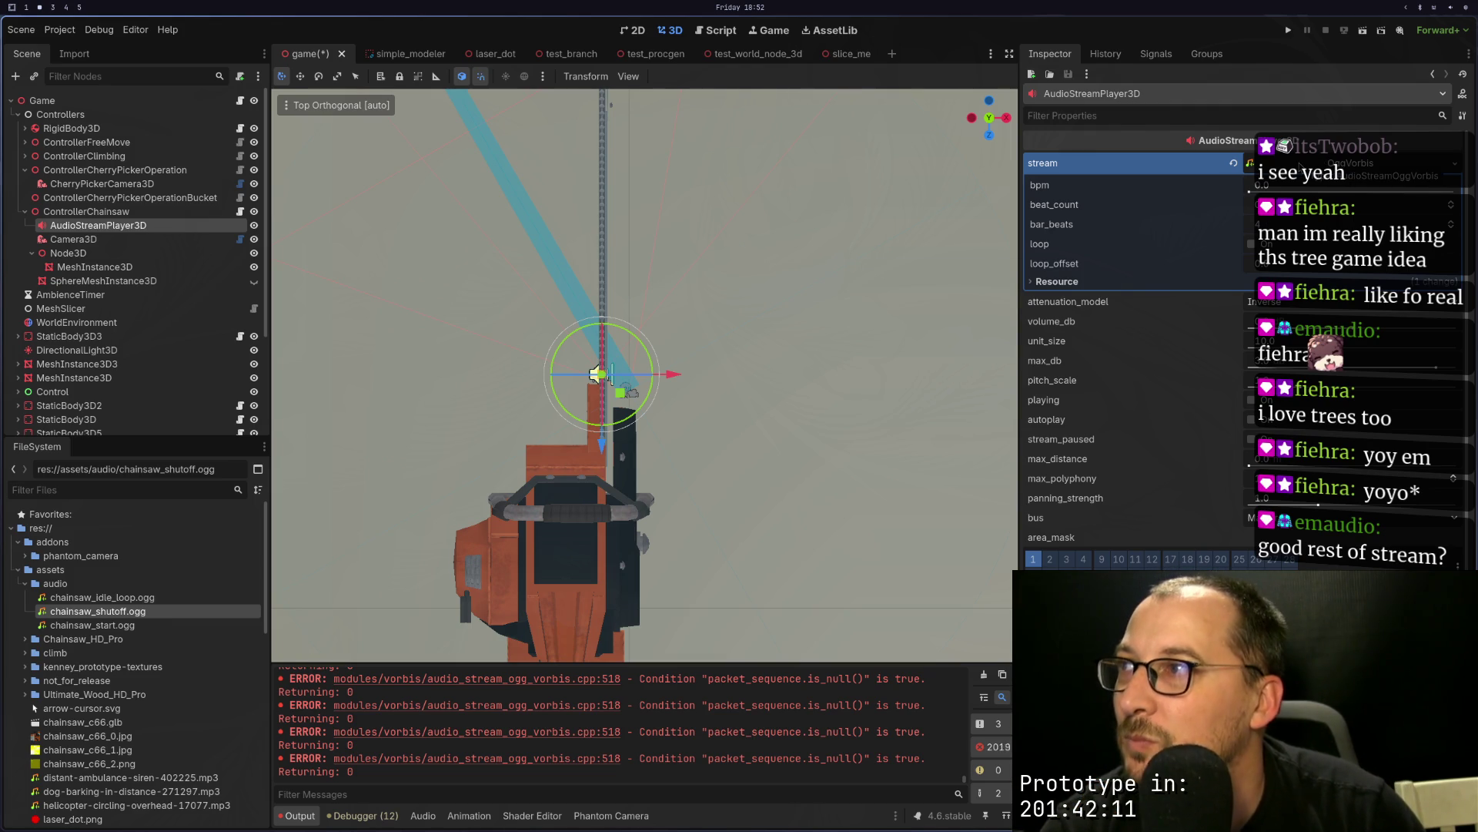
click(1454, 164)
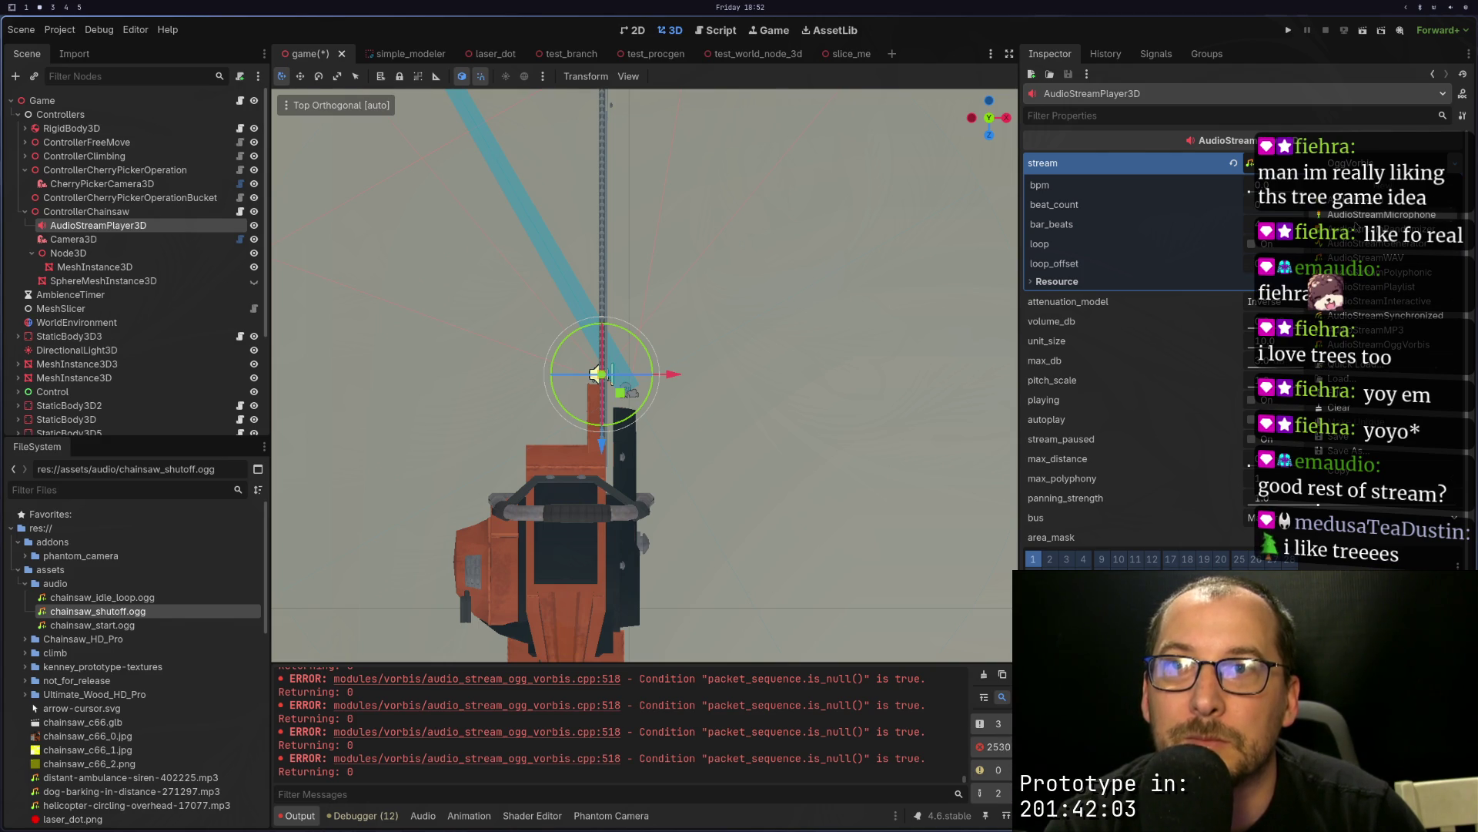
click(1362, 213)
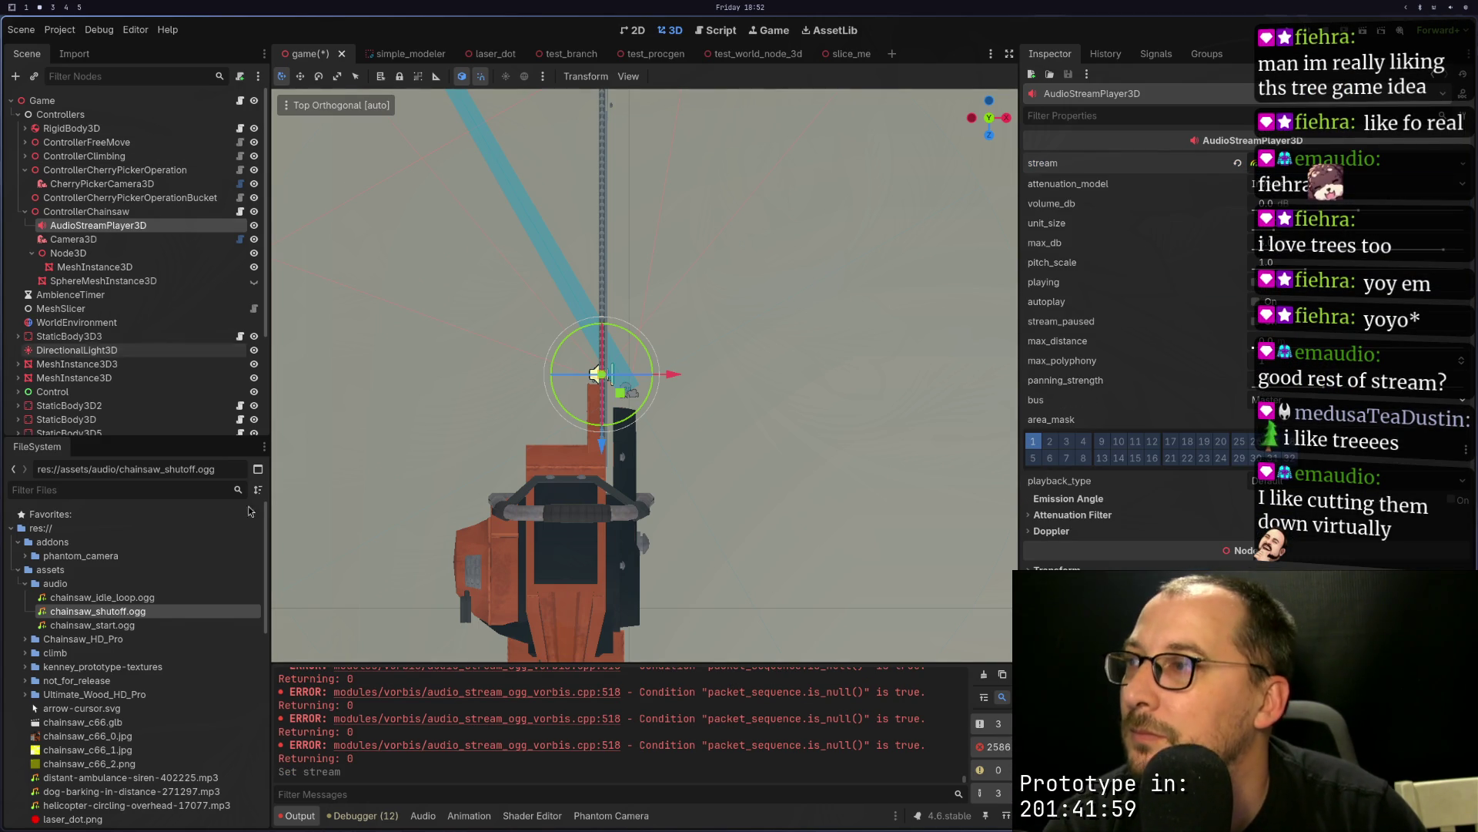
click(100, 596)
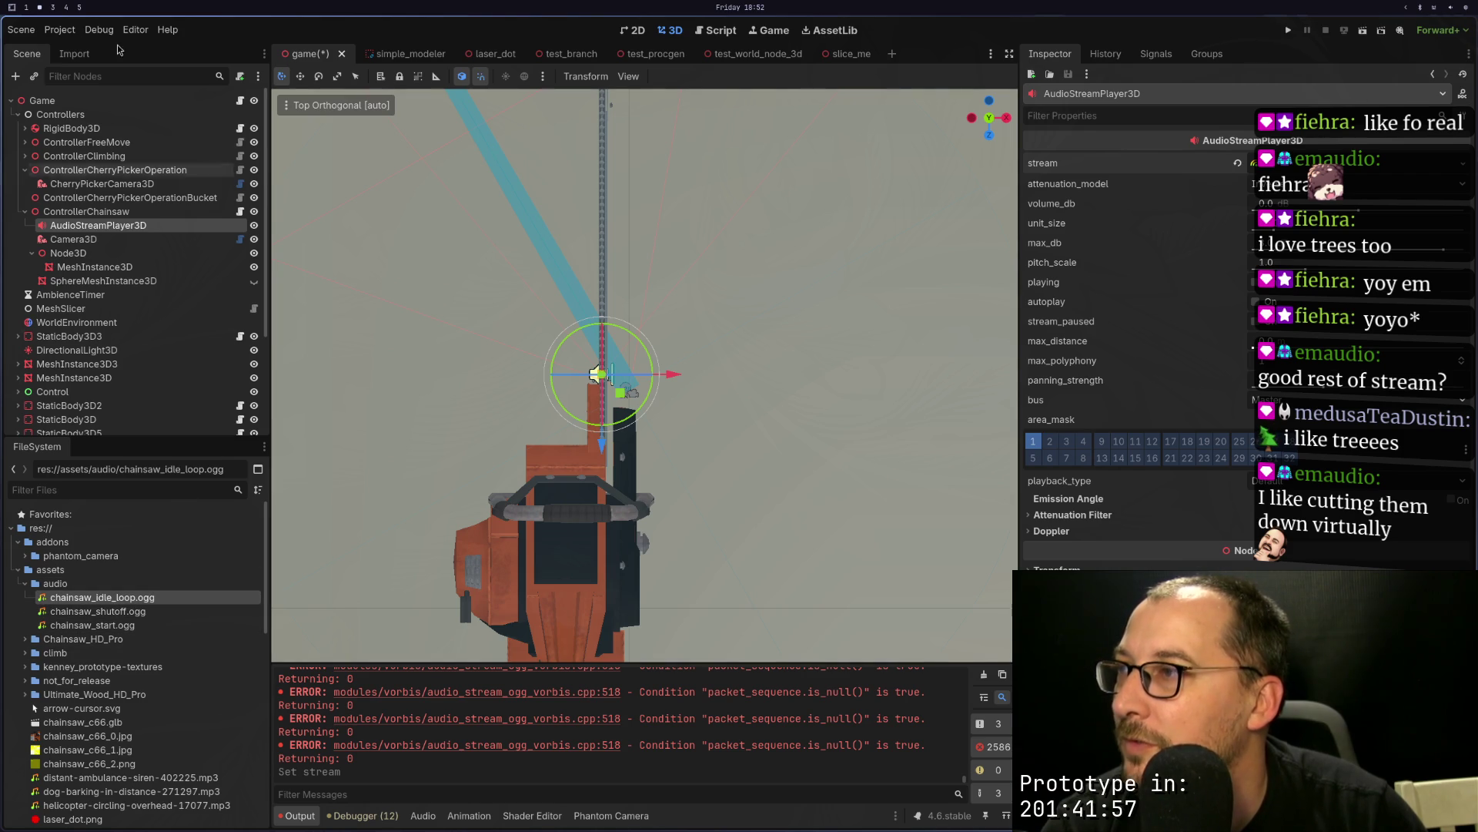
click(76, 57)
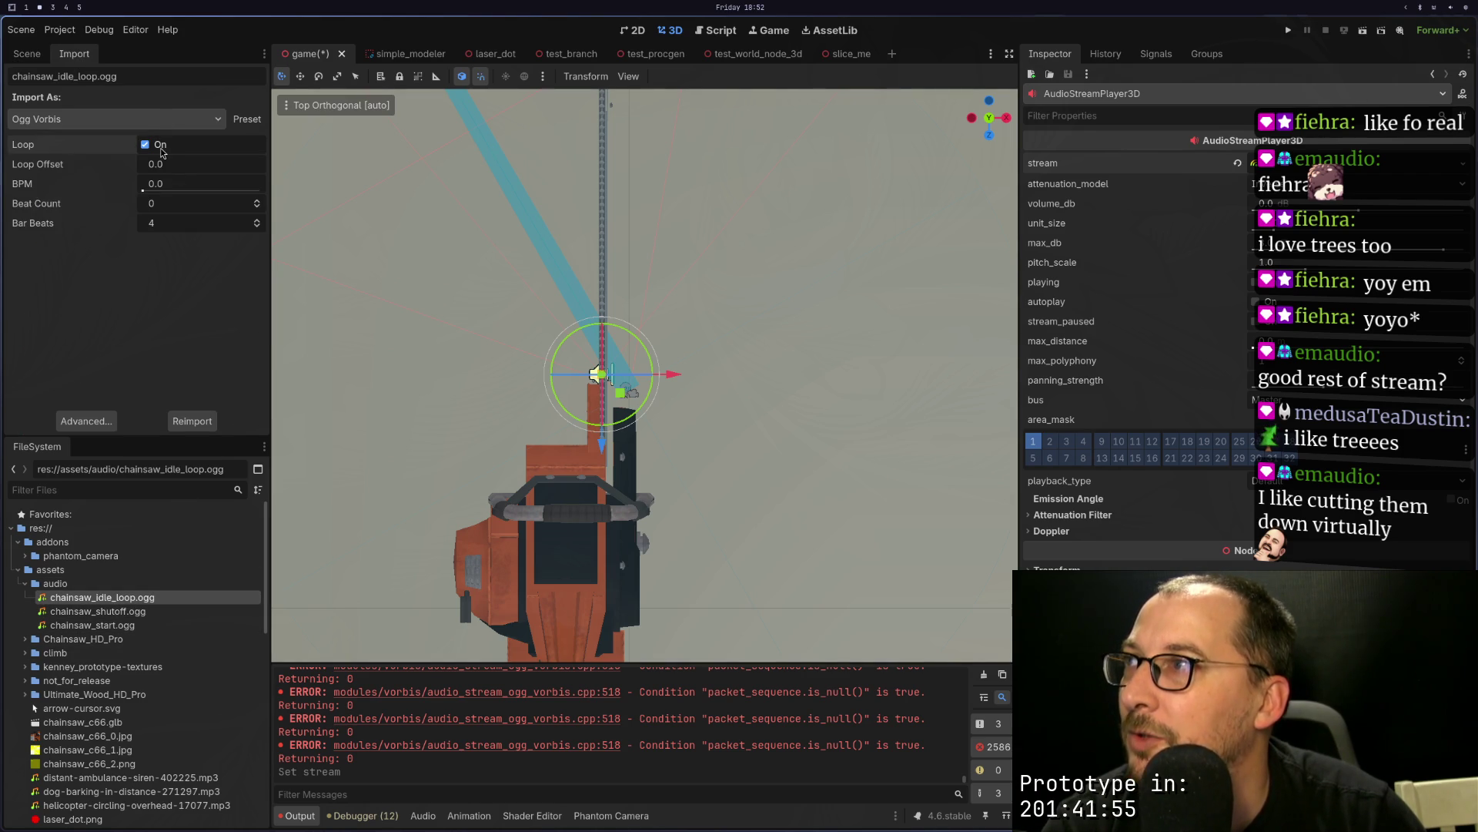
click(169, 122)
click(27, 54)
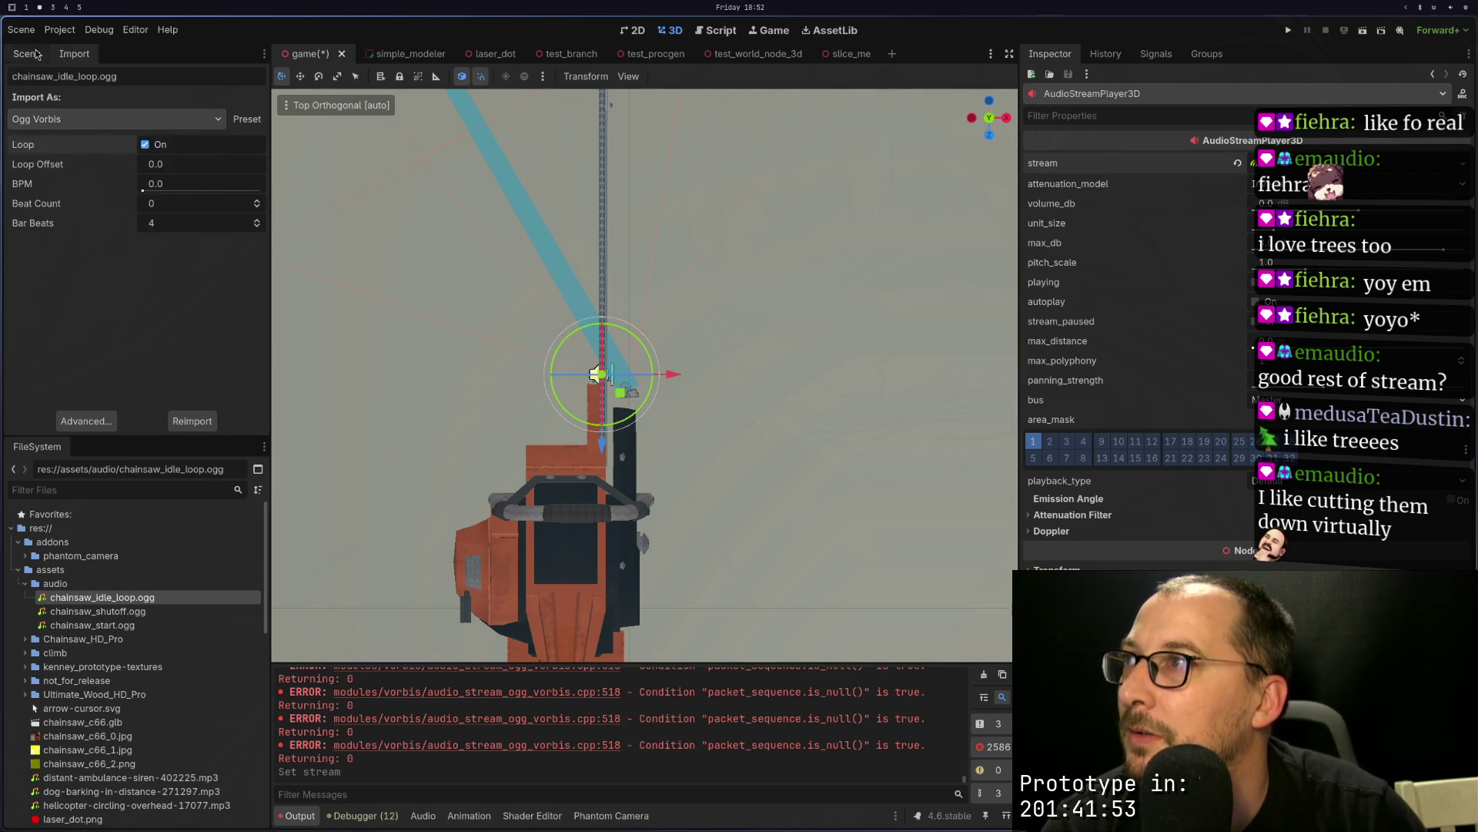
Step: Clear the stream property, briefly assign a new stream, then reset it back to empty
click(1237, 163)
click(1462, 163)
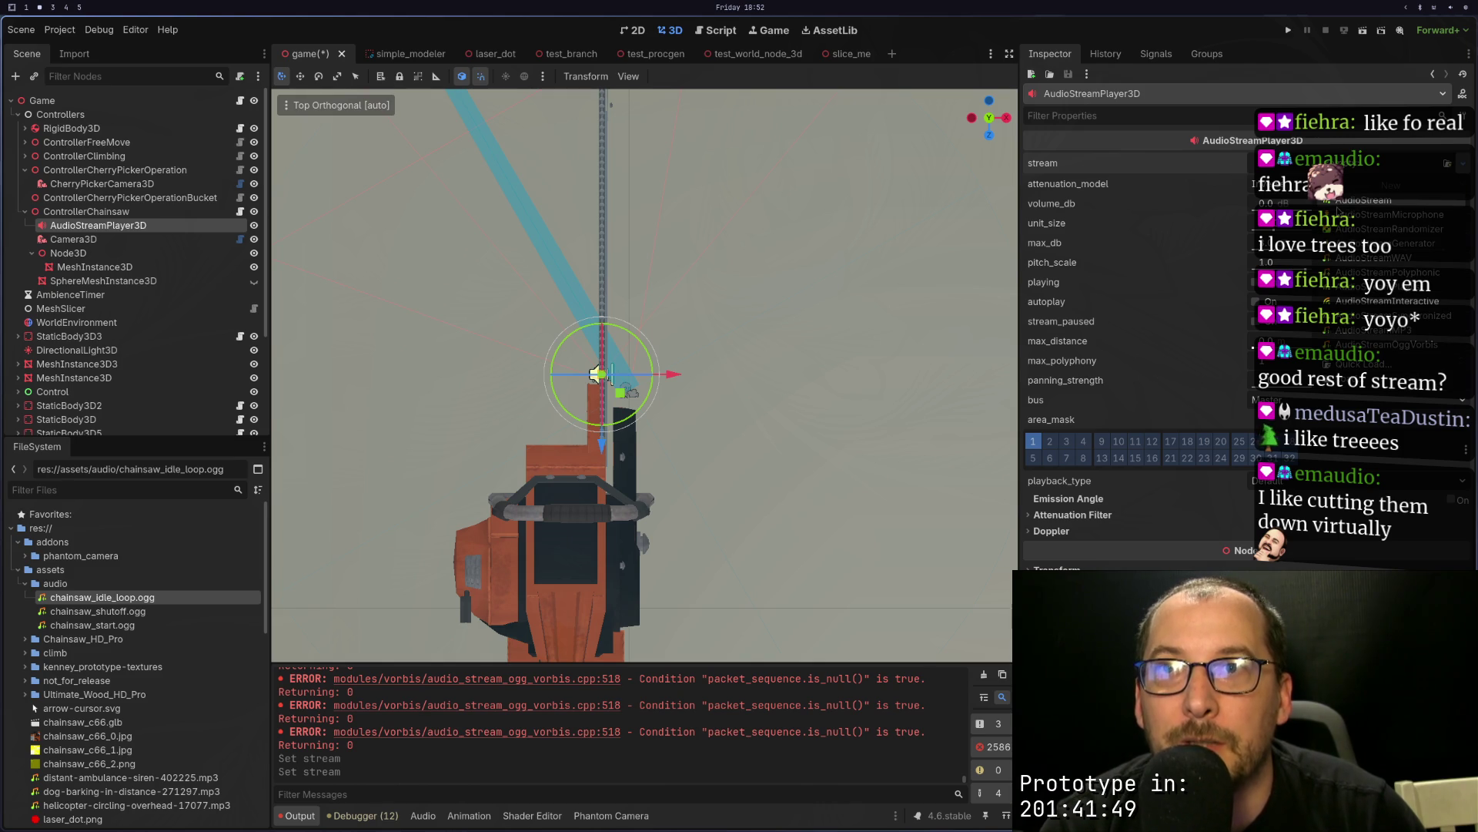
click(1339, 205)
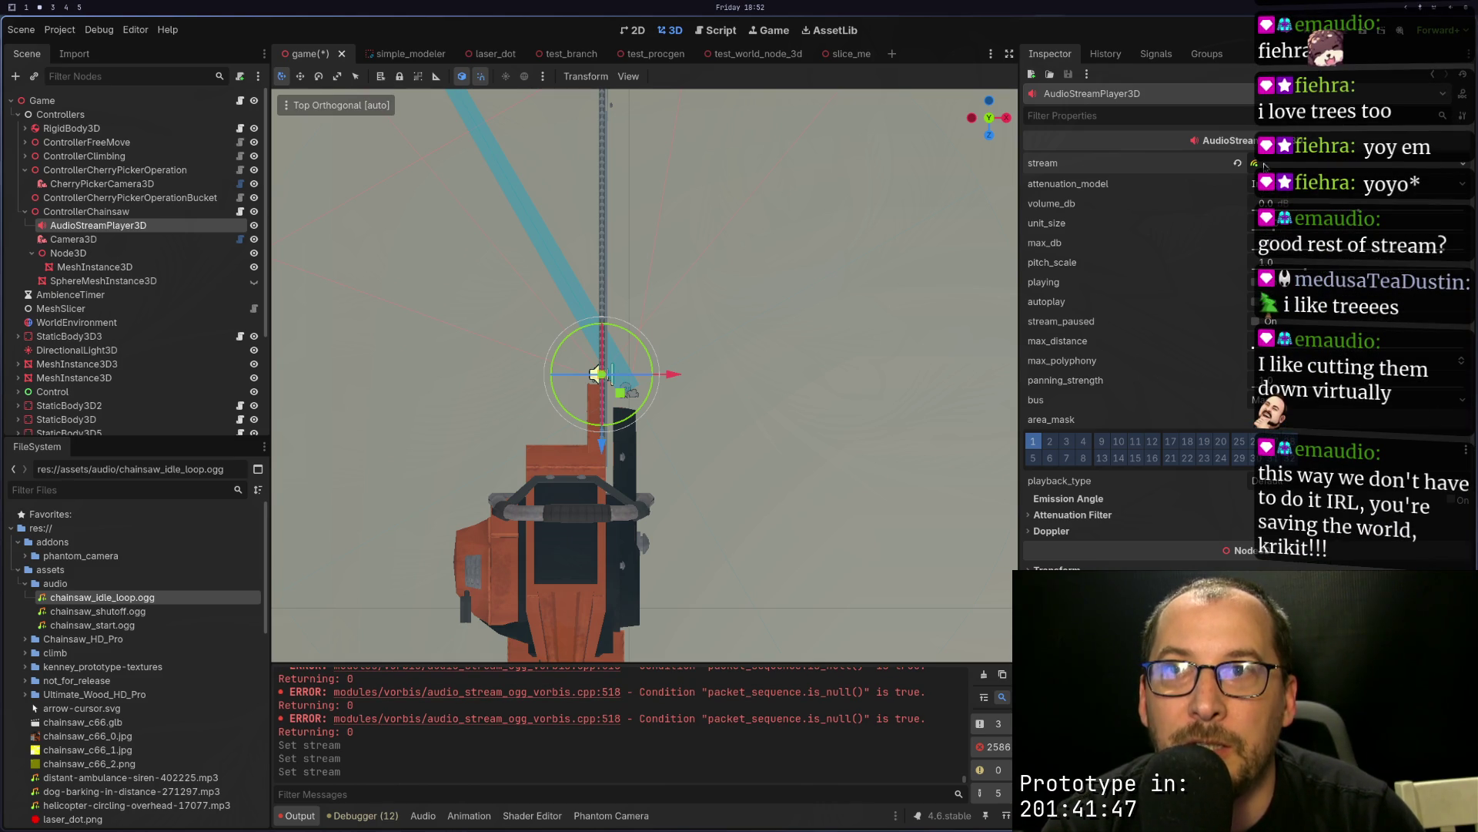
click(1237, 163)
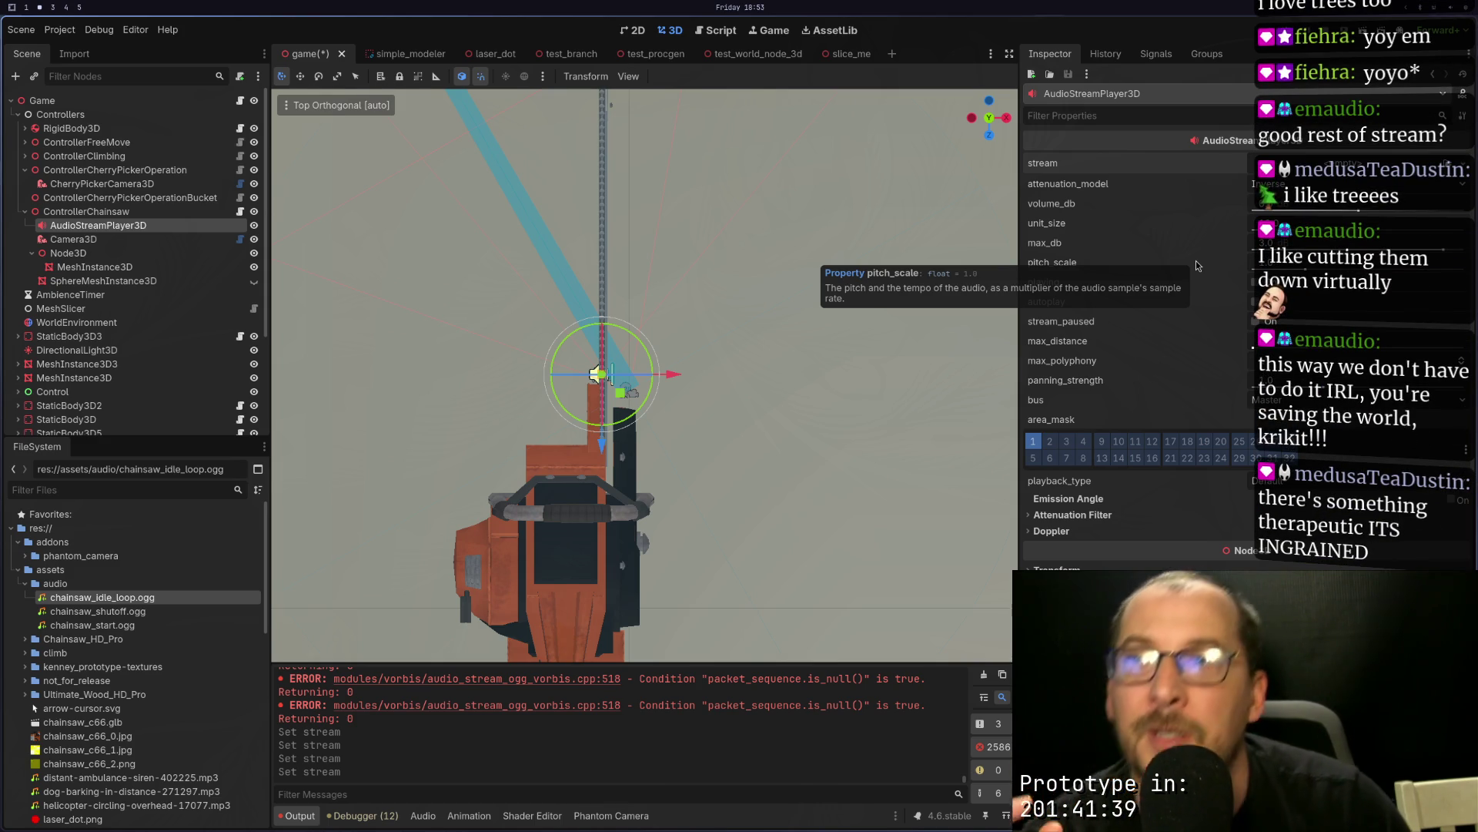
click(1452, 163)
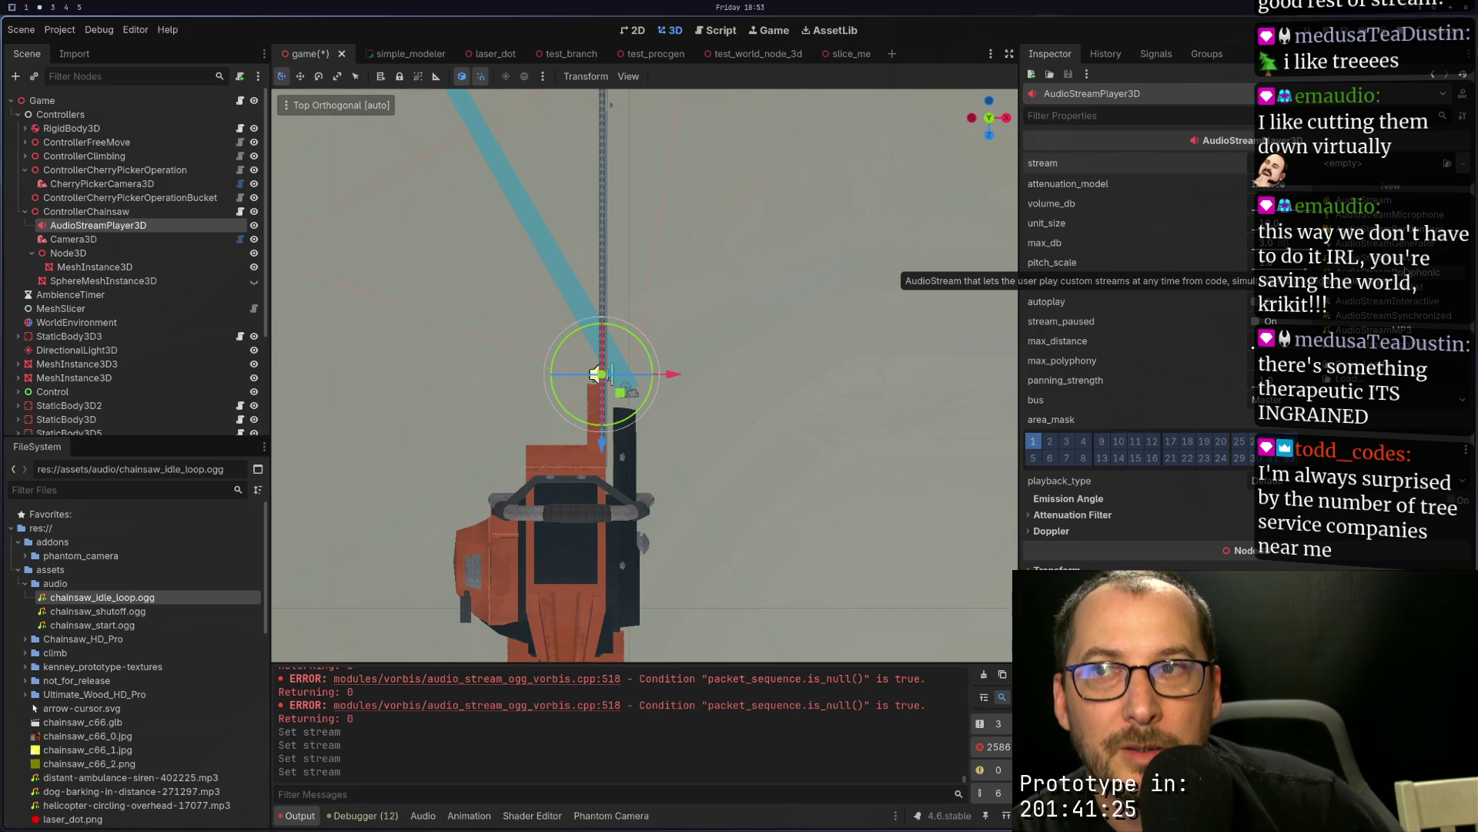
click(1154, 293)
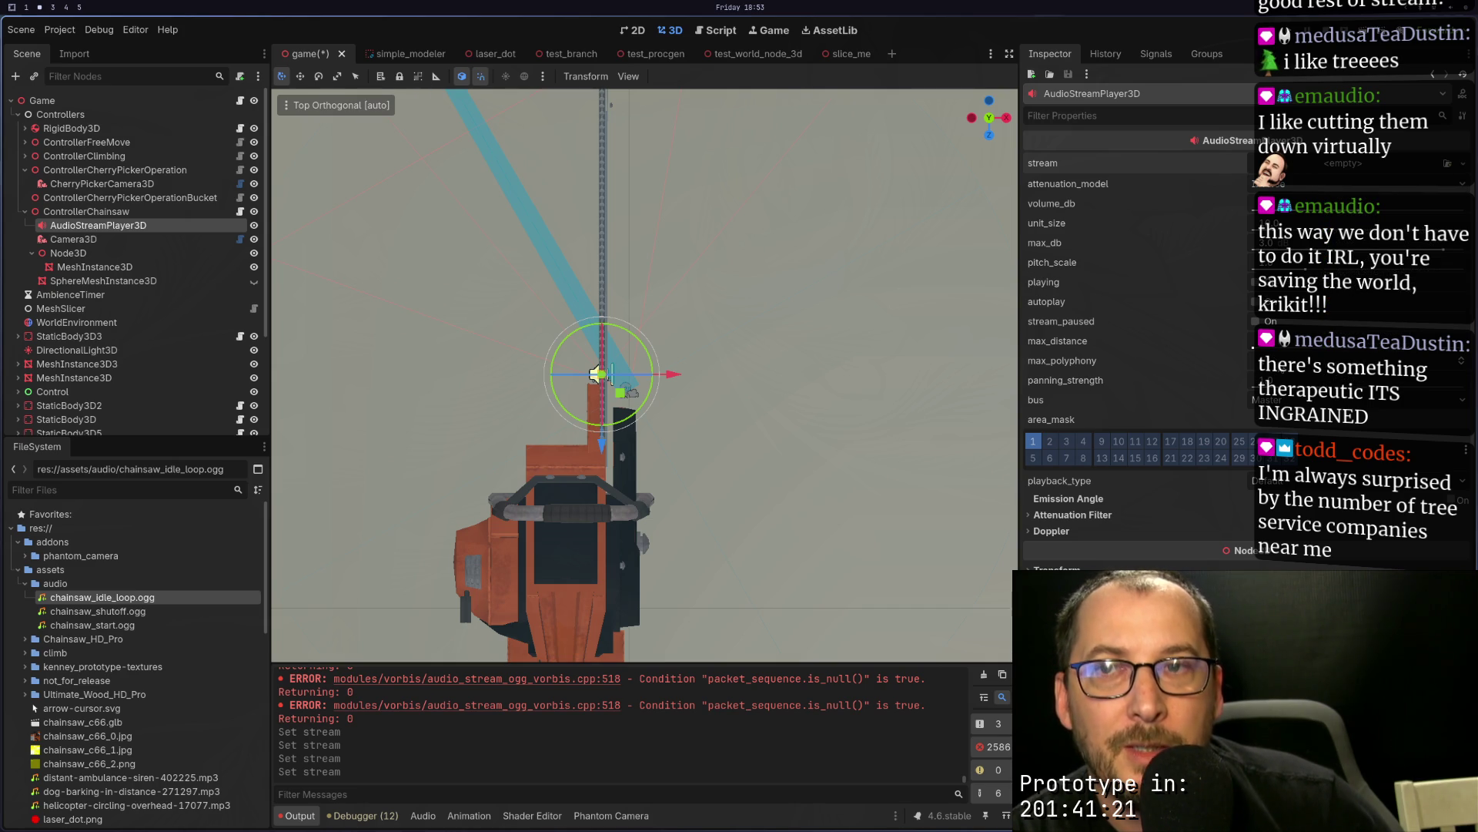
Step: Assign a New AudioStreamPolyphonic to the stream and expand it to show its settings
click(1305, 164)
key(Escape)
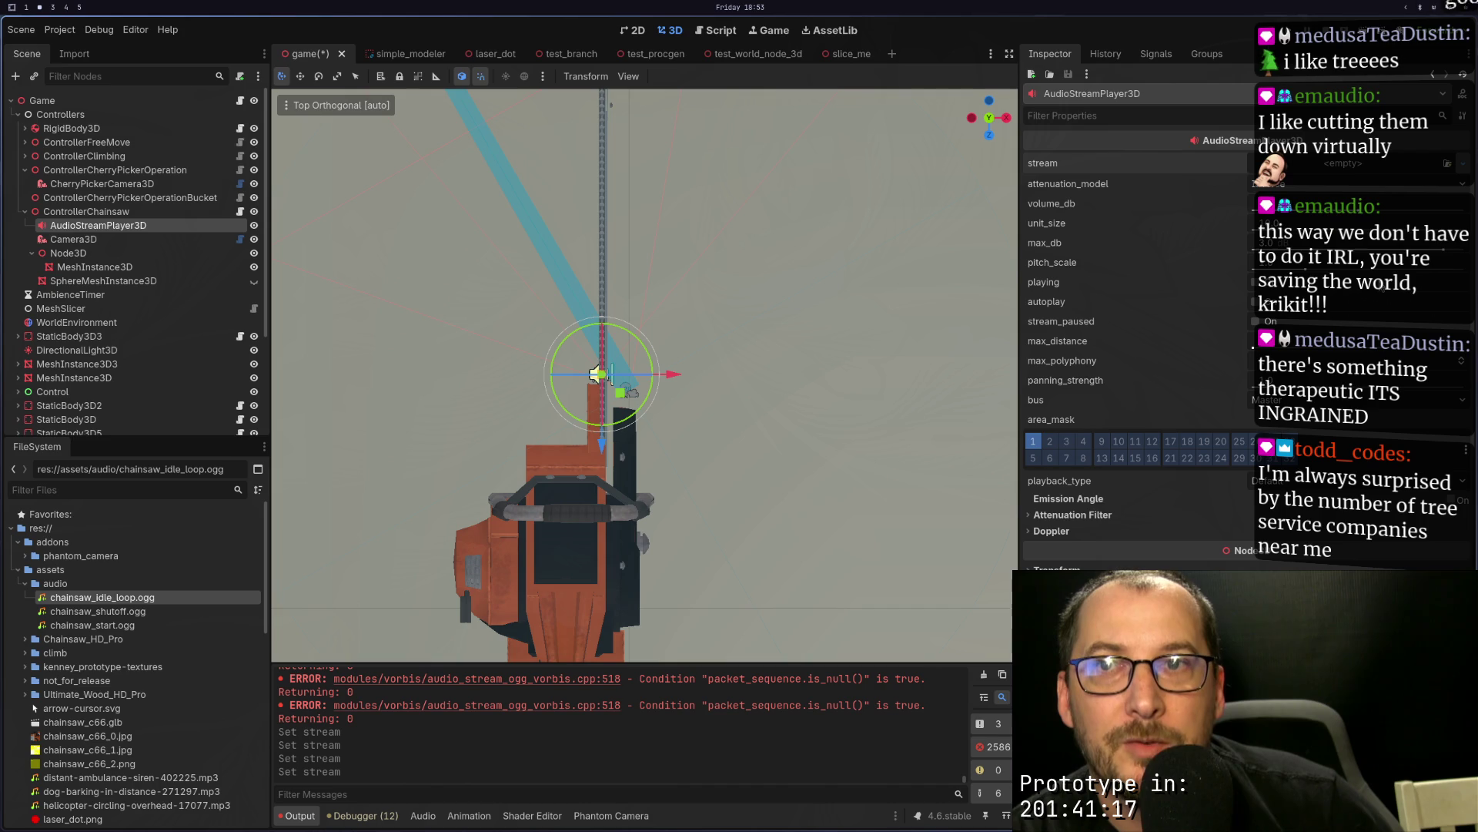
click(1364, 169)
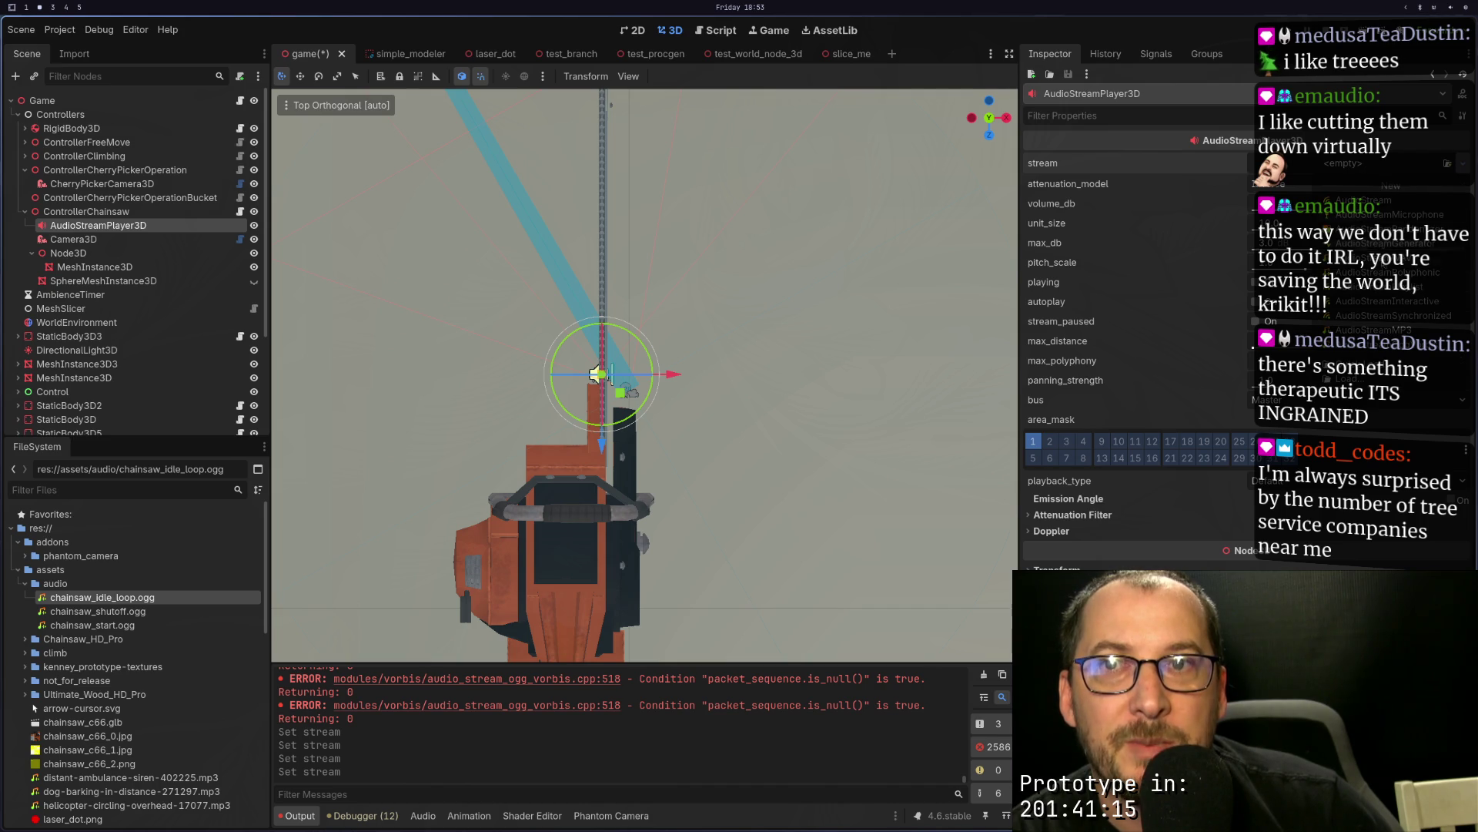
click(1386, 272)
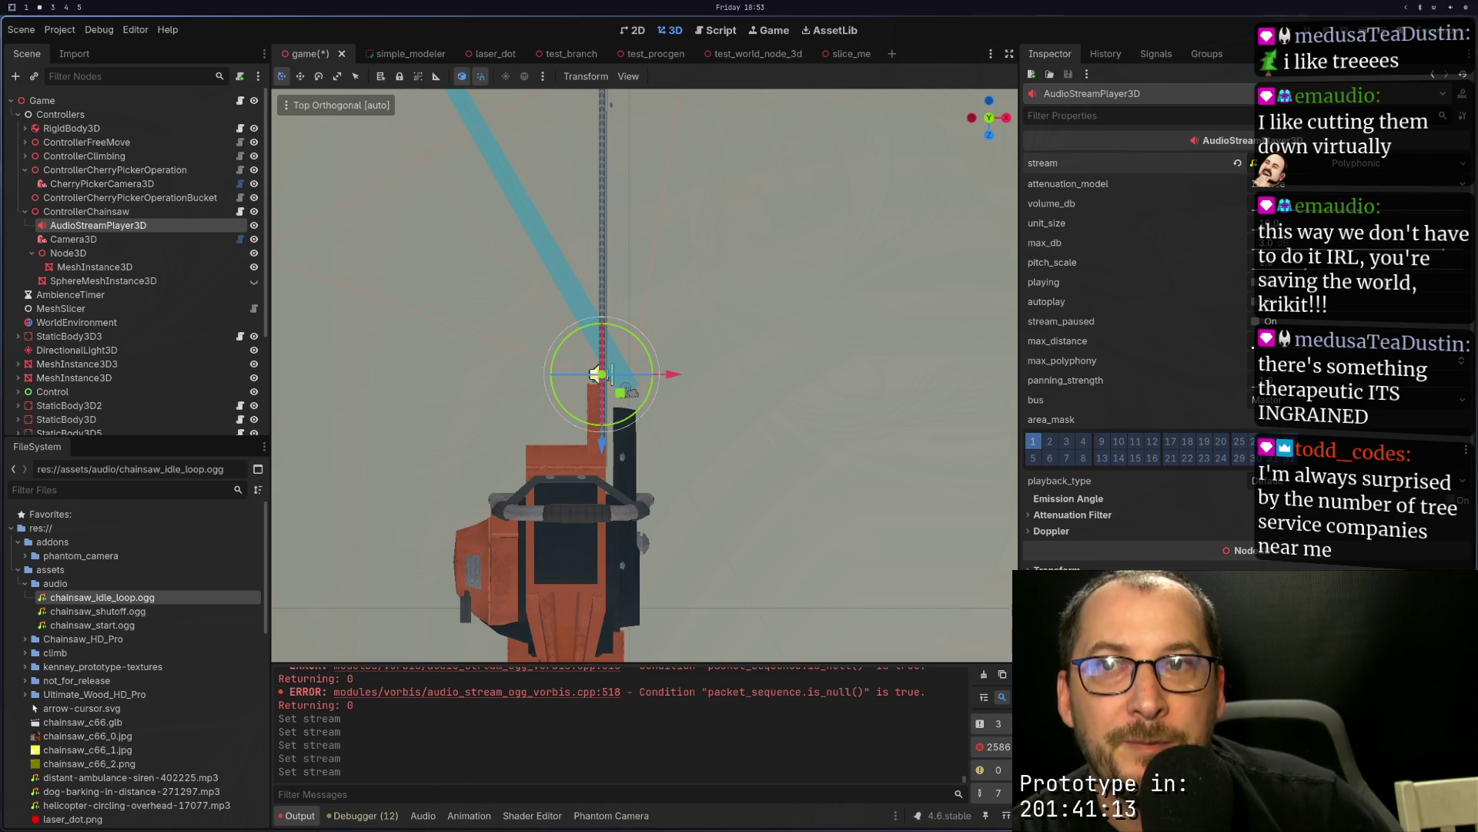
click(1326, 170)
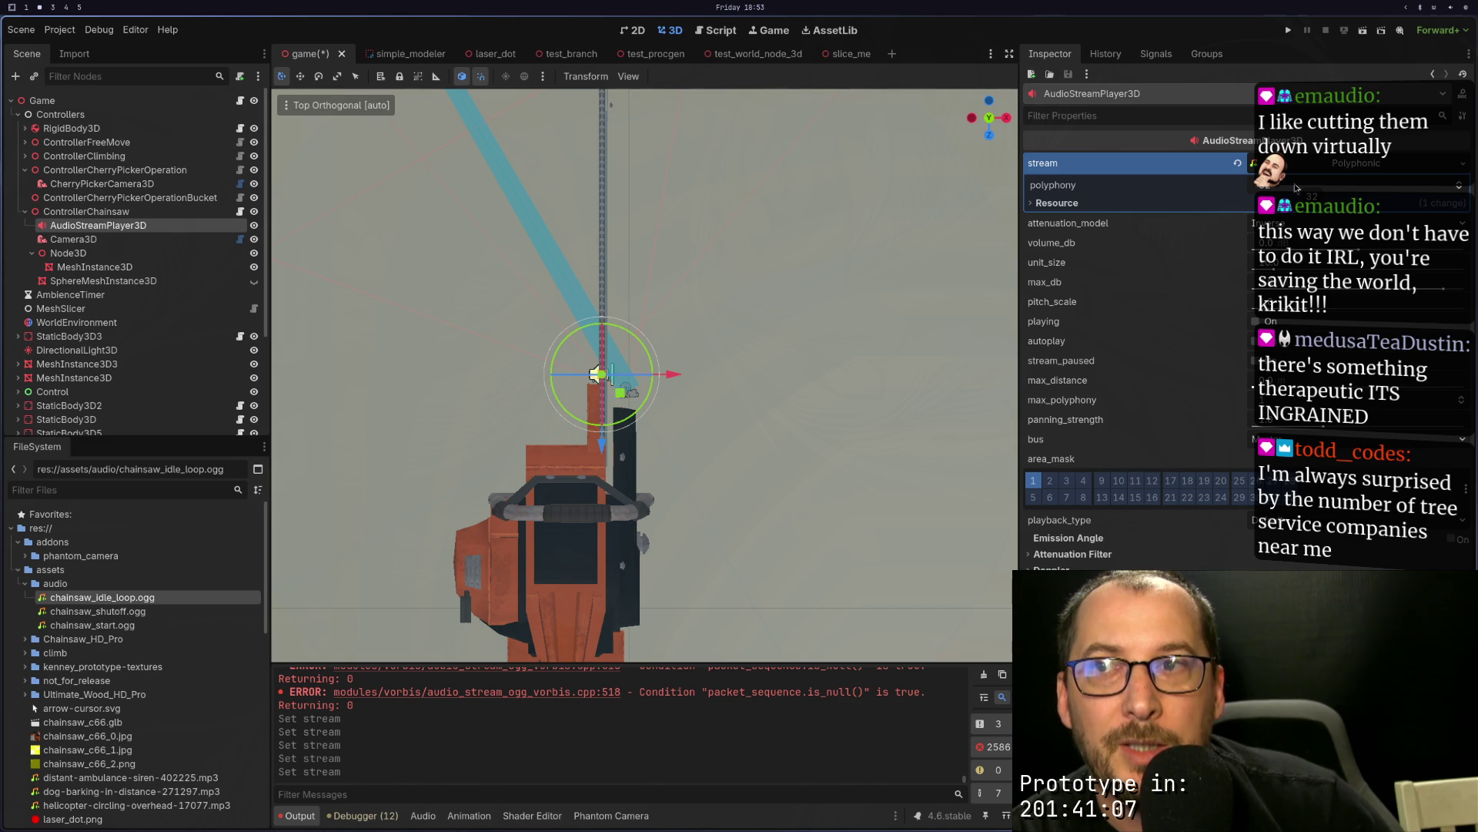
Step: Enter 2 as the Polyphonic stream's polyphony value
mouse_move(1166, 262)
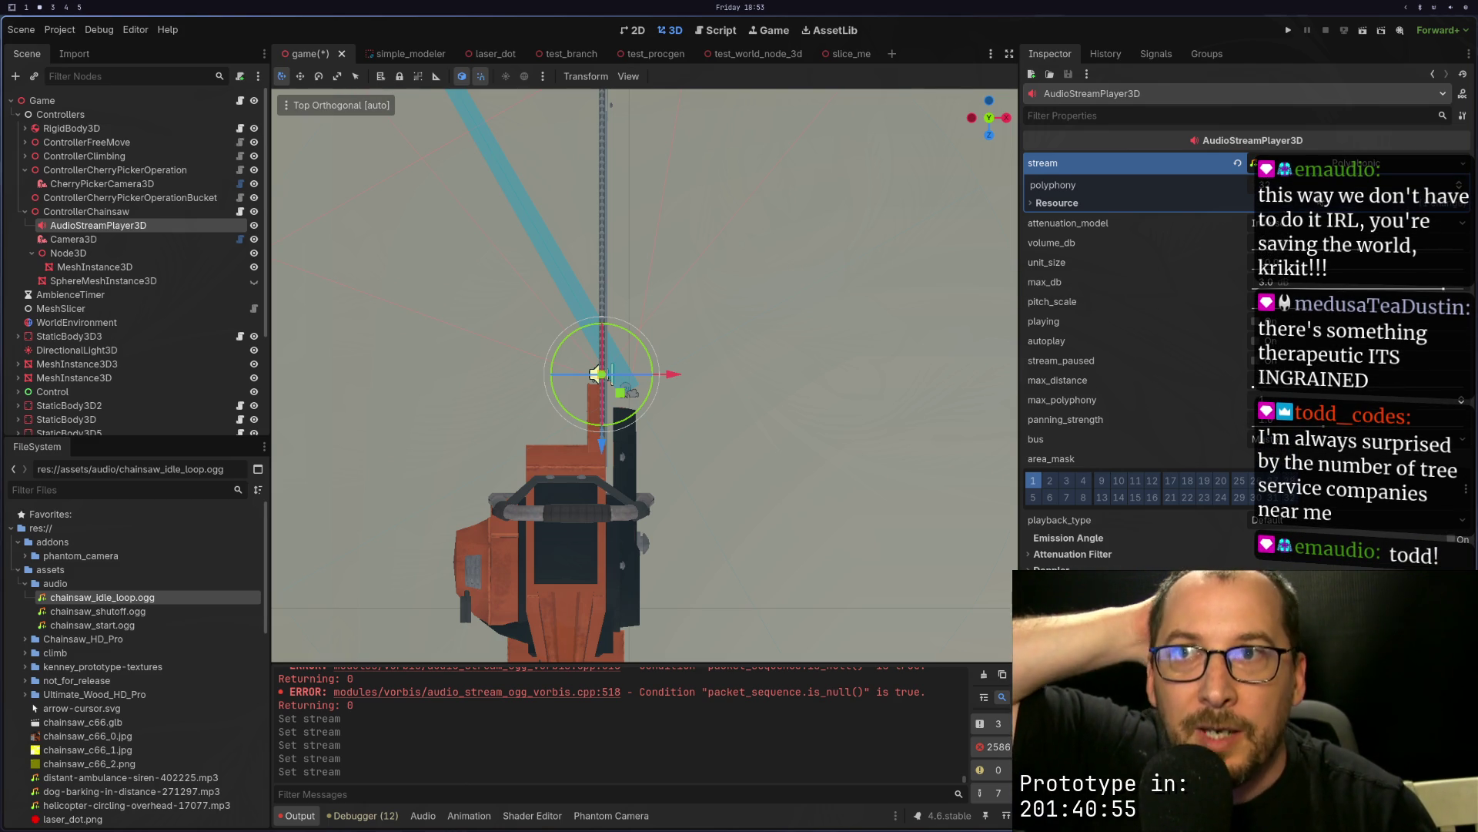
key(Return)
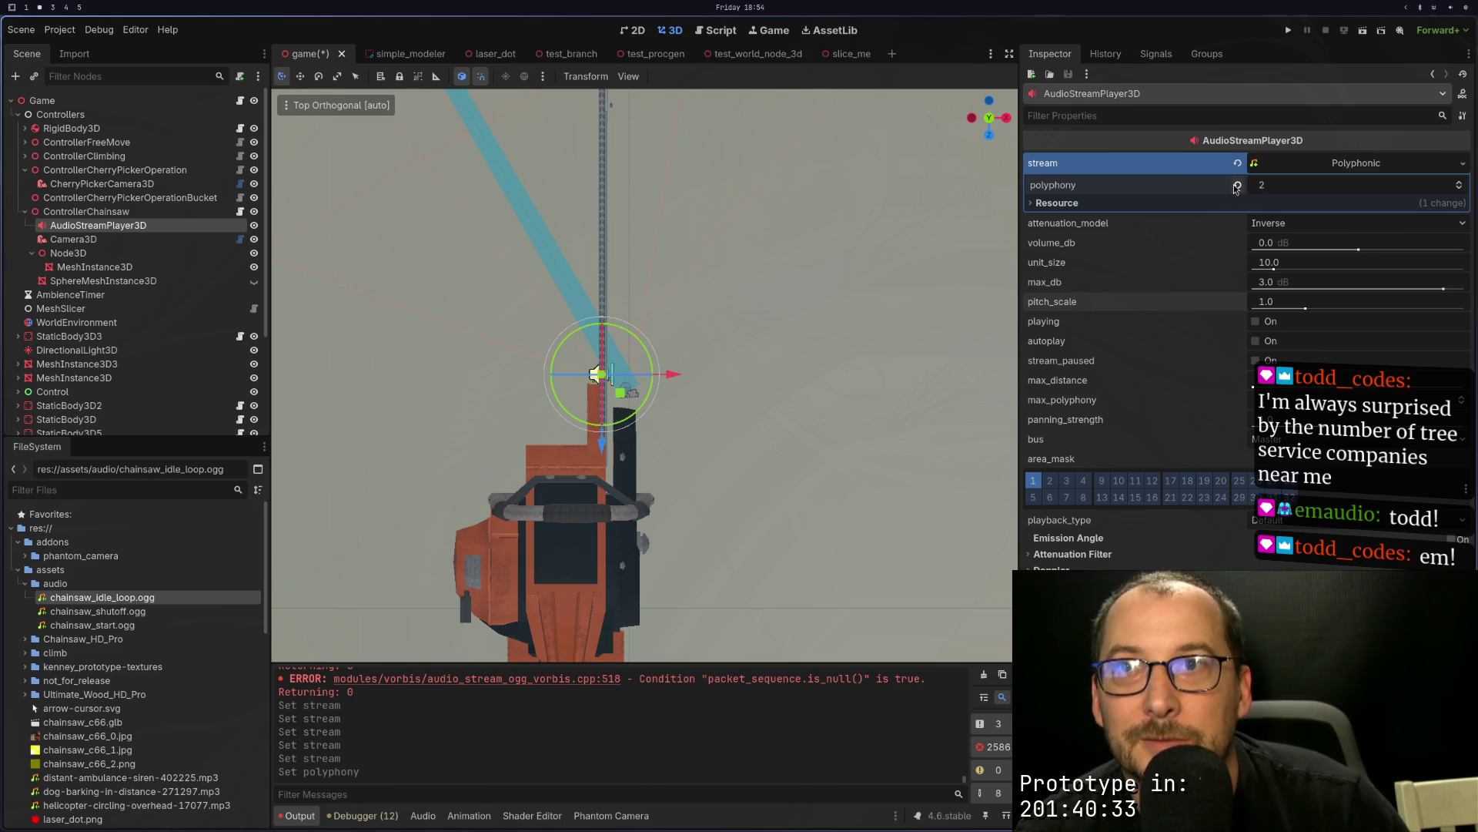
mouse_move(1240, 285)
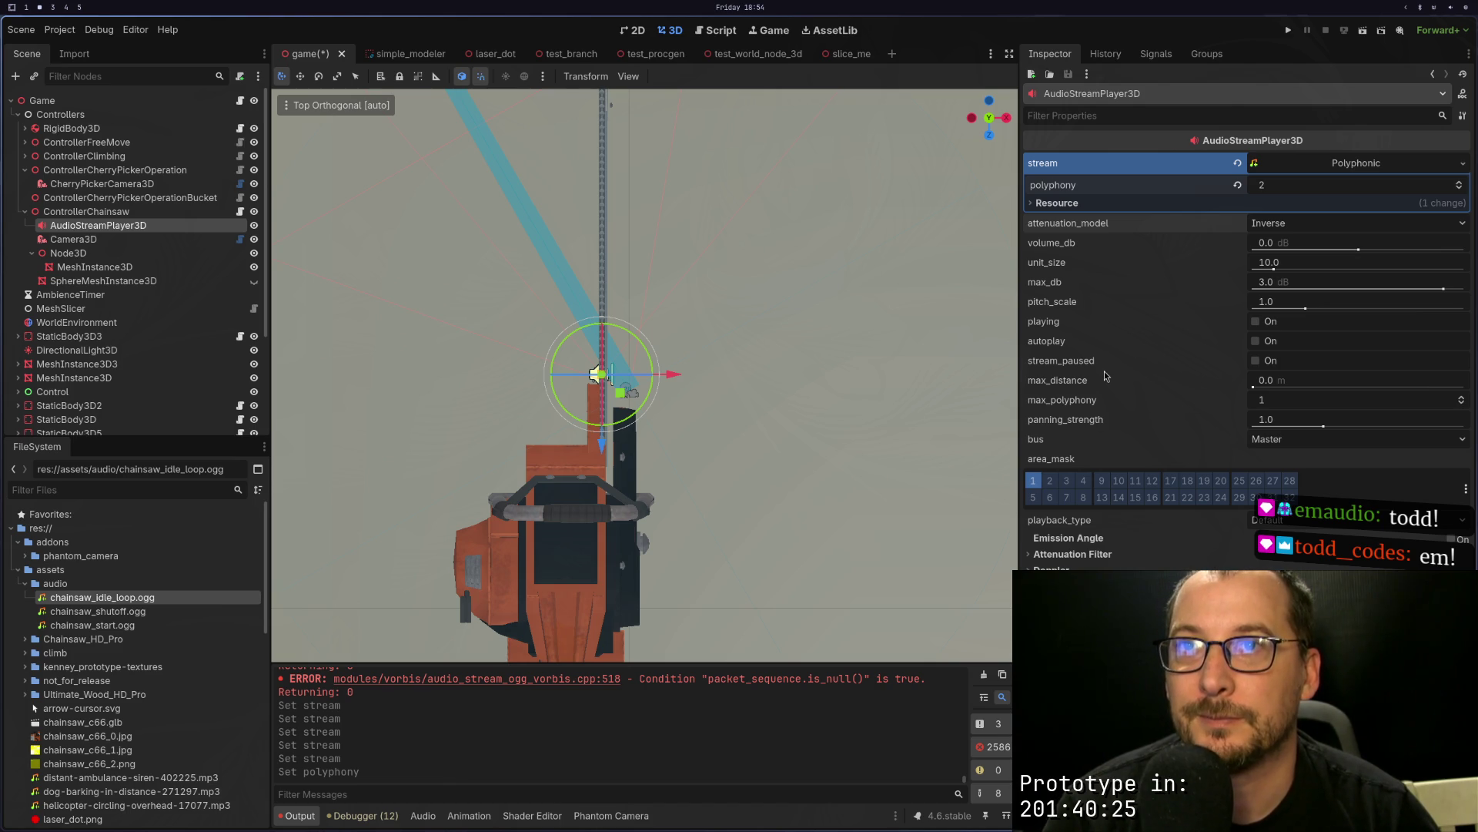
key(super+1)
Step: In the browser, go to the AudioStreamPlaylist docs tab and follow its Inherits link to AudioStream
key(super+2)
key(super+3)
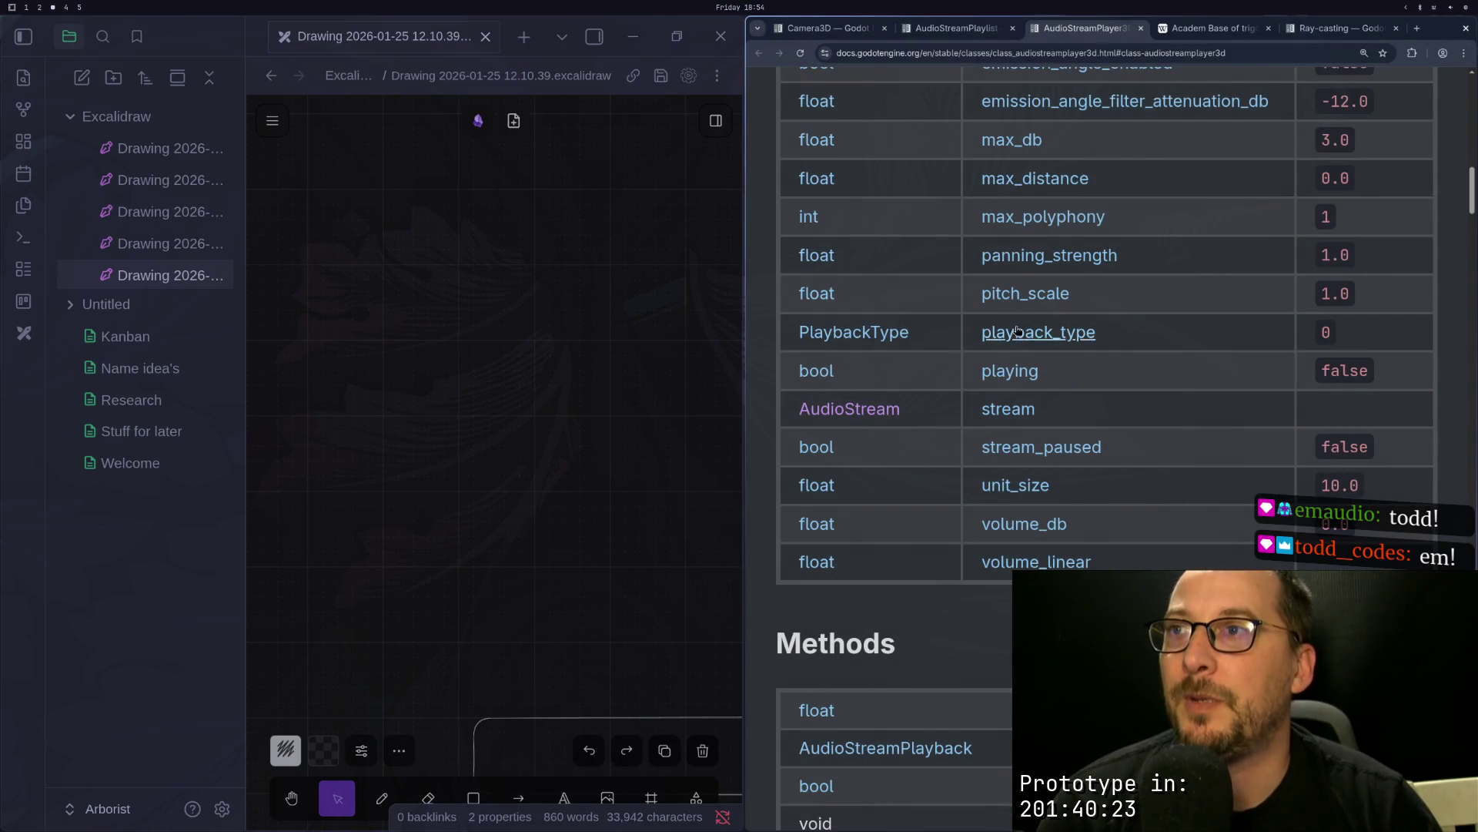
scroll(1015, 220, up, 10)
click(953, 27)
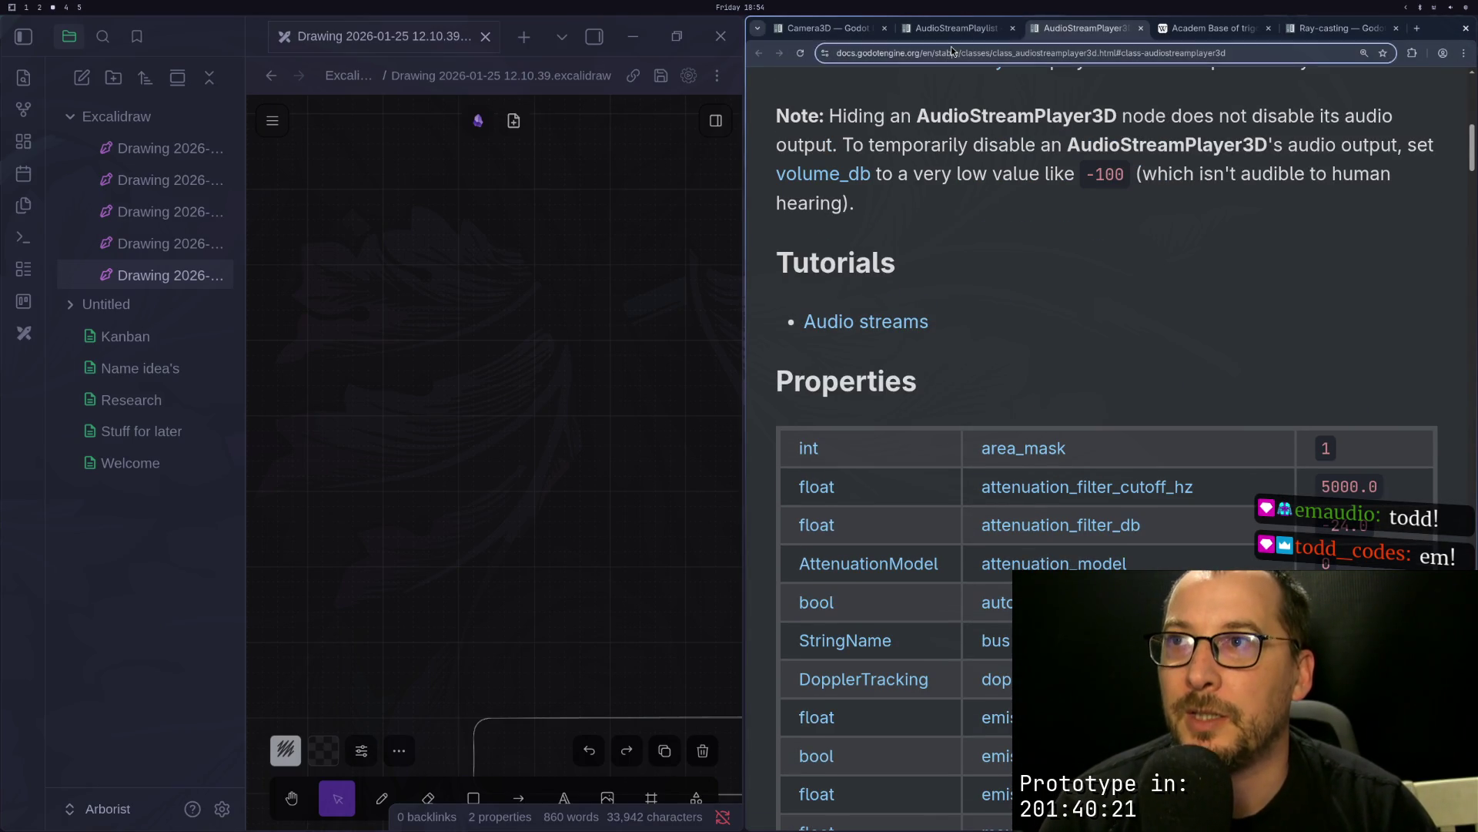
scroll(951, 138, up, 1)
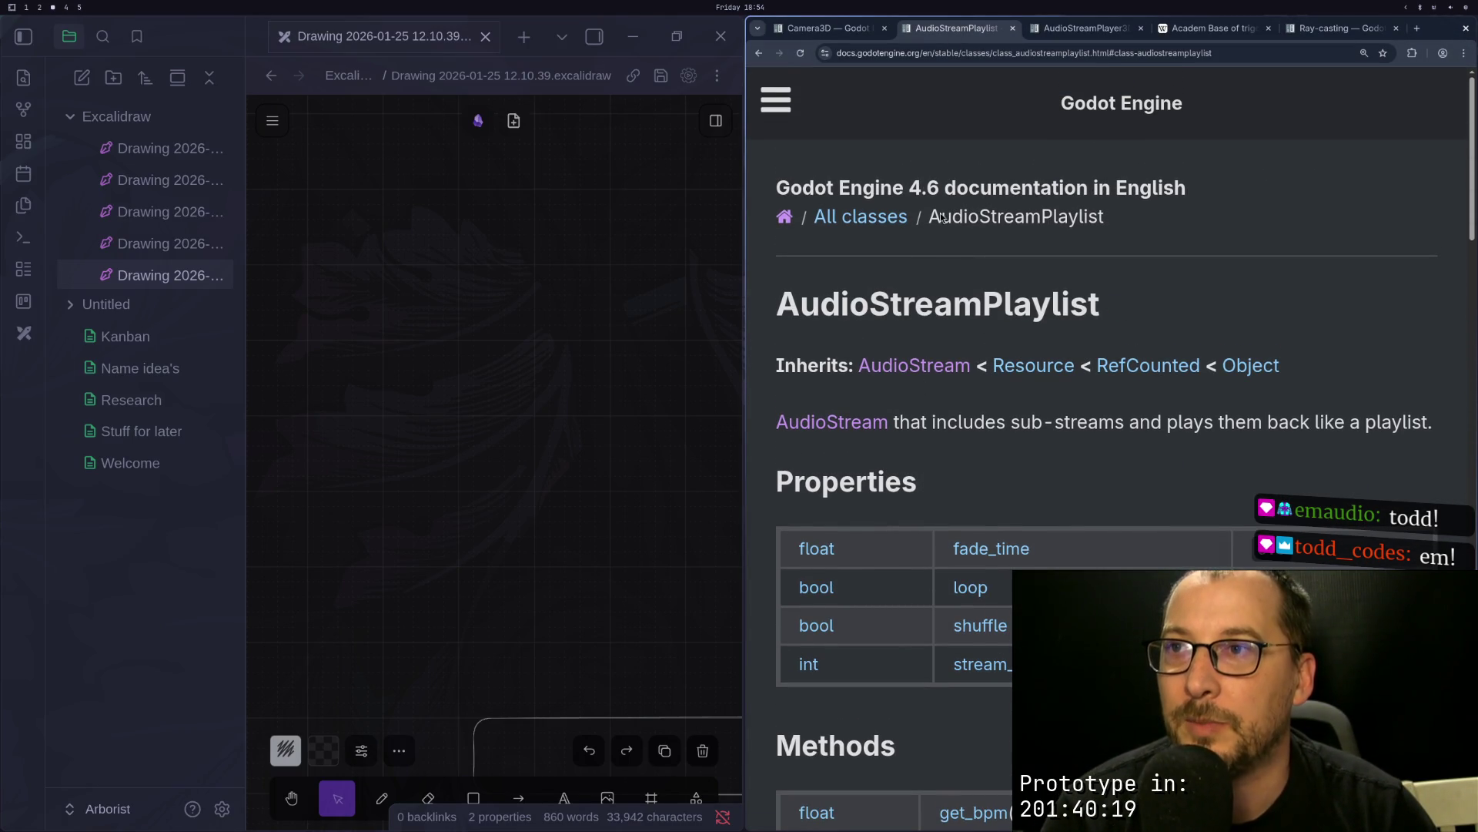
click(1064, 27)
scroll(931, 215, up, 8)
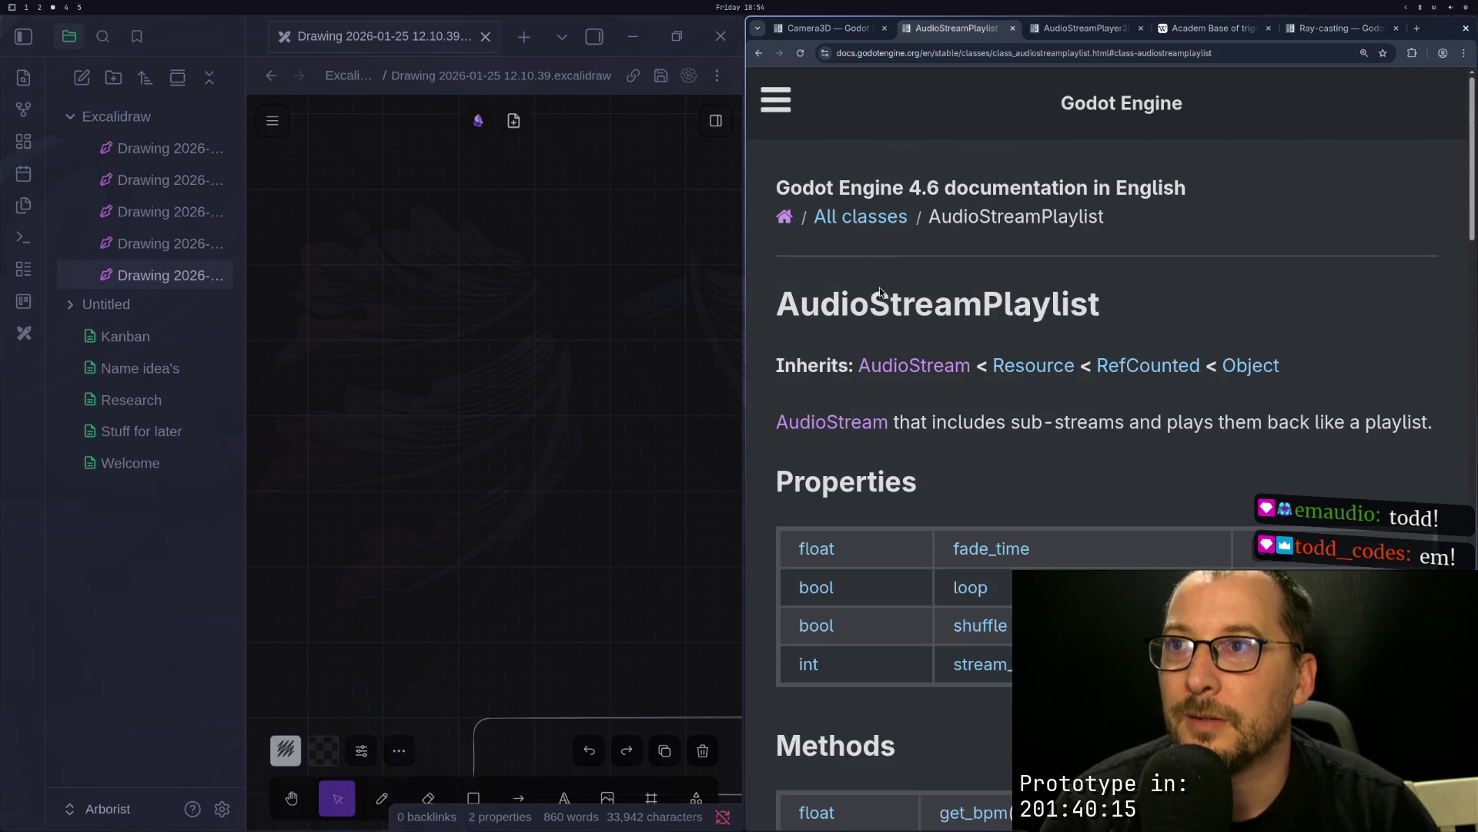
click(885, 365)
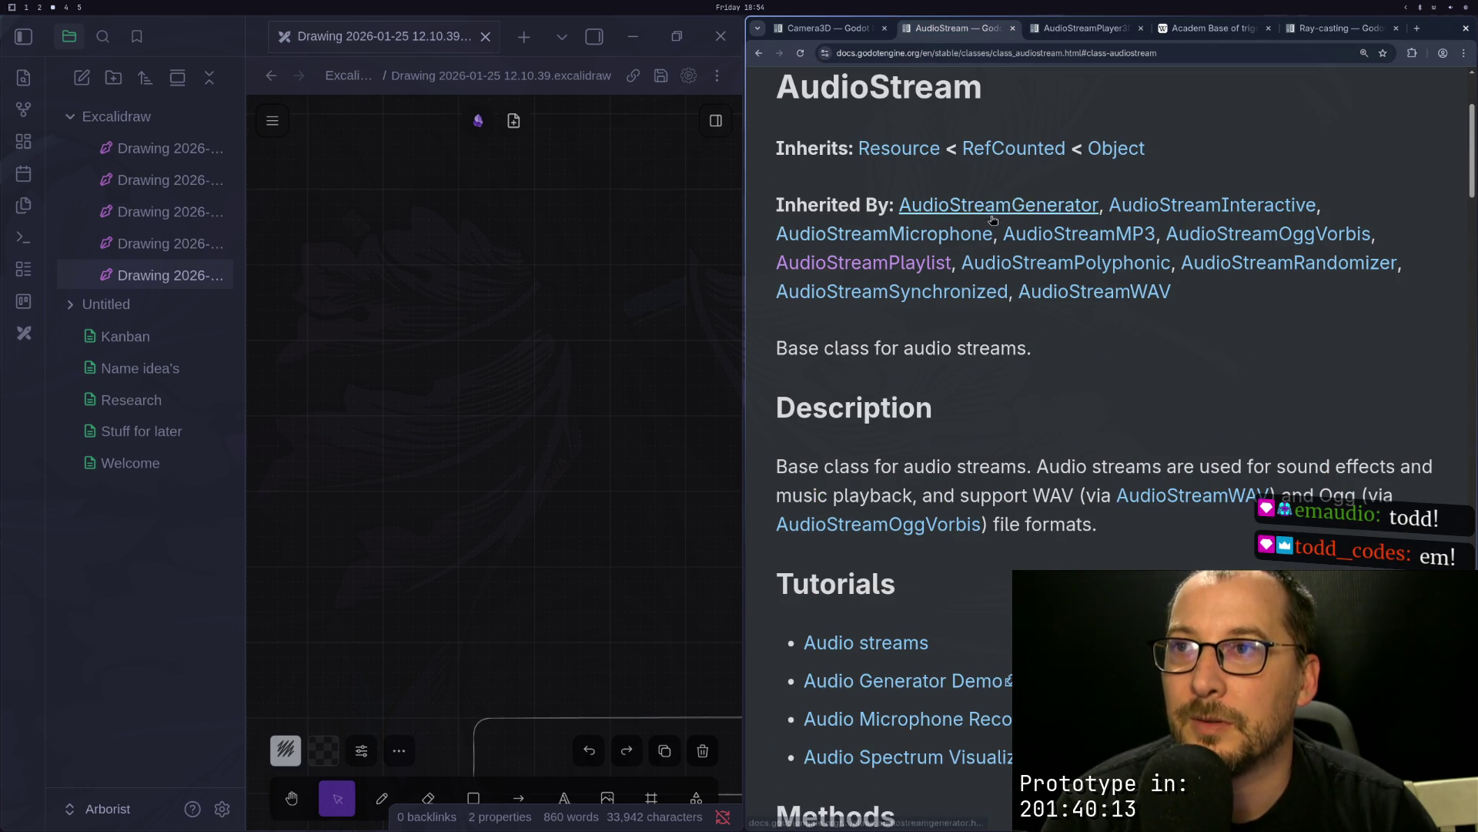
Step: Glance back at the Godot editor's Polyphonic stream settings, then return to the browser documentation
key(super+2)
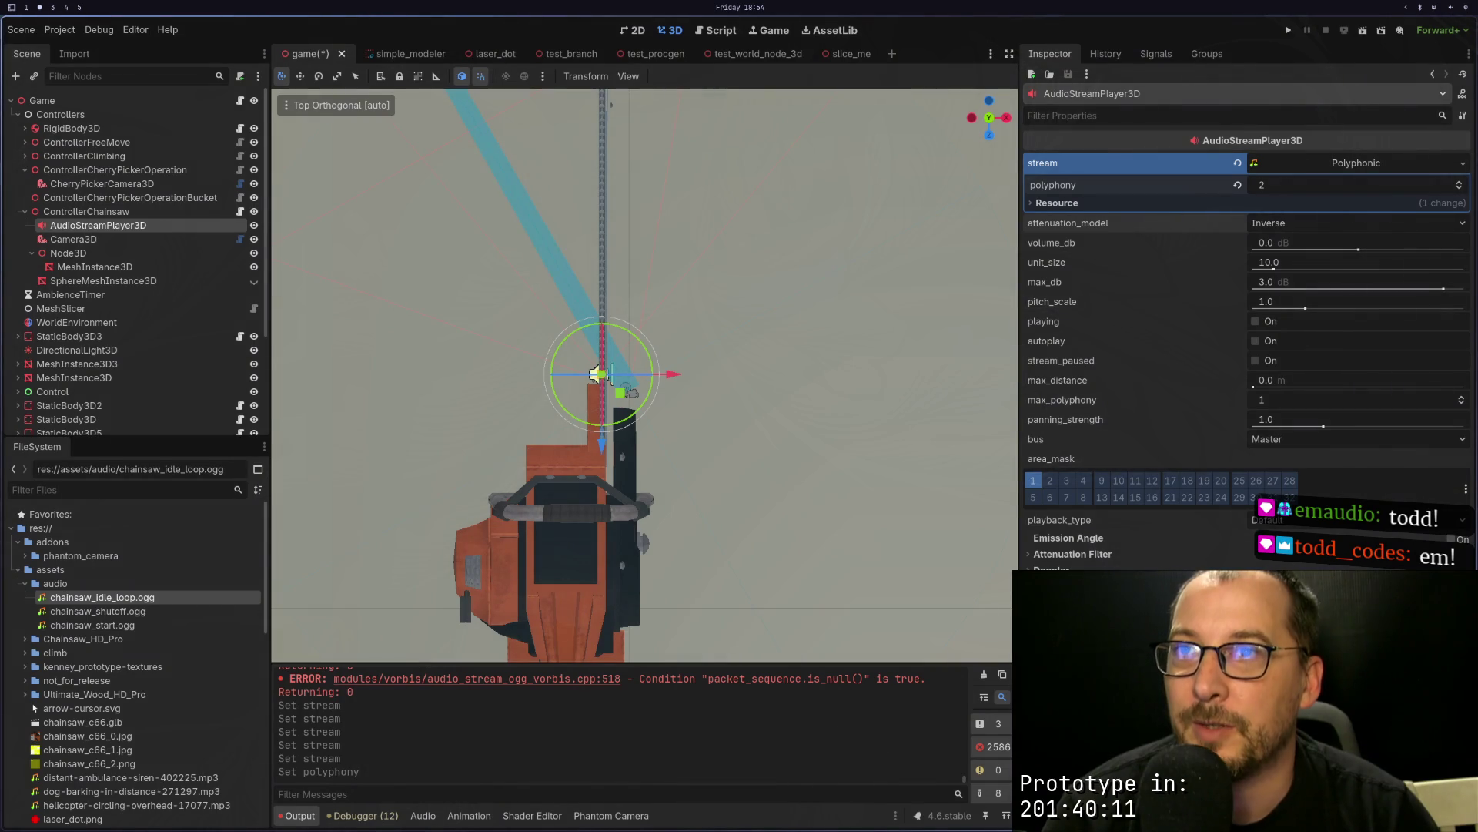
key(super+1)
key(super+2)
key(super+4)
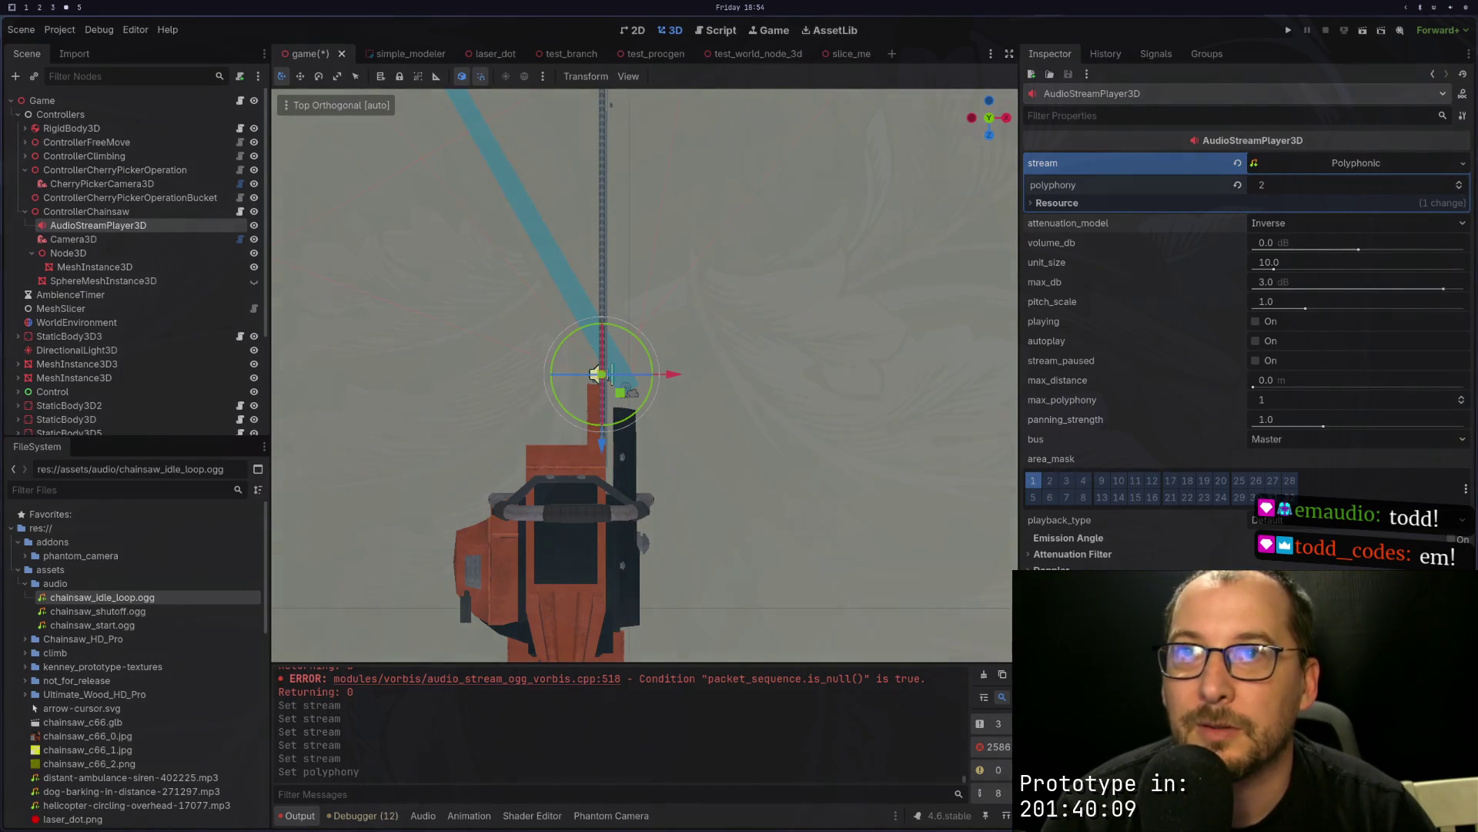
key(super+2)
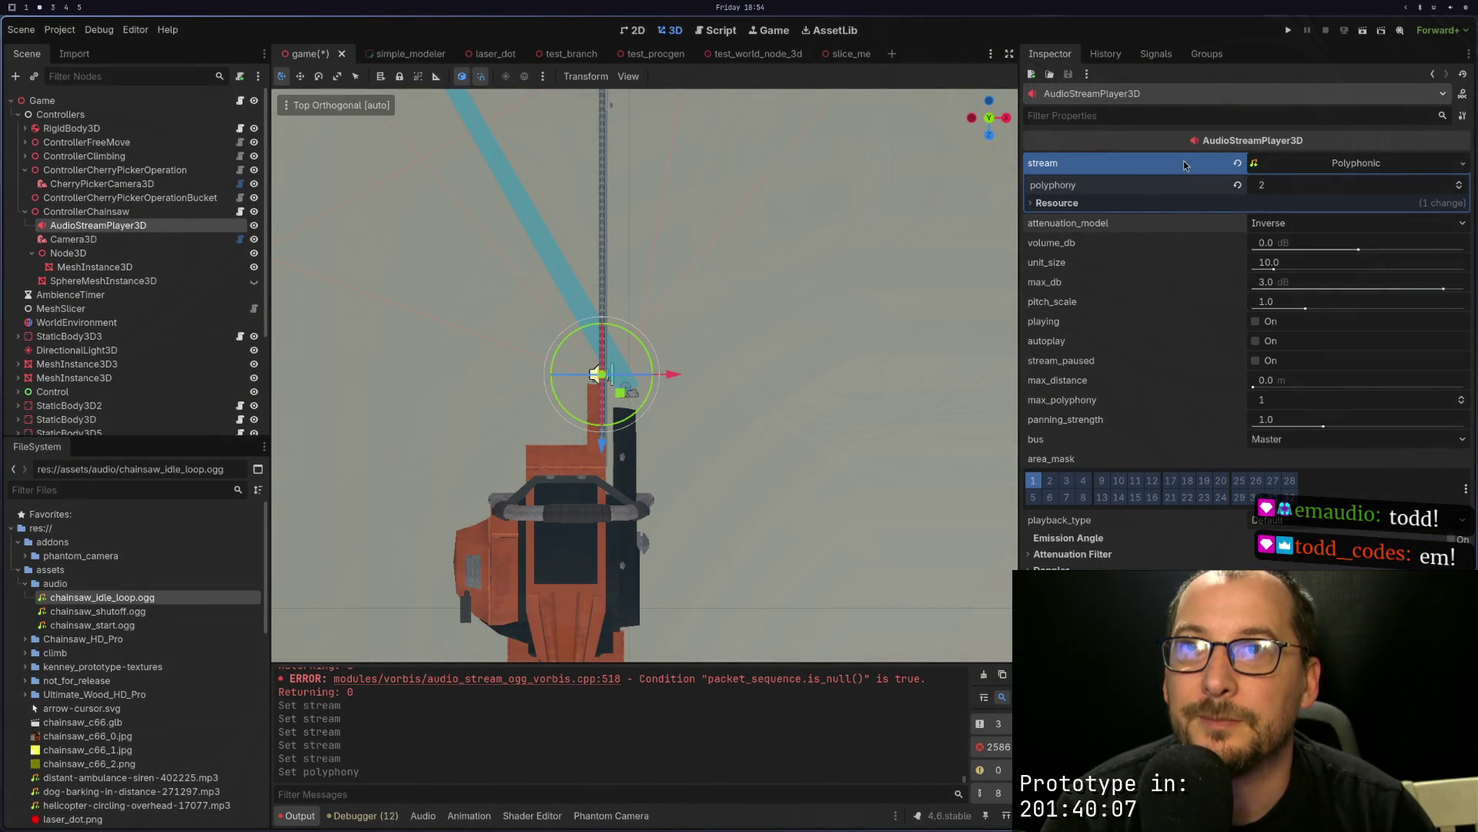
key(super+3)
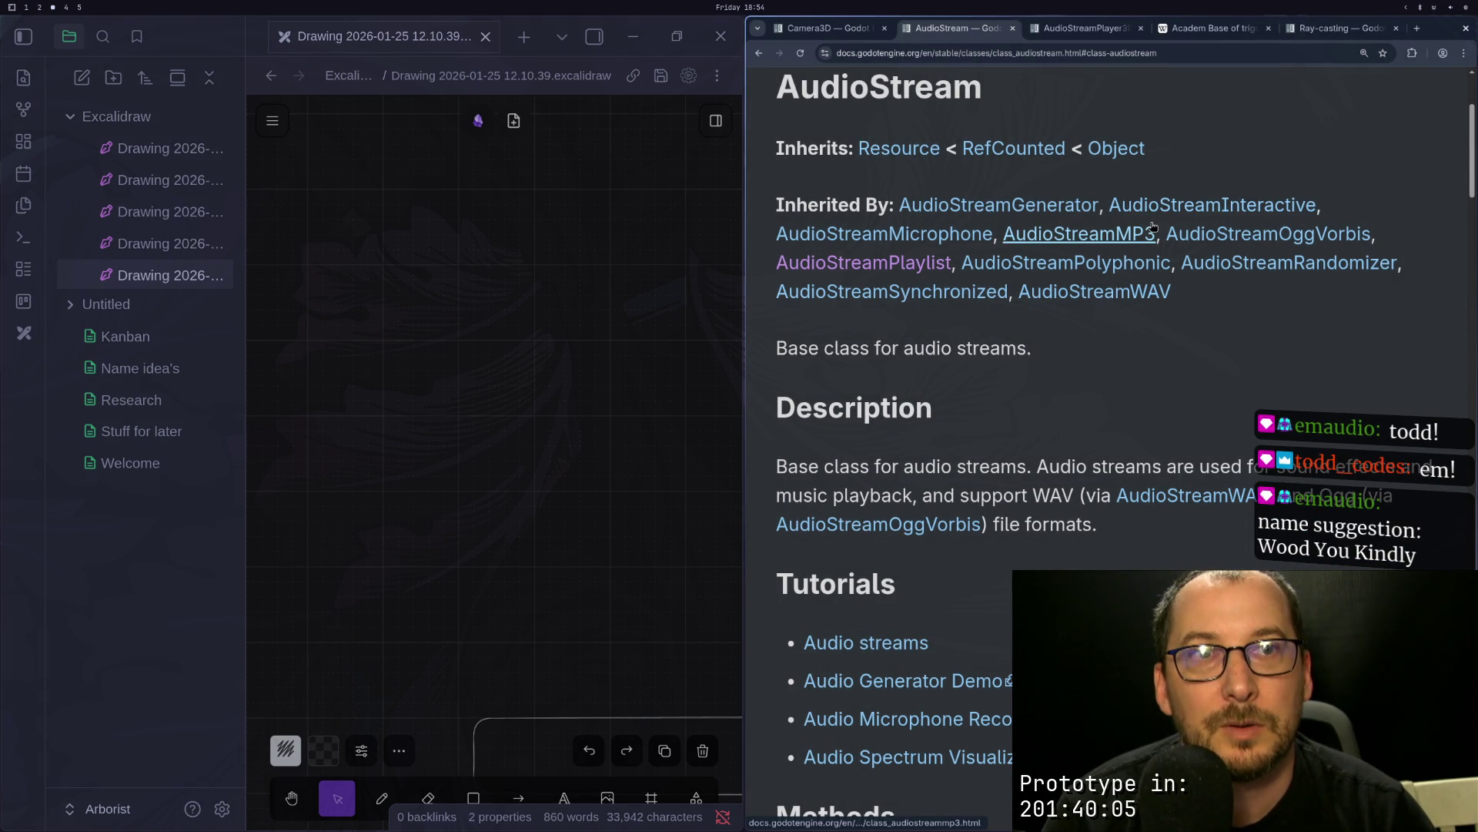
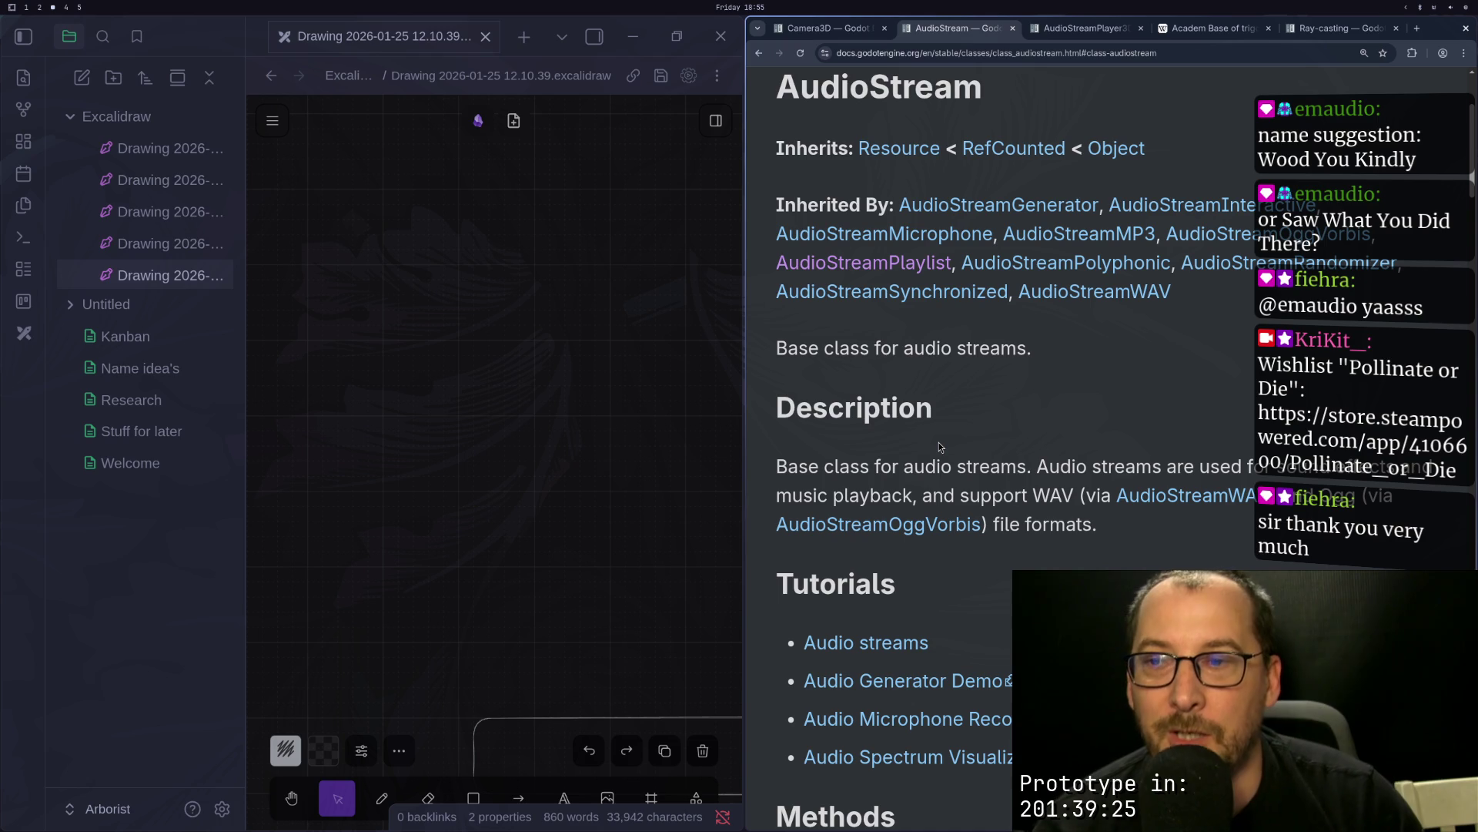
Step: Switch across workspaces back to the Godot documentation in the browser
key(super+1)
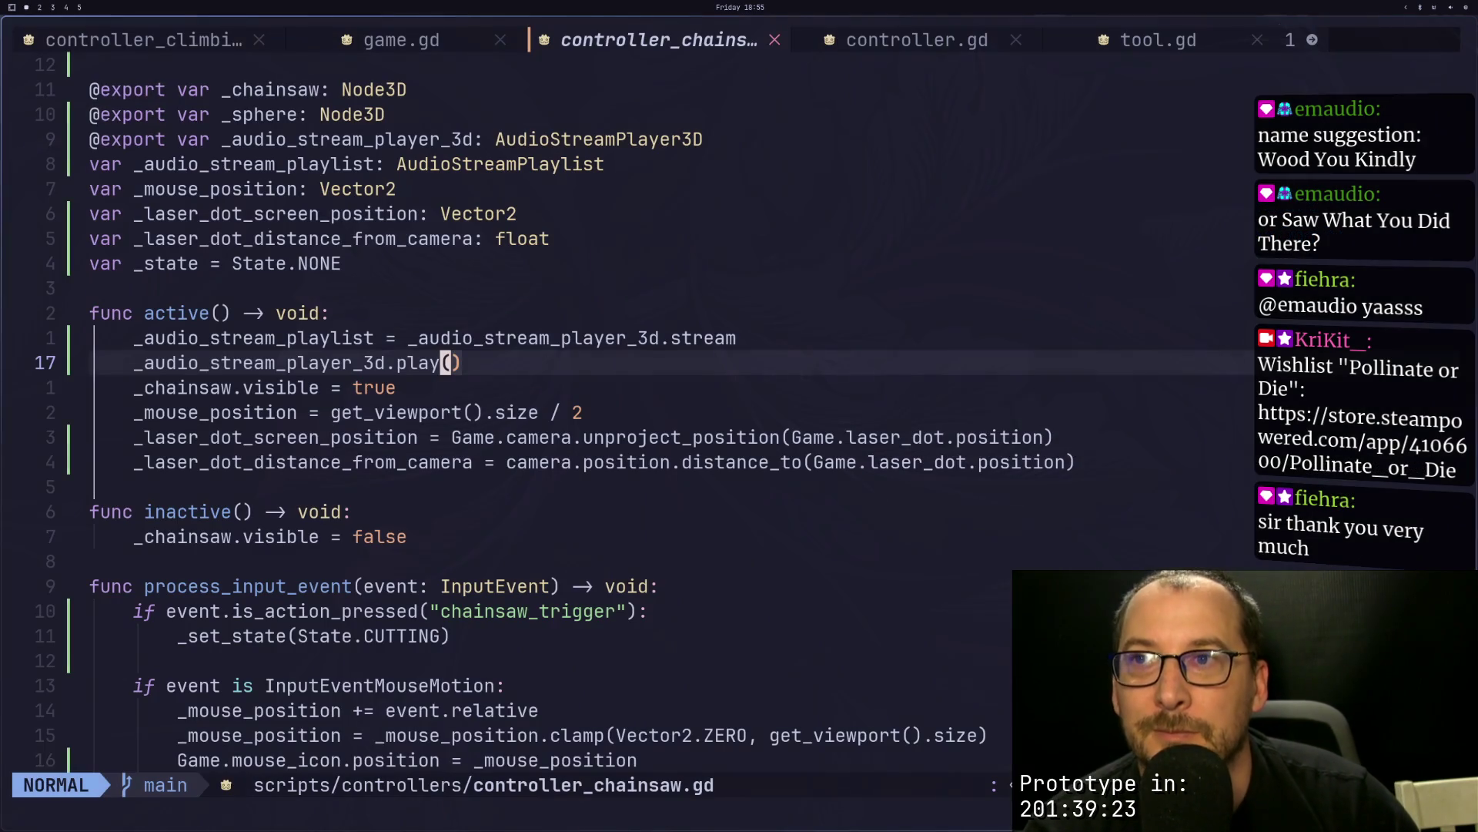
key(super+2)
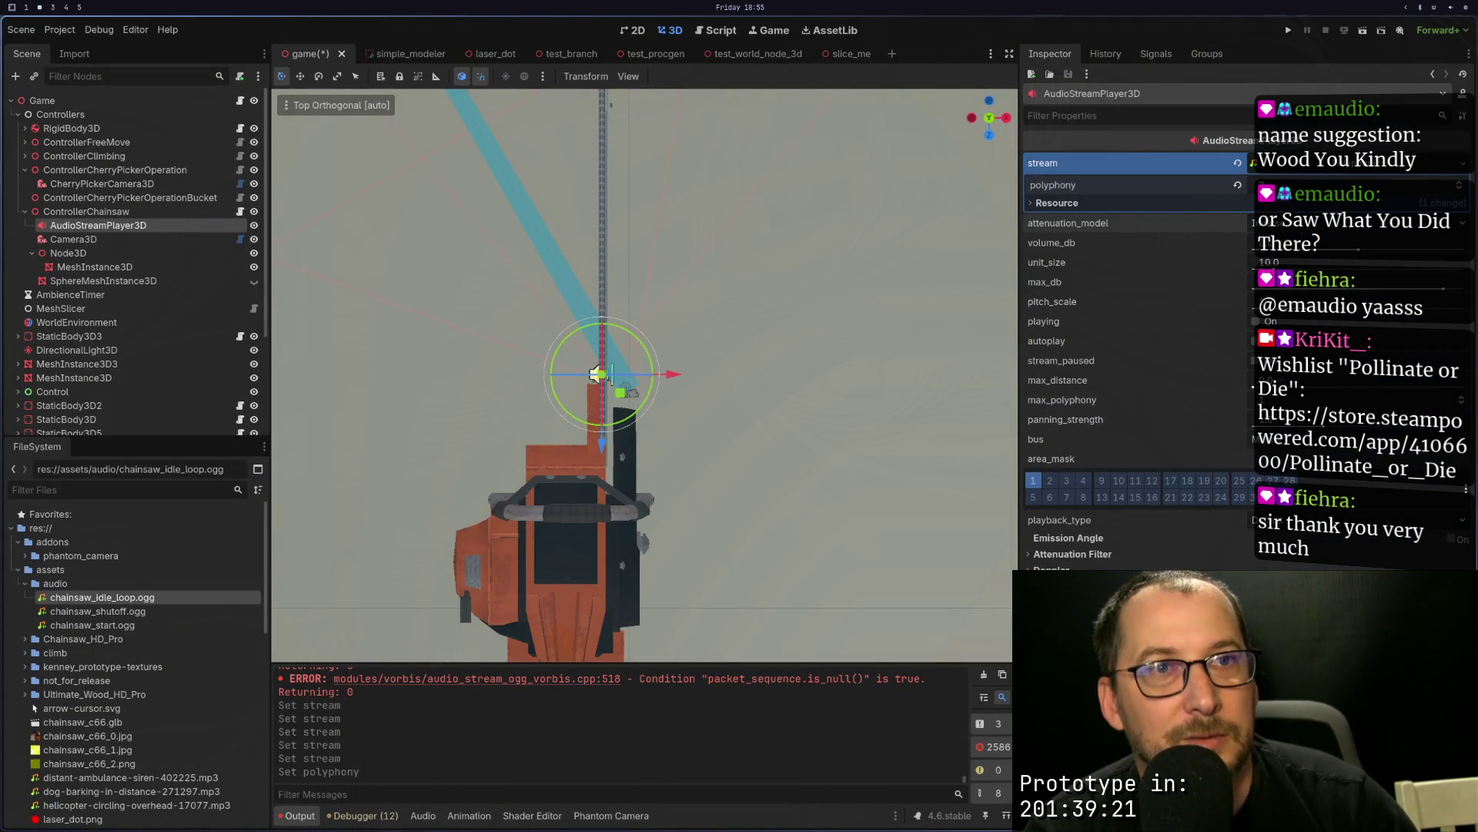
key(super+1)
key(super+3)
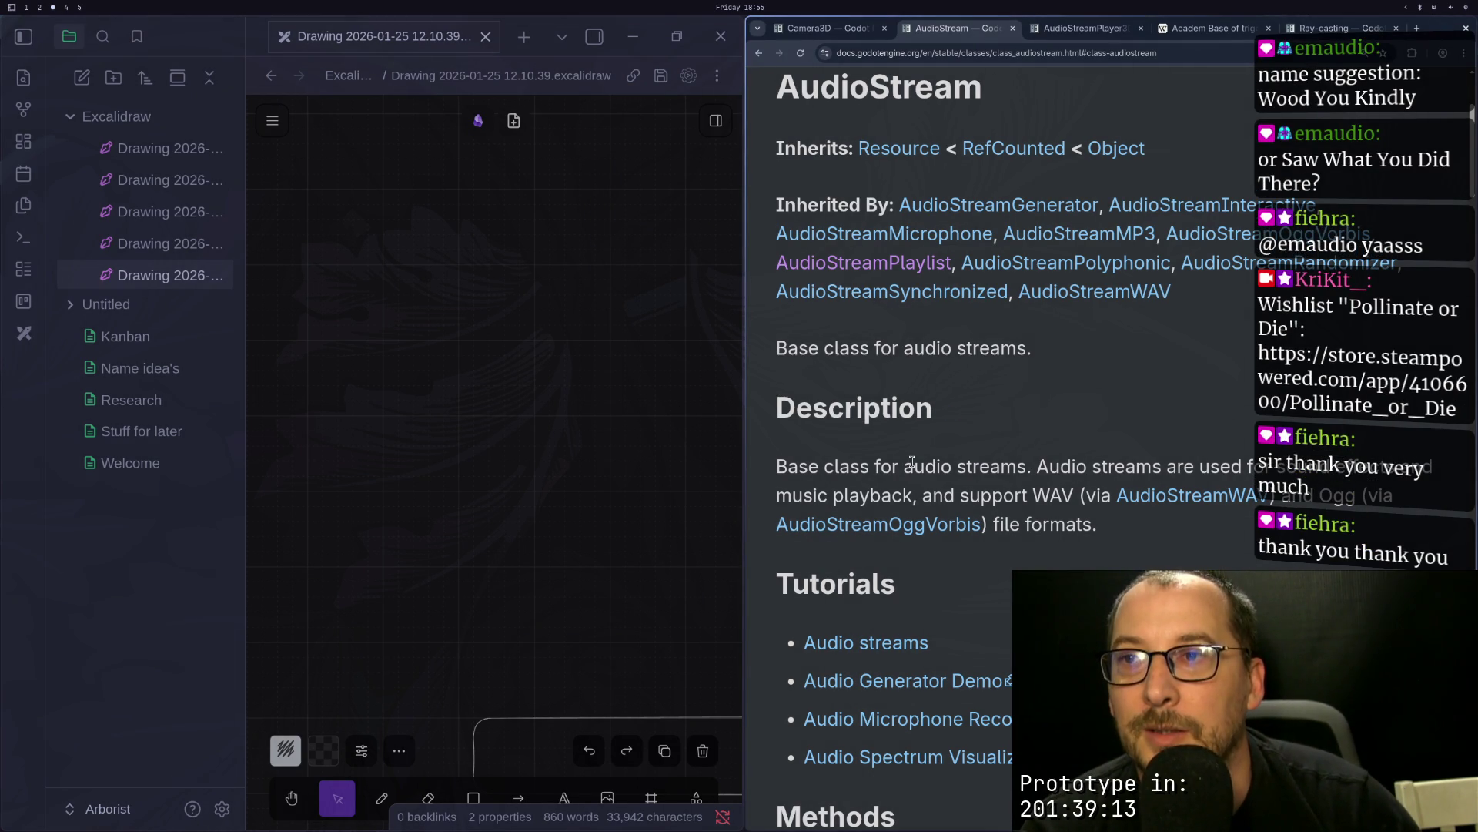
Step: Open the AudioStreamPolyphonic class reference, select its description, and return to the Godot editor
scroll(921, 427, up, 3)
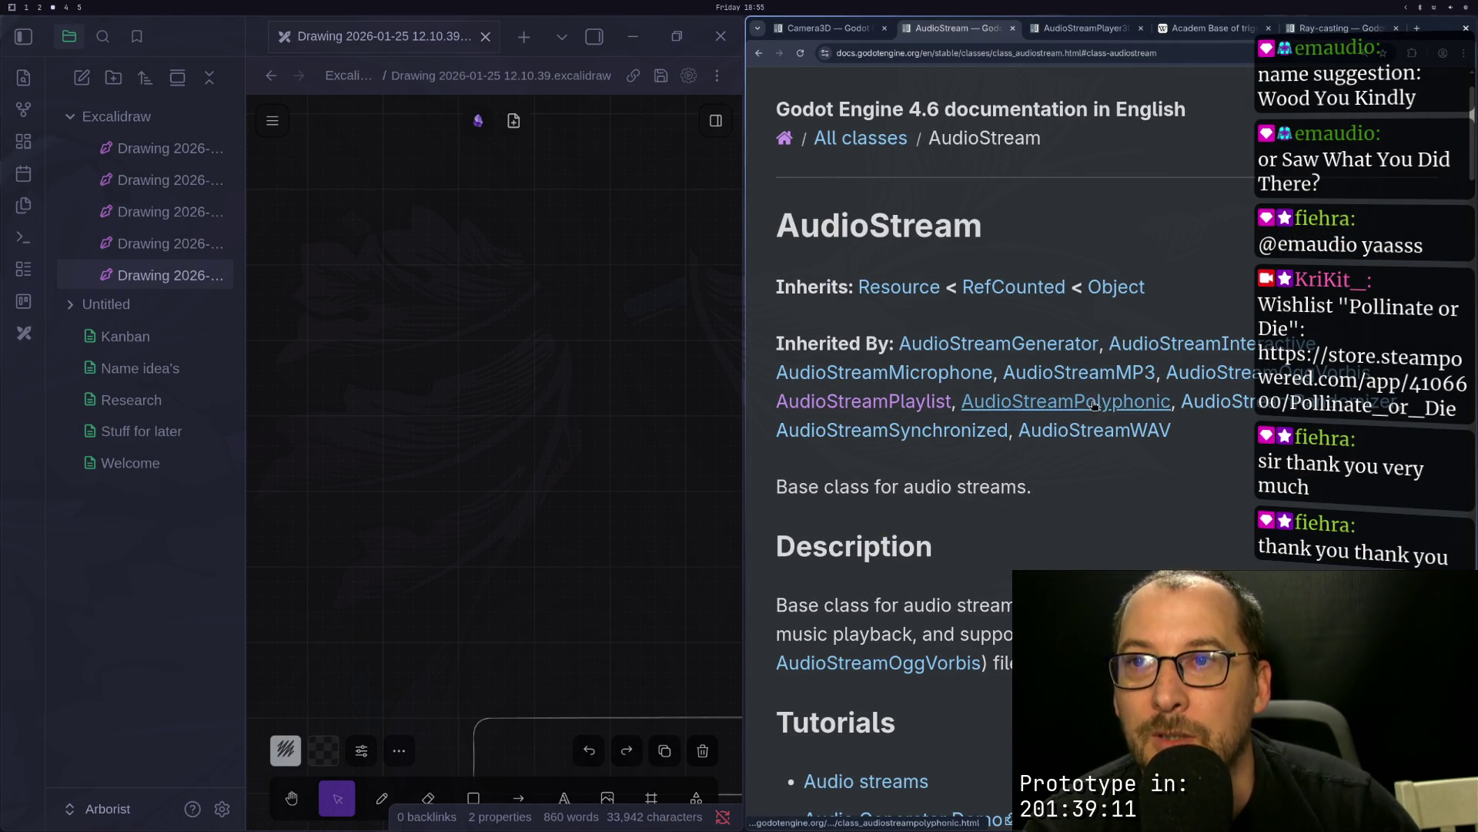
click(1095, 403)
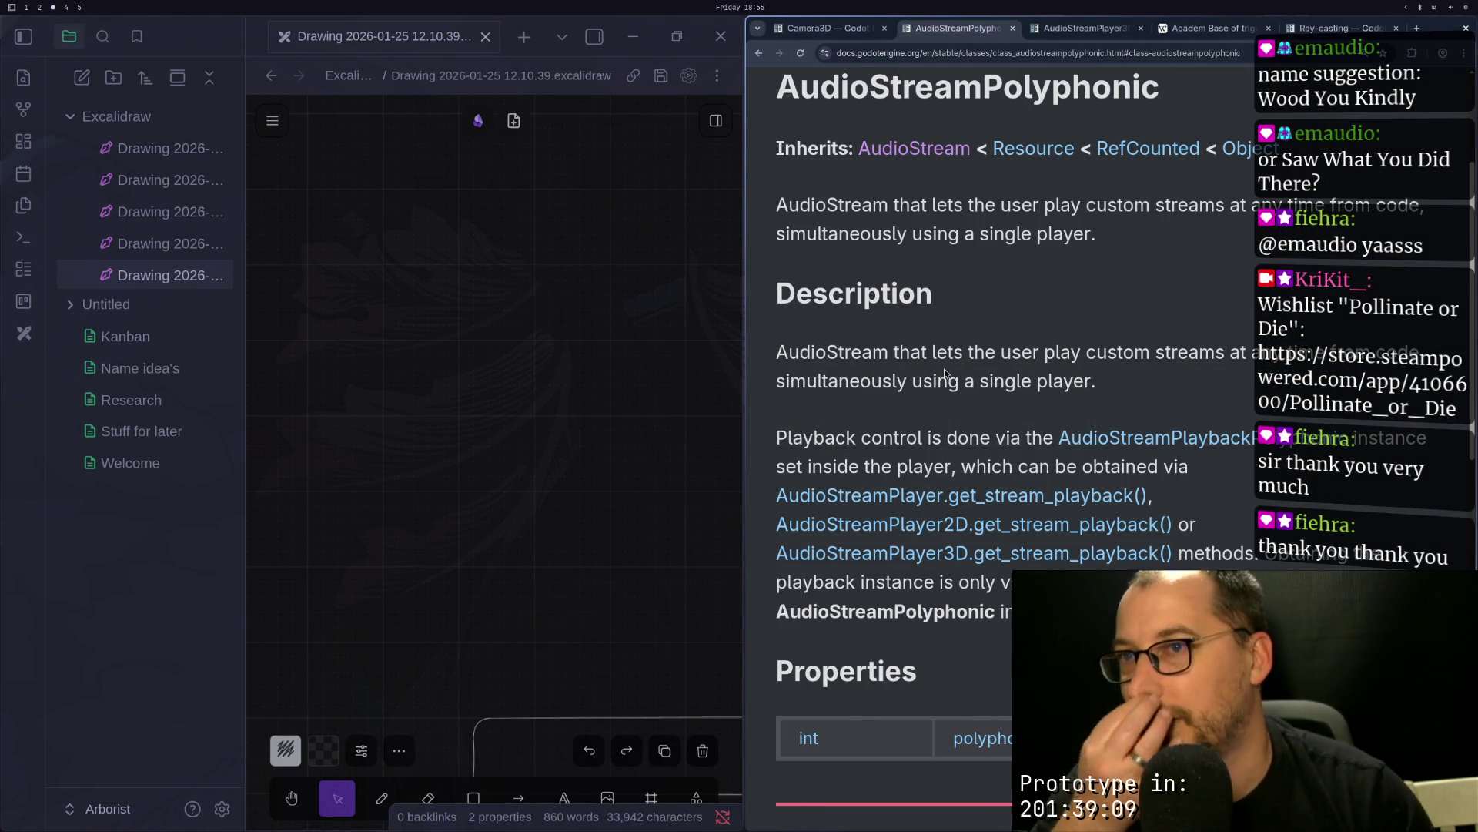
triple_click(894, 383)
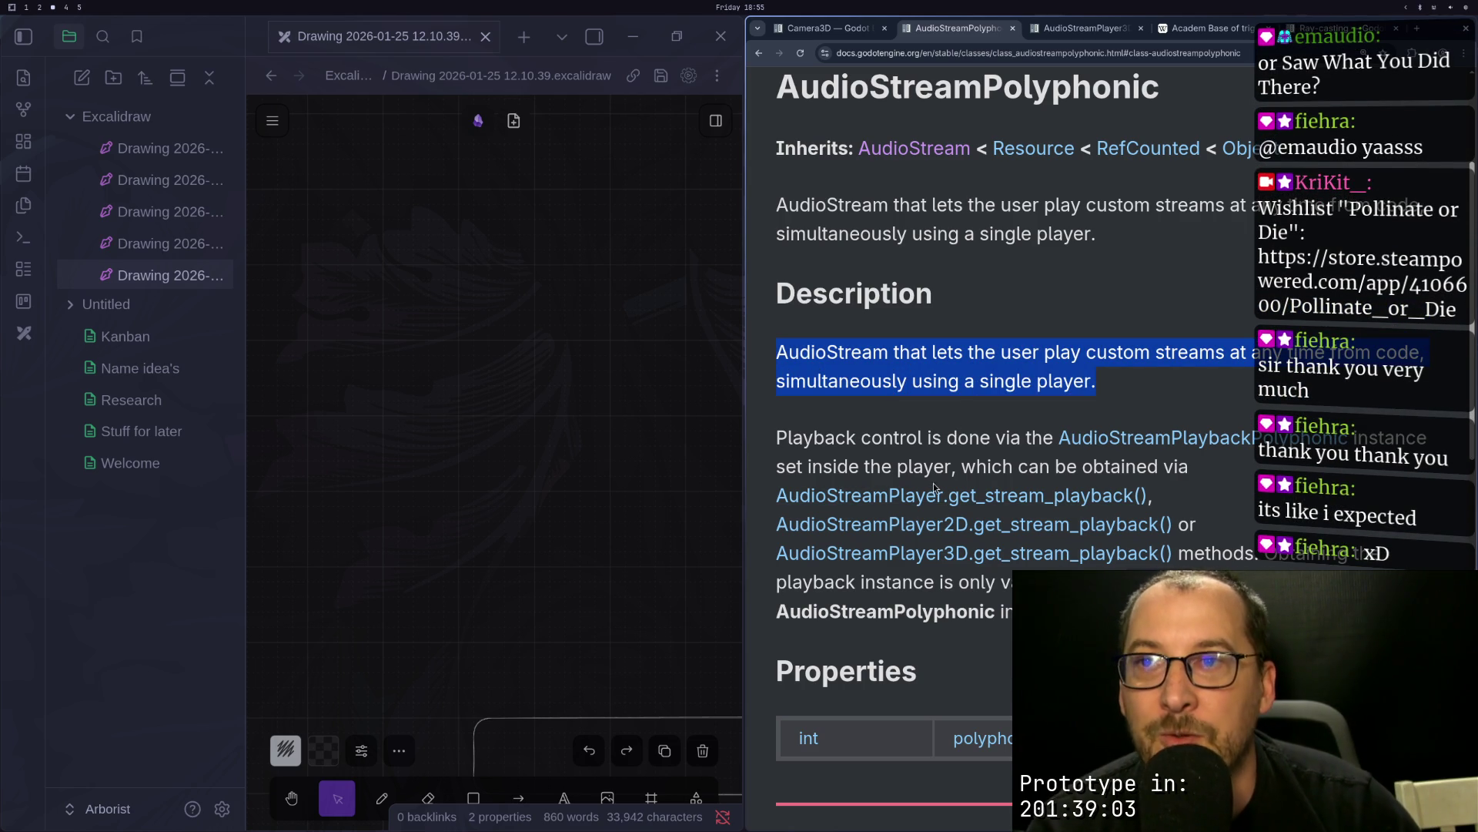
key(super+1)
key(super+2)
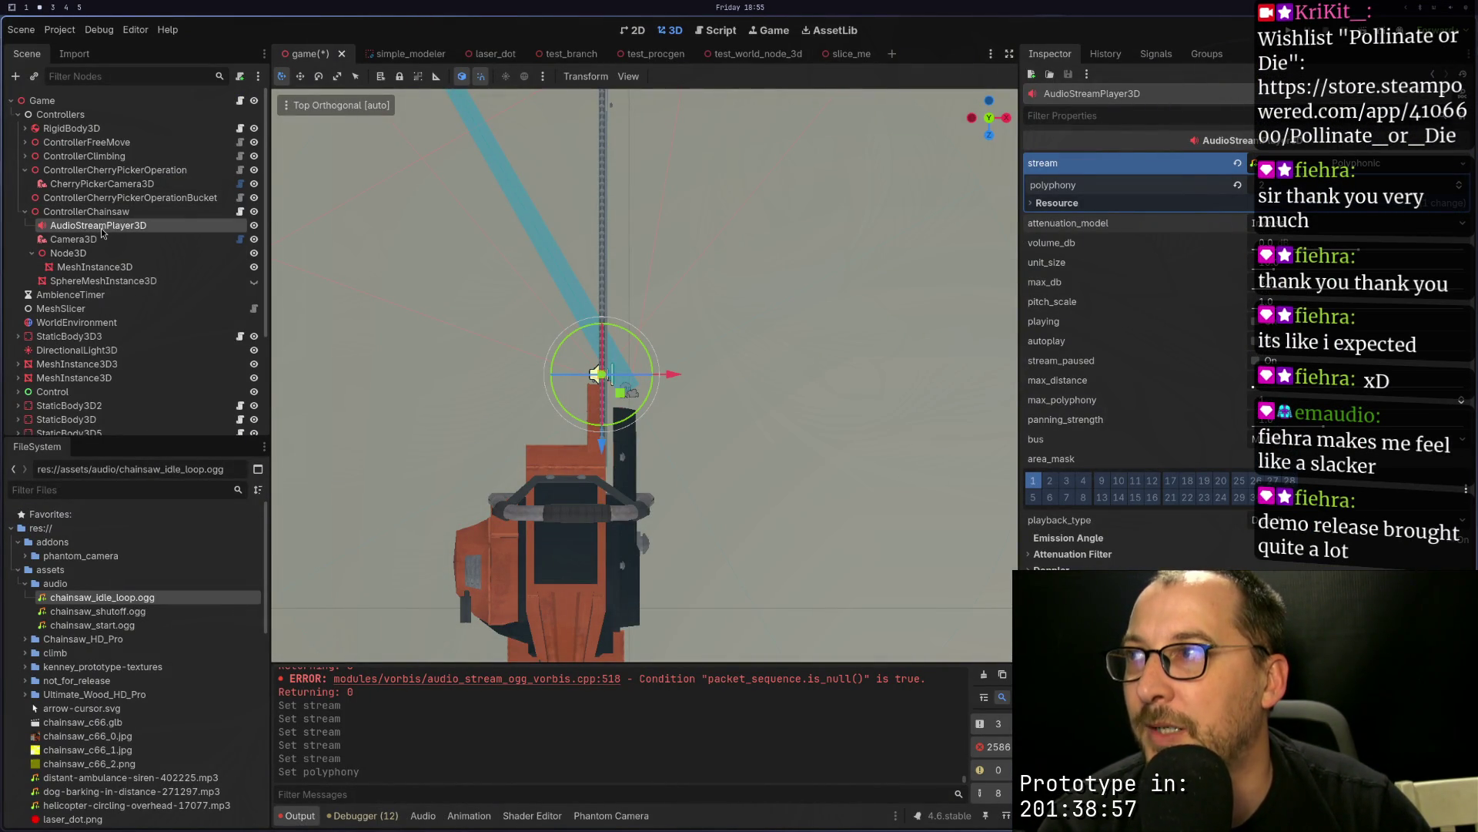
mouse_move(123, 606)
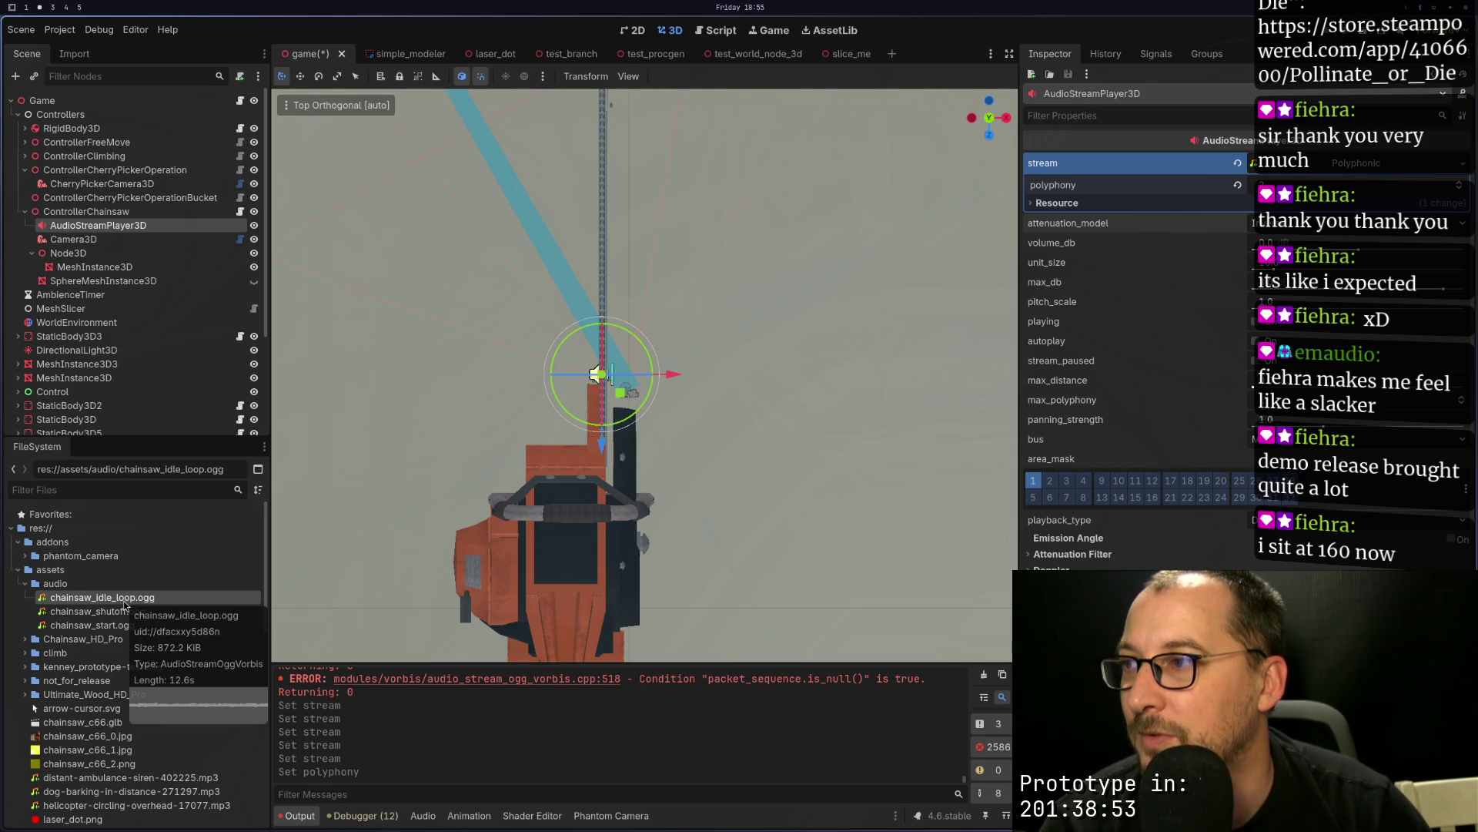
key(super+1)
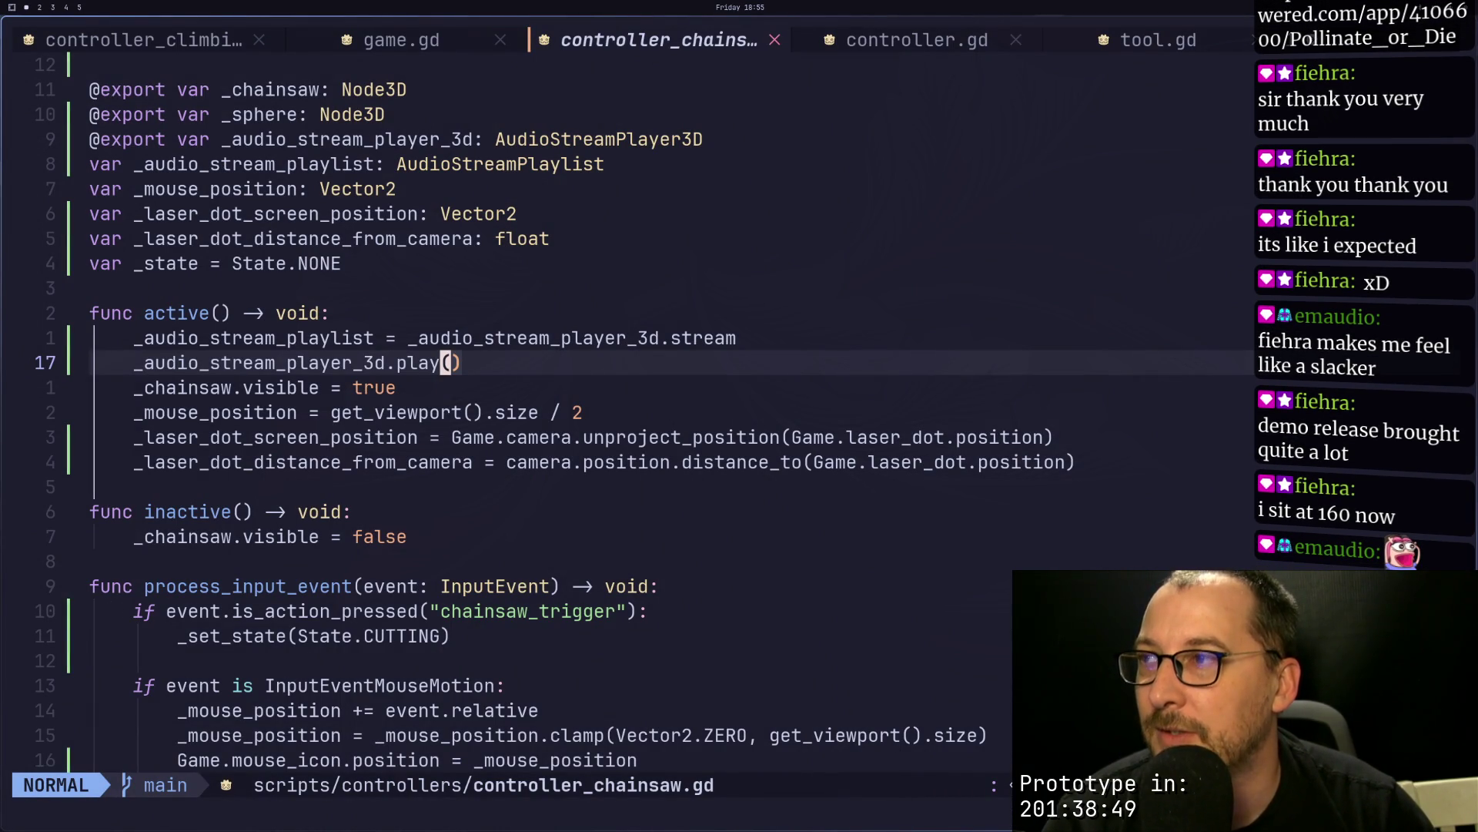
key(k)
key(k)
key(k)
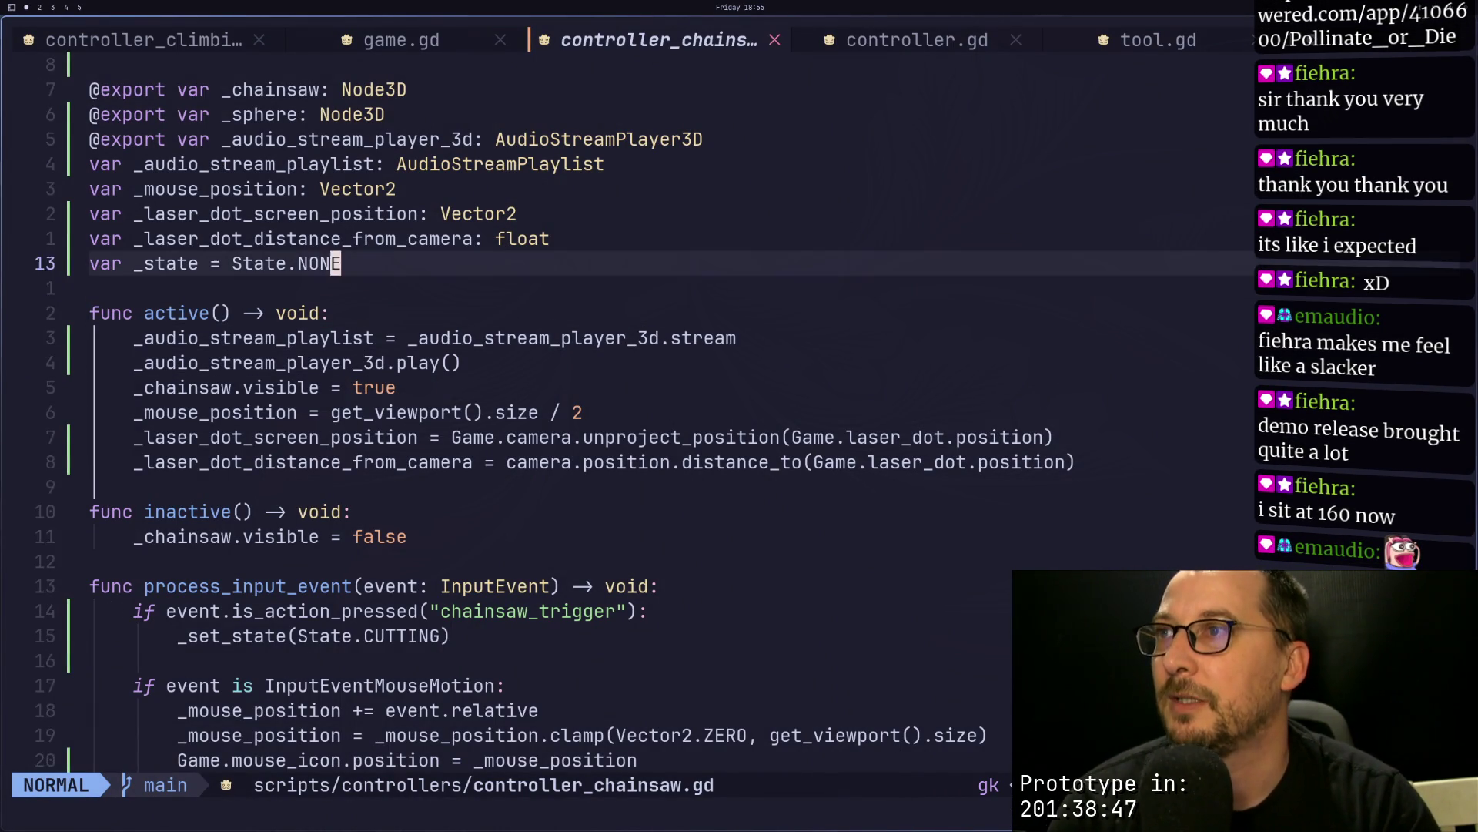
key(l)
key(l)
key(l)
key(super+2)
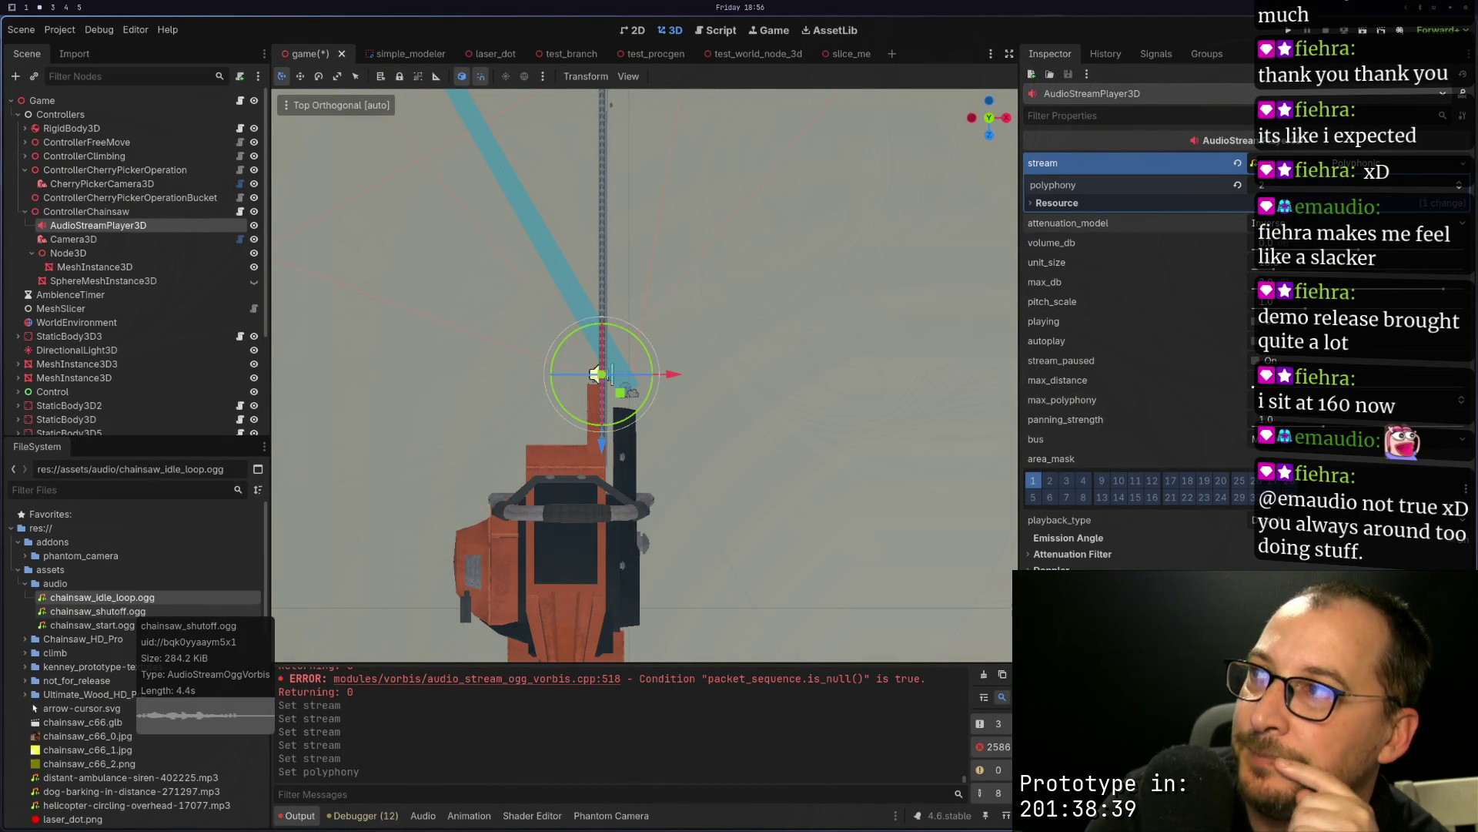
key(super+1)
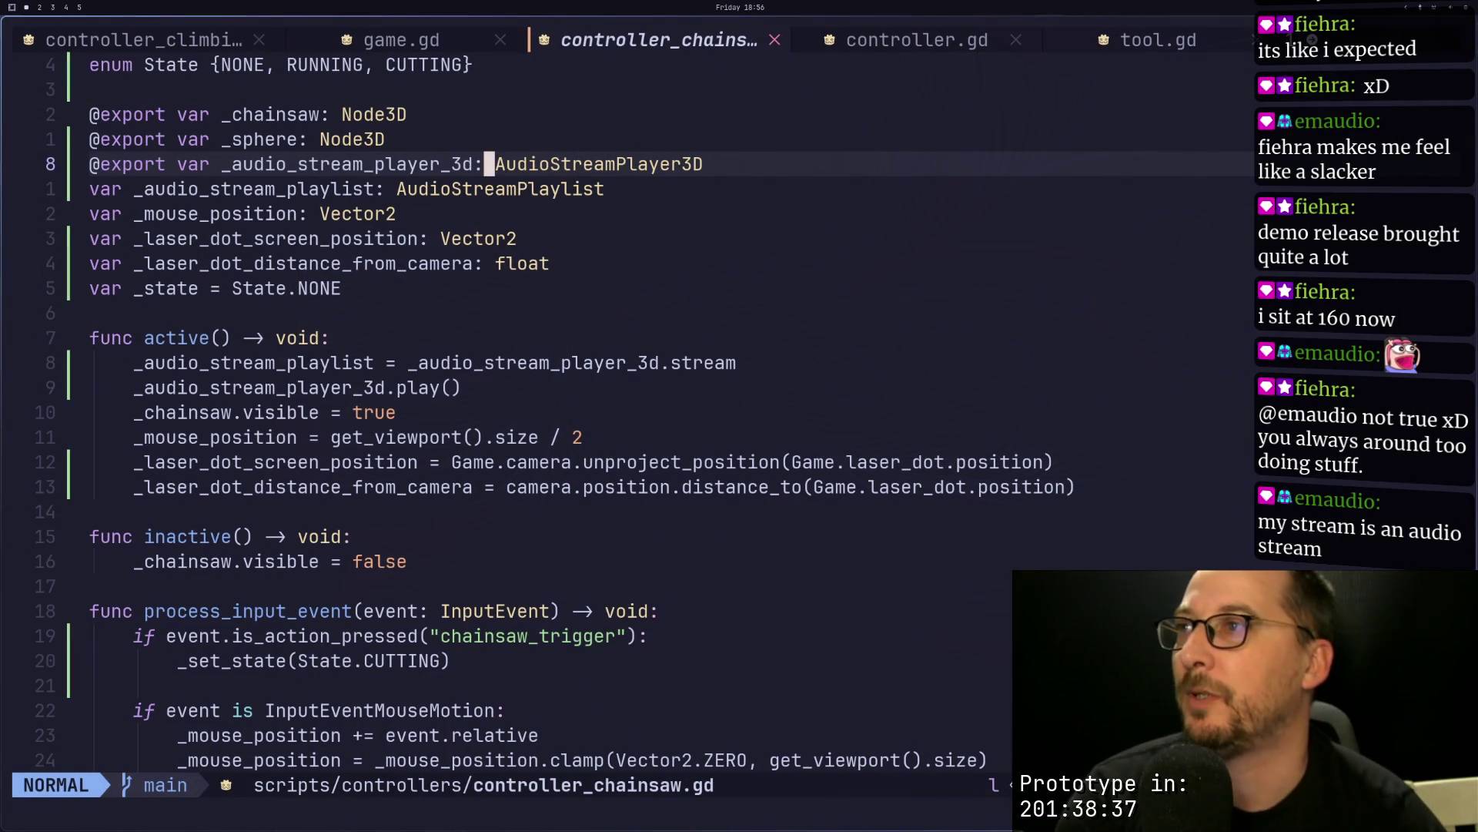
text(o)
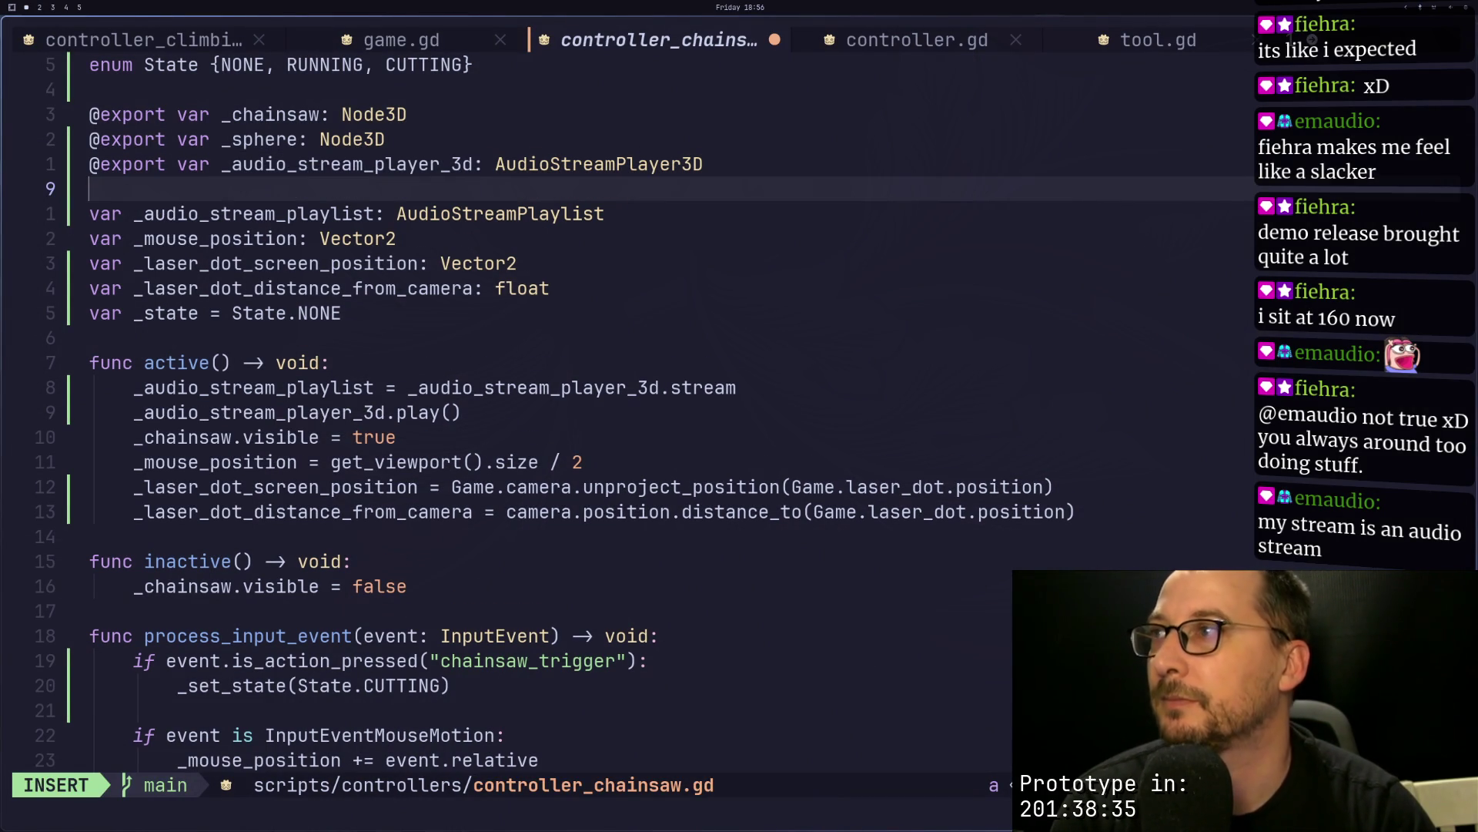
text(@export var )
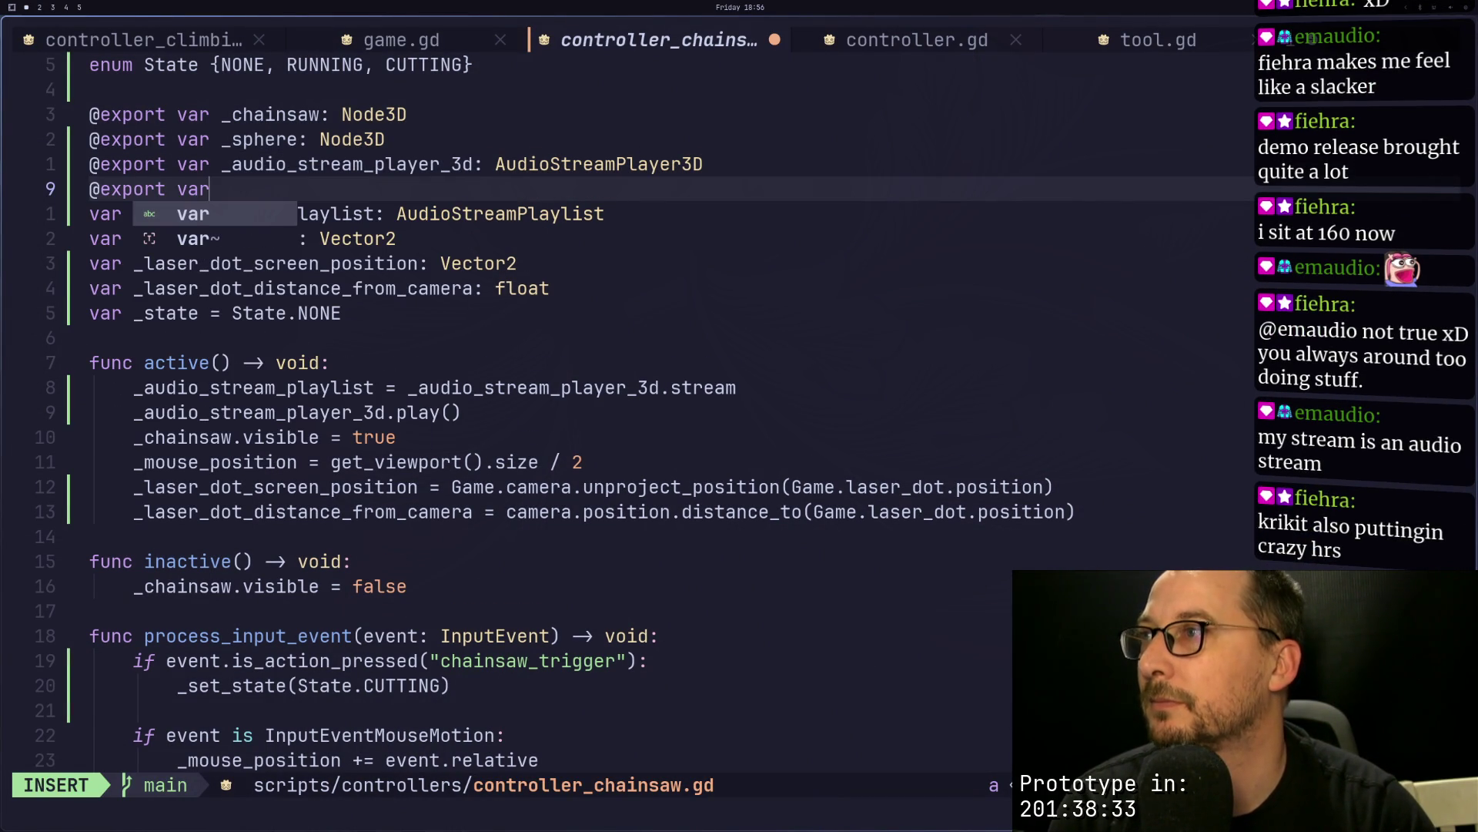
text(_audi)
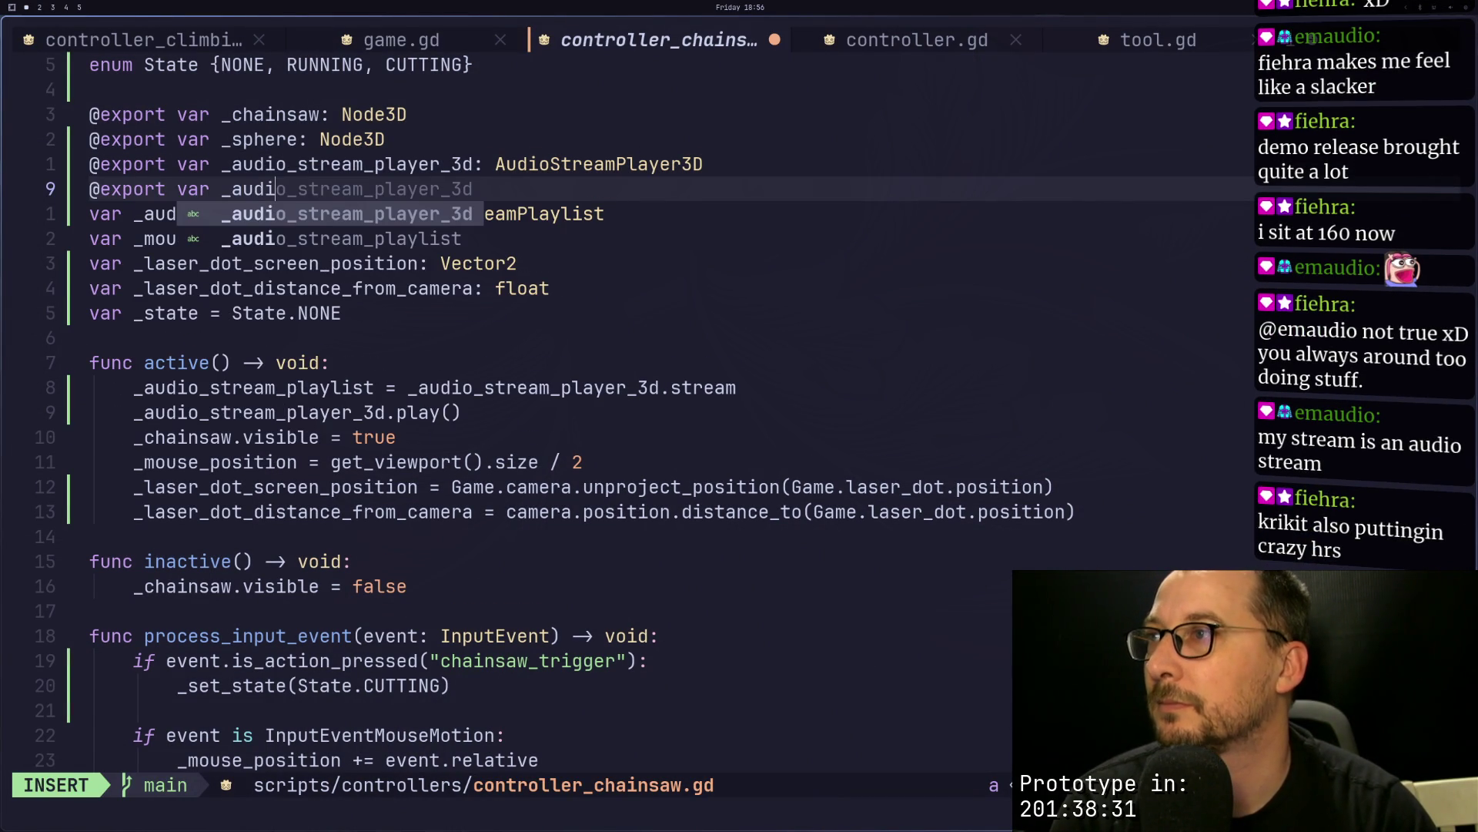
text(o_streams)
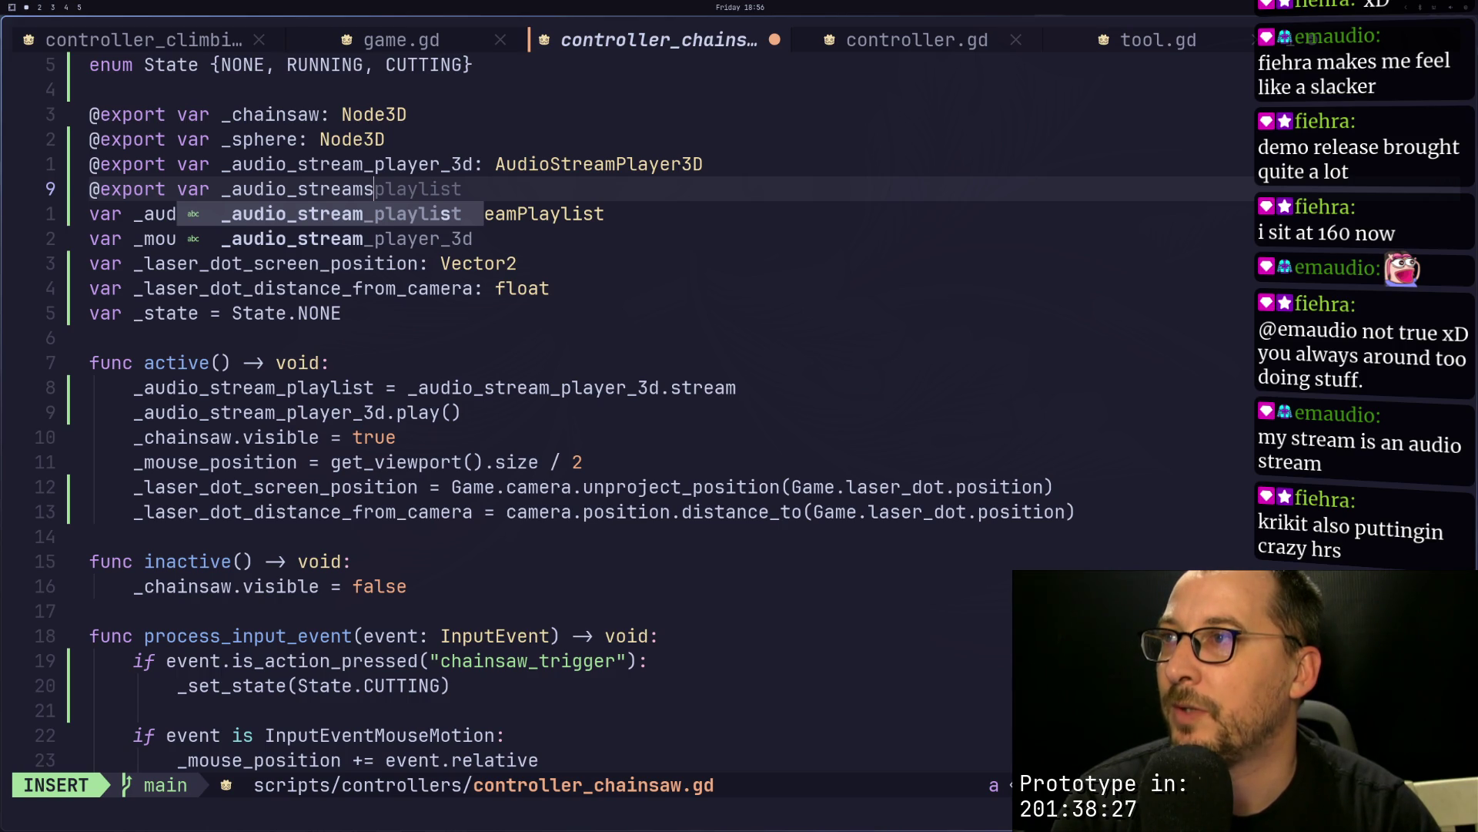
text(: Array)
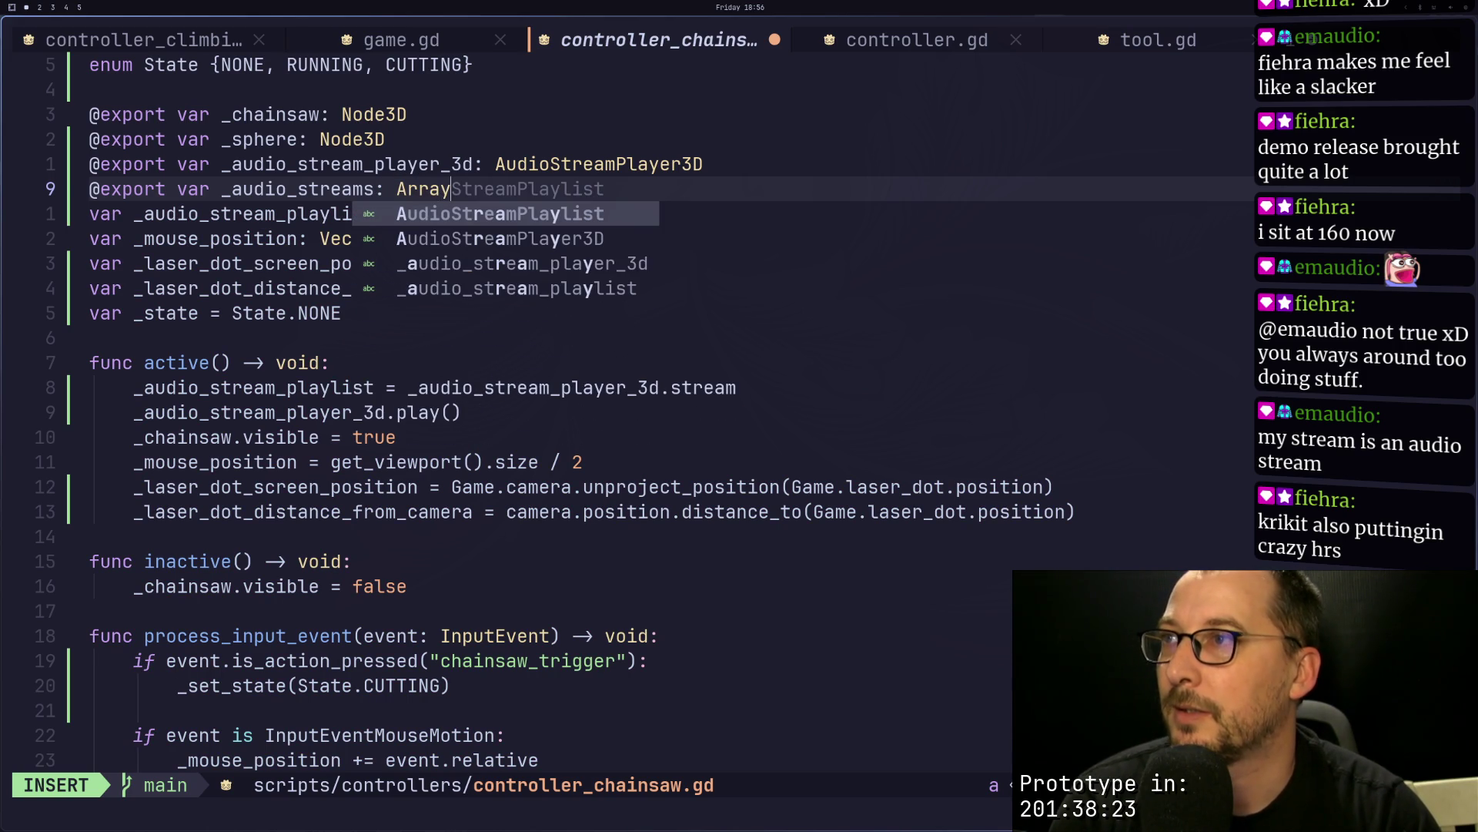
text([Ai)
key(BackSpace)
text(udioStr)
key(Tab)
key(Escape)
text(:w)
key(Return)
key(super+2)
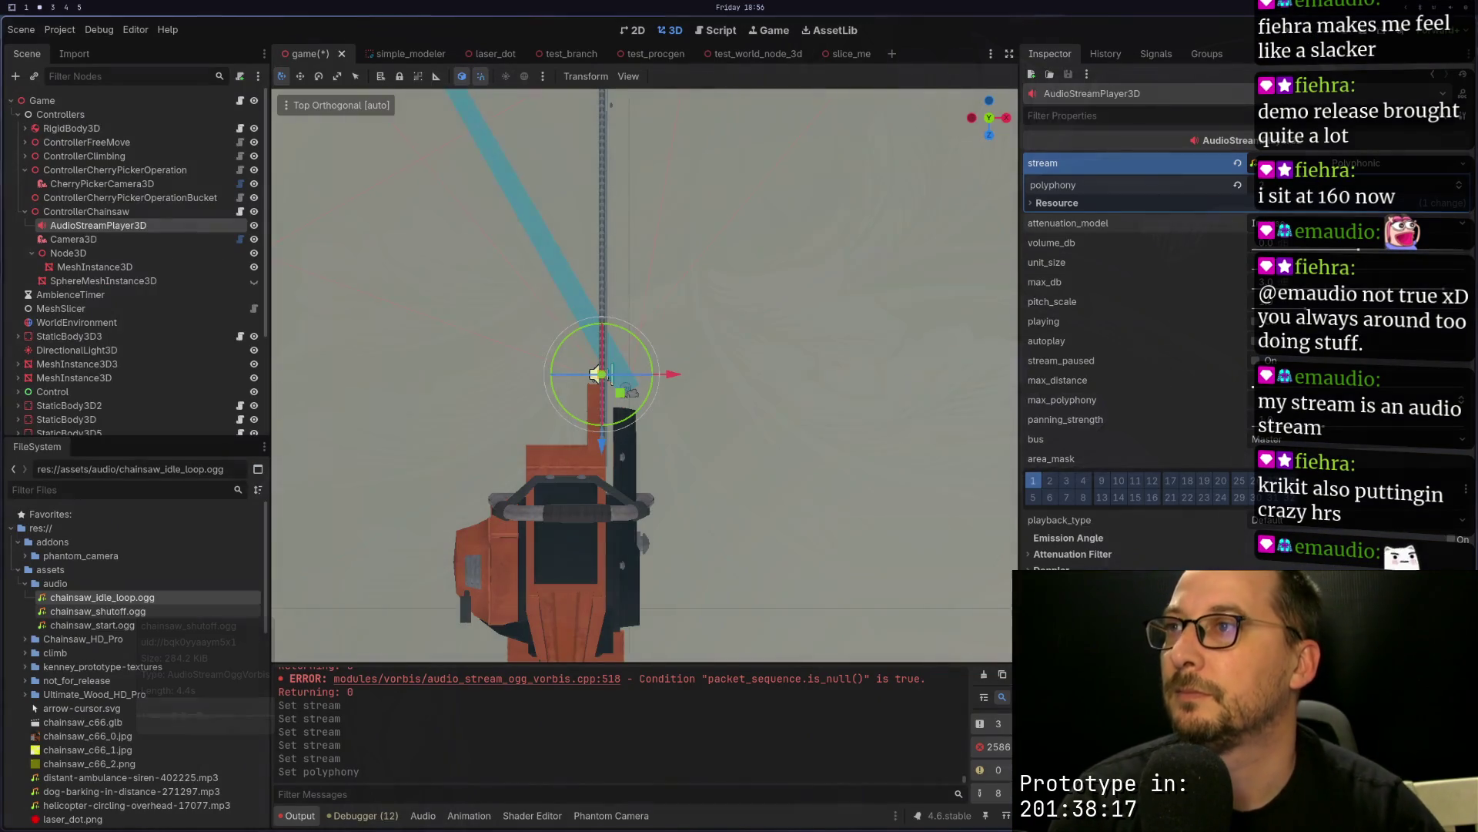
Step: On ControllerChainsaw, add elements to _audio_streams and load chainsaw_start.ogg into element 0
click(95, 213)
click(1340, 220)
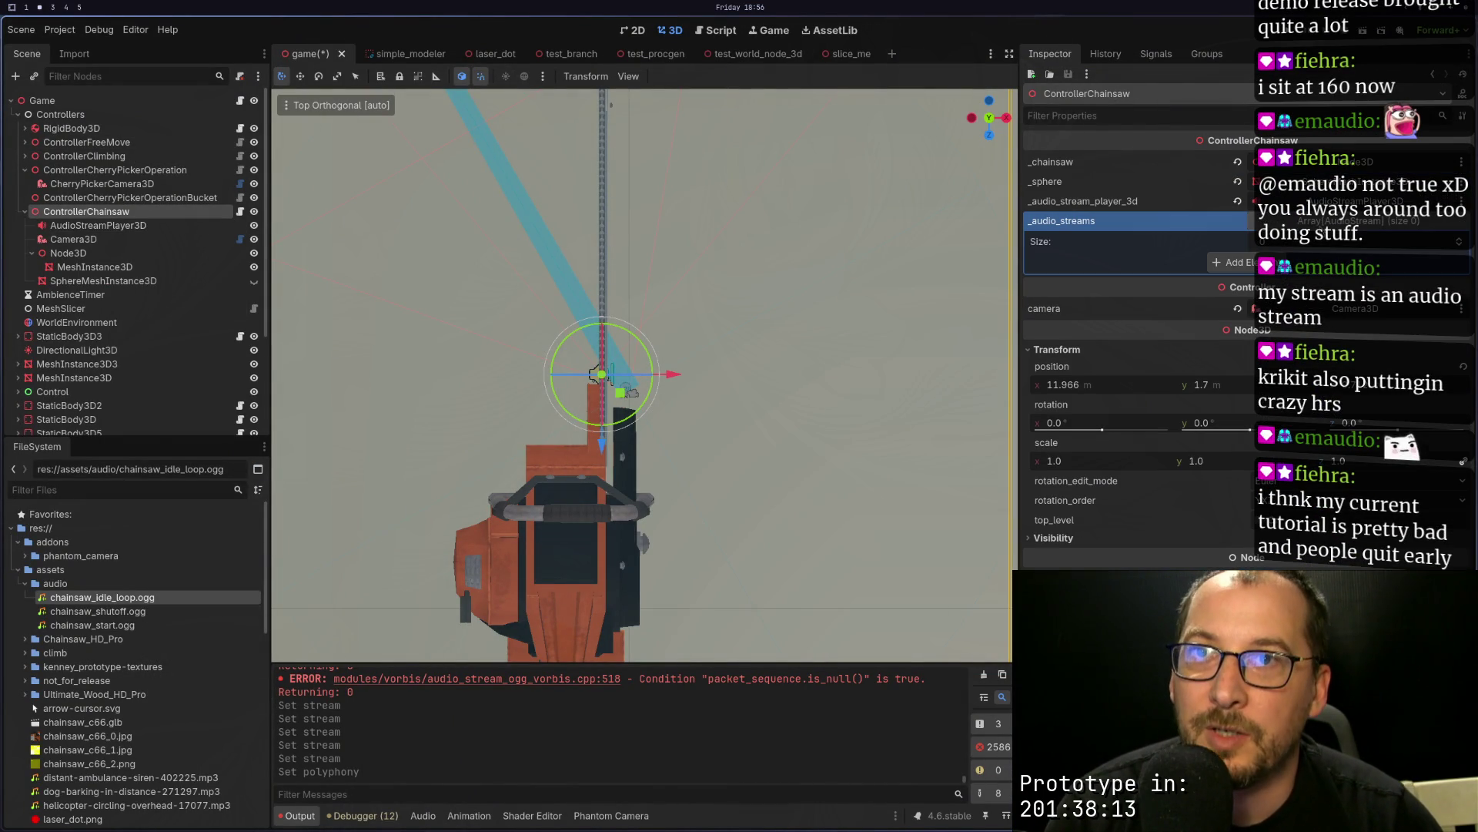
click(1459, 240)
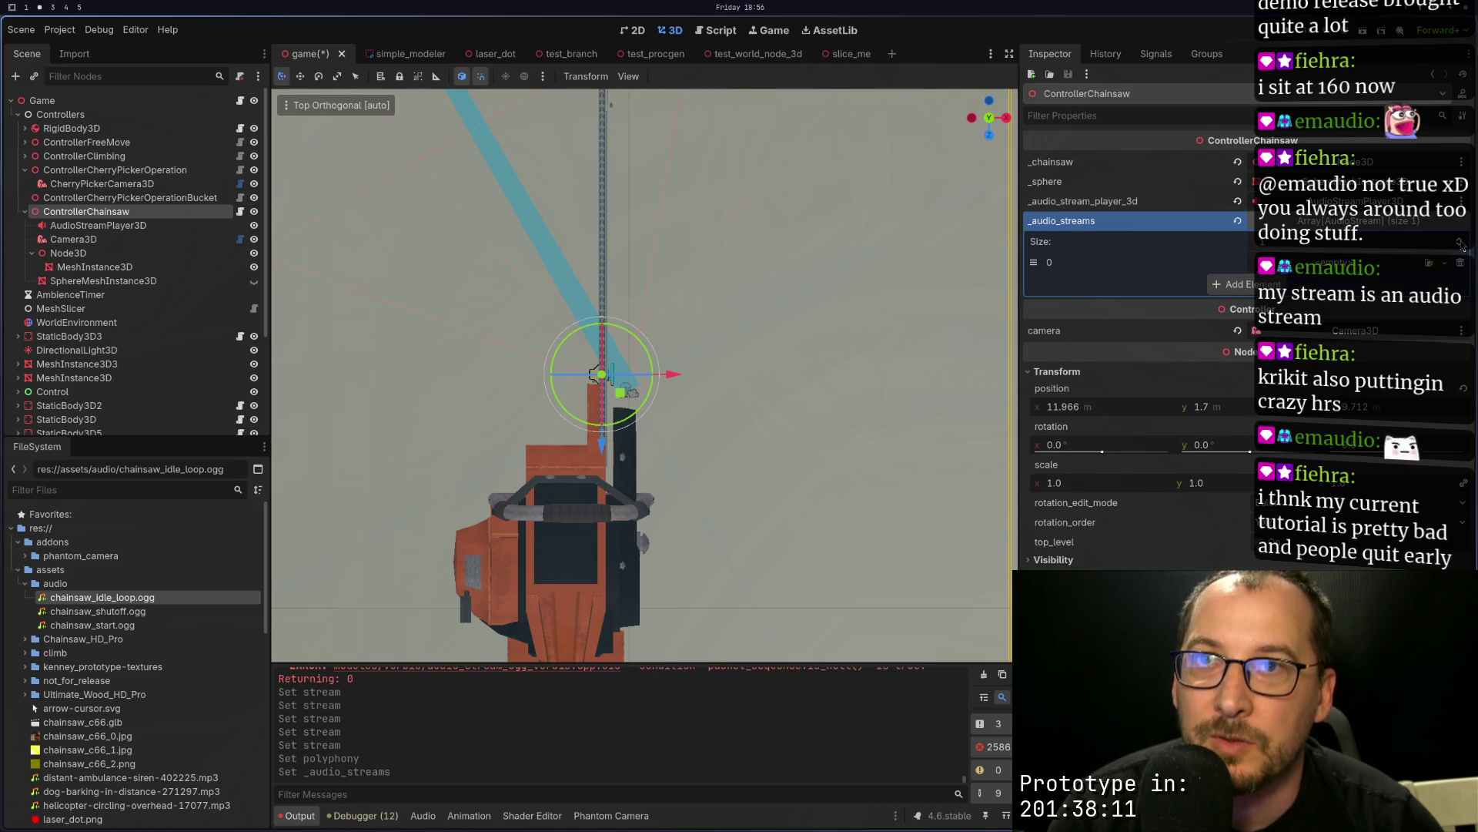
click(1460, 242)
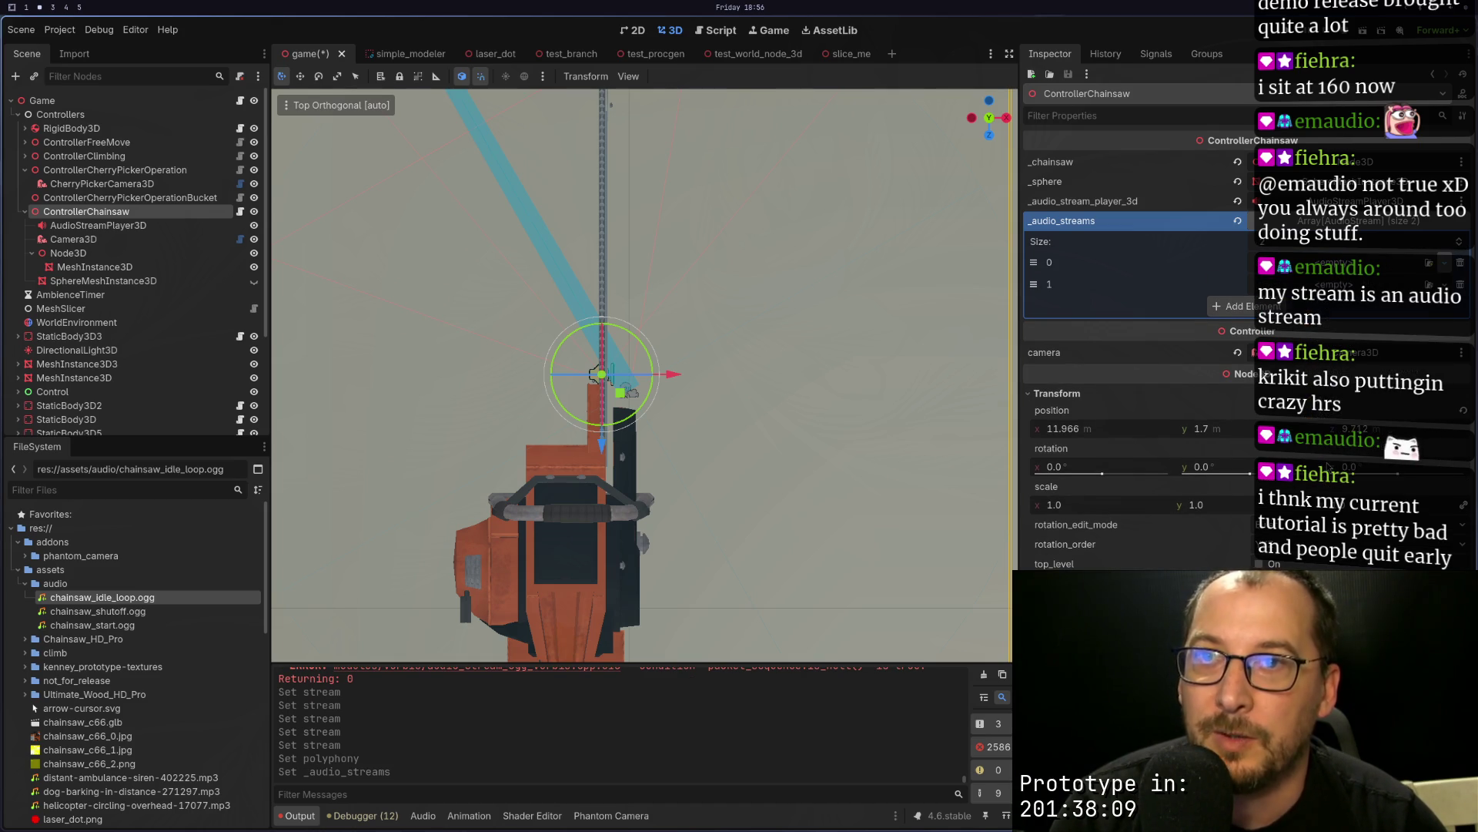
click(1351, 262)
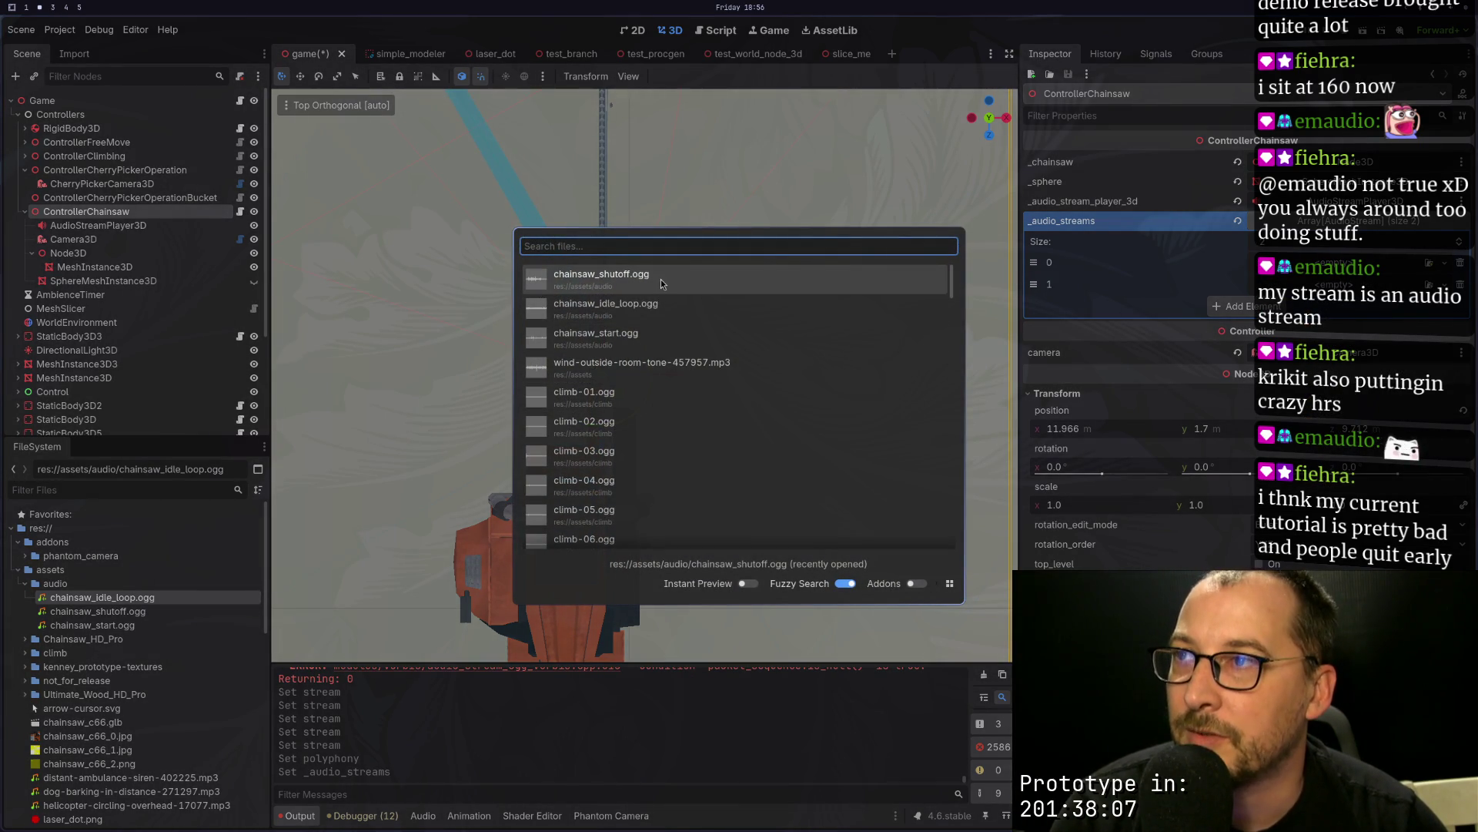
double_click(662, 336)
Step: Load chainsaw_idle_loop.ogg and chainsaw_shutoff.ogg into elements 1 and 2, then save the scene
click(1403, 310)
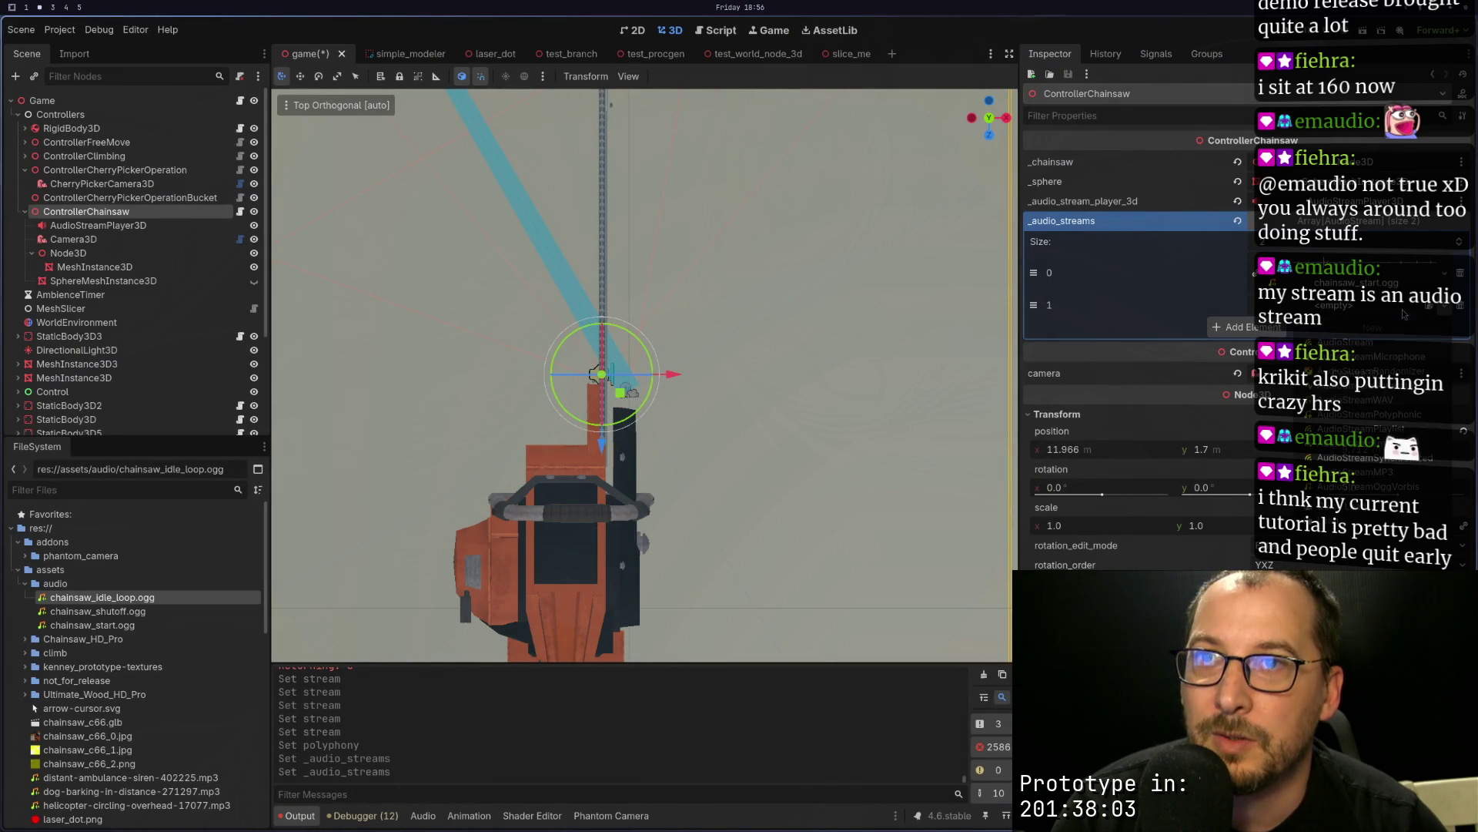
click(1356, 511)
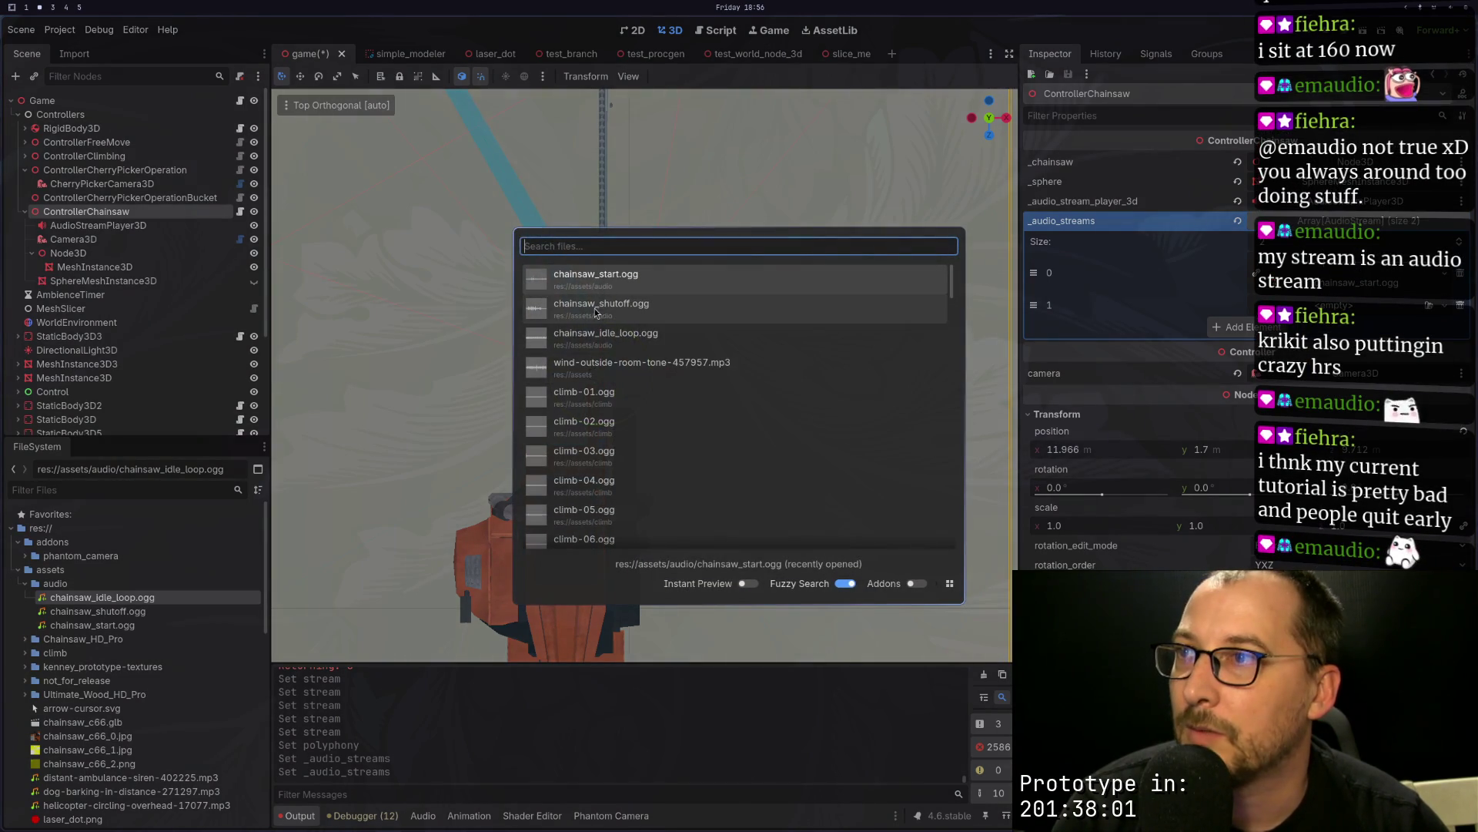
double_click(638, 332)
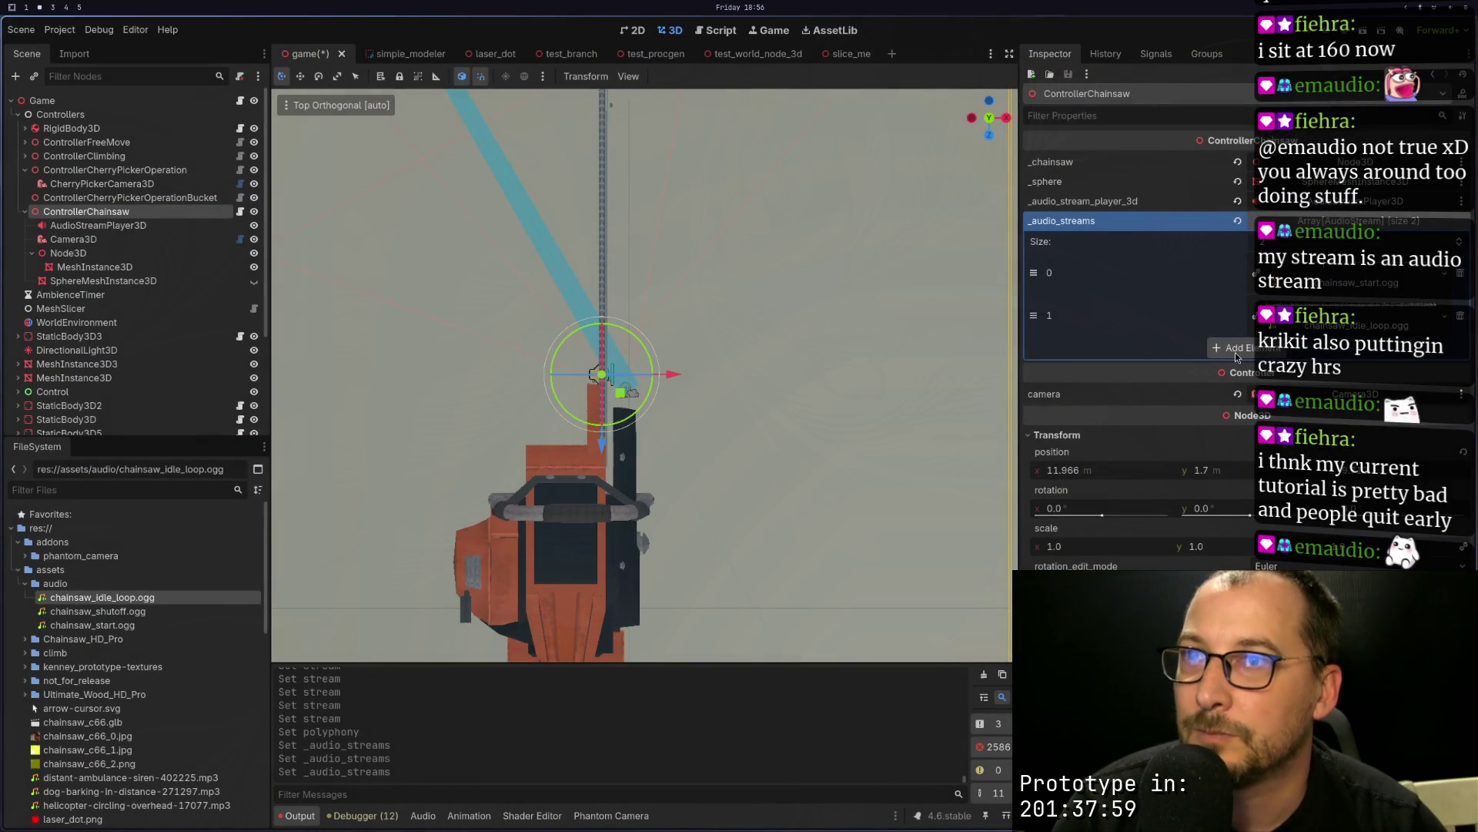
click(1396, 343)
click(1388, 360)
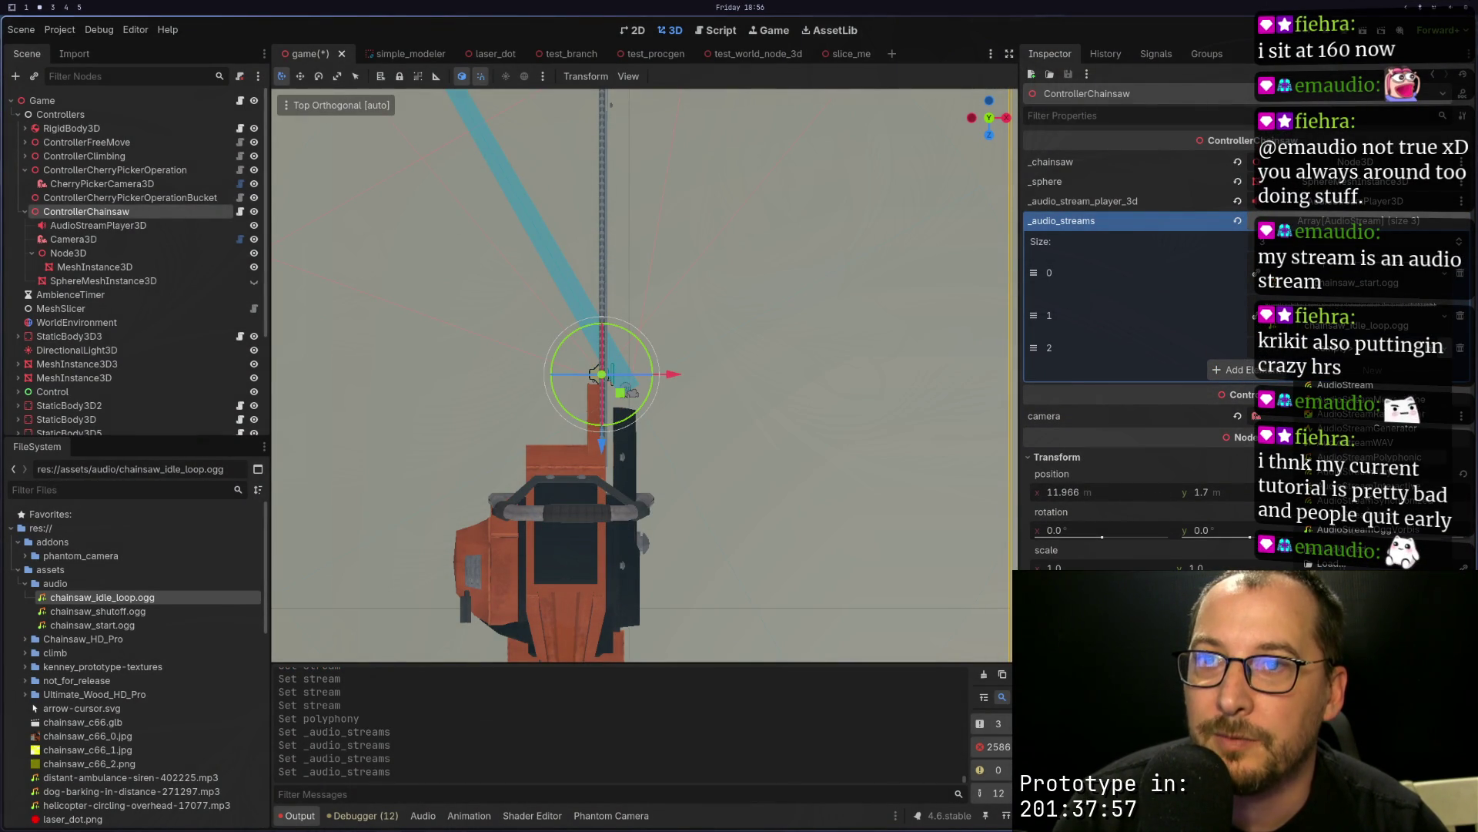
click(1330, 563)
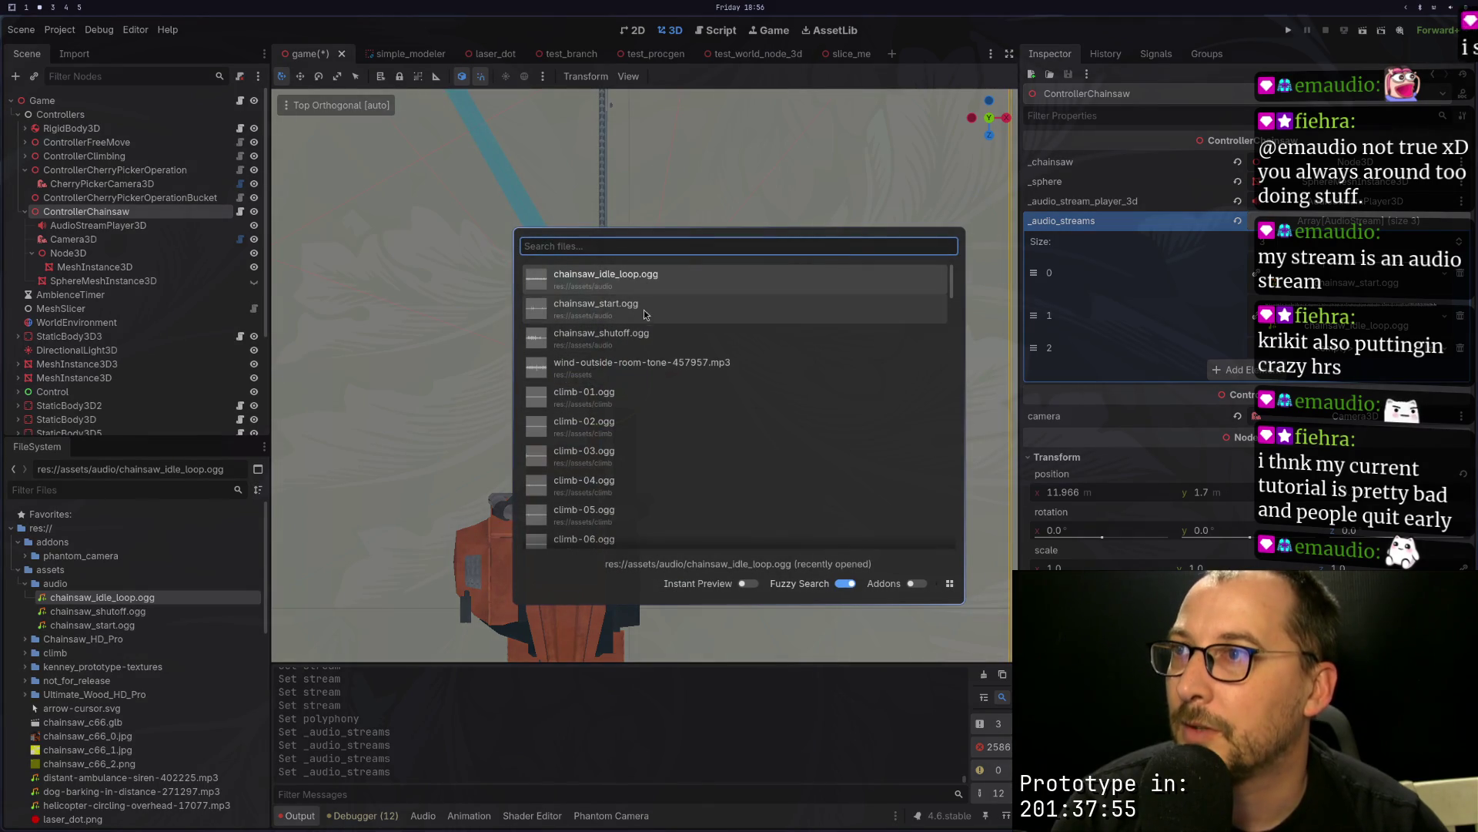
double_click(639, 332)
key(ctrl+s)
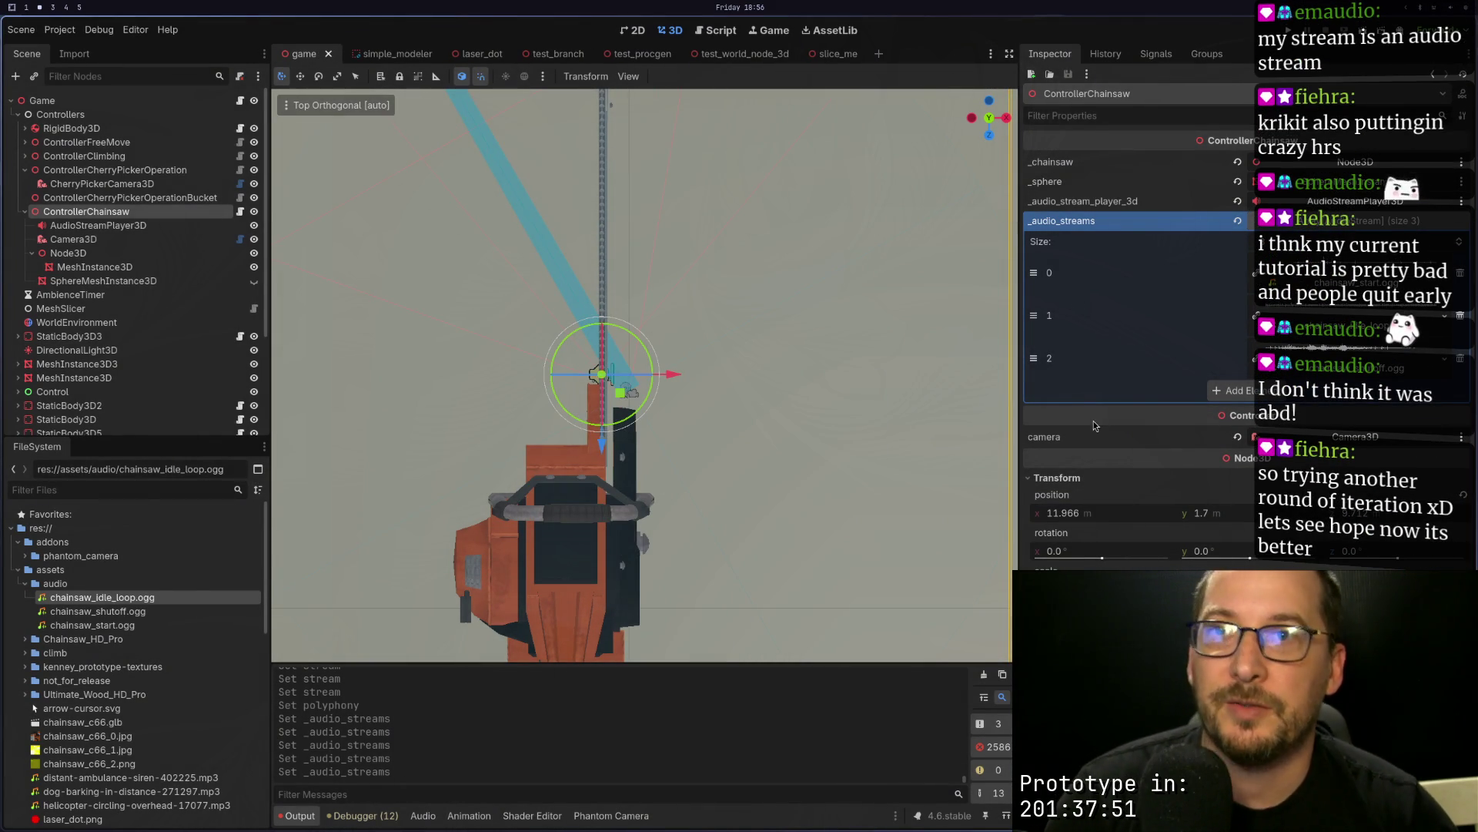
key(super+1)
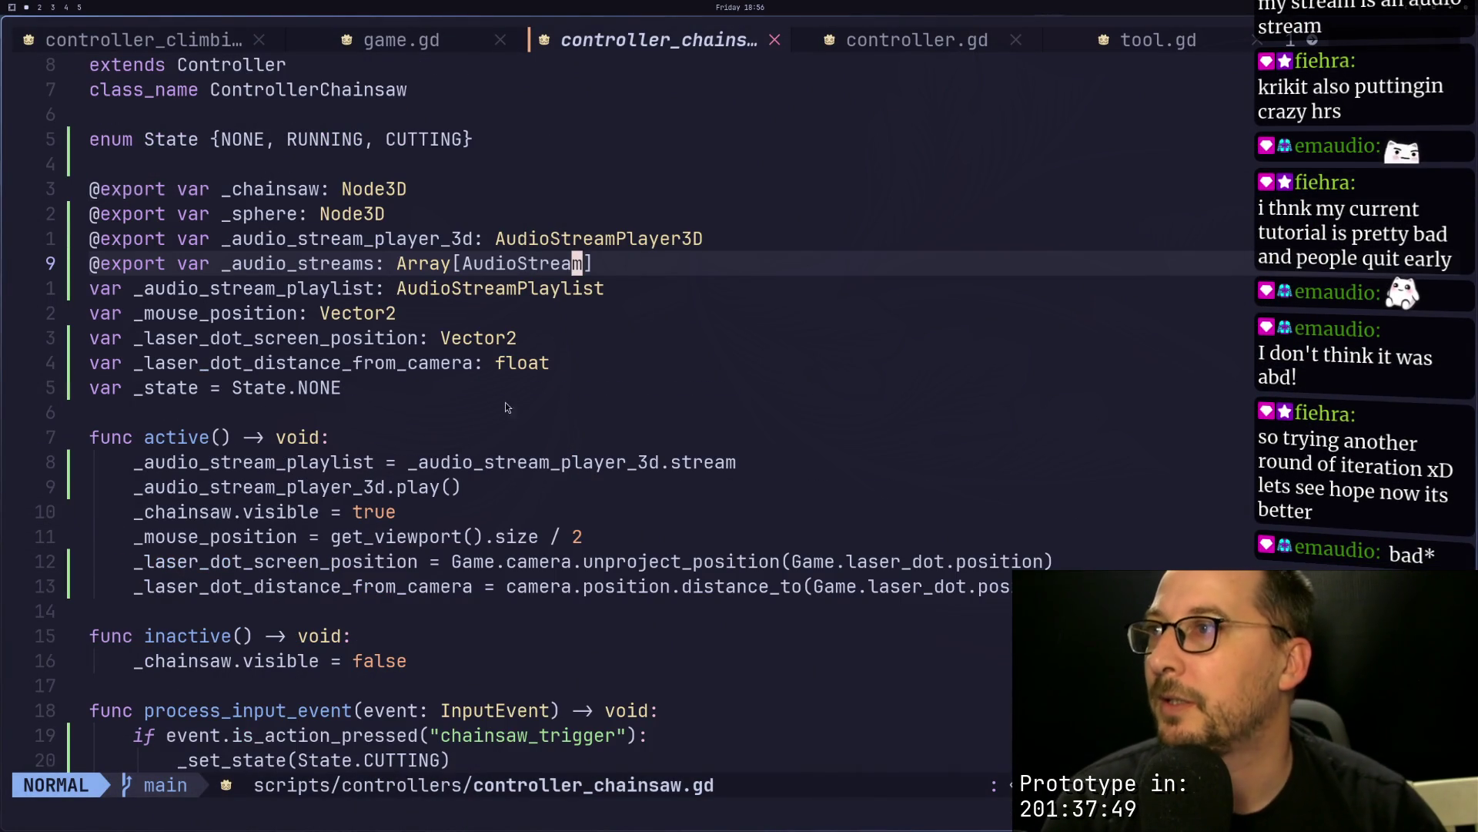
Step: Start a new enum named Sounds on a line beneath the State enum
key(k)
key(k)
key(k)
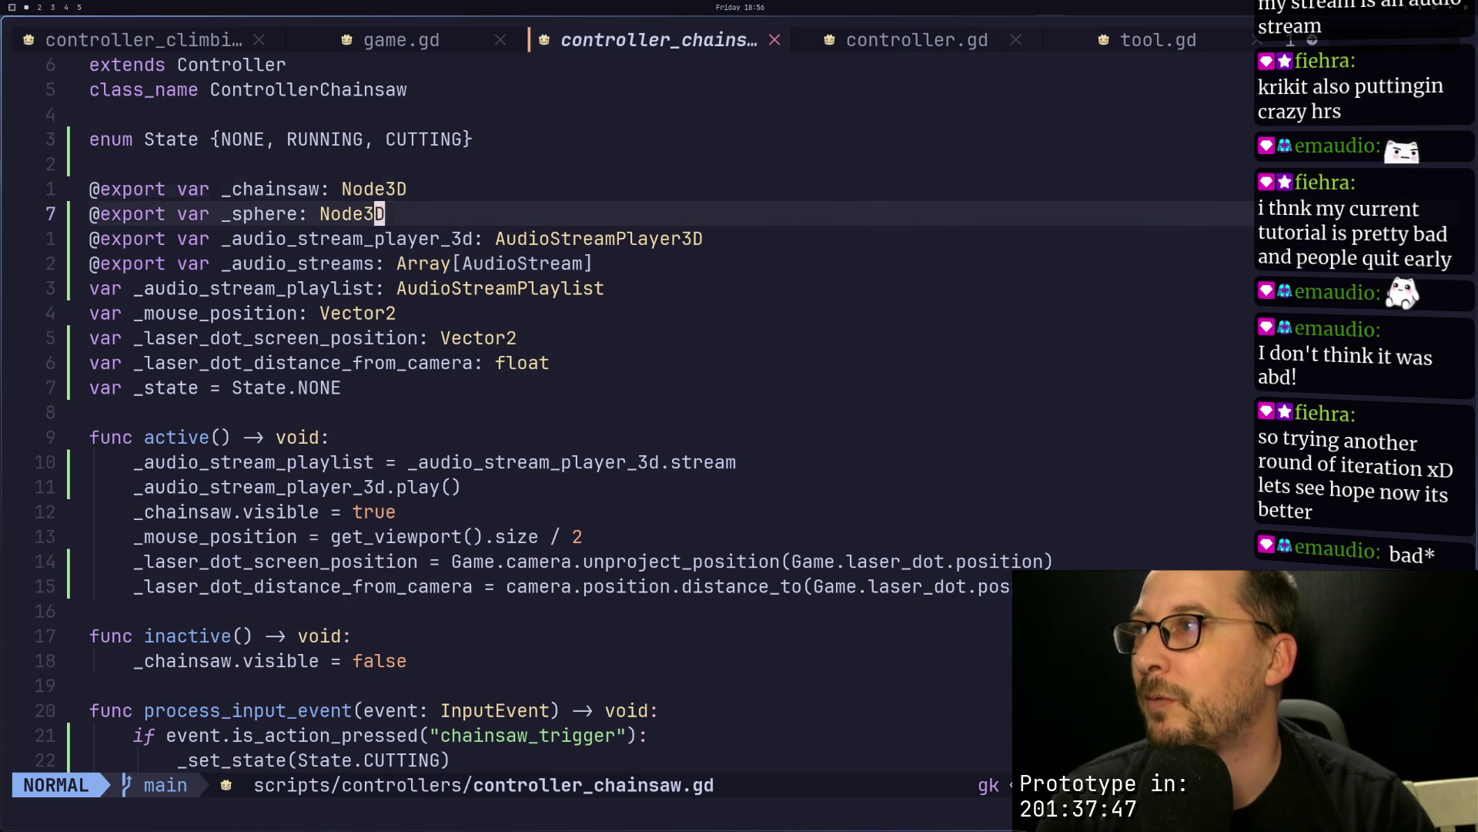
key(o)
key(Escape)
text(ki)
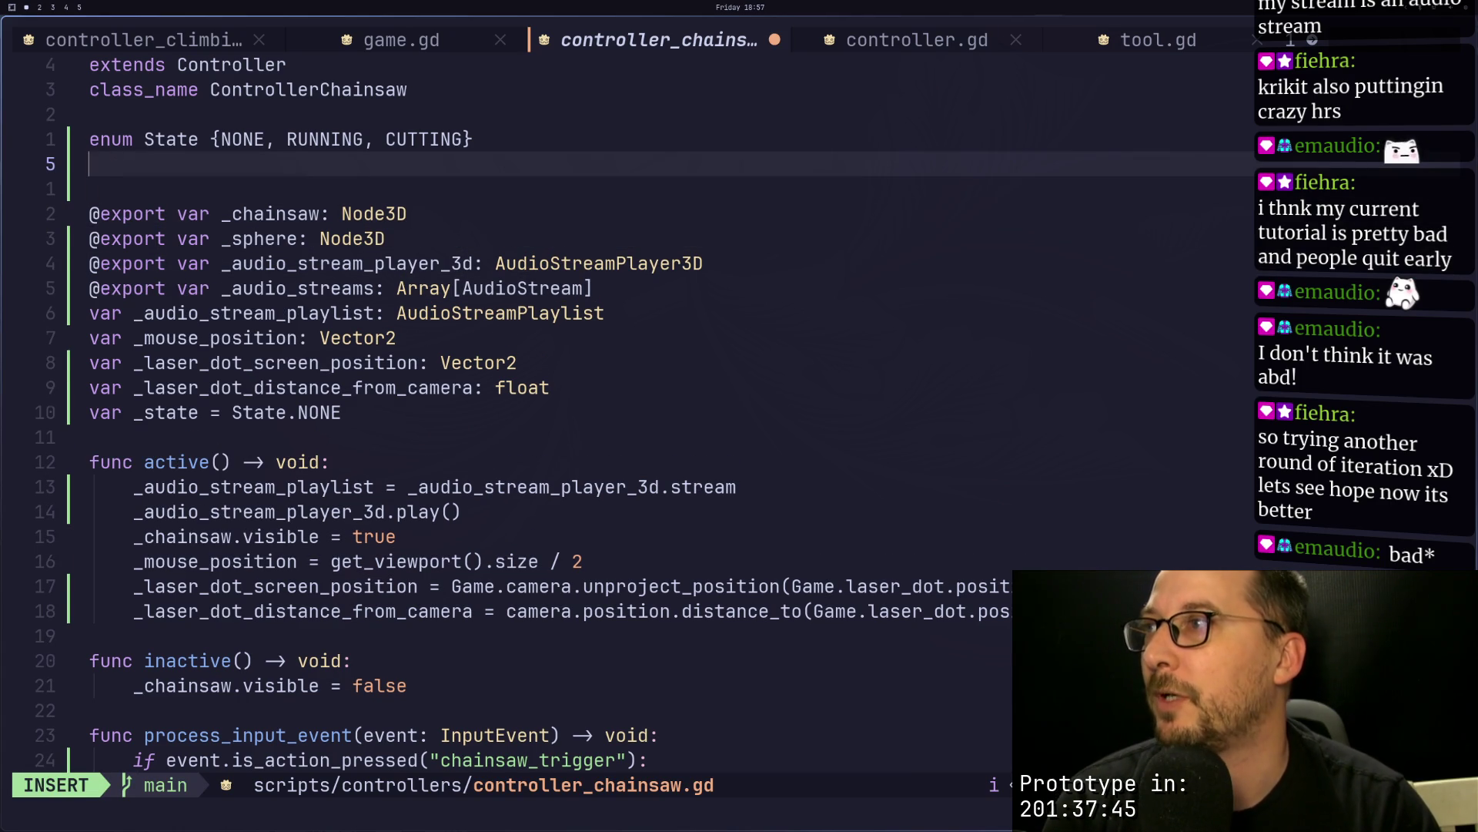
text(enum A)
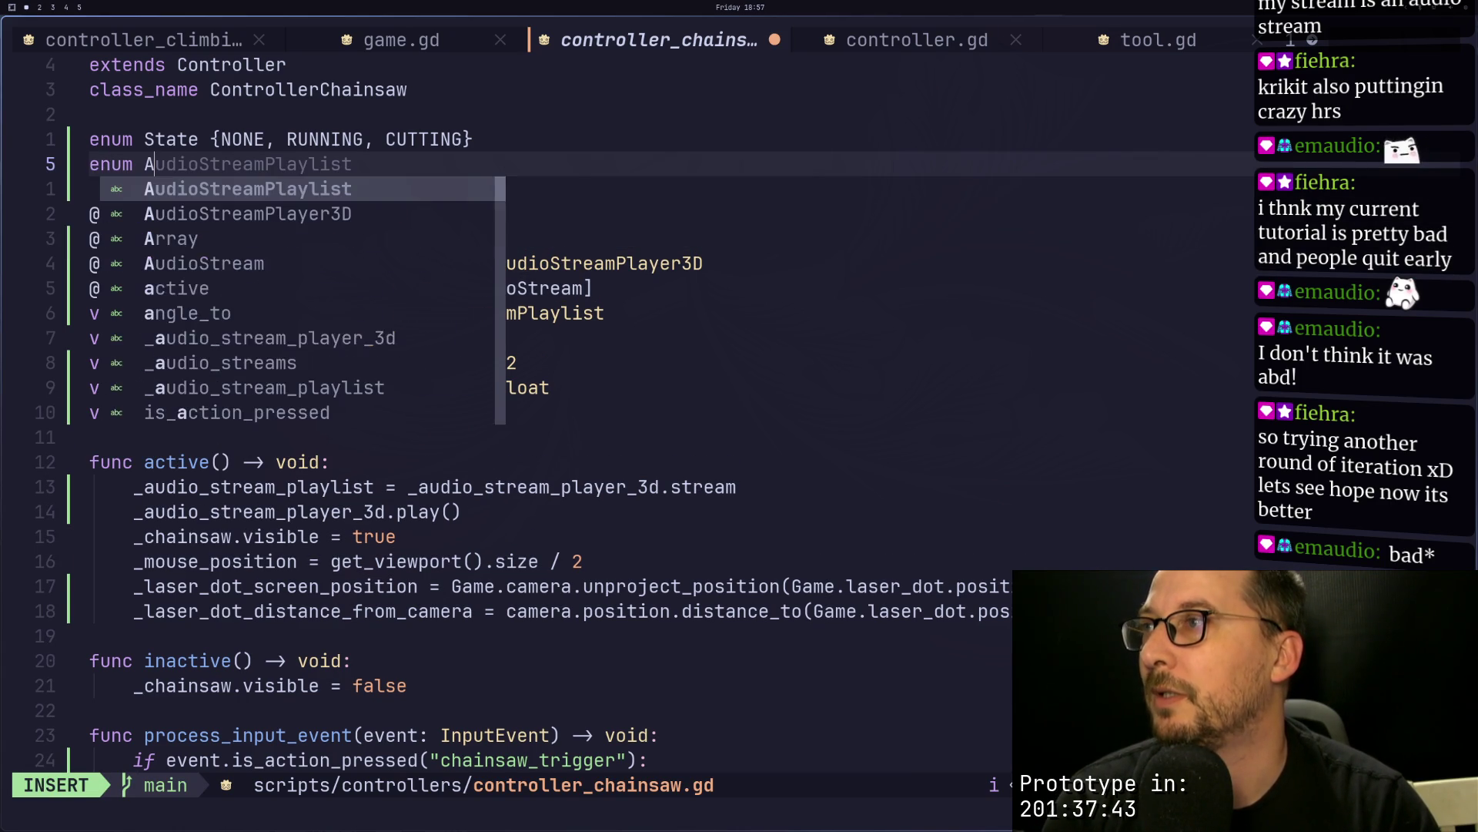
text(udioS)
key(BackSpace)
key(BackSpace)
key(BackSpace)
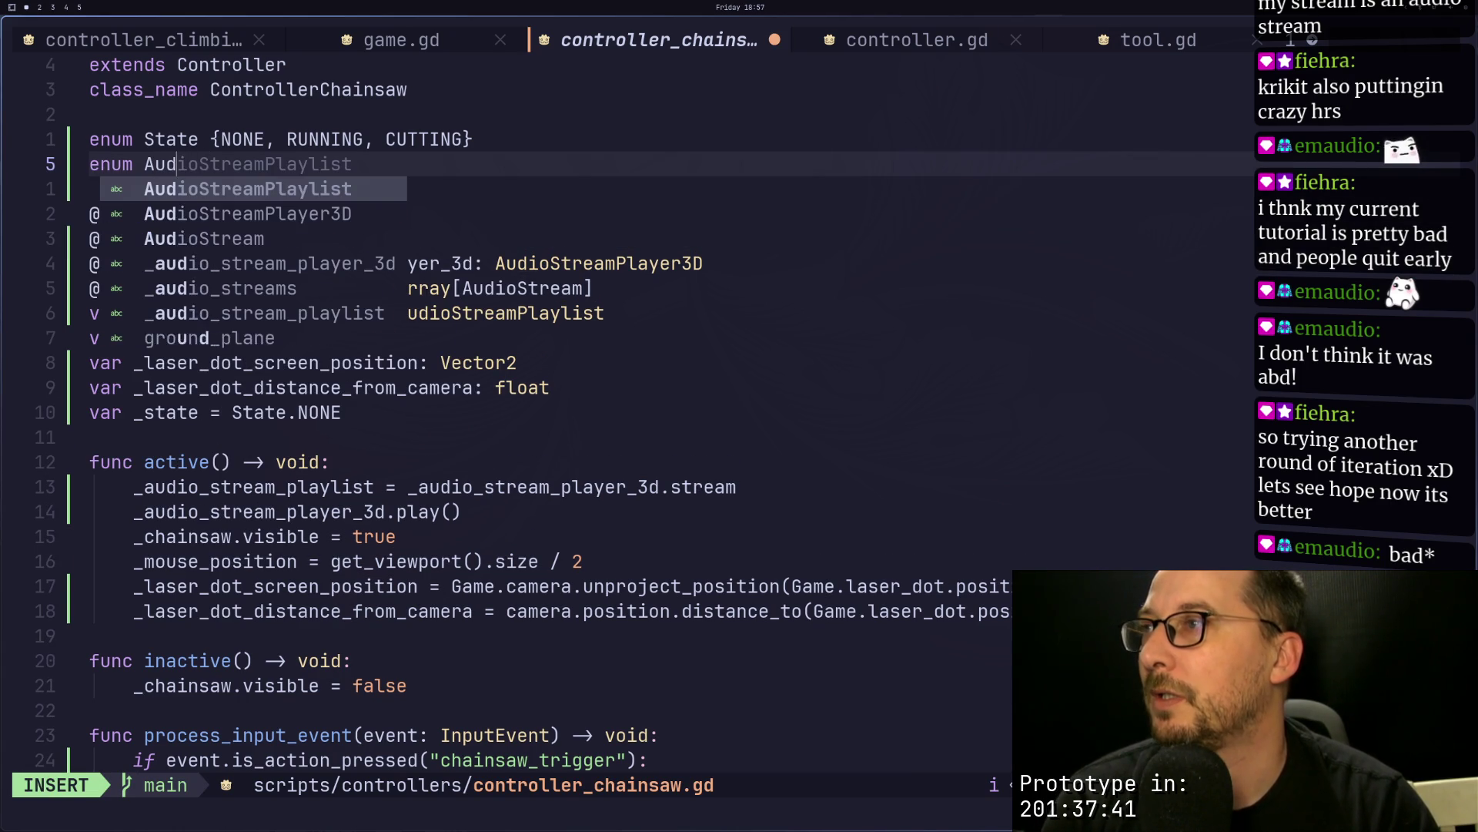
text(CH)
key(BackSpace)
key(BackSpace)
key(BackSpace)
text(C)
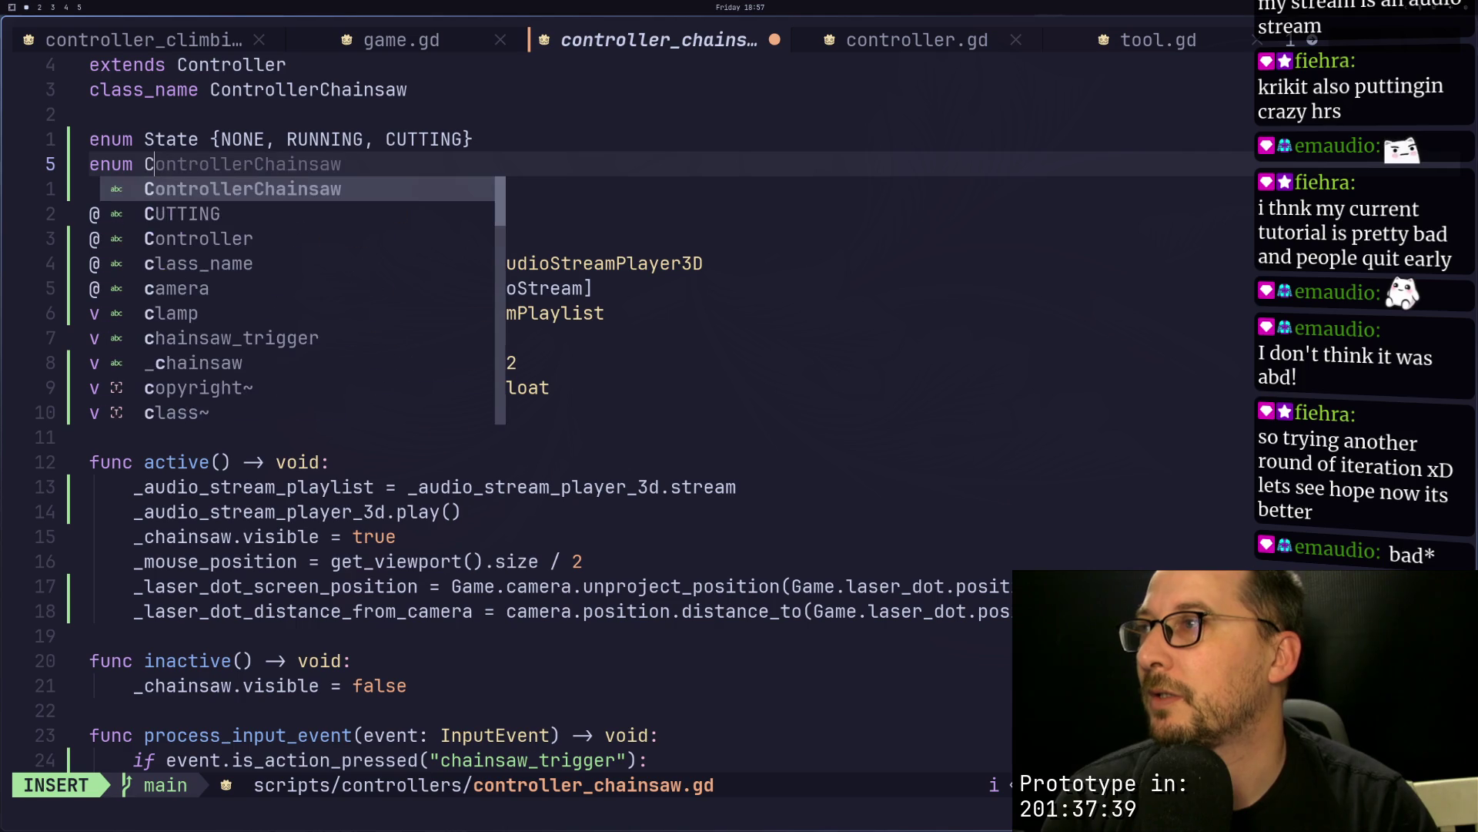
key(BackSpace)
text(Sounds)
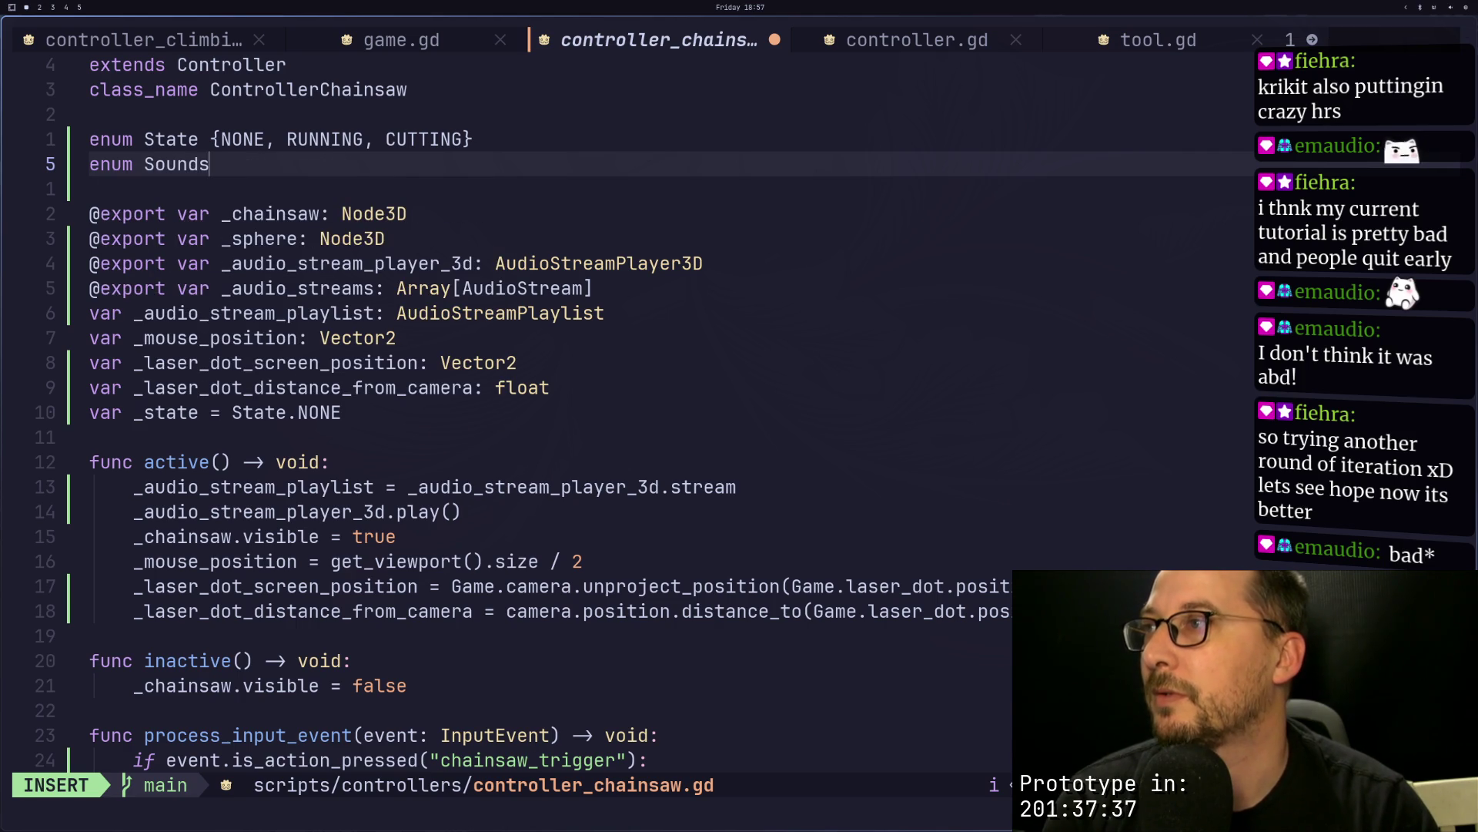
text({STAR)
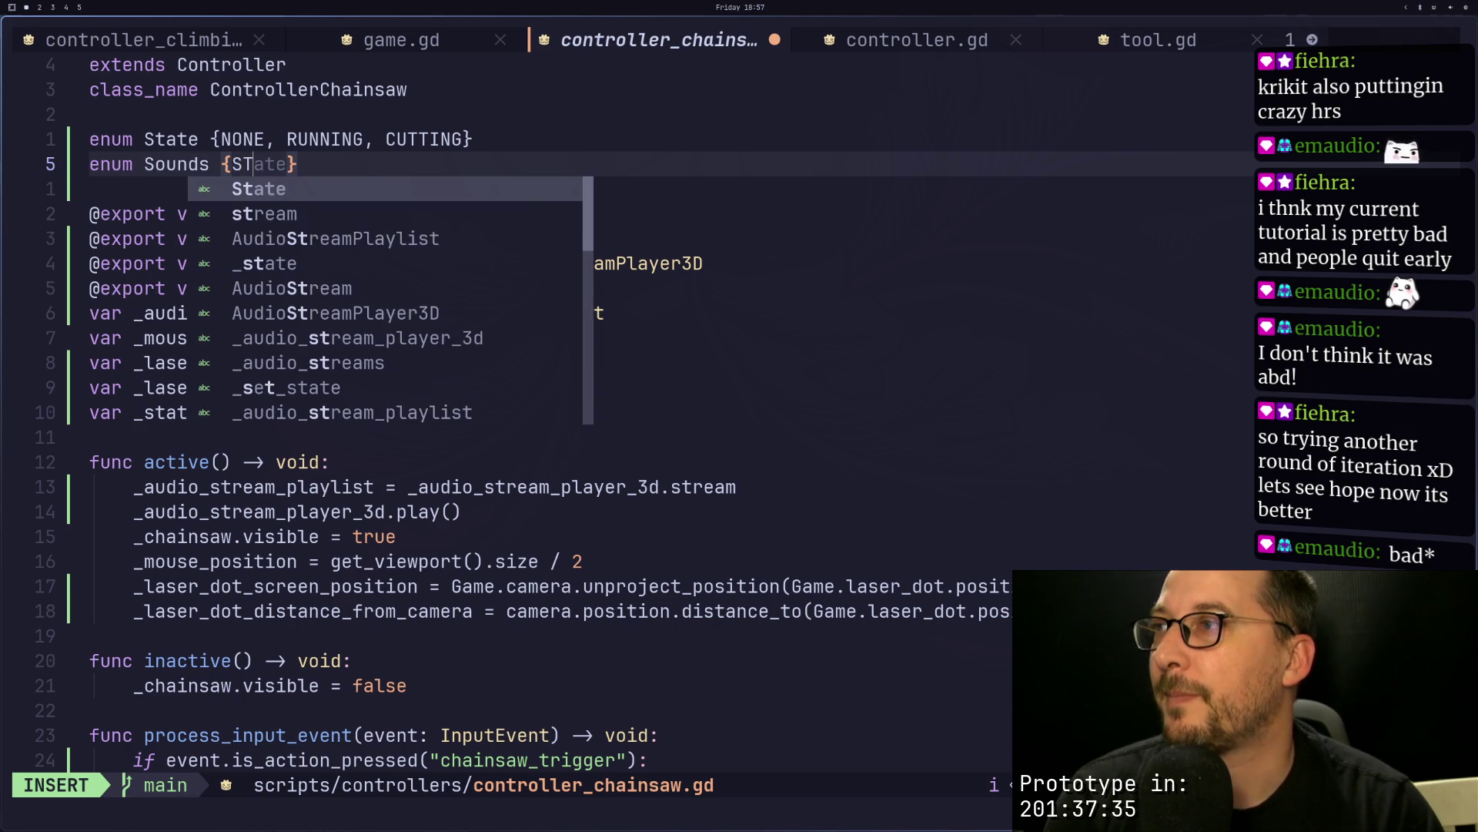
text(T_UP)
Step: Give the Sounds enum values START_UP, IDLE, SHUTDOWN and REV, then save the script
key(BackSpace)
key(BackSpace)
key(BackSpace)
text(UO)
key(BackSpace)
key(BackSpace)
text(_UP, IDL)
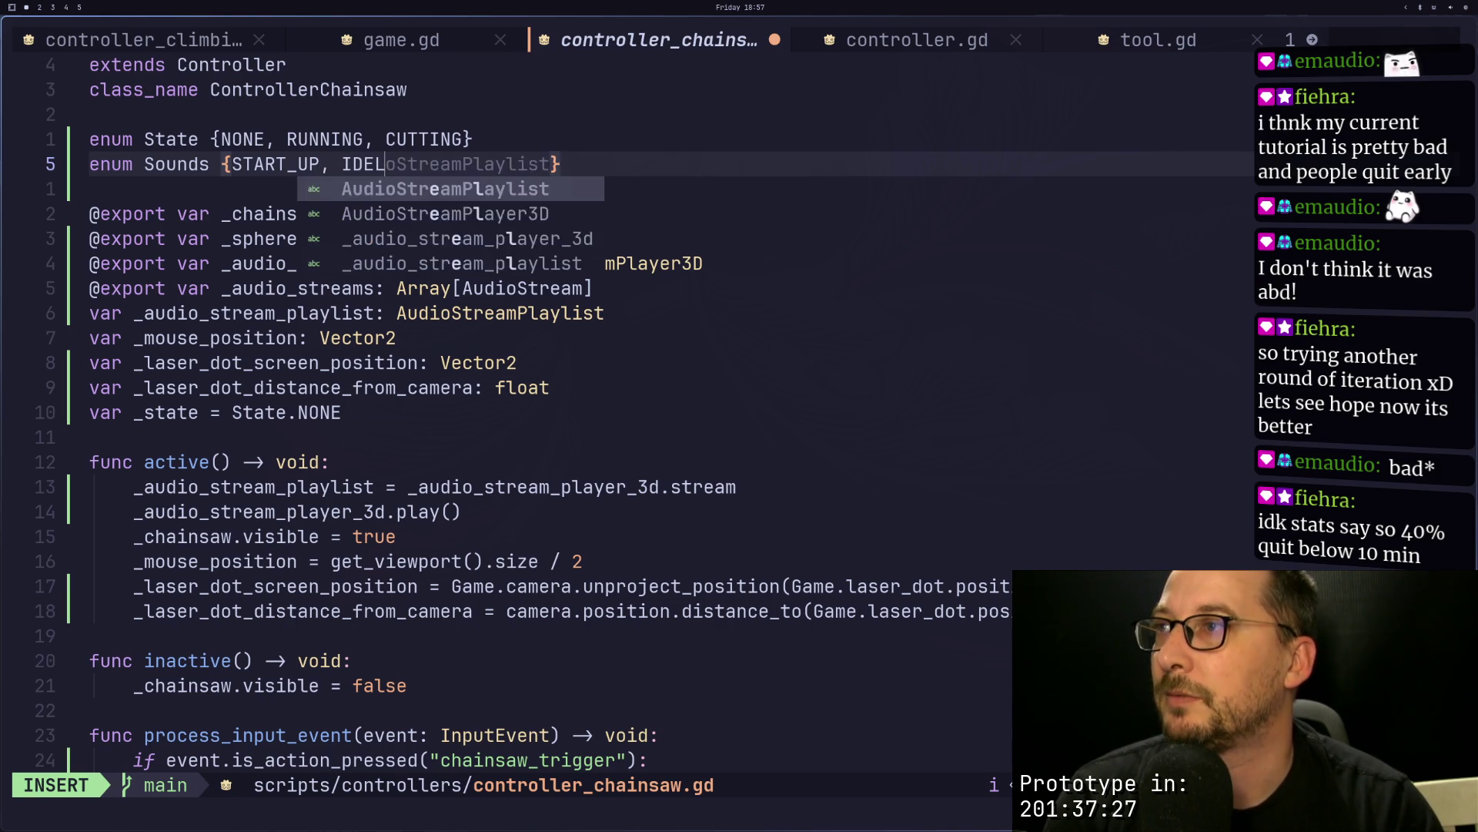
text(E, SHU)
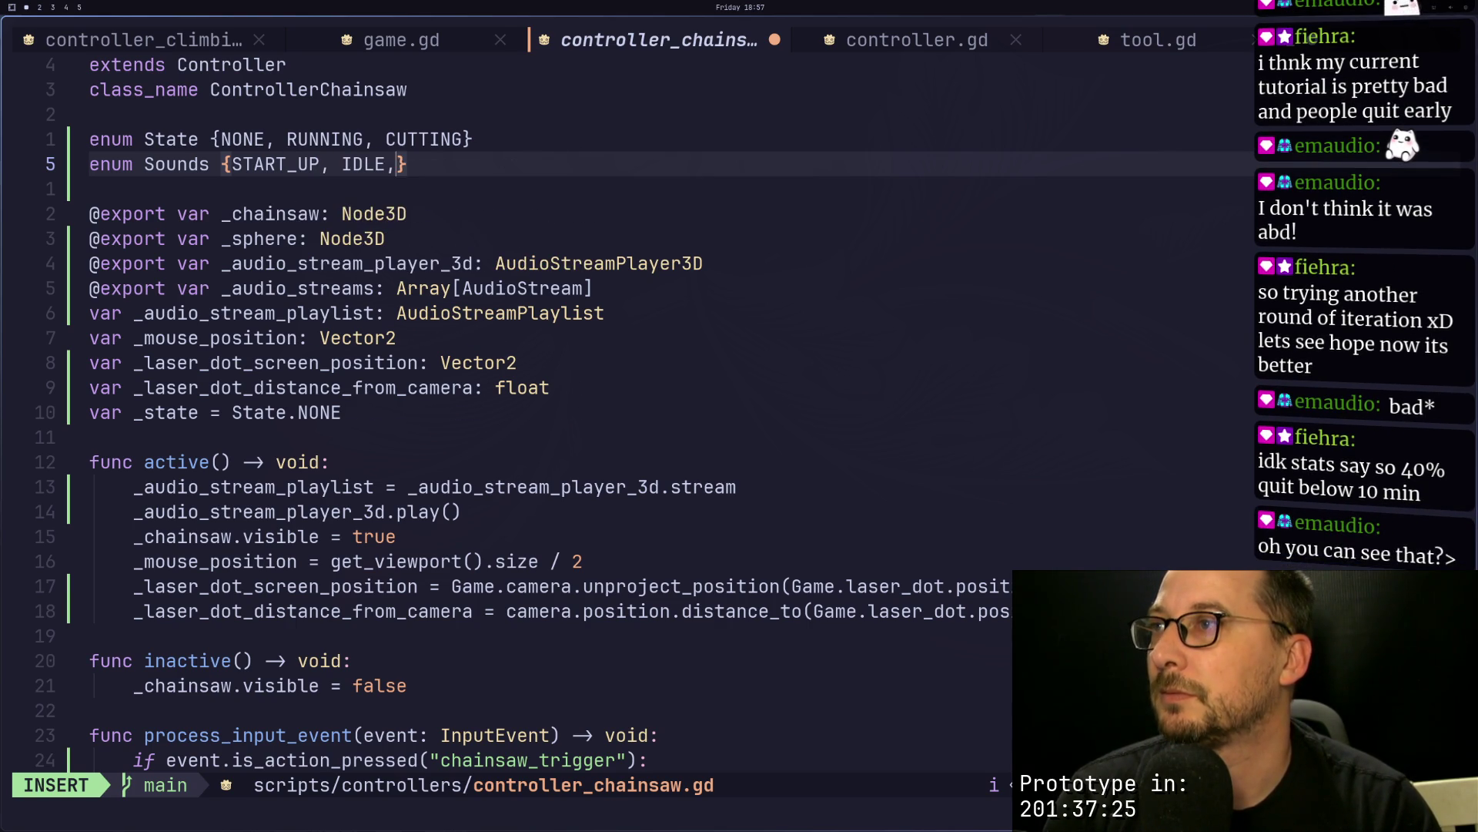
text(TDOWN, )
text(REF)
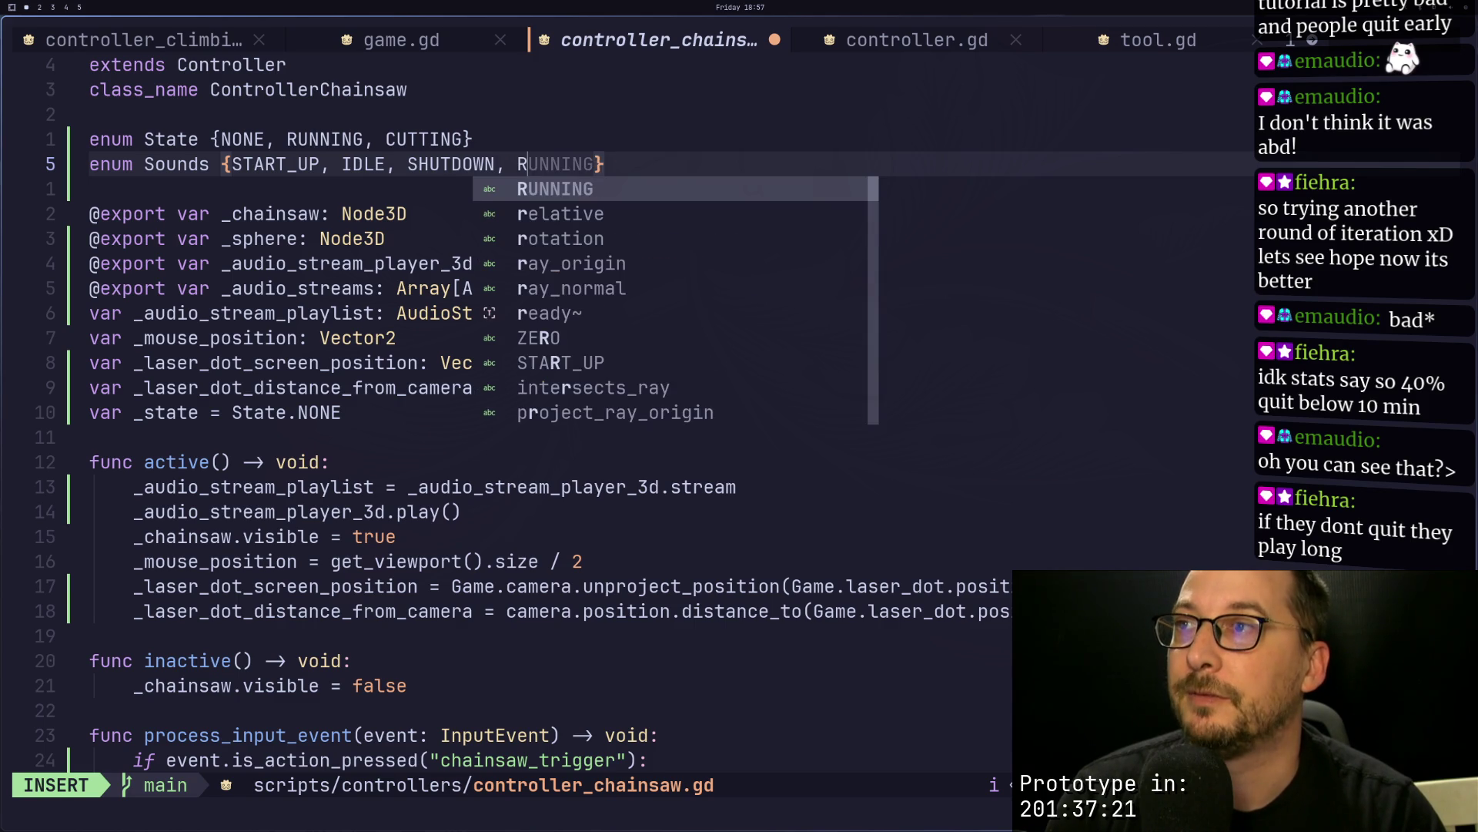
key(BackSpace)
text(V)
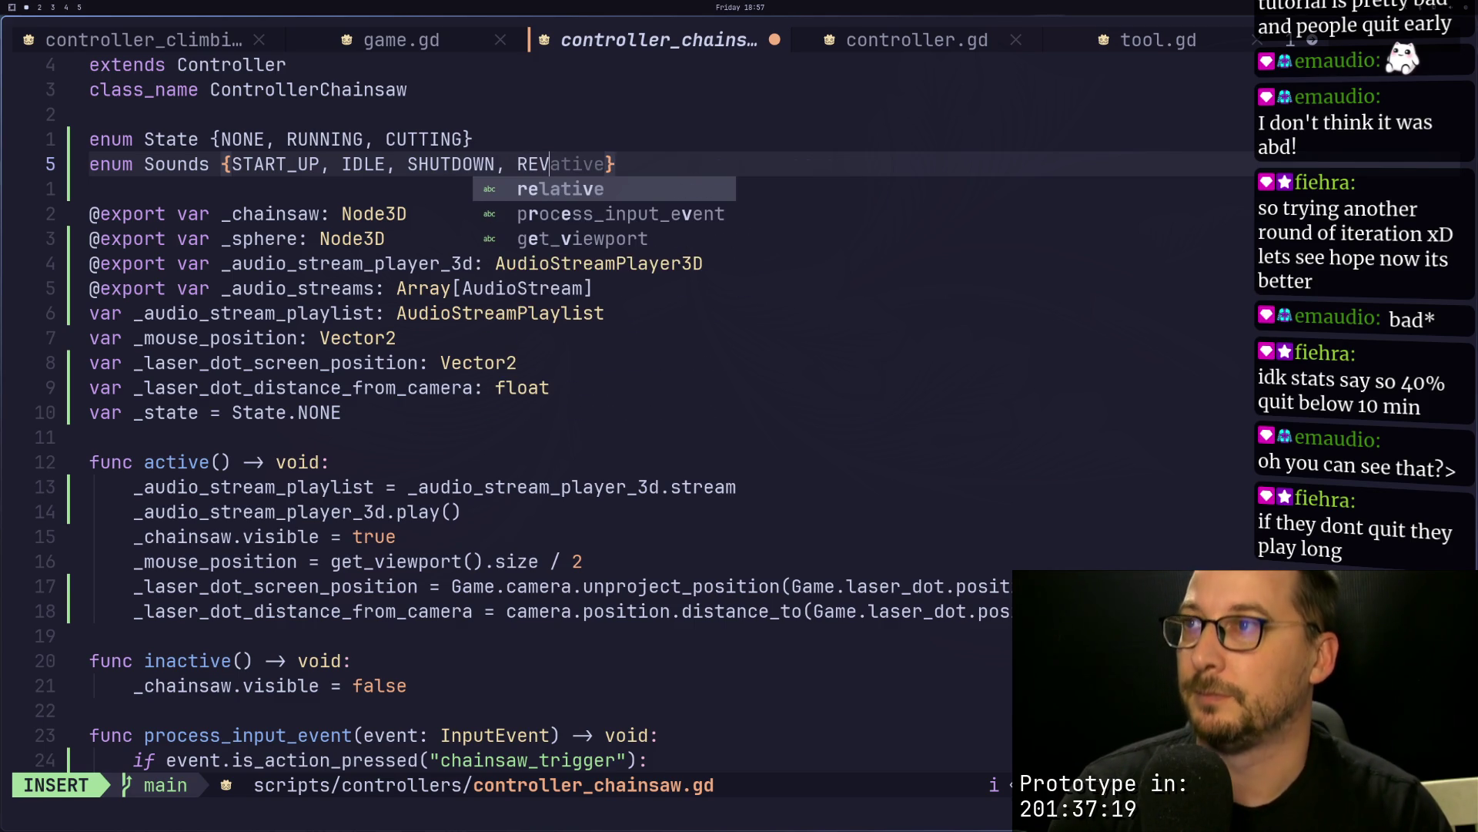
key(Escape)
text(j)
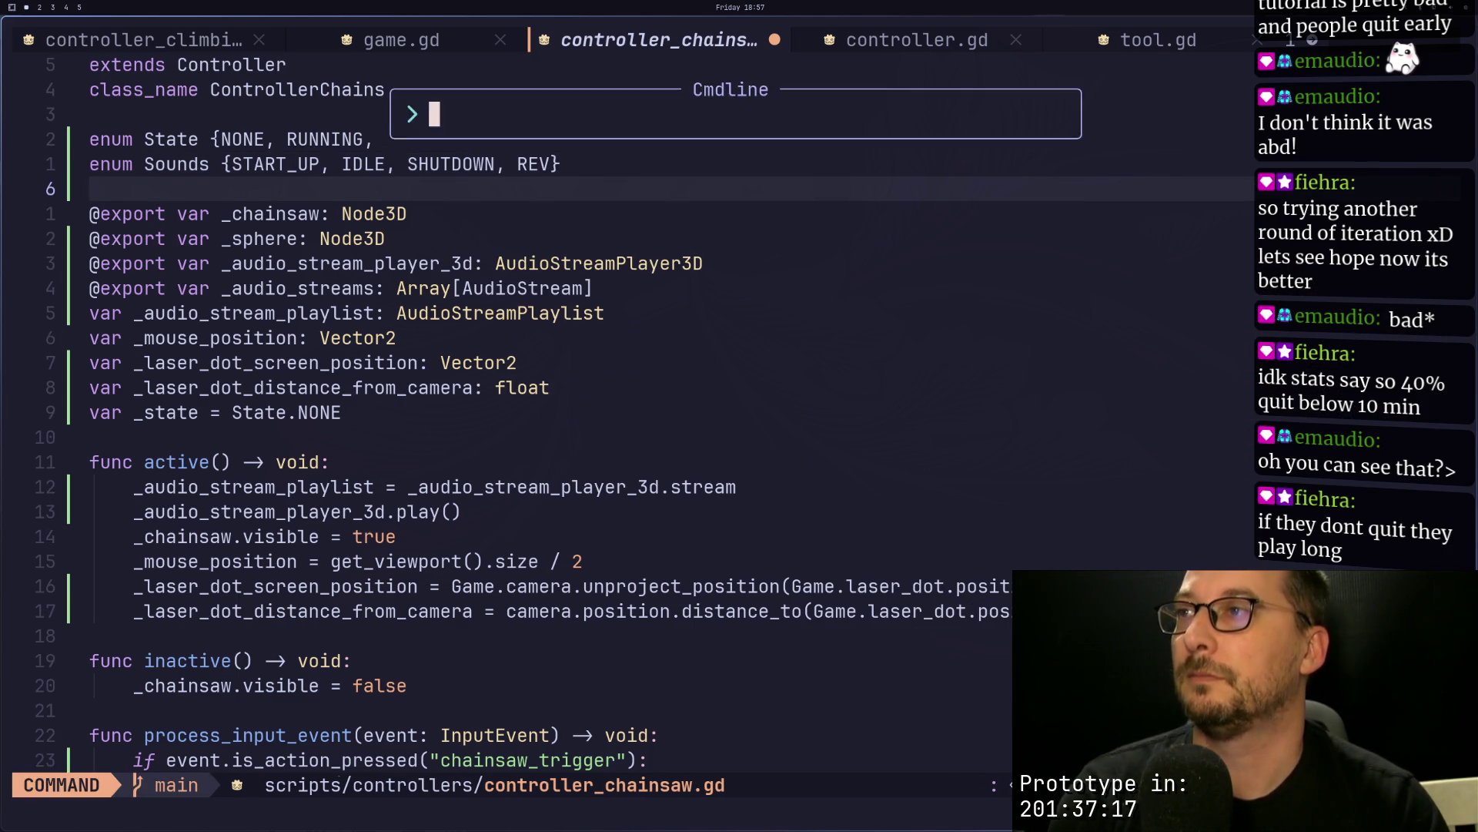
text(:w)
key(Return)
Step: Rename the playlist variable in active()'s assignment to _audio_stream_polyphonic
key(k)
key(k)
key(k)
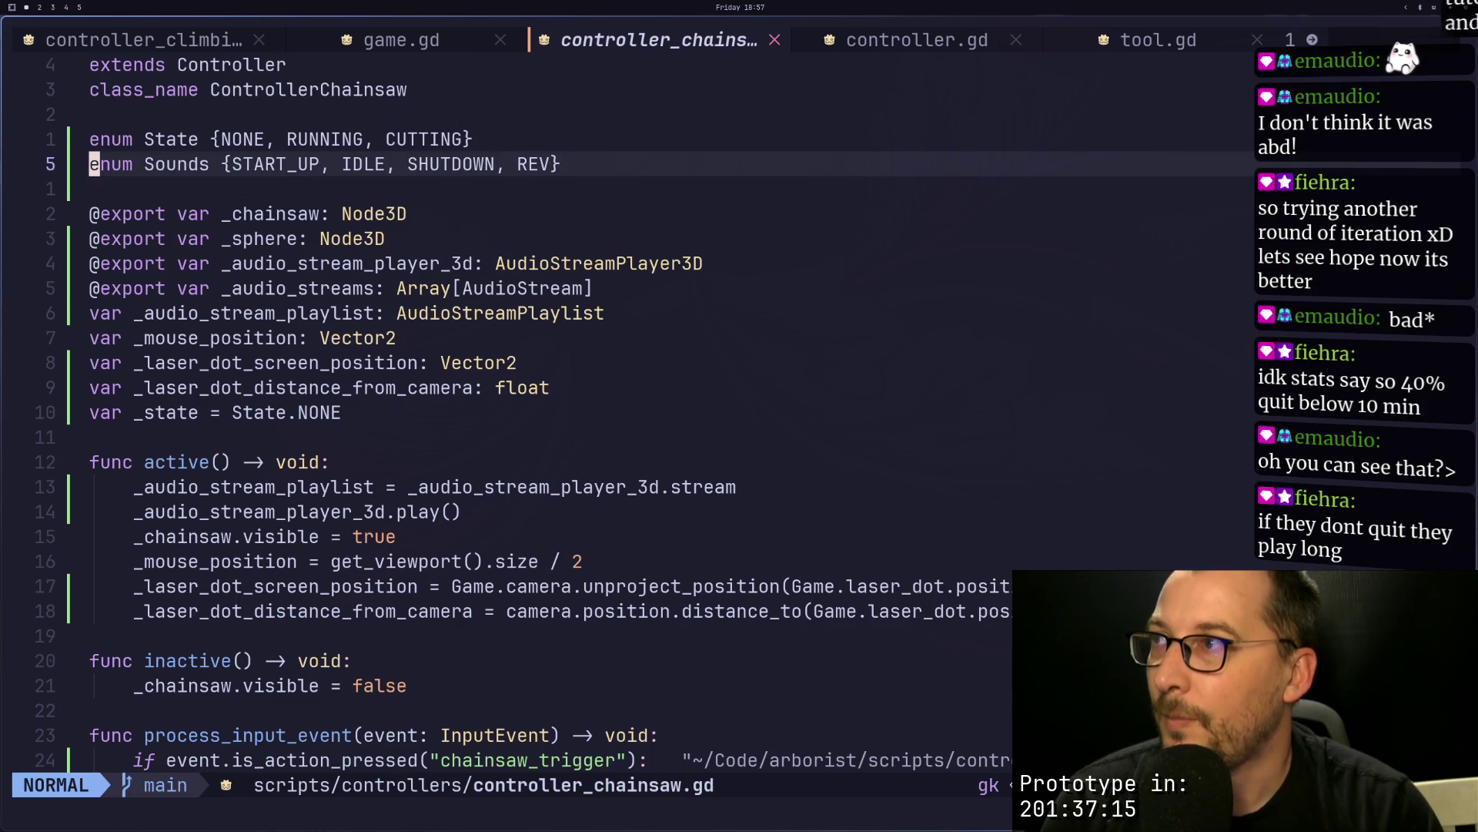
key(j)
key(j)
key(j)
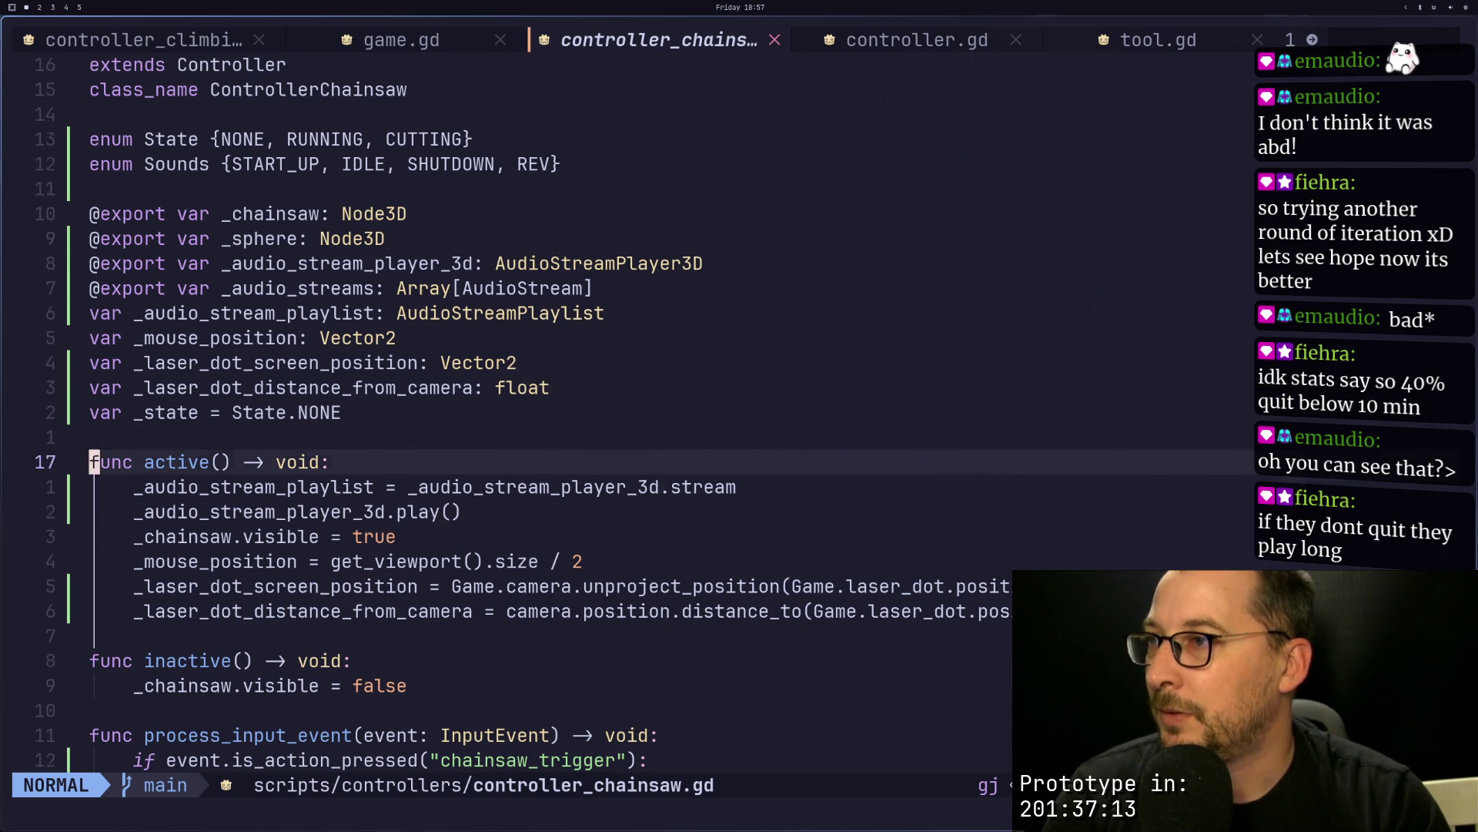
key(l)
key(l)
key(l)
key(l)
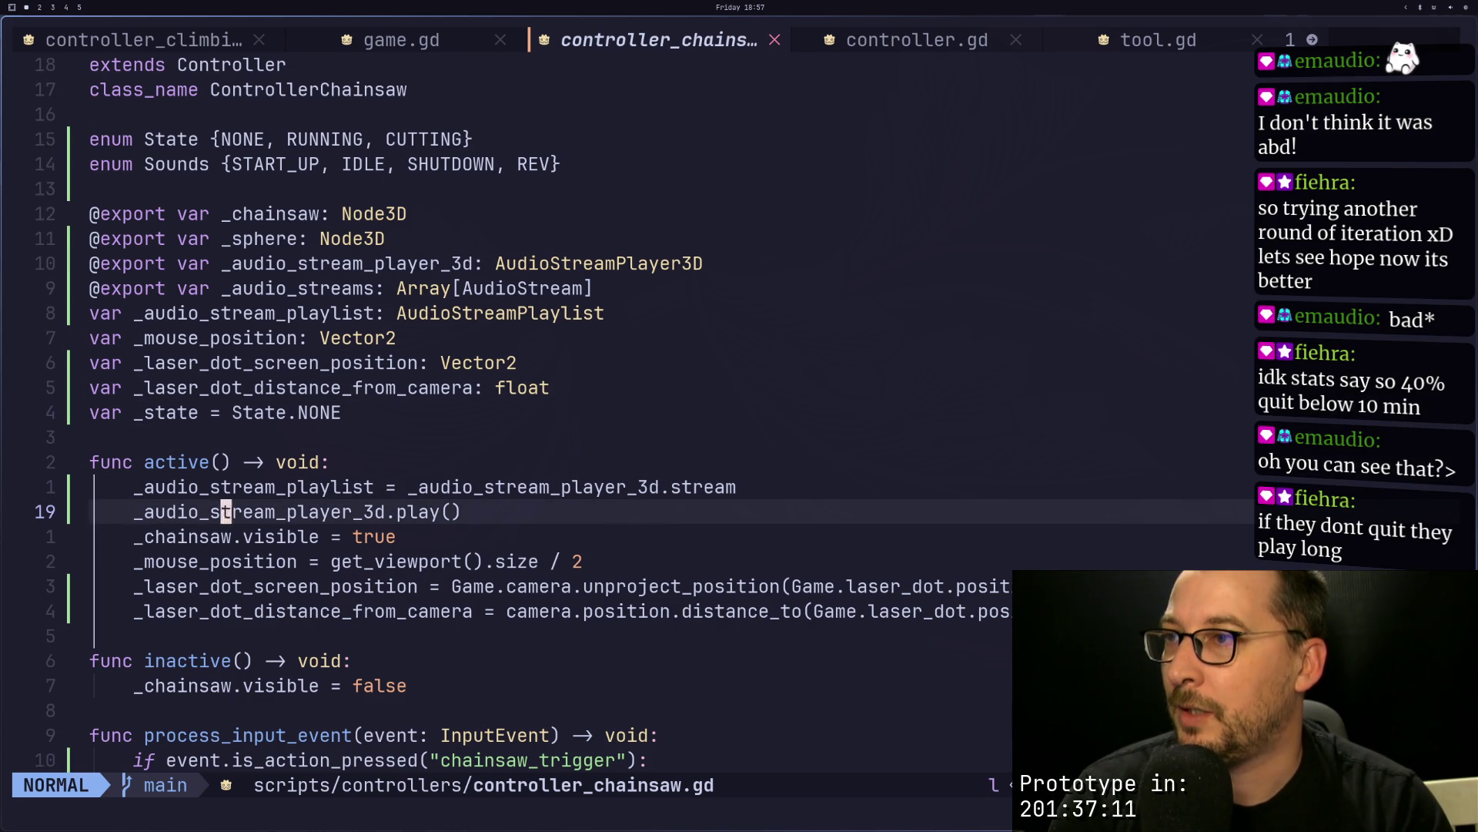
key(k)
key(l)
key(l)
key(l)
key(a)
key(BackSpace)
key(BackSpace)
key(BackSpace)
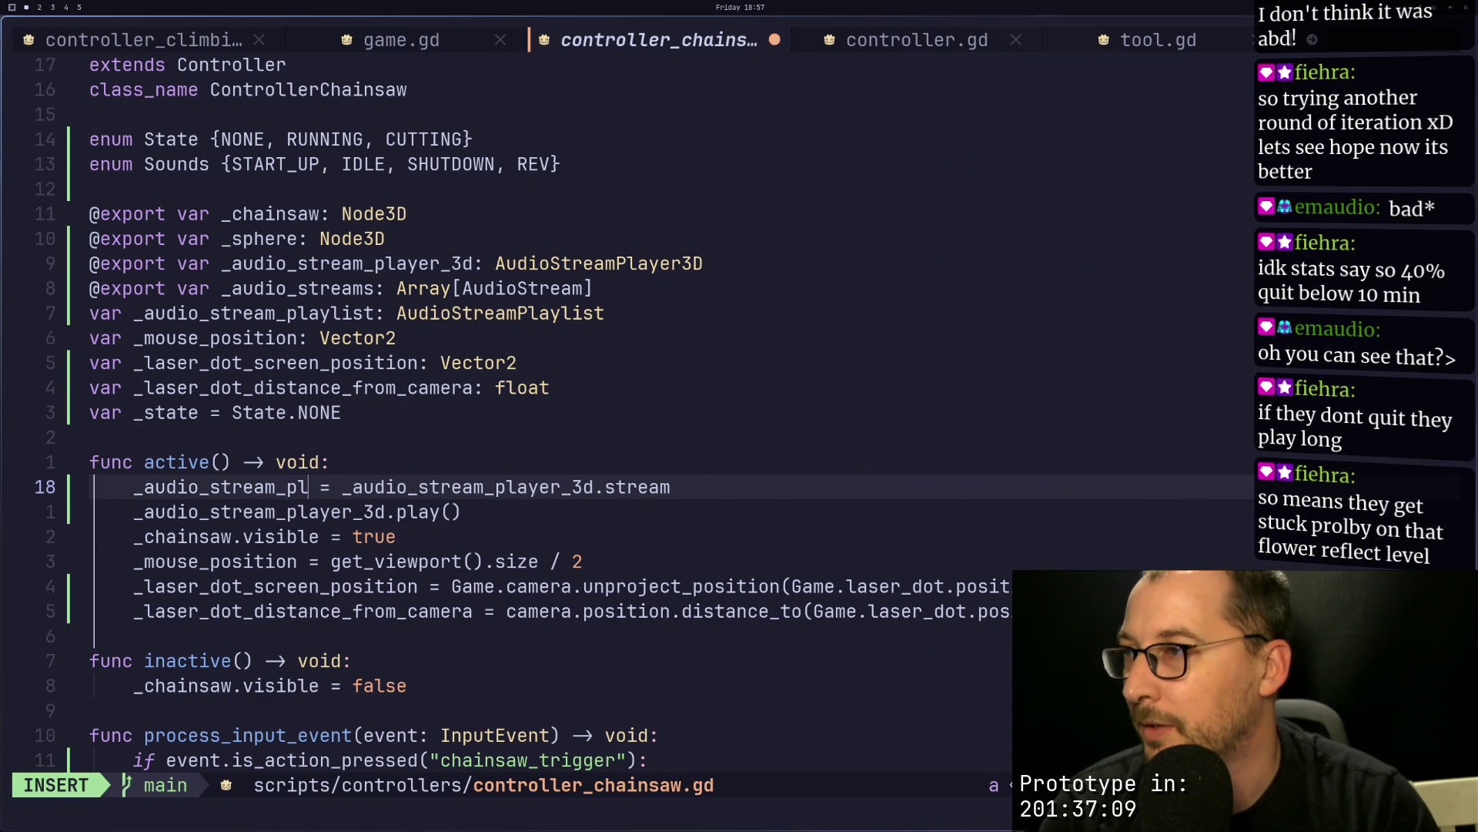
text(am_polyp)
text(honic)
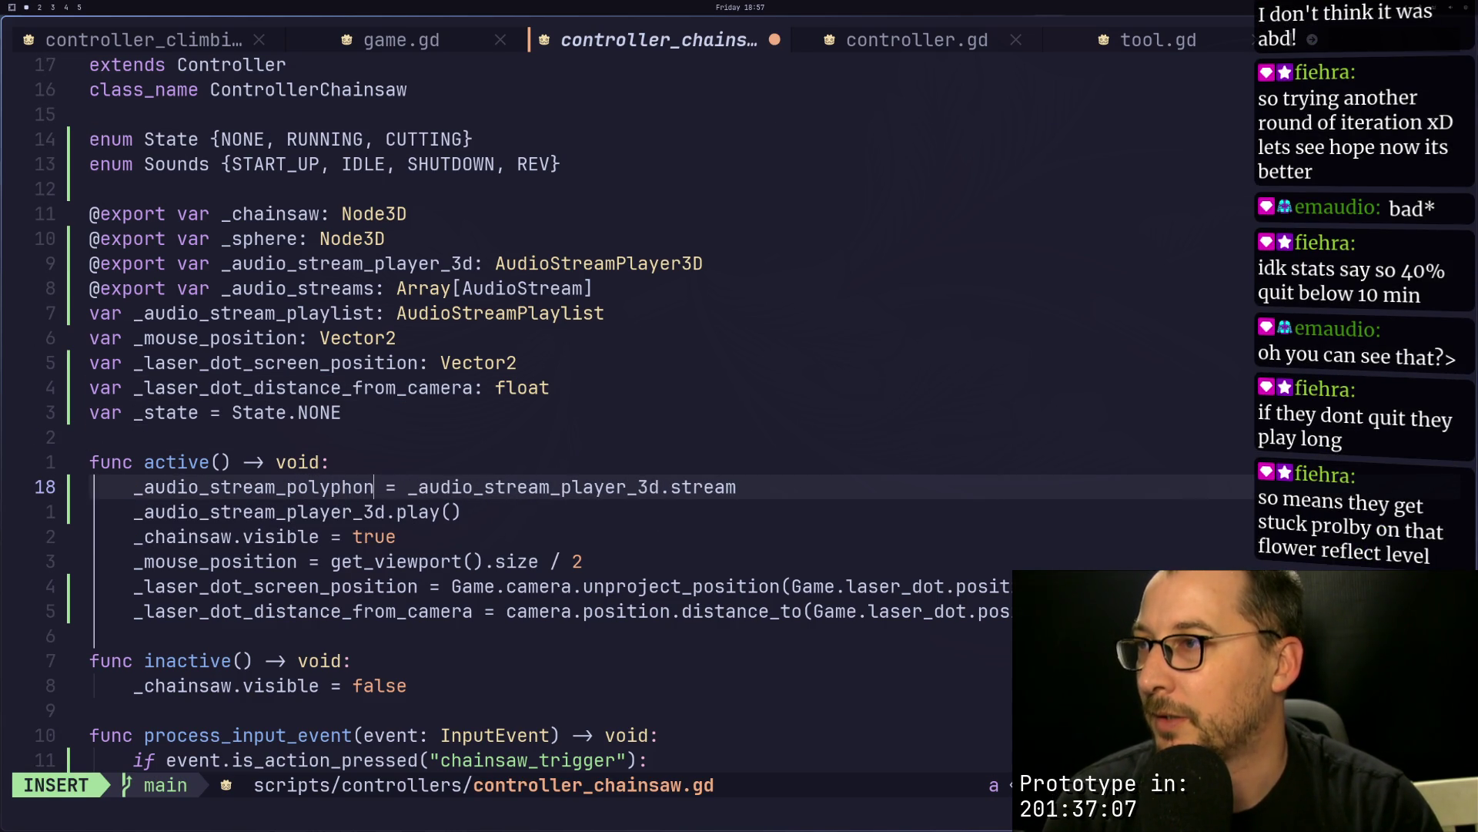
key(Escape)
Step: Rename the variable declaration to _audio_stream_polyphonic
key(k)
key(k)
key(k)
key(k)
key(k)
key(a)
key(Escape)
key(i)
key(BackSpace)
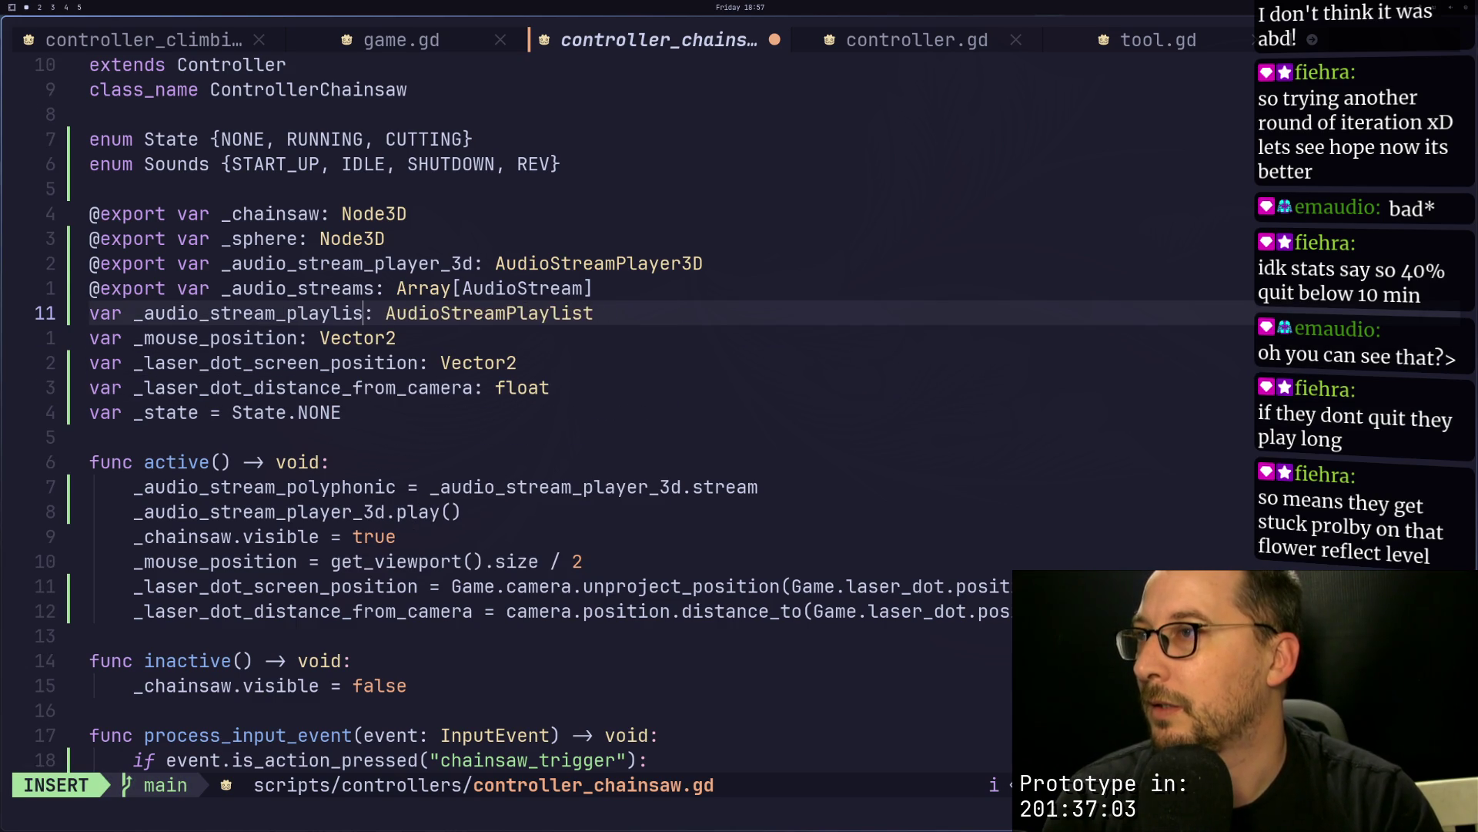
key(BackSpace)
key(BackSpace)
key(BackSpace)
text(olypho)
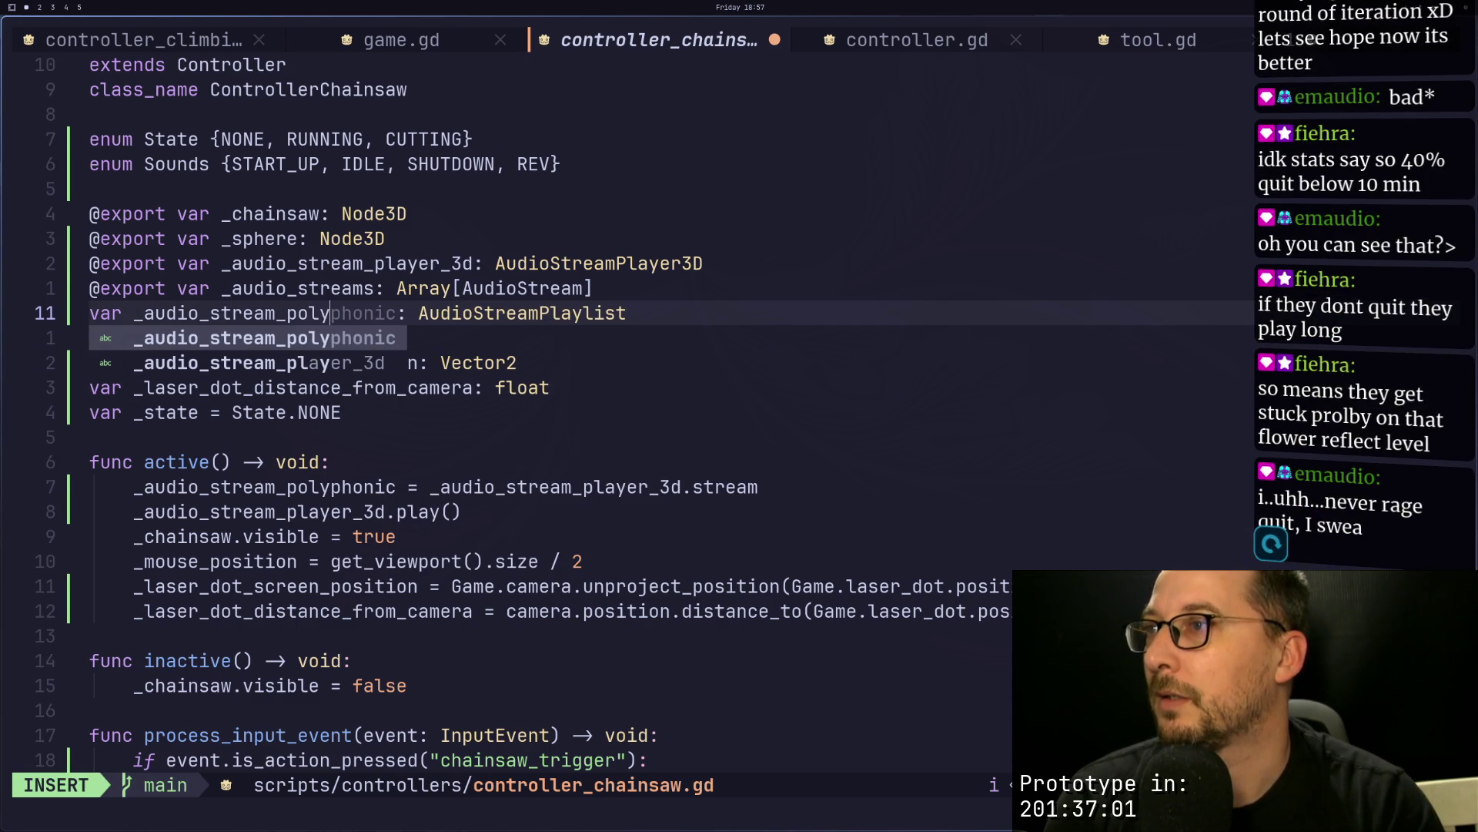
text(nic)
key(Escape)
key(w)
key(w)
key(w)
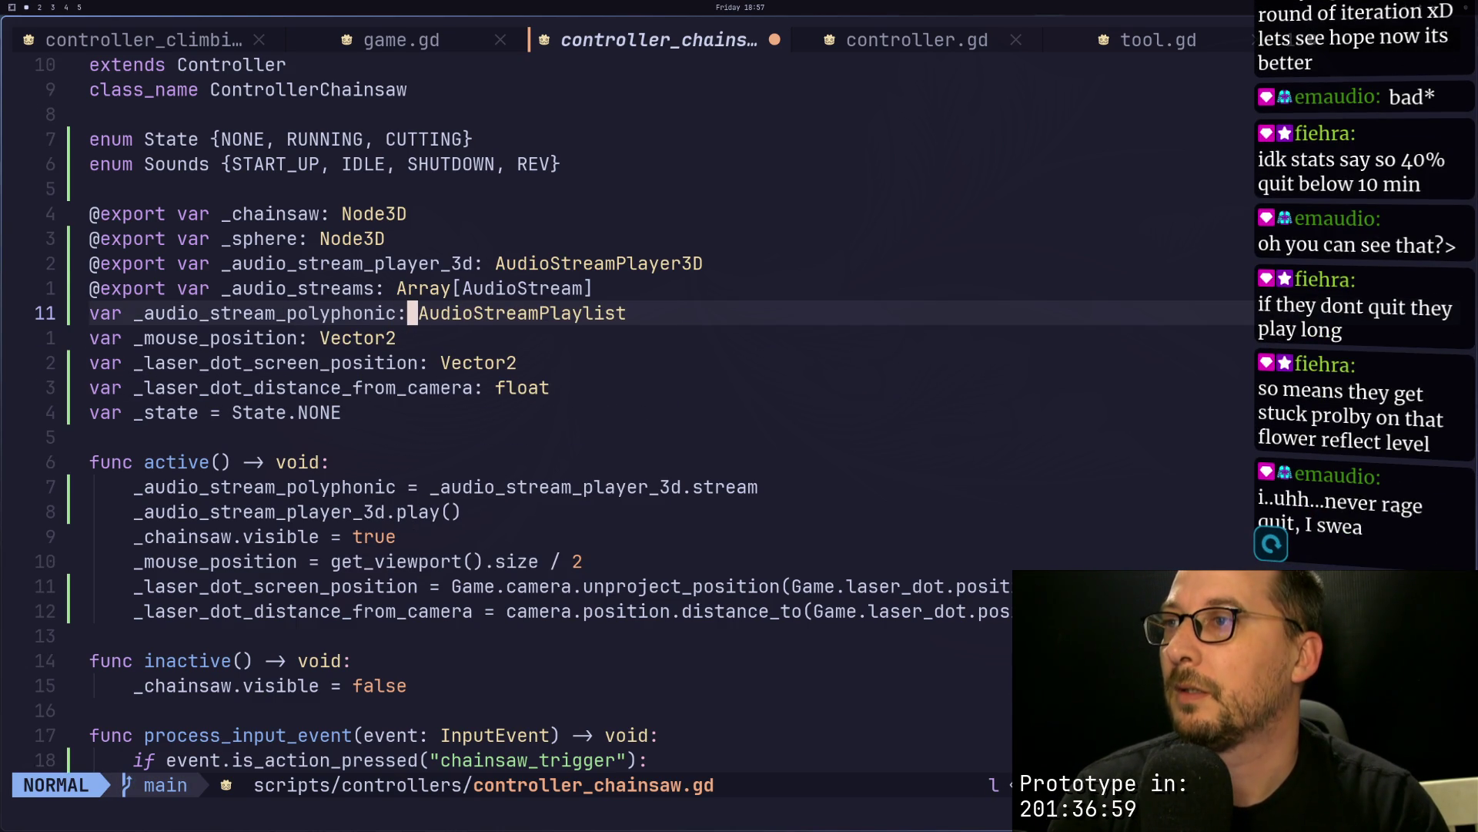
key(w)
Step: Change the declared type from AudioStreamPlaylist to AudioStreamPolyphonic and save the script
key(k)
key(dollar)
key(x)
key(a)
key(BackSpace)
key(BackSpace)
key(BackSpace)
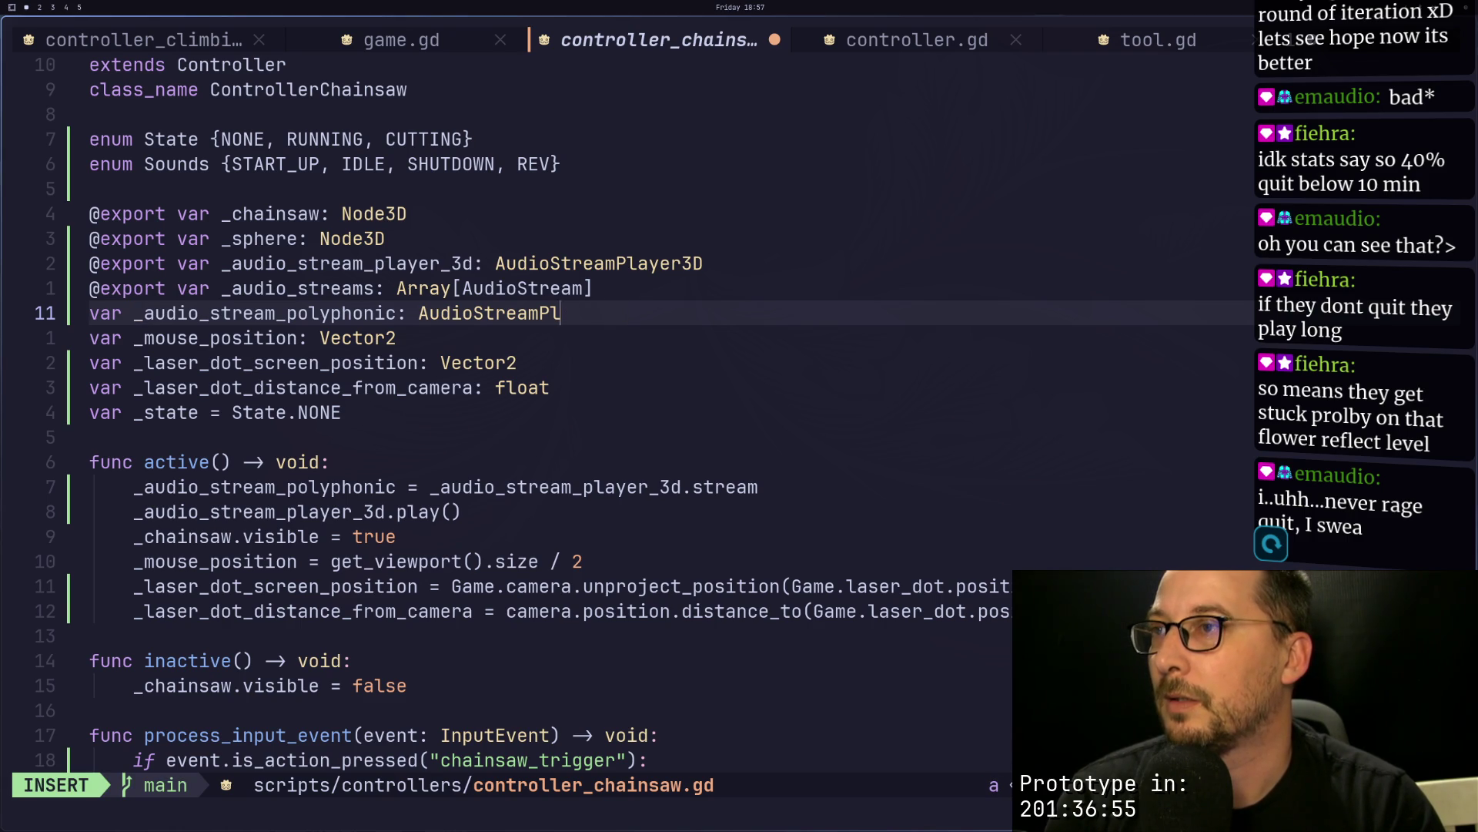
text(olyphonic)
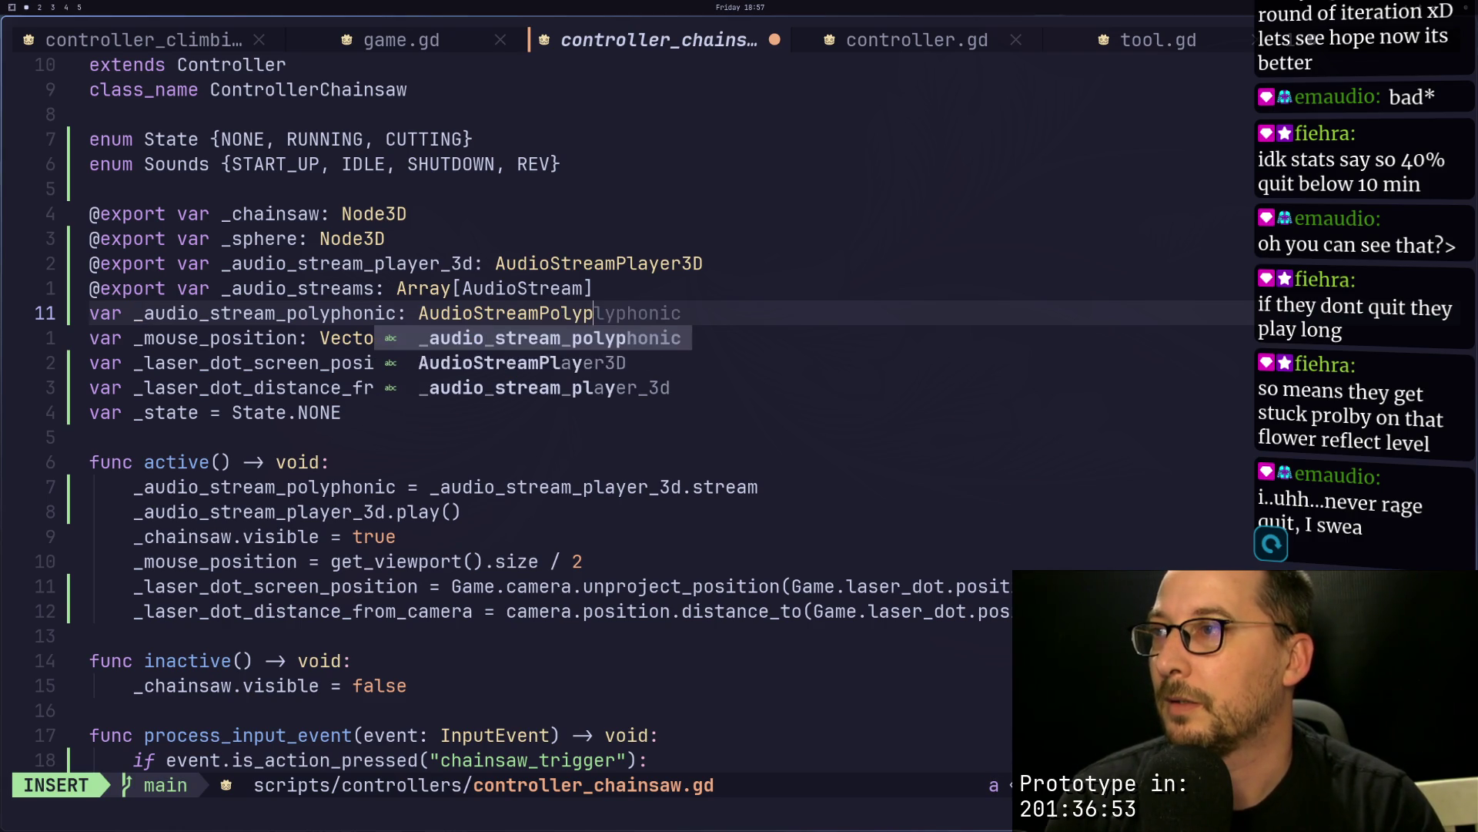
key(Escape)
text(:w)
key(Return)
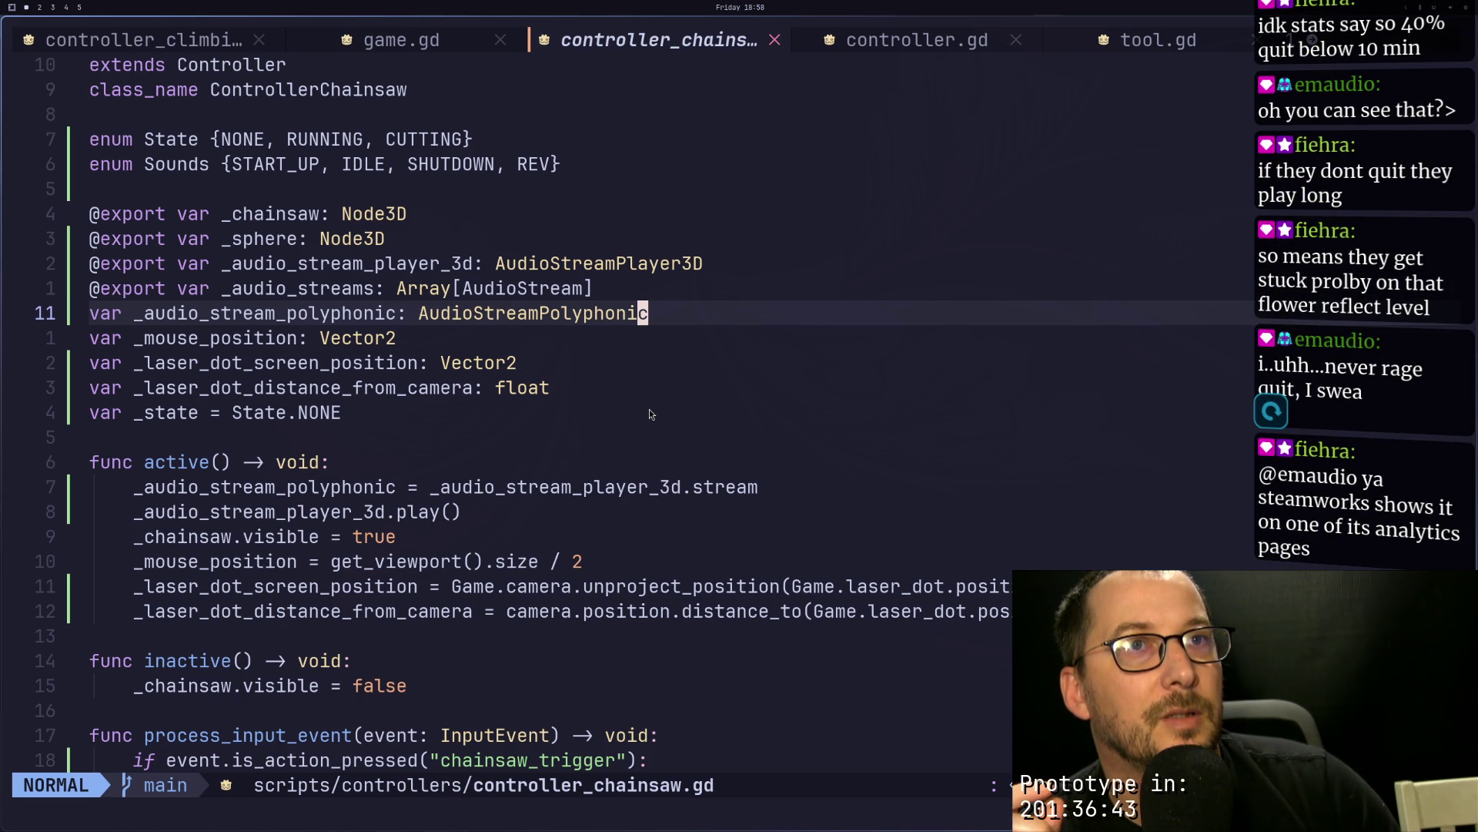
key(super+4)
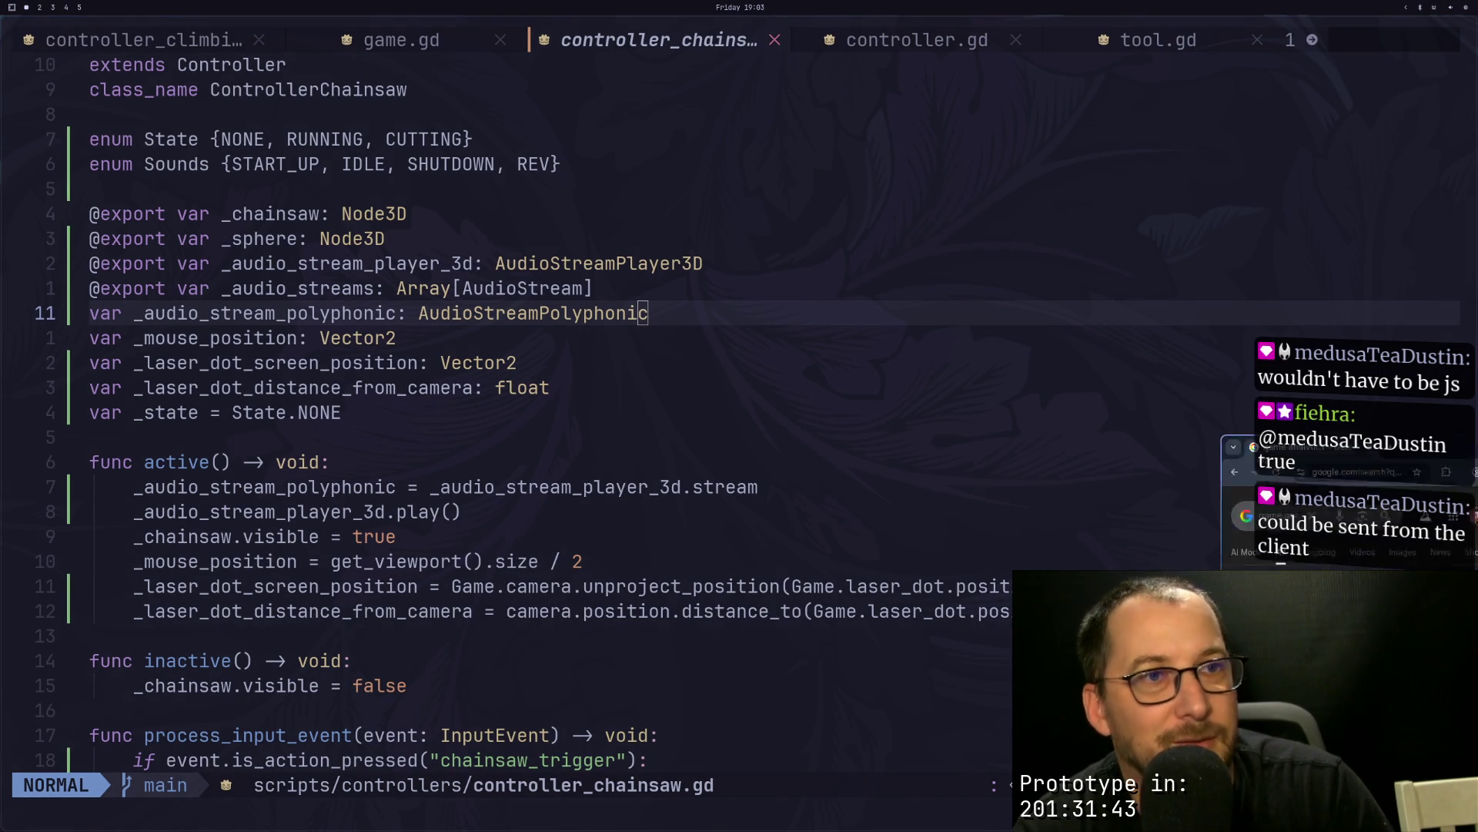
Step: Bring the 'game analytics' Google search results up beside the chainsaw controller code
key(super+b)
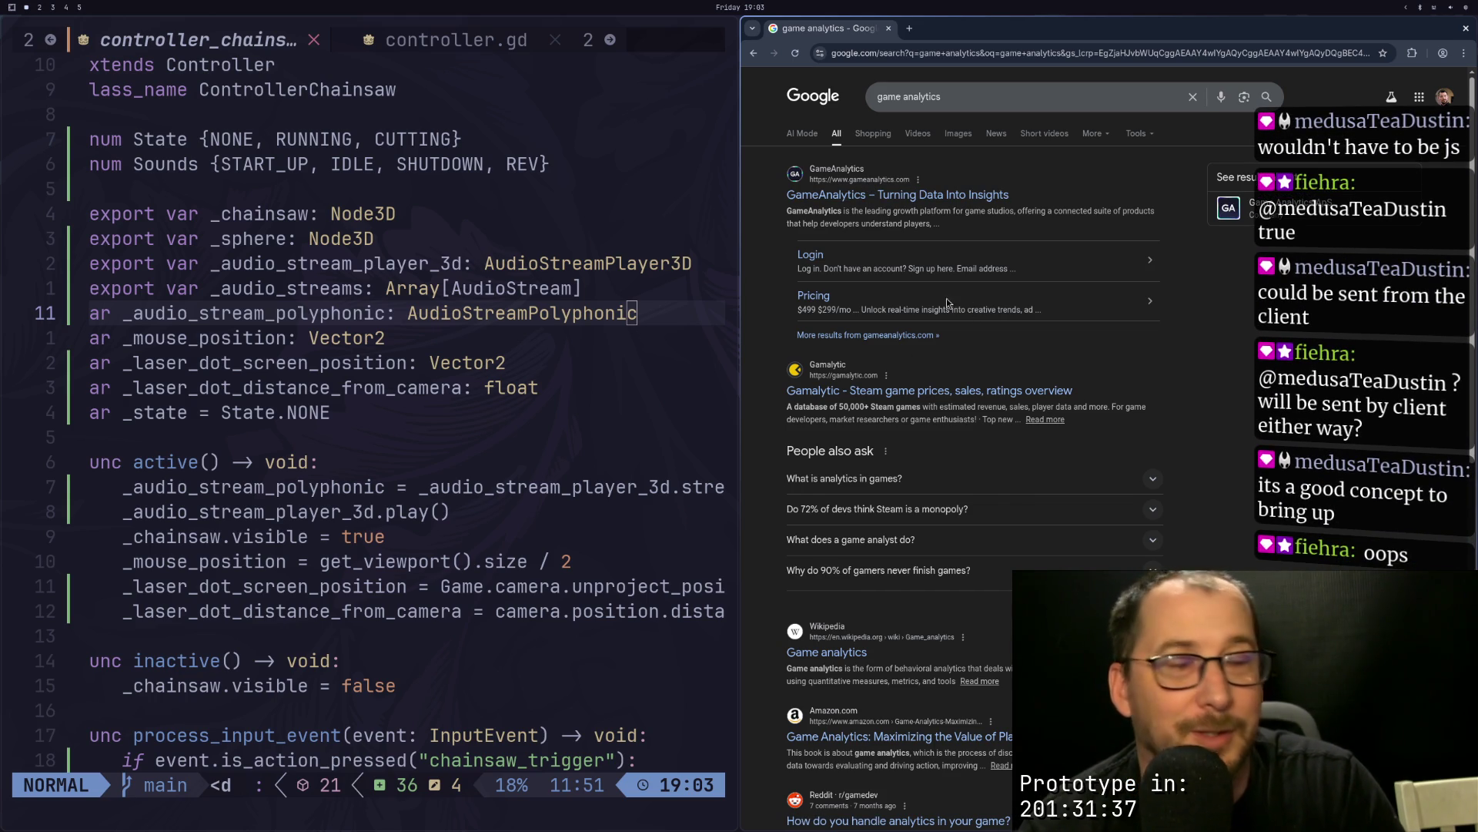
Step: Open gameanalytics.com from the results and browse its Solutions and Resources menus and sections
click(906, 197)
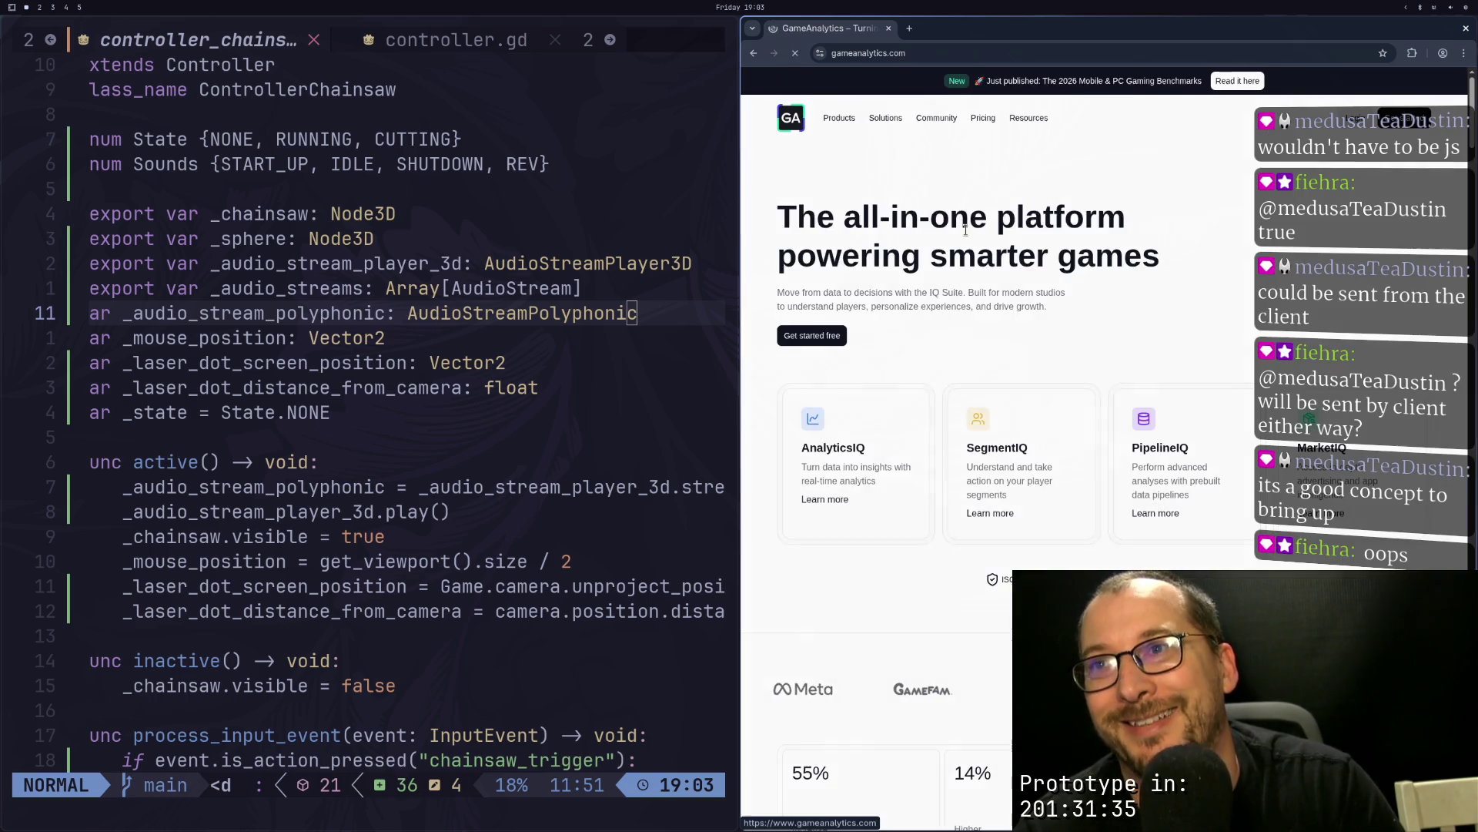
scroll(1022, 343, down, 2)
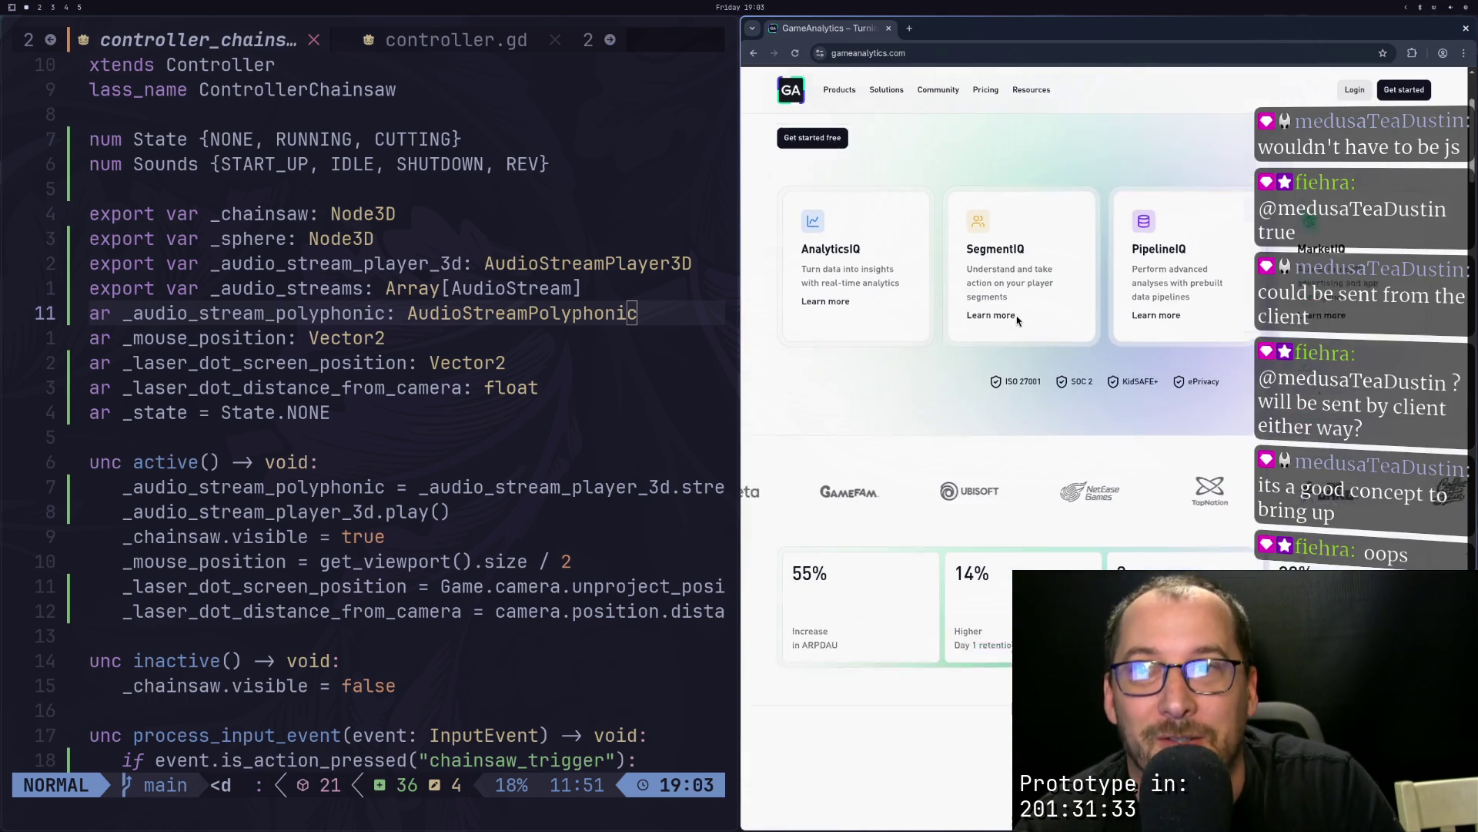
scroll(1016, 362, up, 2)
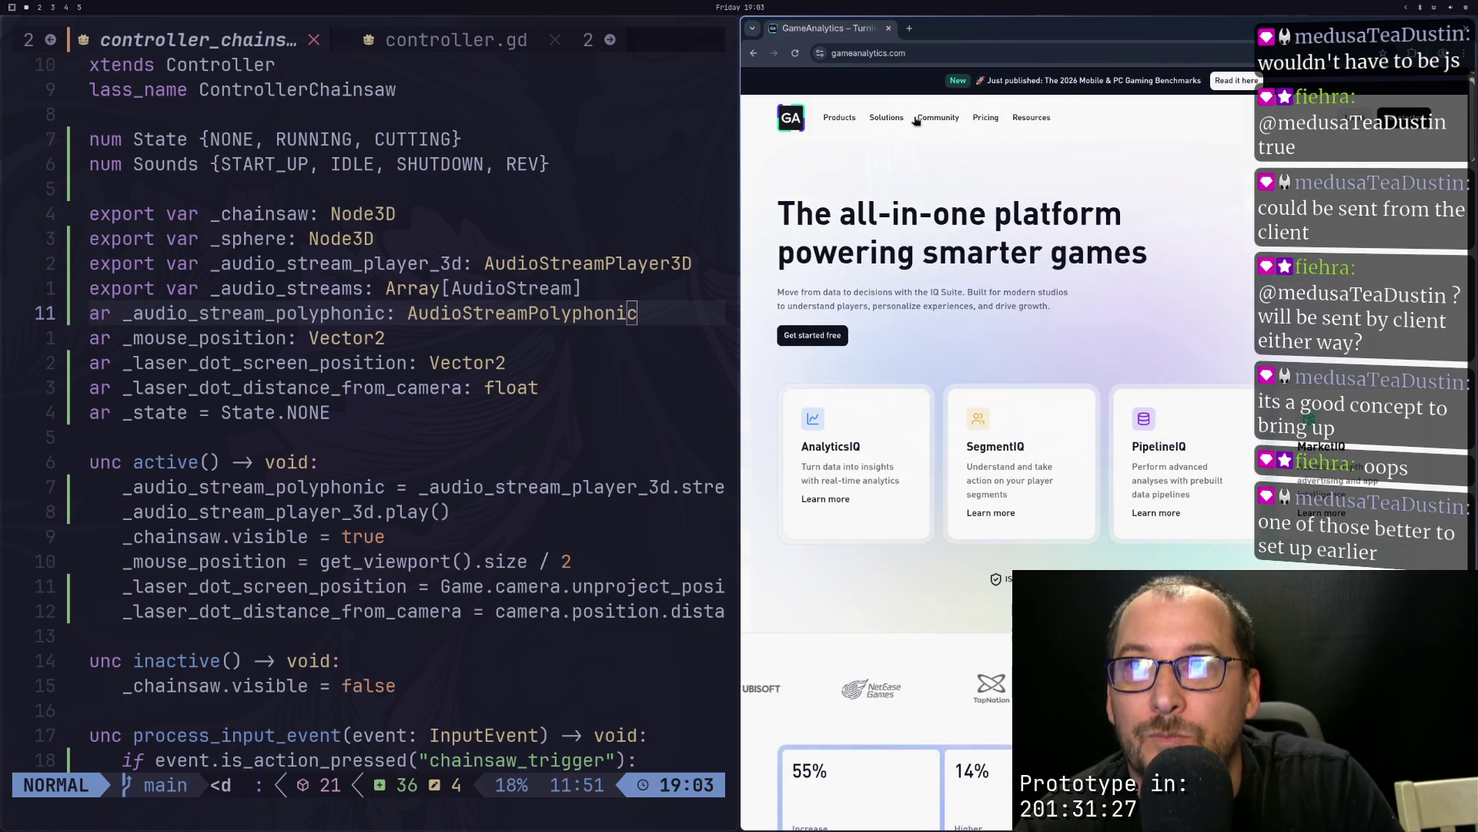
mouse_move(913, 119)
mouse_move(853, 124)
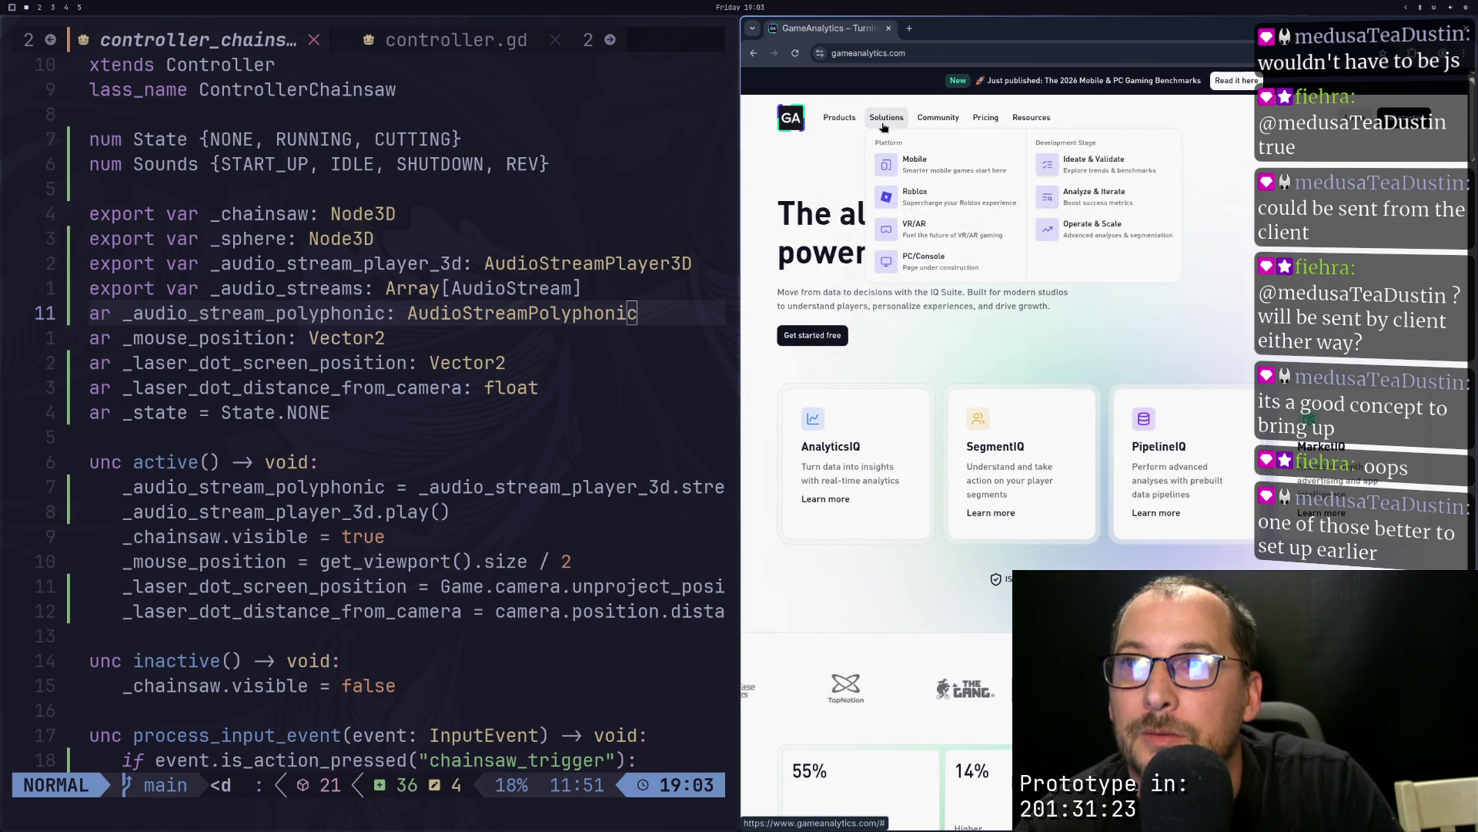
mouse_move(1032, 121)
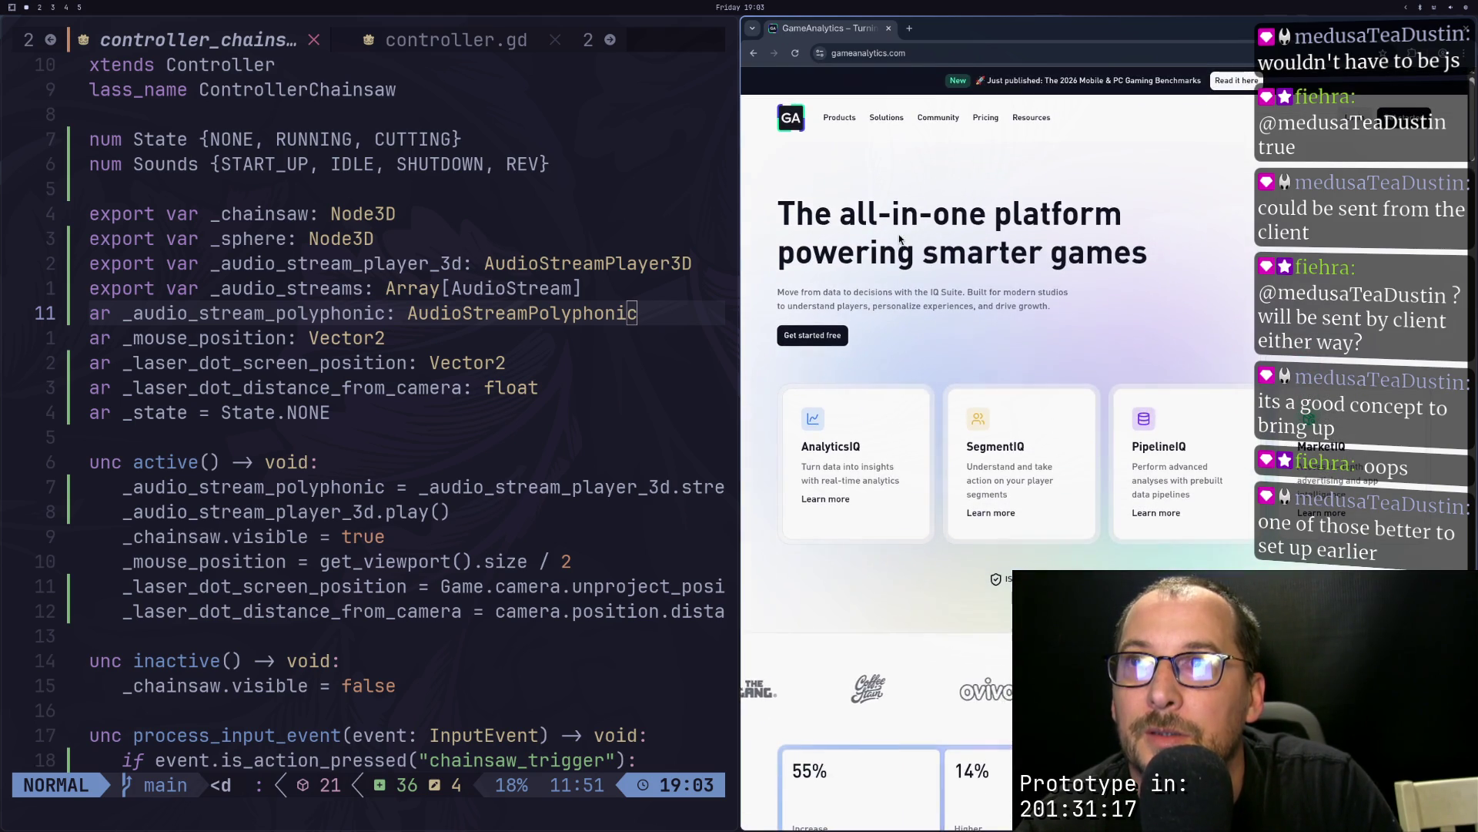
scroll(952, 321, down, 5)
scroll(951, 320, down, 5)
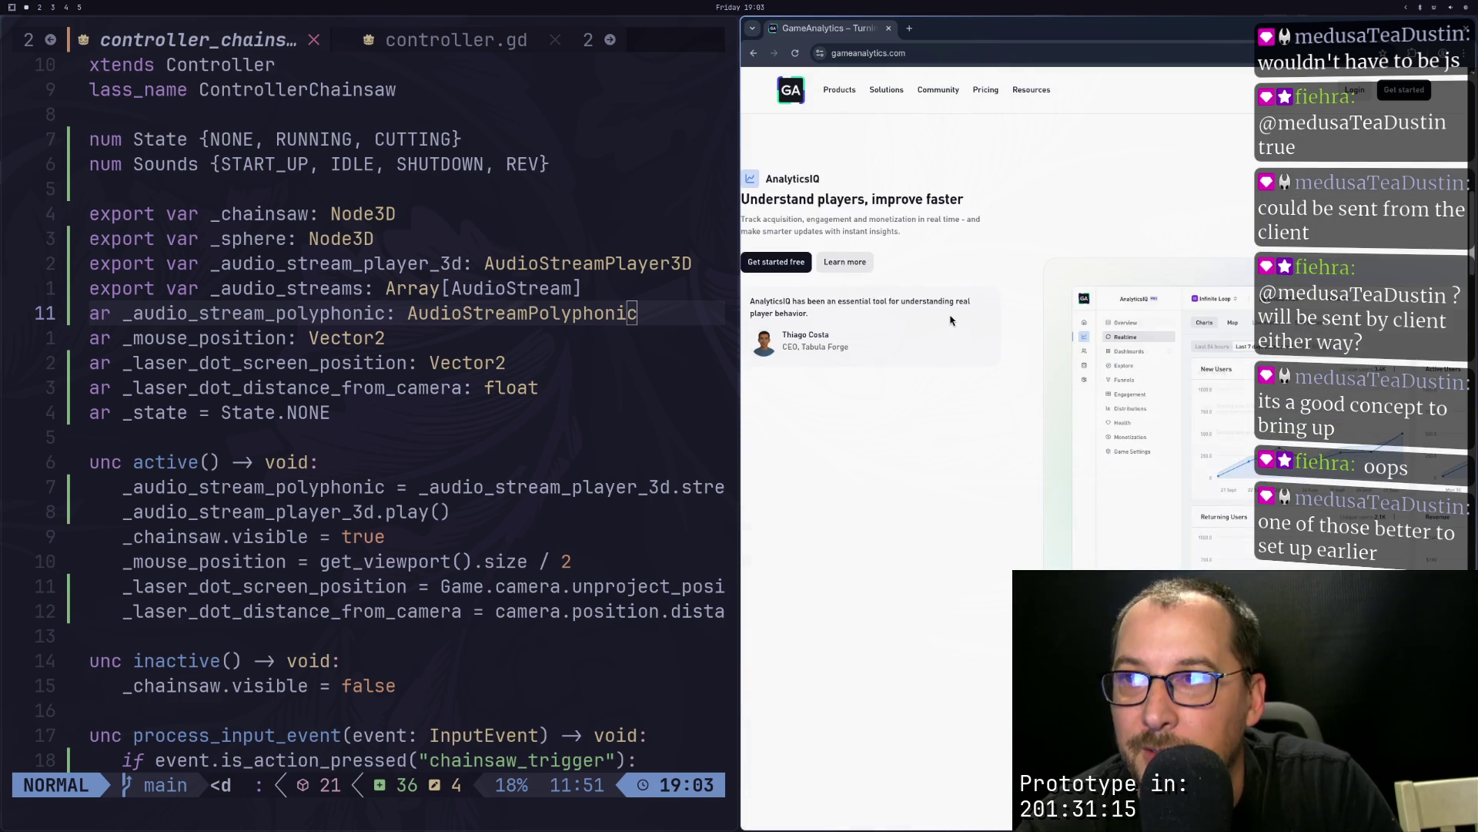
scroll(952, 320, up, 7)
scroll(954, 308, up, 3)
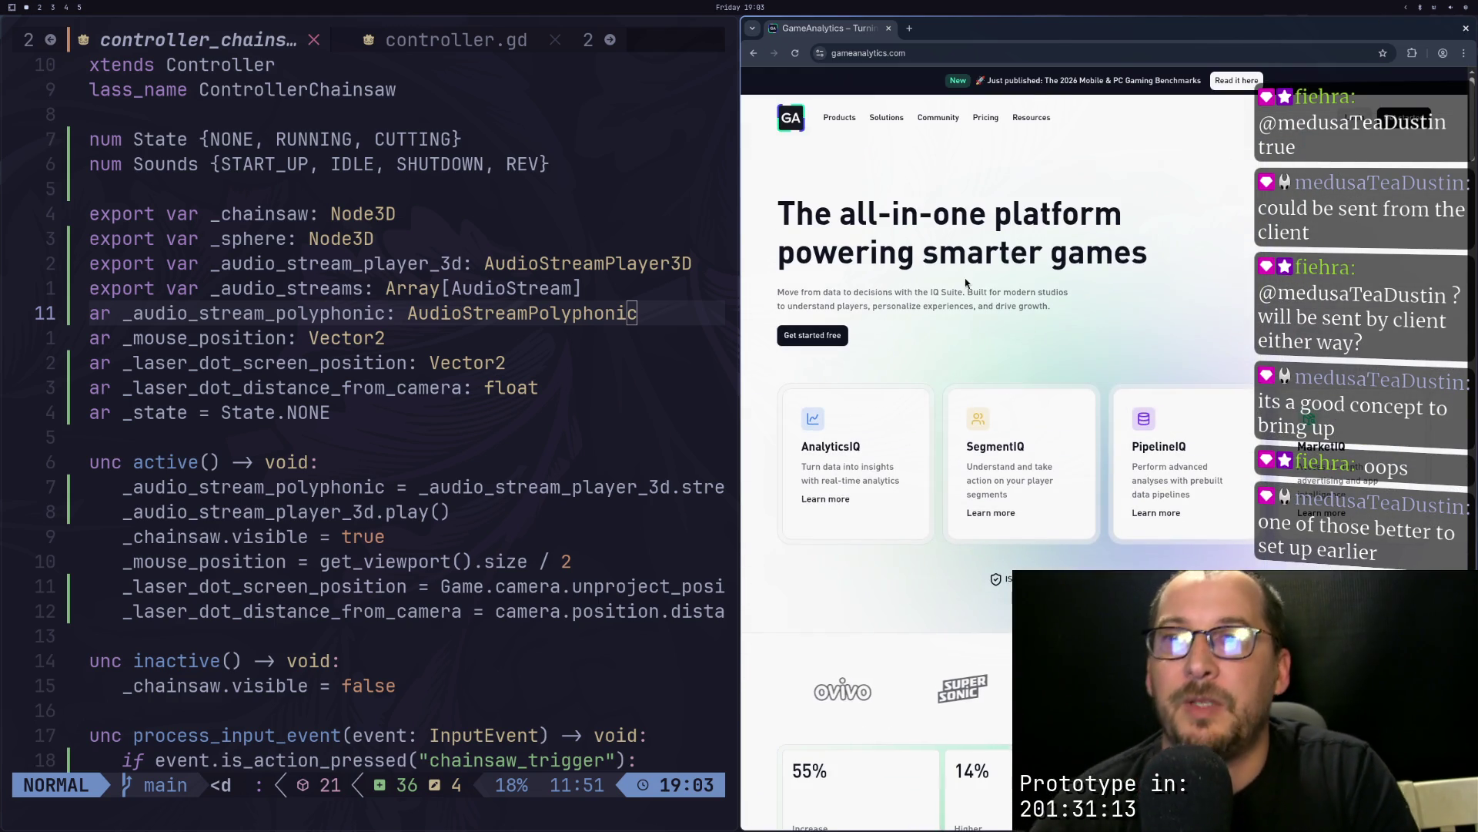
Step: Open the AnalyticsIQ product page and scroll down to its Out of the box insights section
click(847, 461)
scroll(1001, 316, down, 6)
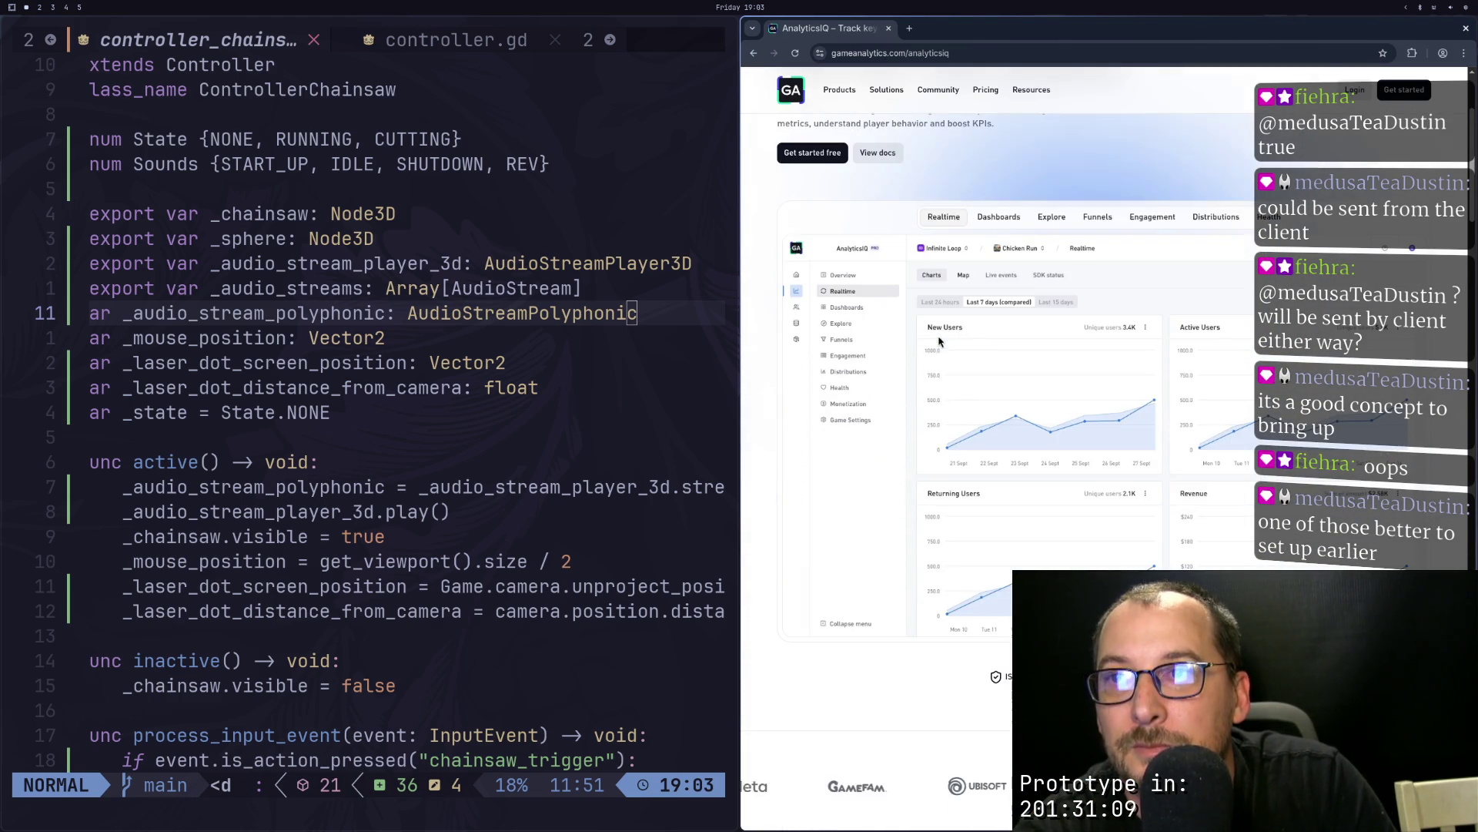
scroll(1031, 392, up, 4)
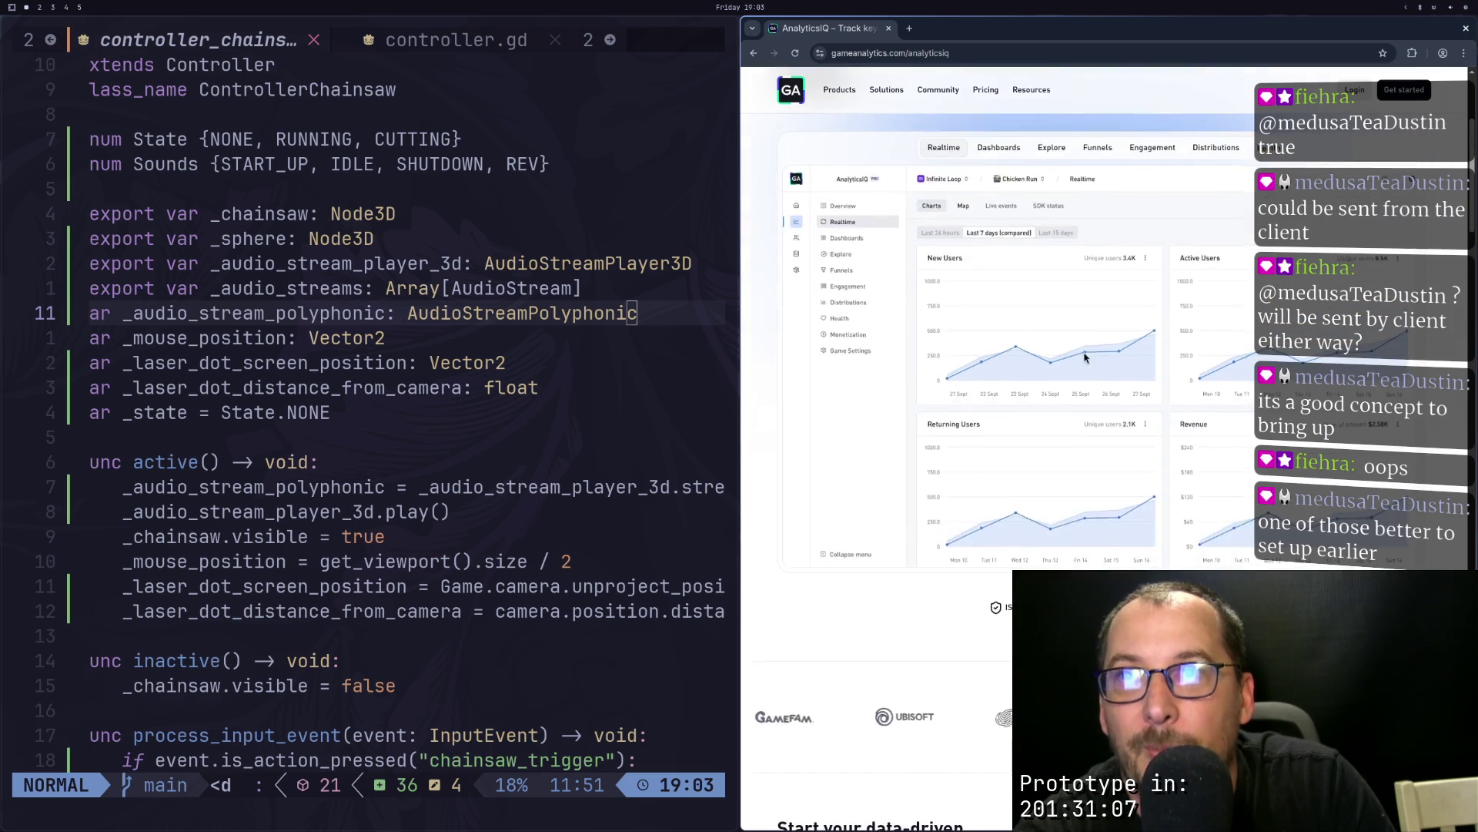
scroll(984, 448, down, 10)
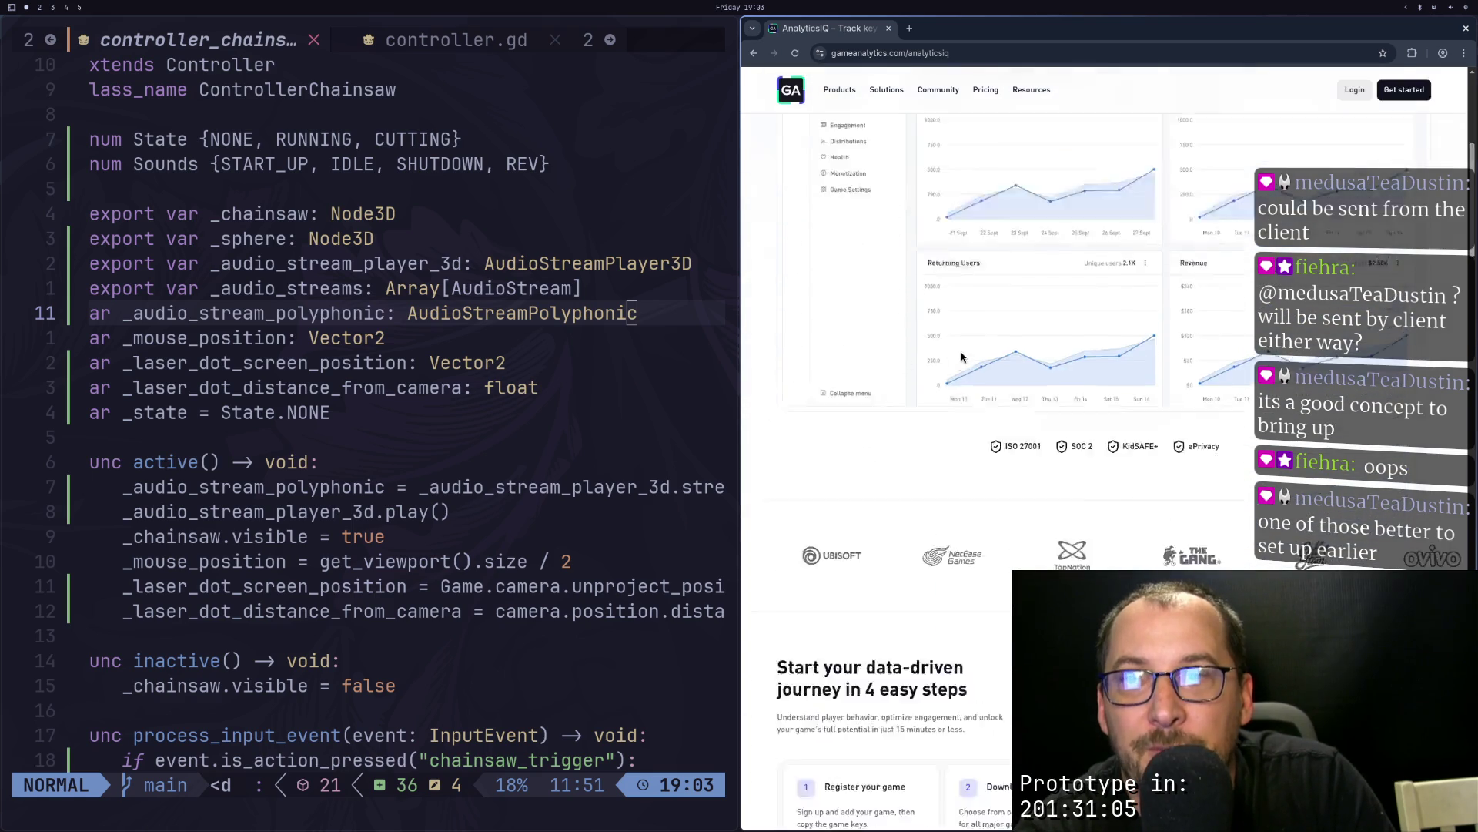
scroll(982, 357, down, 8)
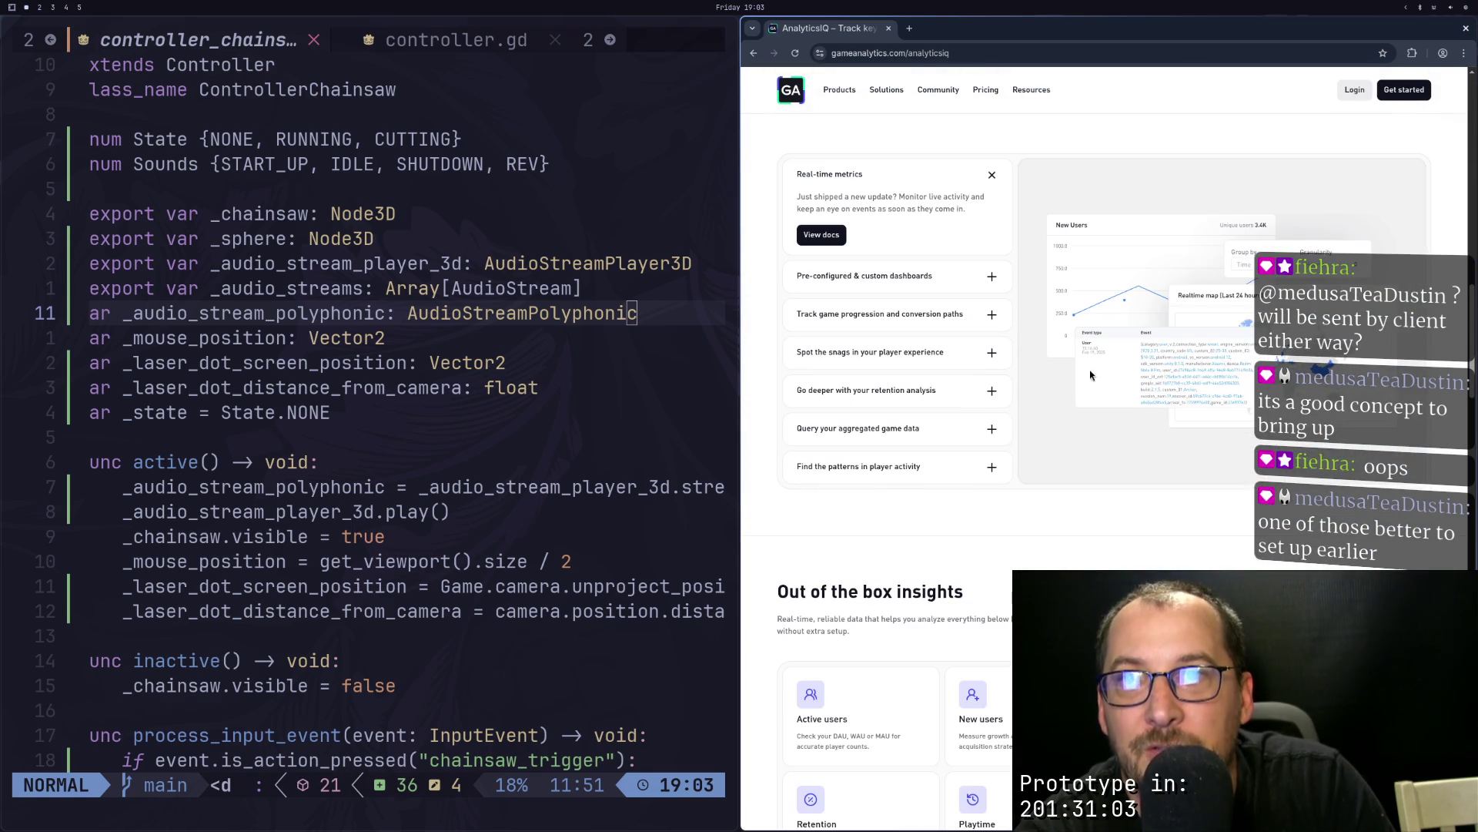
scroll(1116, 389, down, 4)
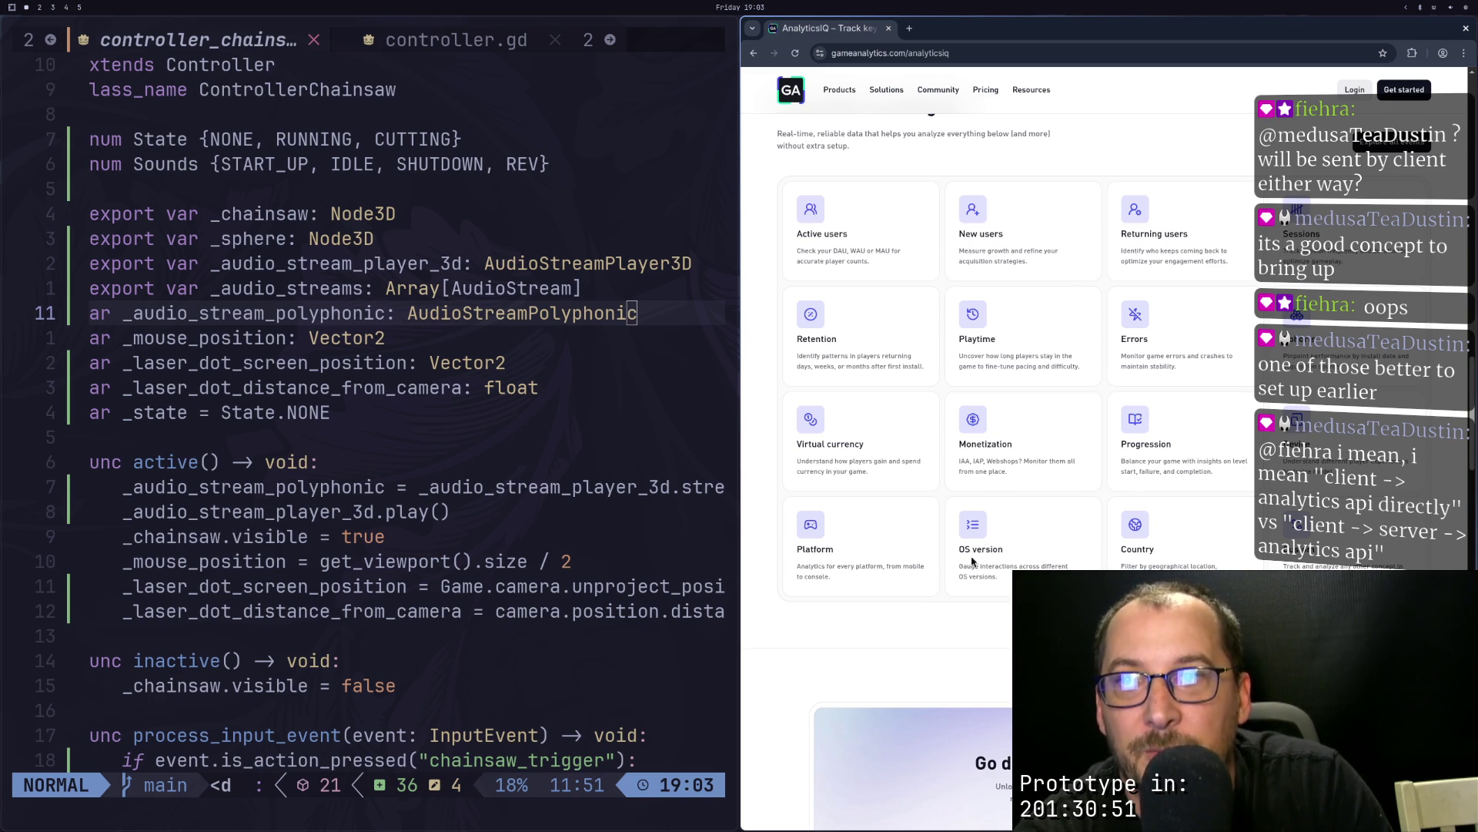
scroll(1174, 566, down, 6)
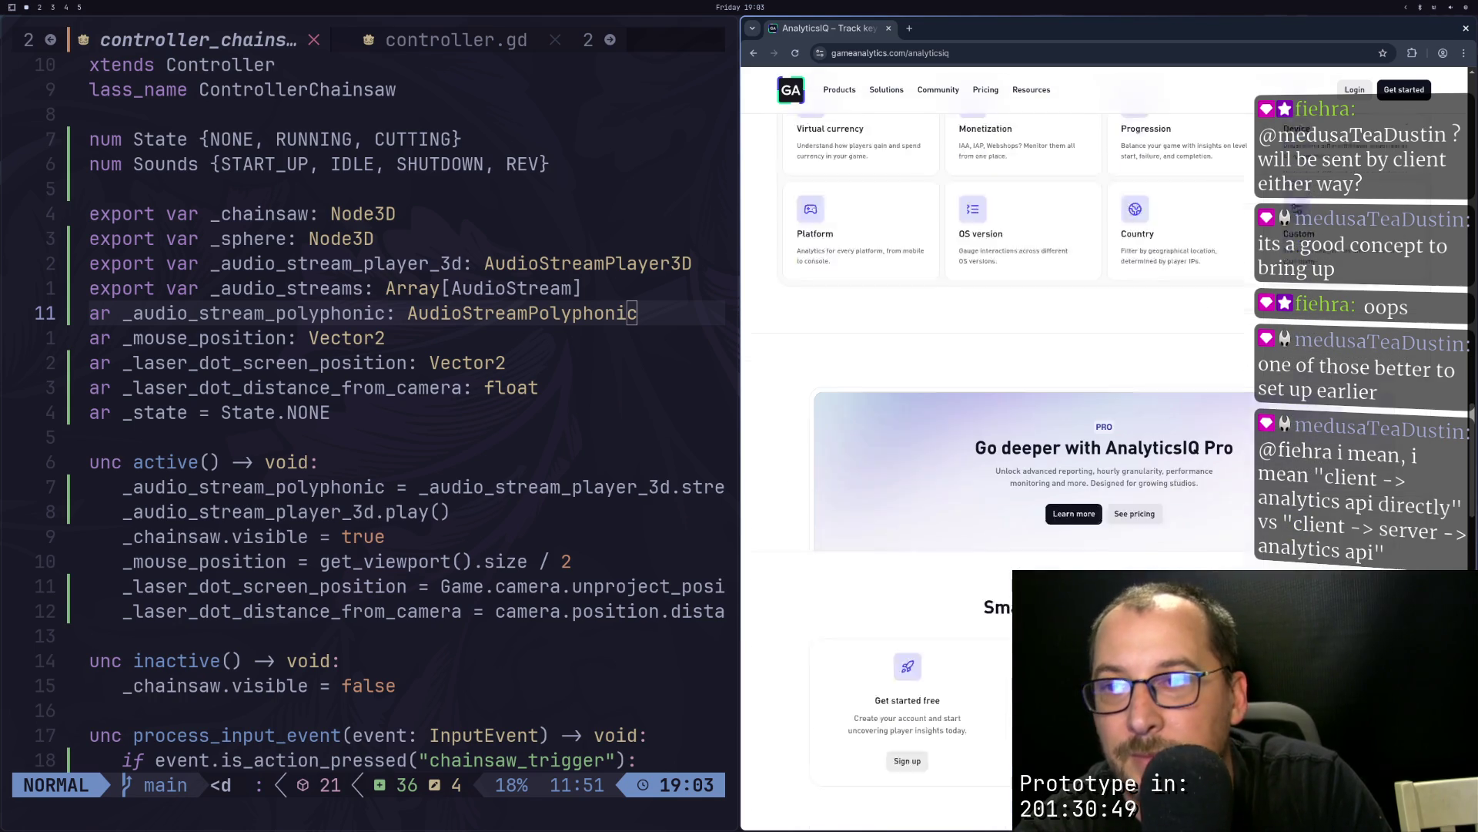
scroll(1224, 541, up, 5)
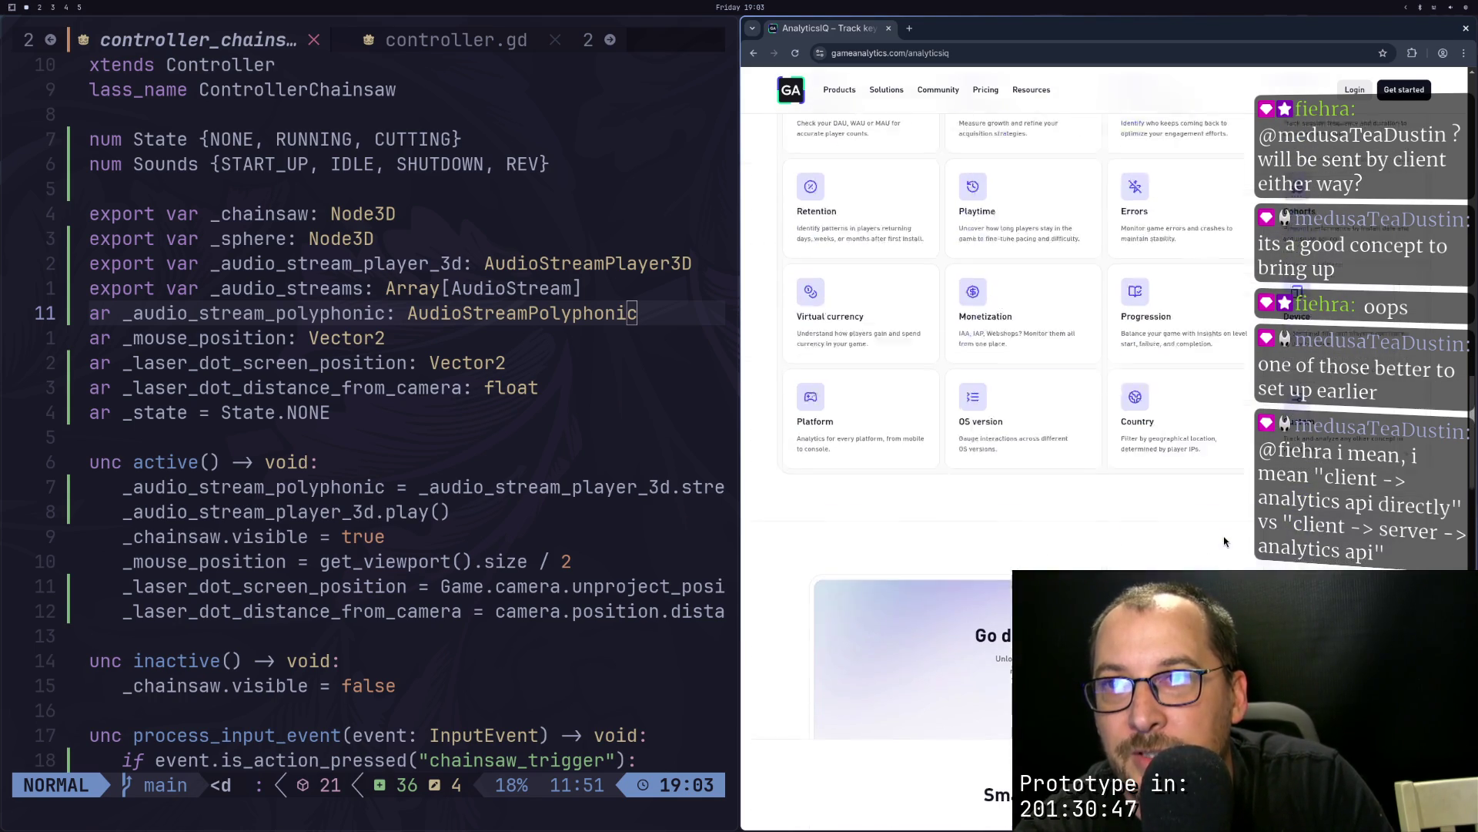
scroll(1108, 397, down, 2)
scroll(1108, 397, down, 5)
scroll(1232, 432, up, 13)
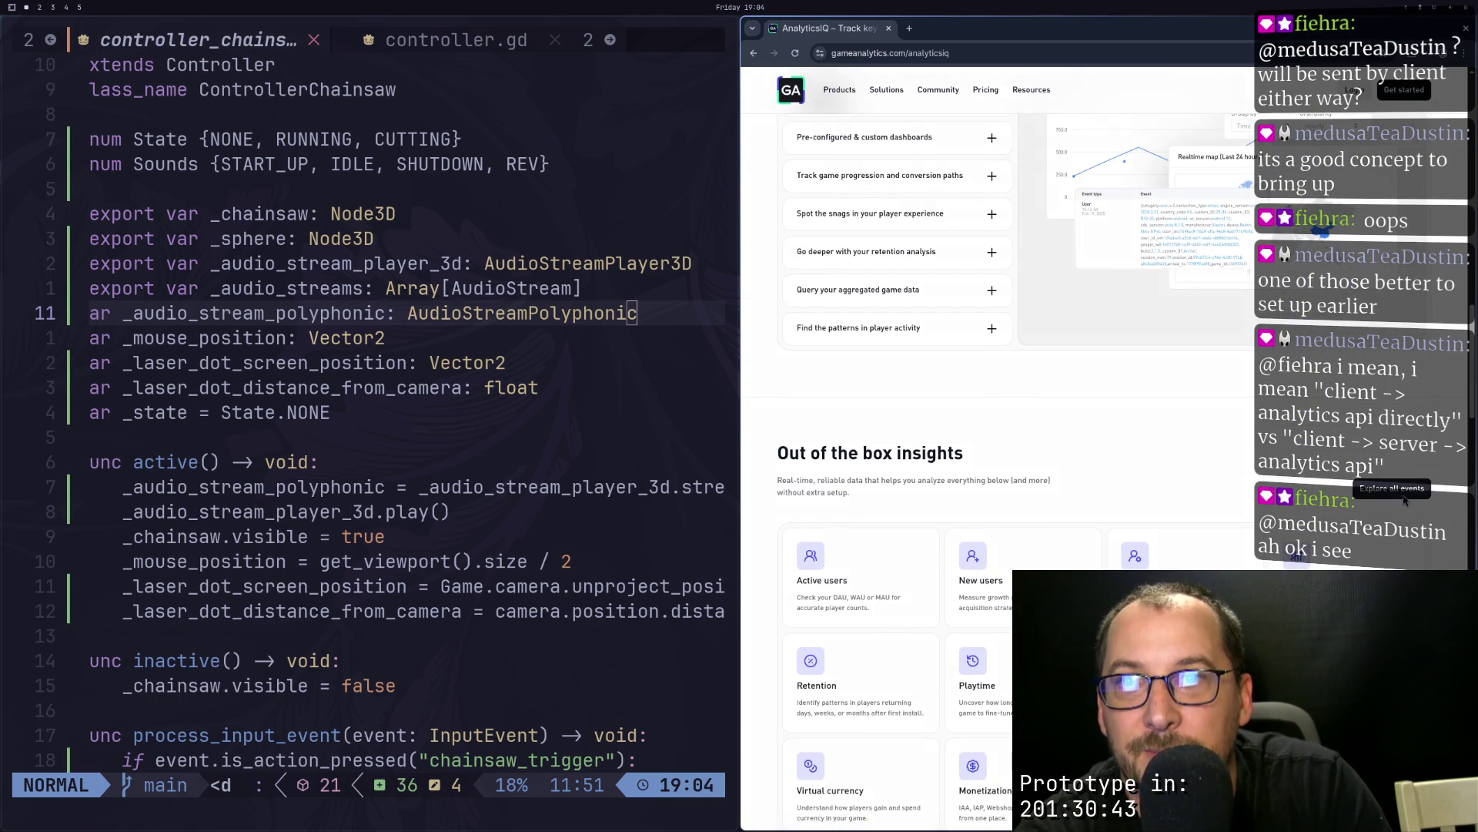
Step: Open the Event Types documentation, then return to the AnalyticsIQ page
click(1406, 490)
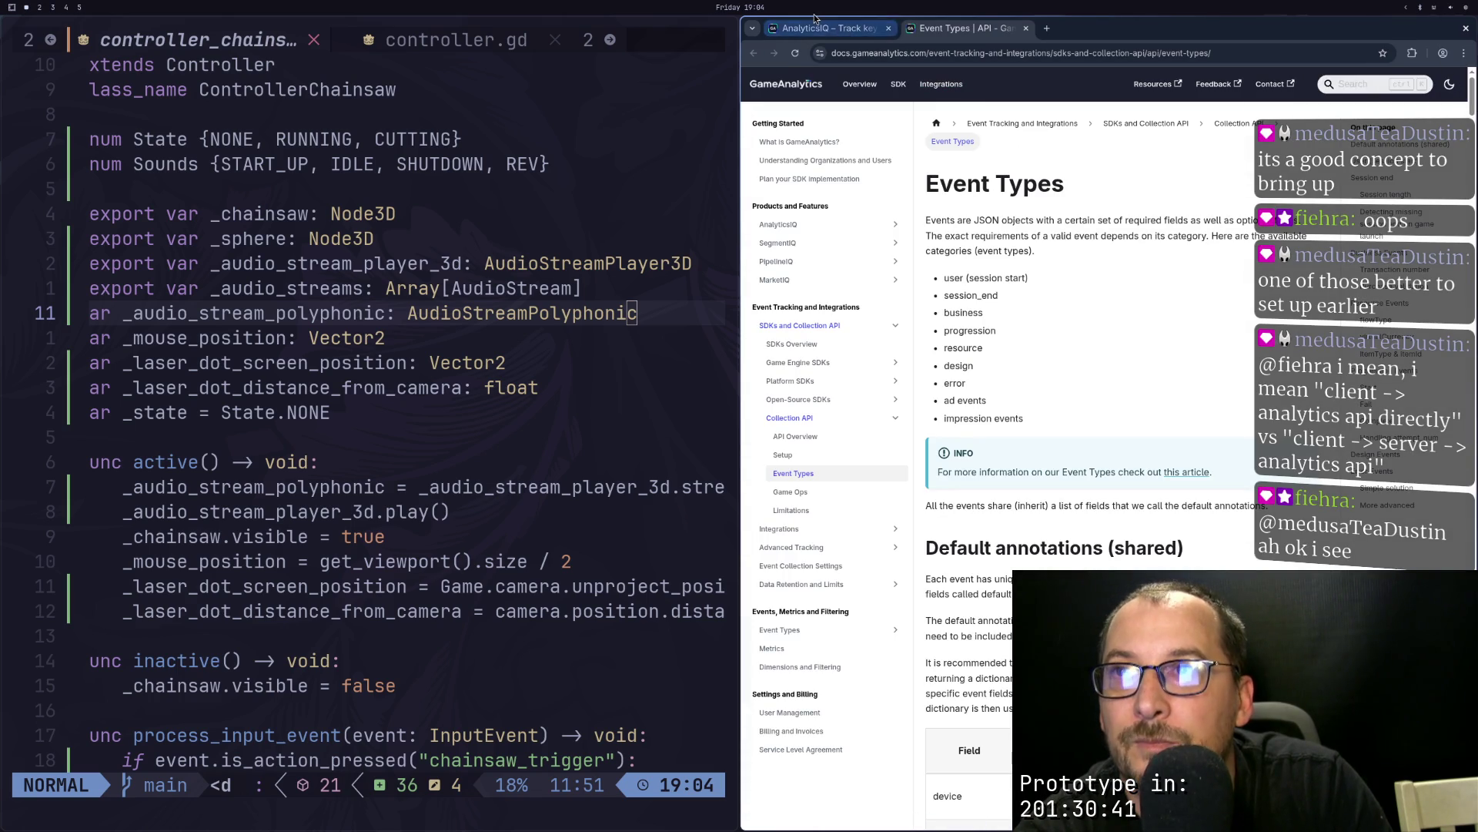
scroll(1026, 544, down, 7)
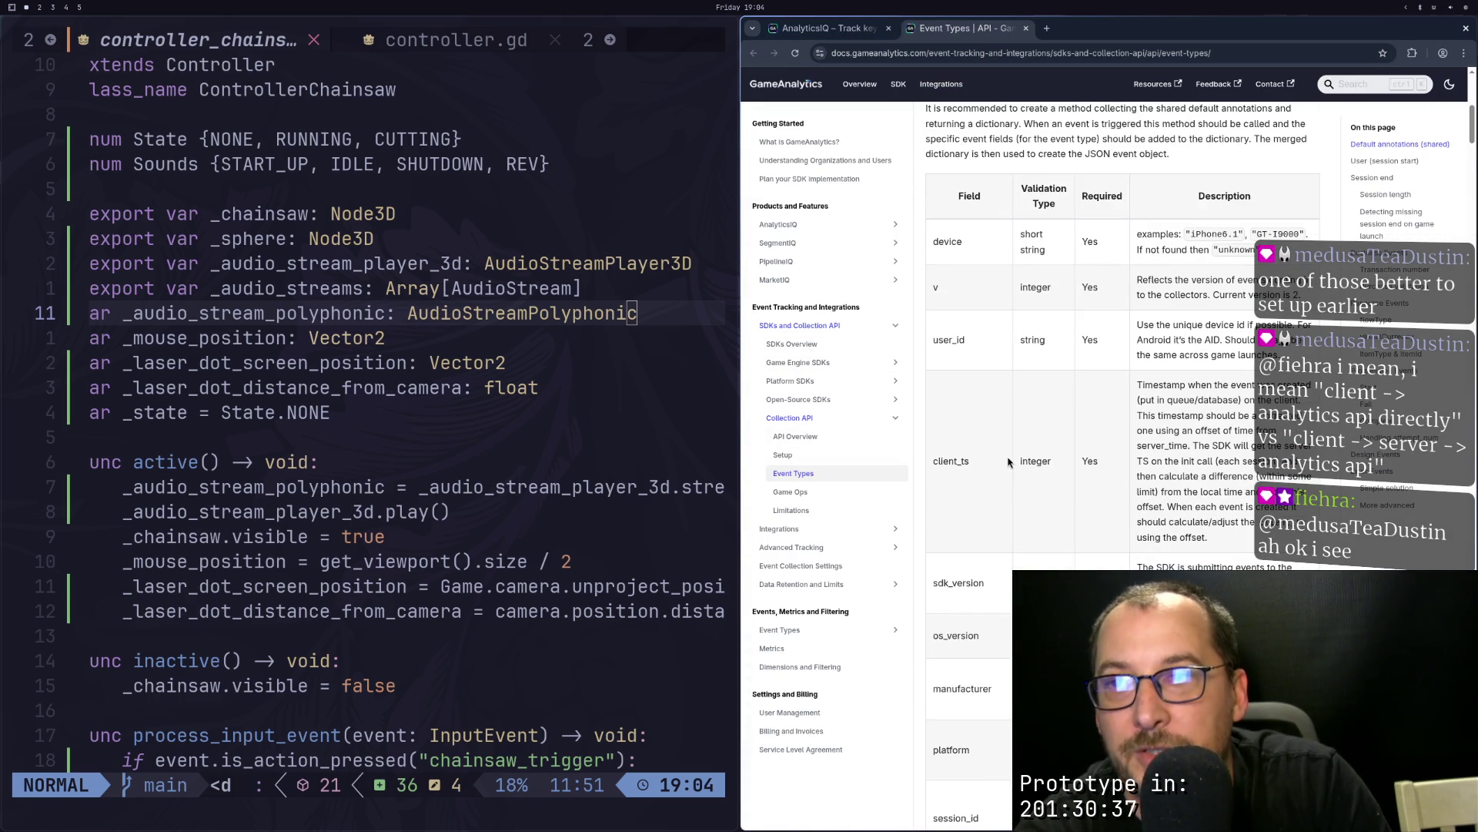
scroll(927, 499, down, 1)
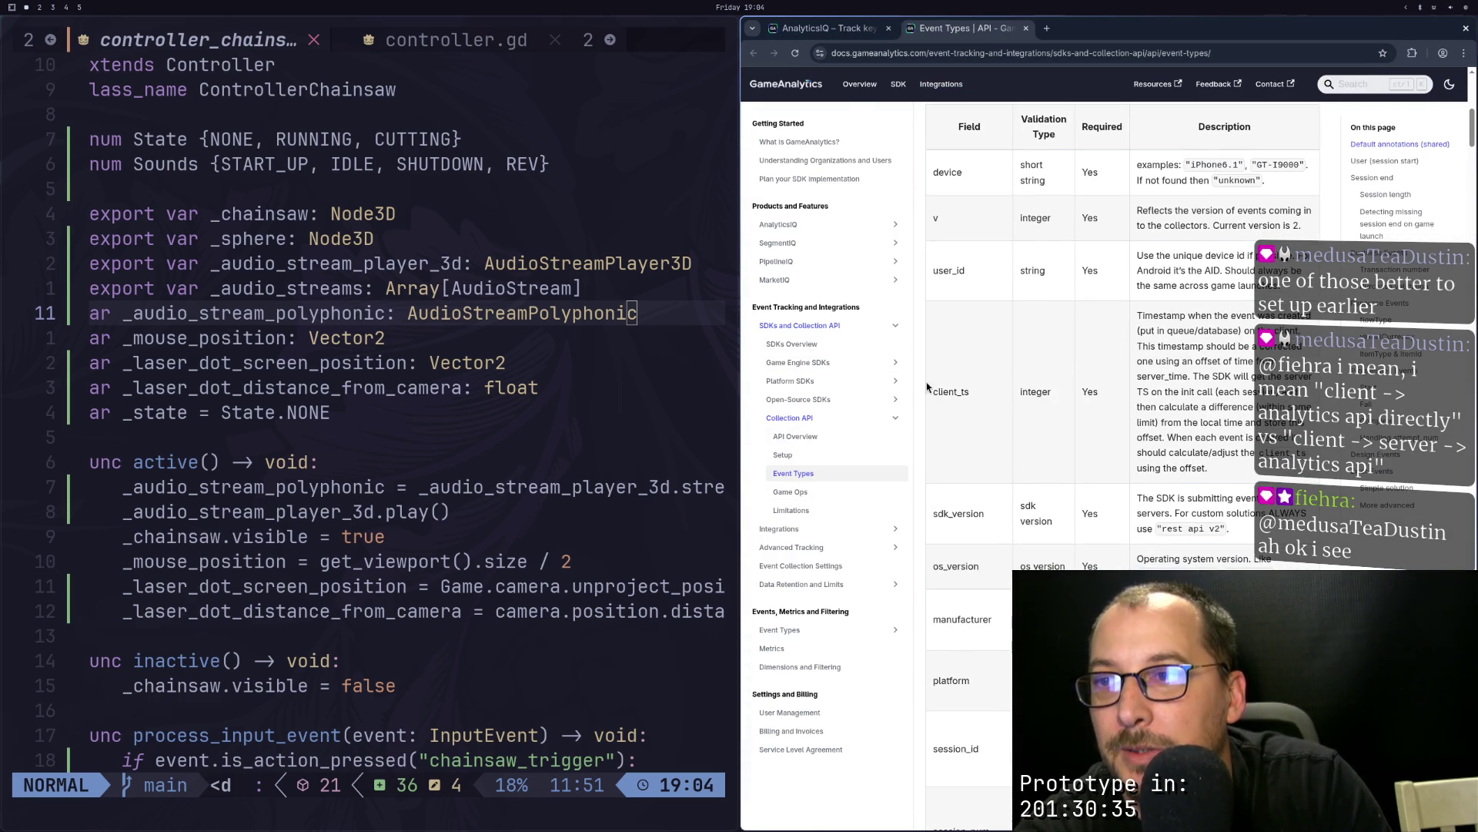
click(830, 29)
scroll(1088, 420, down, 15)
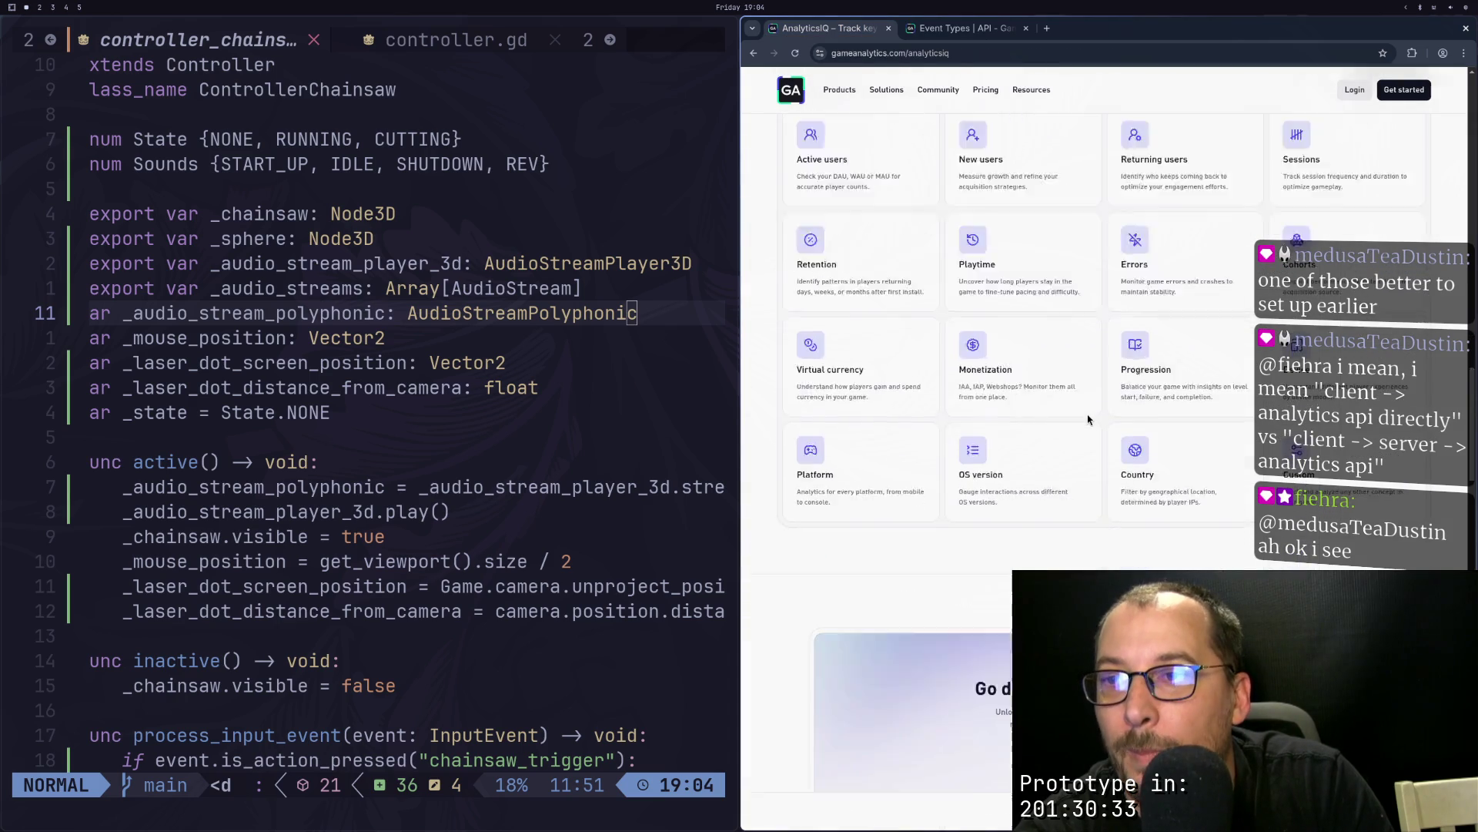
scroll(1088, 420, up, 15)
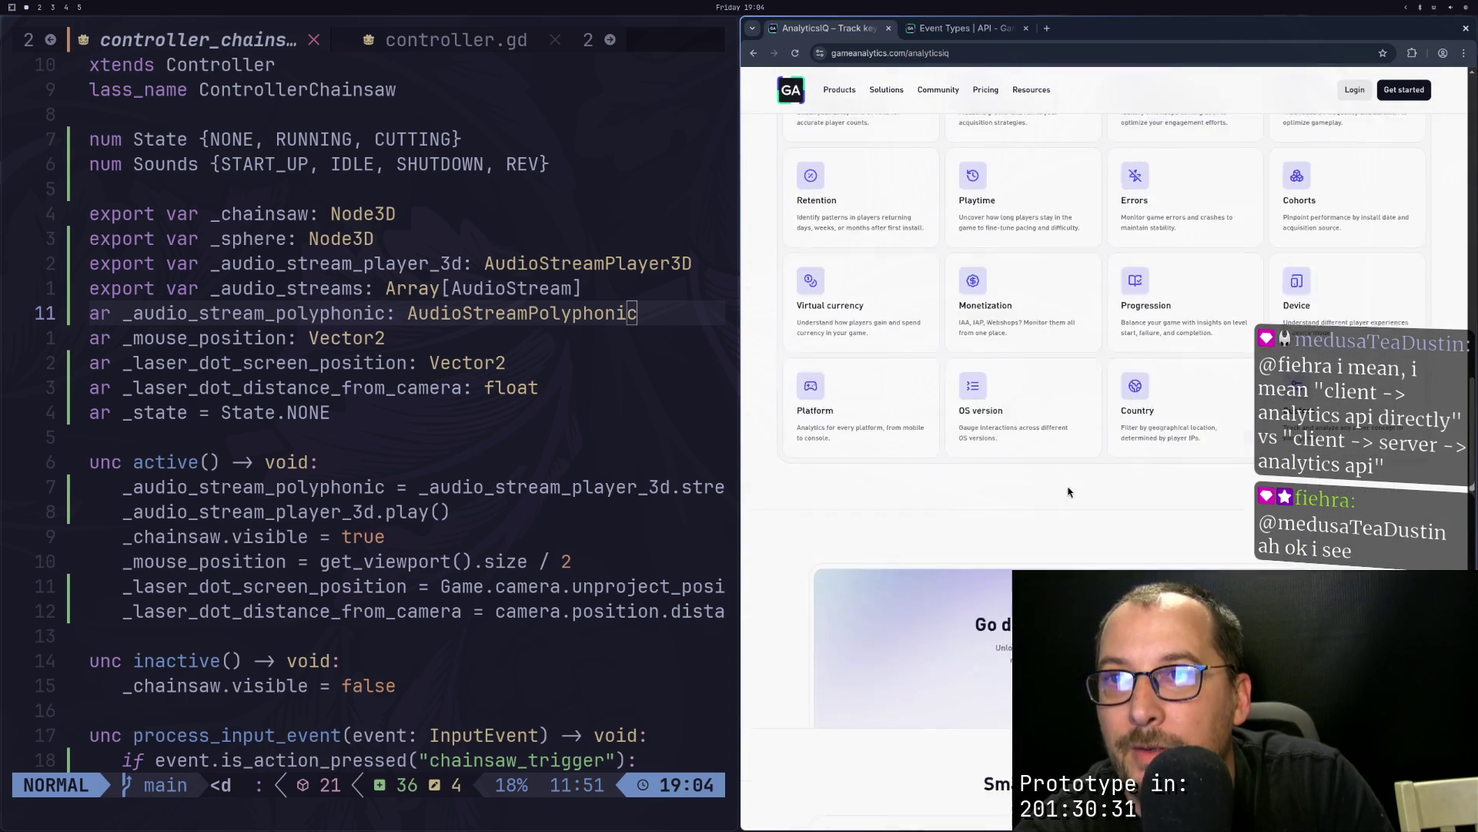
scroll(1074, 435, up, 2)
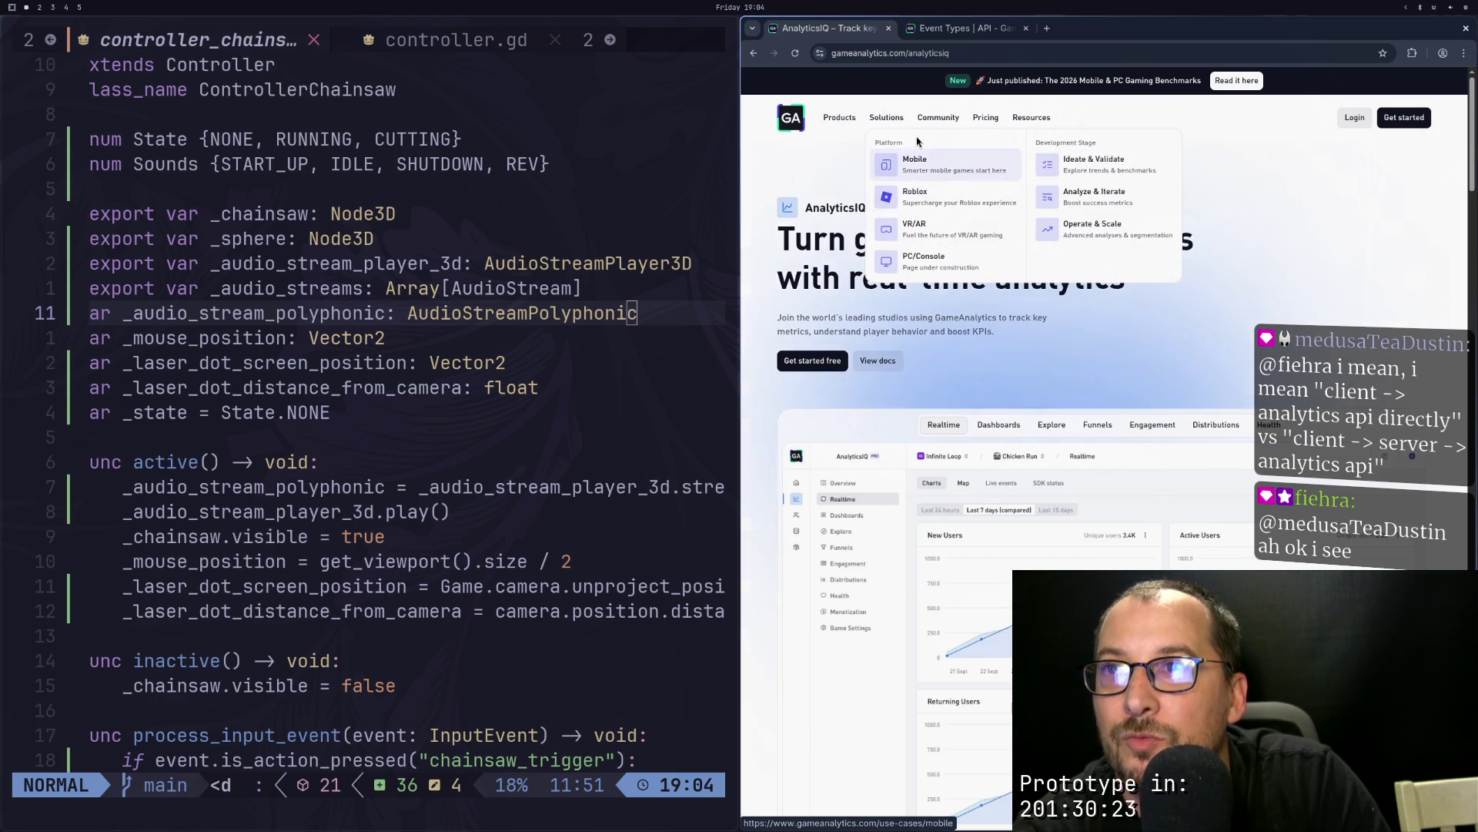
Step: From the GameAnalytics home page, open the support contact page and the Documentation under Resources
click(797, 128)
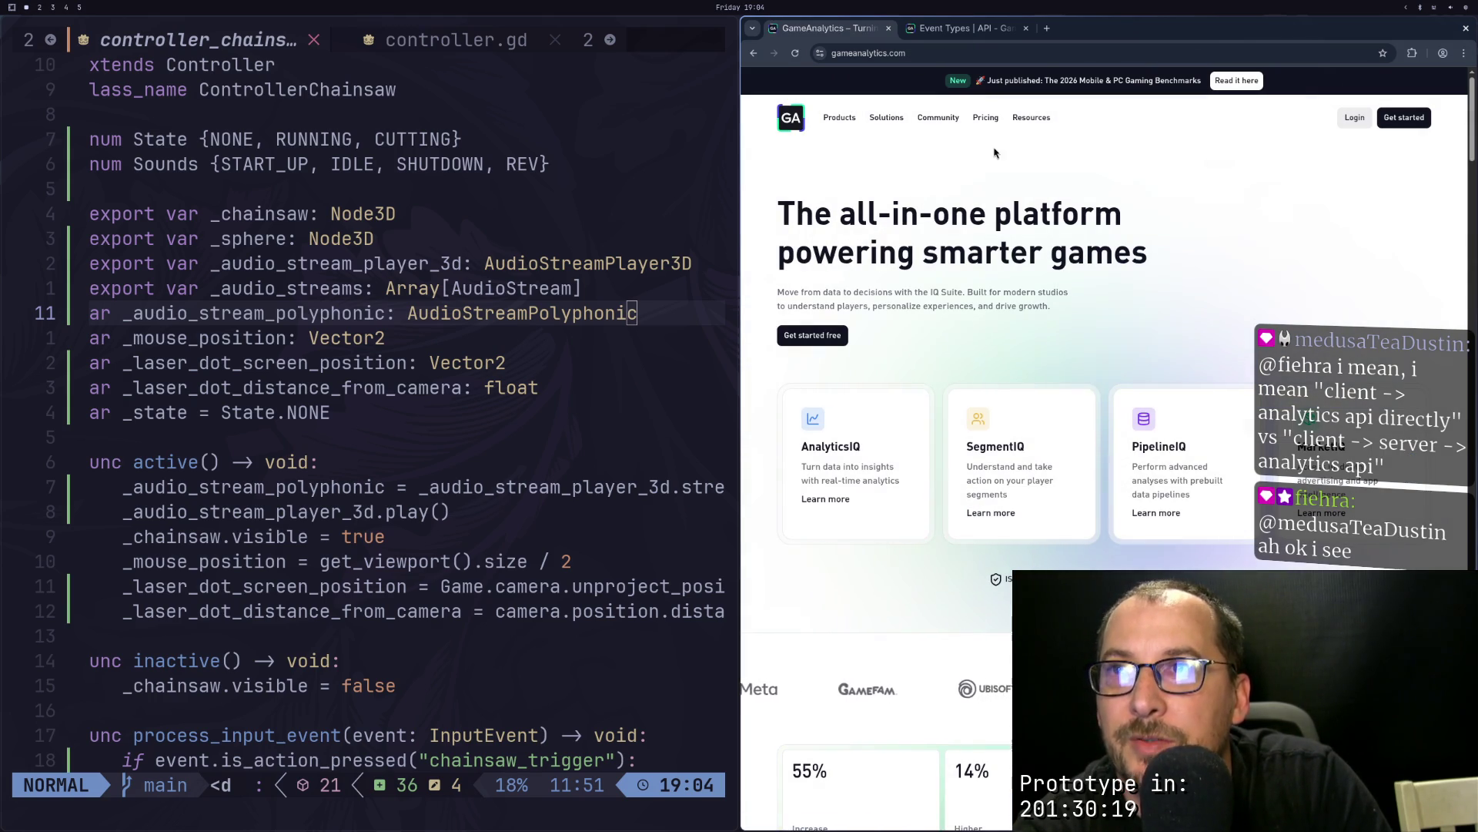
mouse_move(996, 116)
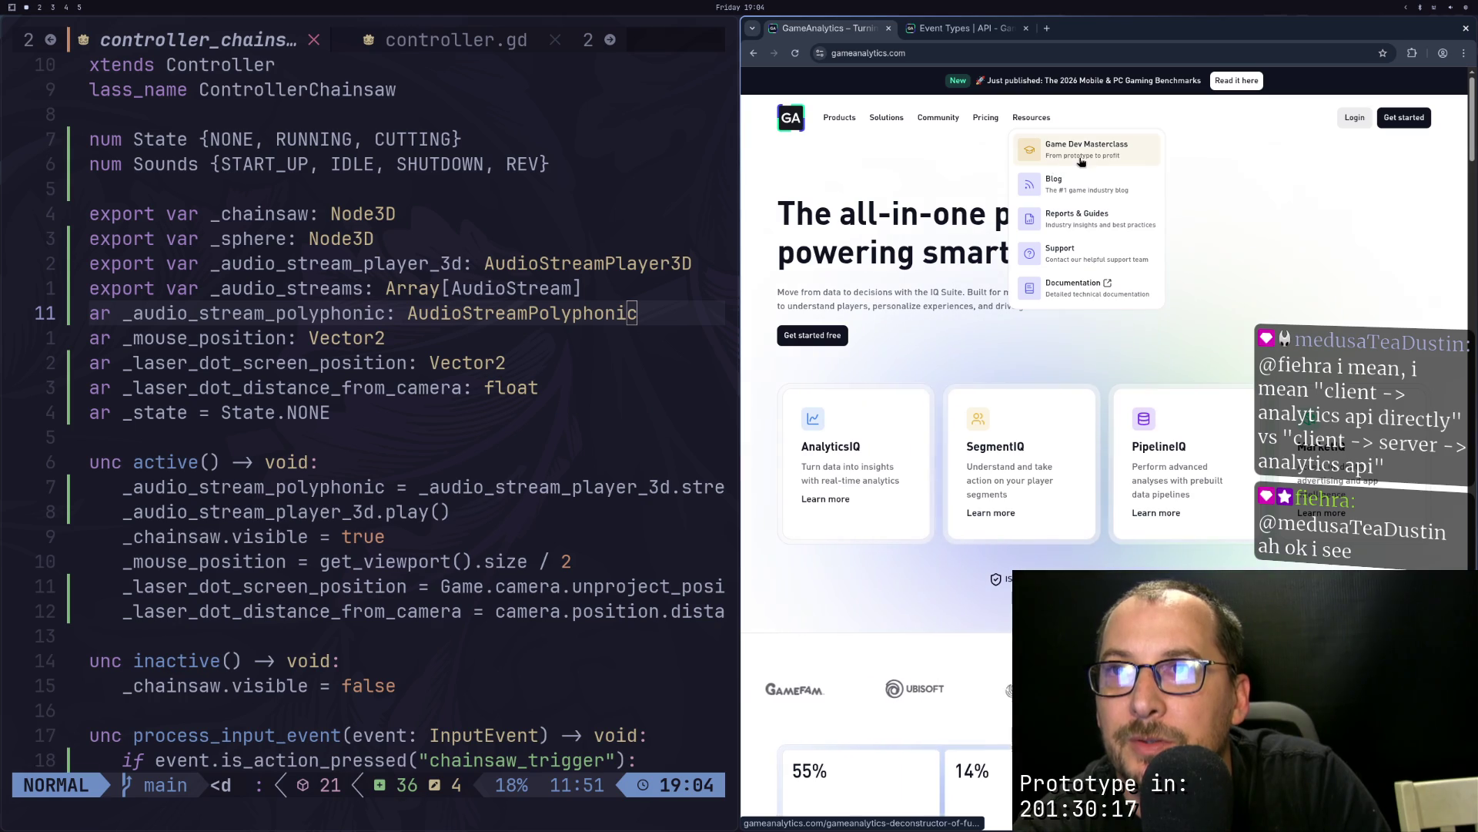
click(1105, 225)
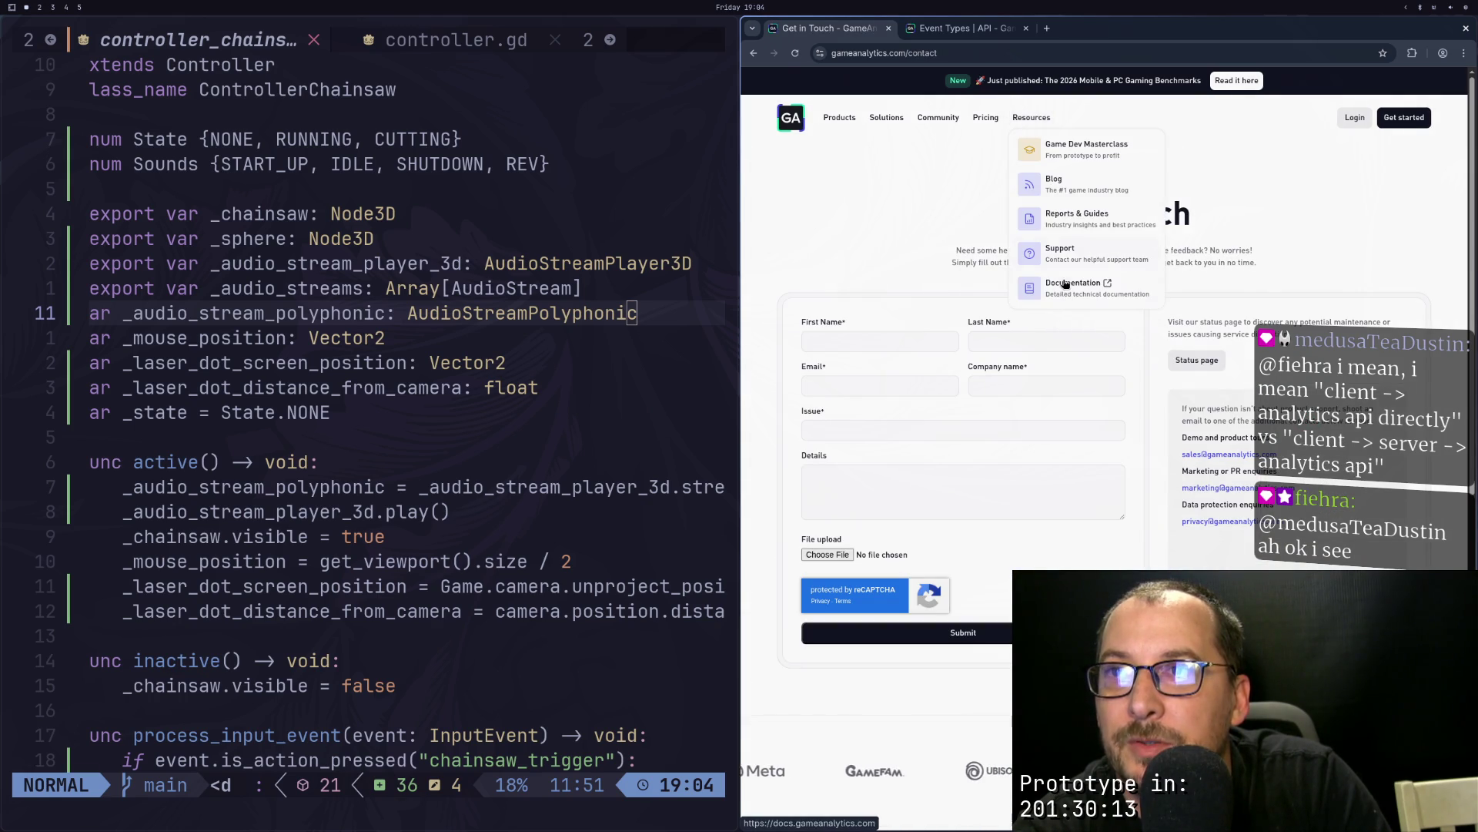
click(1064, 282)
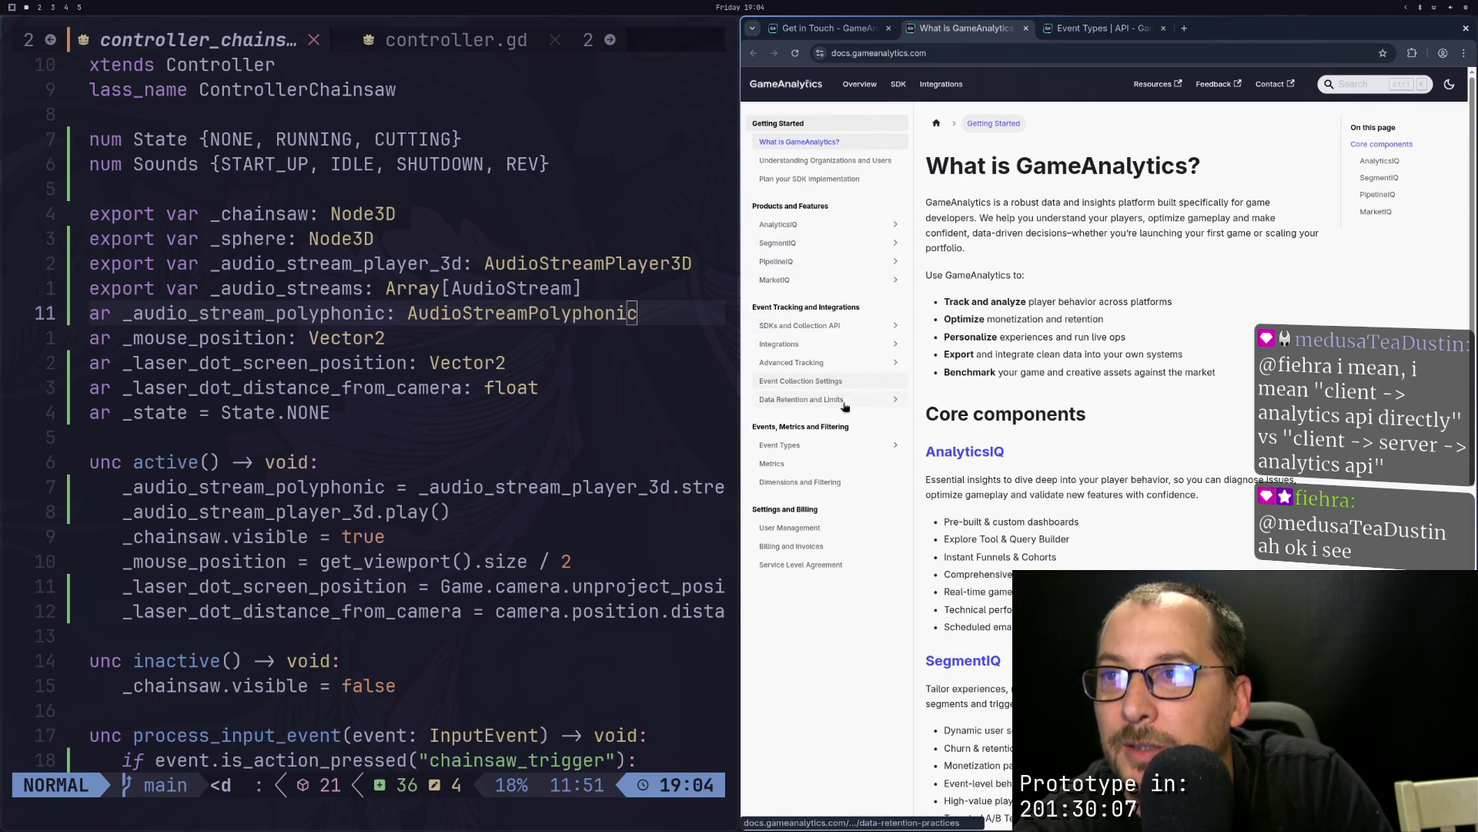
Step: Go from AnalyticsIQ through Plan your SDK implementation and SDK library to the Godot SDK setup page
click(845, 229)
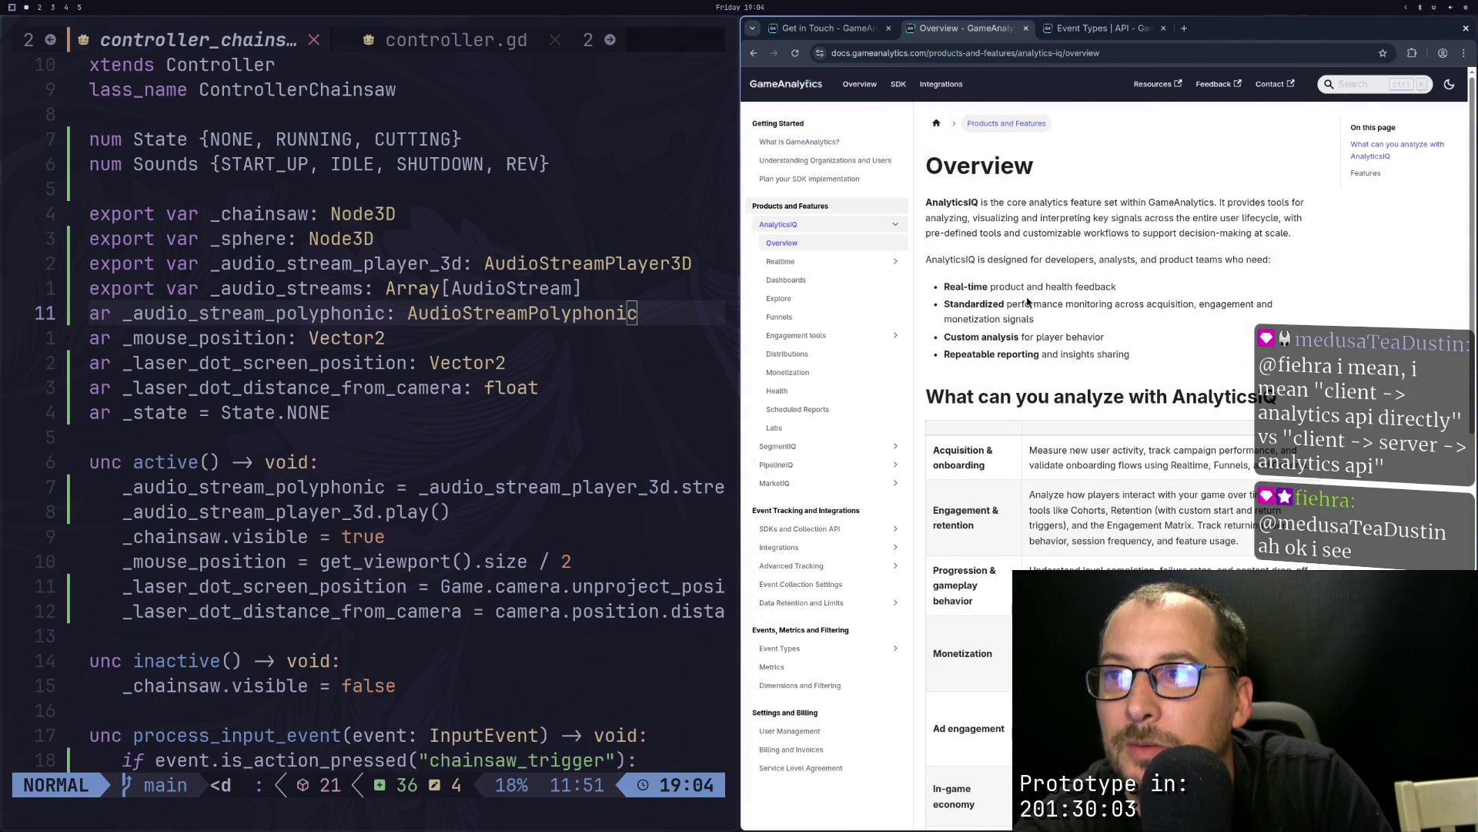
scroll(1028, 302, down, 10)
scroll(811, 368, up, 10)
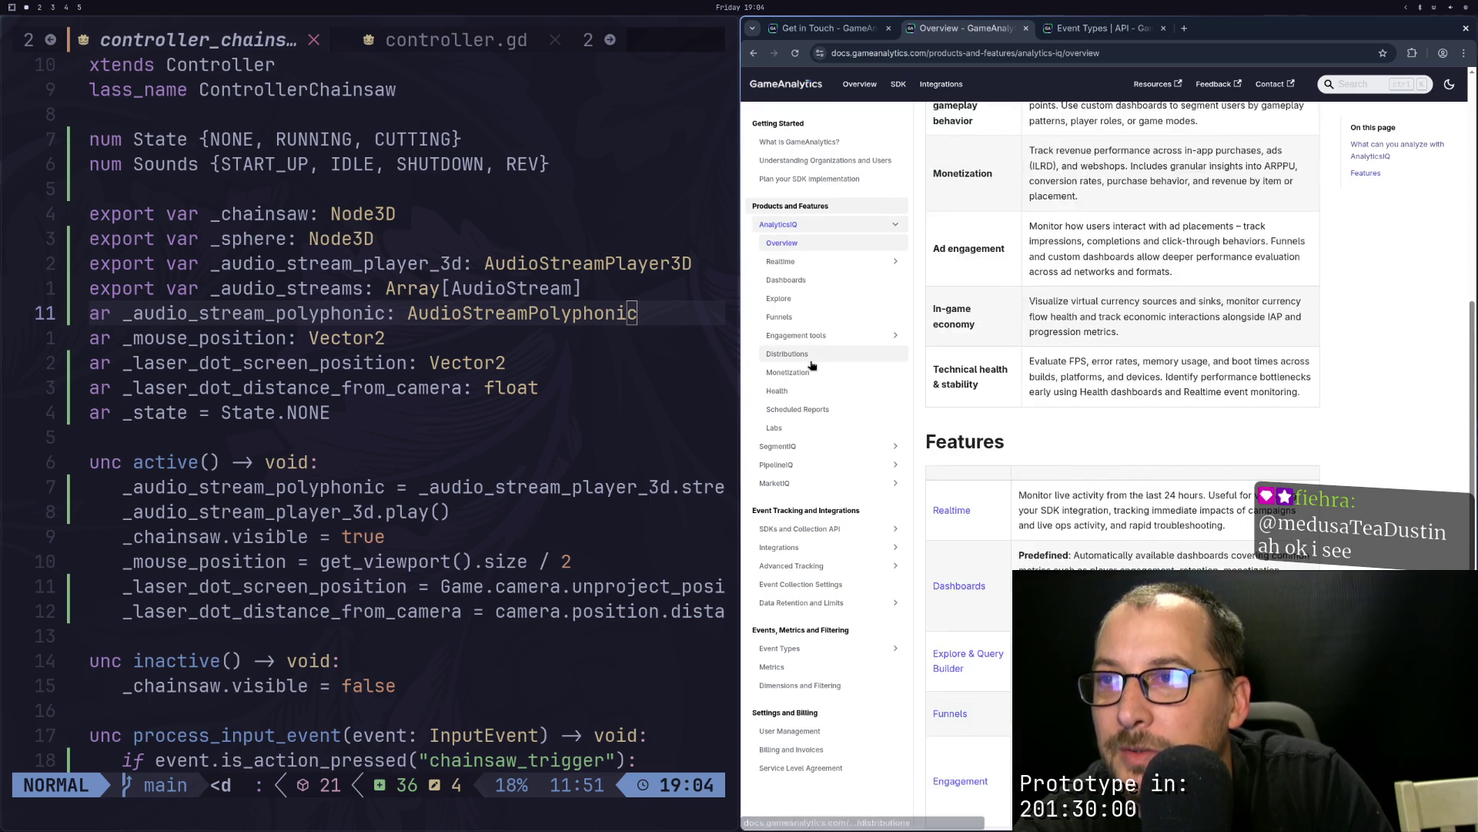
click(847, 180)
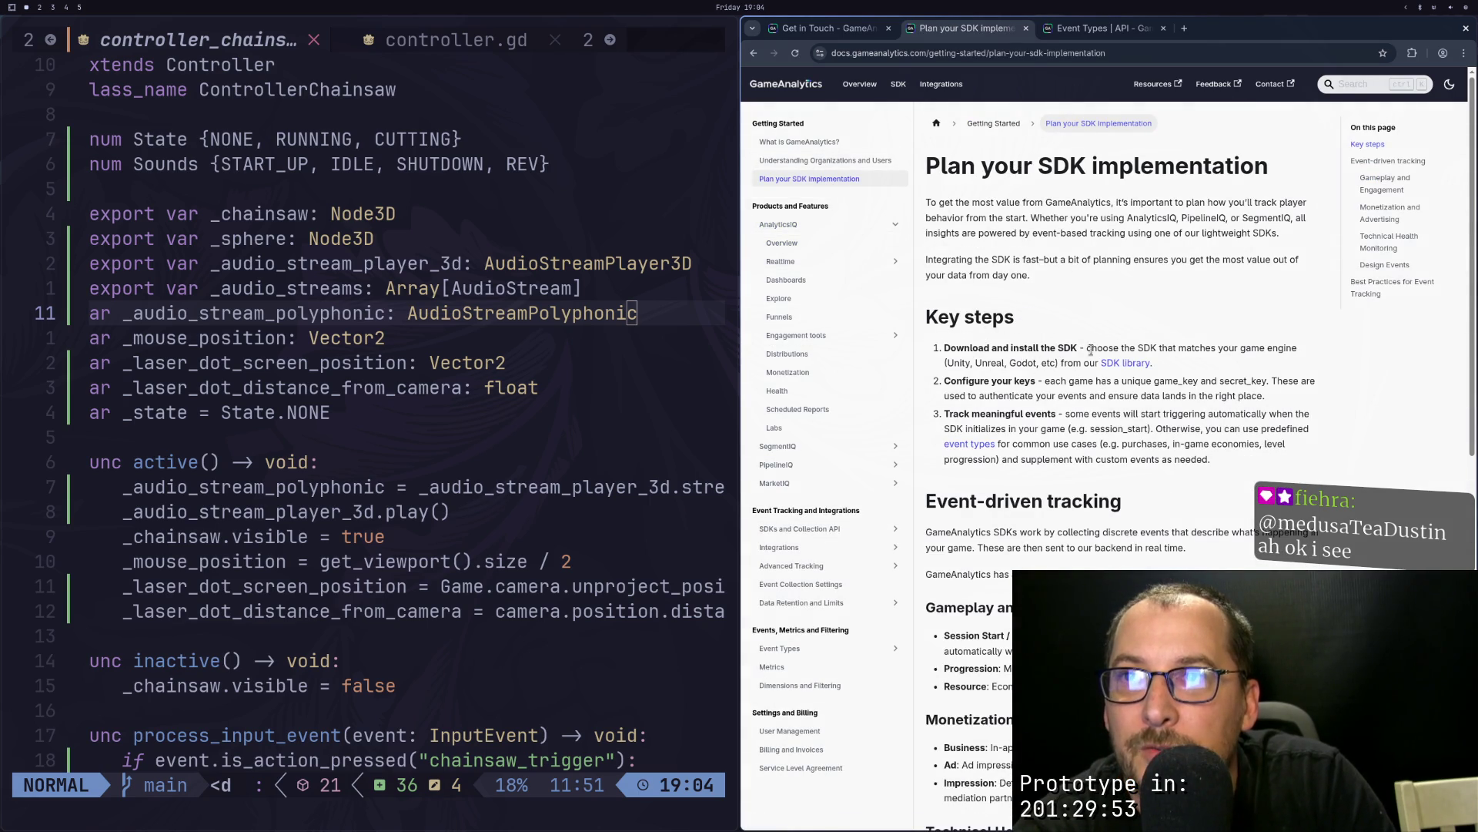
click(1140, 367)
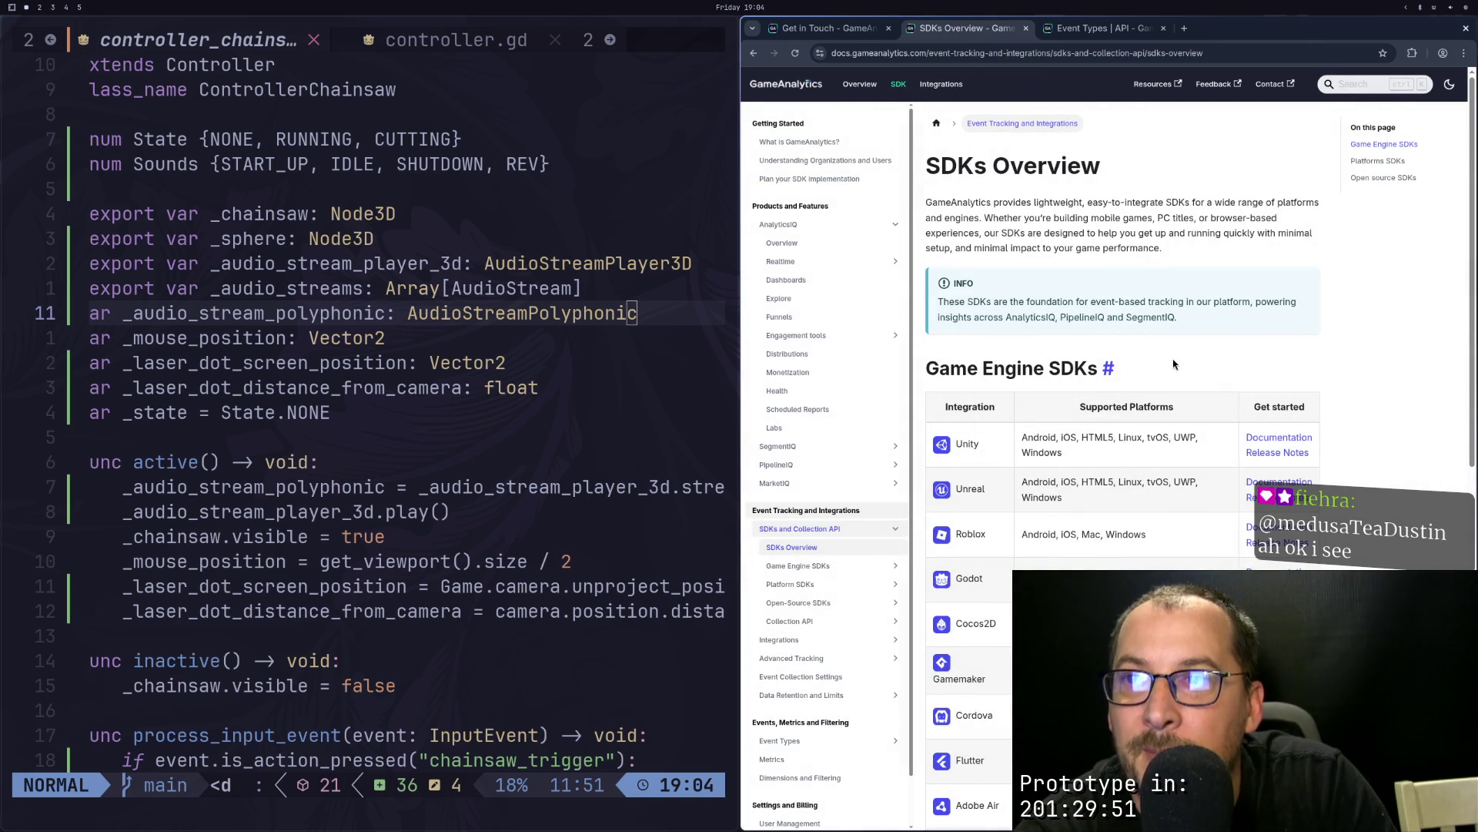
scroll(1183, 356, down, 2)
scroll(1184, 352, down, 1)
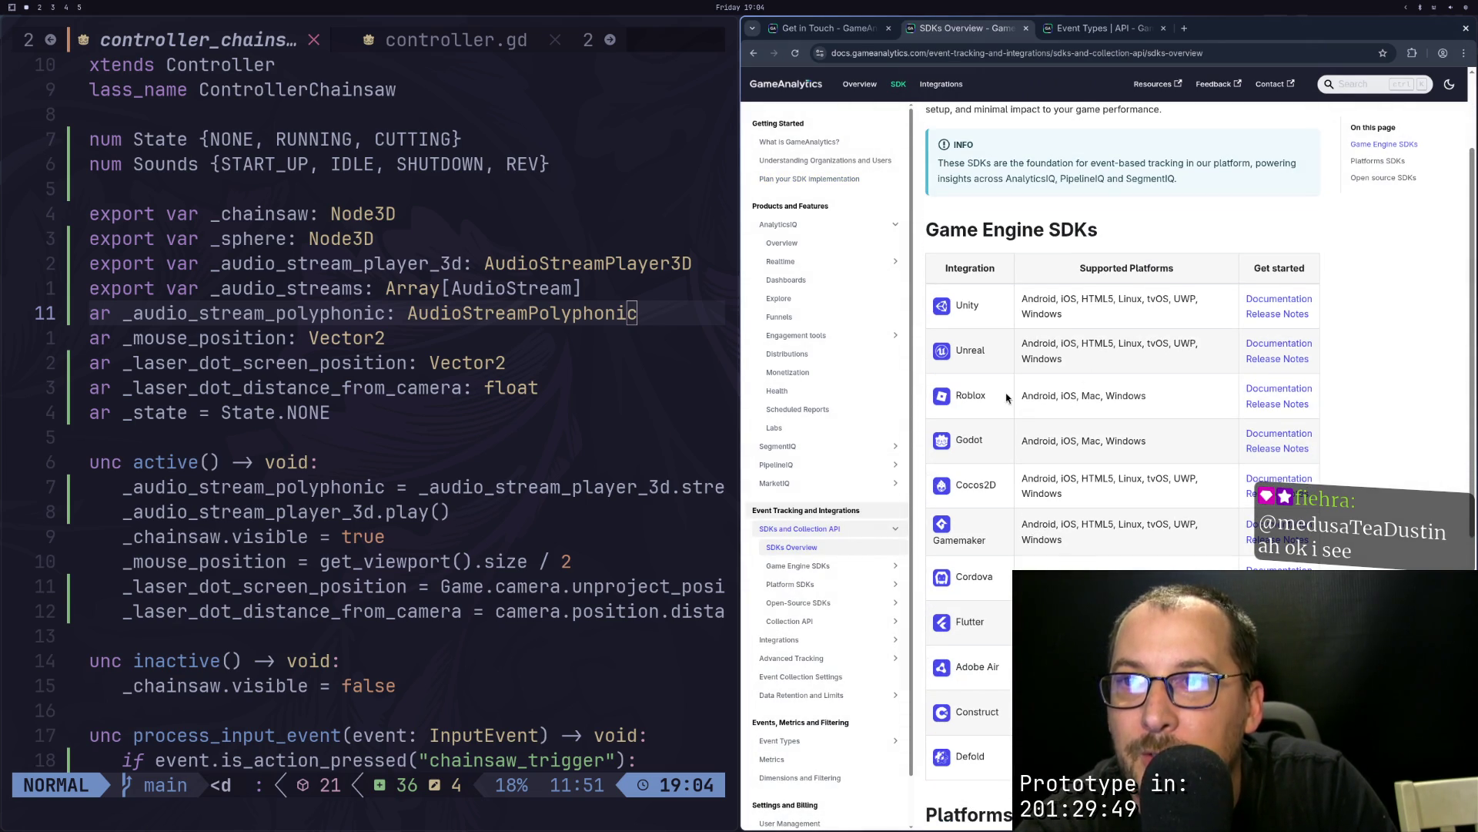
click(1269, 436)
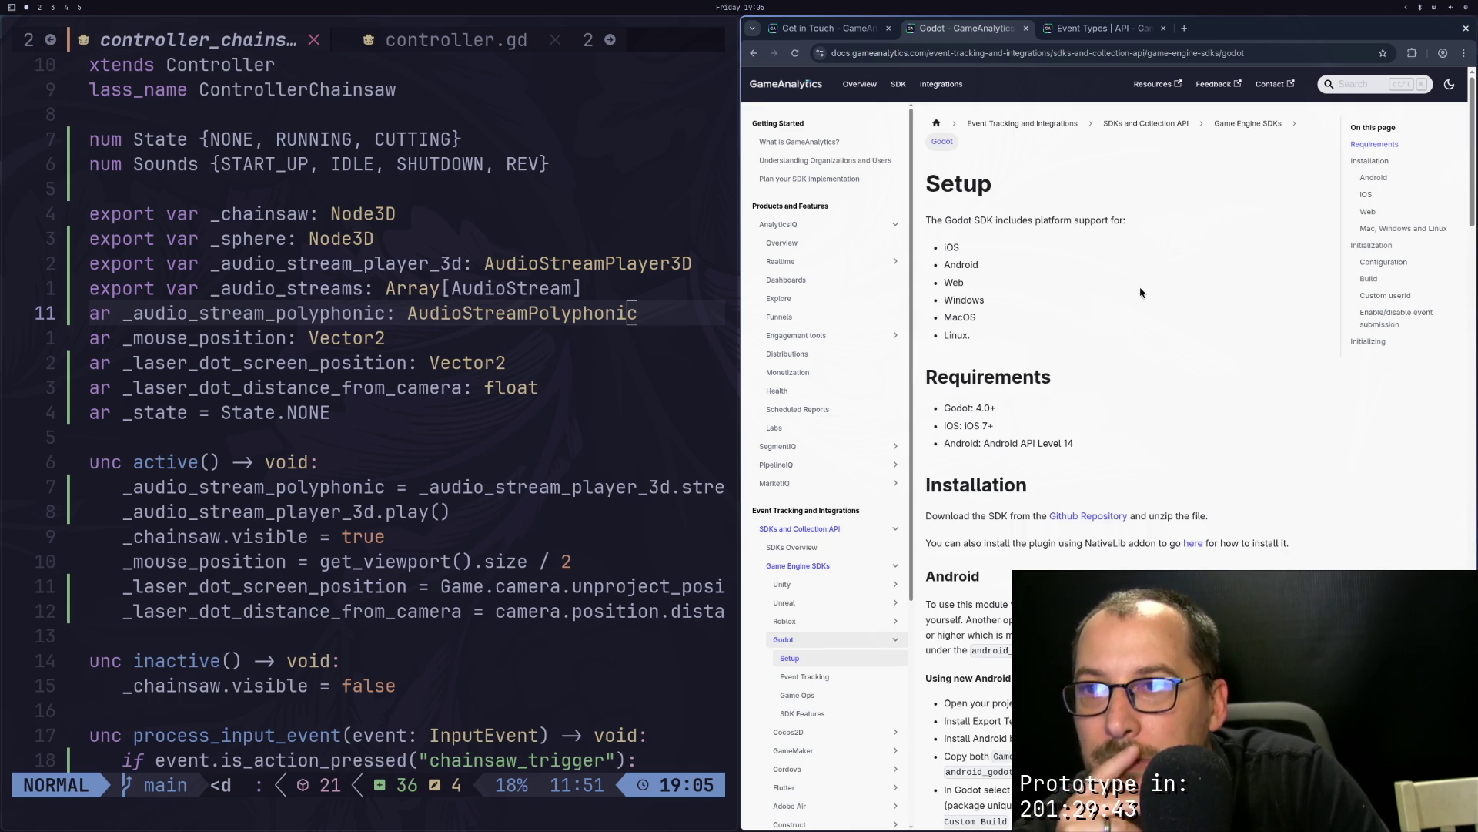
scroll(1140, 292, down, 2)
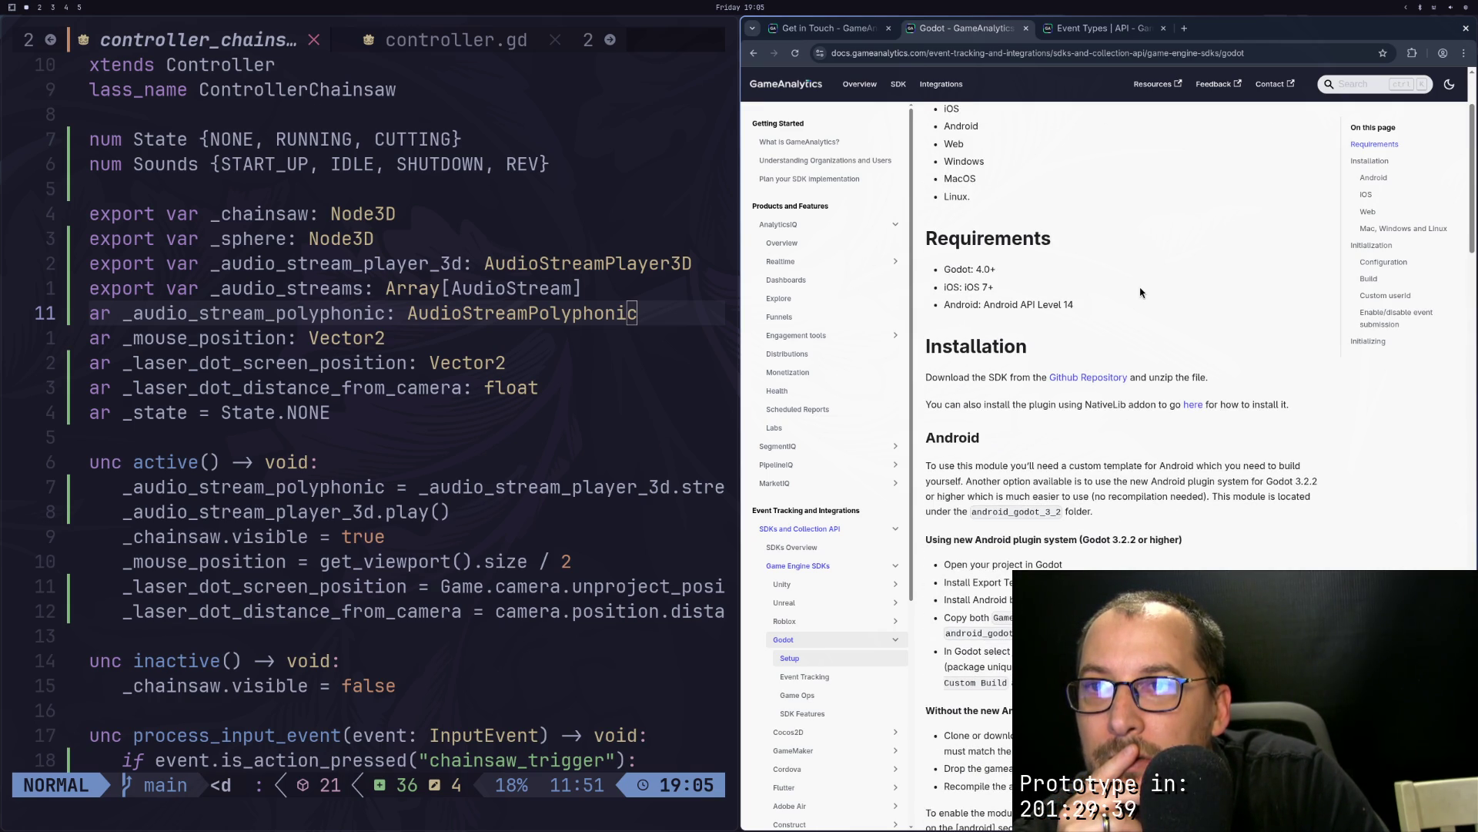
scroll(1141, 291, down, 2)
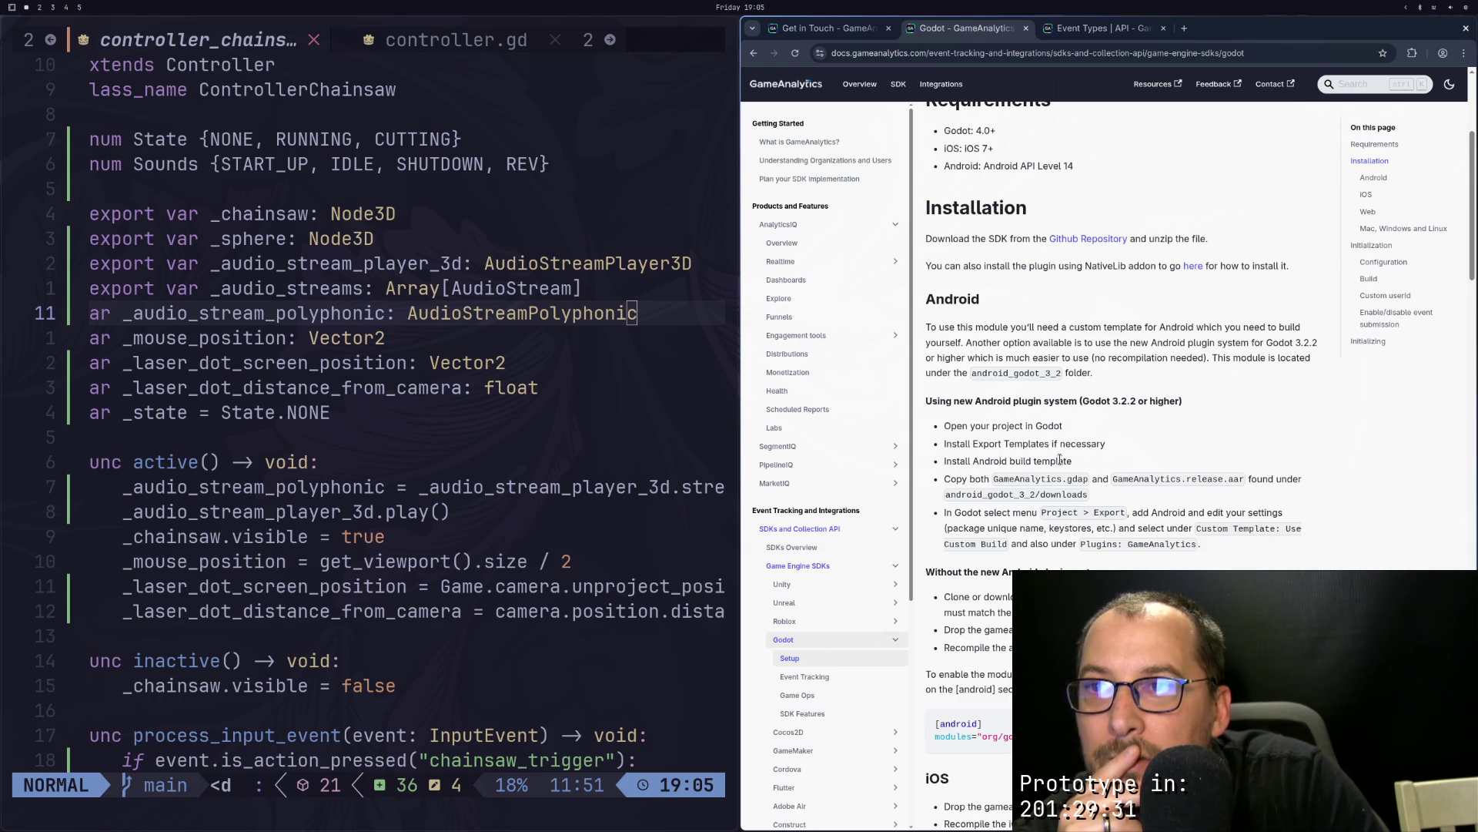
scroll(1016, 462, down, 3)
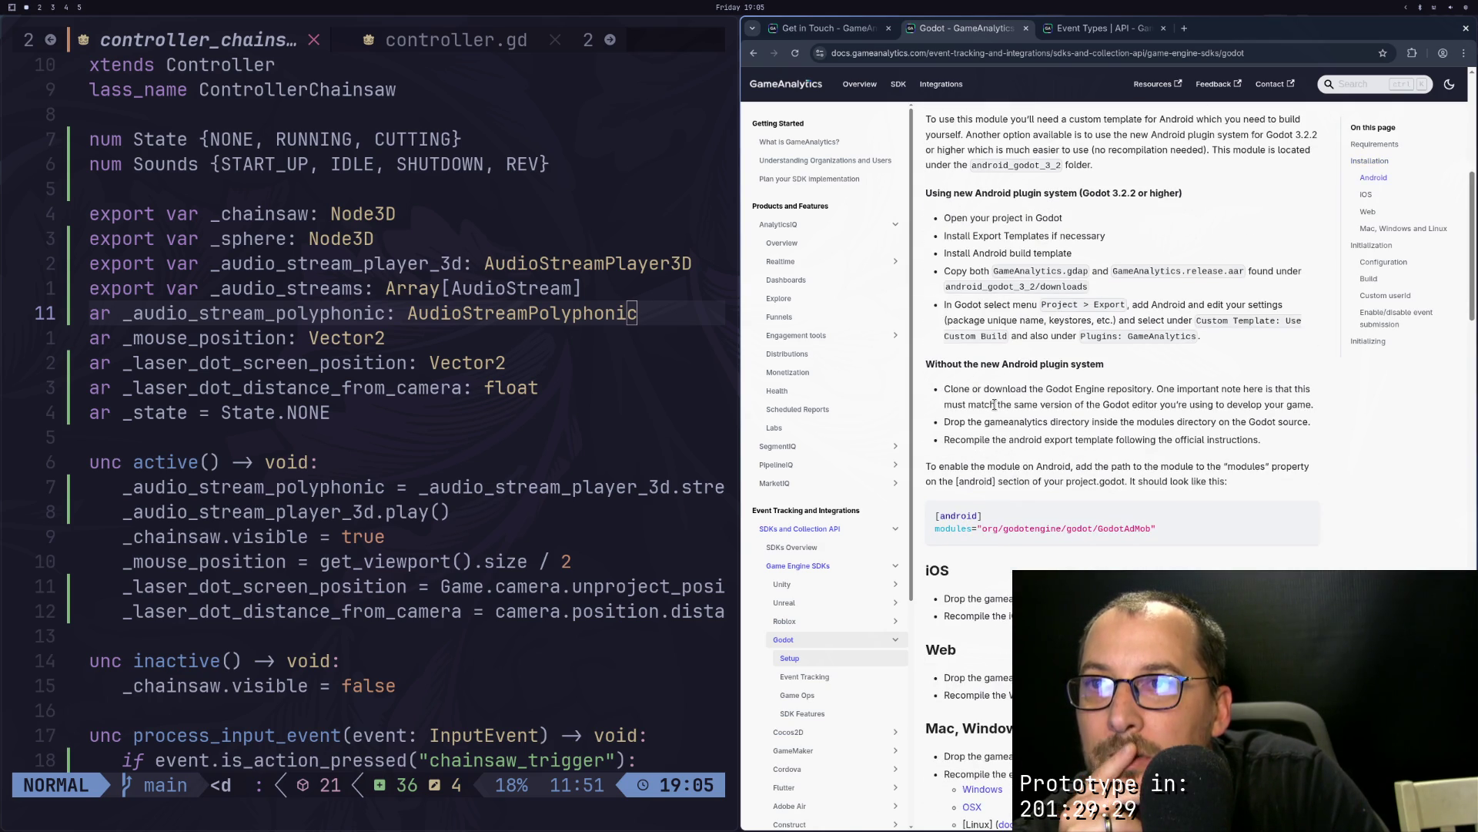
scroll(994, 404, down, 3)
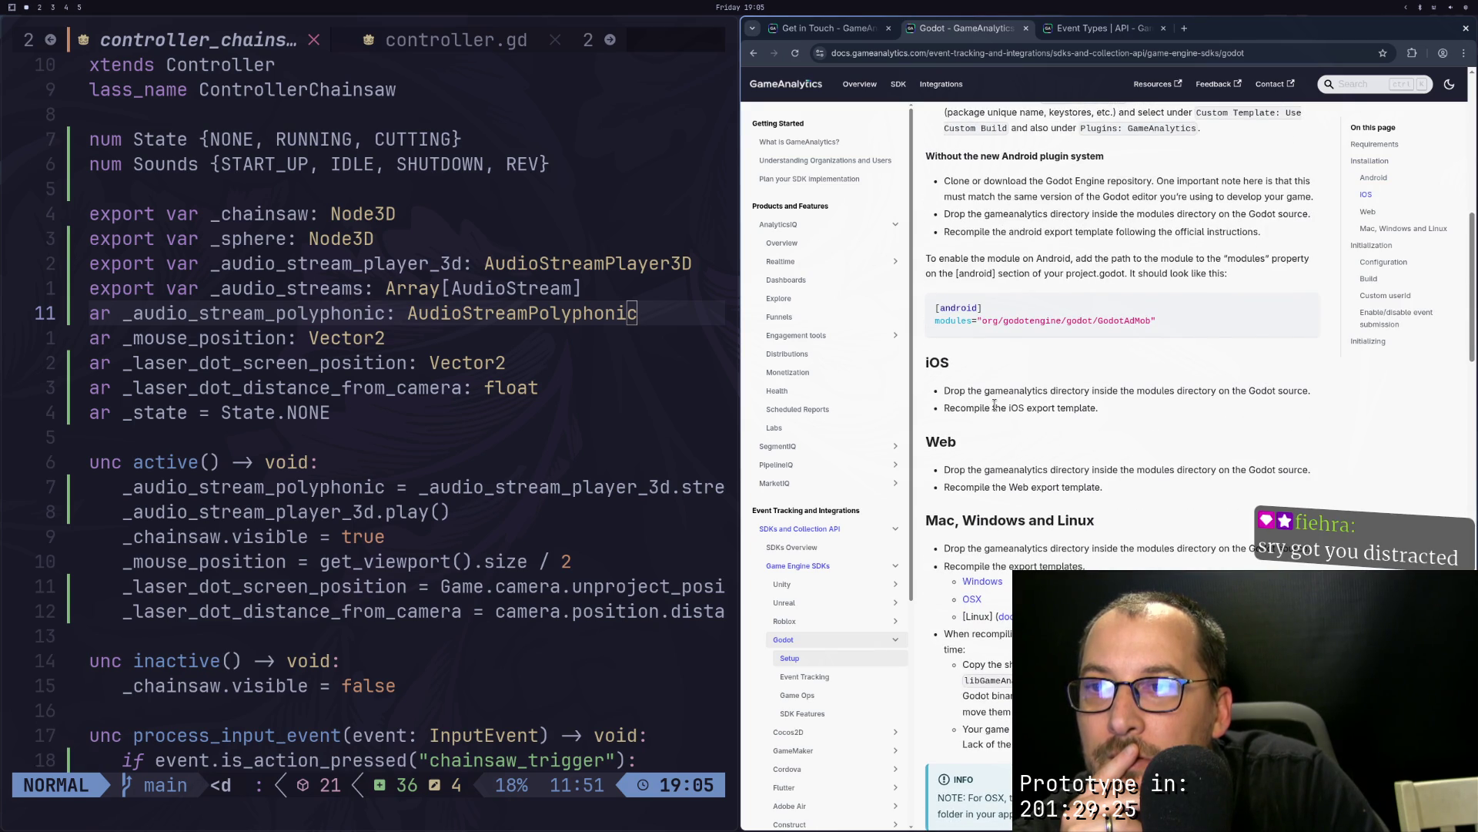
scroll(1044, 421, down, 1)
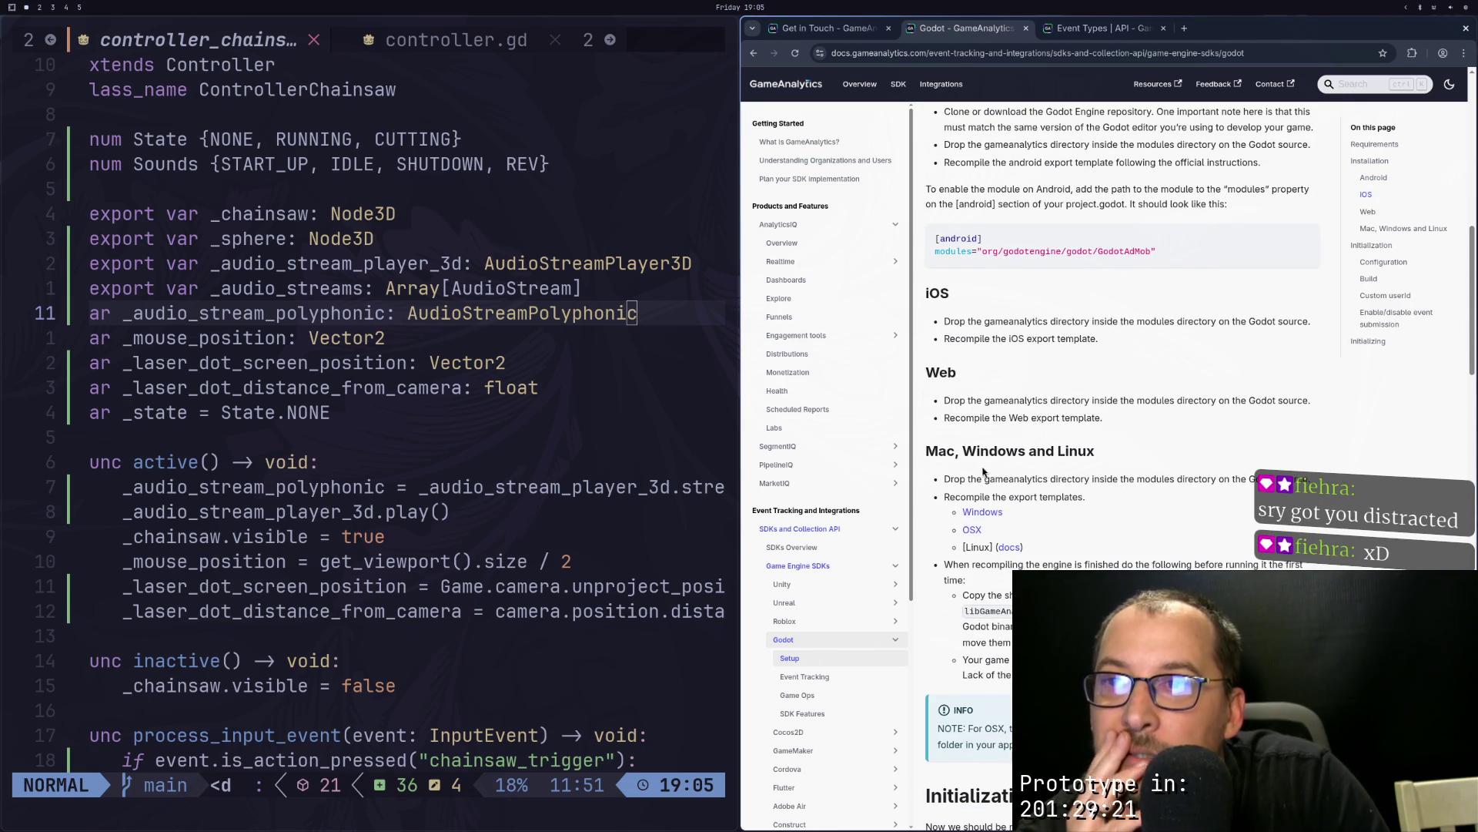
drag(955, 479, 1296, 479)
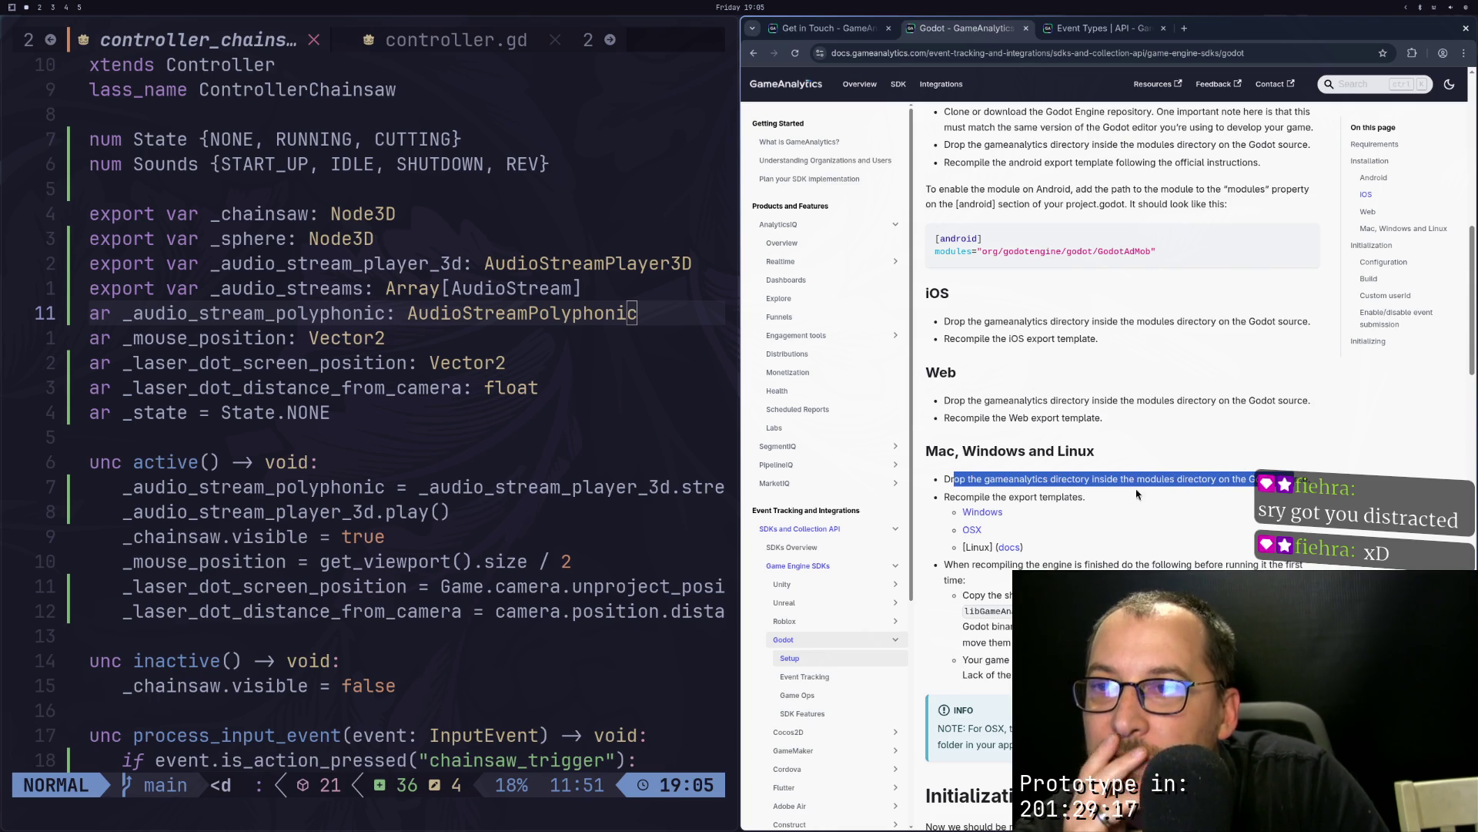
scroll(1110, 506, down, 1)
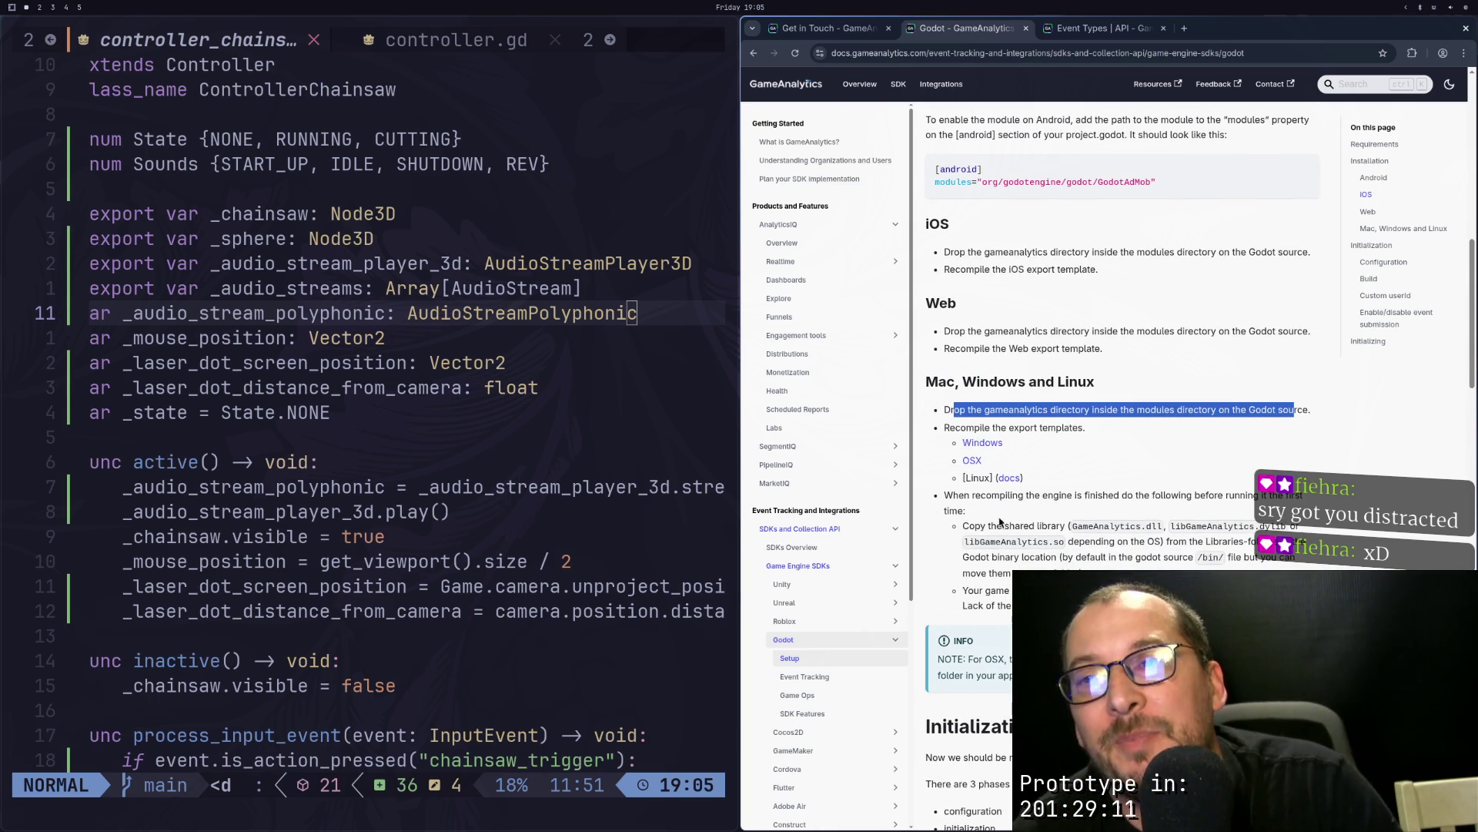
scroll(1062, 487, down, 2)
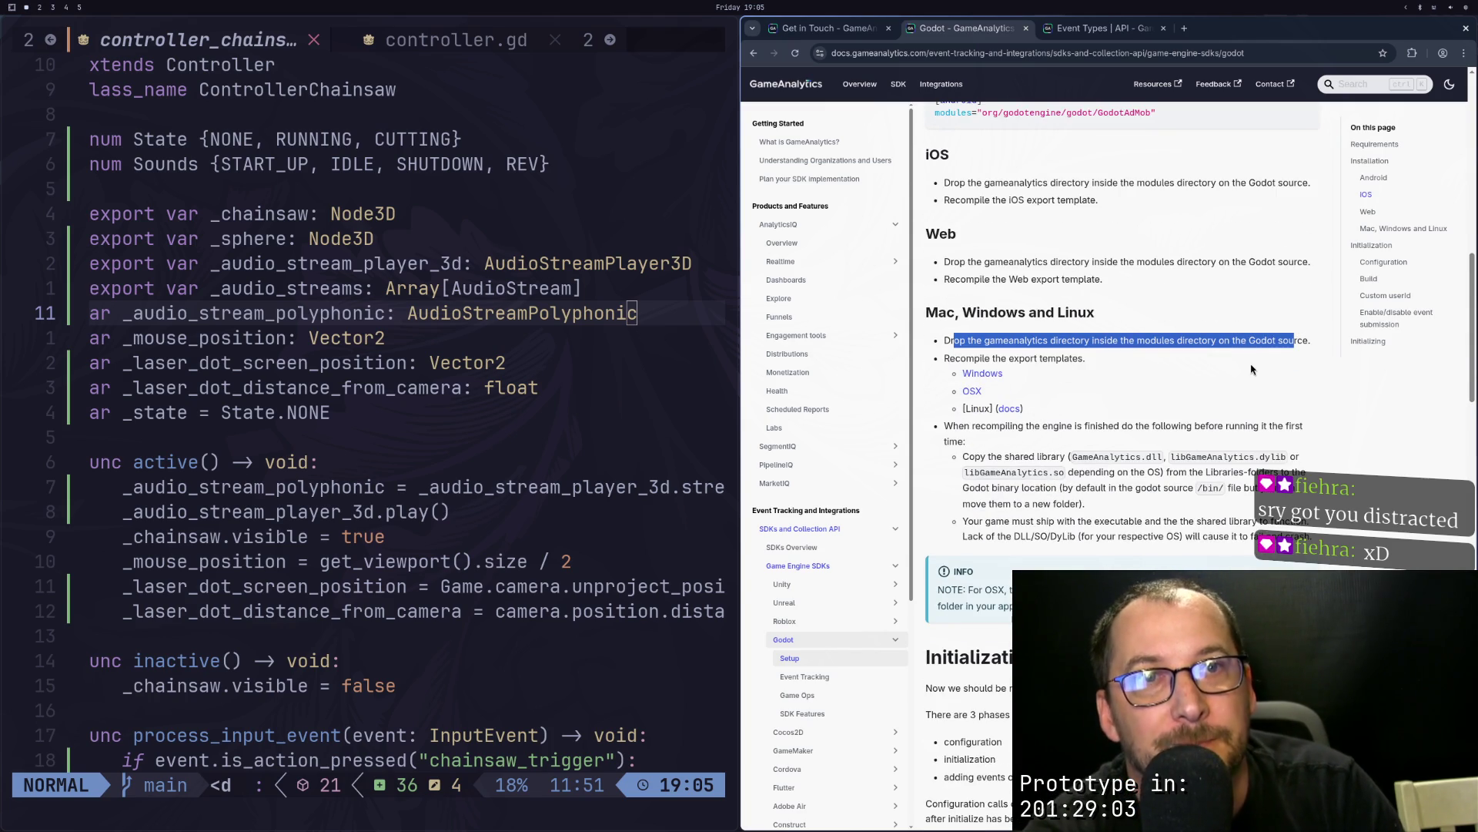
scroll(1170, 475, down, 1)
scroll(1117, 308, up, 1)
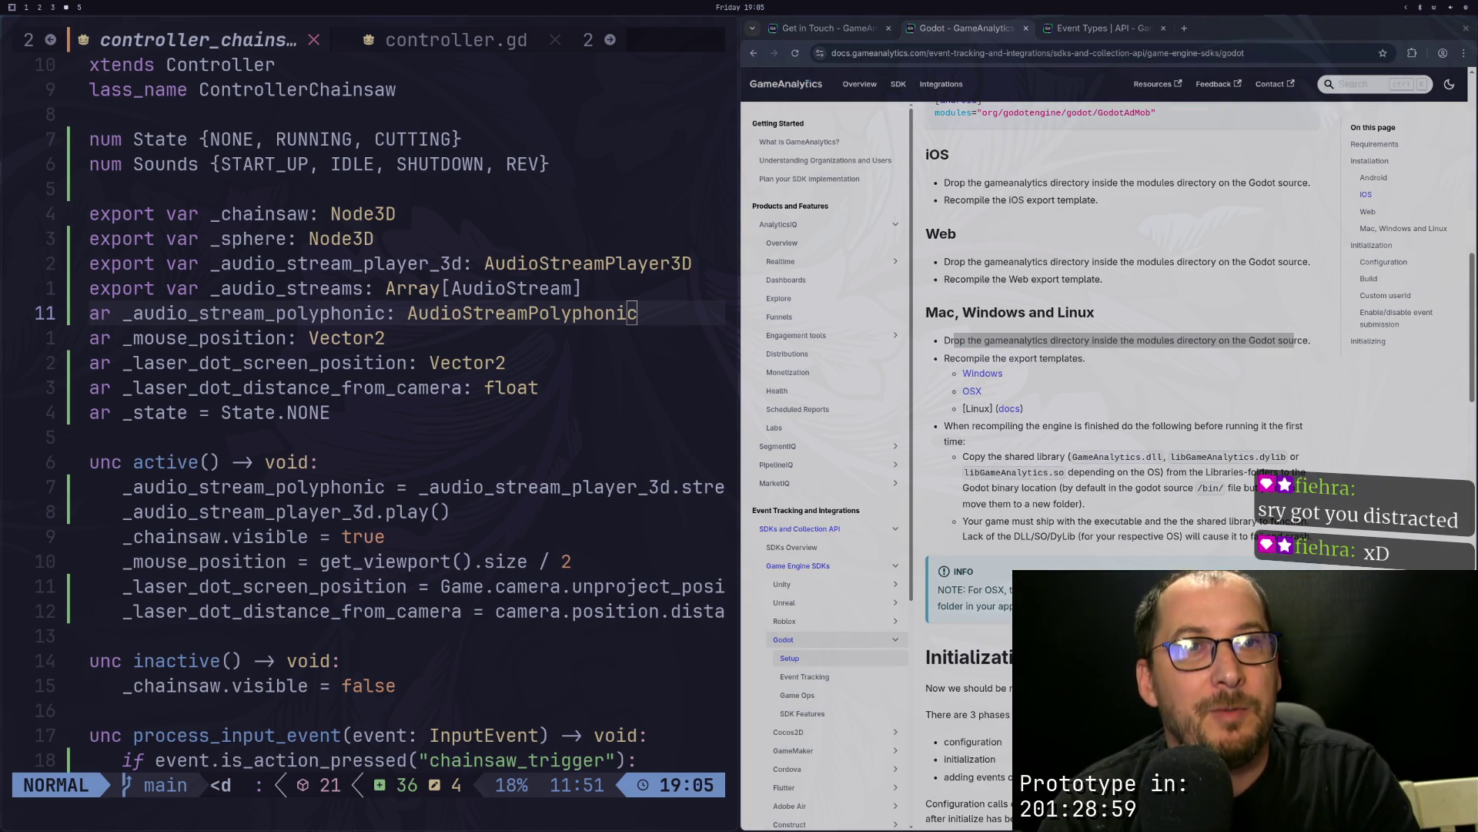
scroll(938, 645, down, 10)
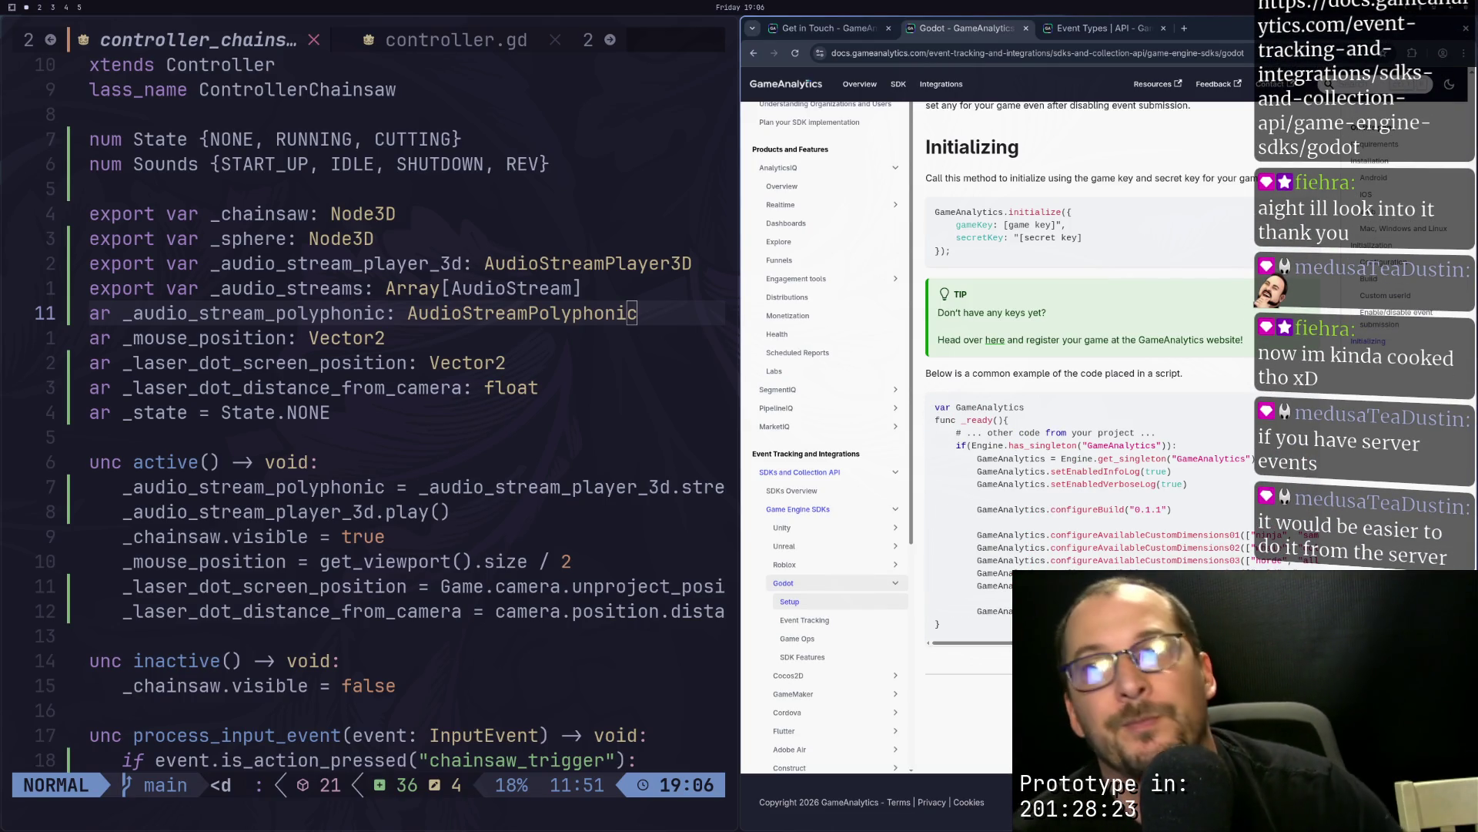
scroll(1082, 346, up, 3)
scroll(1083, 347, up, 8)
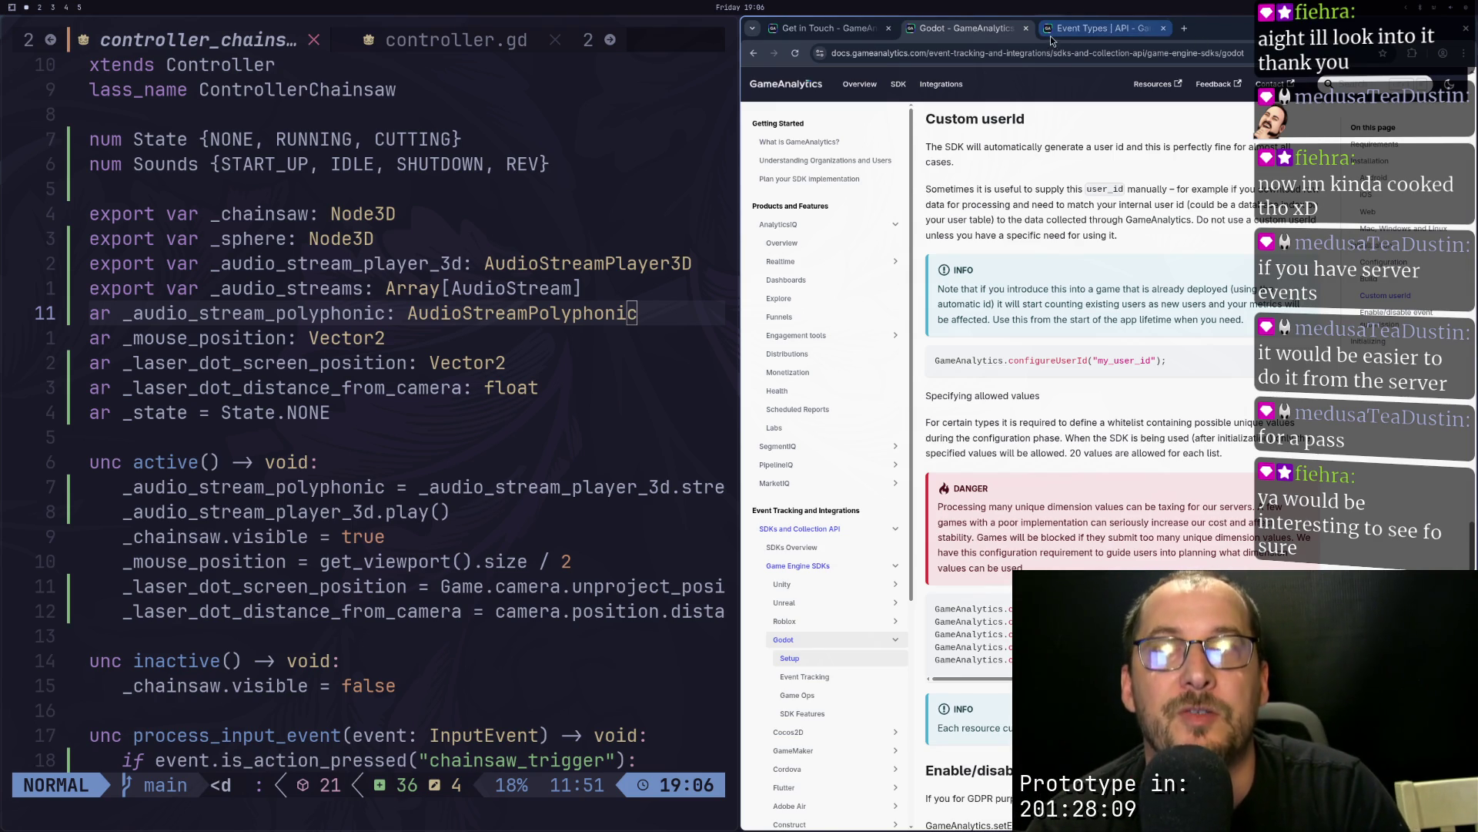
Step: Close the Godot SDK and Event Types docs tabs, then quit Chrome
click(1026, 28)
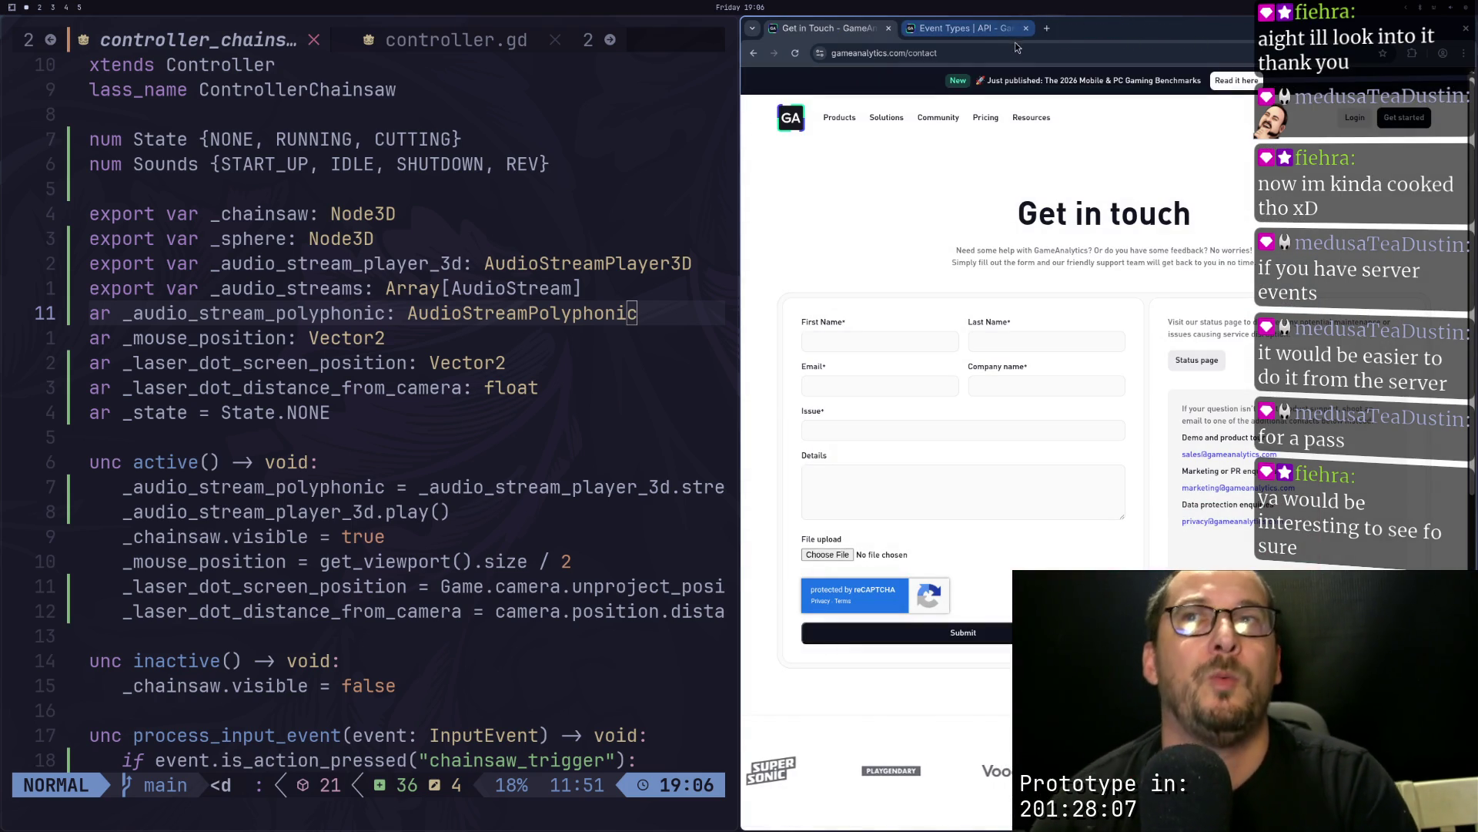
click(1005, 37)
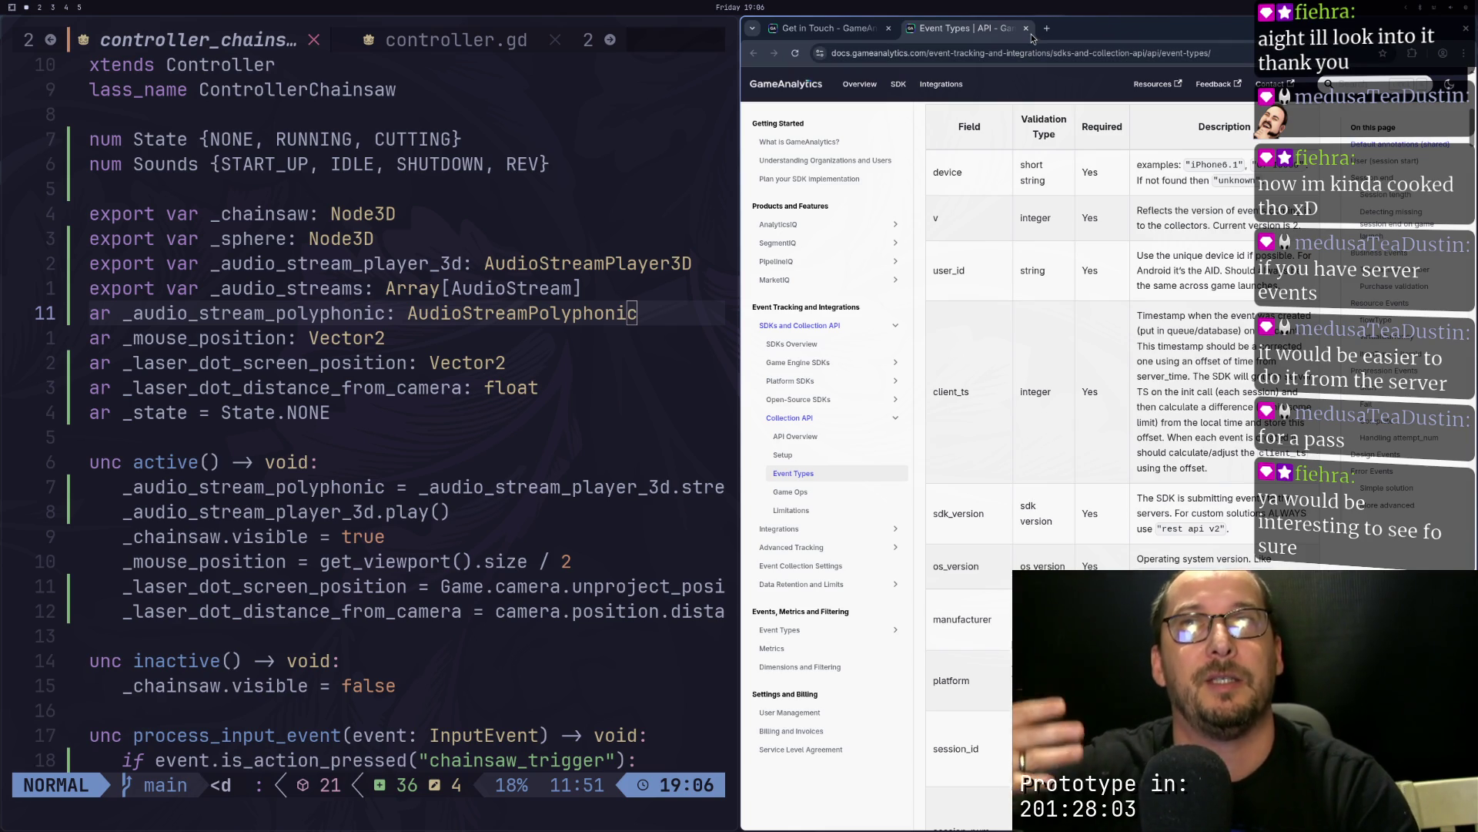
click(1027, 29)
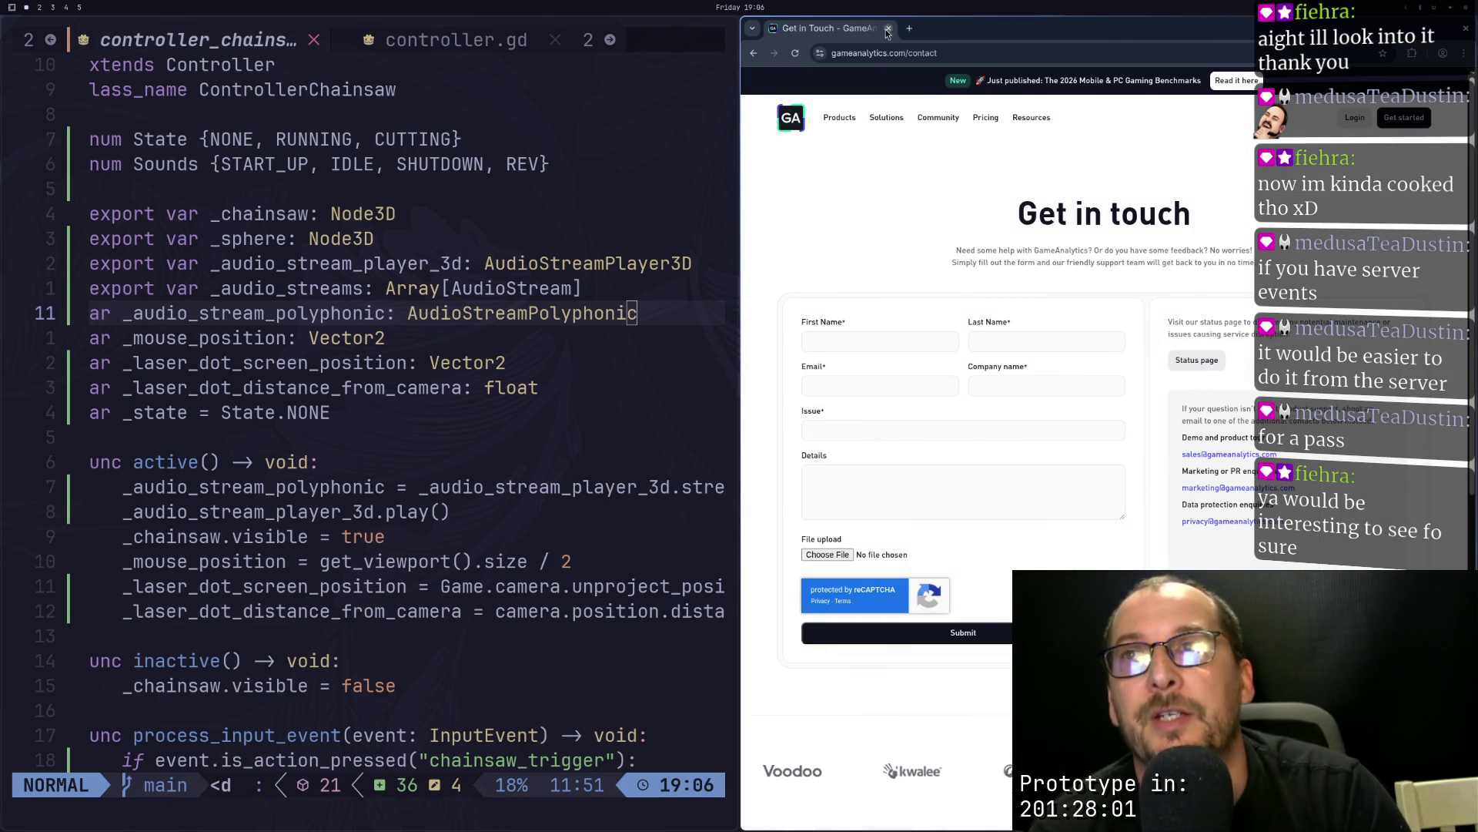
key(super+q)
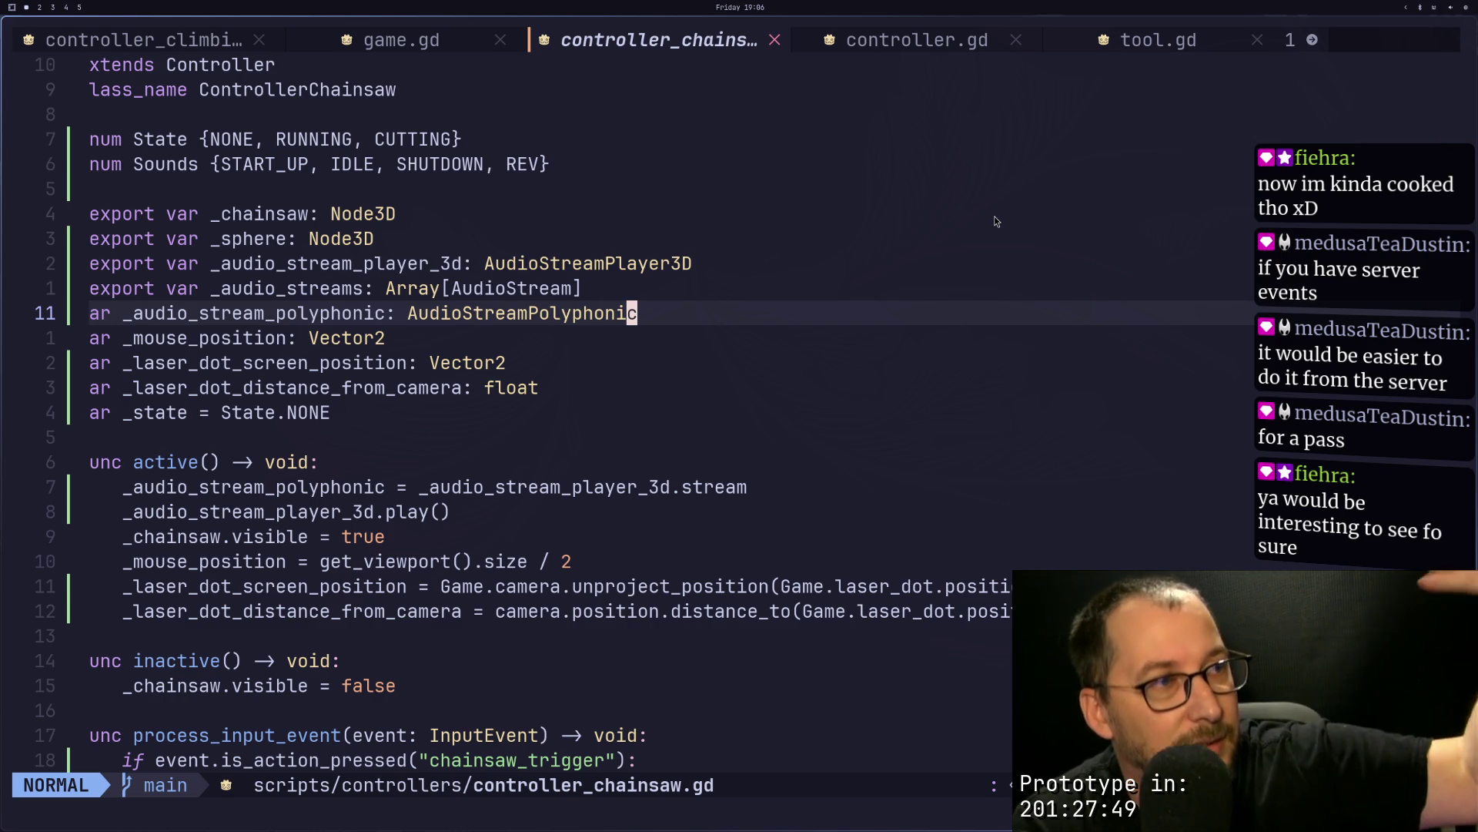
key(super+4)
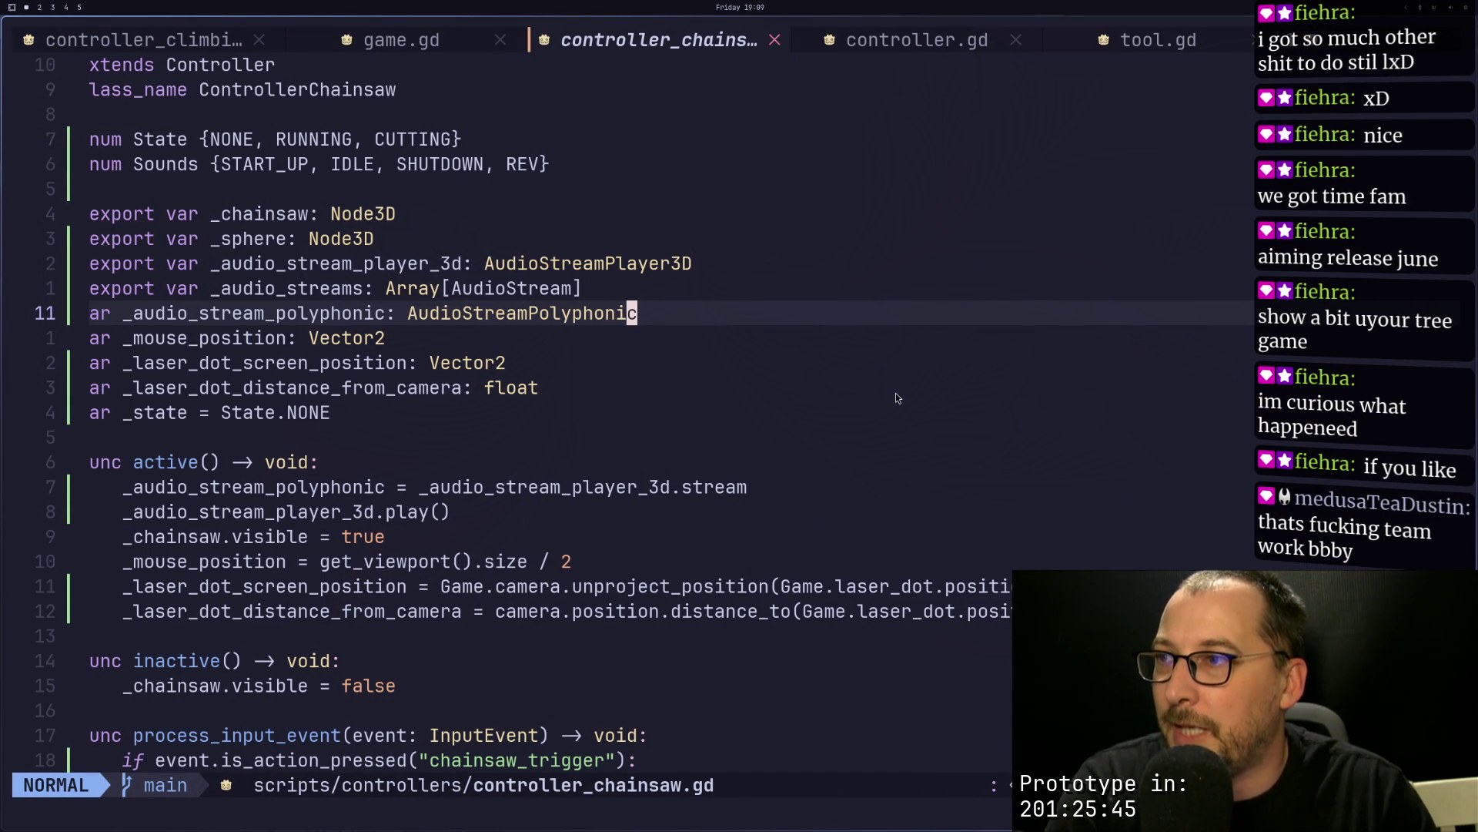
click(773, 468)
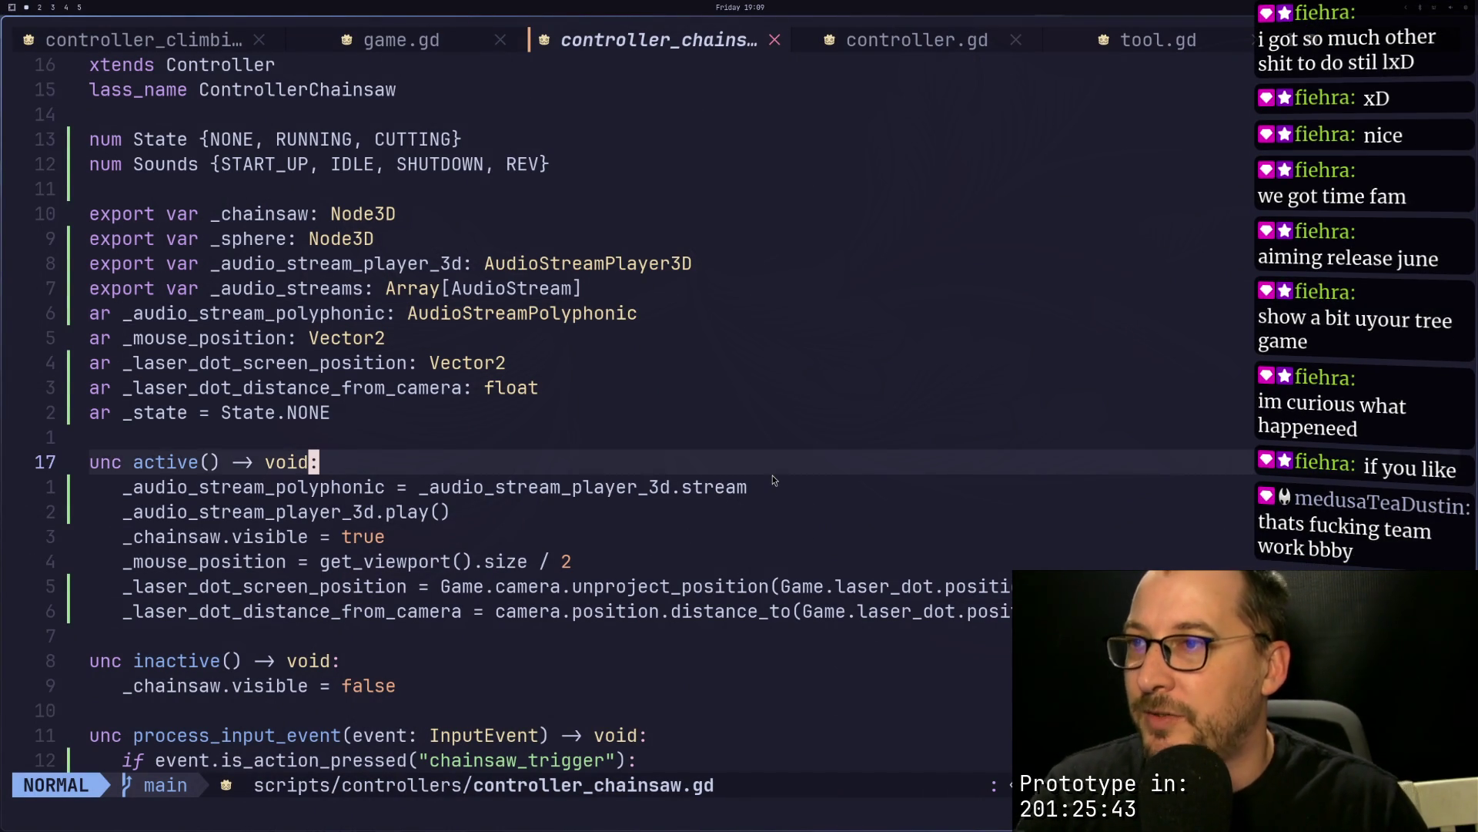
Step: Run the project with F5 to test the chainsaw sounds, then stop it and return to the script
key(super+2)
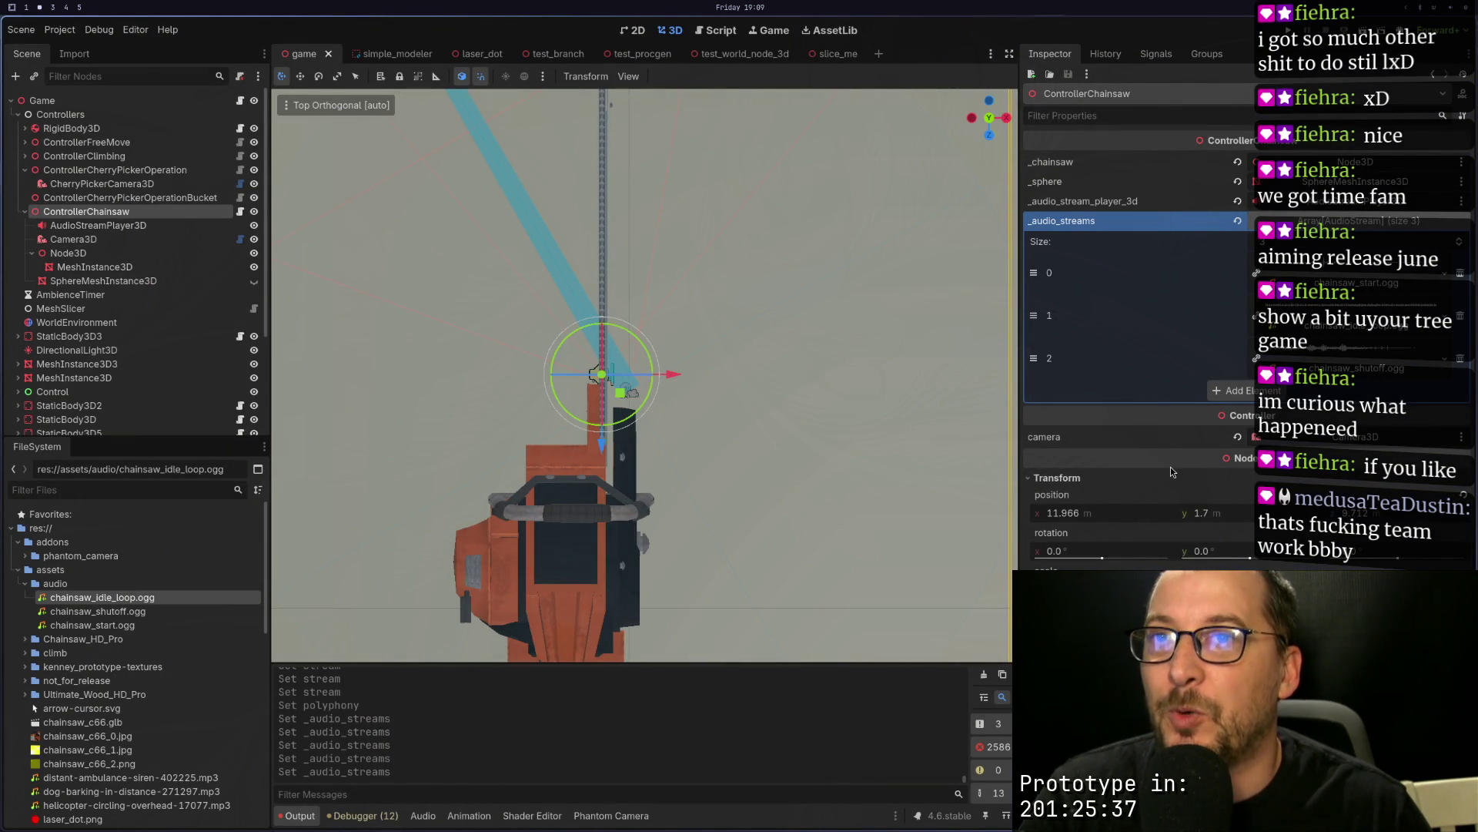
key(F5)
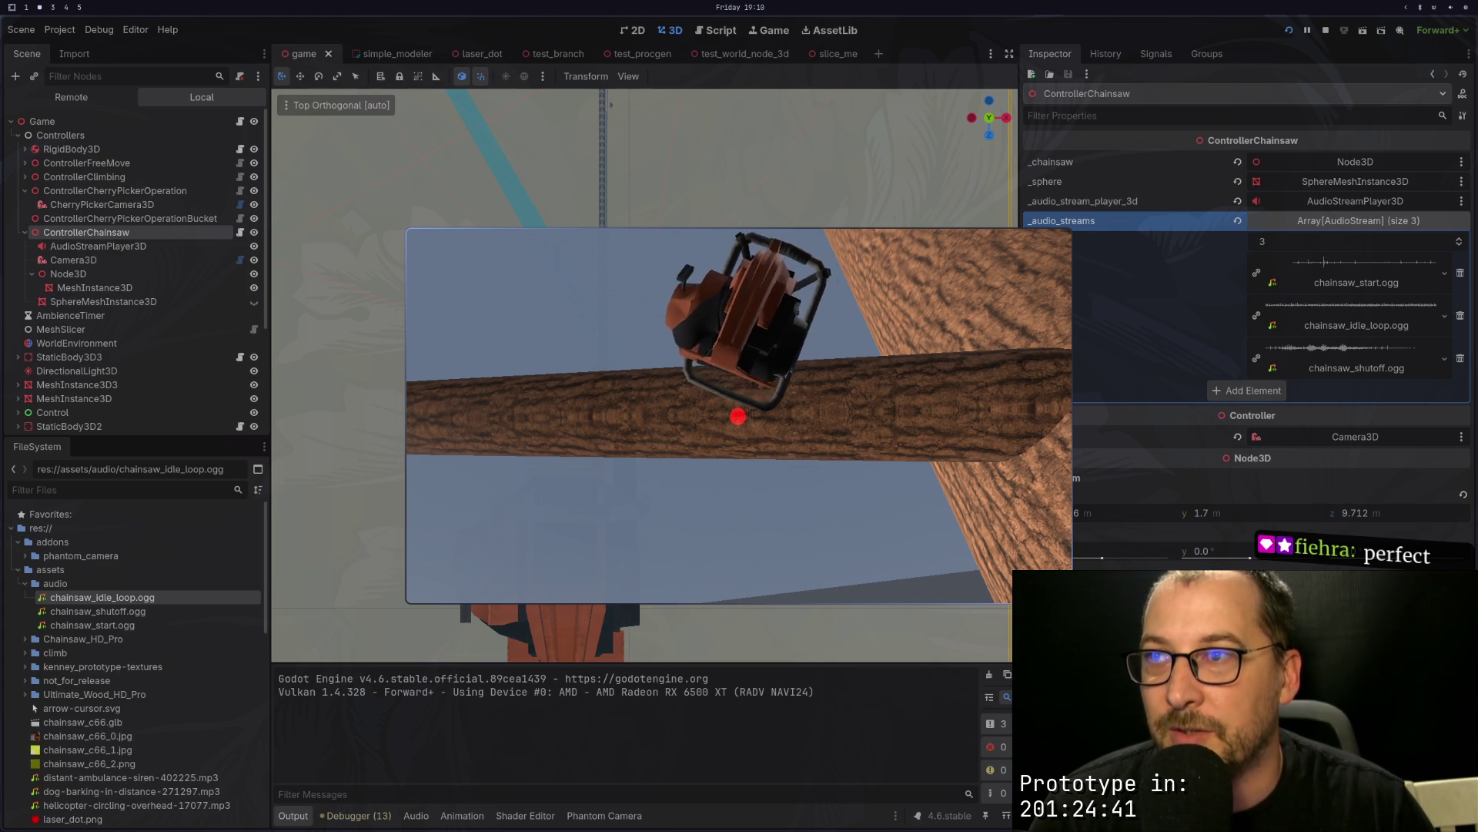
key(Escape)
key(super+1)
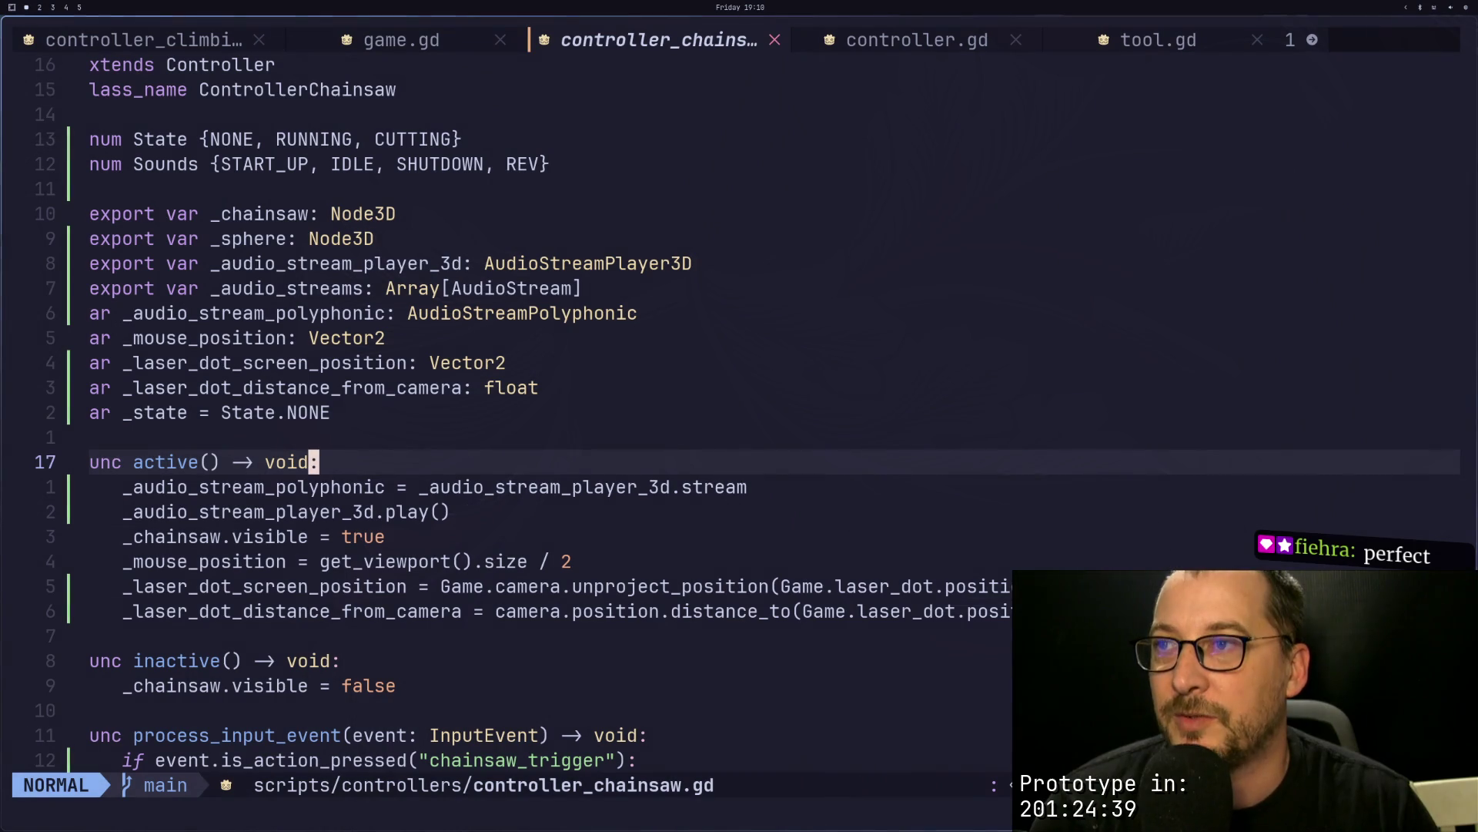
Step: Review the _state and visibility lines, then inspect AudioStreamPlayer3D's Polyphonic stream with polyphony 2
key(k)
key(k)
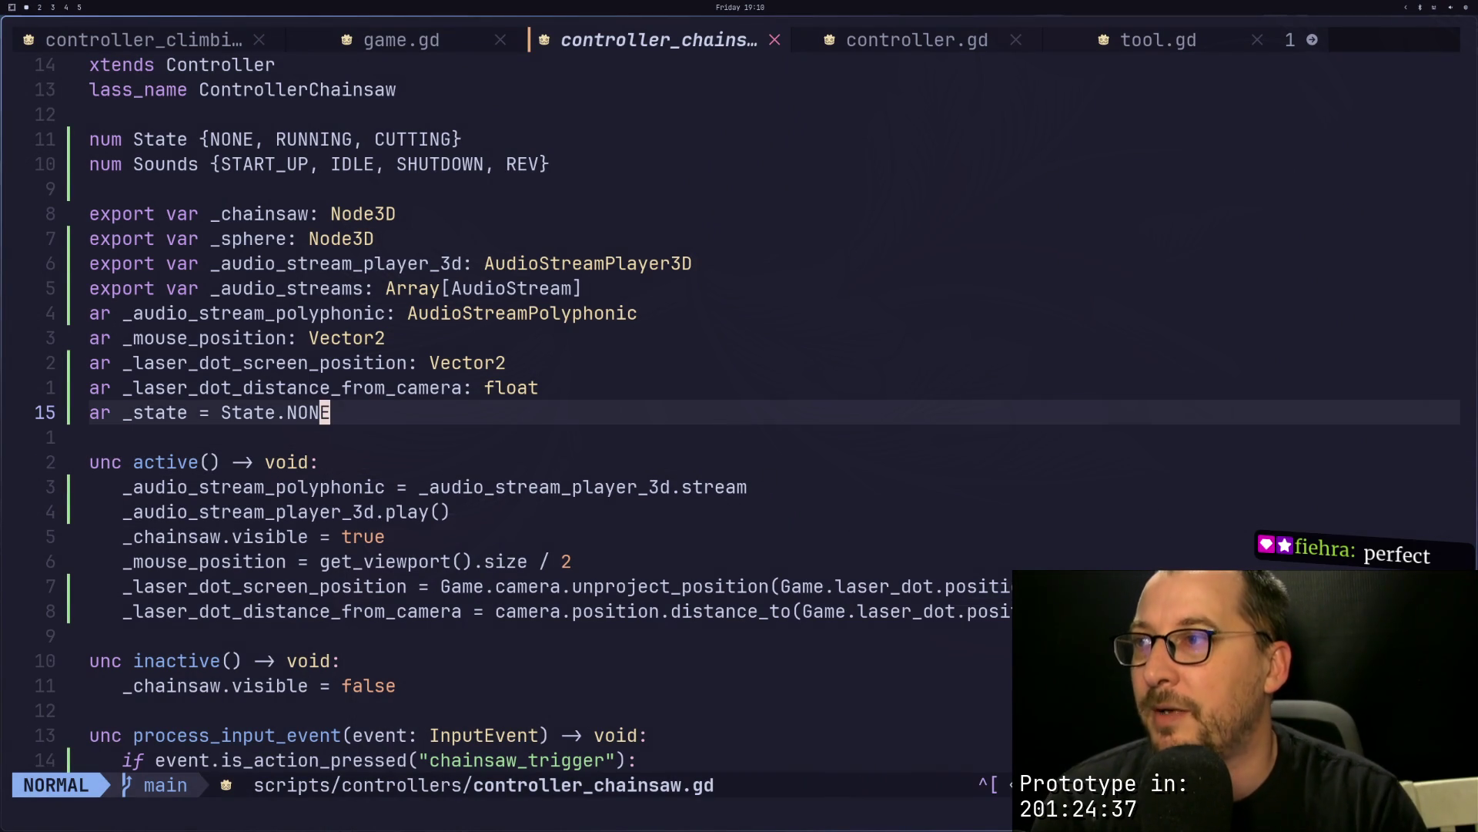
key(j)
key(j)
key(j)
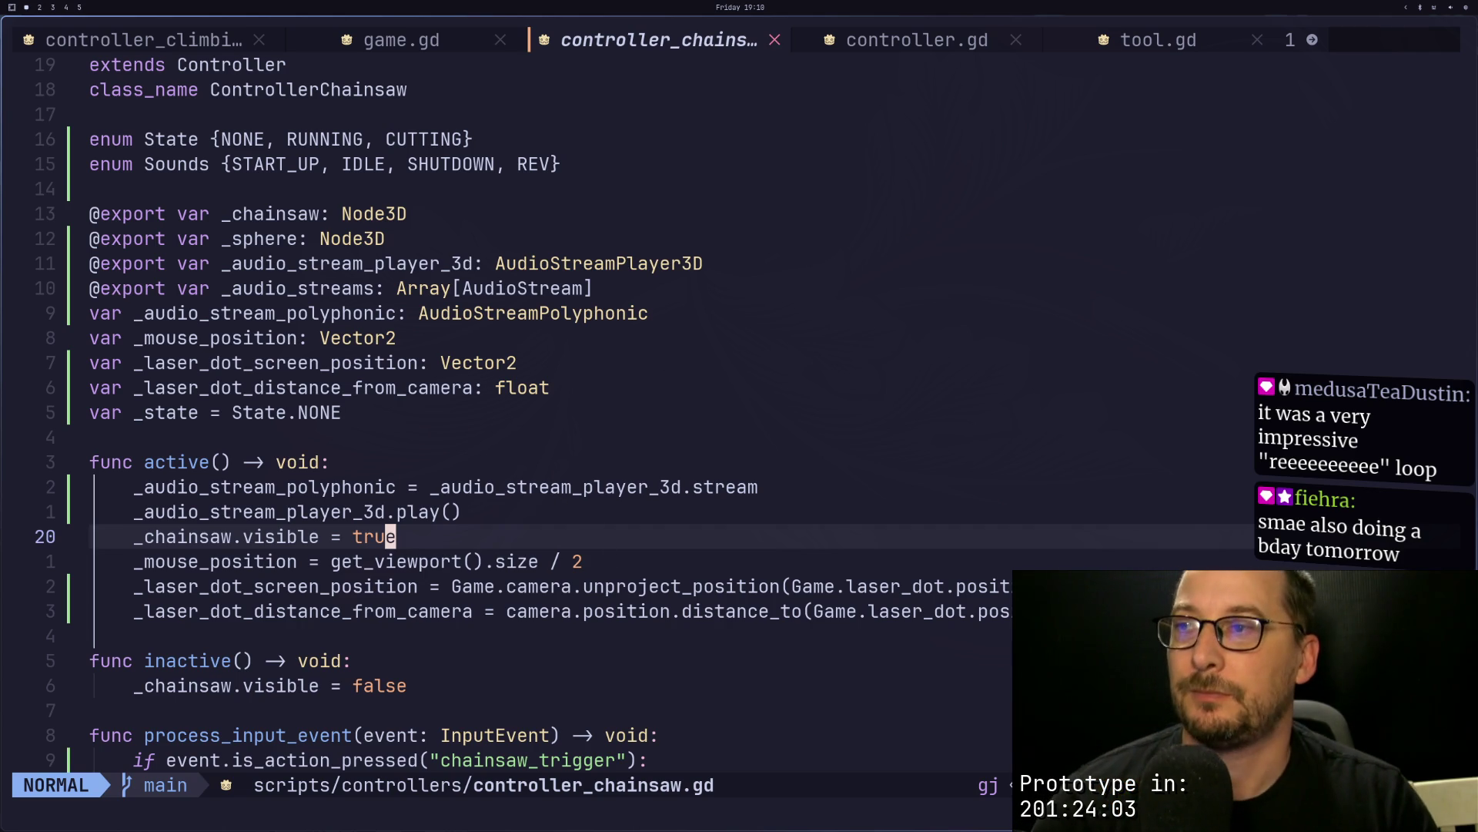
key(super+2)
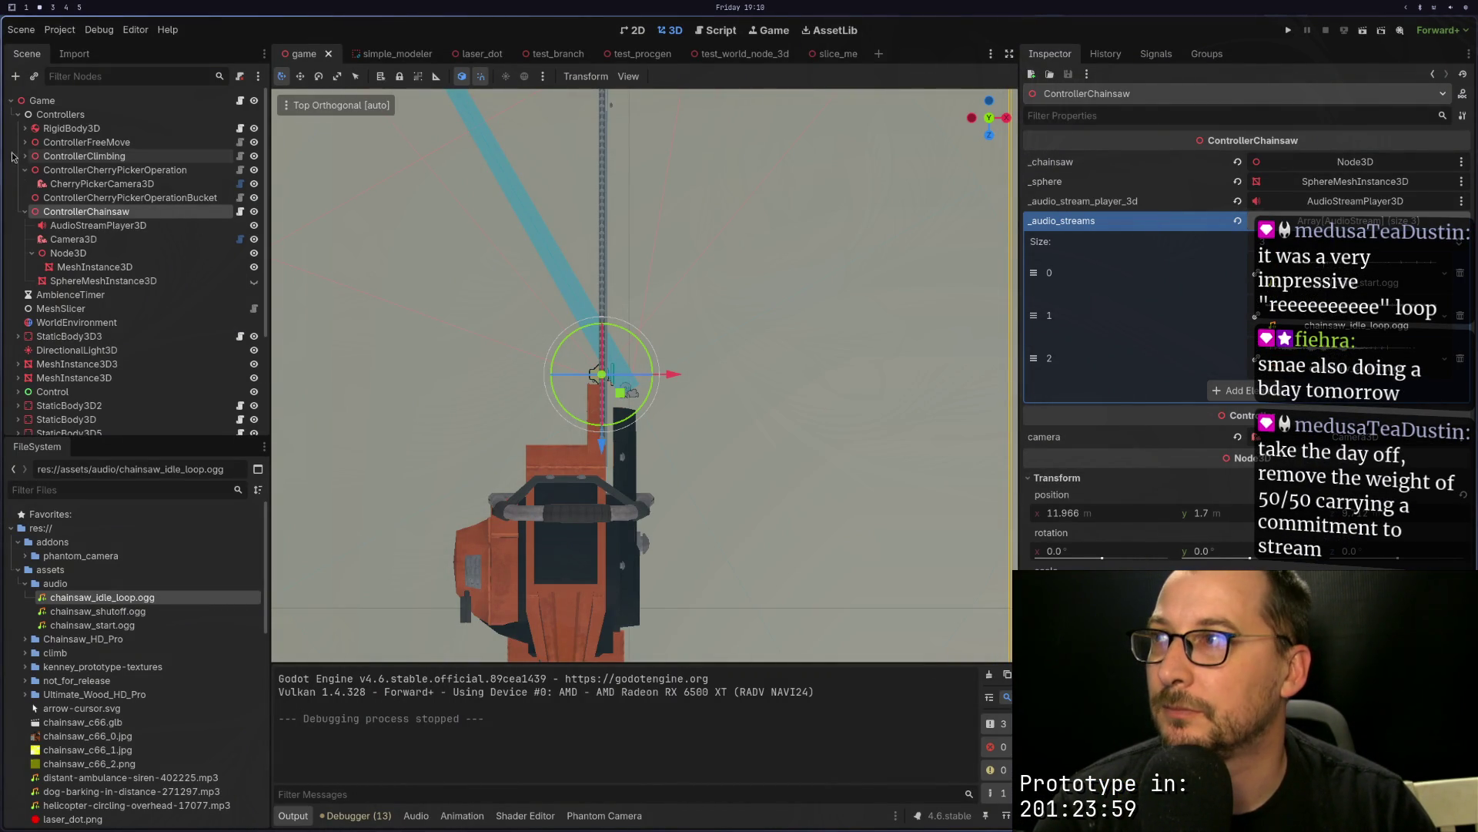
click(88, 227)
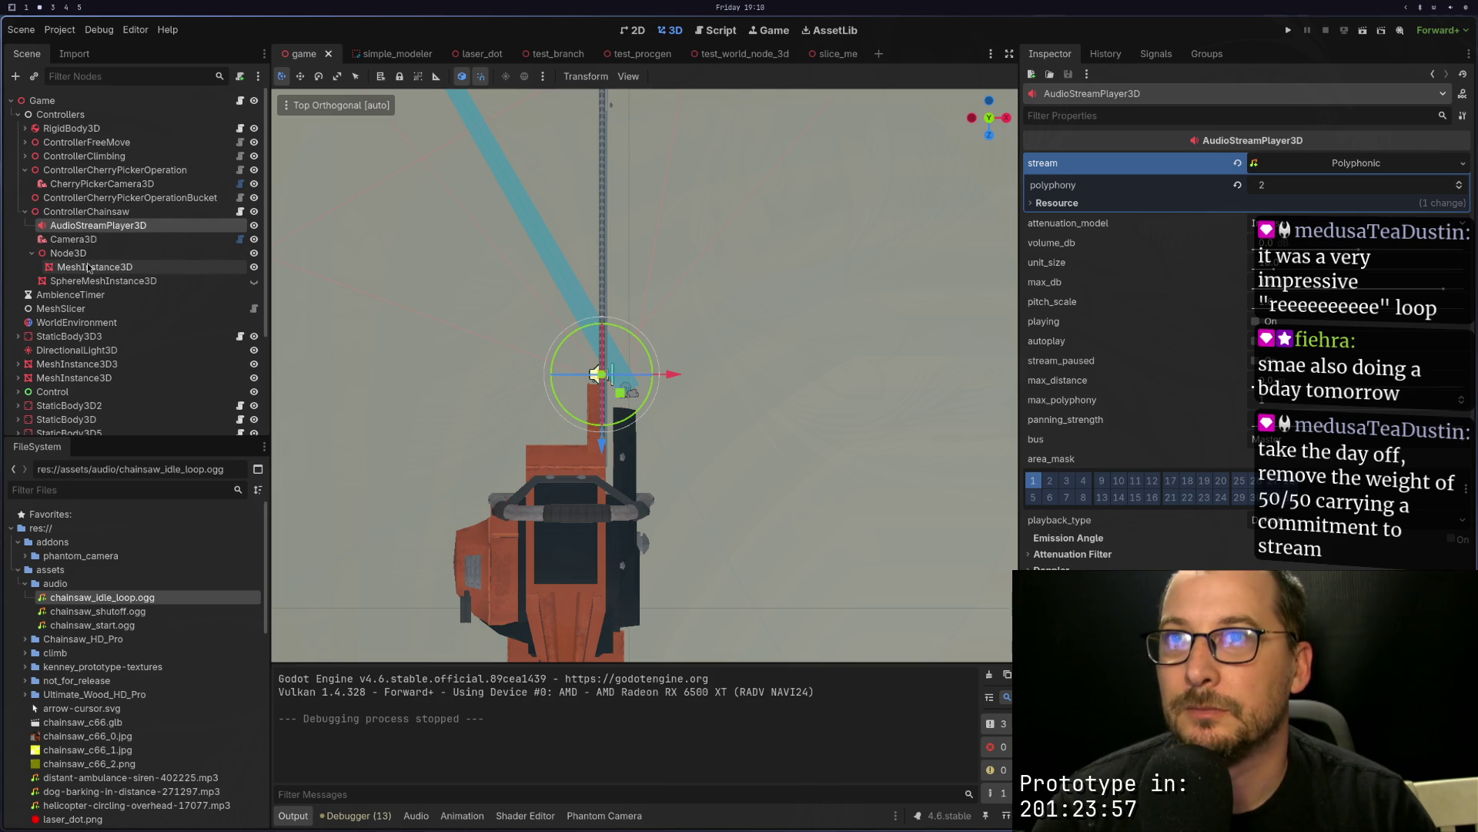
Step: Delete the _audio_stream_player_3d.play() line from active() and save the script
key(super+1)
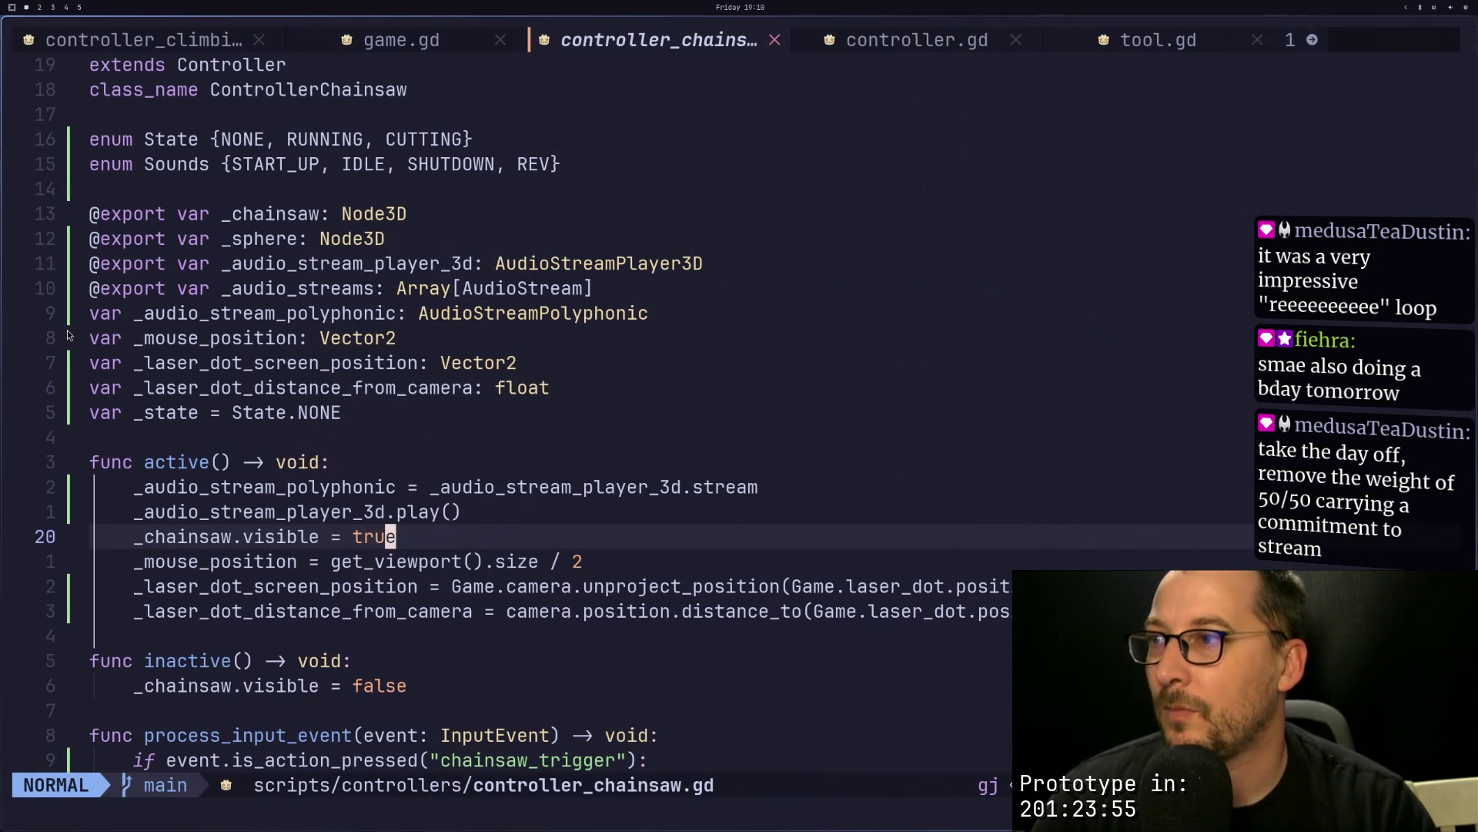
key(j)
key(j)
key(j)
key(k)
key(k)
key(k)
key(k)
key(d)
key(d)
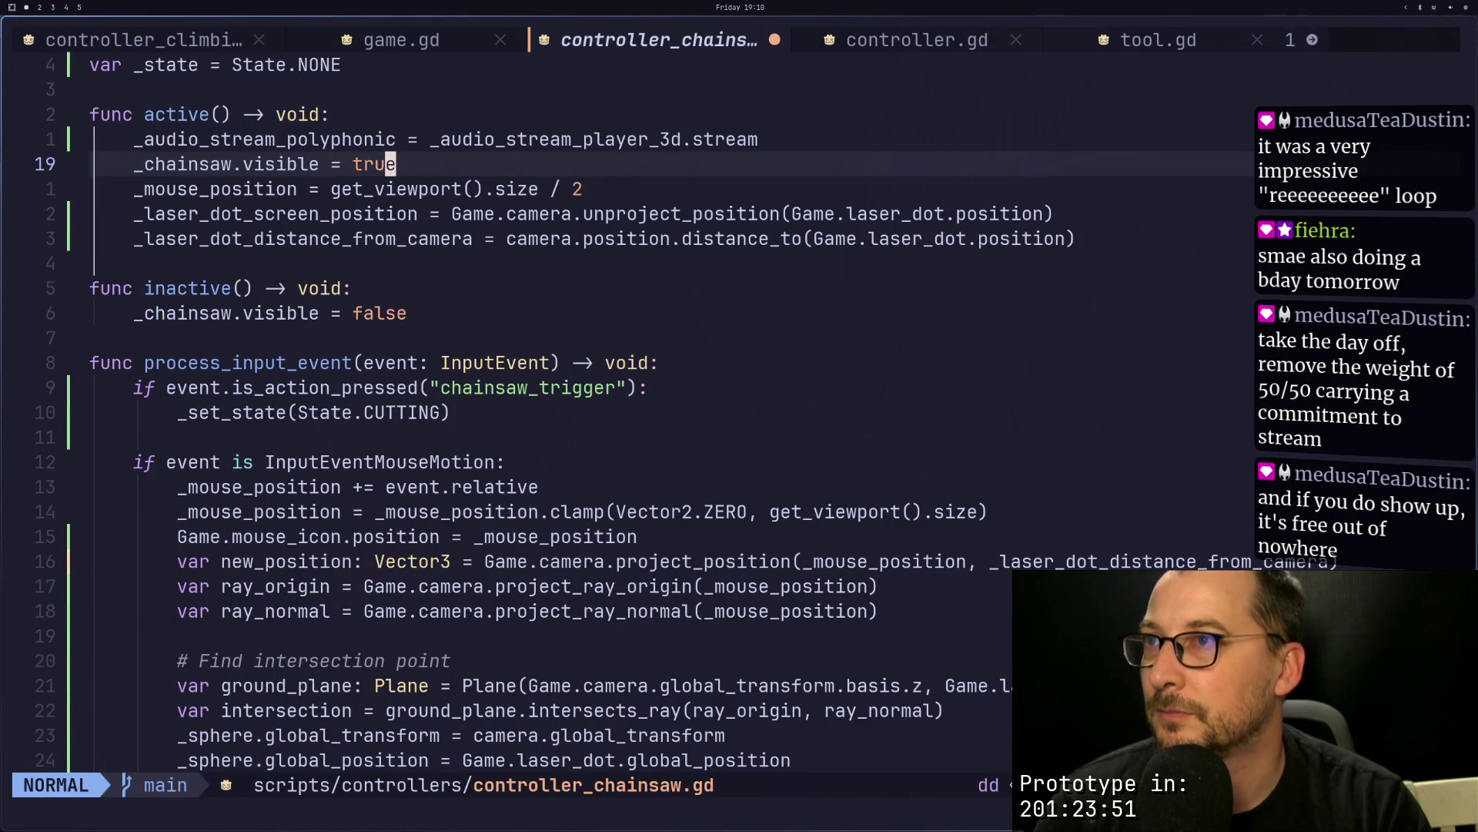
text(:w)
key(Return)
Step: Copy the _audio_stream_polyphonic variable name from the assignment line
key(k)
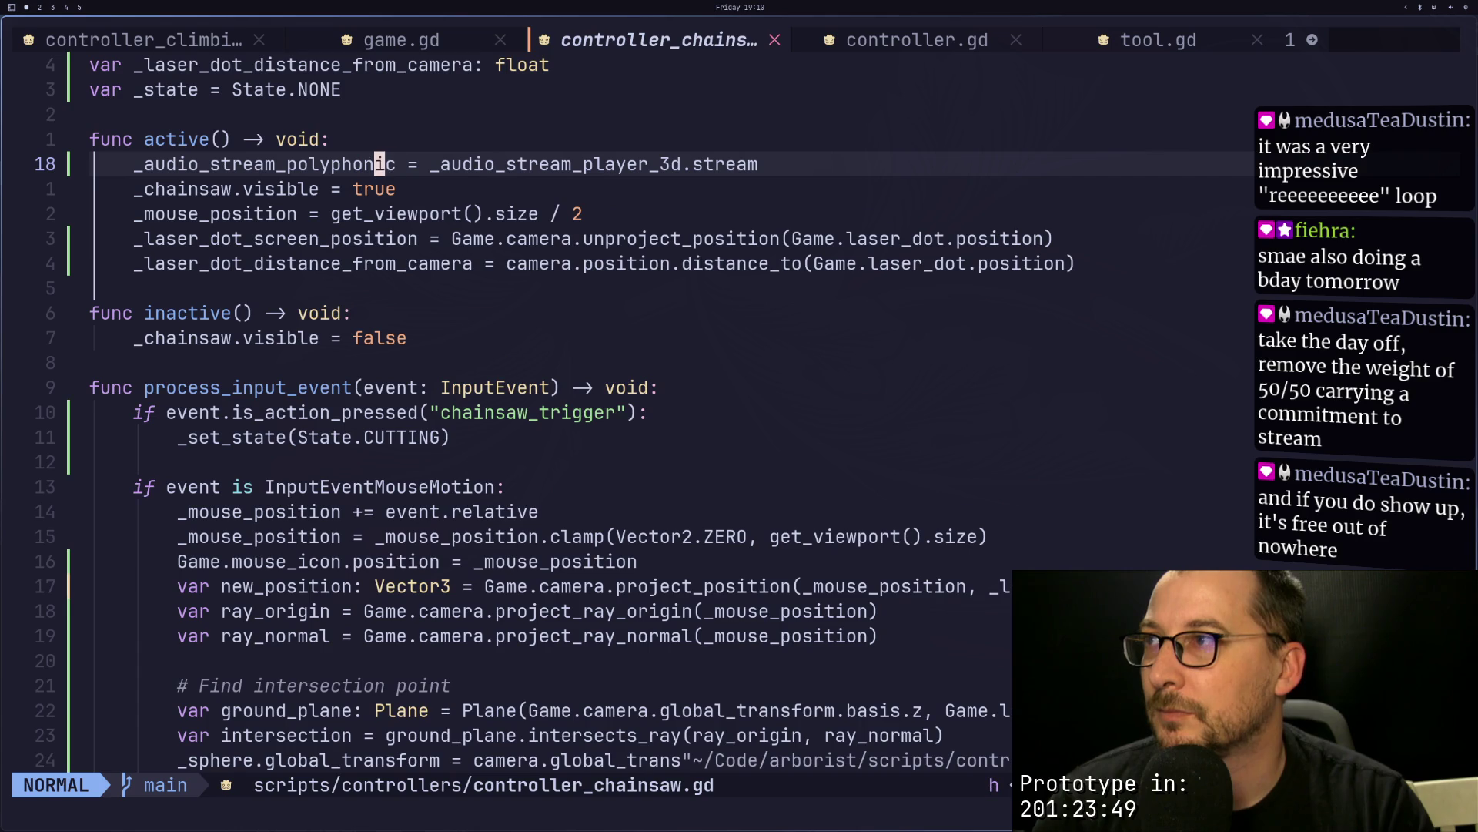
key(h)
key(h)
key(v)
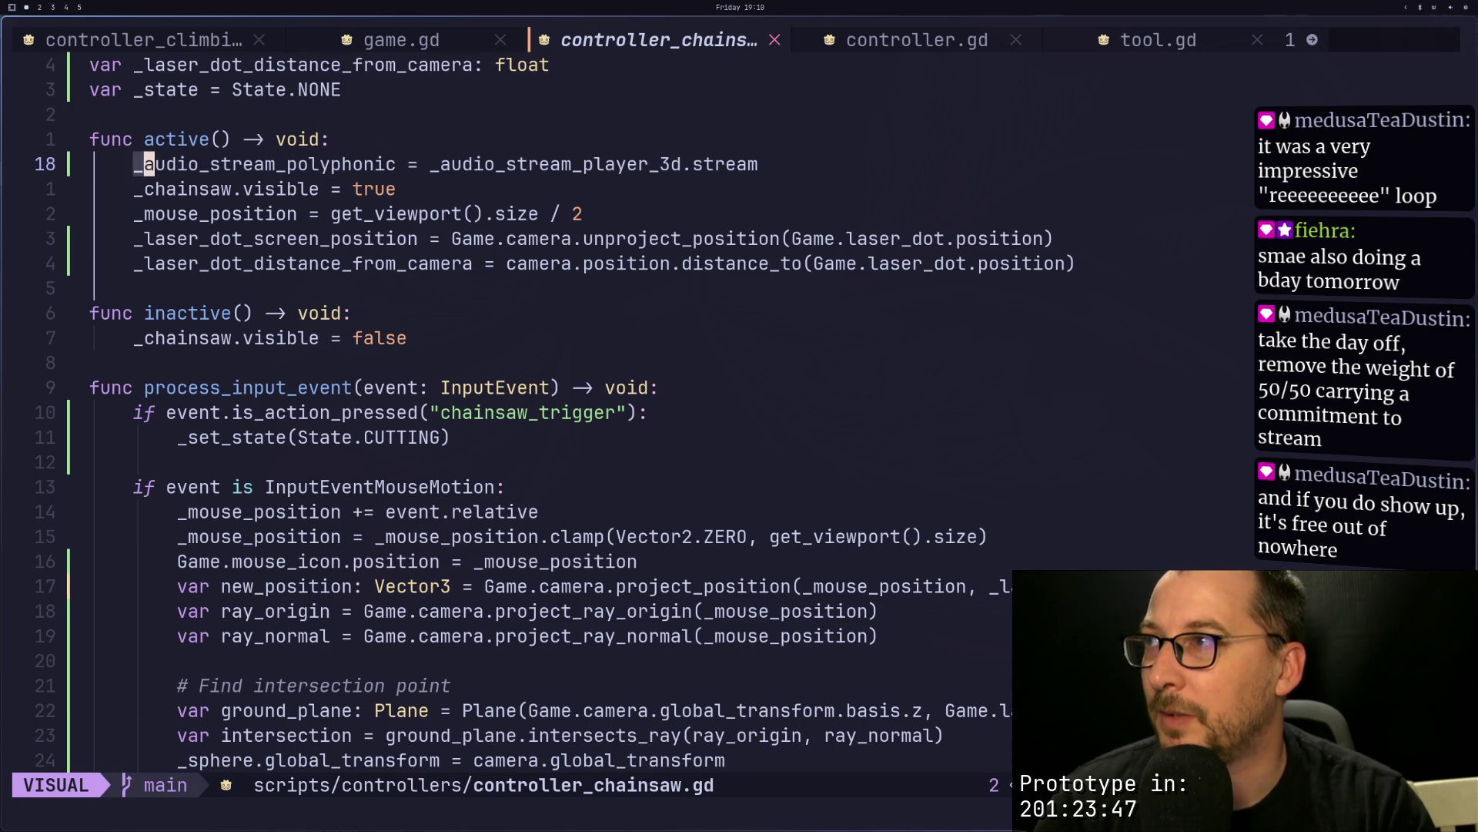
key(l)
key(l)
key(l)
key(y)
key(i)
key(Escape)
key(p)
key(u)
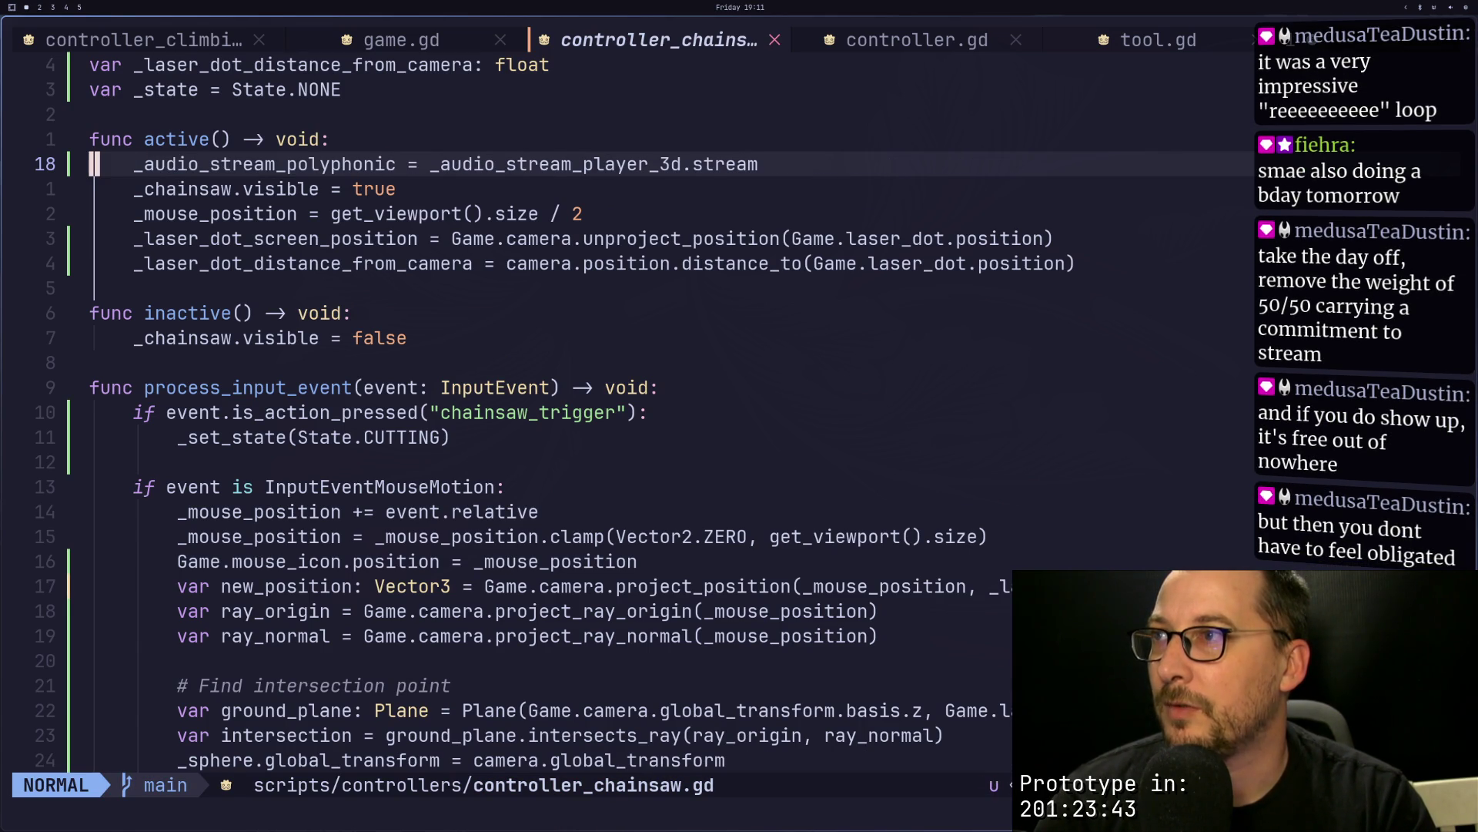
key(j)
key(k)
key(super+2)
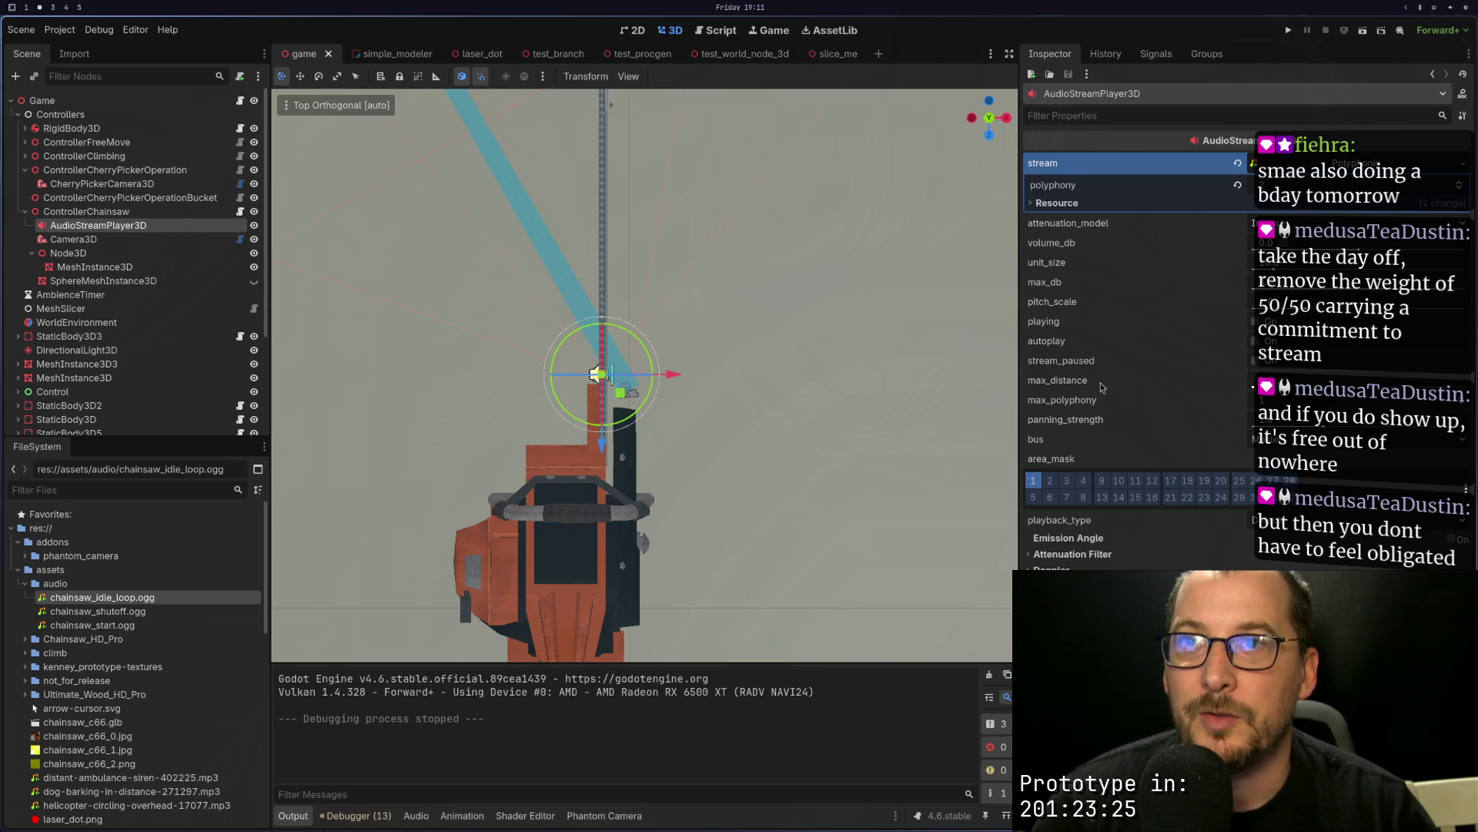
key(super+1)
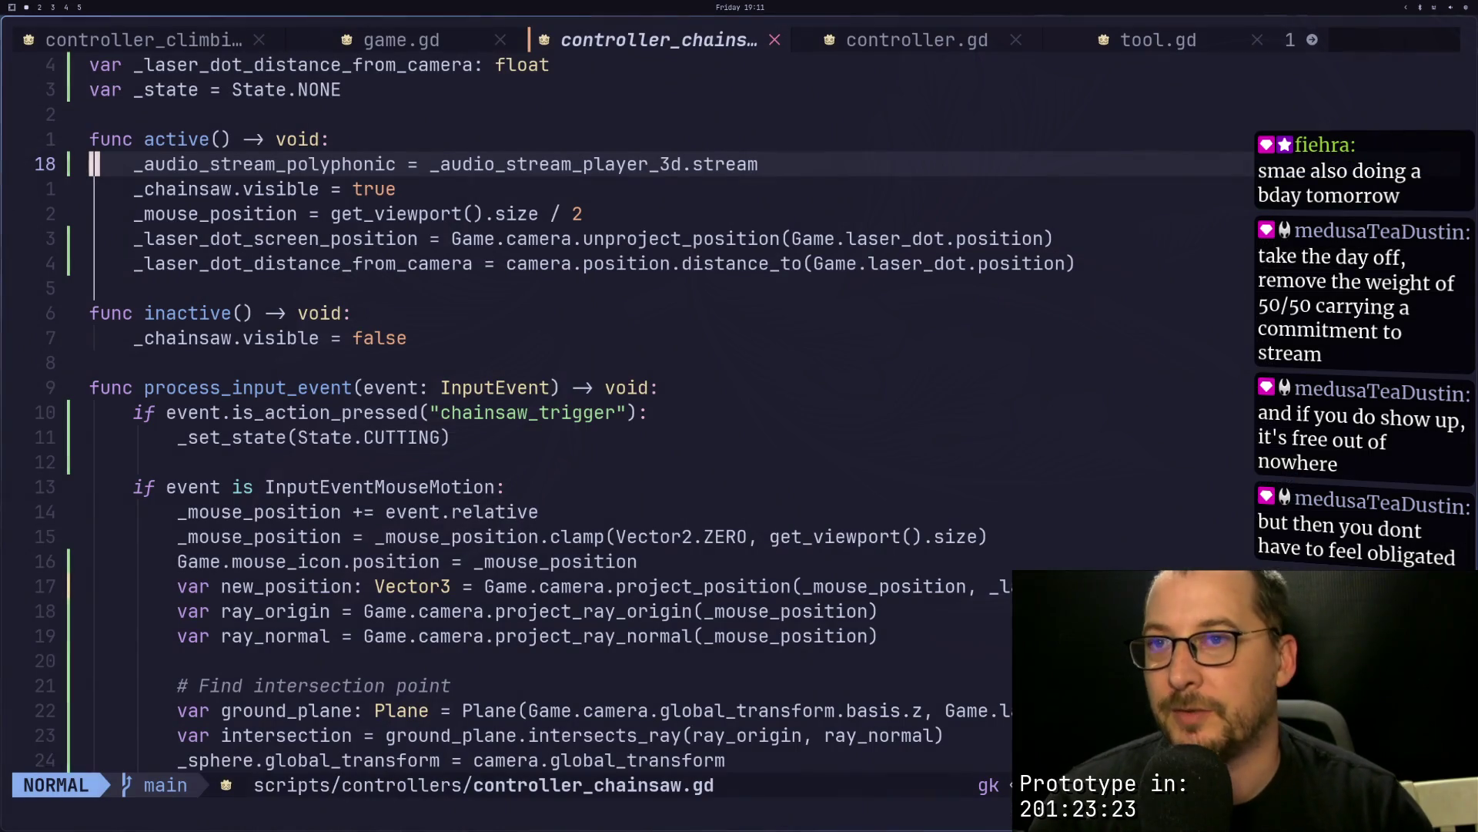
key(j)
key(k)
key(k)
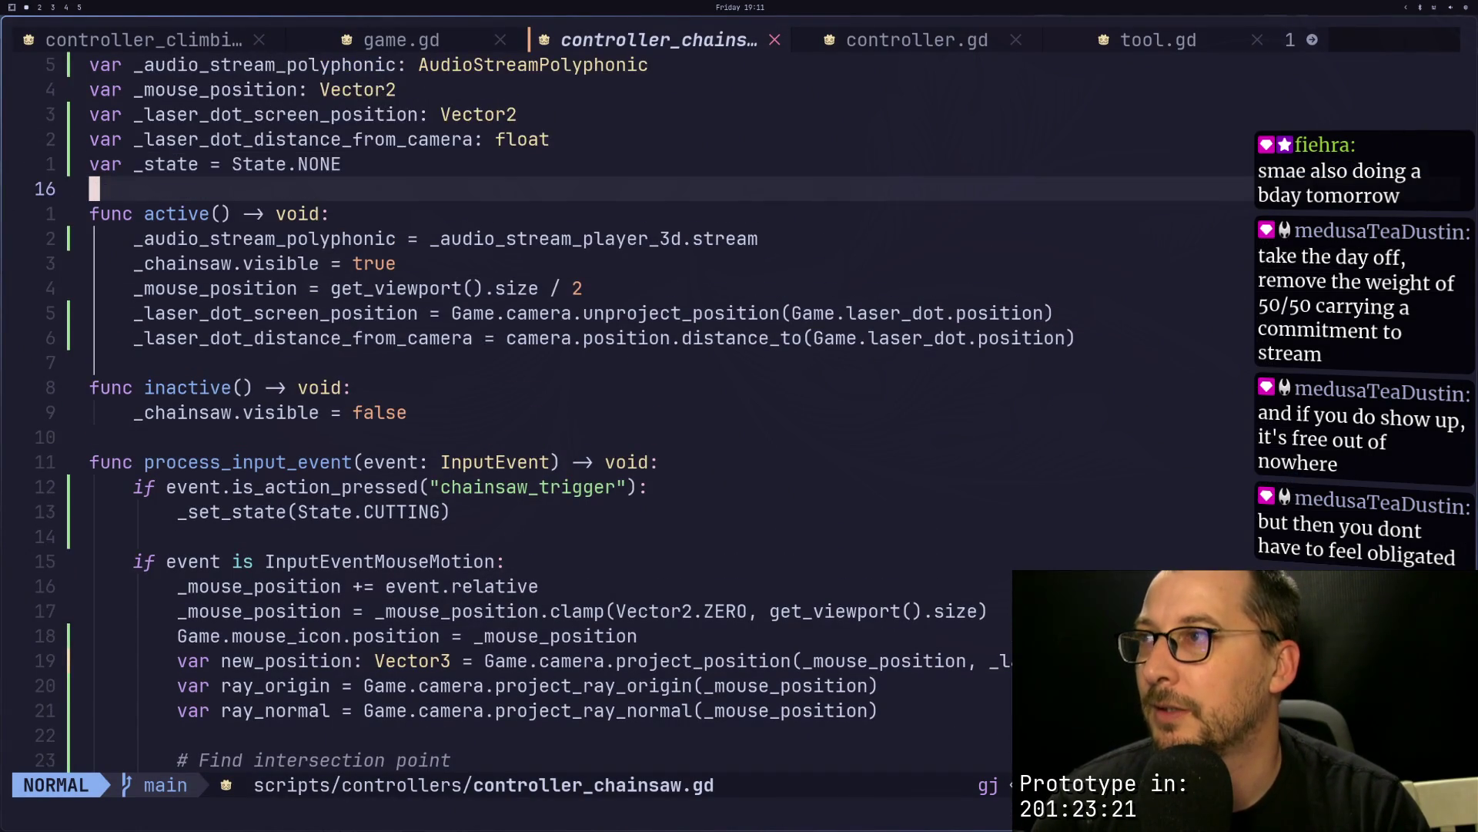
key(j)
key(j)
key(j)
key(k)
key(k)
key(w)
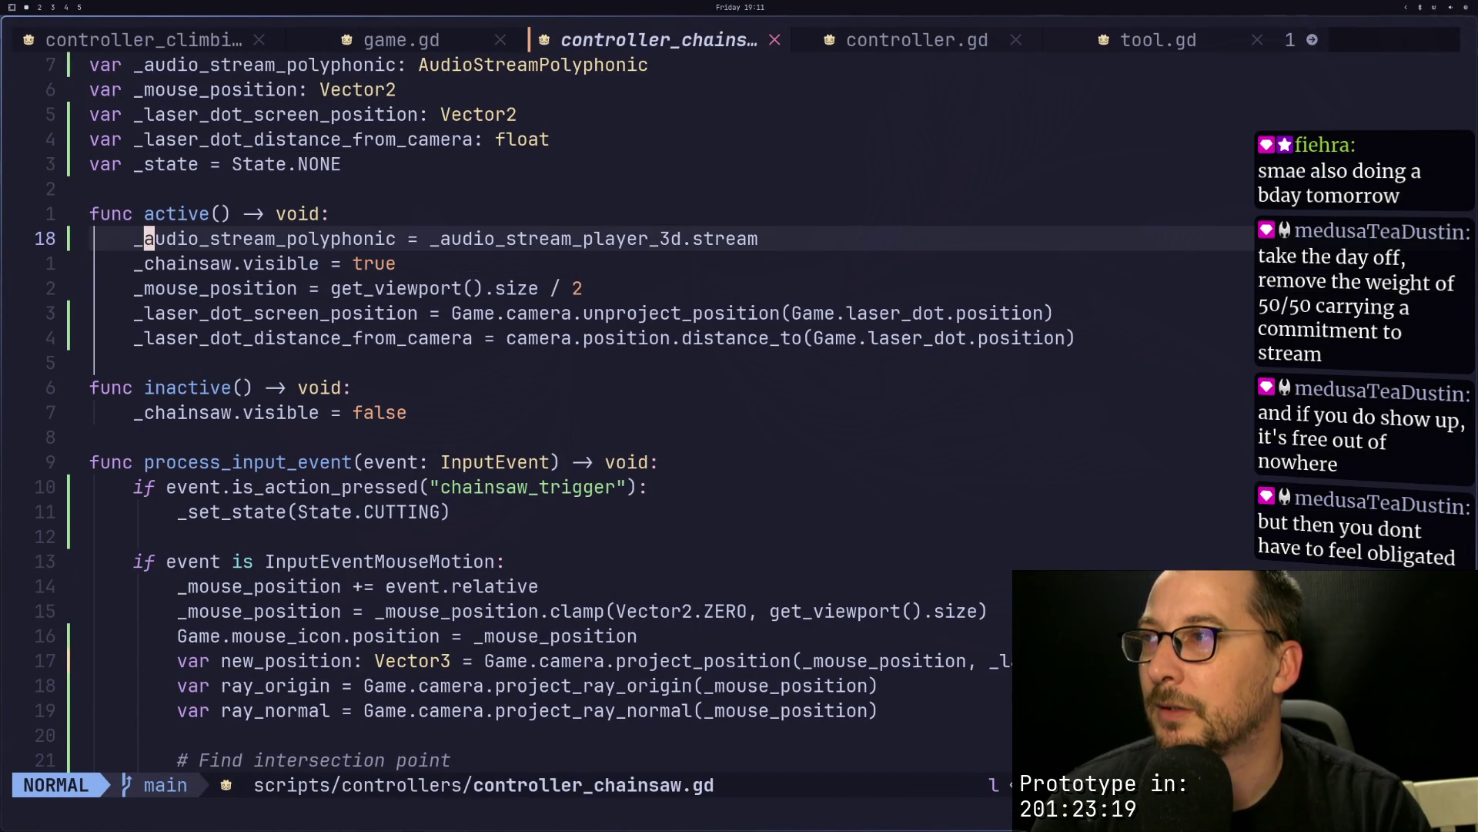
key(v)
key(l)
key(l)
key(l)
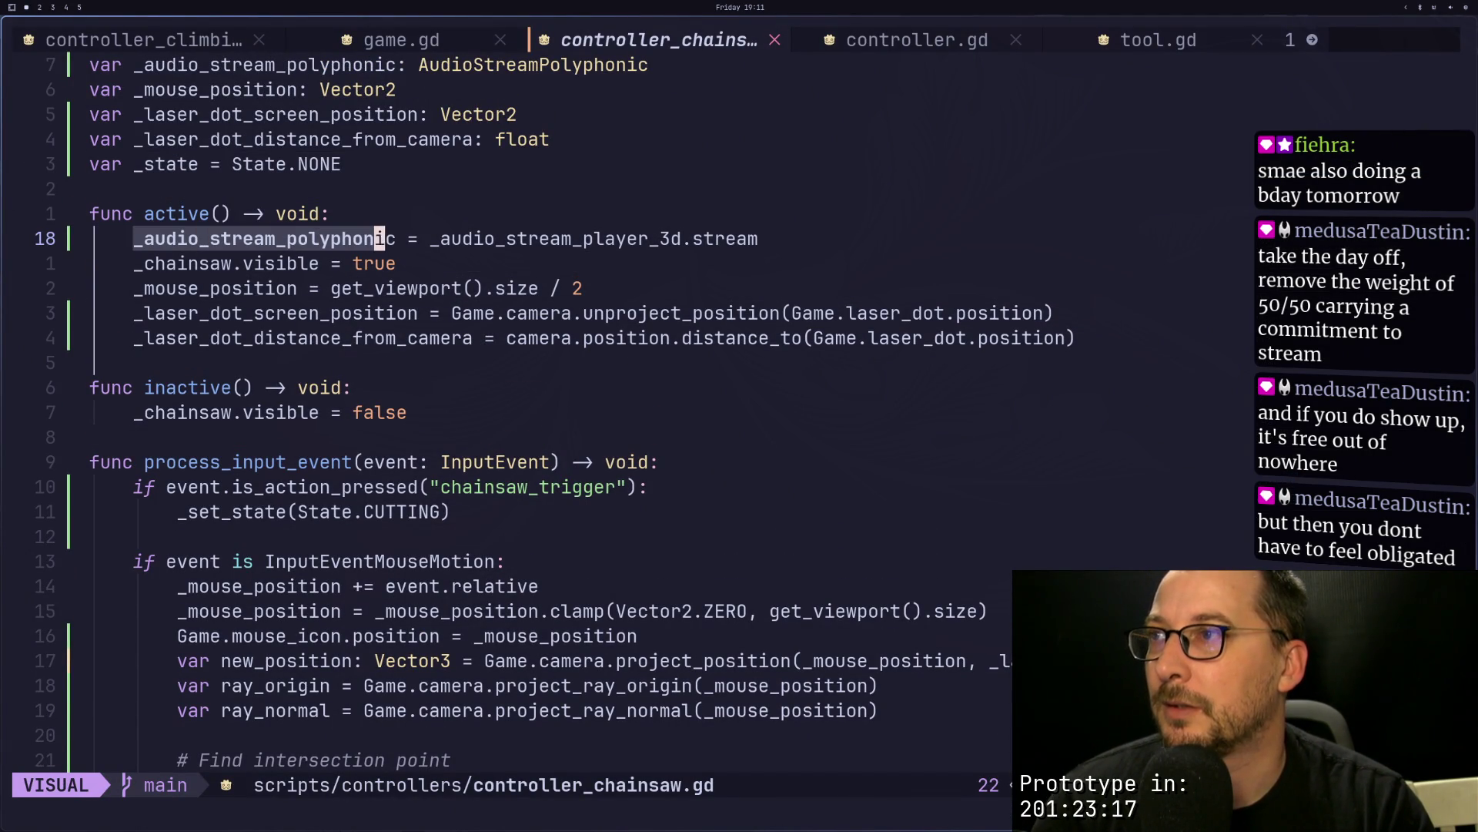
key(y)
key(super+2)
key(super+3)
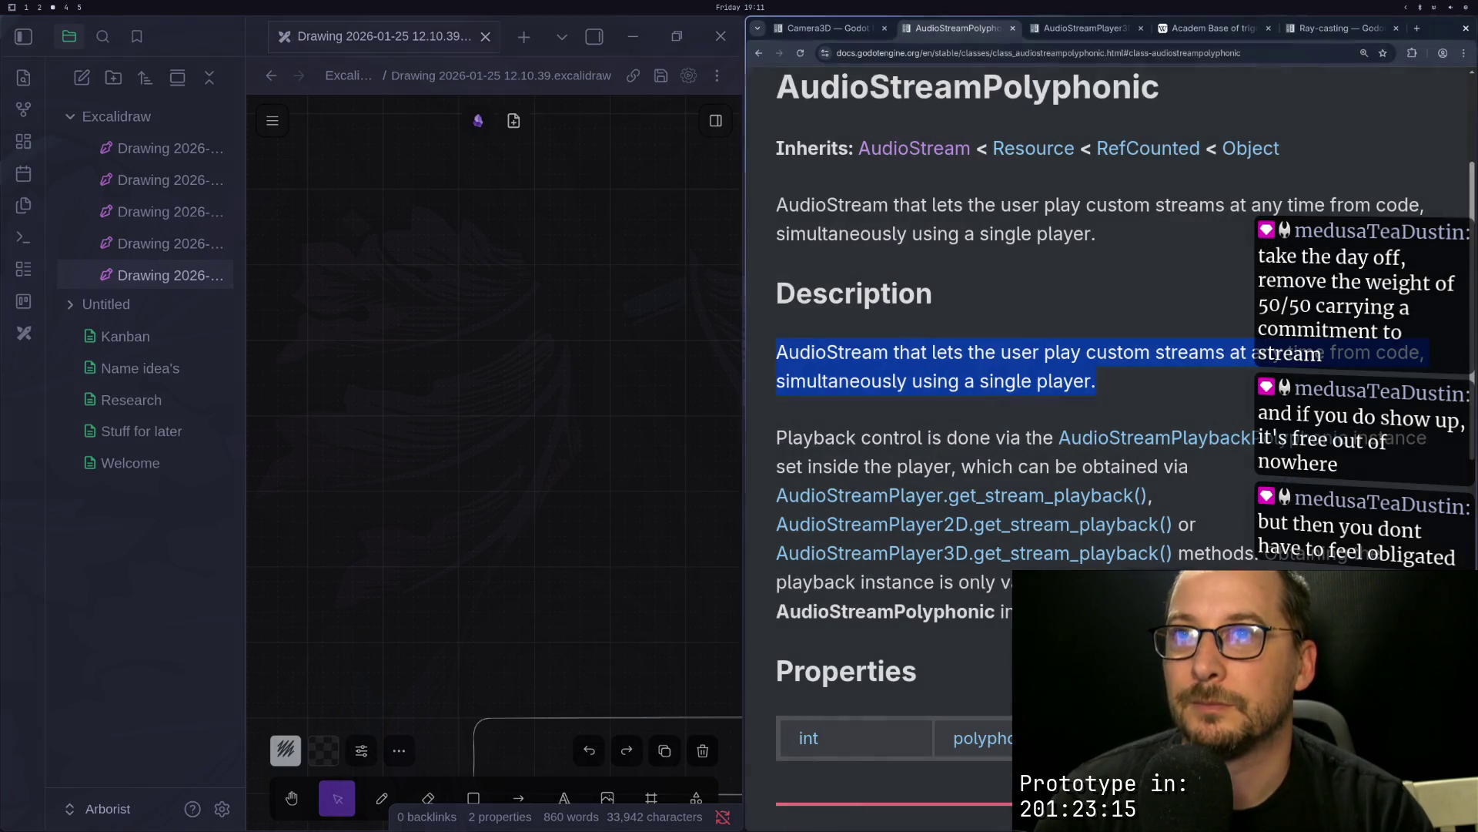
scroll(1176, 539, down, 8)
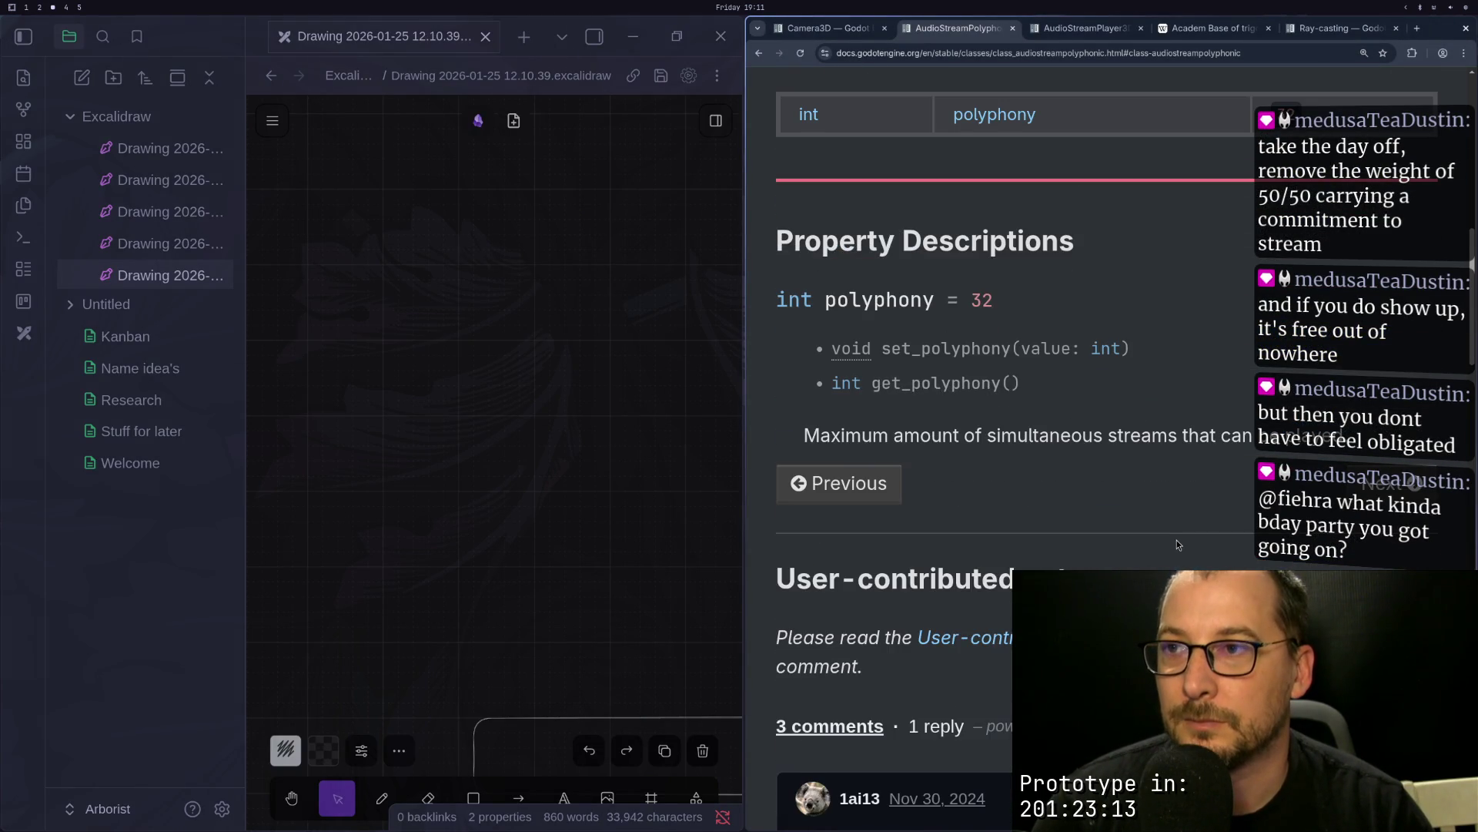
key(super+1)
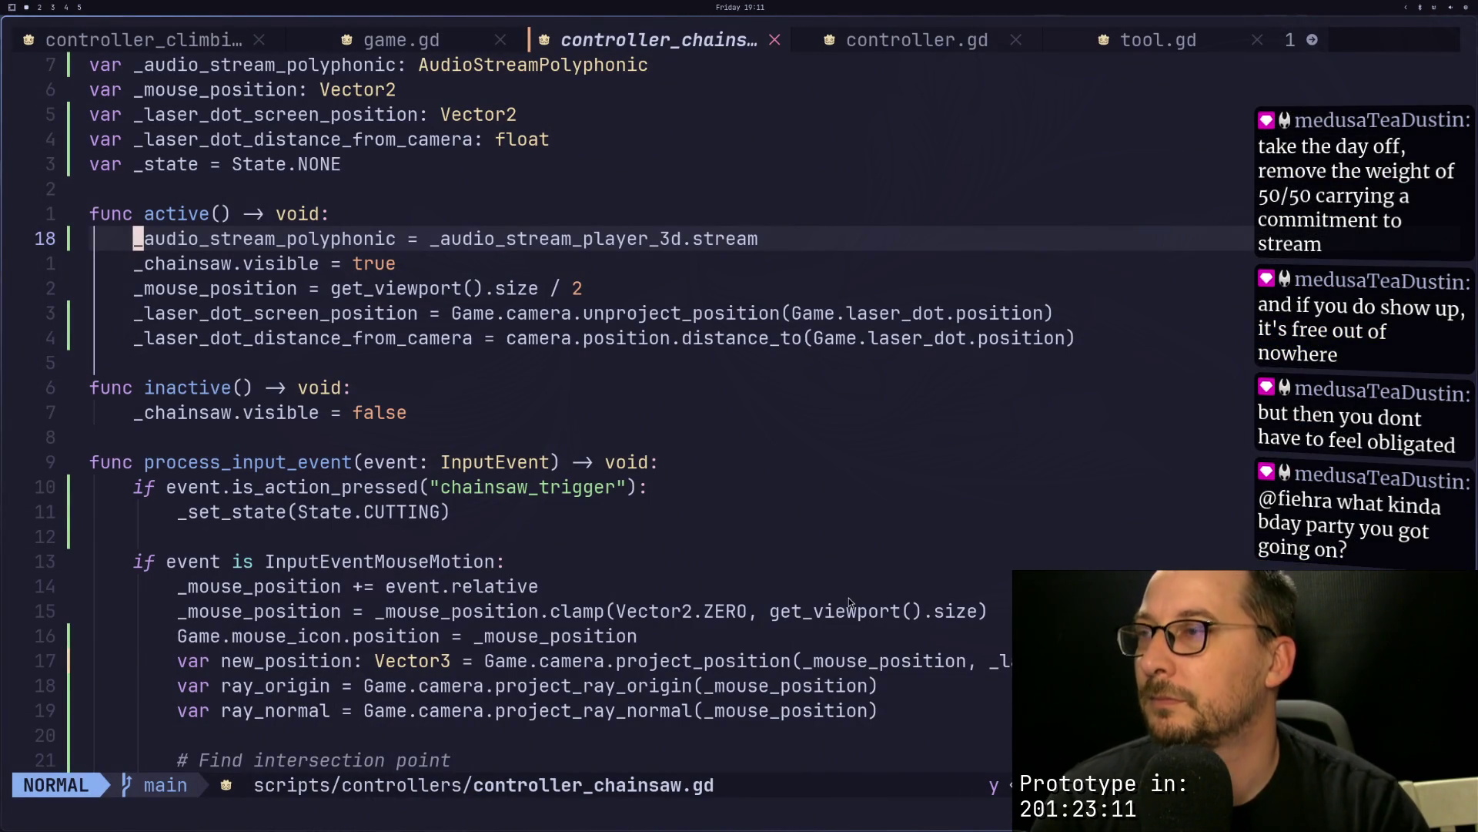
key(super+2)
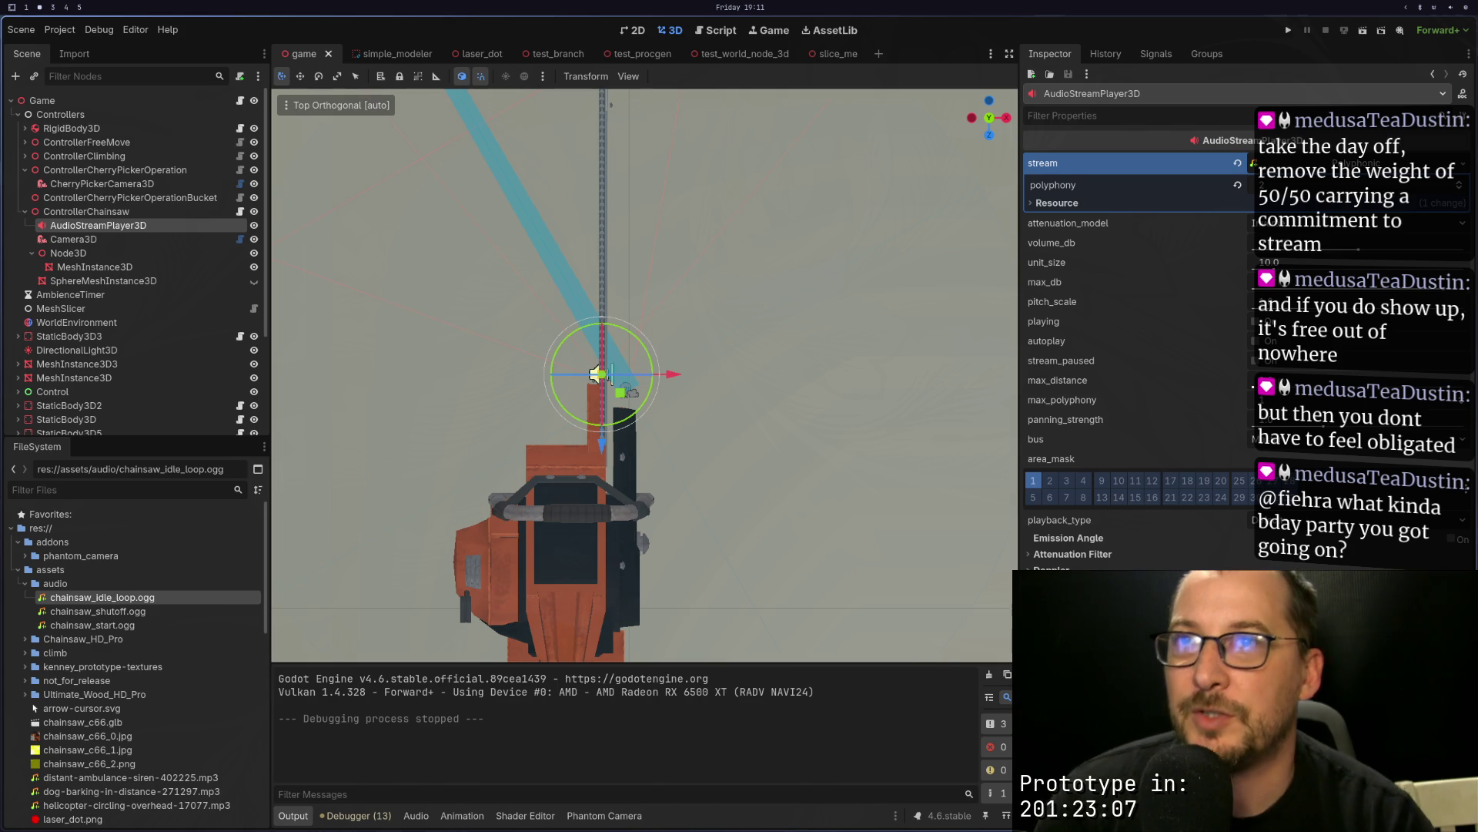
key(super+1)
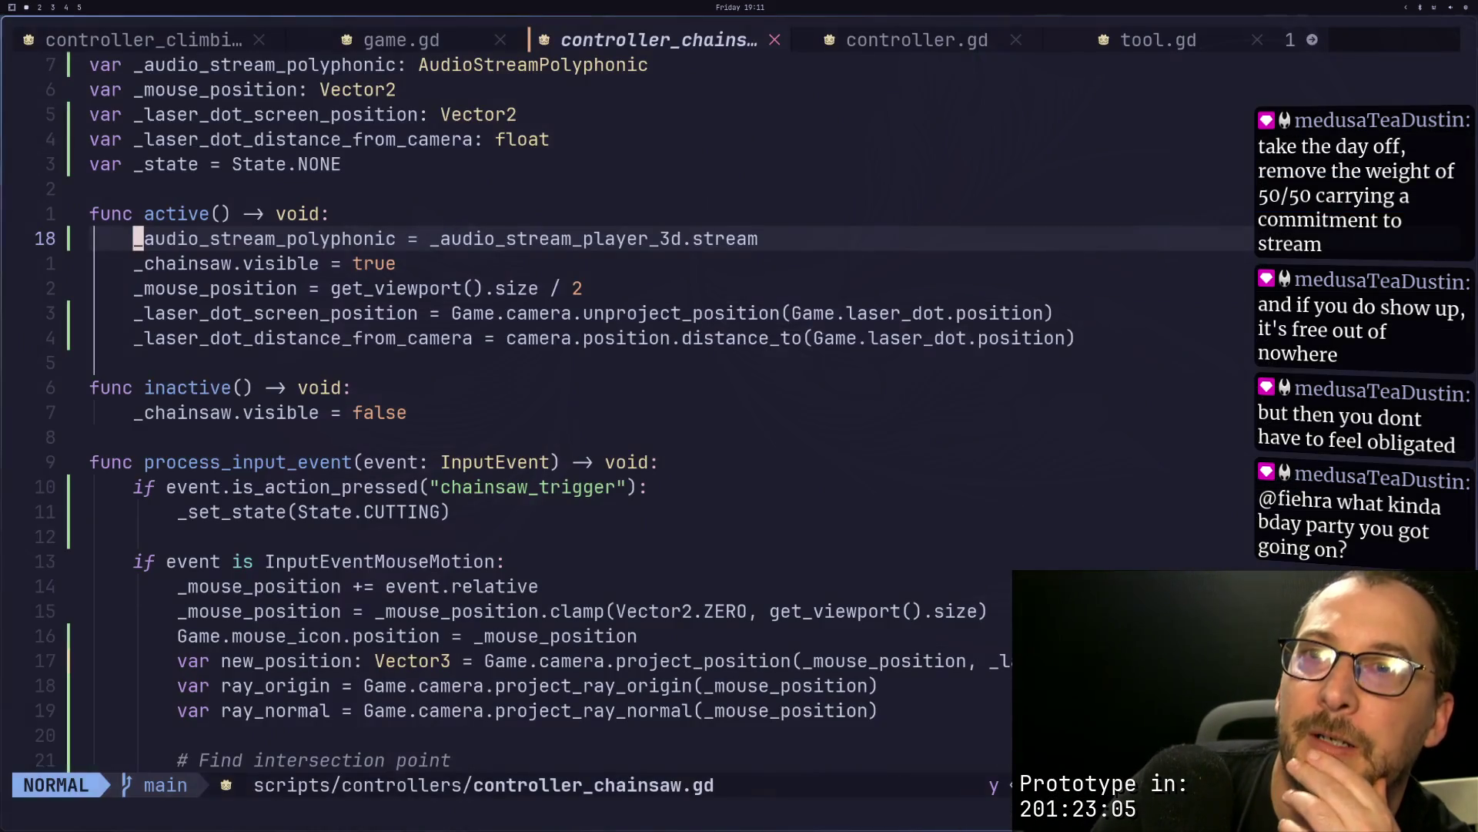
key(super+3)
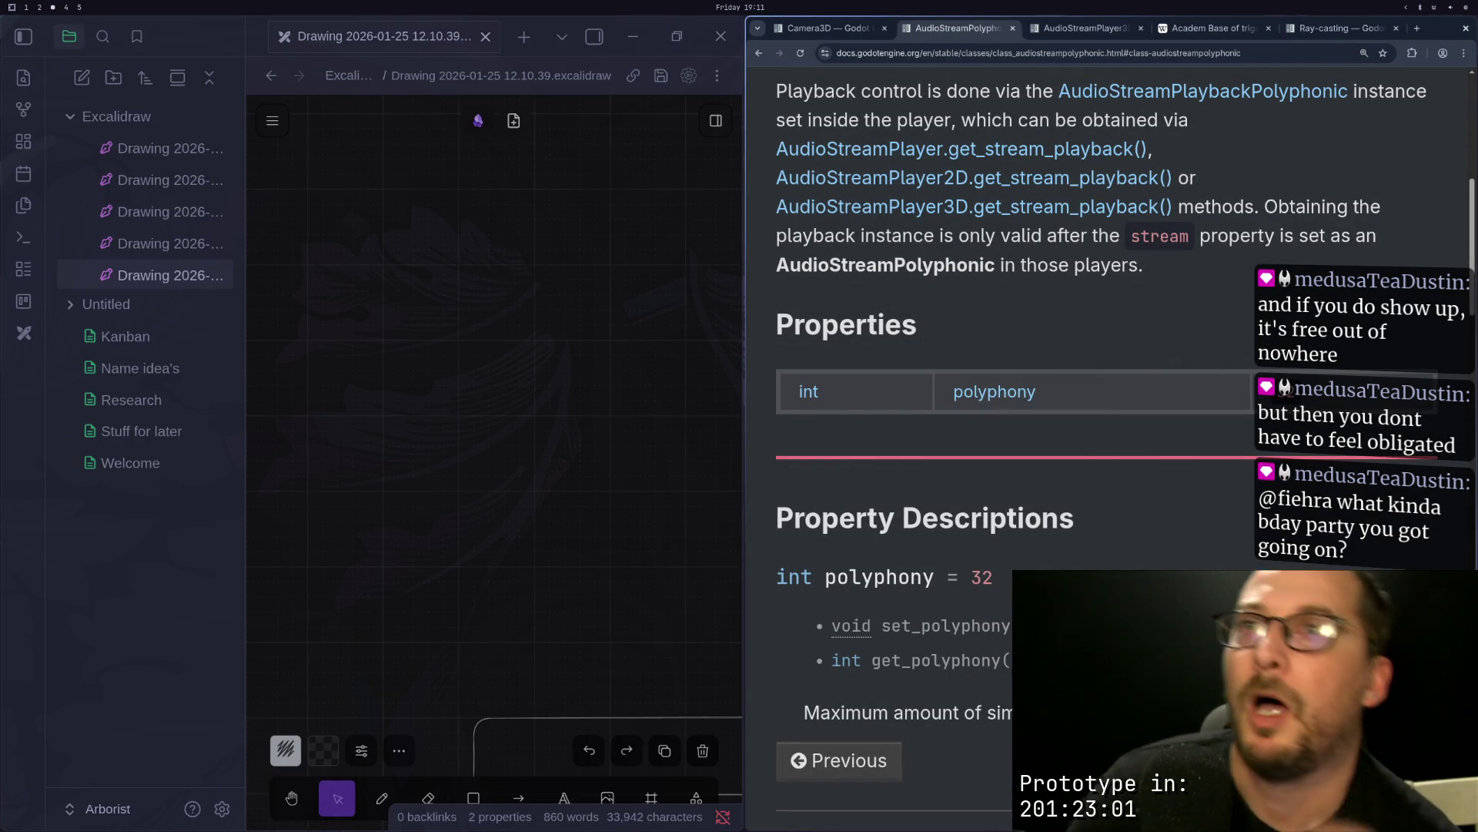
scroll(1070, 437, up, 3)
scroll(1186, 442, up, 2)
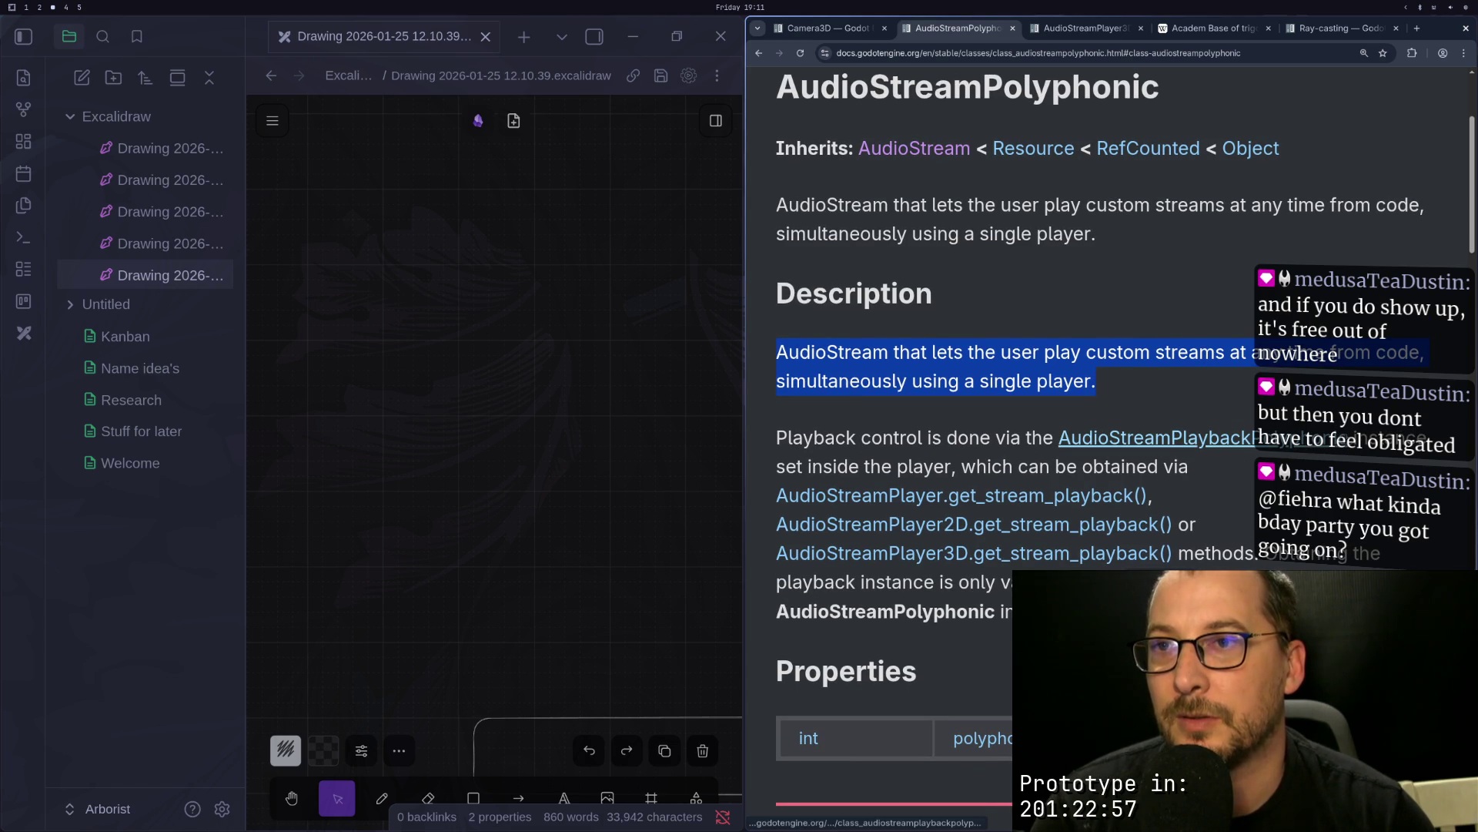
drag(1355, 438, 1097, 429)
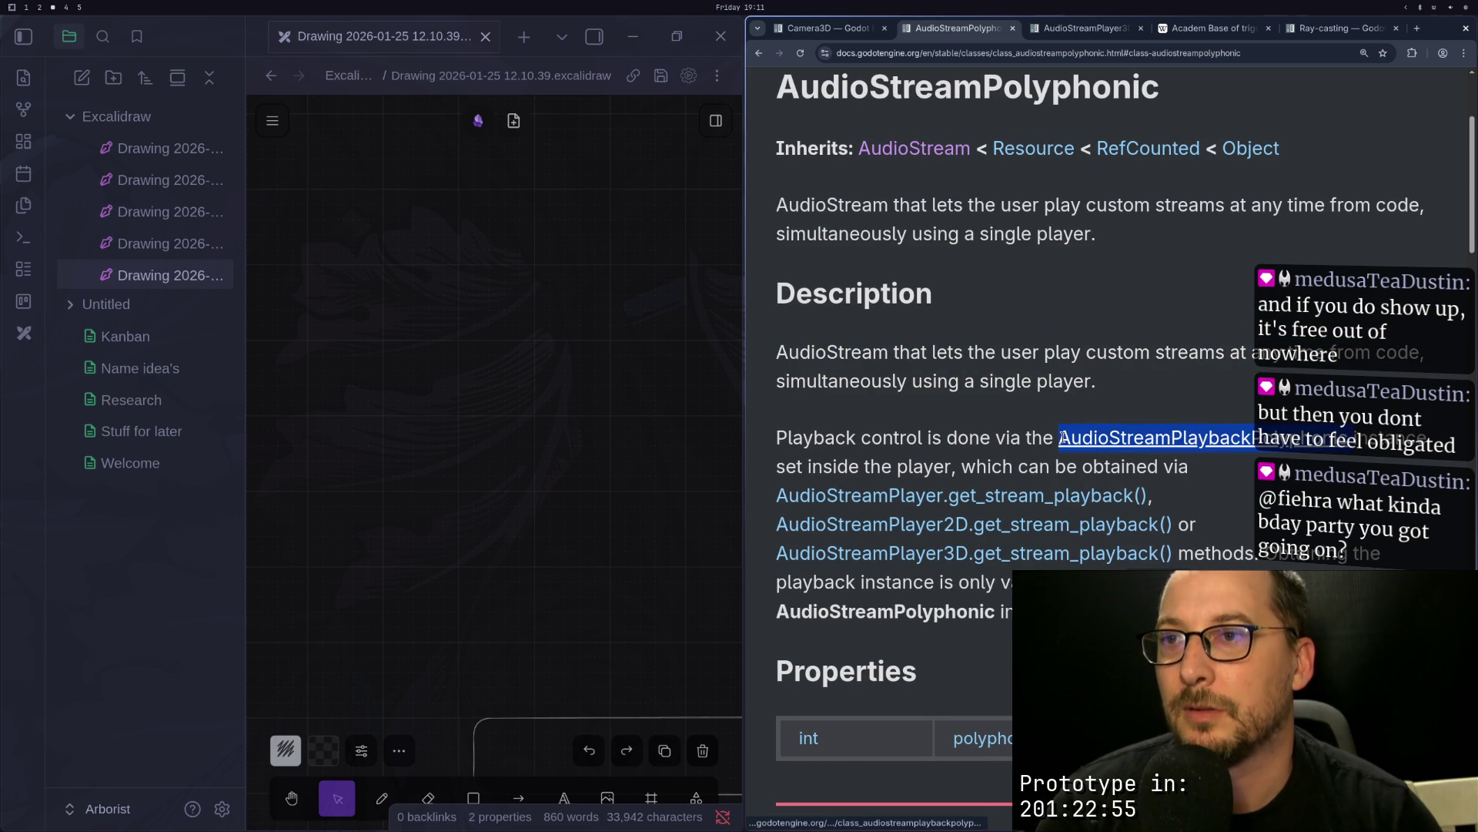
key(super+1)
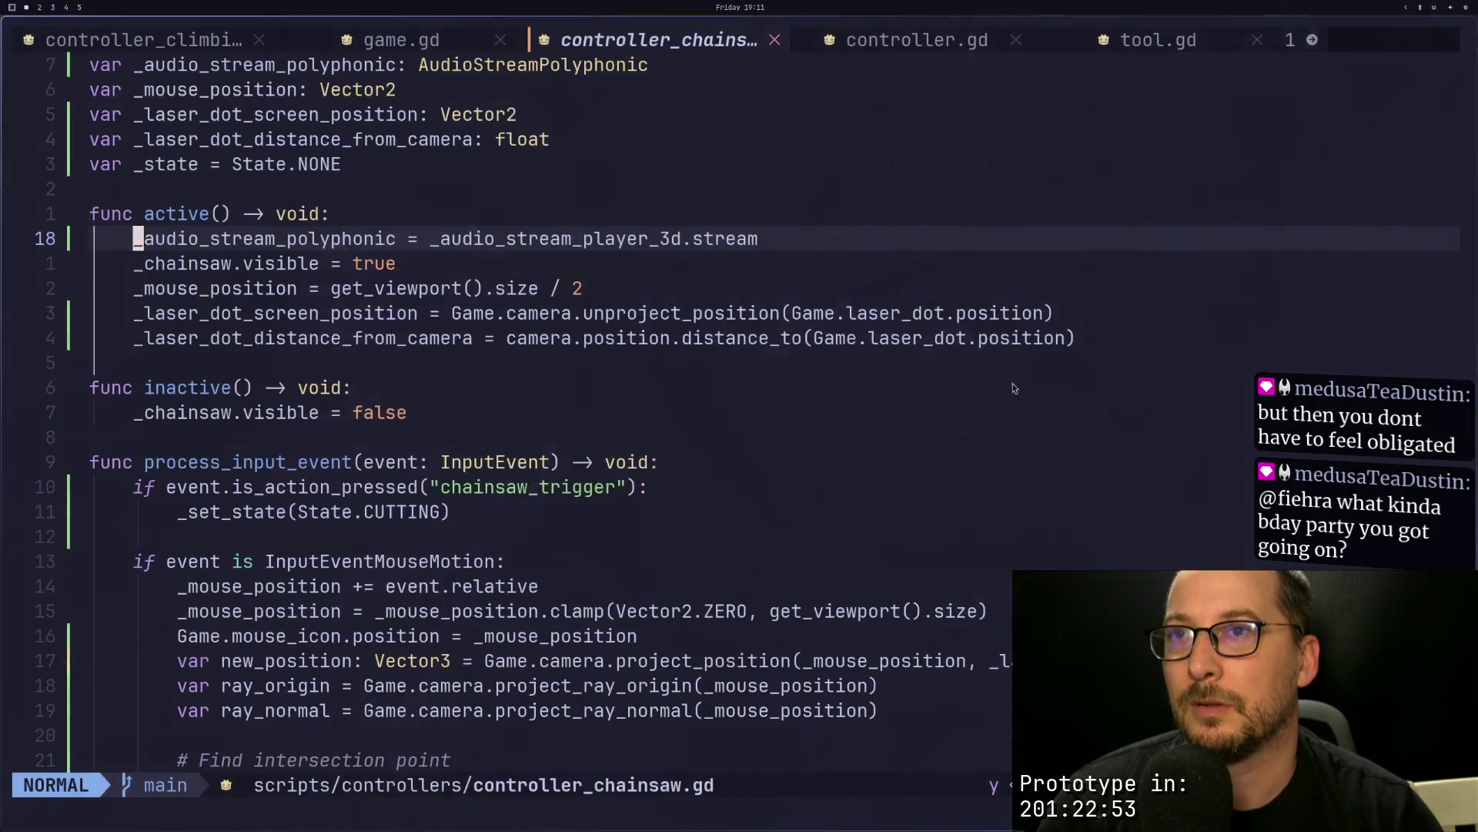
Step: Check the player's stream in Godot, then change line 18's 'stream' access to 'get'
key(super+2)
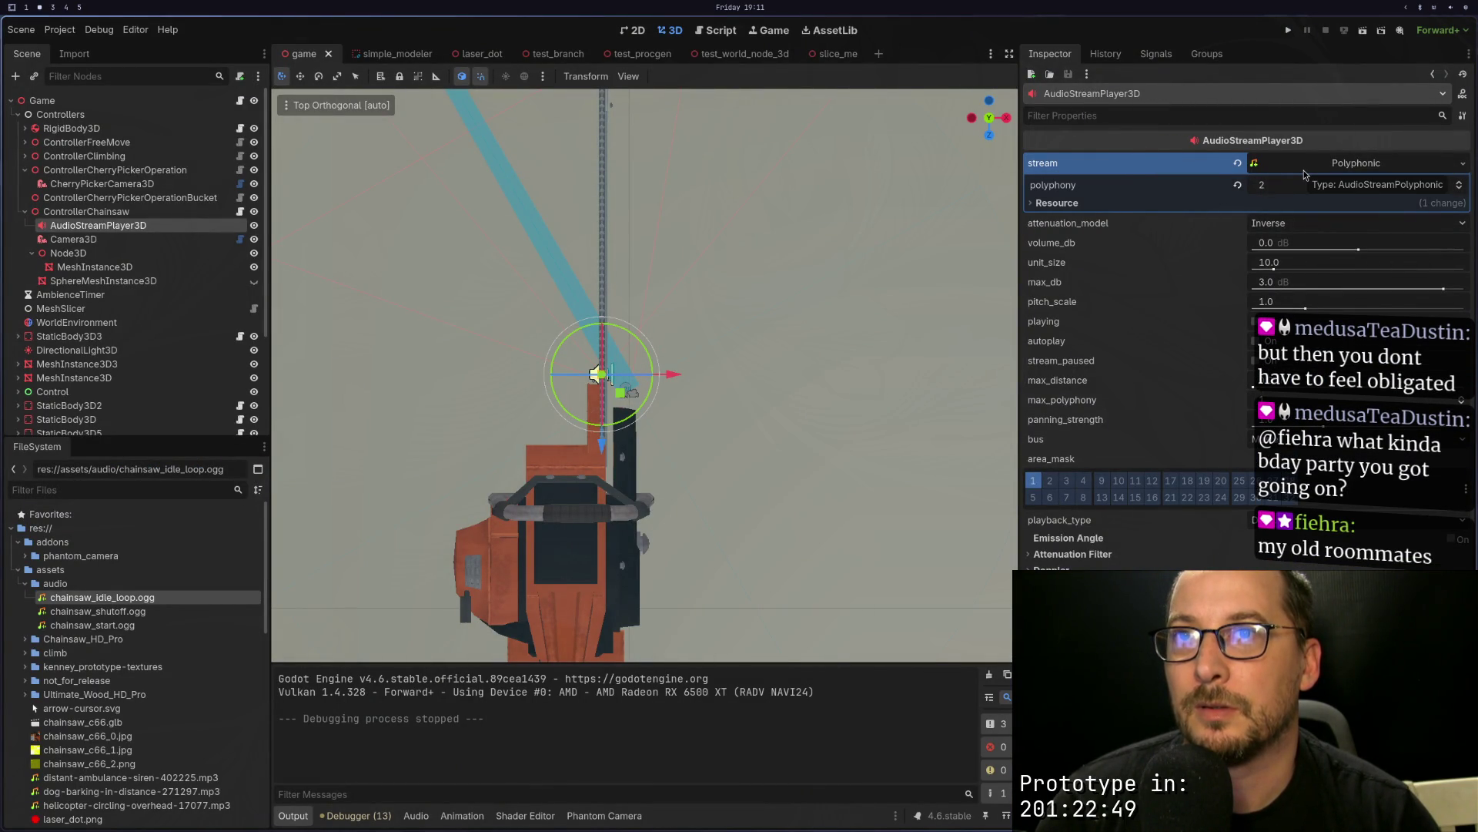
key(super+1)
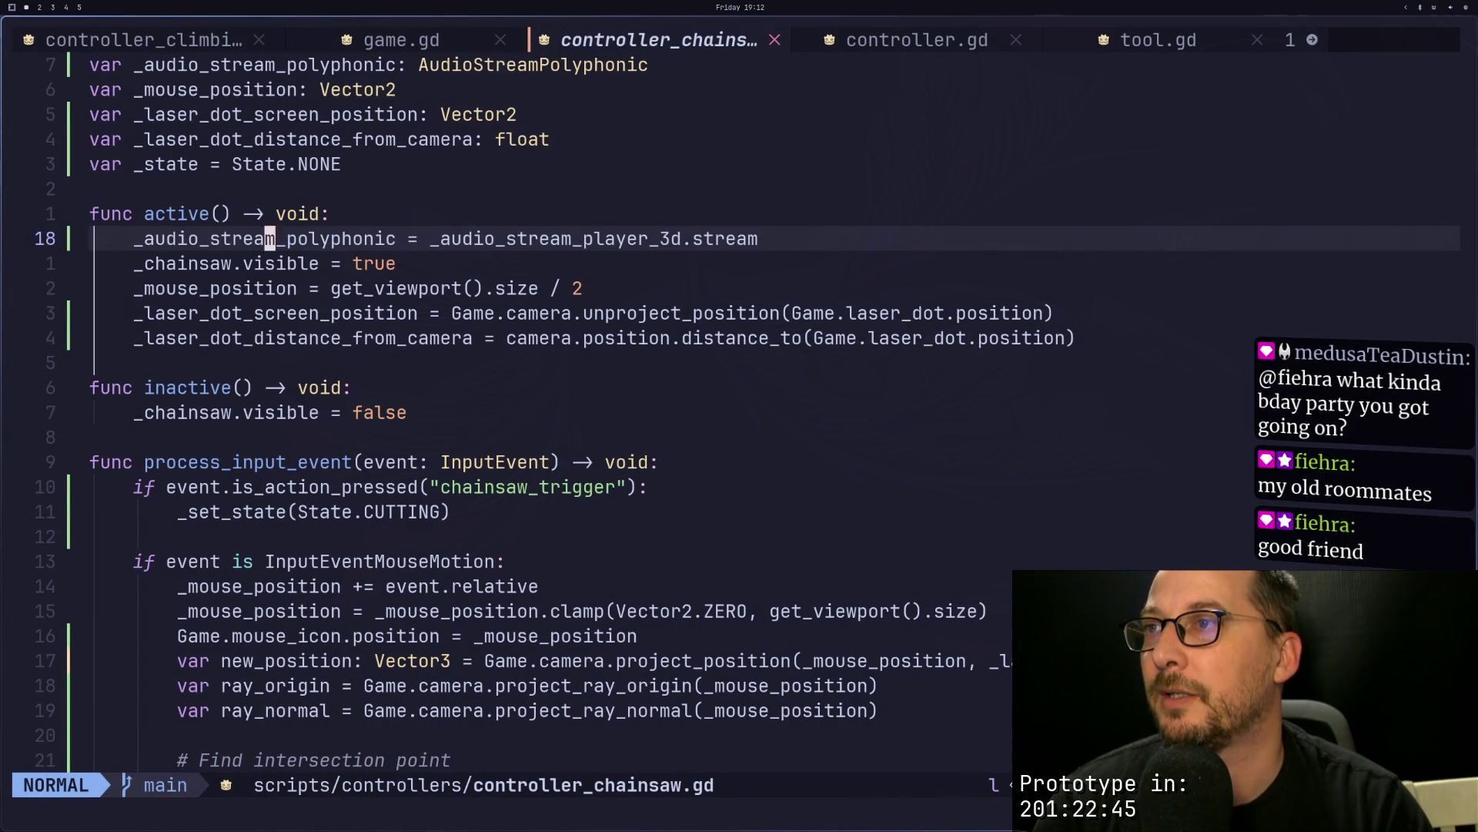
key(a)
key(BackSpace)
key(BackSpace)
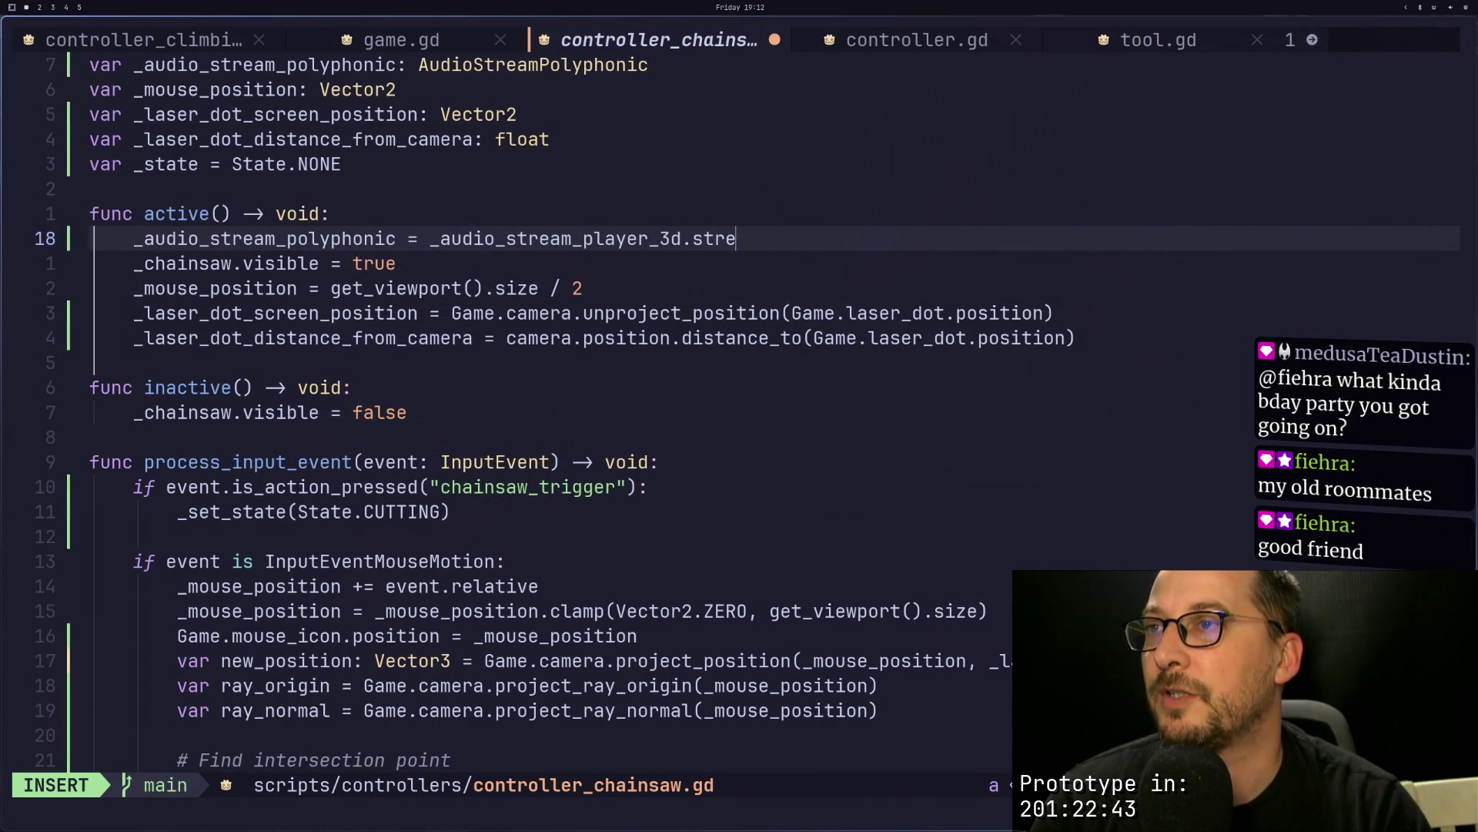
key(BackSpace)
text(get)
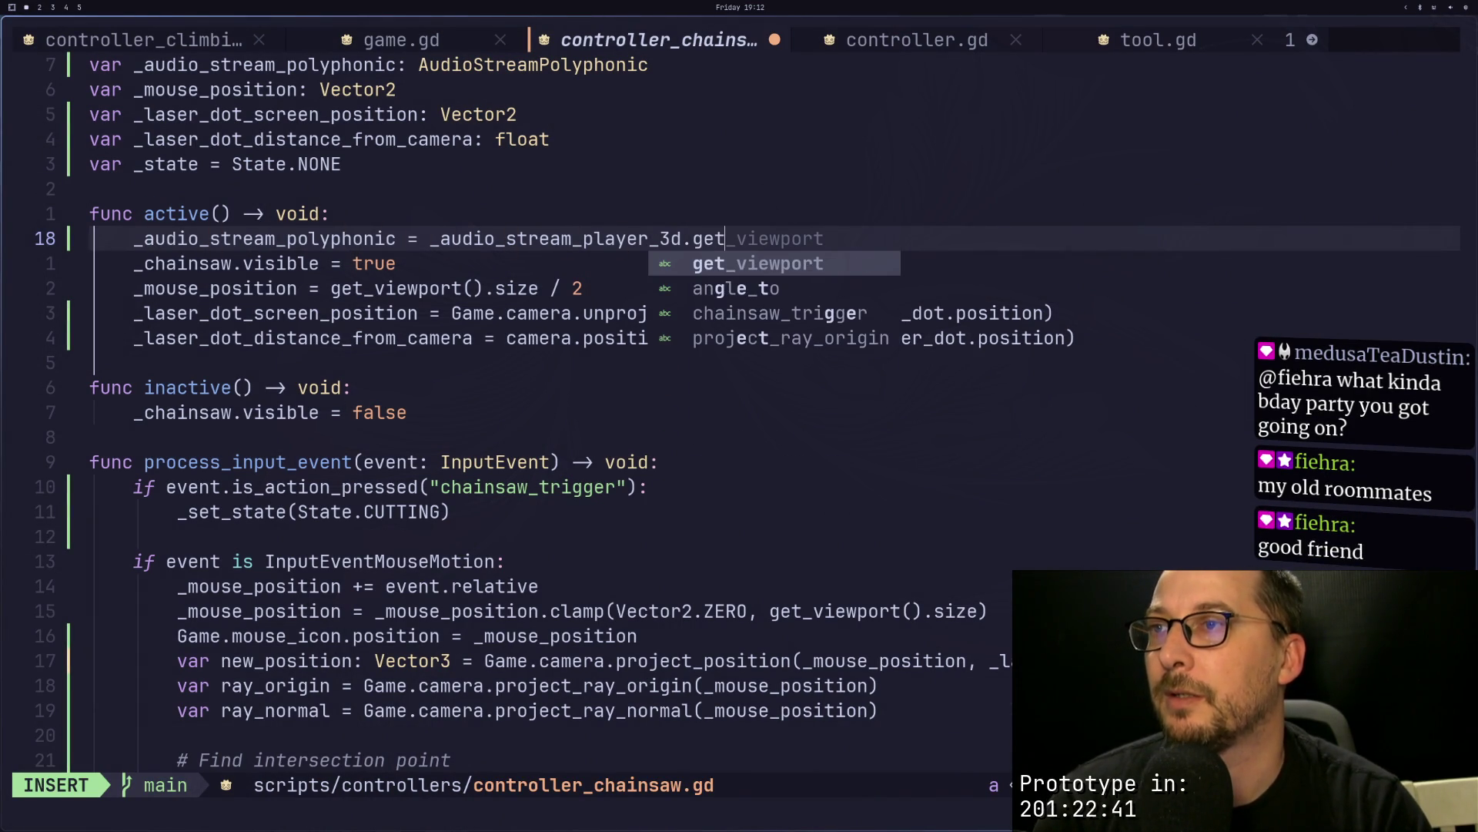
key(super+2)
key(super+3)
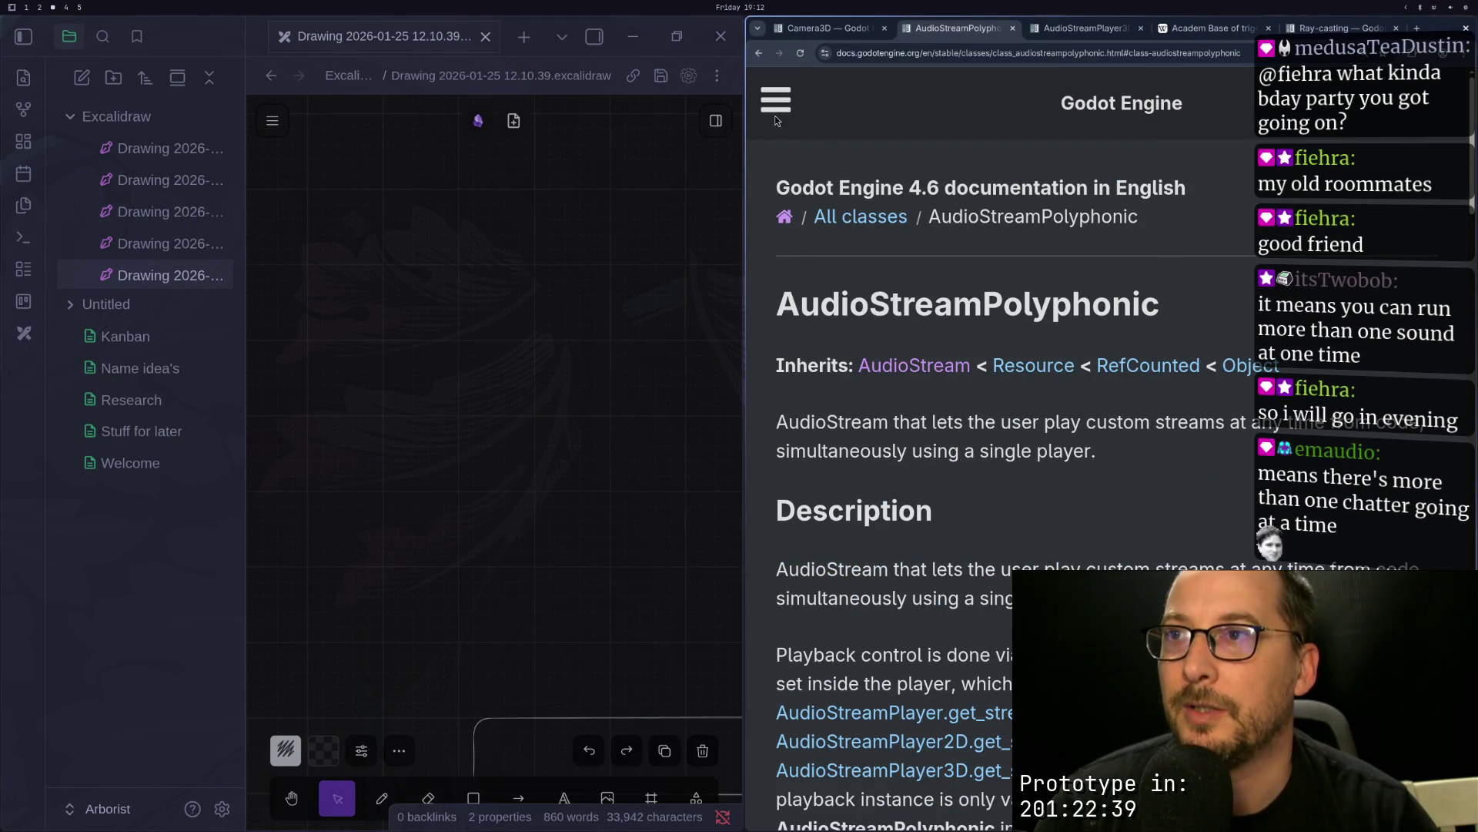
Step: Copy the get_stream_playback method name from the AudioStreamPlayer3D Methods list
click(884, 372)
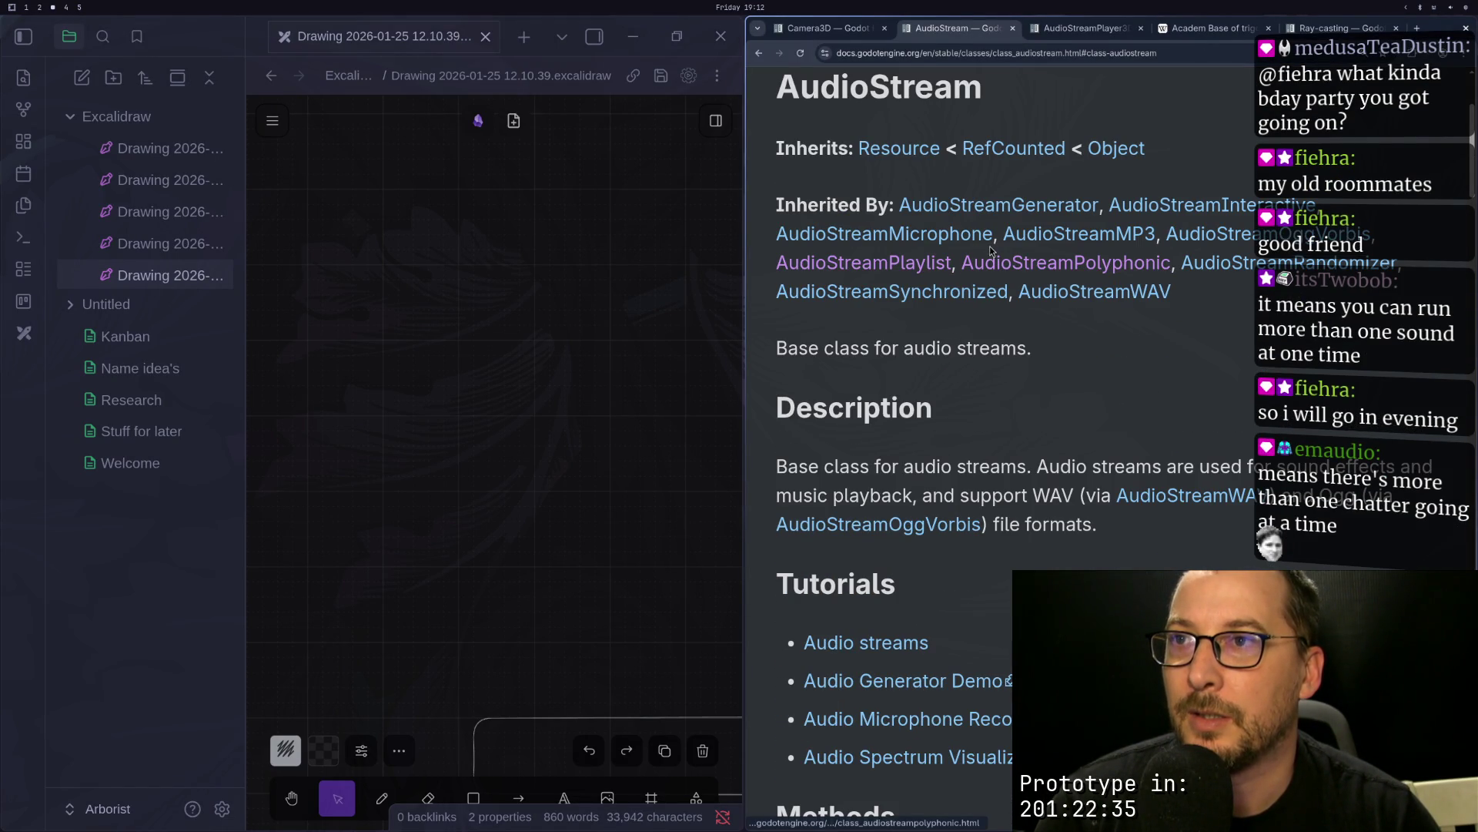
scroll(916, 310, up, 1)
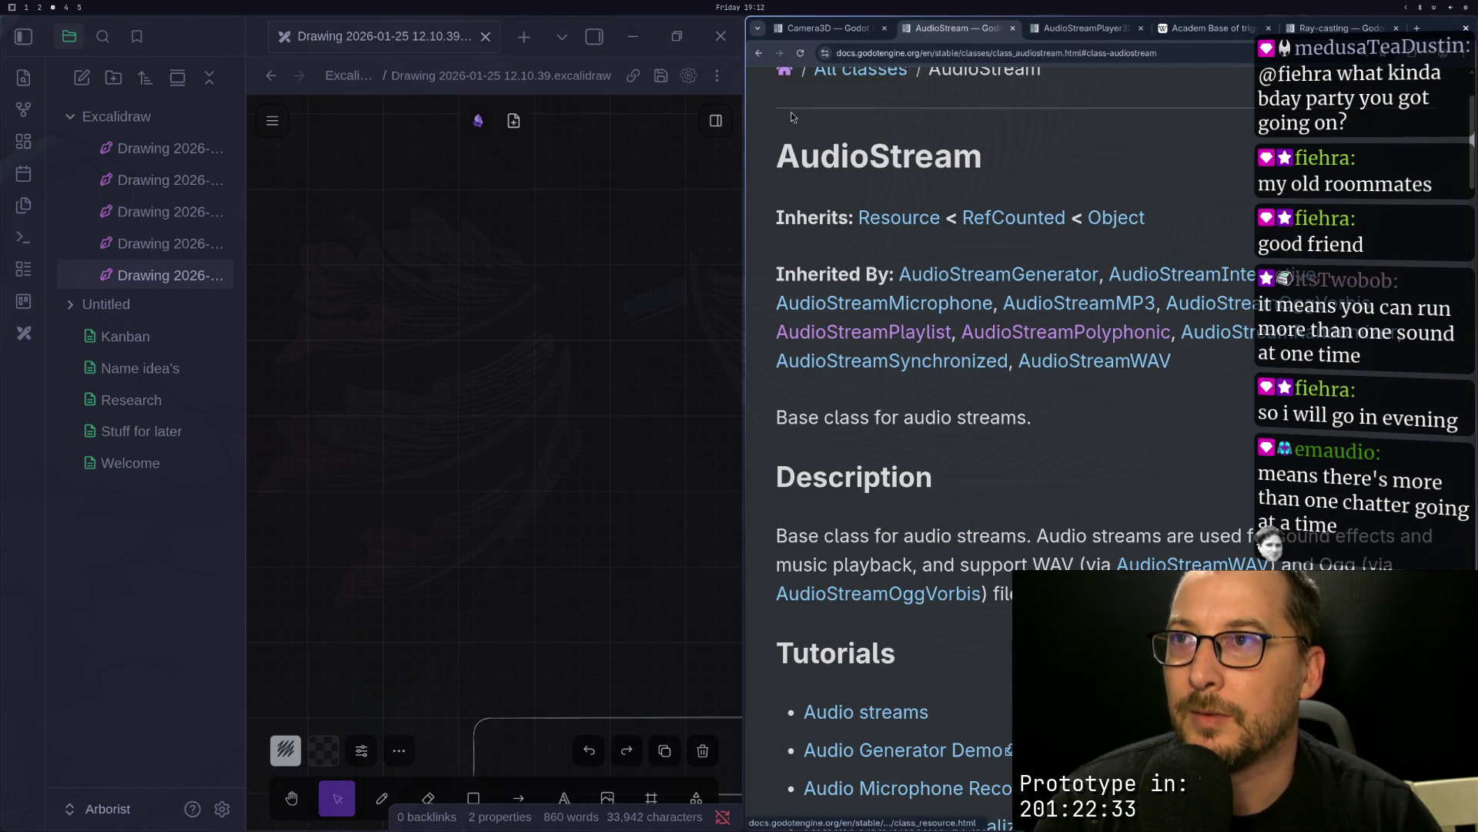
click(1086, 28)
scroll(1038, 392, down, 6)
scroll(1038, 397, down, 15)
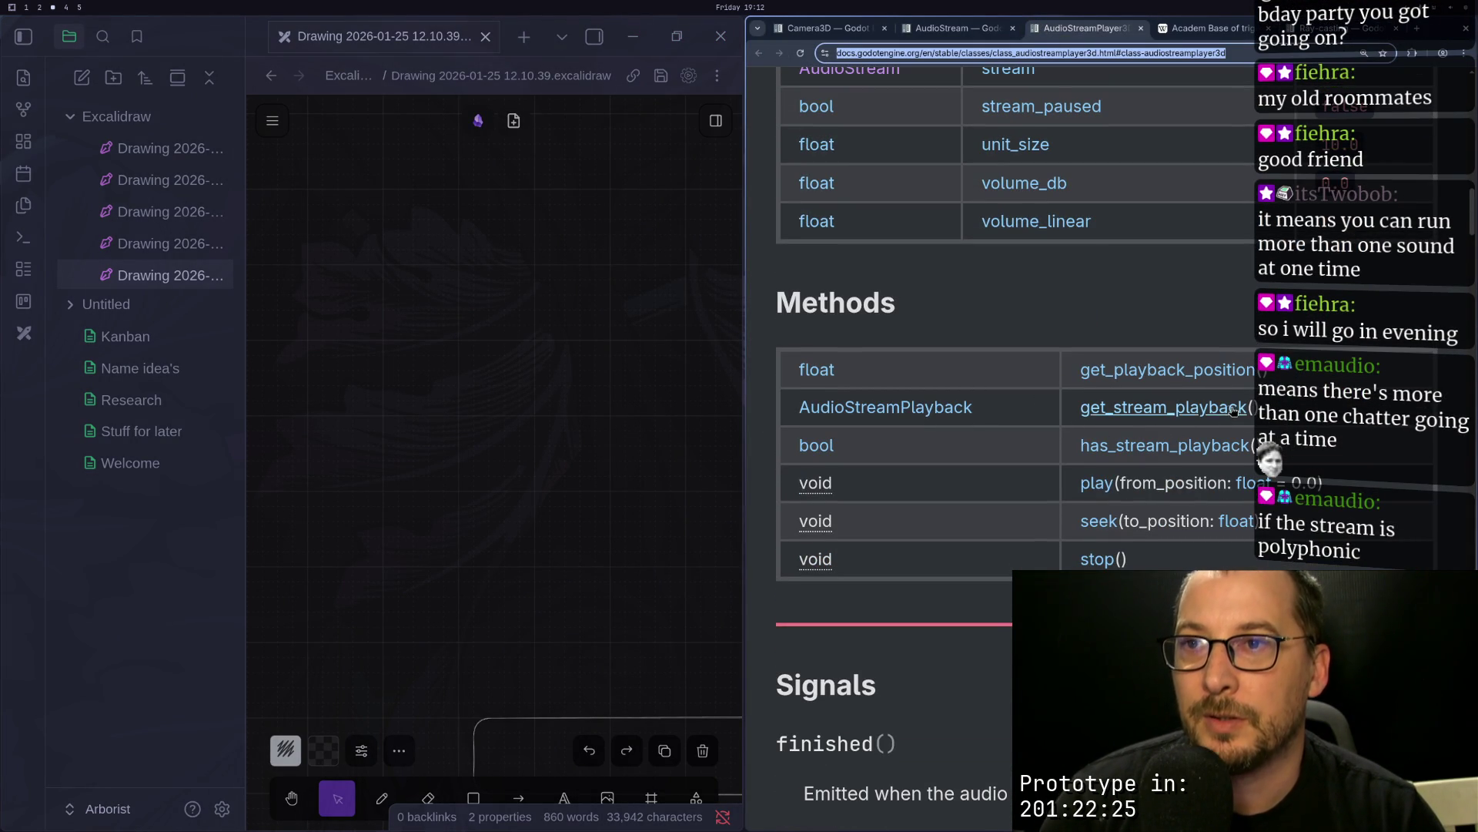
drag(1263, 408, 1055, 424)
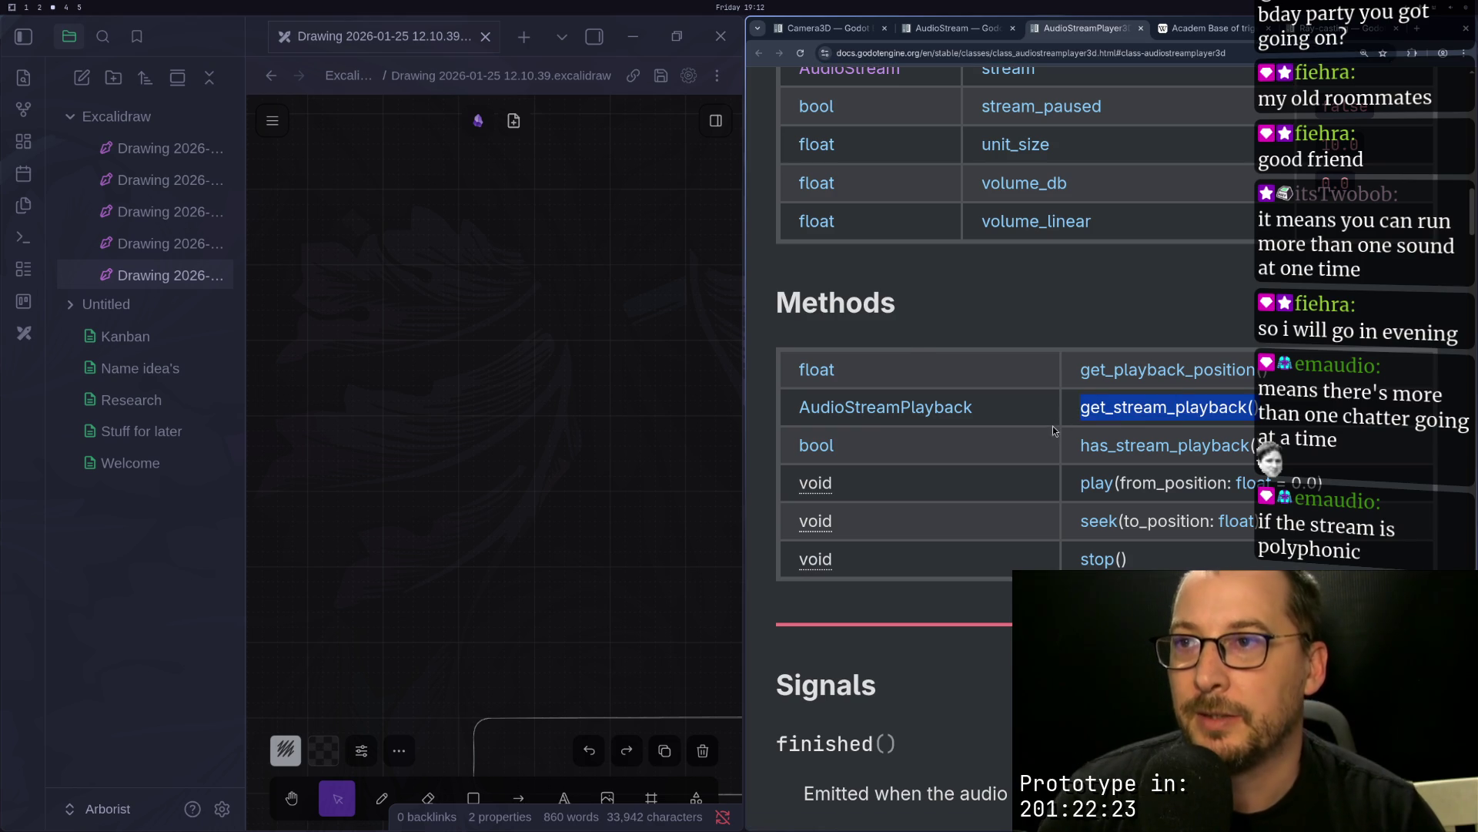
key(super+1)
key(Escape)
Step: Paste get_stream_playback() after _audio_stream_player_3d on line 18
key(a)
key(BackSpace)
key(Escape)
key(p)
key(j)
key(k)
key(a)
key(Delete)
key(Escape)
key(j)
key(k)
key(h)
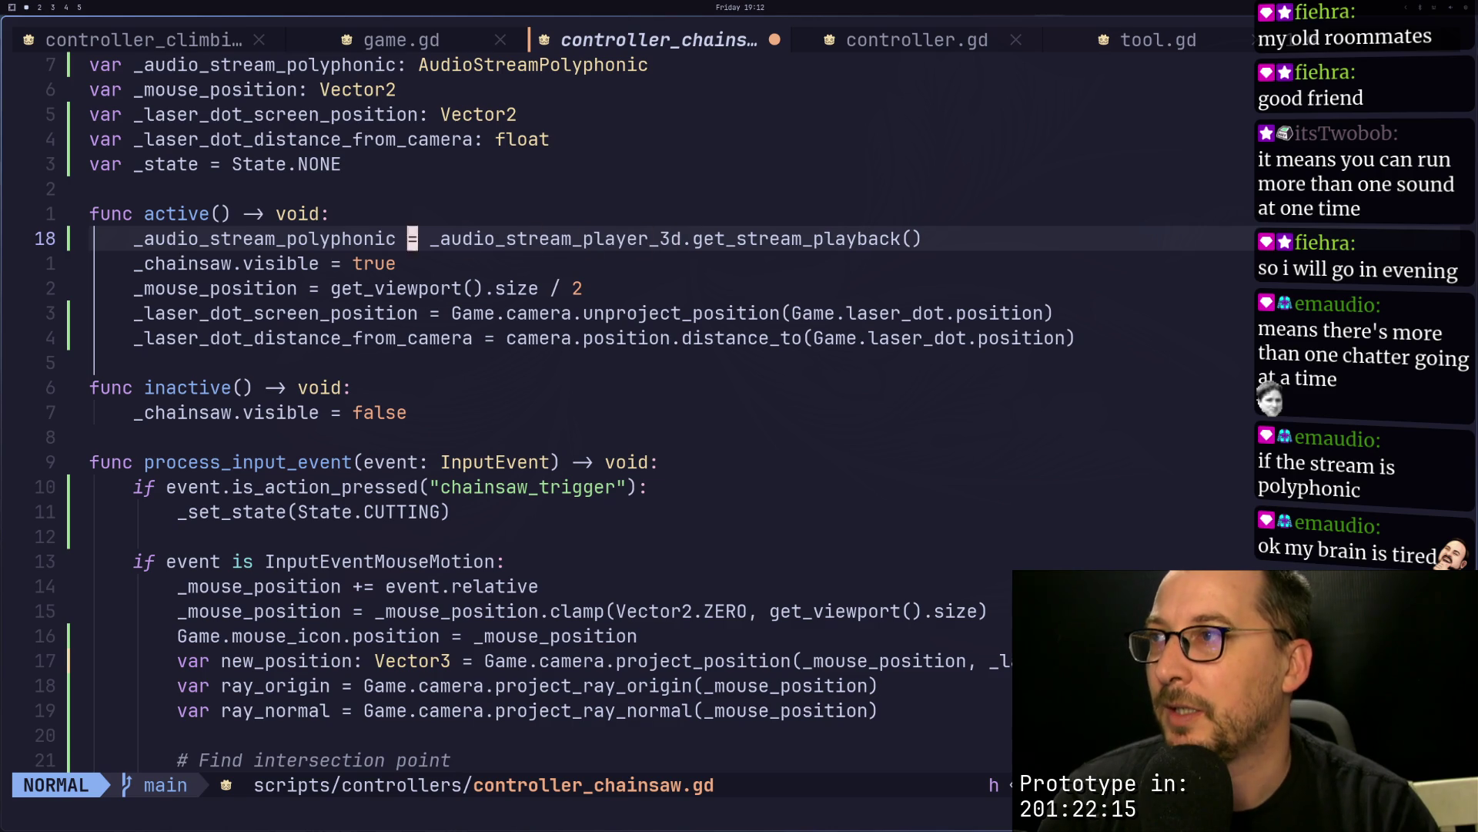
Step: Change the line 11 declaration's type to AudioStreamPlaybackPolyphonic and save
key(v)
key(l)
key(l)
key(l)
key(Escape)
key(k)
key(k)
key(k)
key(k)
key(k)
key(k)
key(k)
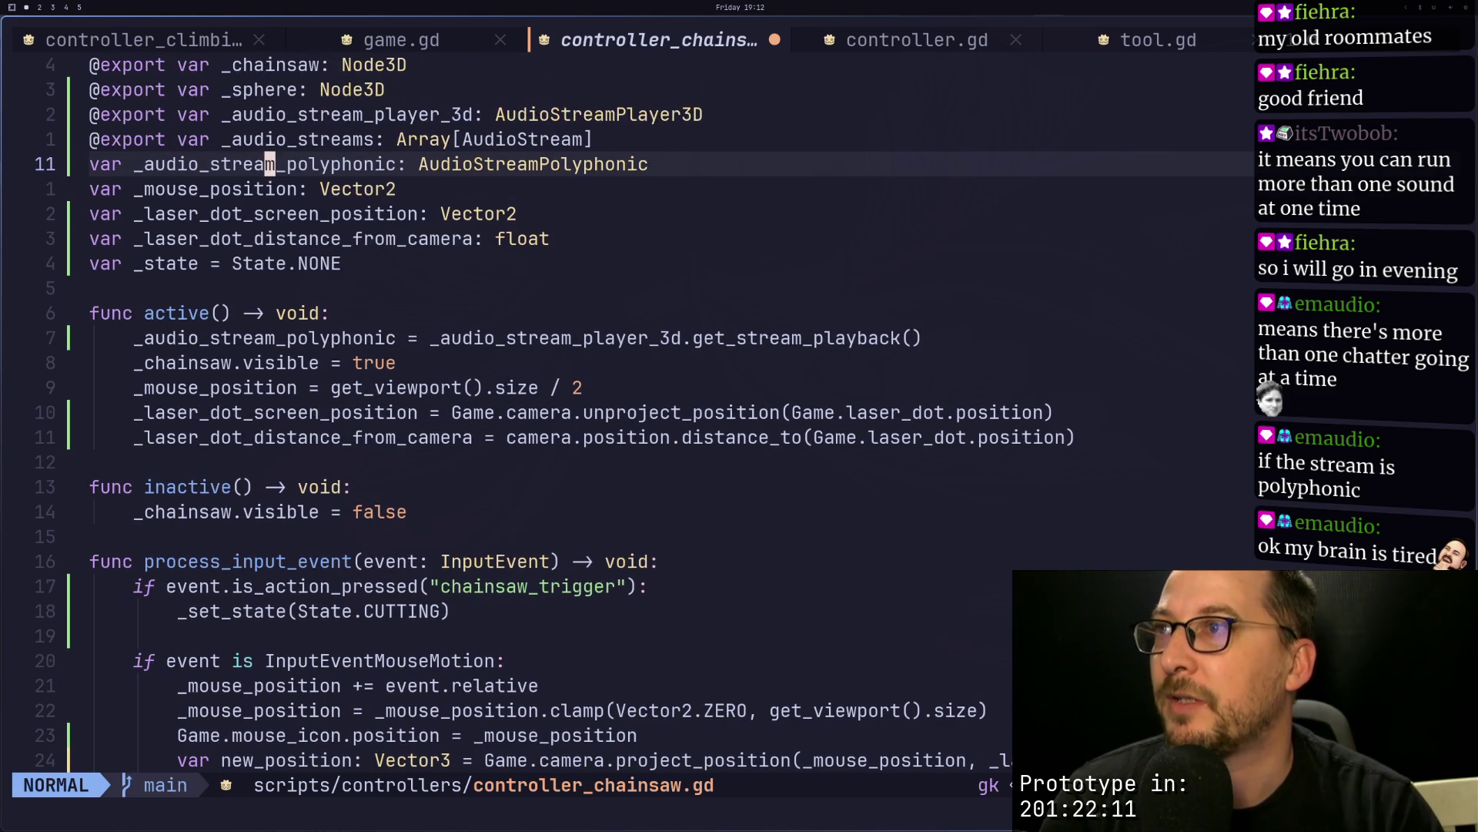
text(i)
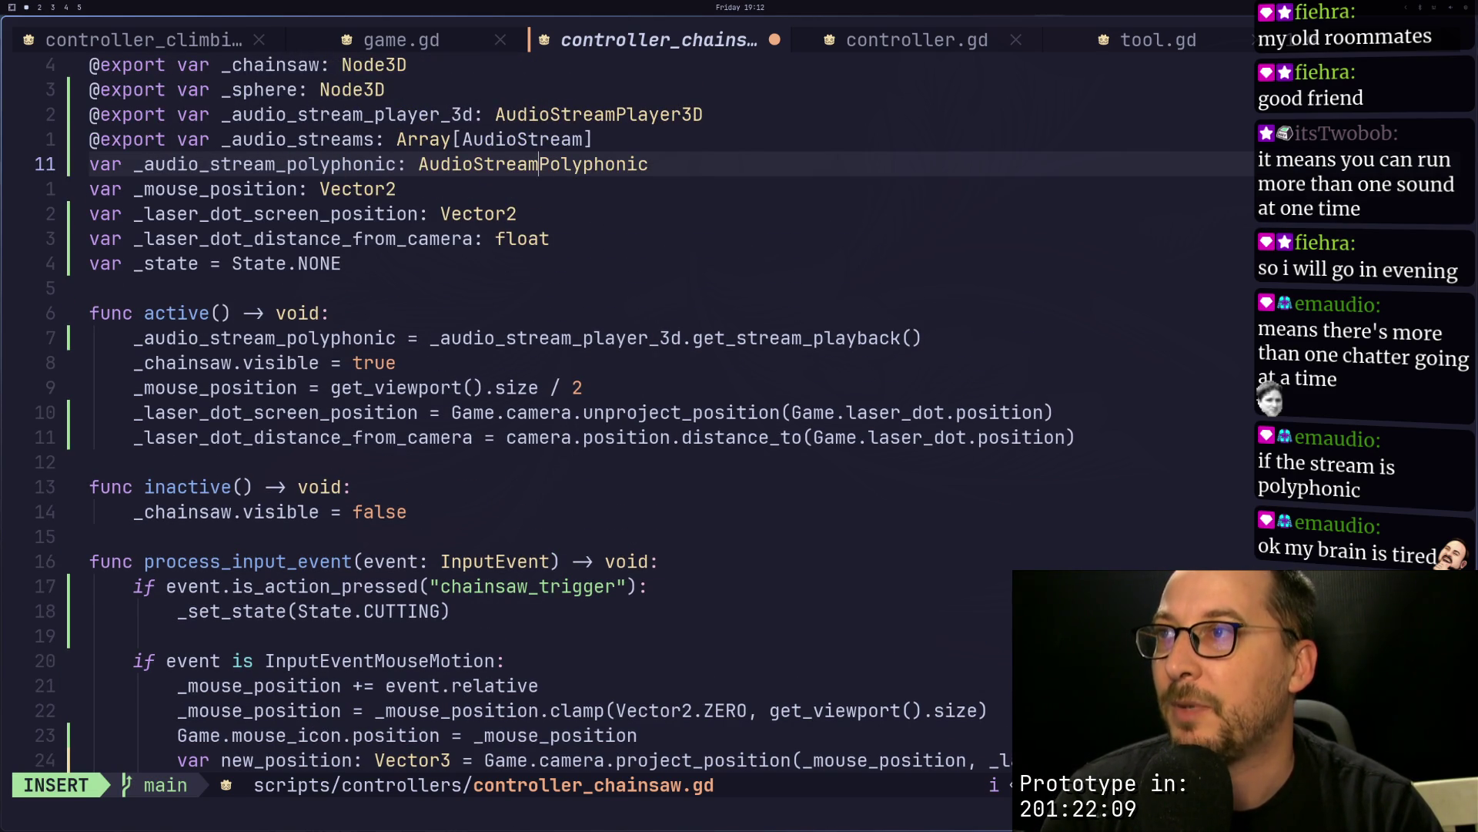
text(PlaybackP)
key(Escape)
text(:w)
key(Return)
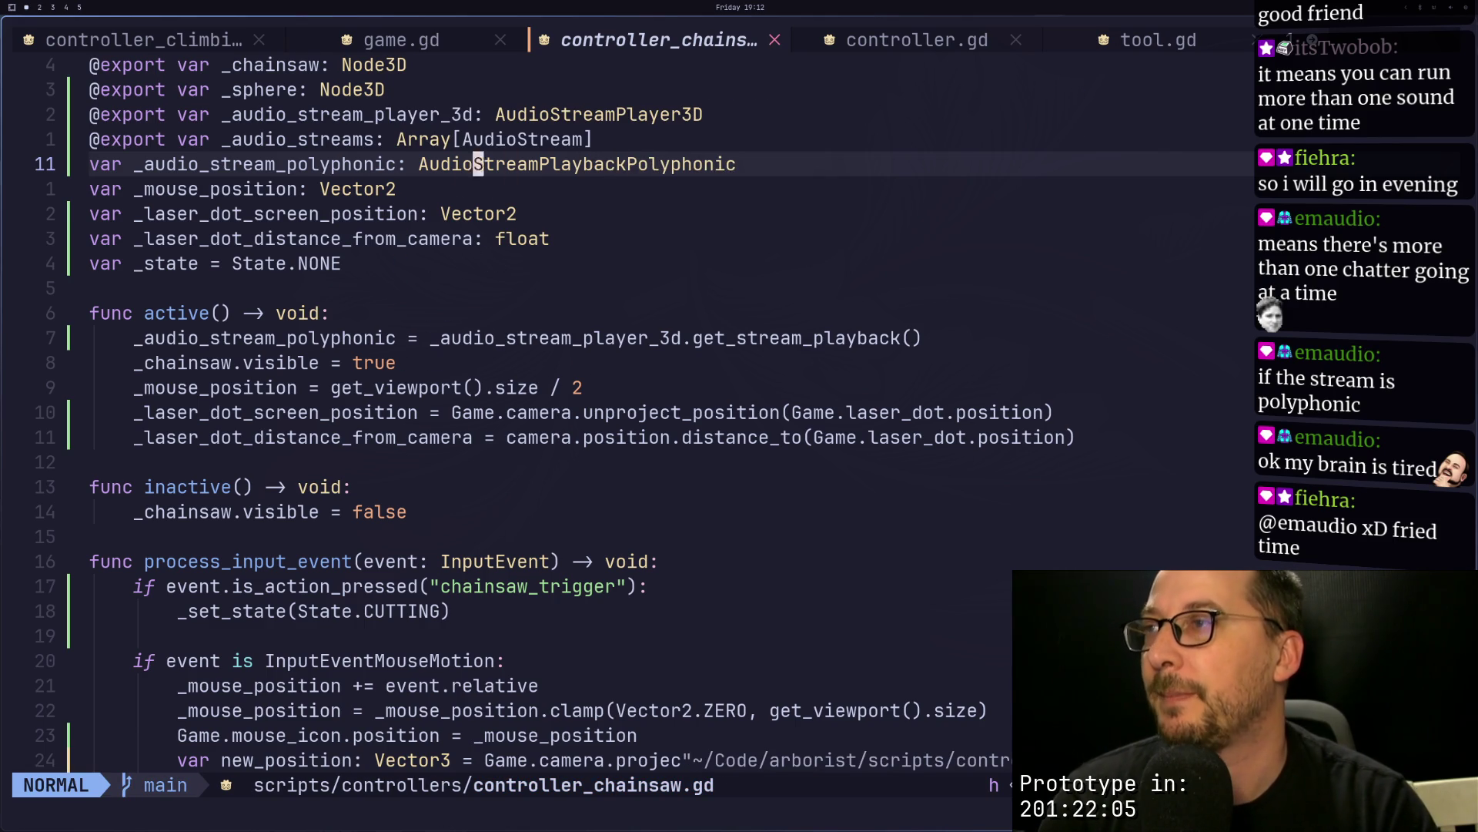
Step: Rename the declared variable to _audio_stream_playback_polyphonic and save
key(h)
key(h)
text(am_)
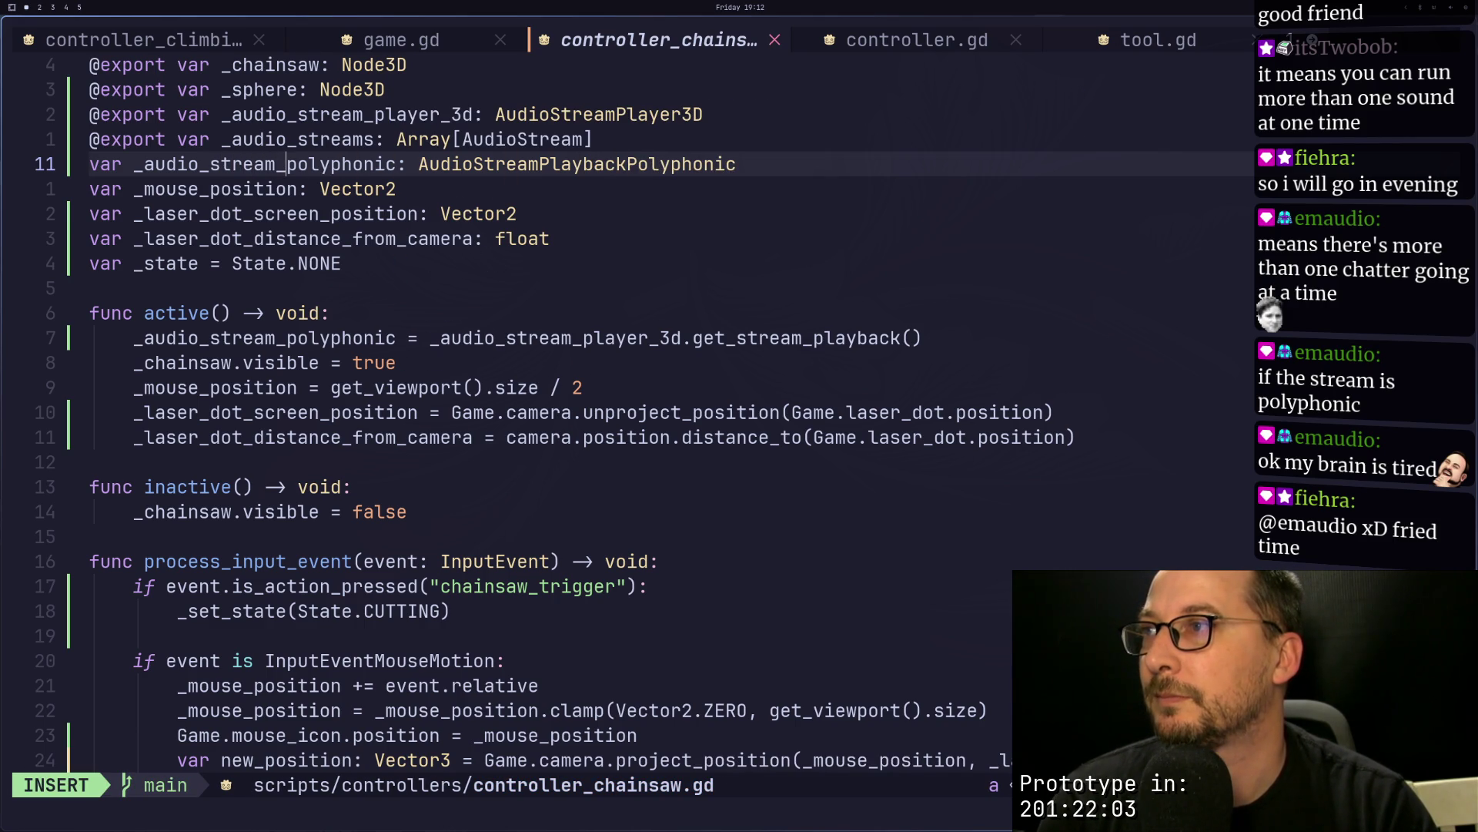
text(play)
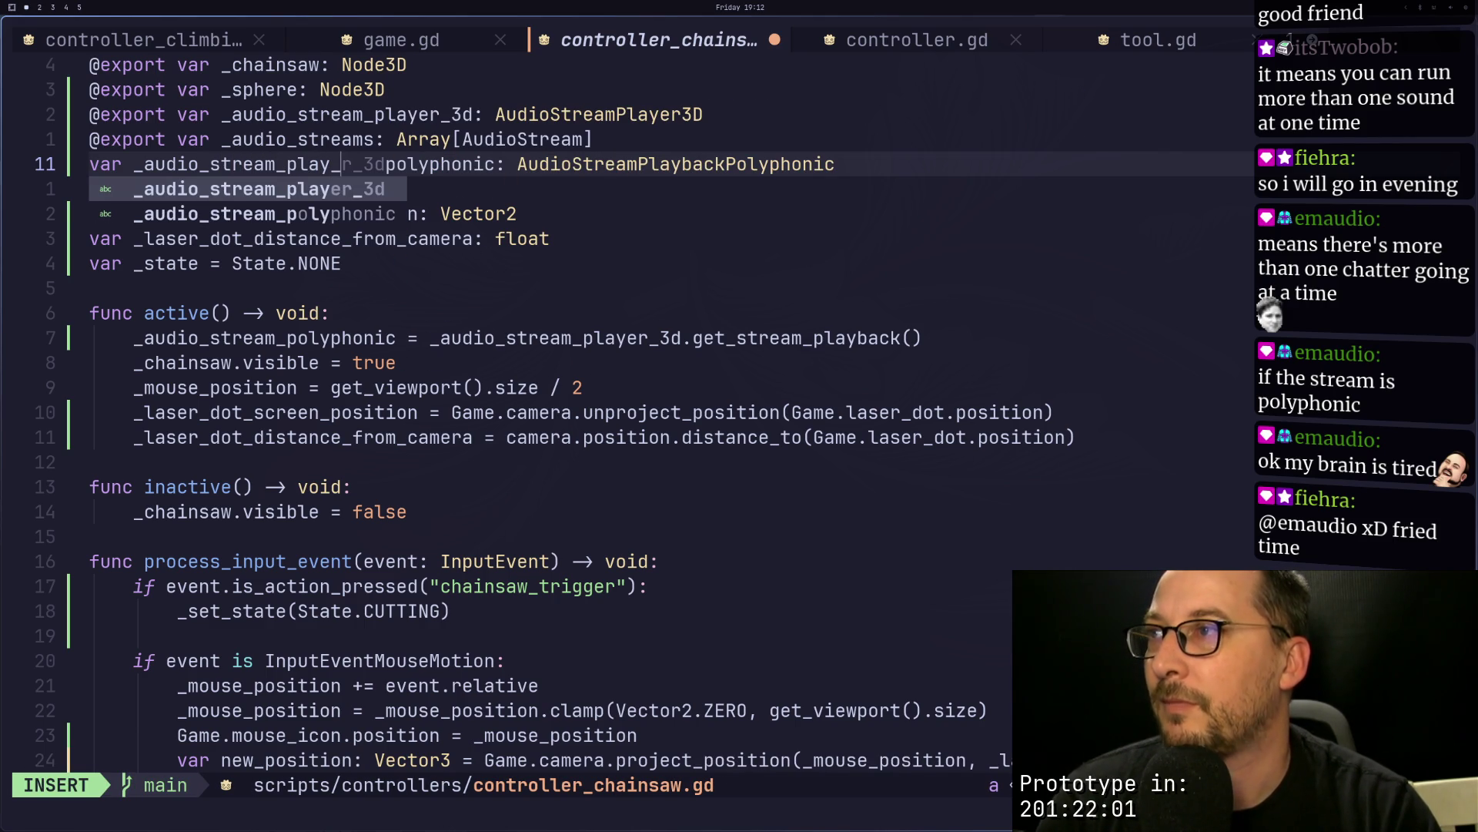
text(ba)
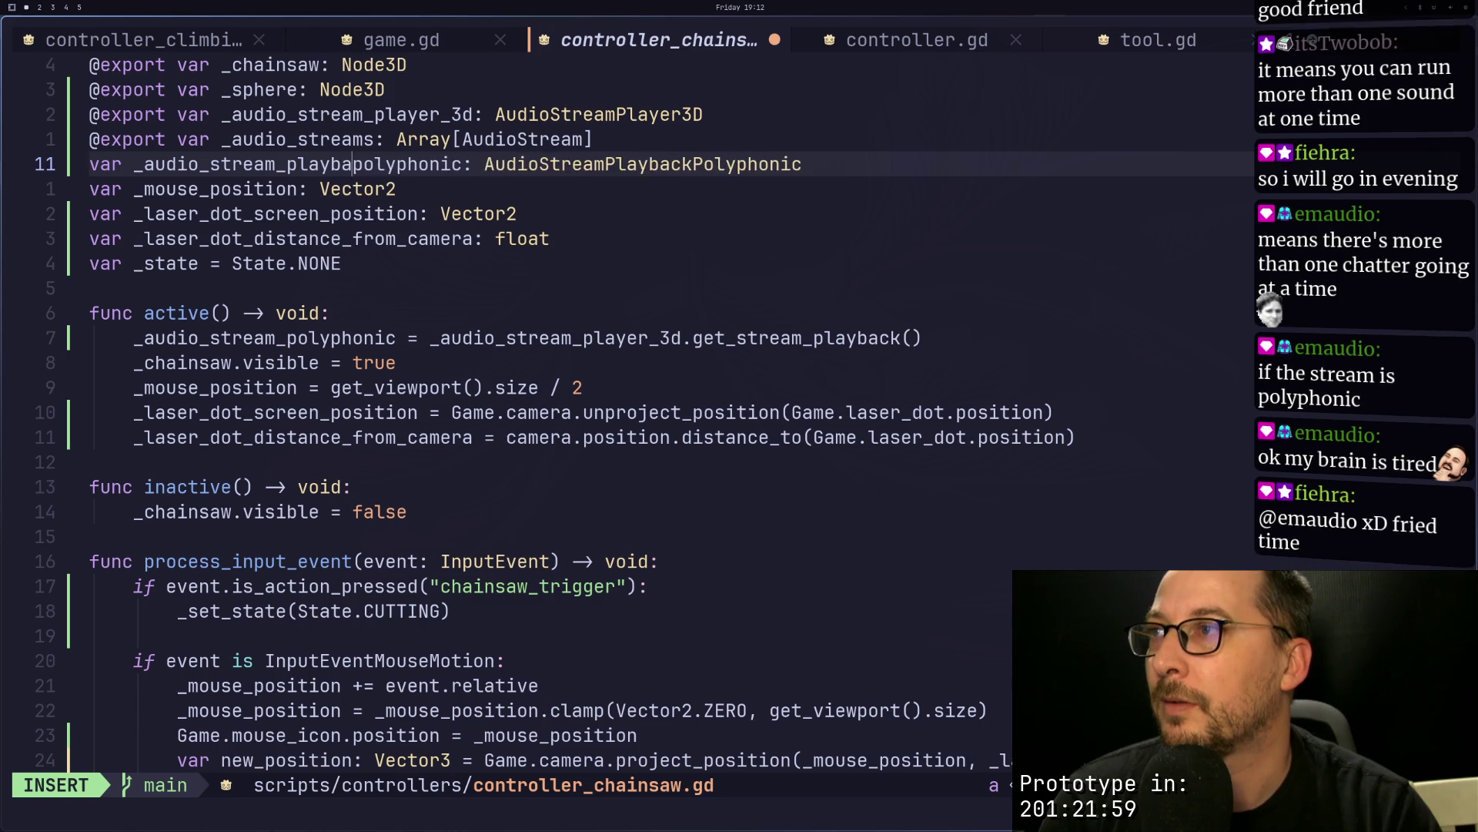
text(ck_)
key(Escape)
text(:w)
key(Return)
Step: Copy the new variable name and substitute it for the old name on line 18
key(h)
key(h)
key(h)
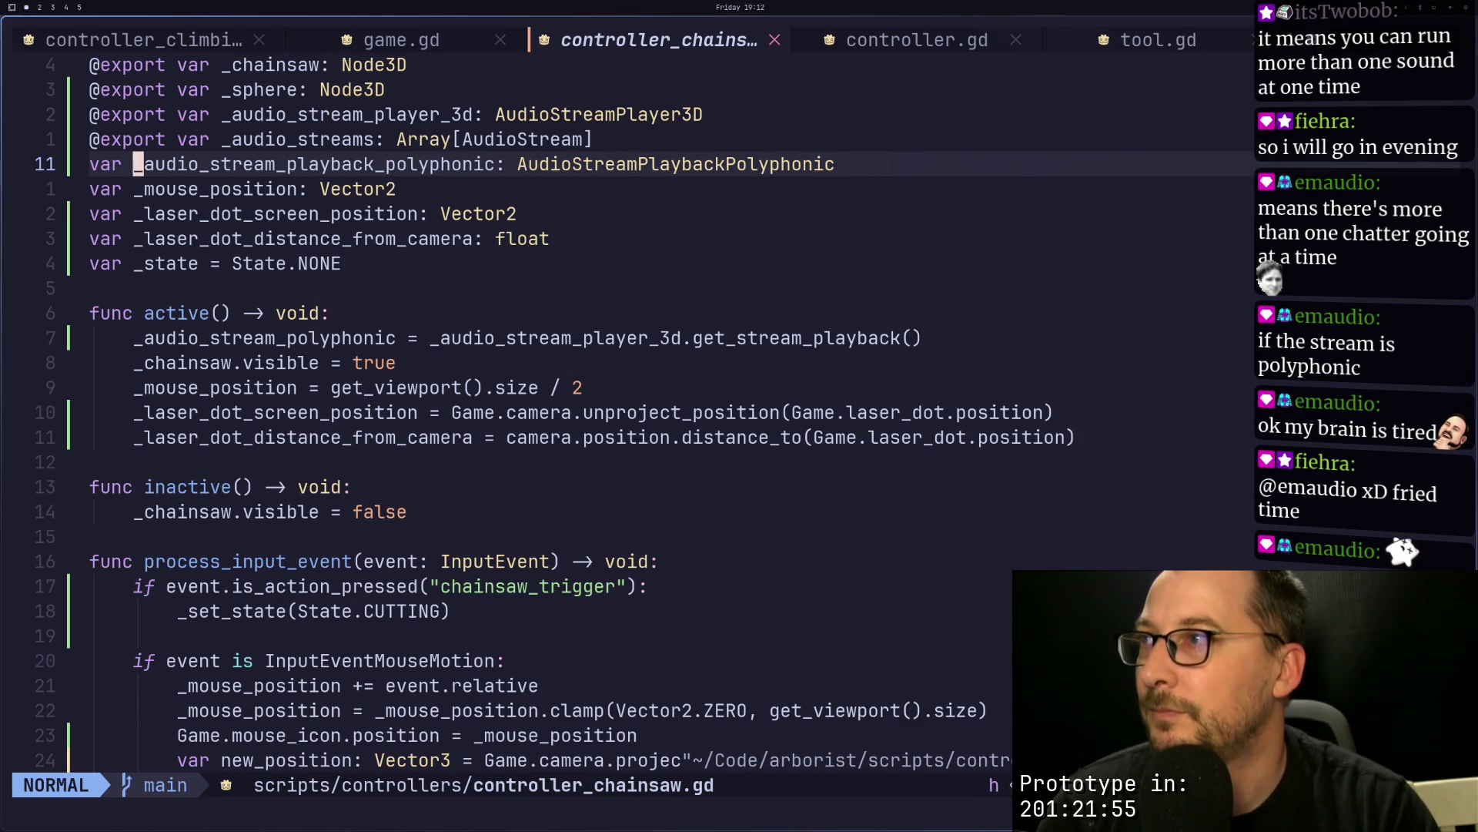
key(v)
key(l)
key(l)
key(l)
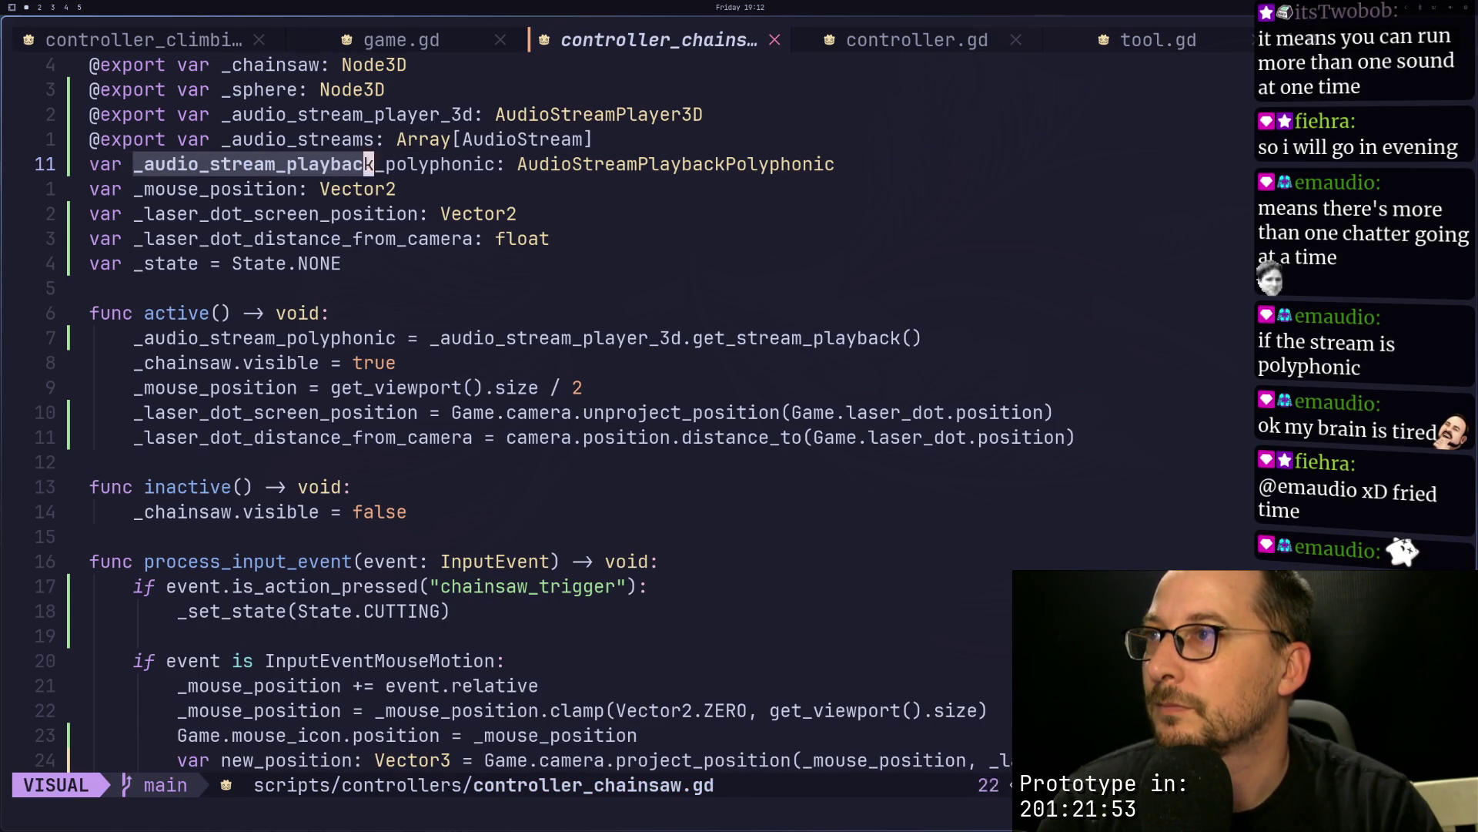
key(y)
key(j)
key(j)
key(j)
key(j)
key(j)
key(k)
key(l)
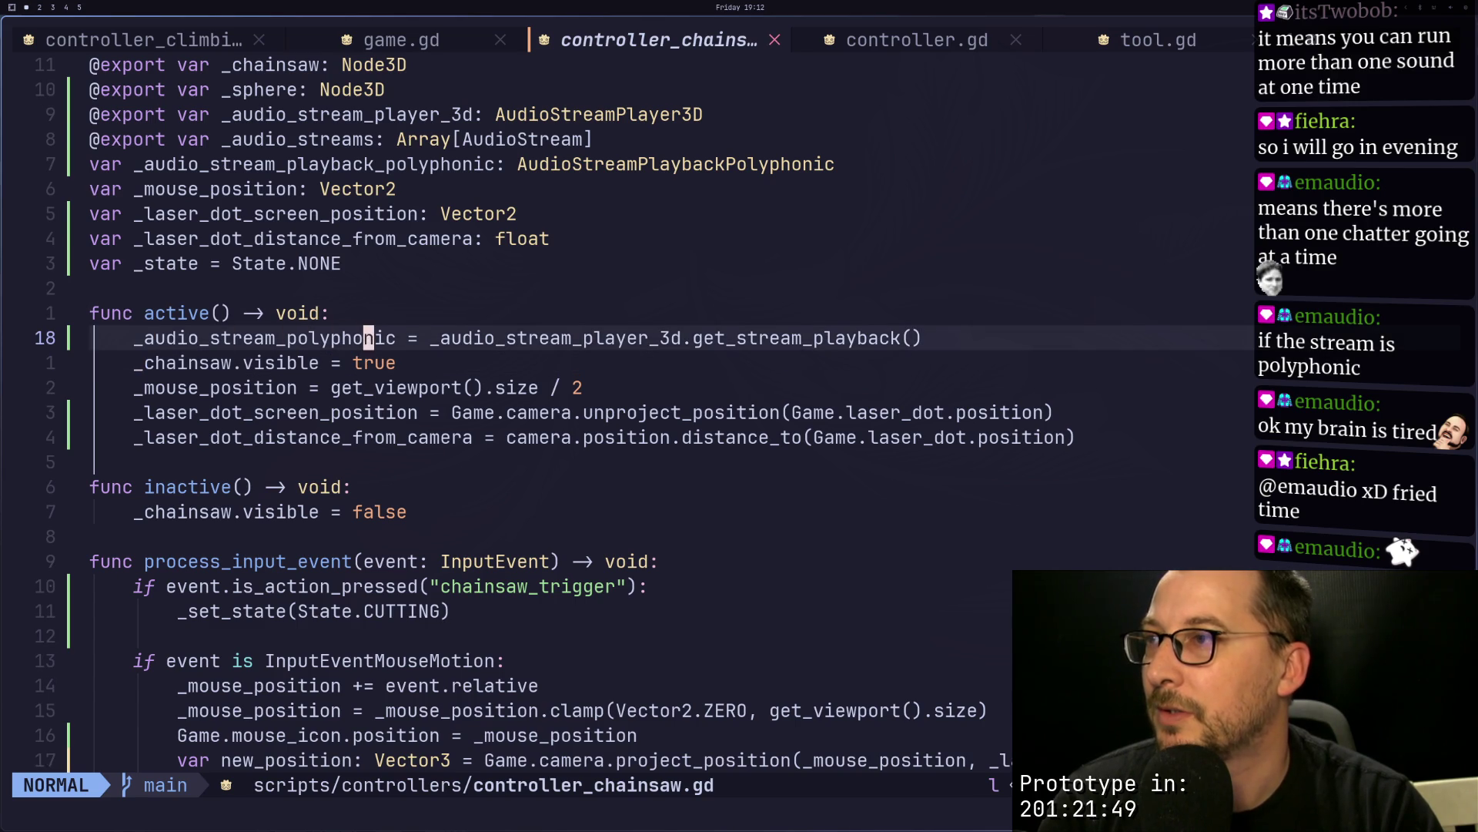
key(a)
key(BackSpace)
key(BackSpace)
key(BackSpace)
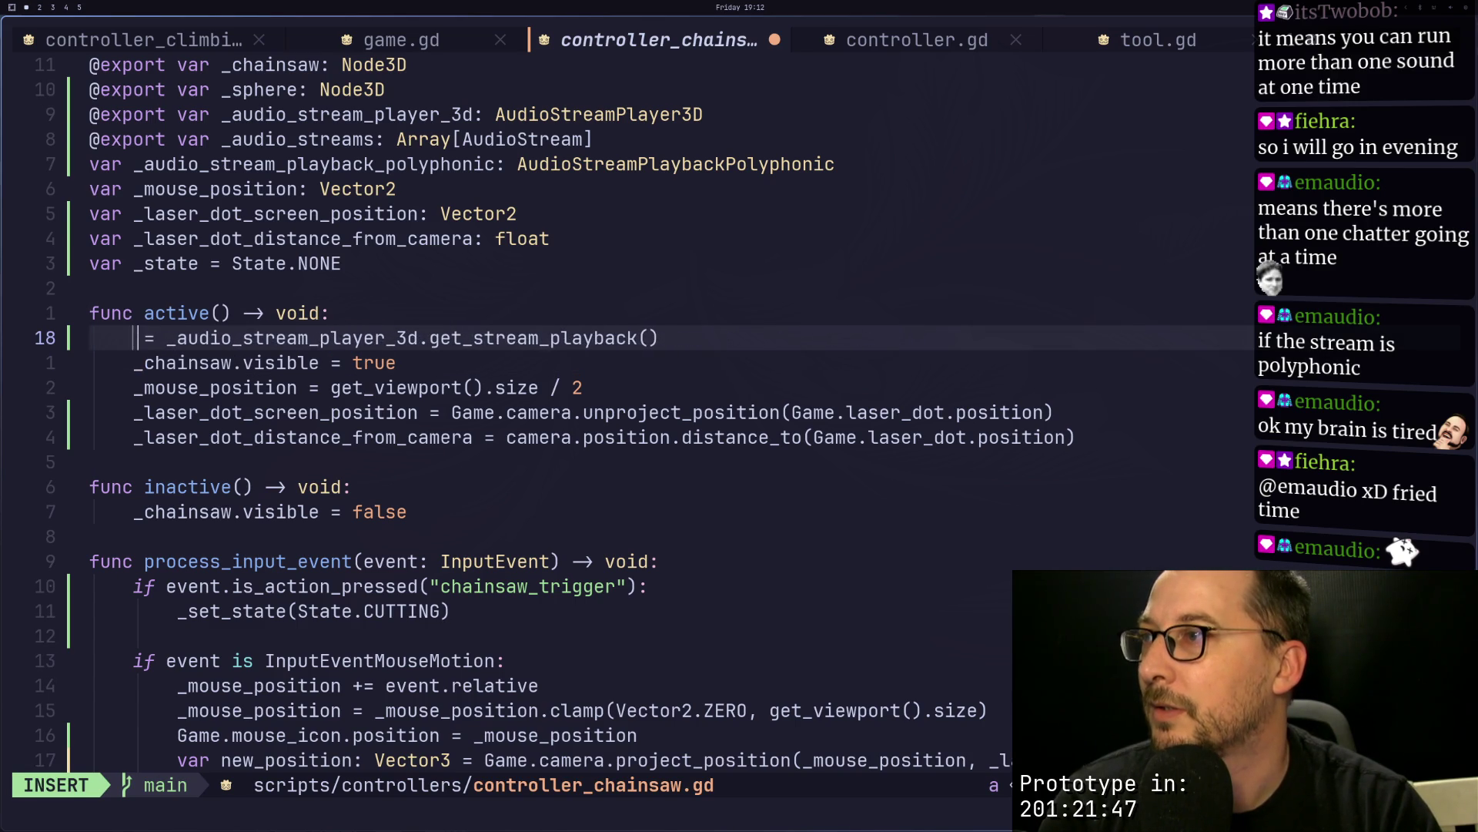
key(Escape)
key(p)
Step: Bring up the AudioStreamPlayback page in the documentation workspace
key(shift+l)
key(shift+h)
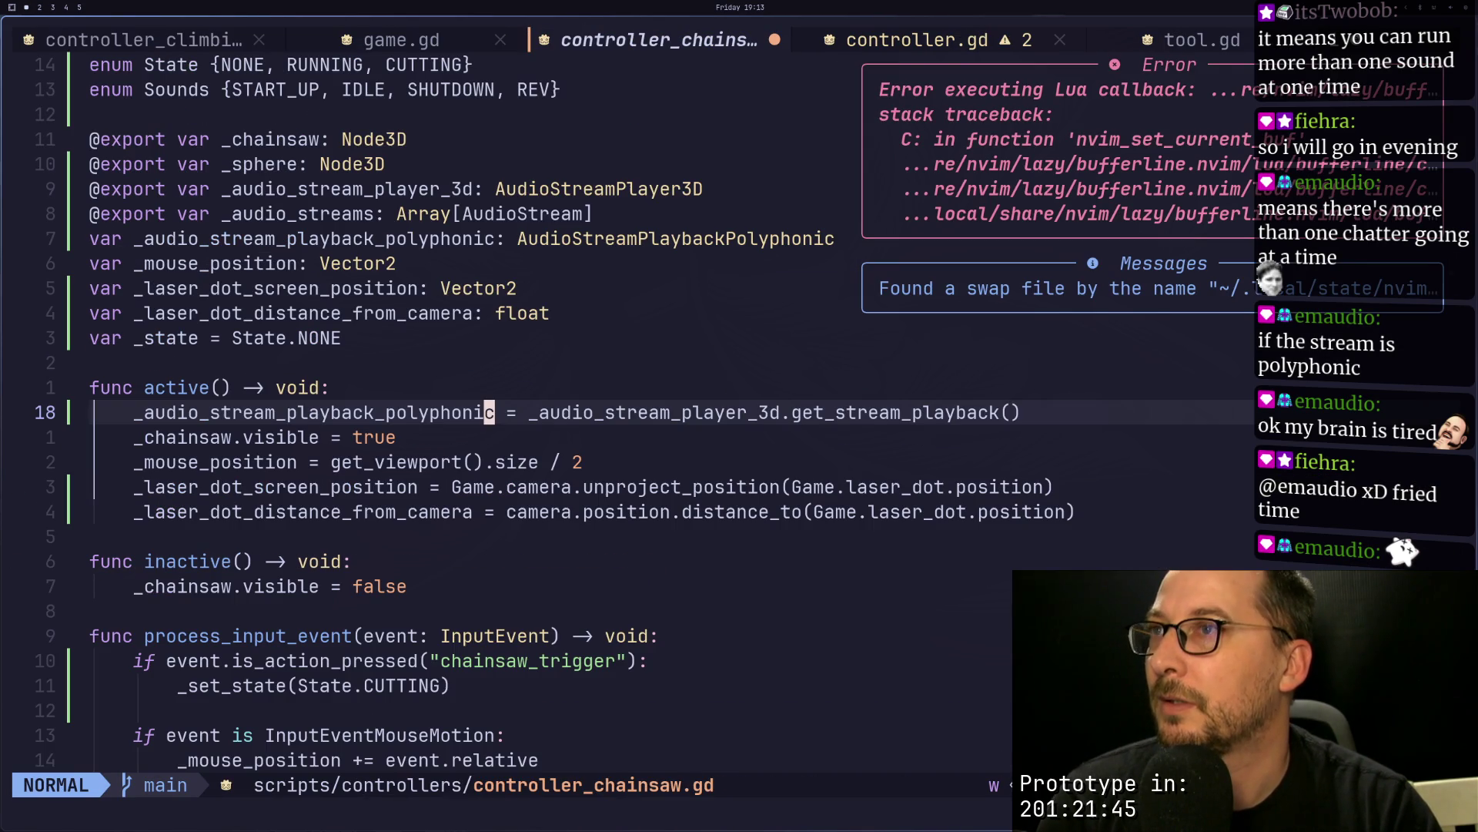
key(super+2)
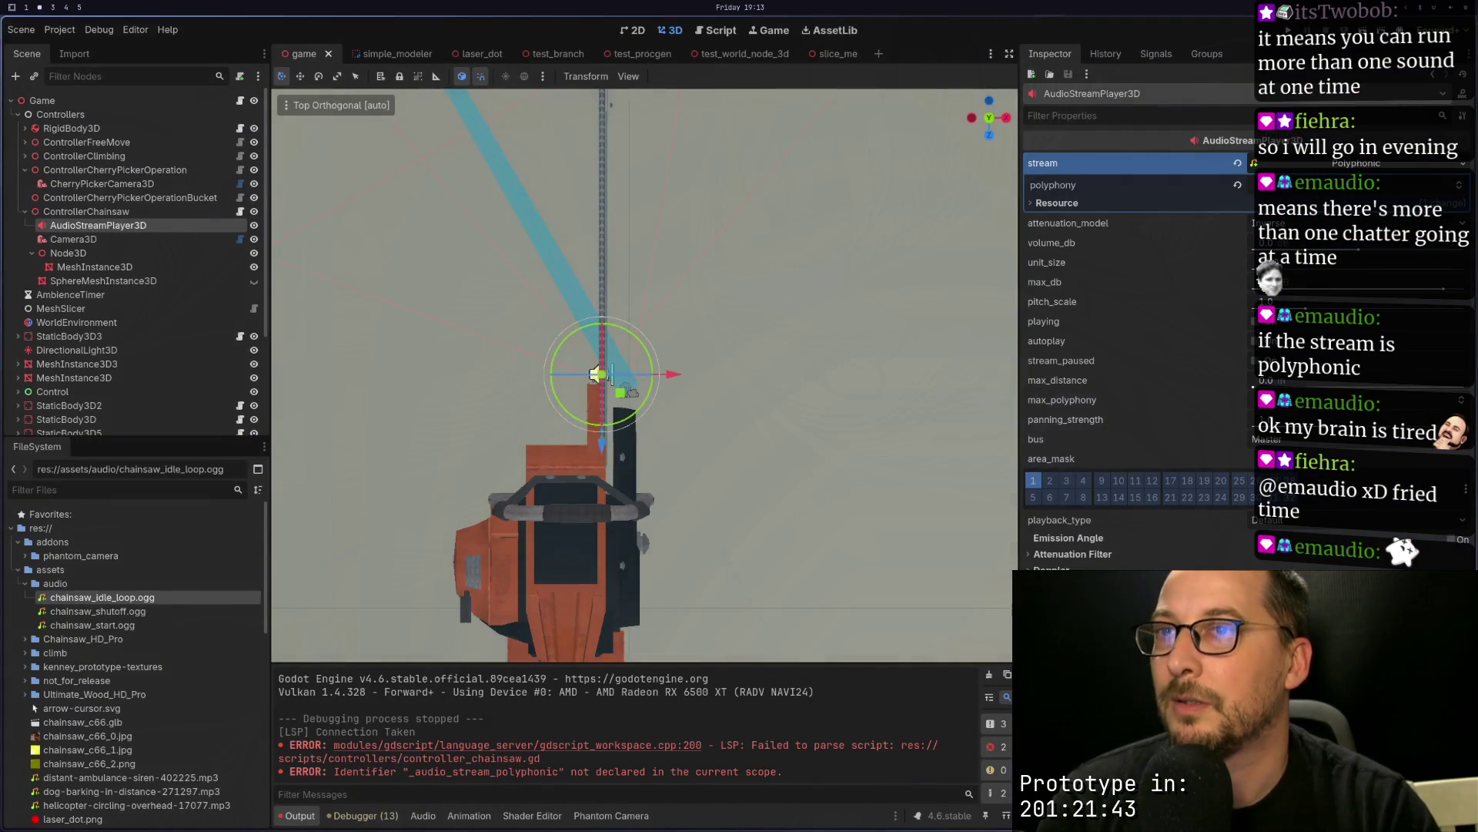
key(super+3)
scroll(913, 717, up, 4)
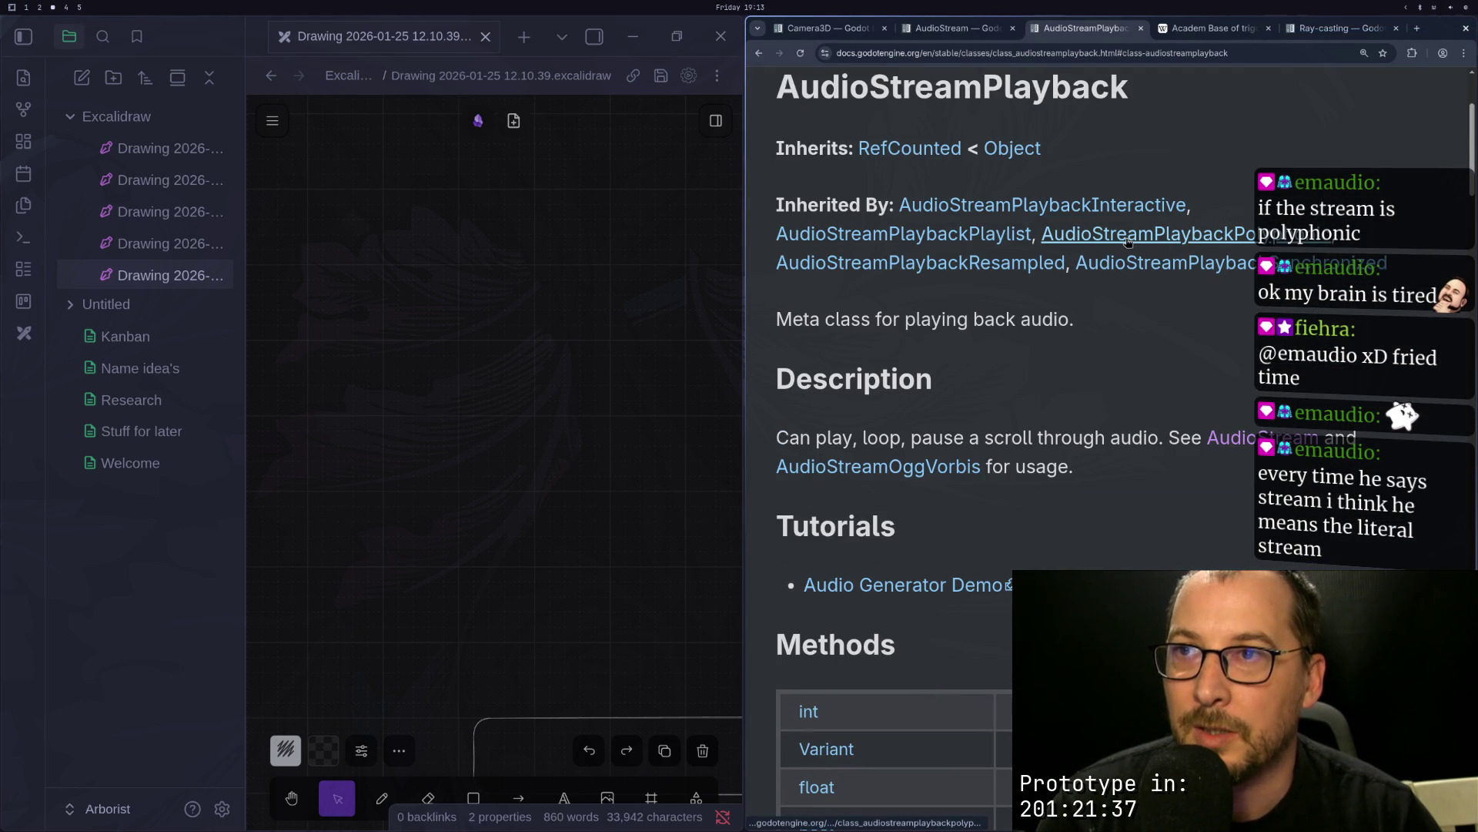
Step: View the AudioStreamPlaybackInteractive methods such as switch_to_clip and switch_to_clip_by_name
click(1097, 218)
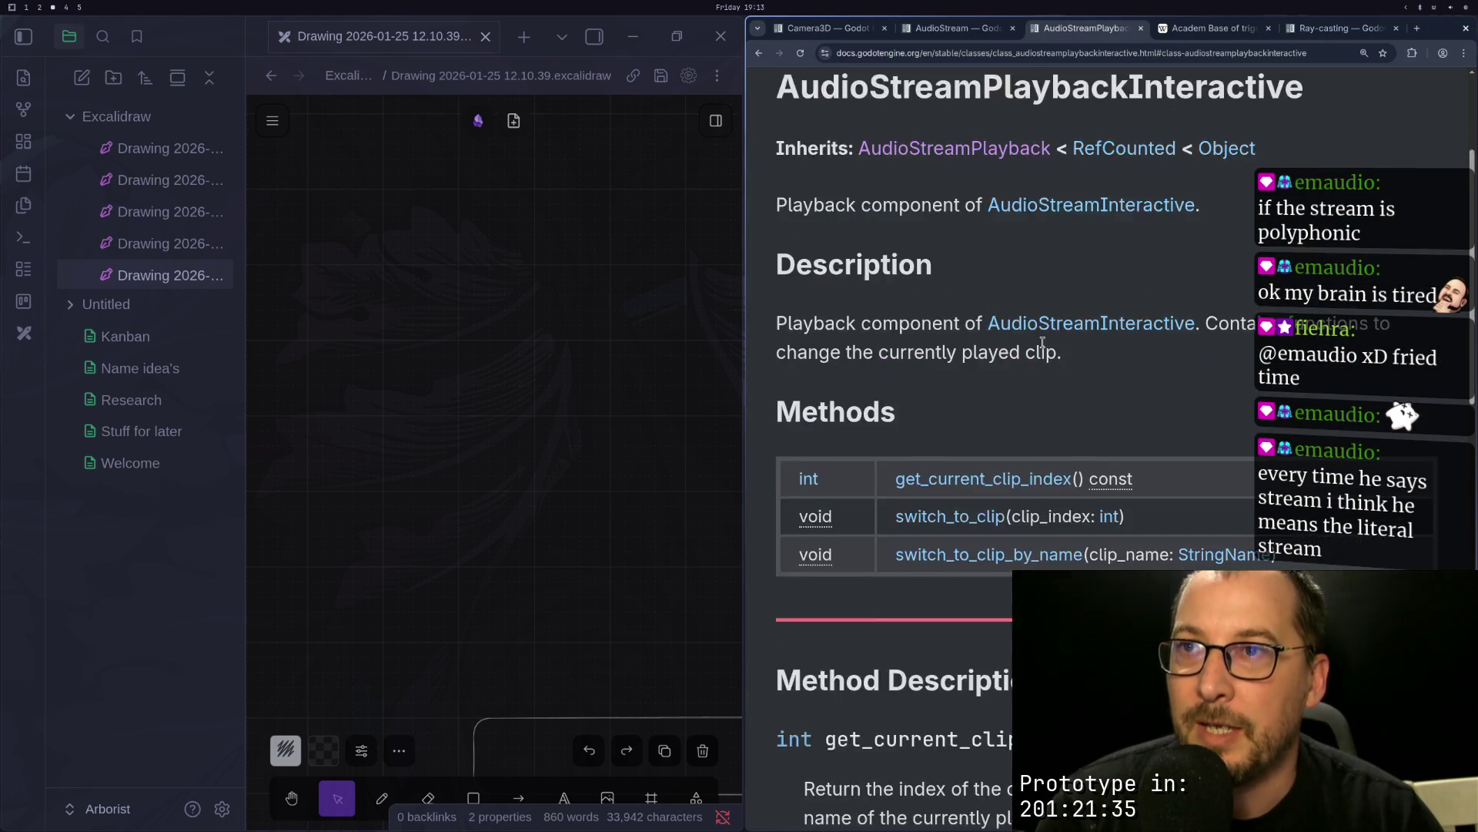
scroll(1037, 346, down, 5)
scroll(1037, 346, up, 2)
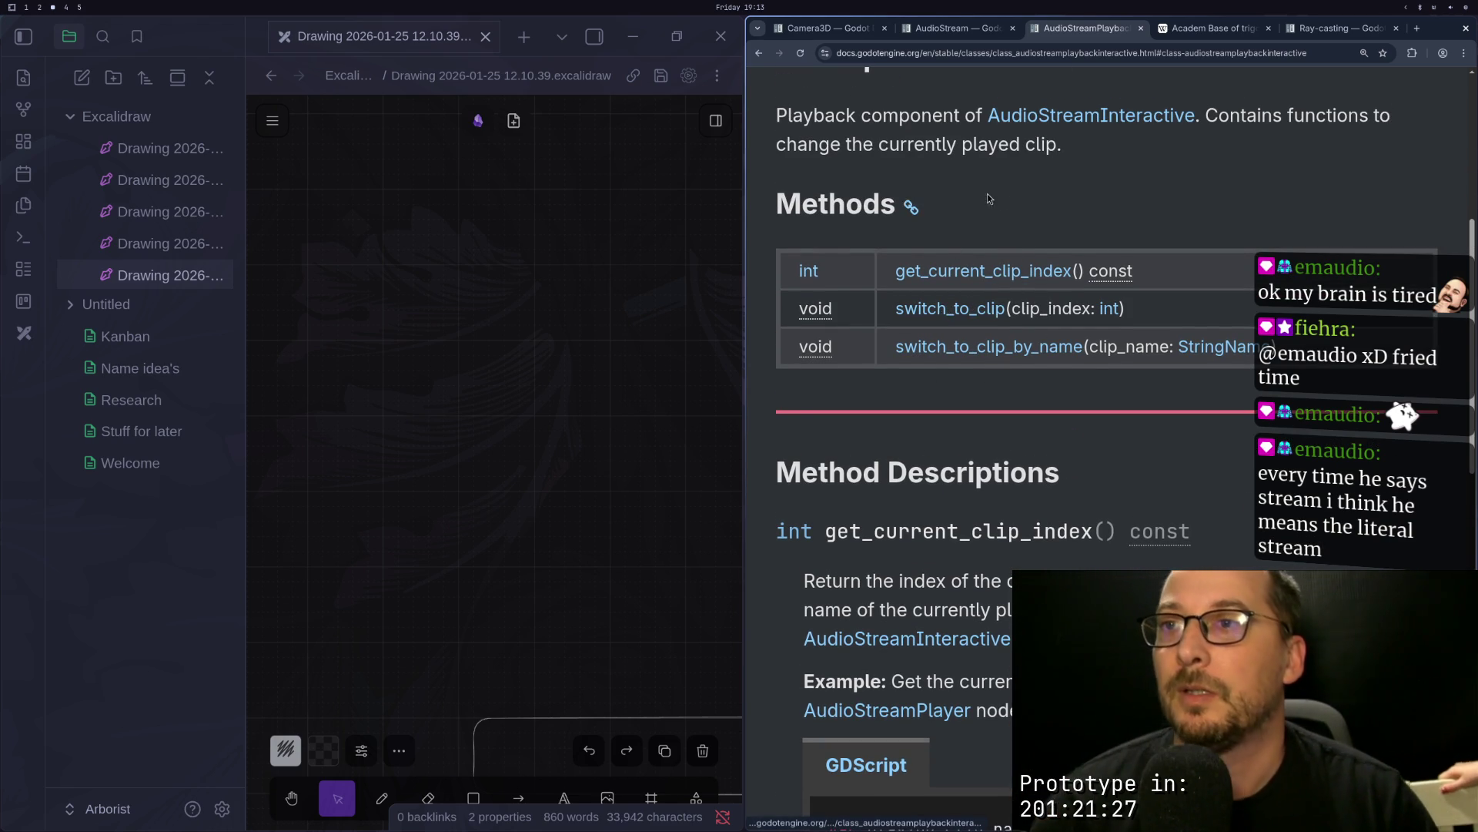
key(super+1)
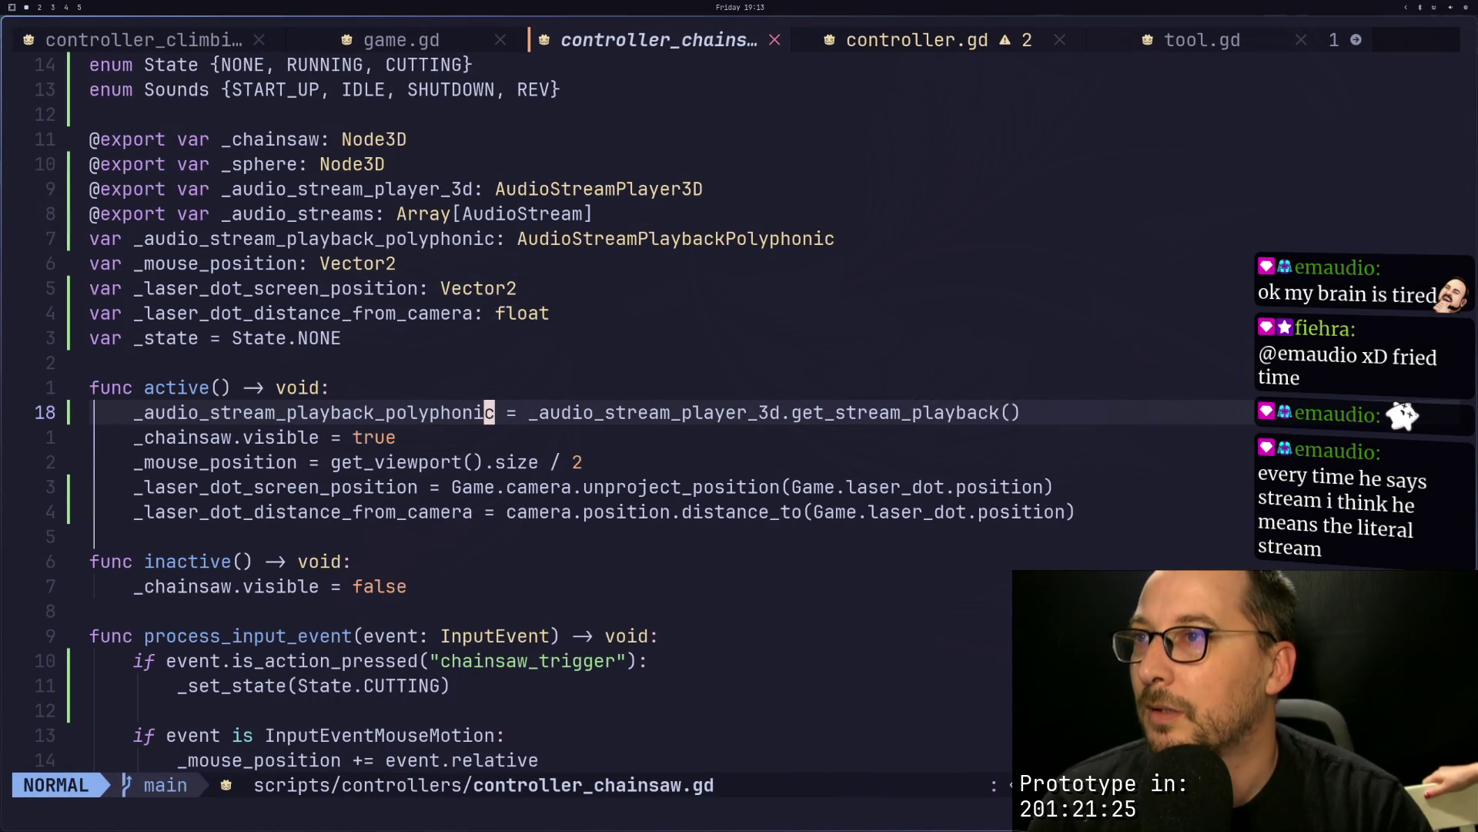
Step: Undo the polyphonic edits back to the AudioStreamPlaylist version with the full Sounds enum
key(n)
key(period)
key(n)
key(period)
key(n)
key(period)
key(Return)
key(u)
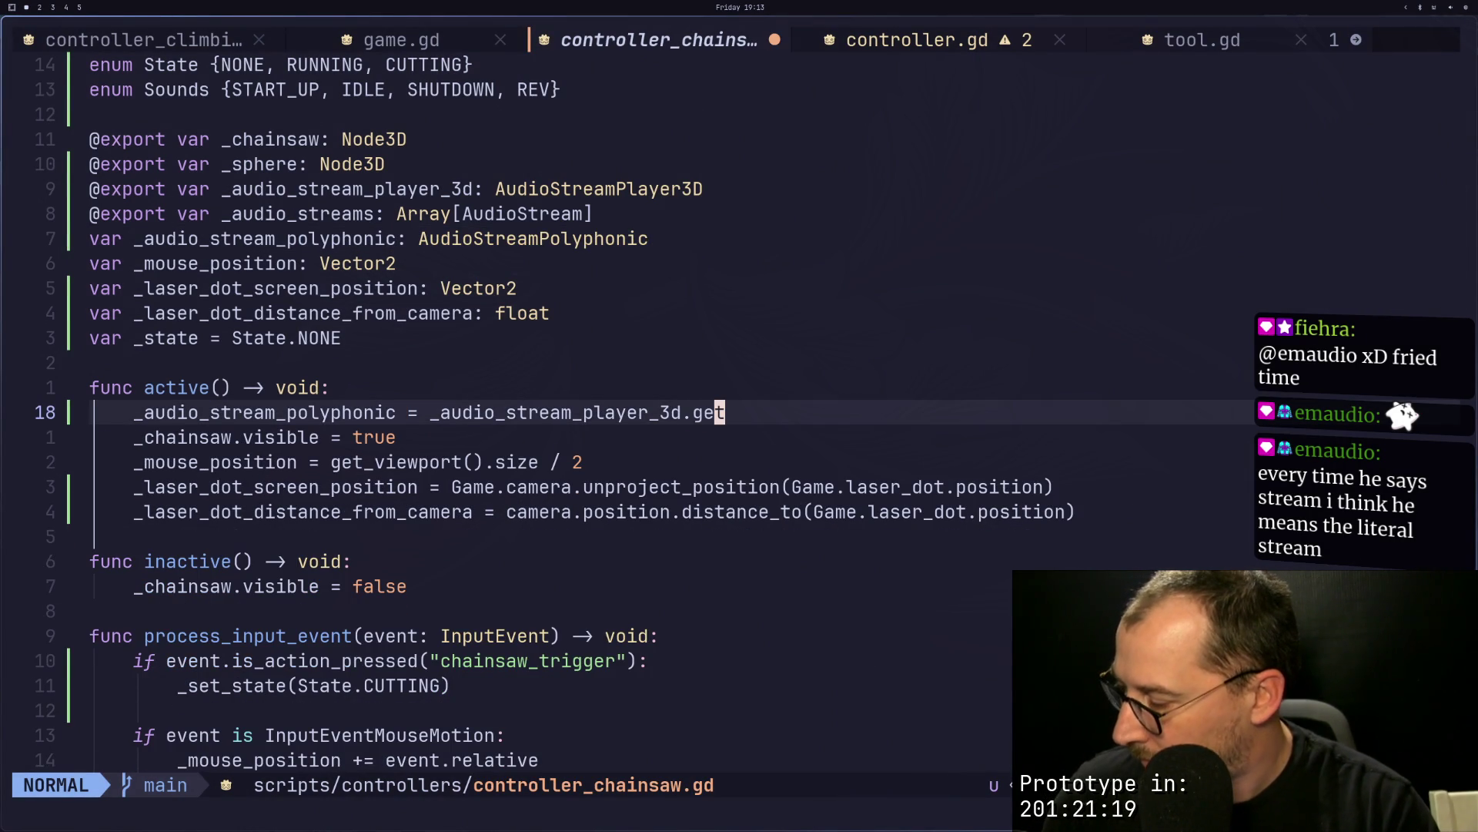
key(v)
key(i)
key(w)
key(p)
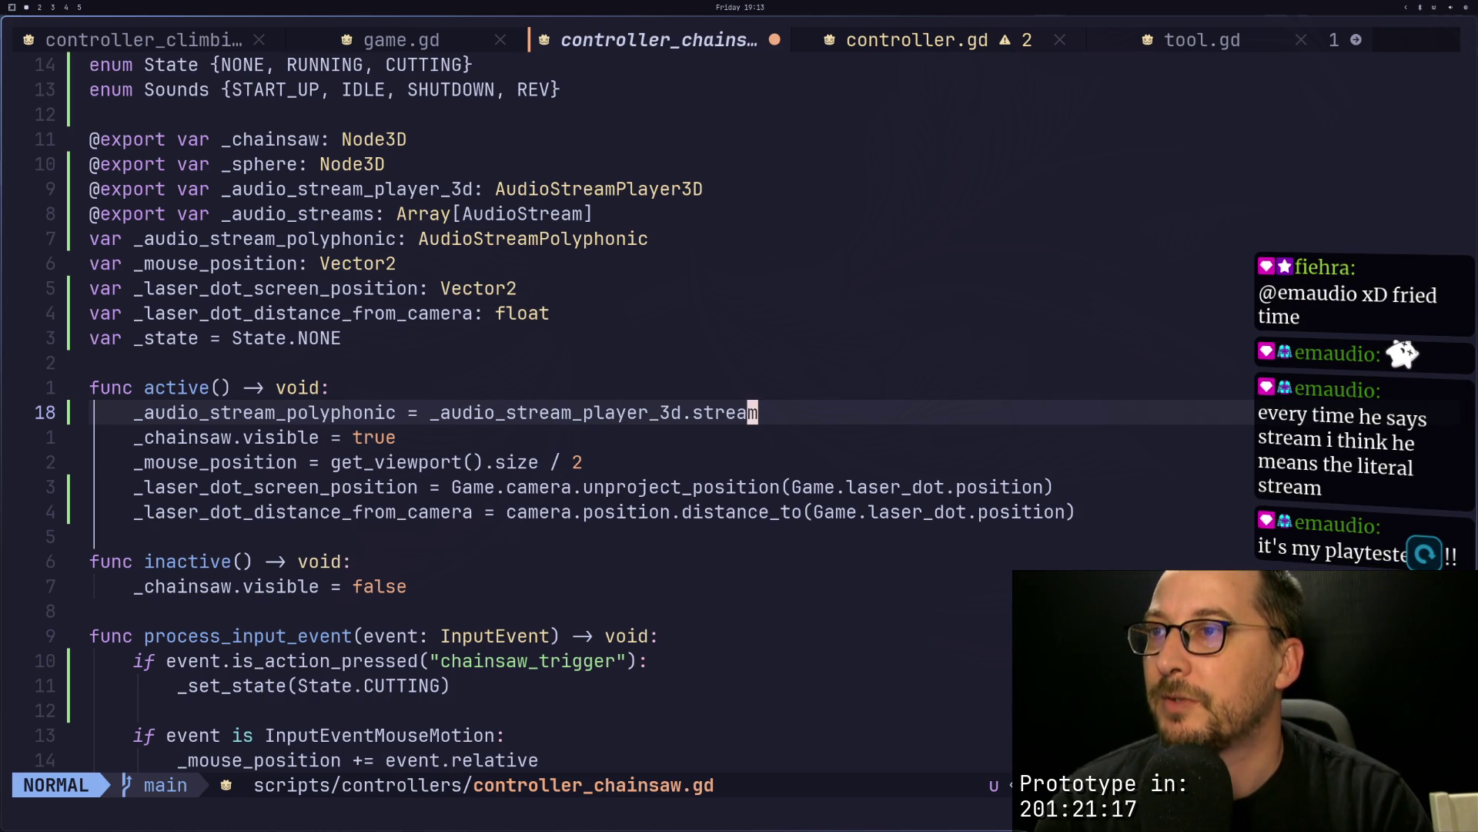
key(u)
key(u)
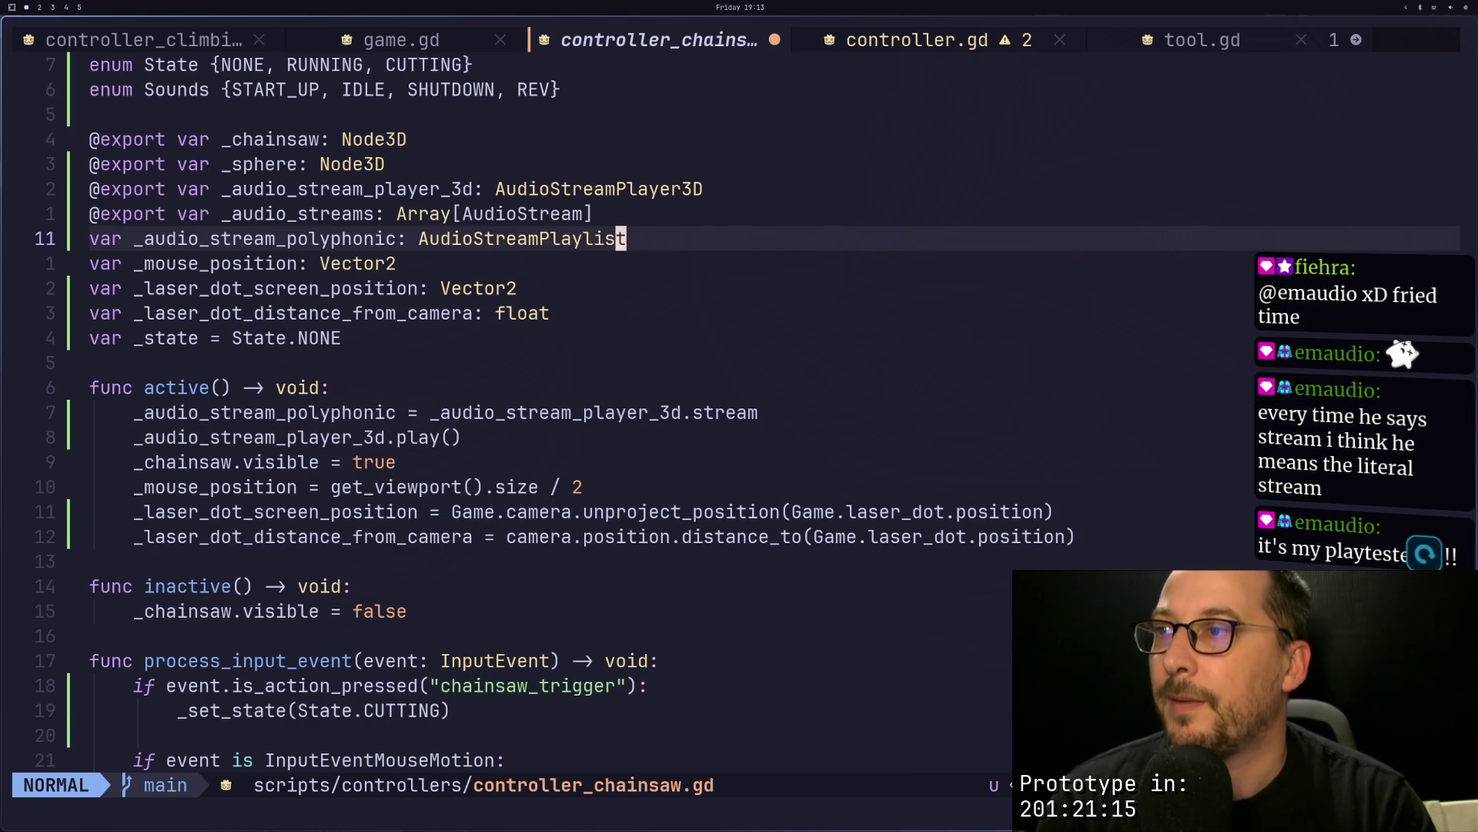
key(u)
key(u)
key(u)
key(u)
key(ctrl+r)
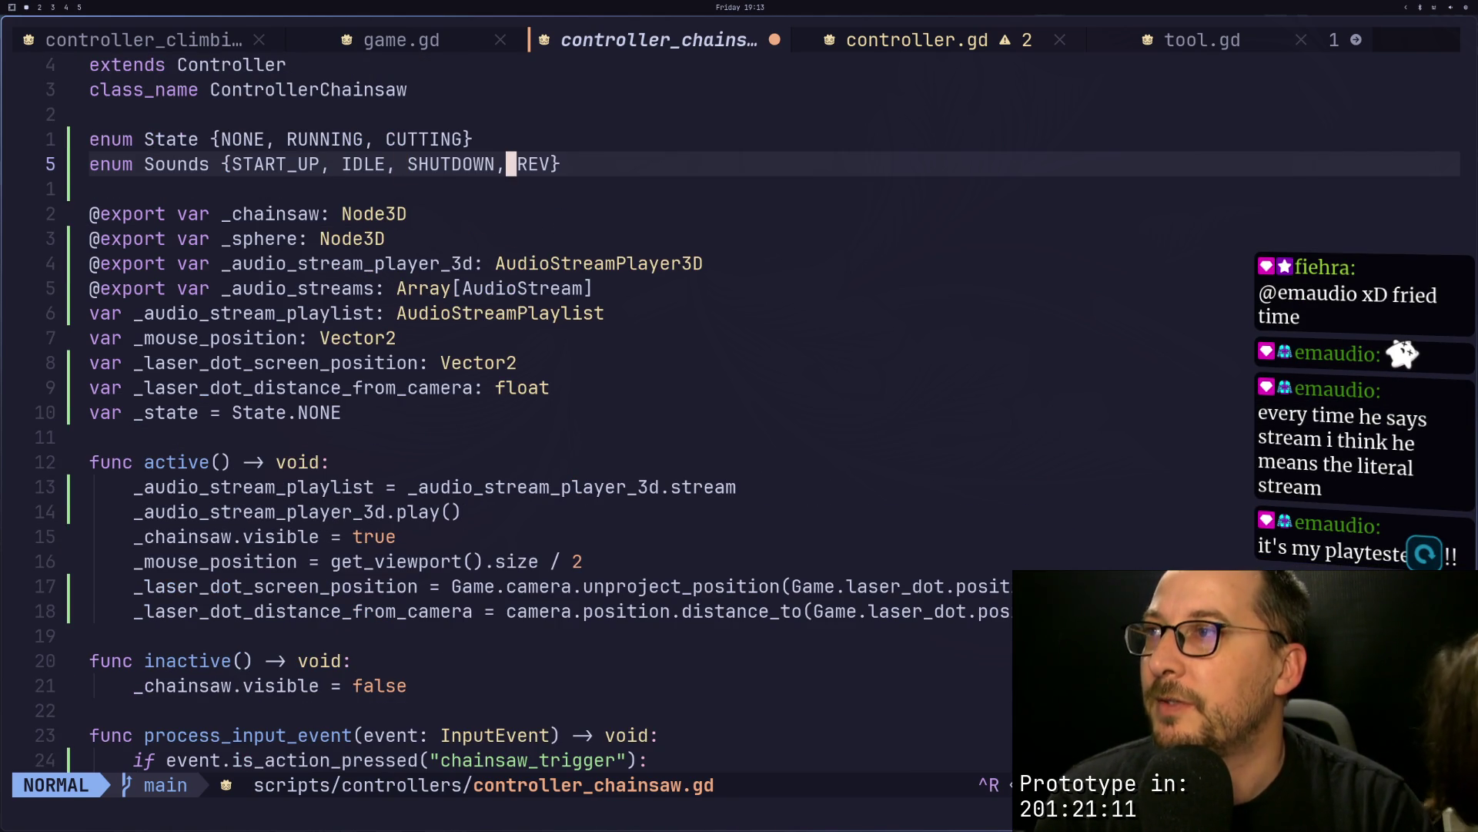
Step: Change line 11's declared type to AudioStreamPlaybackInteractive
key(j)
key(j)
key(j)
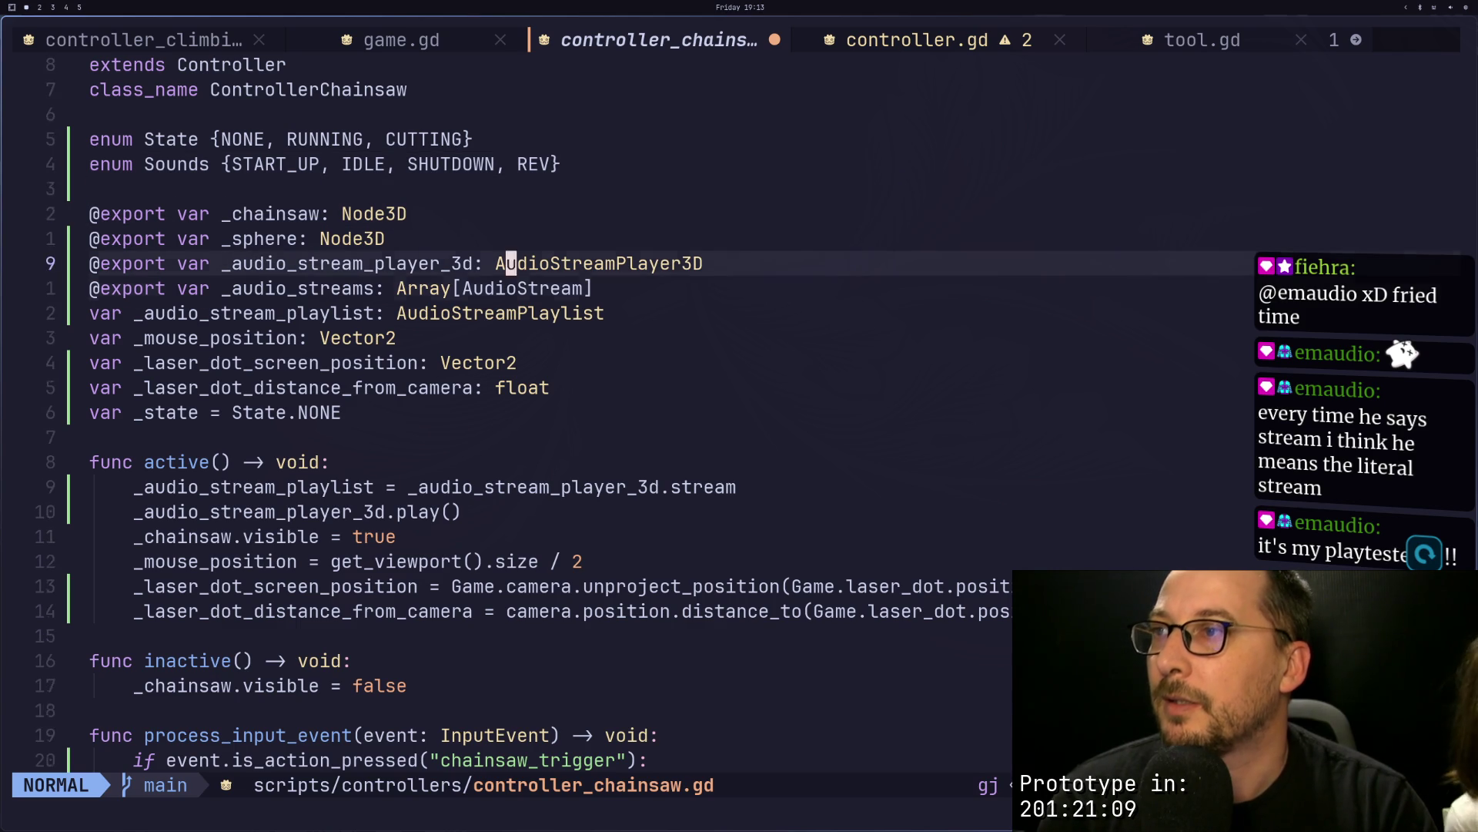
key(l)
key(e)
key(x)
key(x)
key(a)
key(BackSpace)
key(BackSpace)
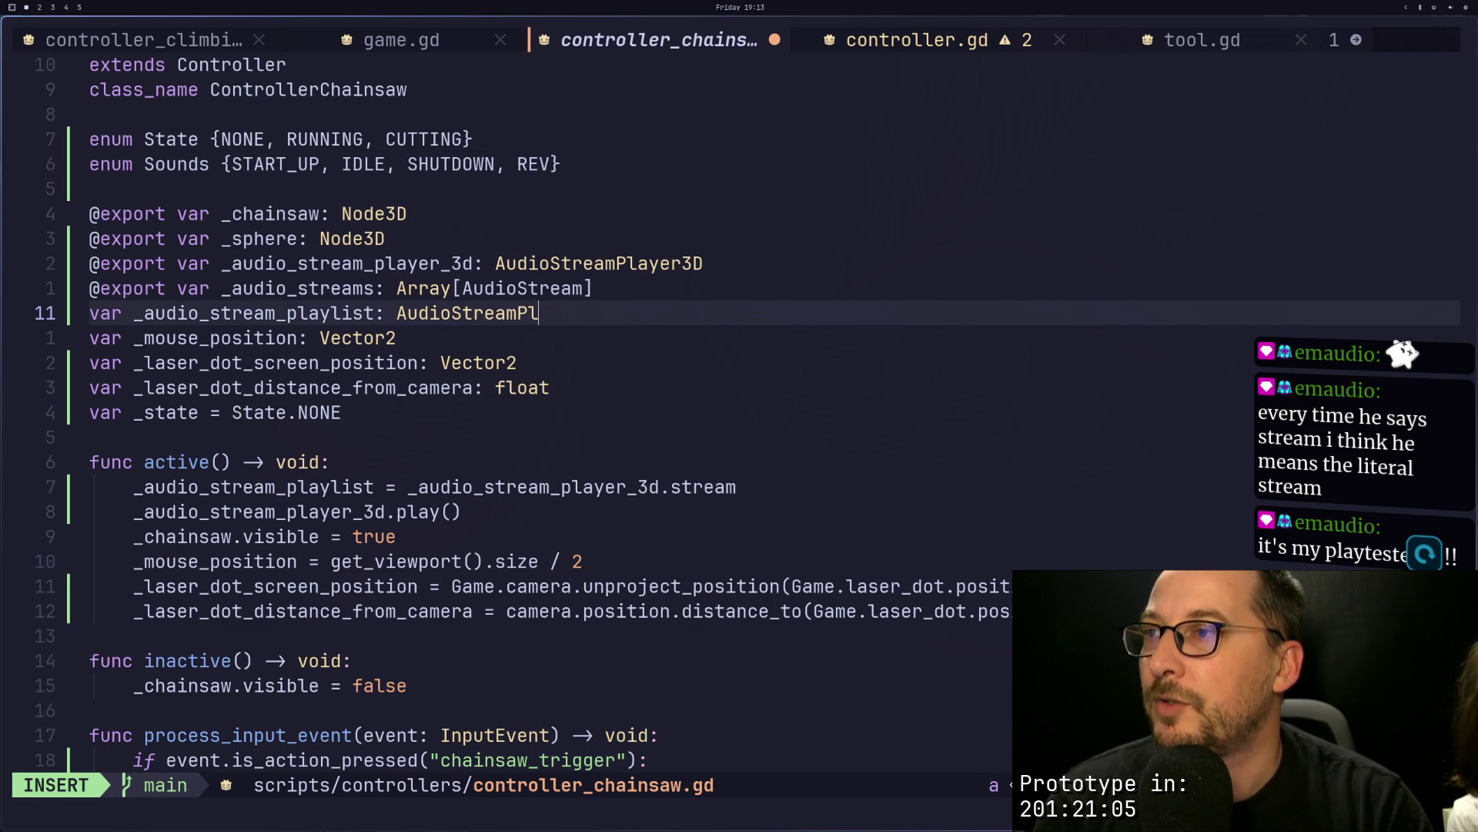
key(BackSpace)
text(backInteractive)
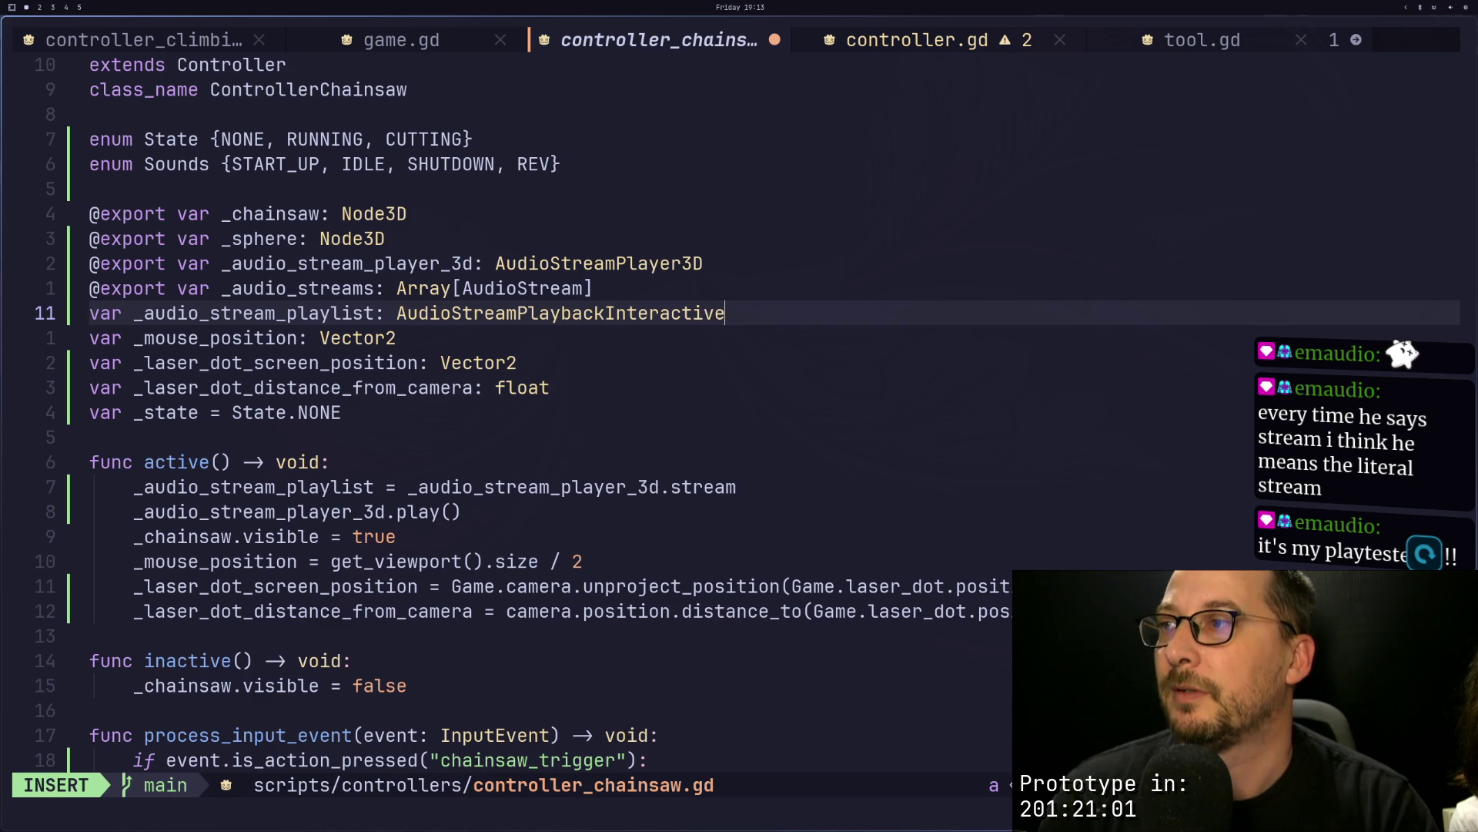
key(Escape)
Step: Rename the declared variable to _audio_stream_playback_interactive
key(h)
key(h)
key(h)
key(b)
key(b)
key(i)
key(BackSpace)
key(BackSpace)
key(BackSpace)
text(back_interactiv)
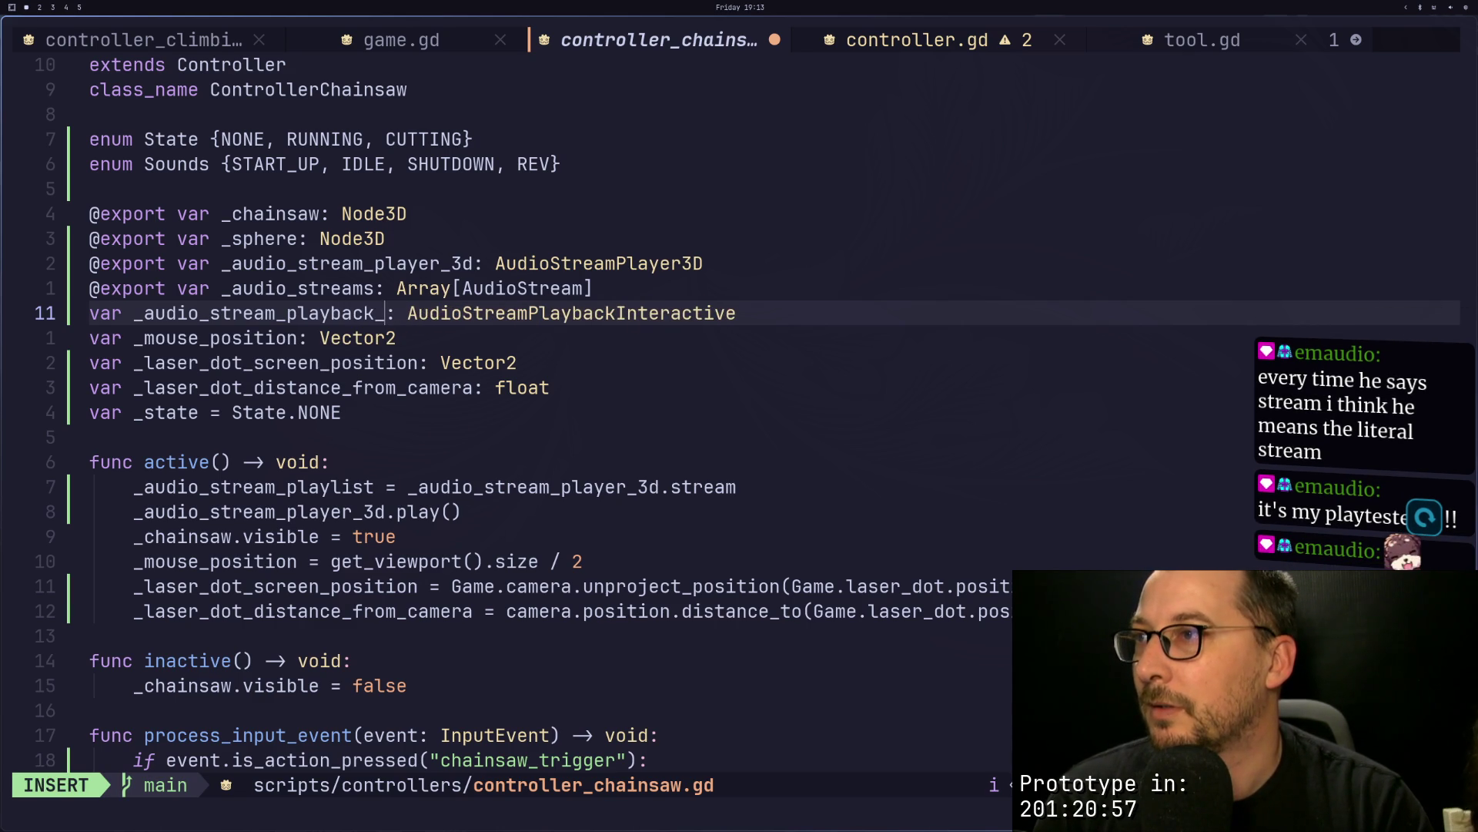
text(e)
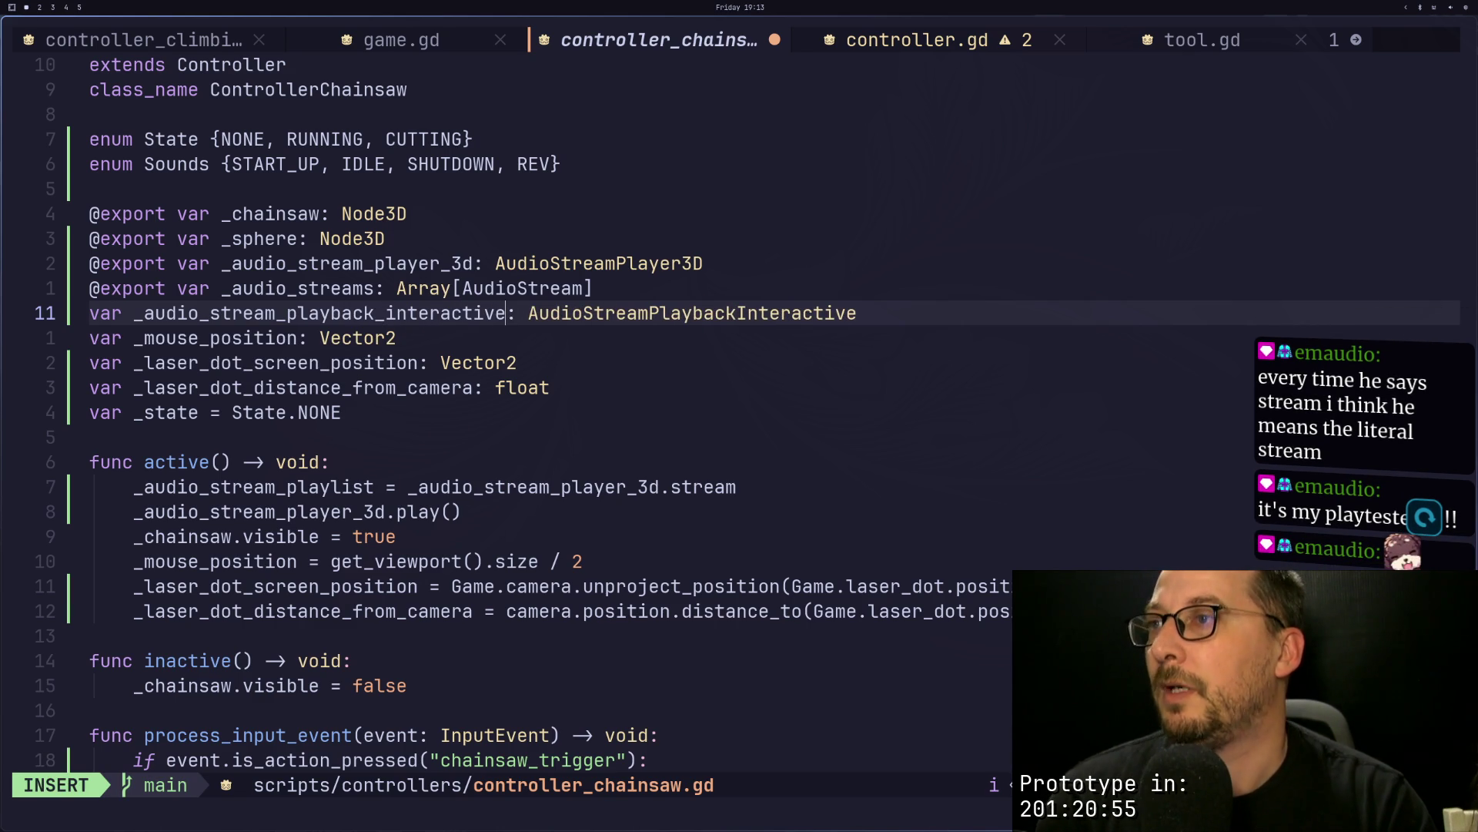
key(Escape)
Step: Replace .stream with .get_playback() in the active() assignment on line 18
key(j)
key(j)
key(j)
key(j)
key(j)
key(j)
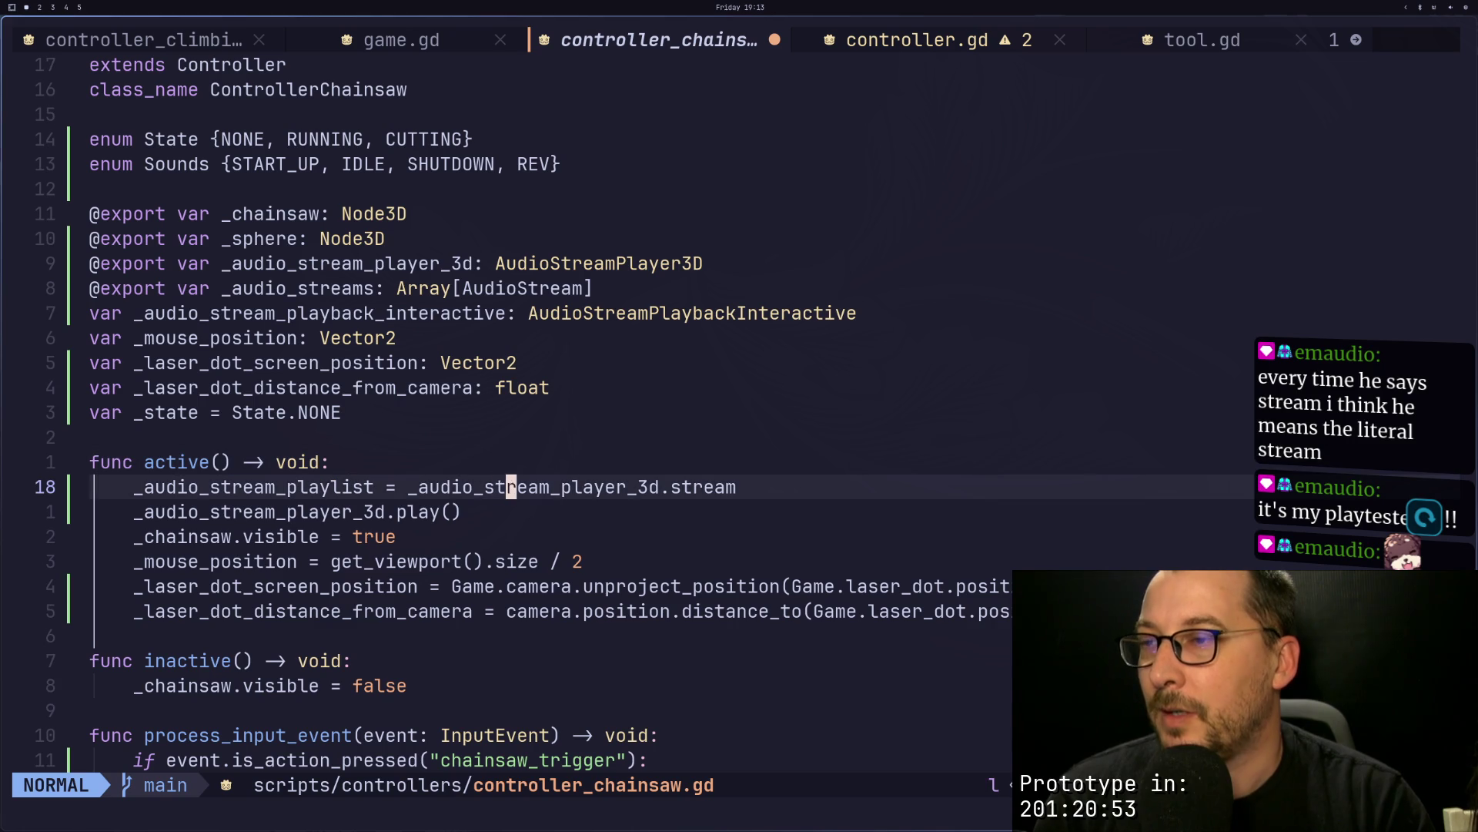
key(A)
key(BackSpace)
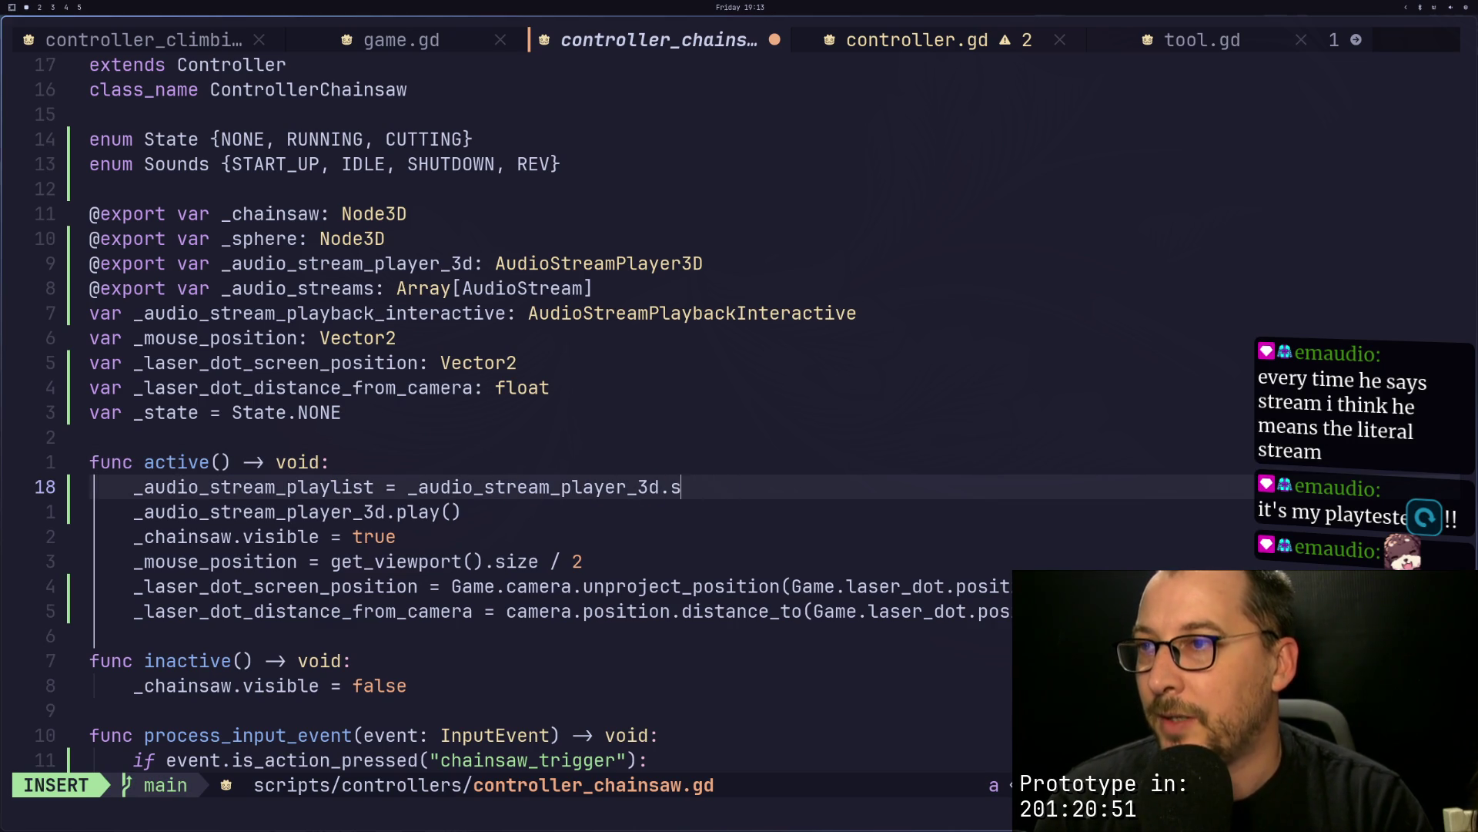
key(BackSpace)
text(get_play)
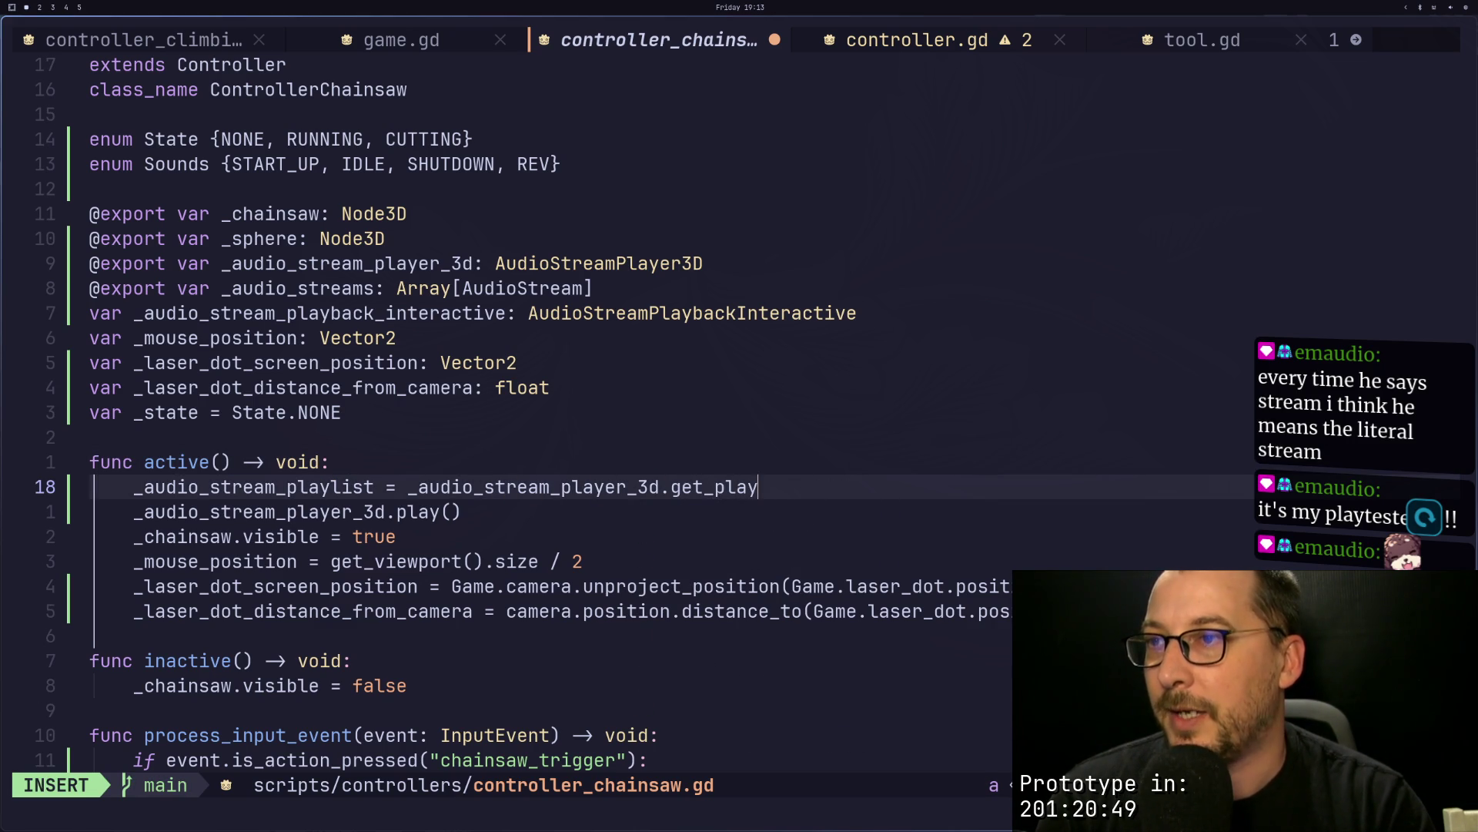
key(Escape)
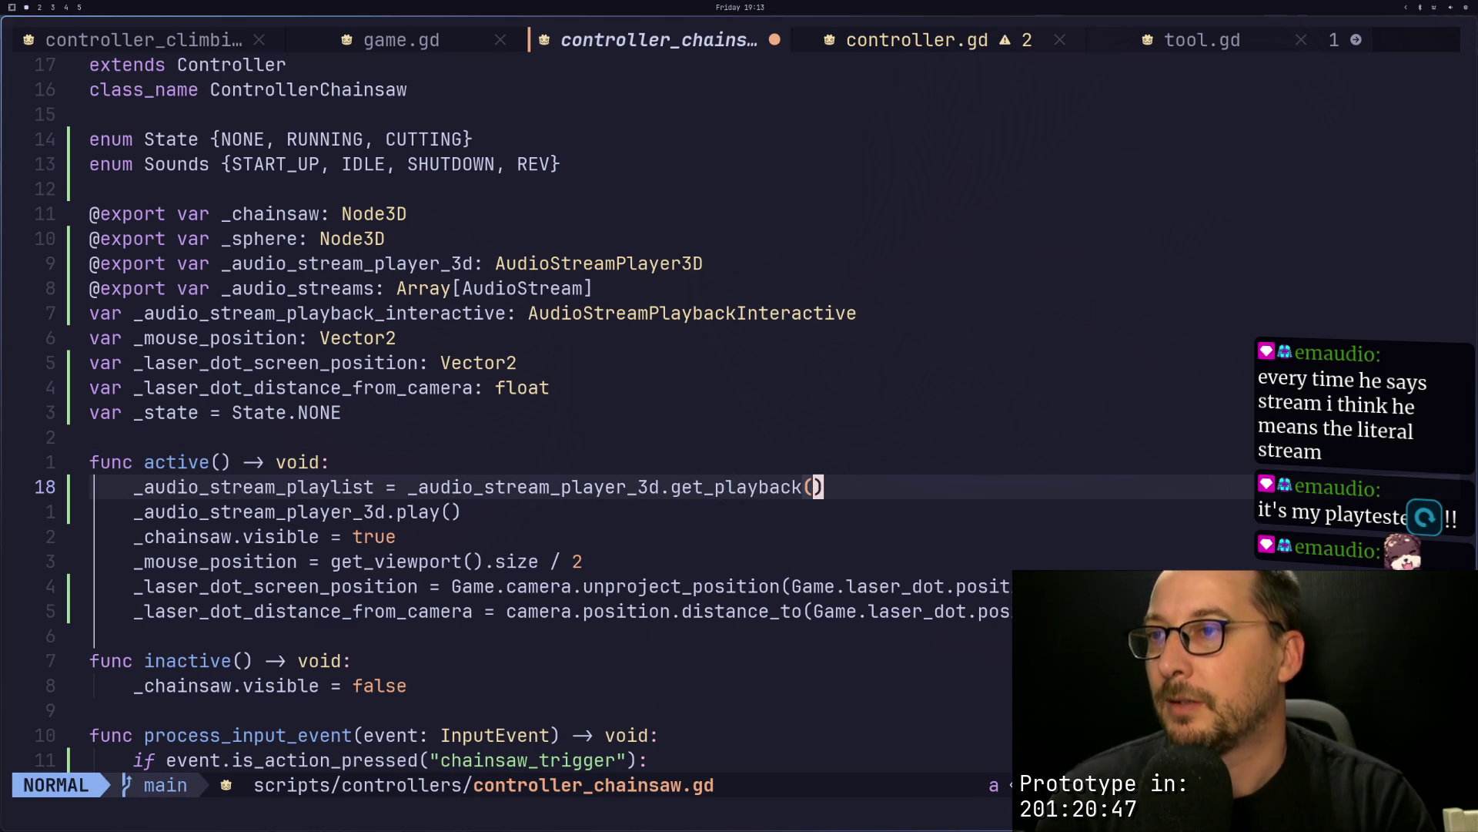
key(super+2)
key(super+3)
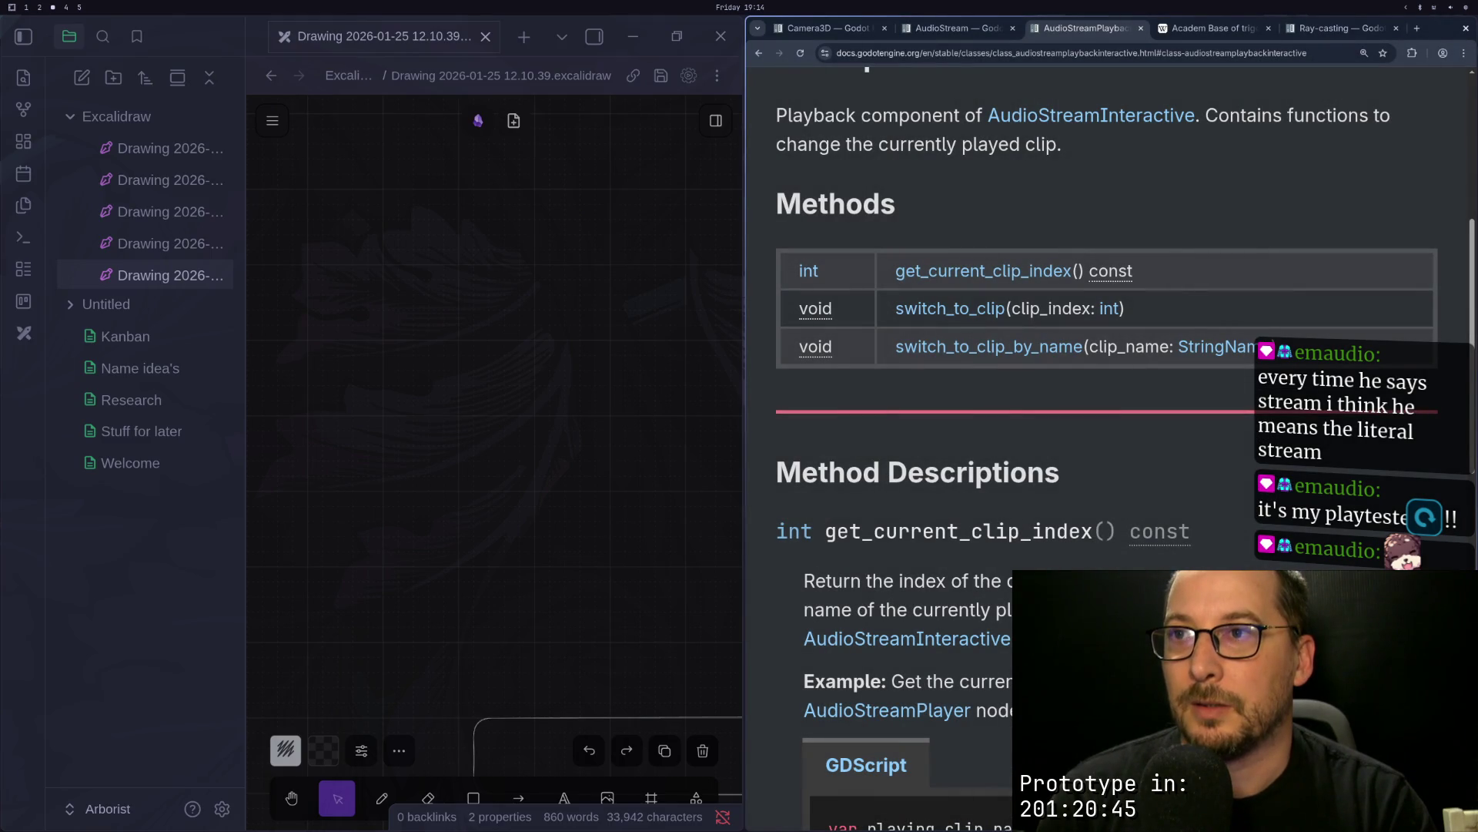
Step: Browse back through the AudioStream, AudioStreamPlayback and AudioStreamPolyphonic reference pages
click(976, 26)
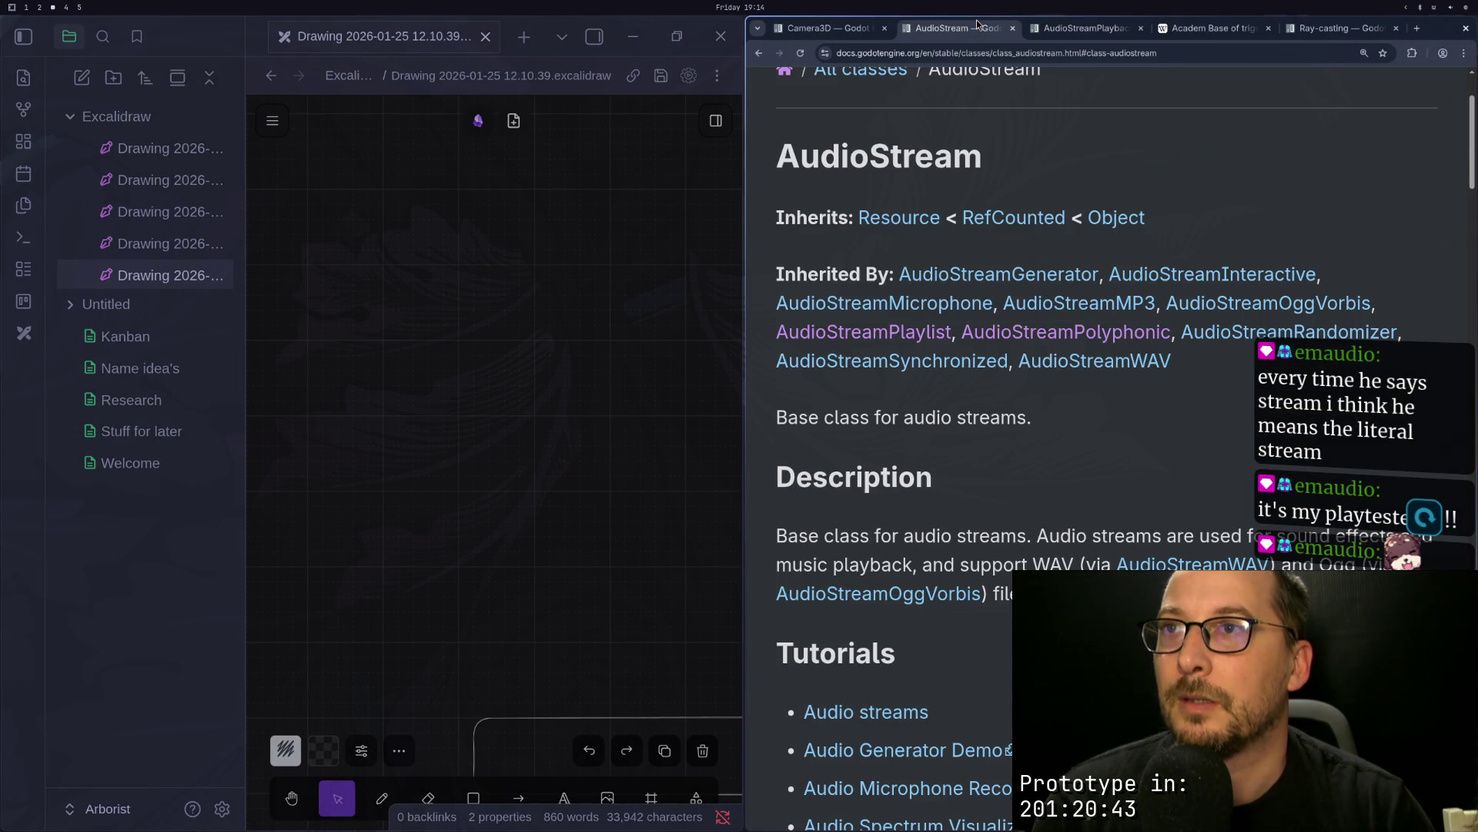
scroll(1038, 289, down, 15)
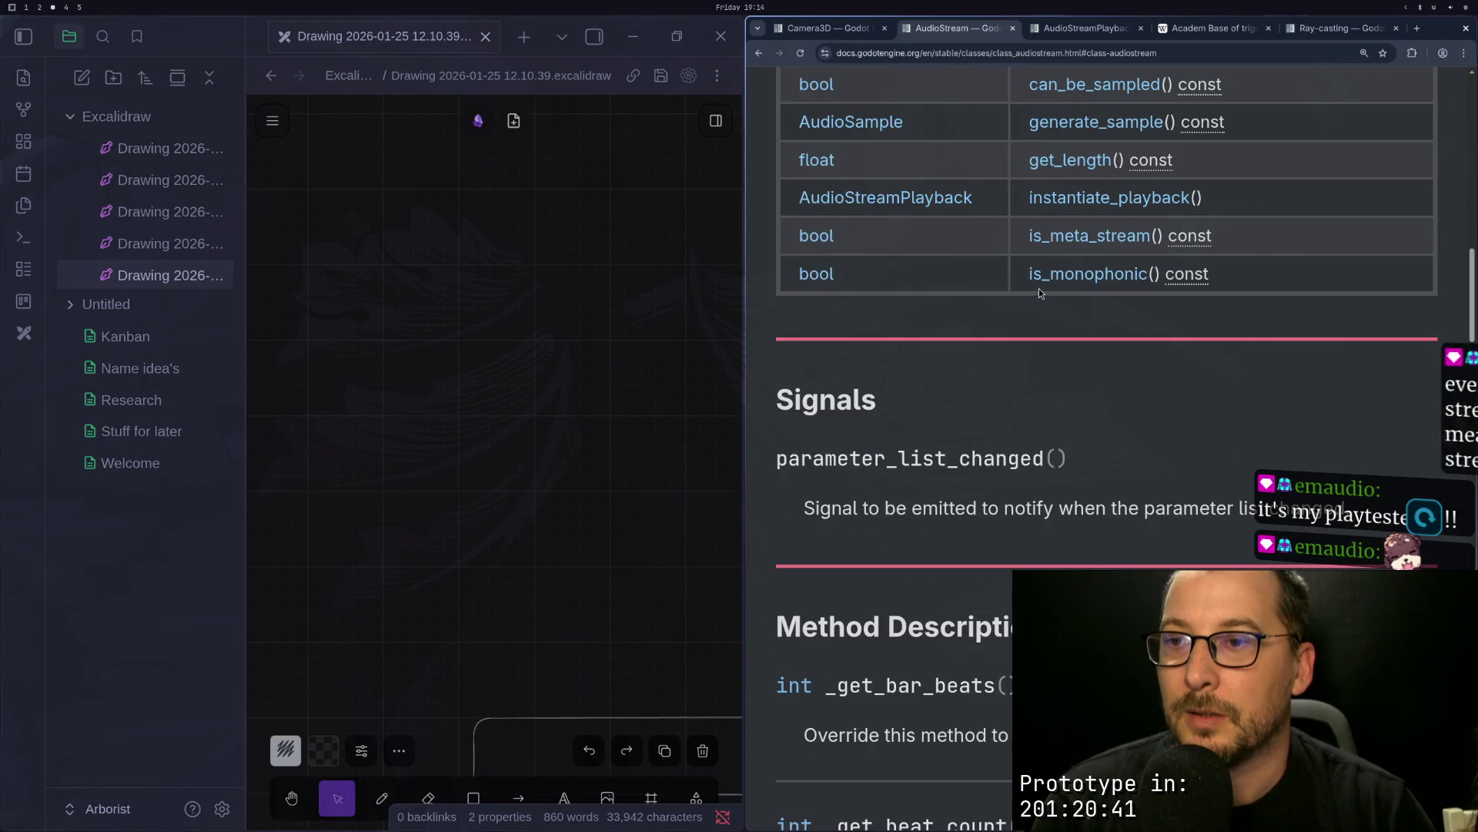
scroll(1032, 280, up, 10)
click(1052, 30)
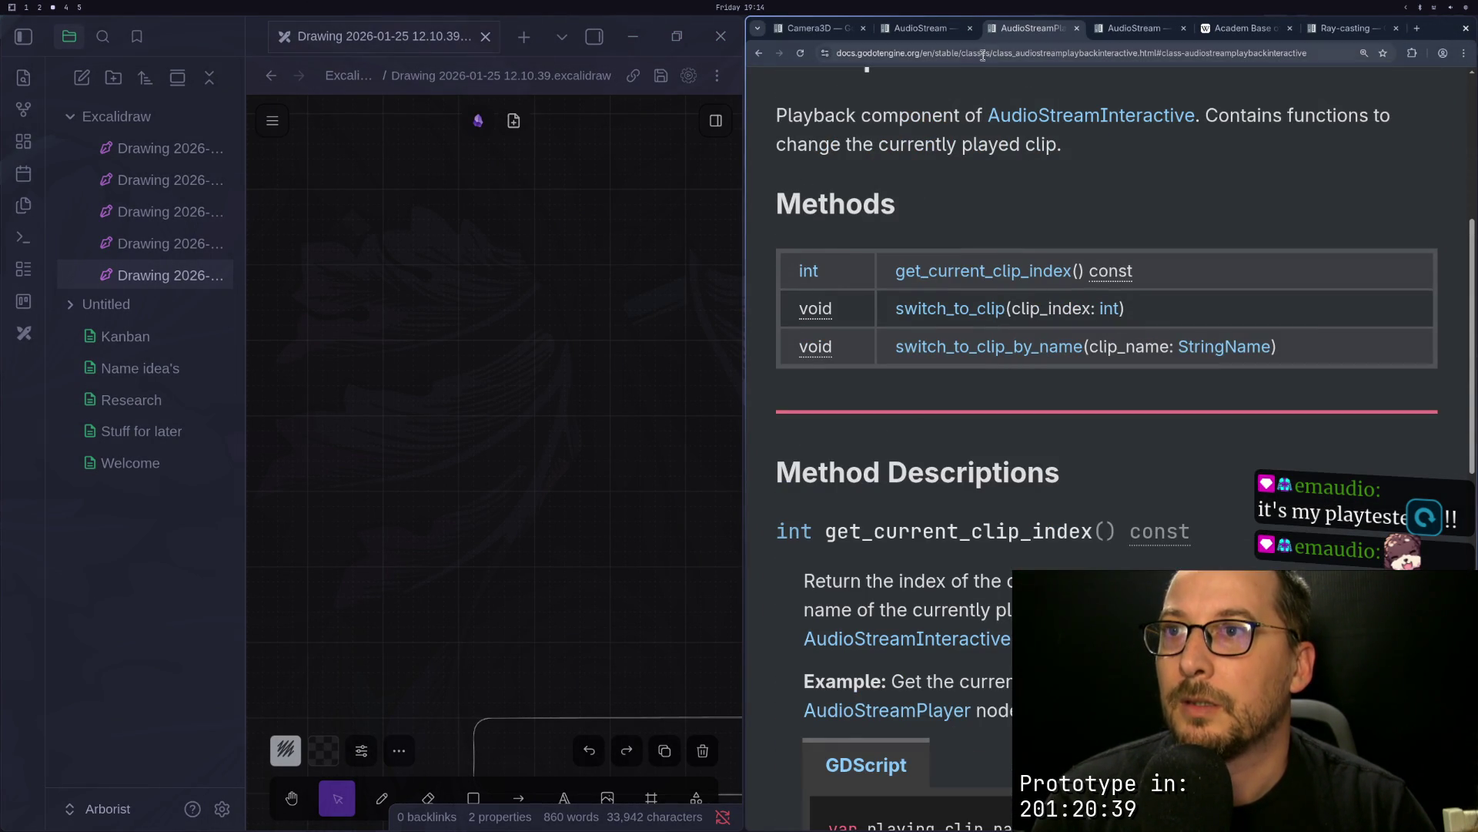
click(751, 55)
click(751, 56)
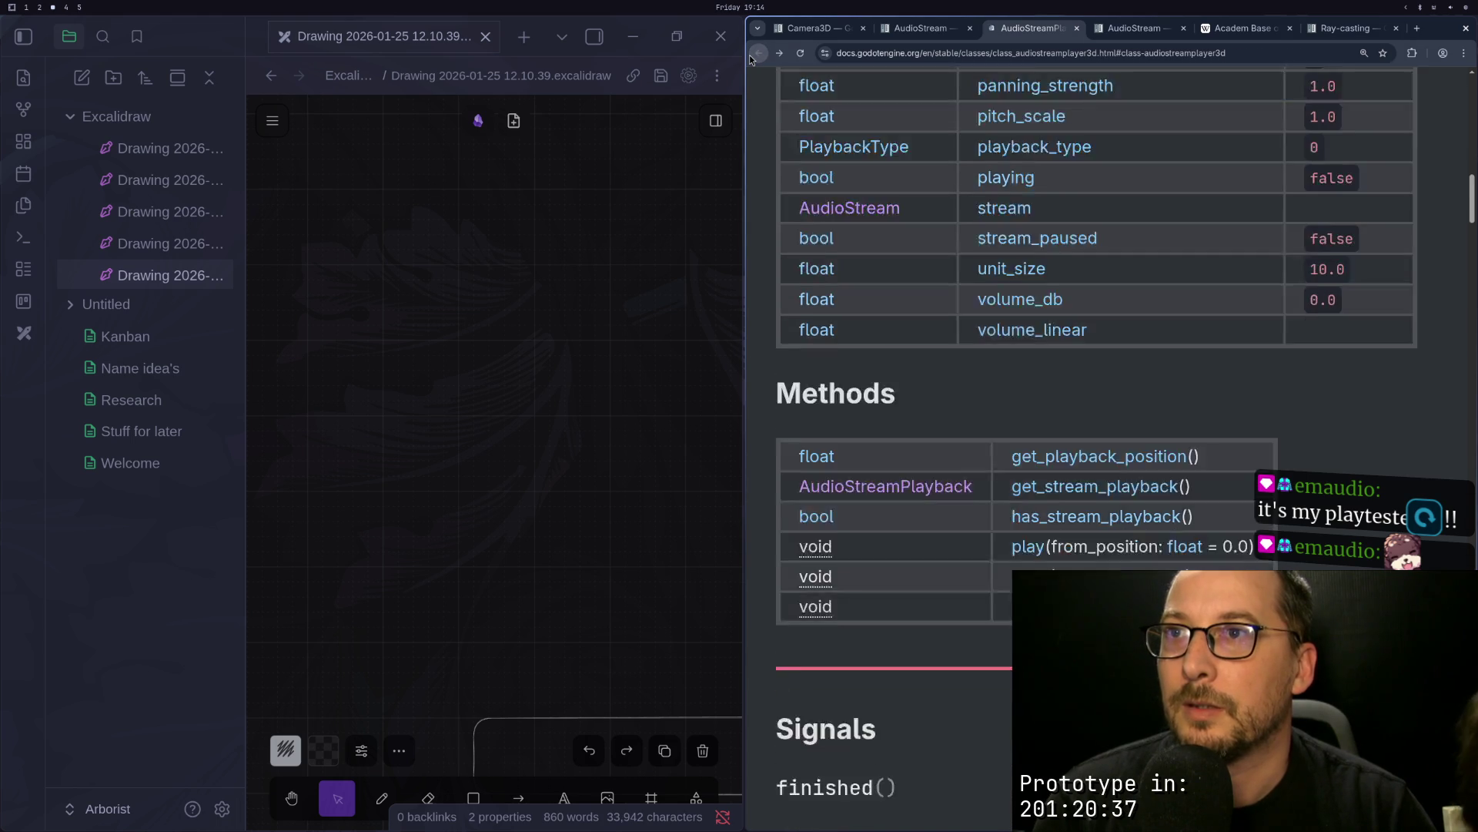
click(759, 54)
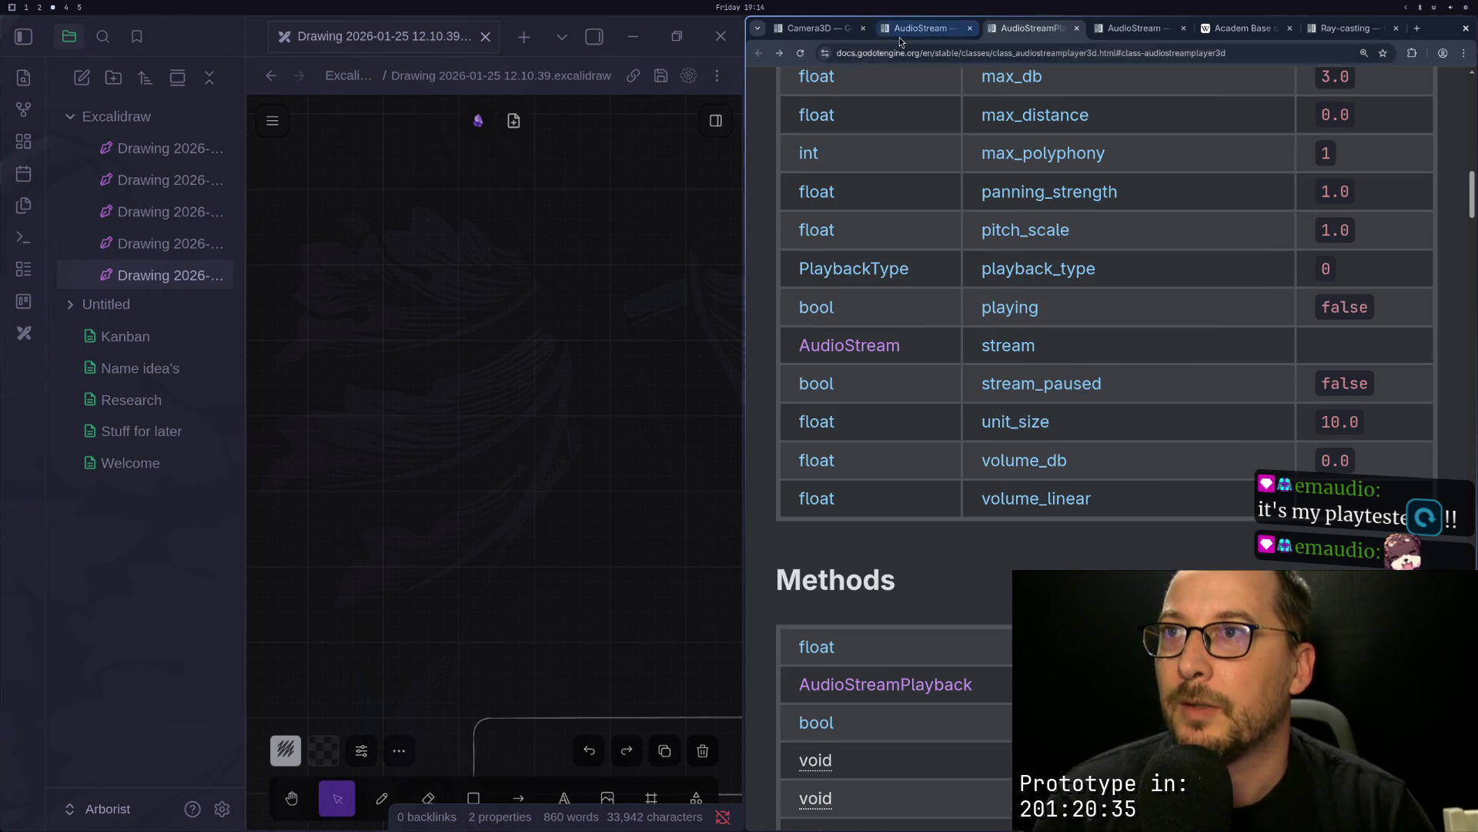
click(761, 56)
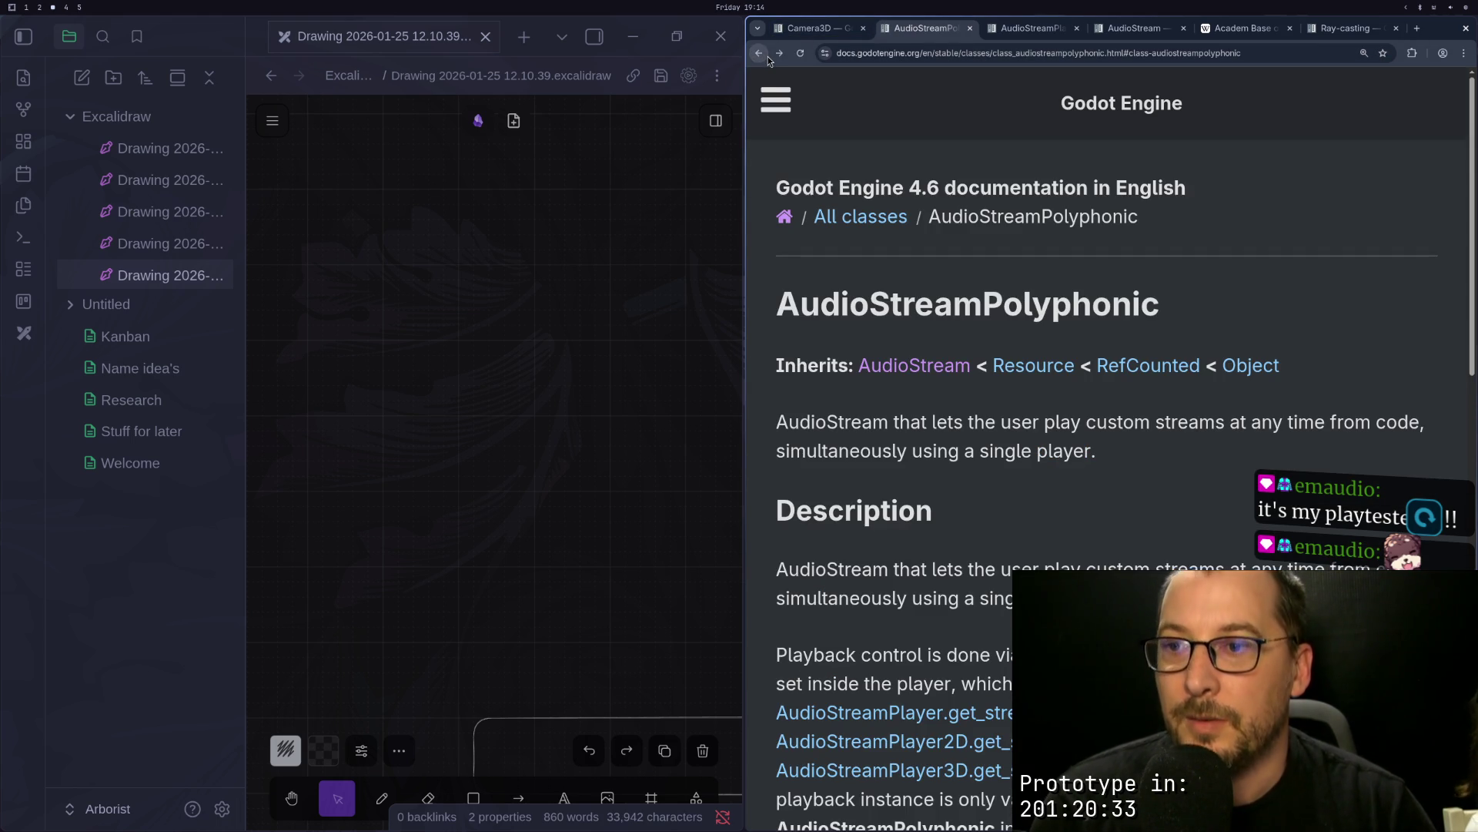
scroll(769, 71, down, 8)
scroll(768, 71, up, 4)
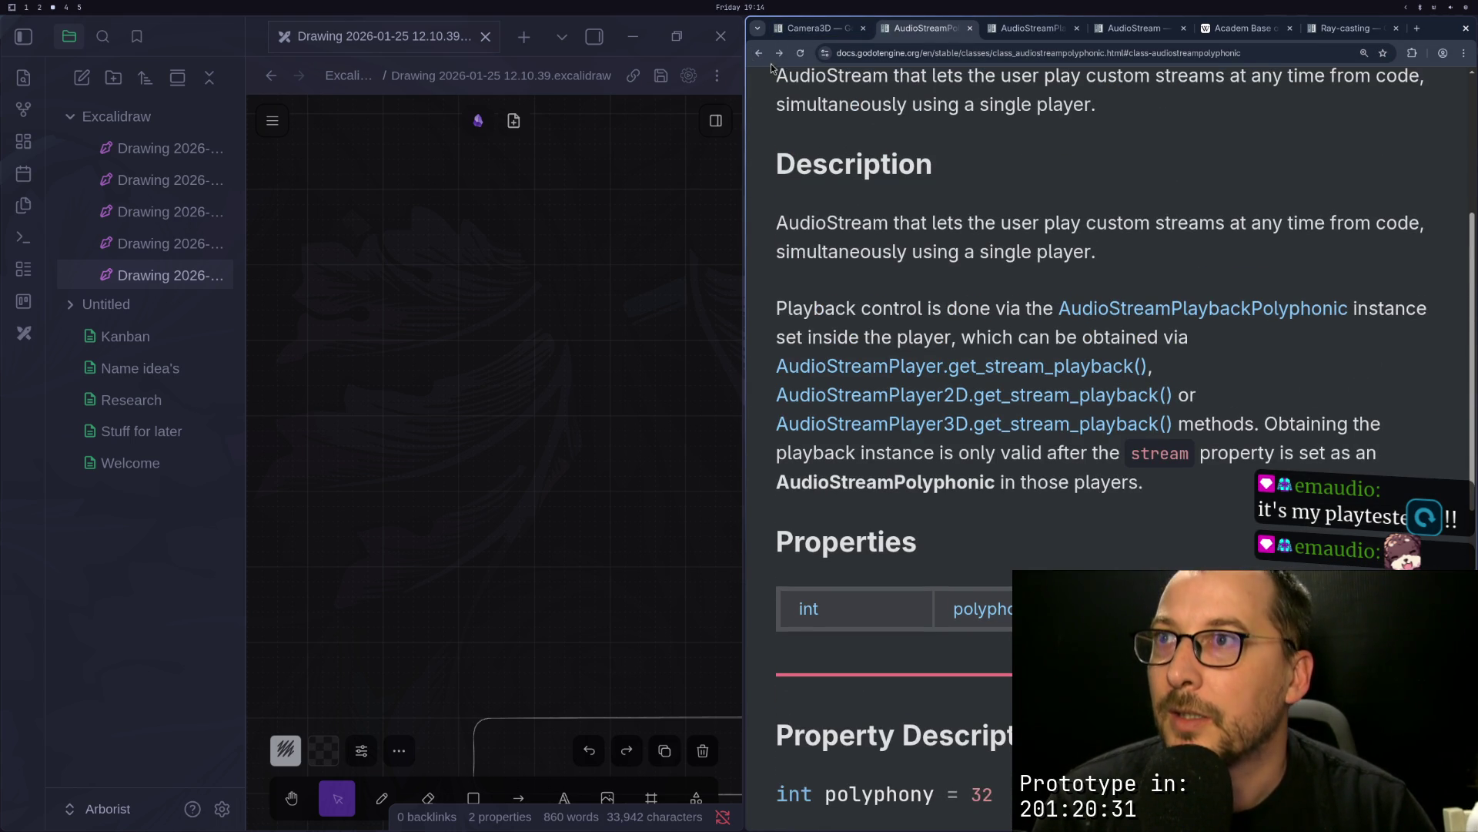
click(760, 54)
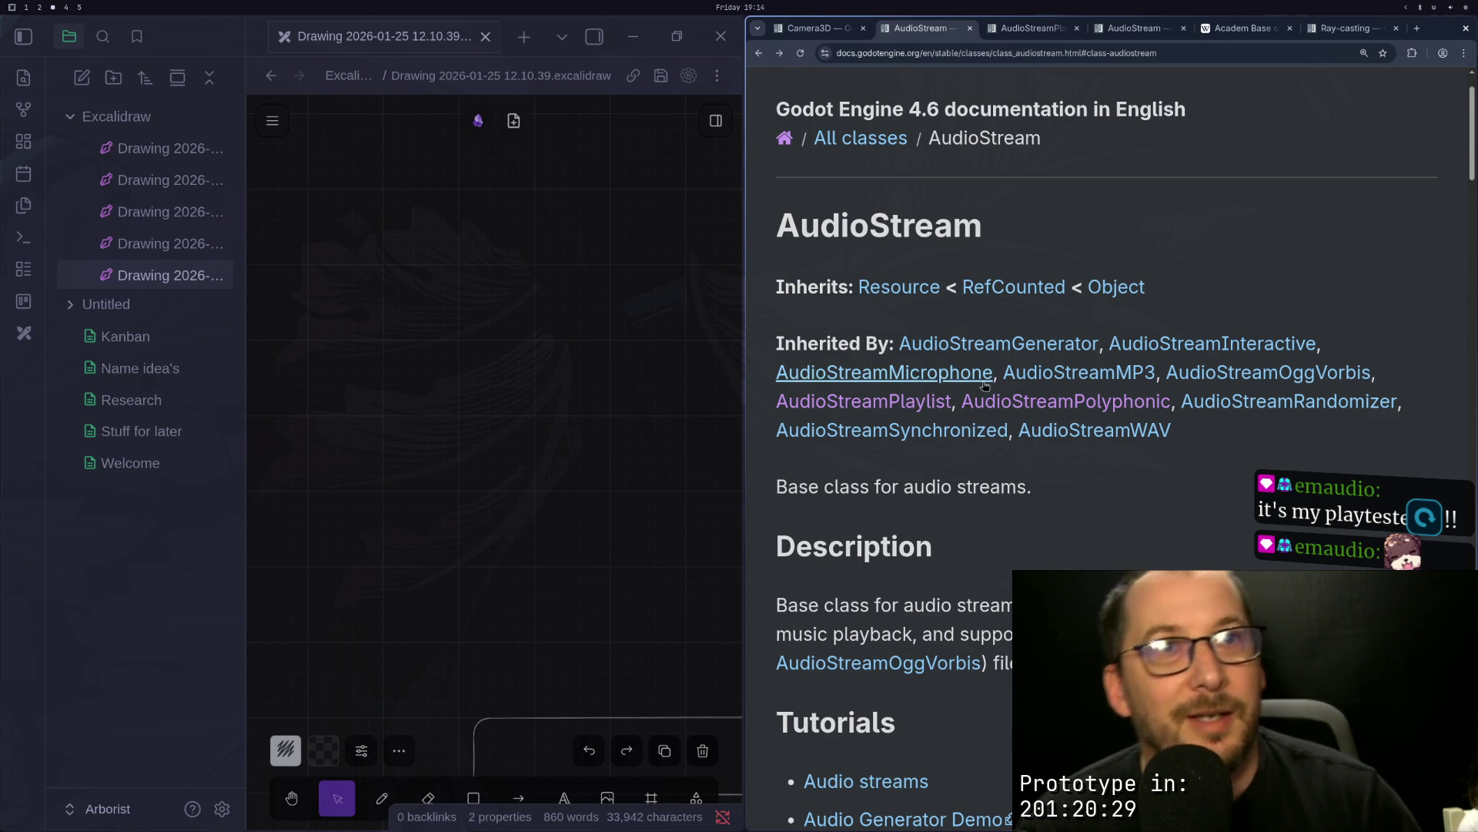
Step: Skim the AudioStream and AudioStreamPlaylist reference pages
scroll(1023, 384, up, 2)
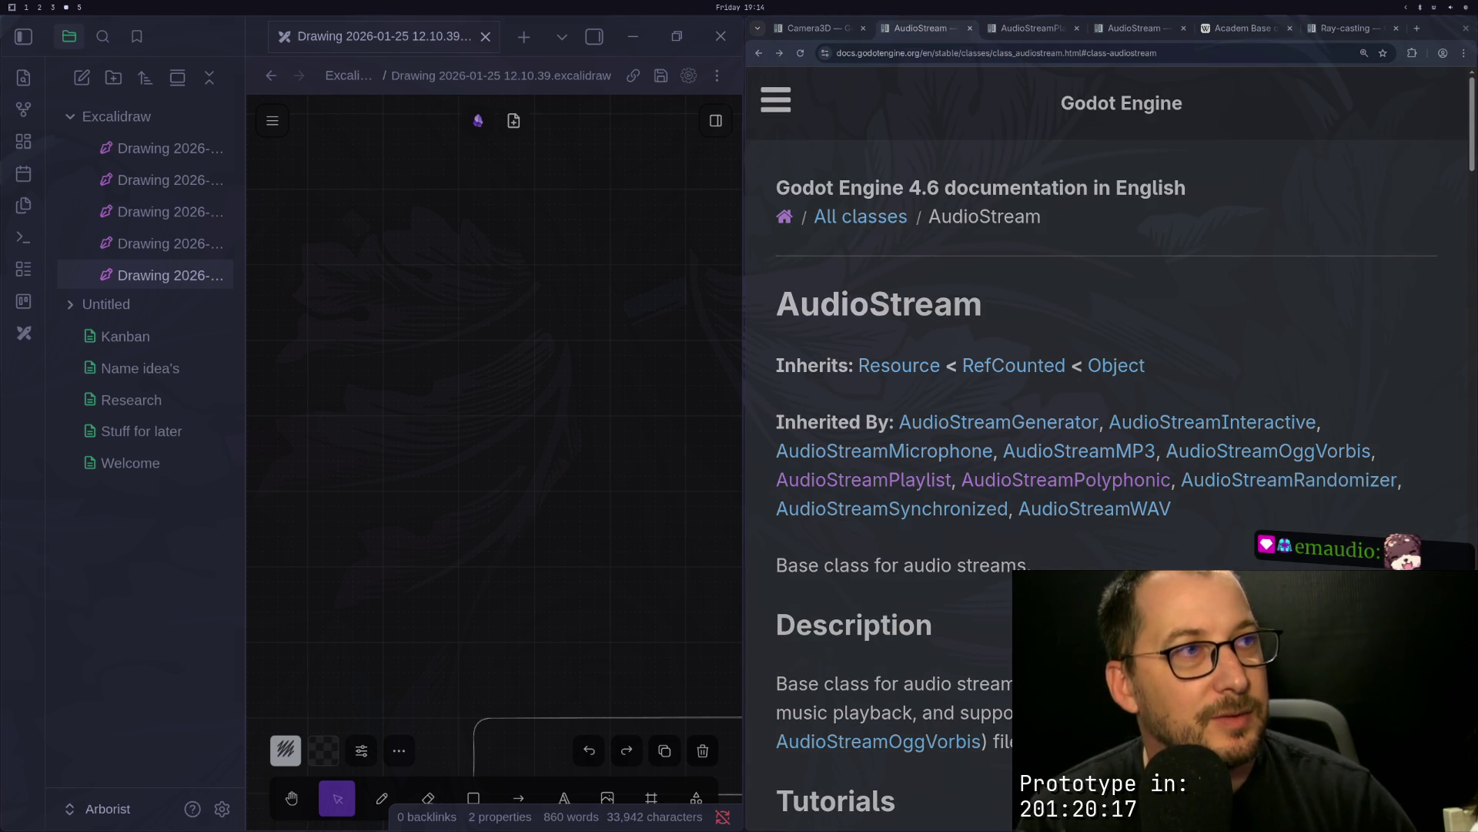
scroll(1112, 567, down, 8)
scroll(1112, 567, down, 5)
scroll(1111, 567, up, 8)
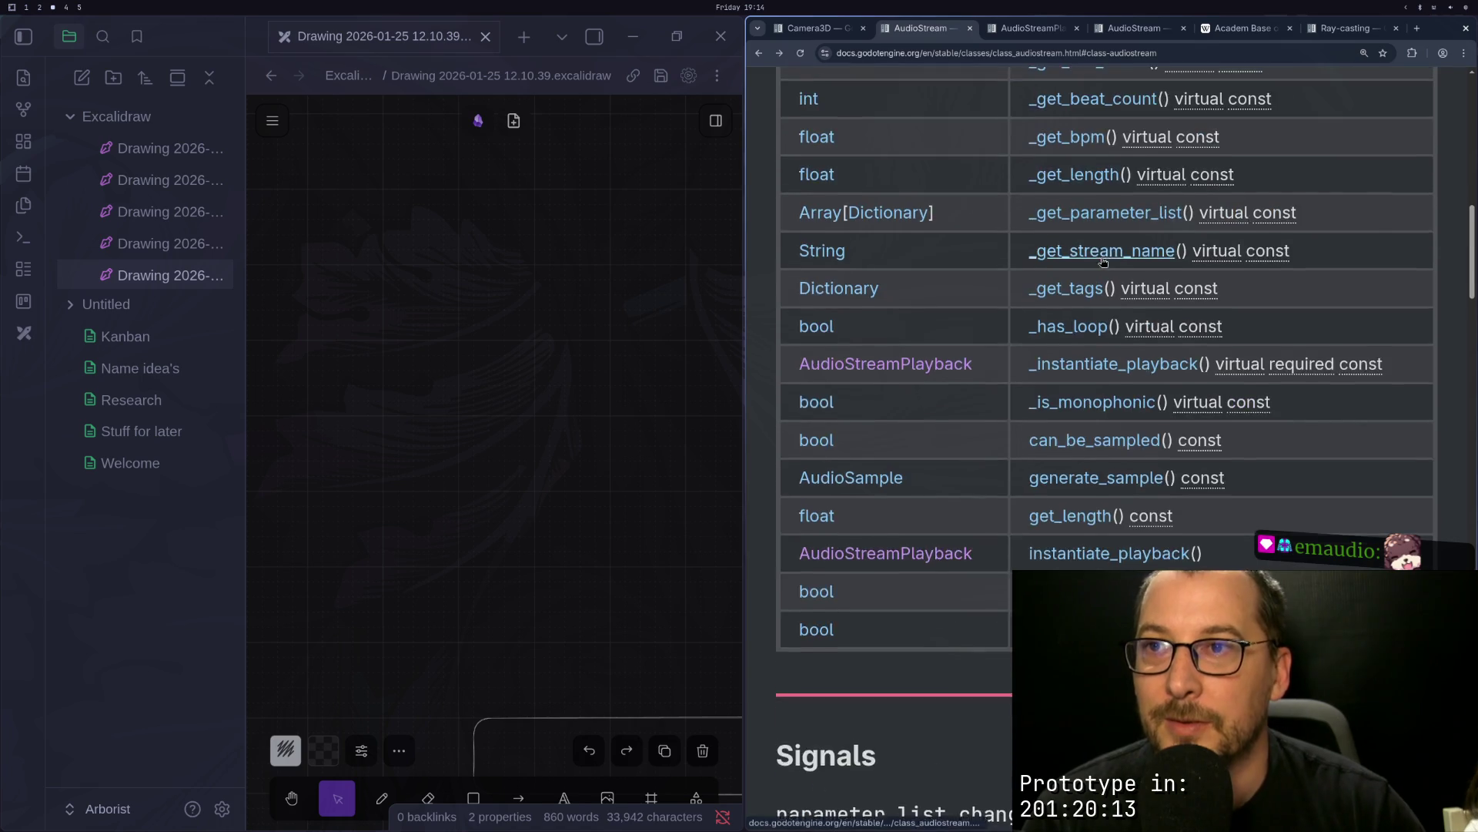
click(759, 54)
scroll(987, 253, down, 3)
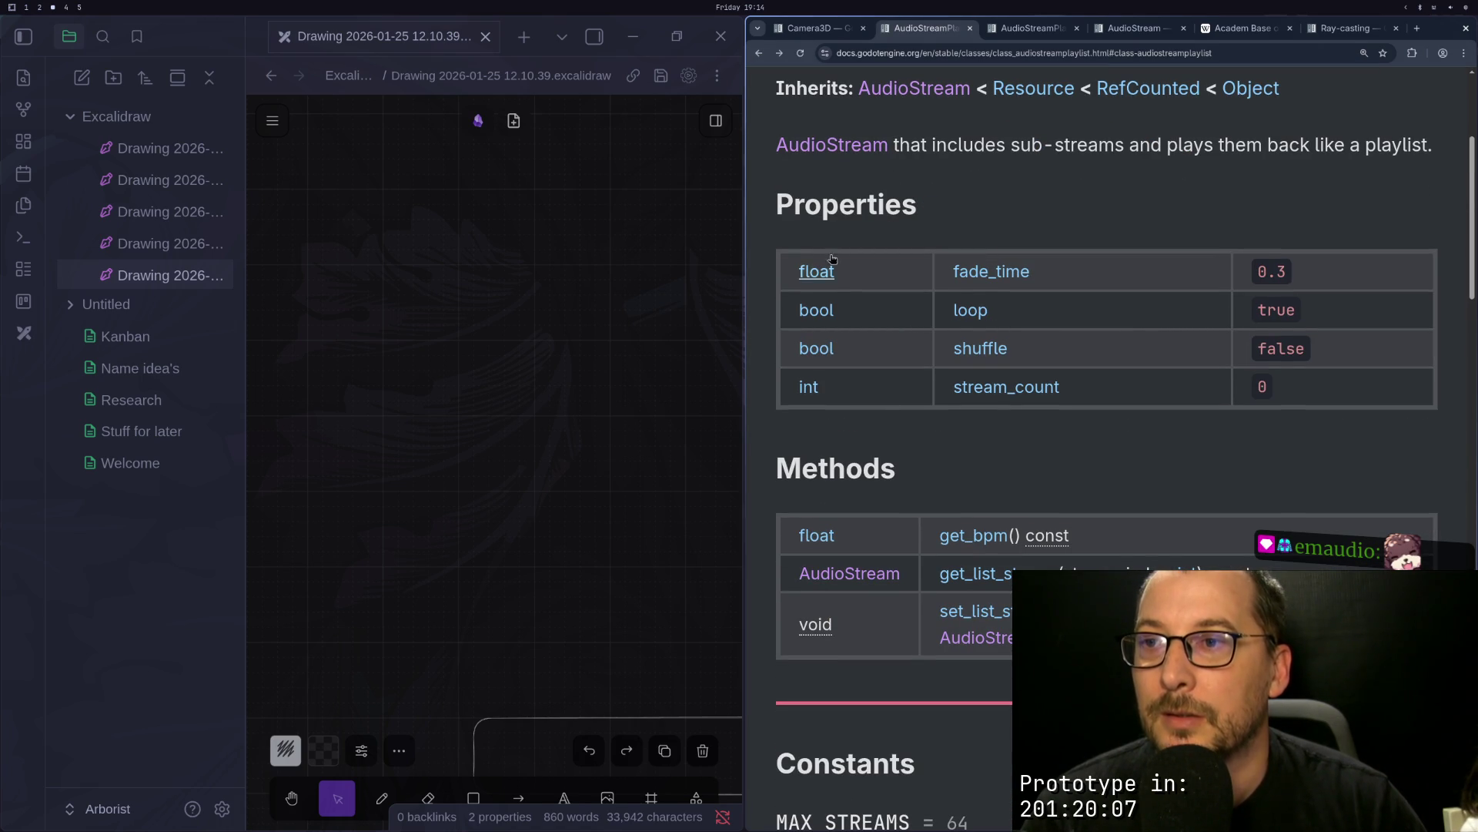
scroll(947, 179, down, 10)
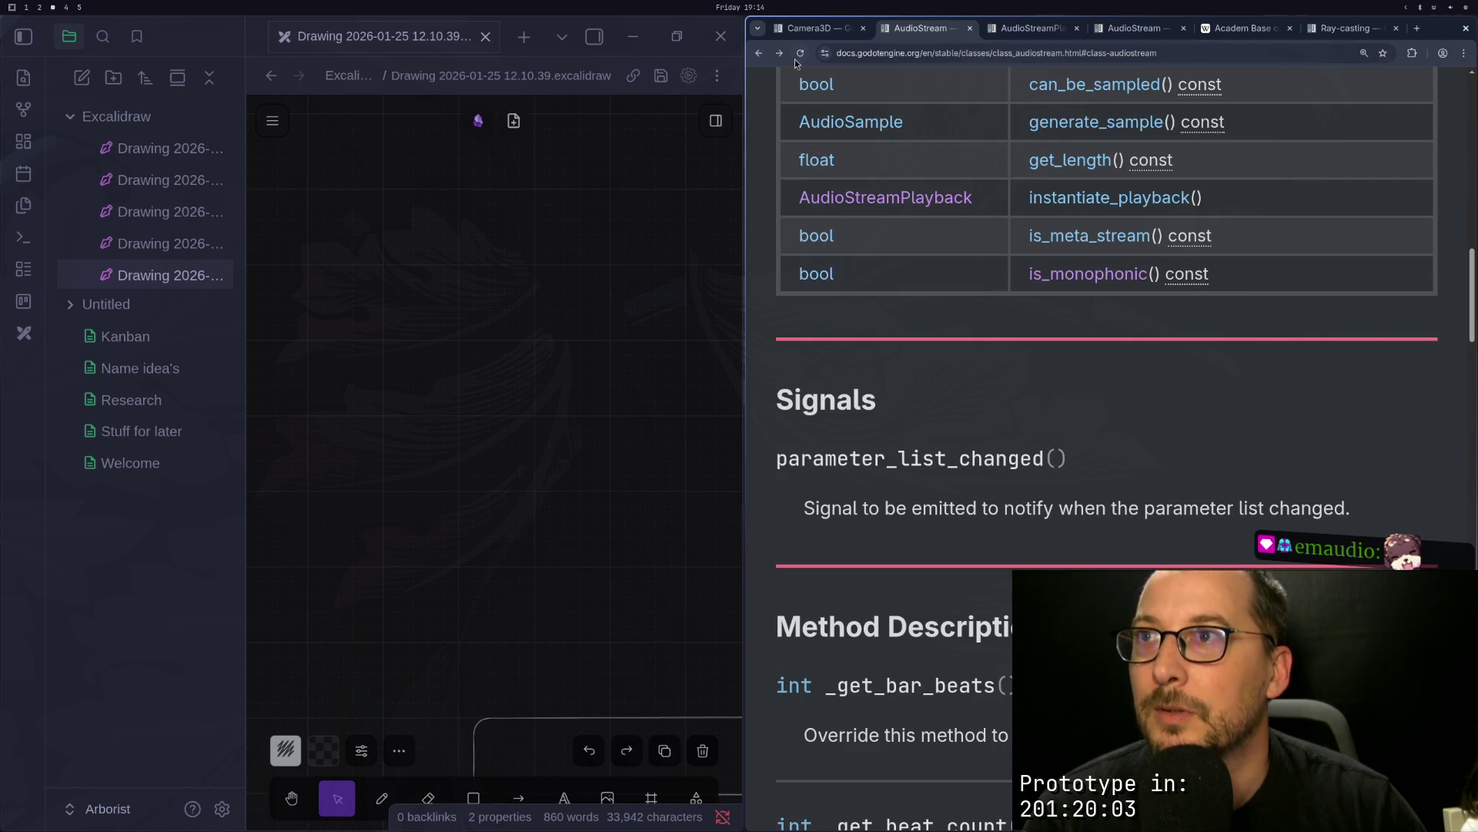
Step: Select the get_stream_playback method name in the AudioStreamPlayer3D reference's Methods list
key(ctrl+Tab)
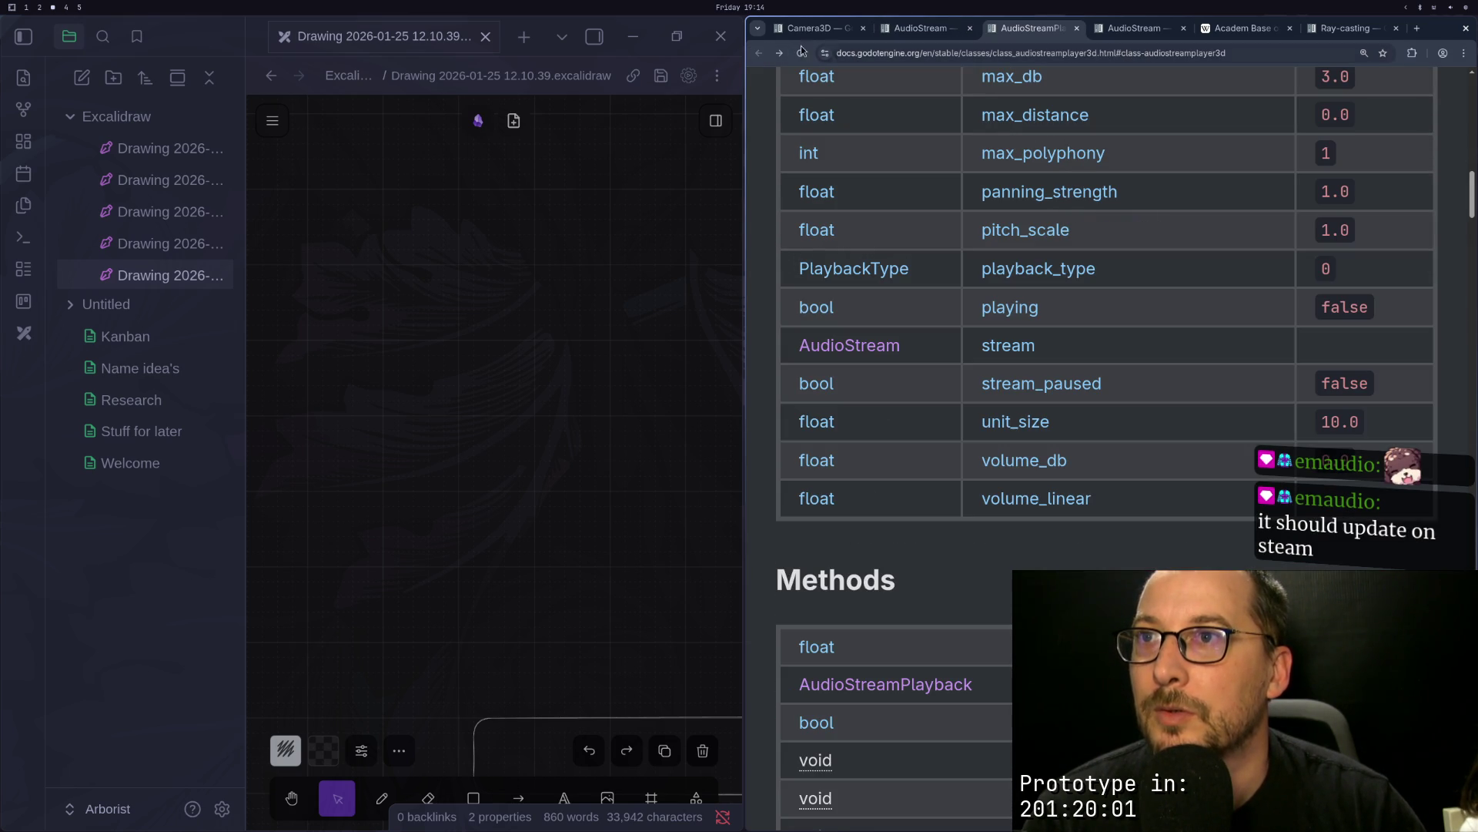
scroll(1069, 386, down, 3)
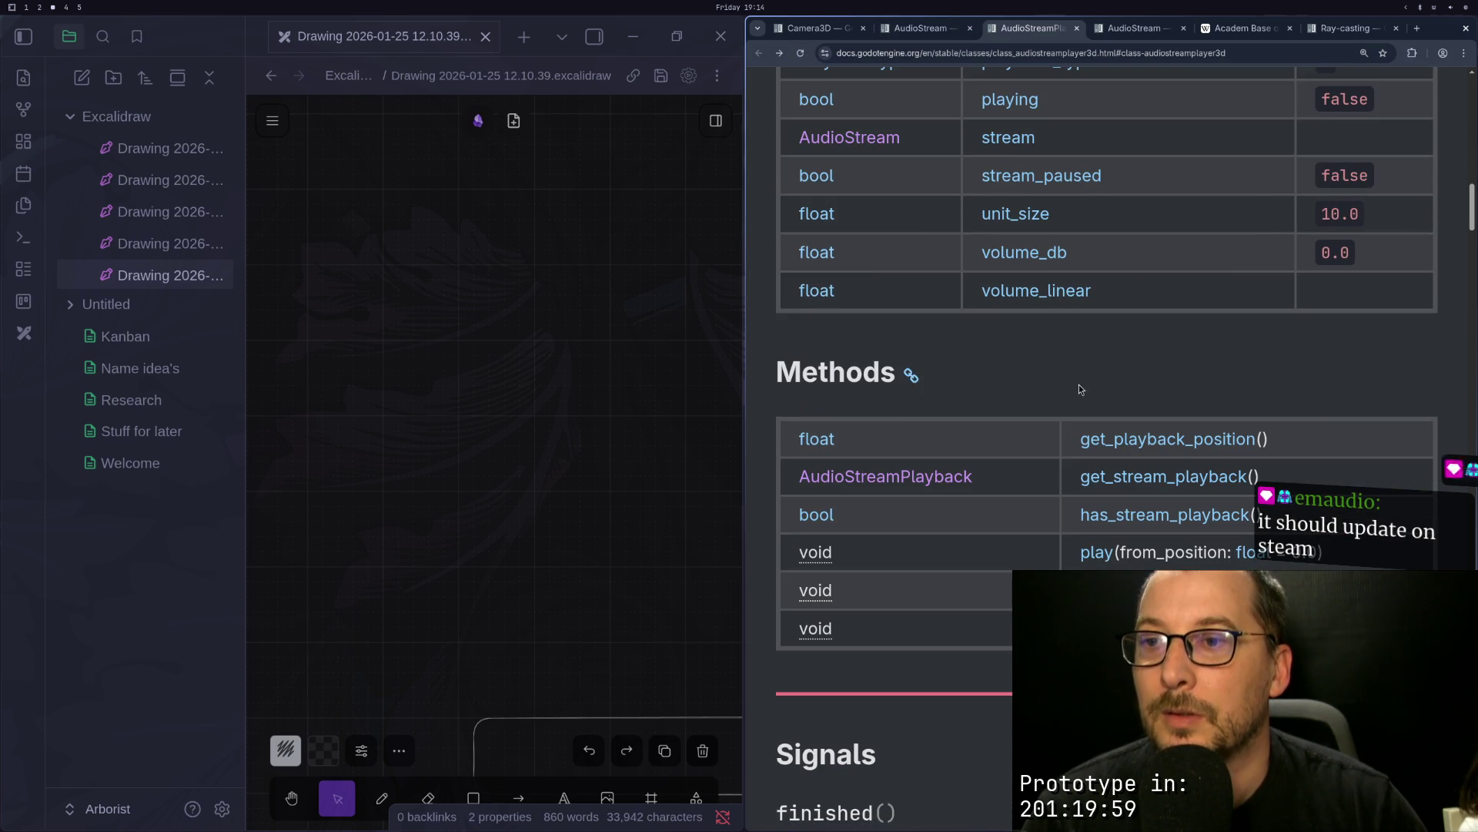
drag(1058, 481, 1223, 474)
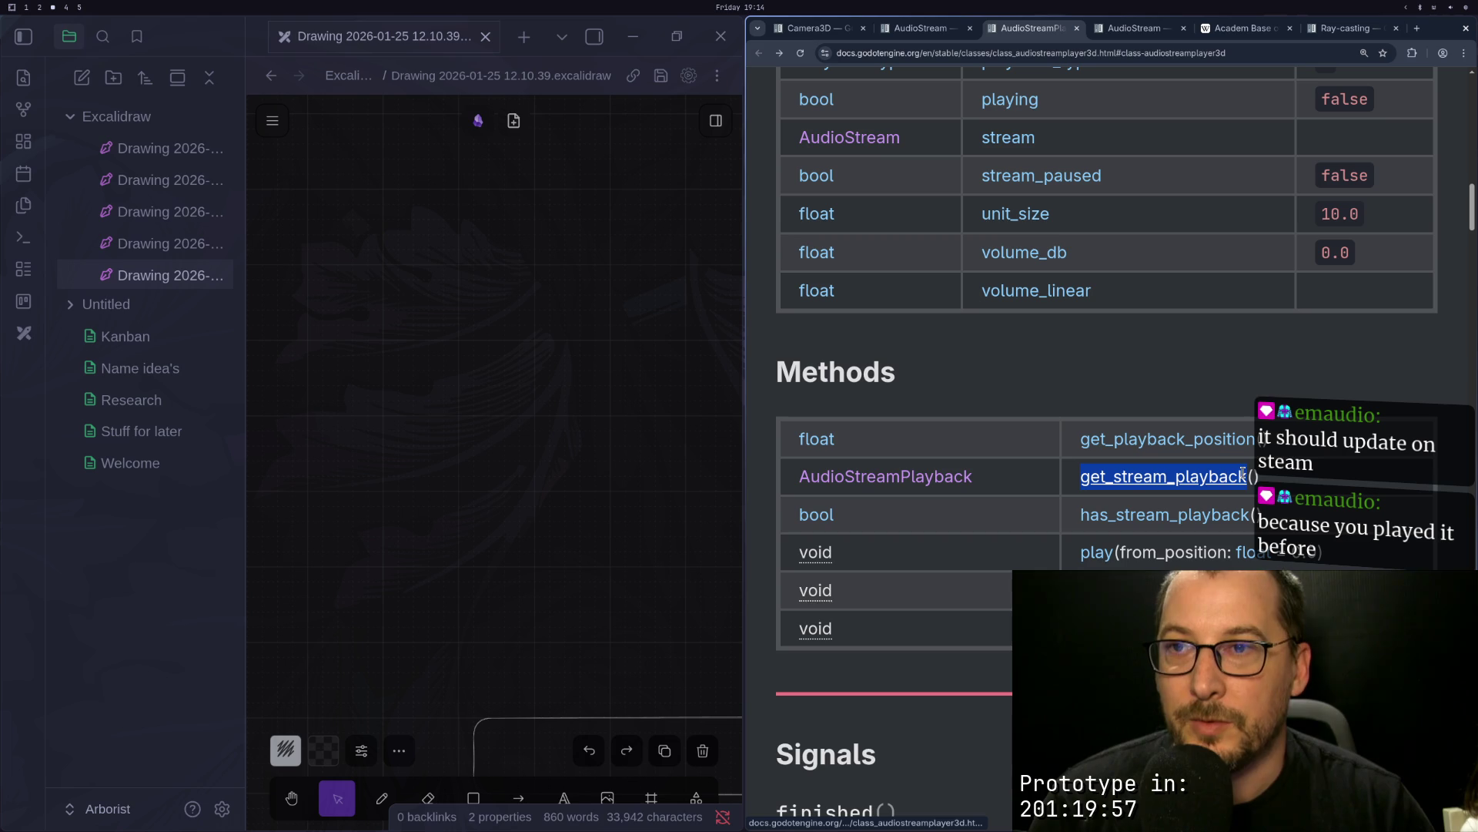
key(super+1)
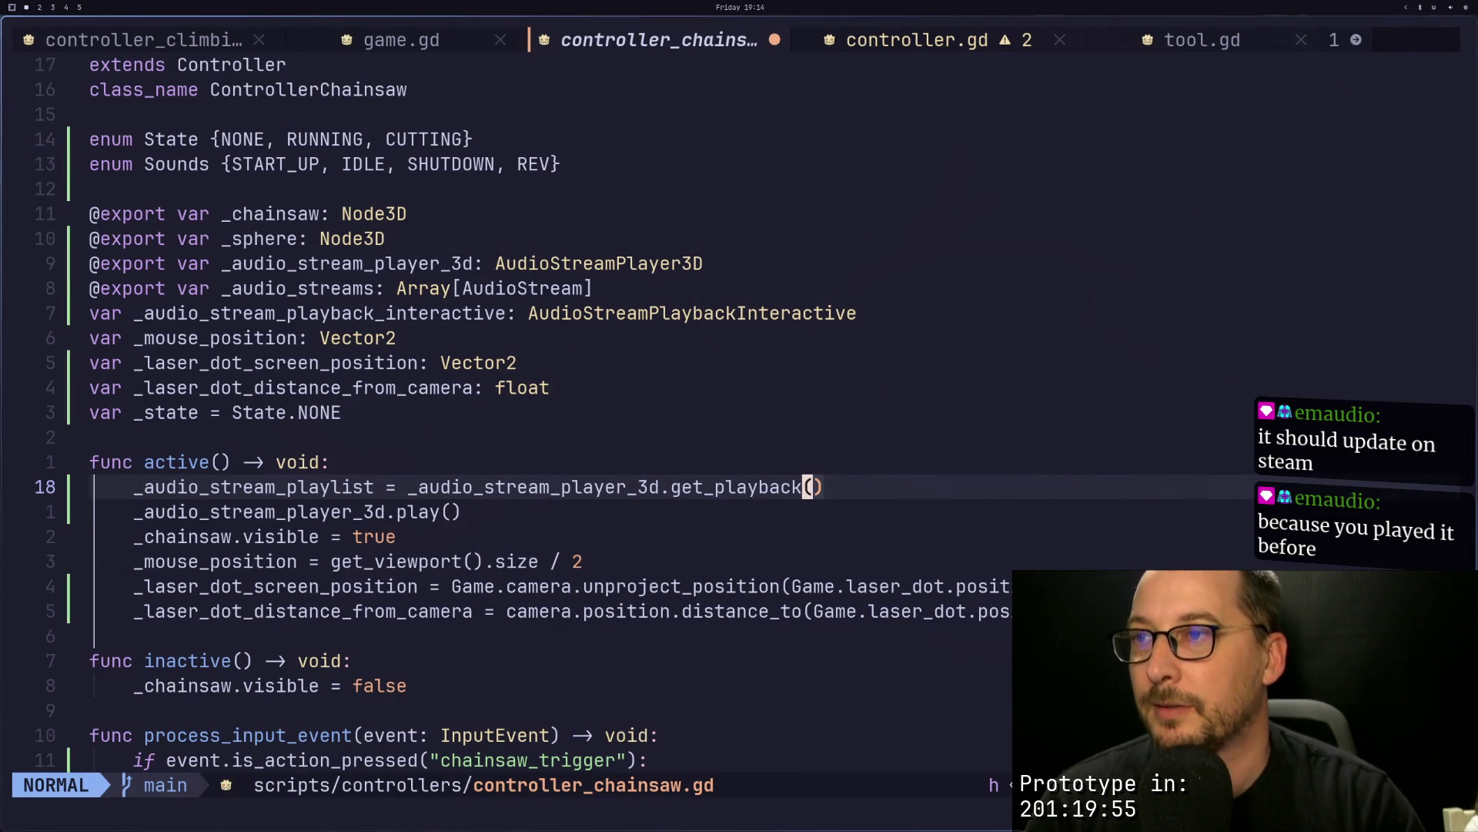
Step: Correct the call in active() to get_stream_playback() and save the script
text(hist)
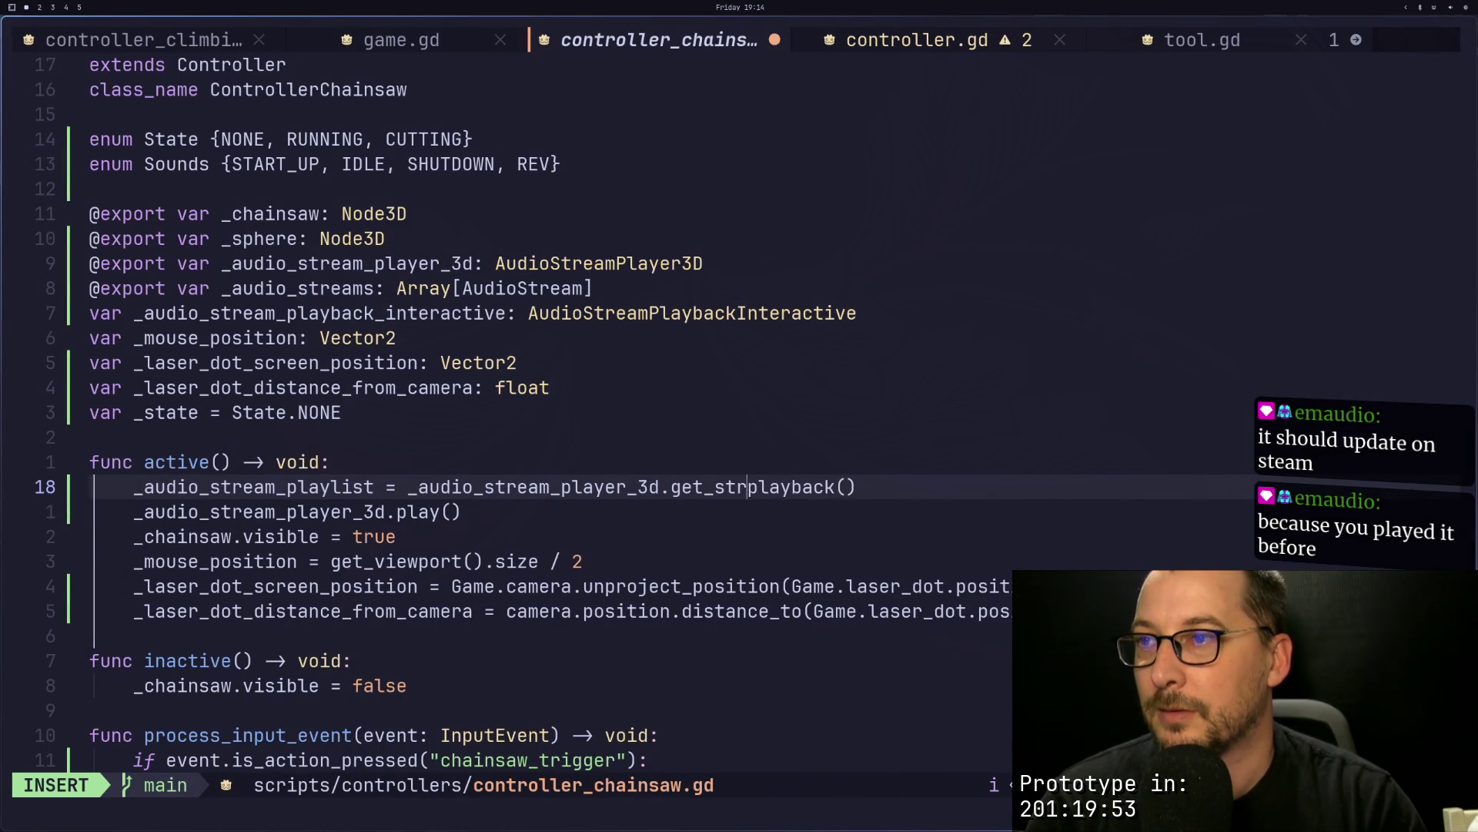
text(m_)
key(Escape)
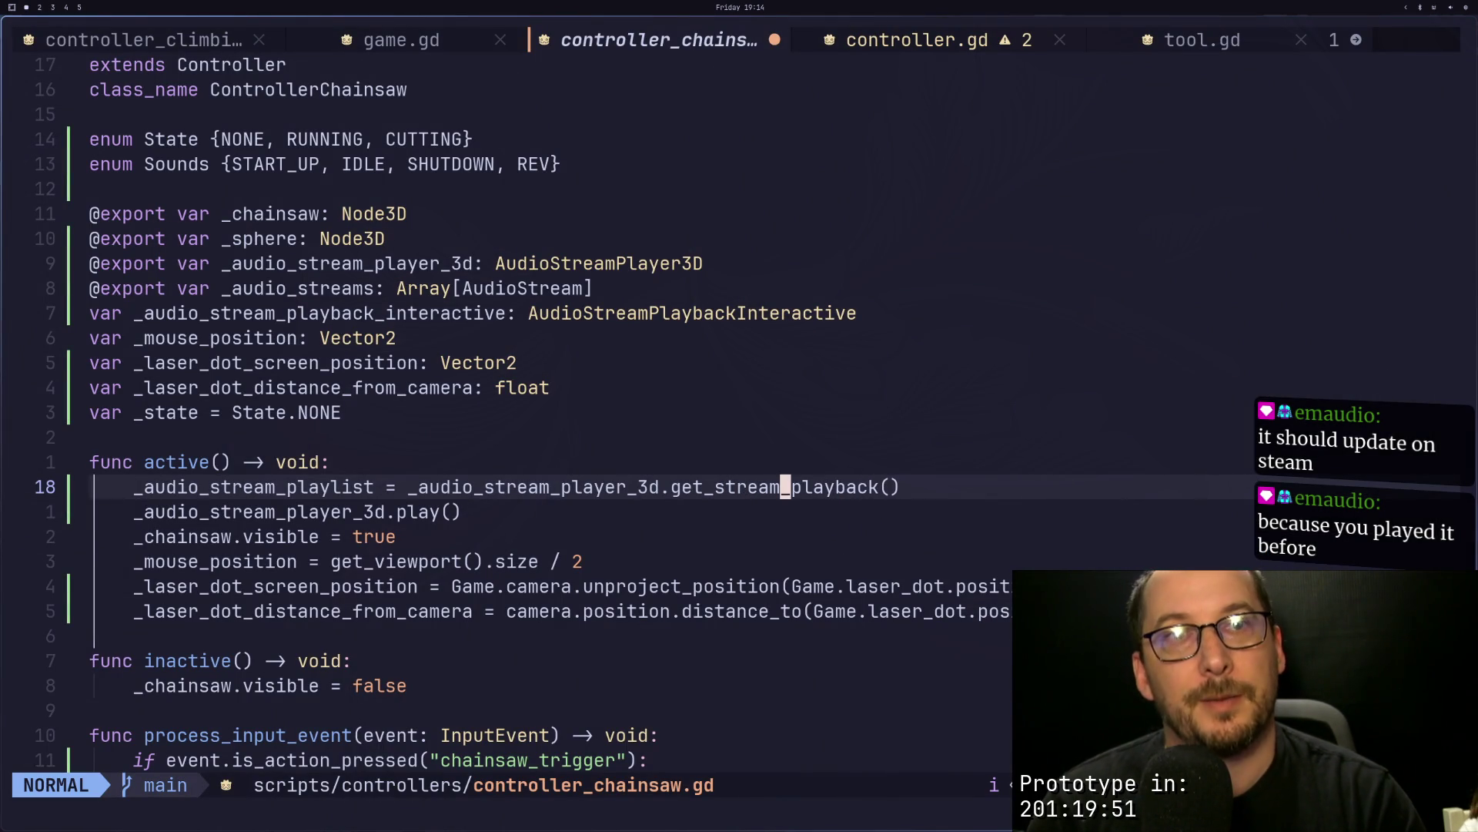
text(:w)
key(Return)
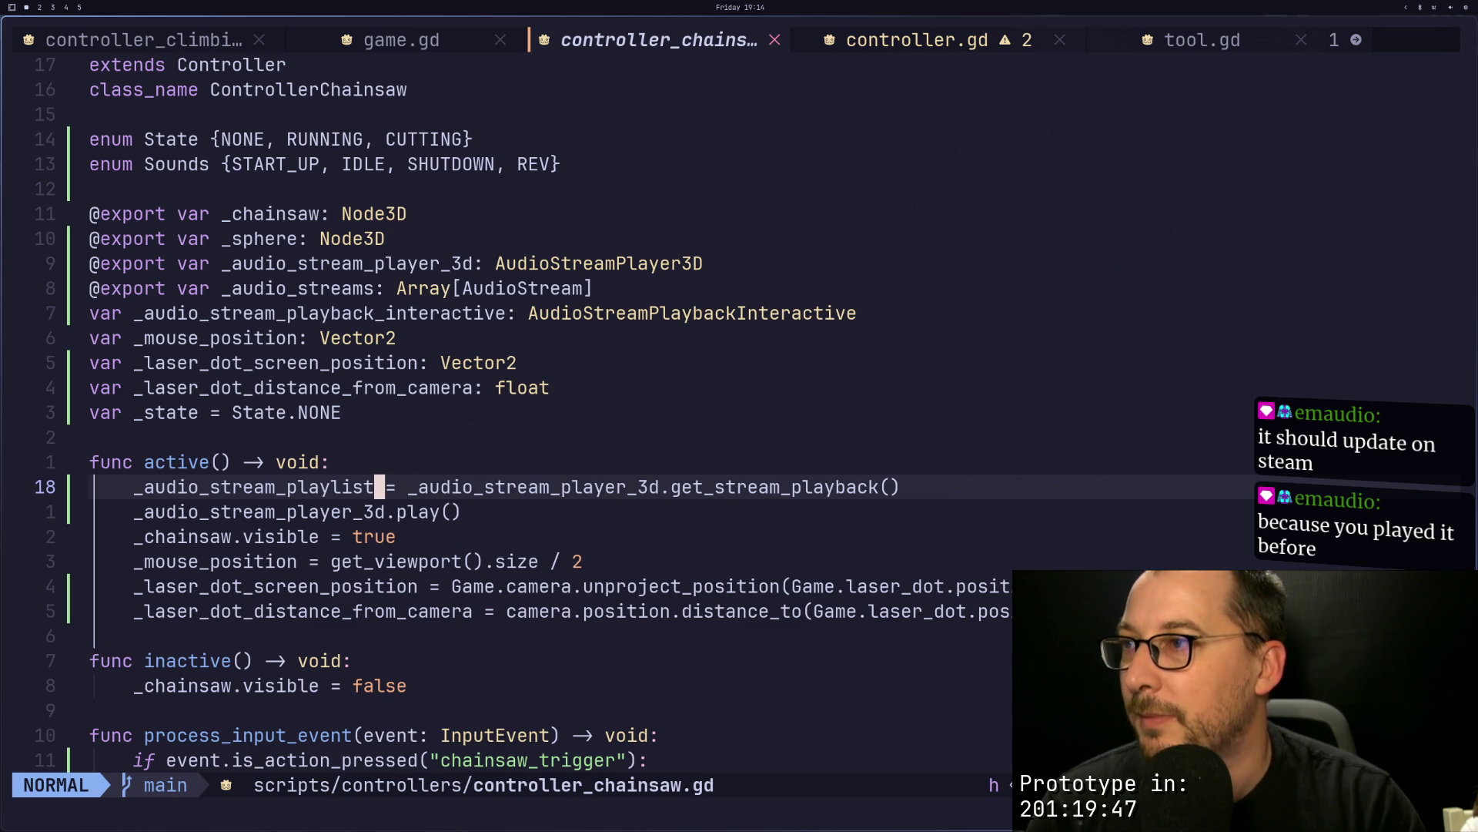
Step: Rename the assigned variable to _audio_stream_playback_interactive, yank the name, and save
key(a)
key(BackSpace)
key(BackSpace)
key(BackSpace)
text(playb)
key(Tab)
key(Escape)
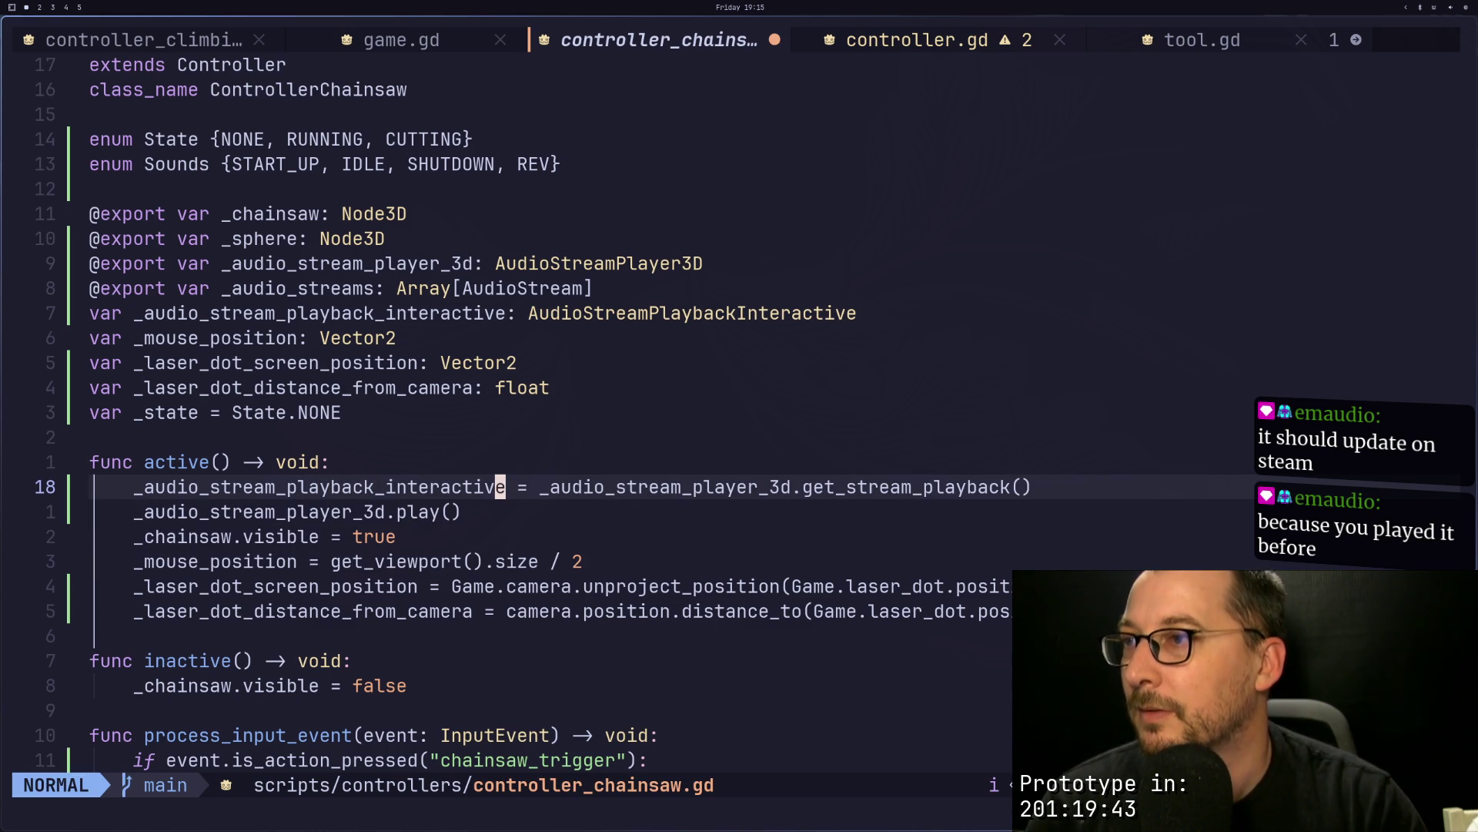
key(j)
key(k)
key(v)
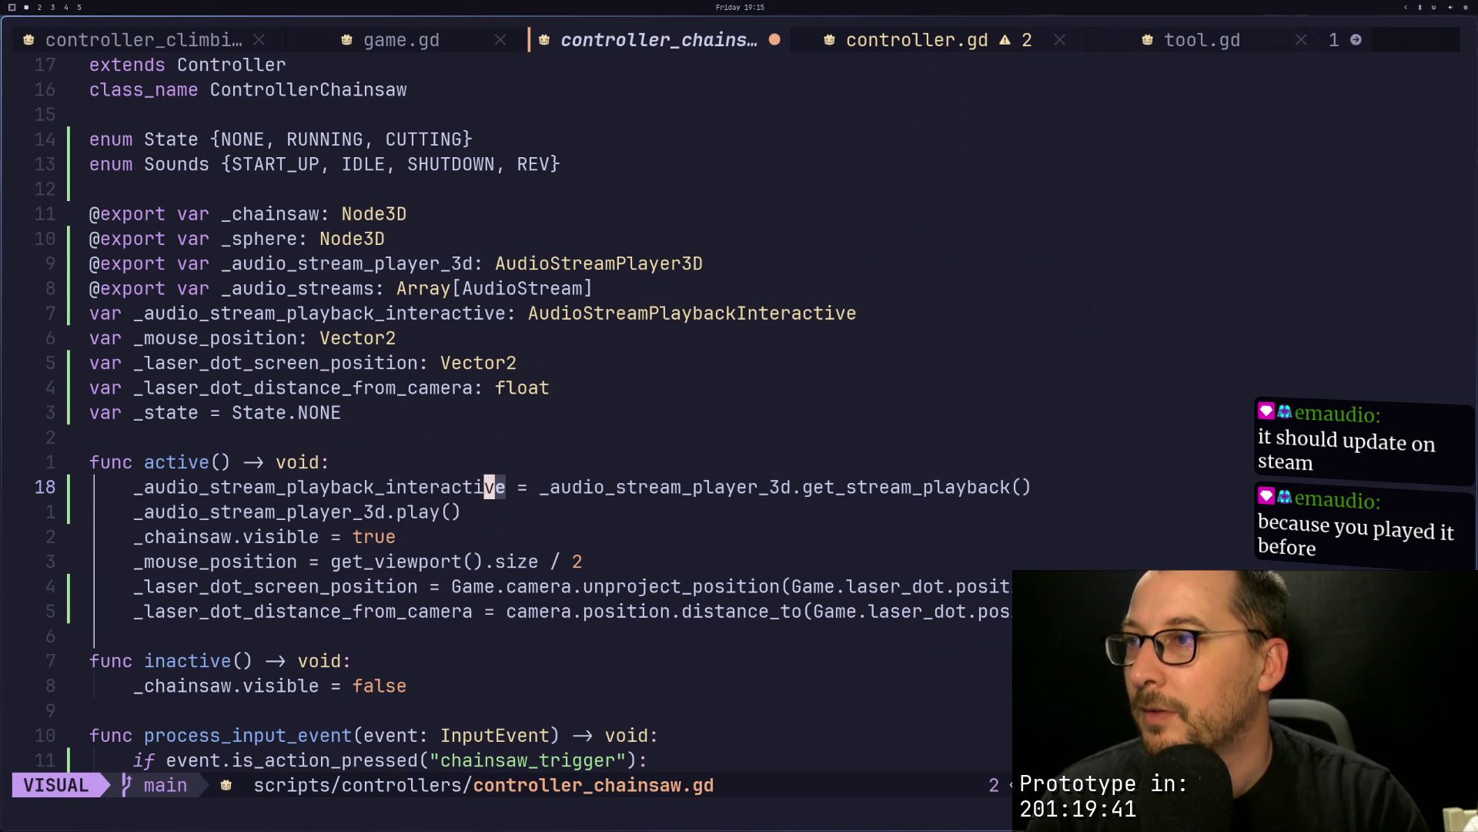
key(h)
key(h)
key(h)
text(y)
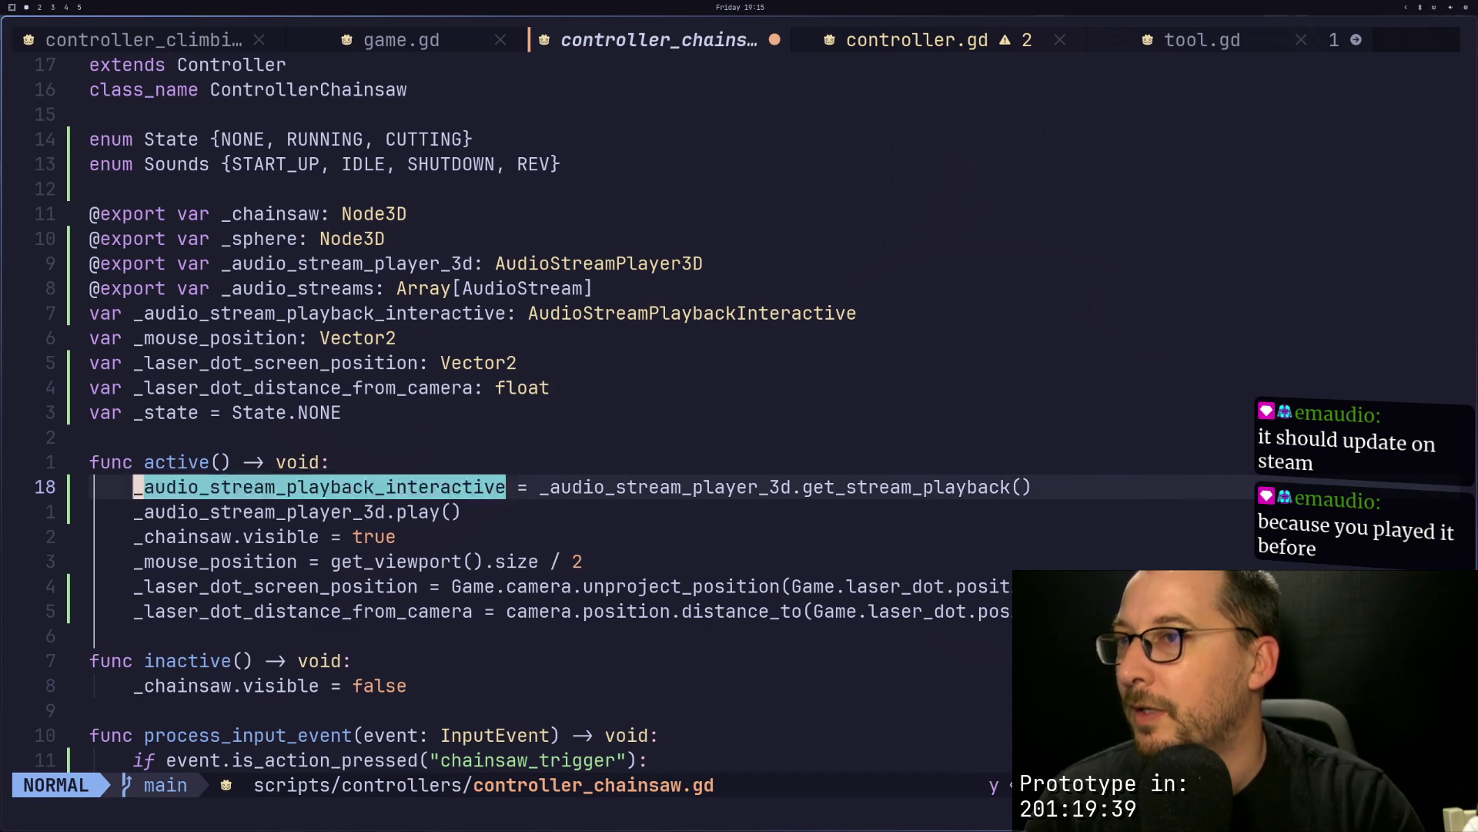
text(:w)
key(Return)
key(super+1)
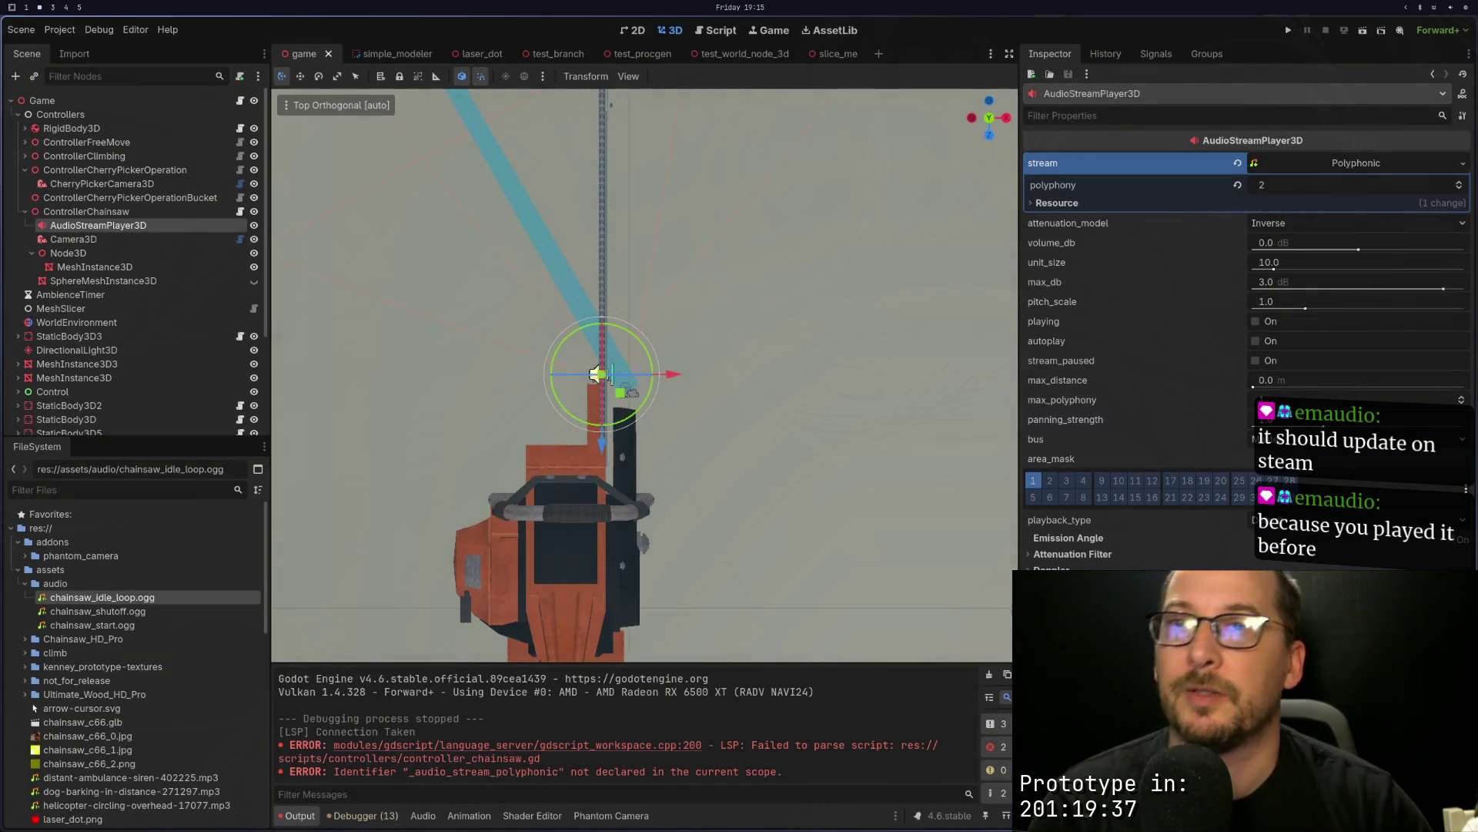
Step: Restore the three-clip chainsaw Playlist as the stream with undo/redo and save the scene
key(ctrl+a)
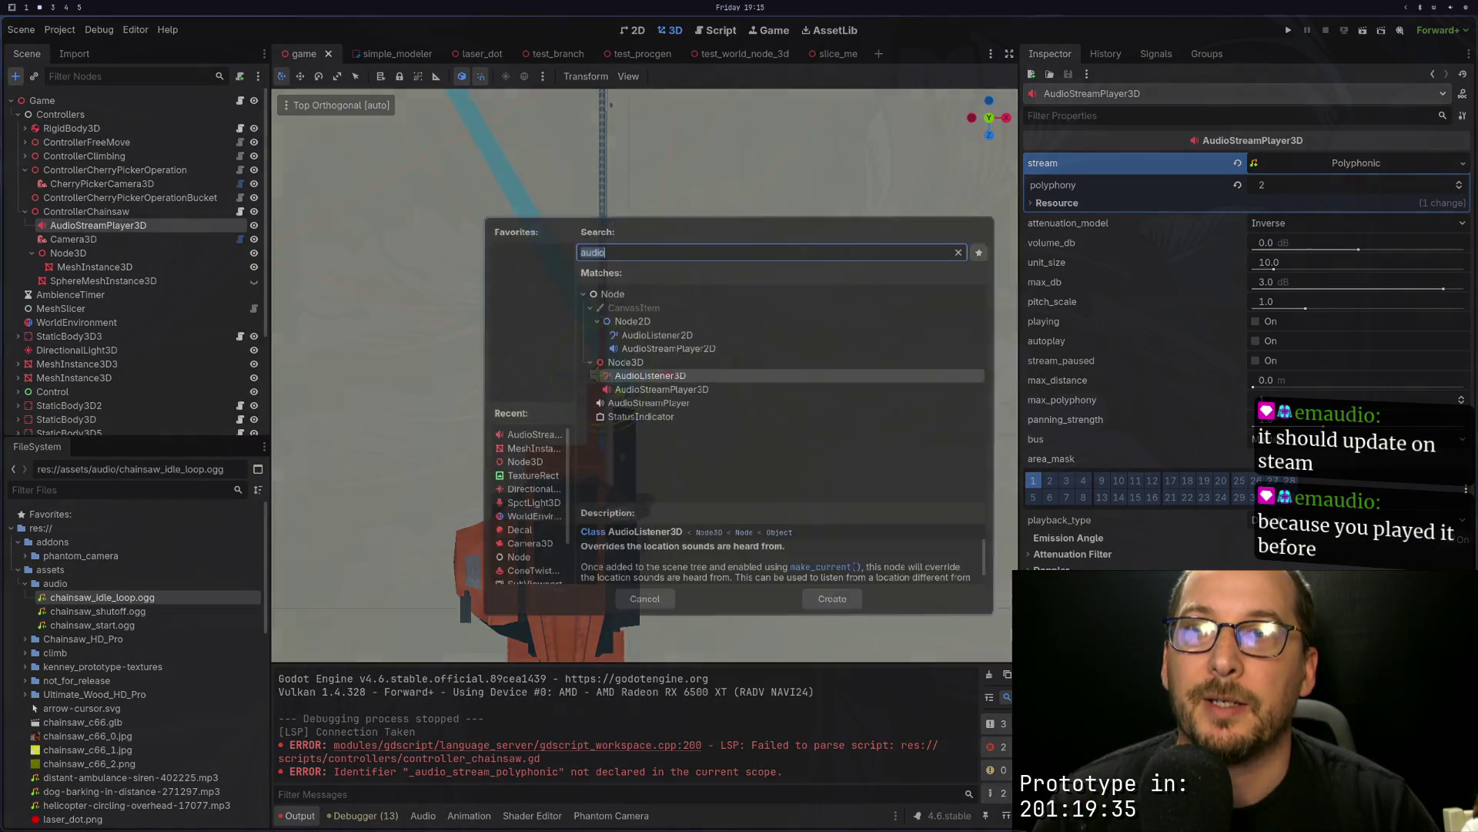
key(Escape)
key(ctrl+z)
key(ctrl+z)
key(ctrl+z)
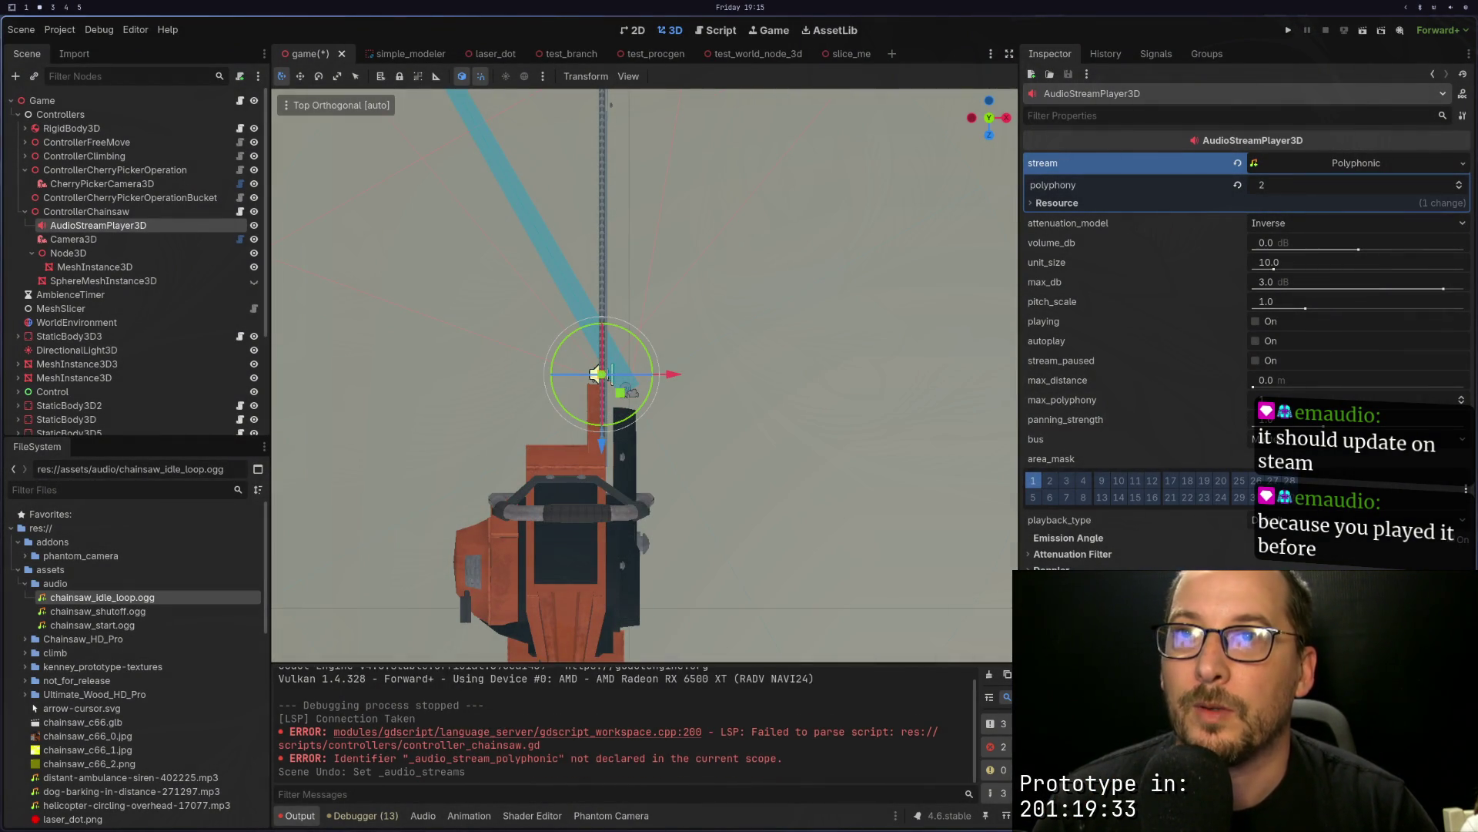
key(ctrl+shift+z)
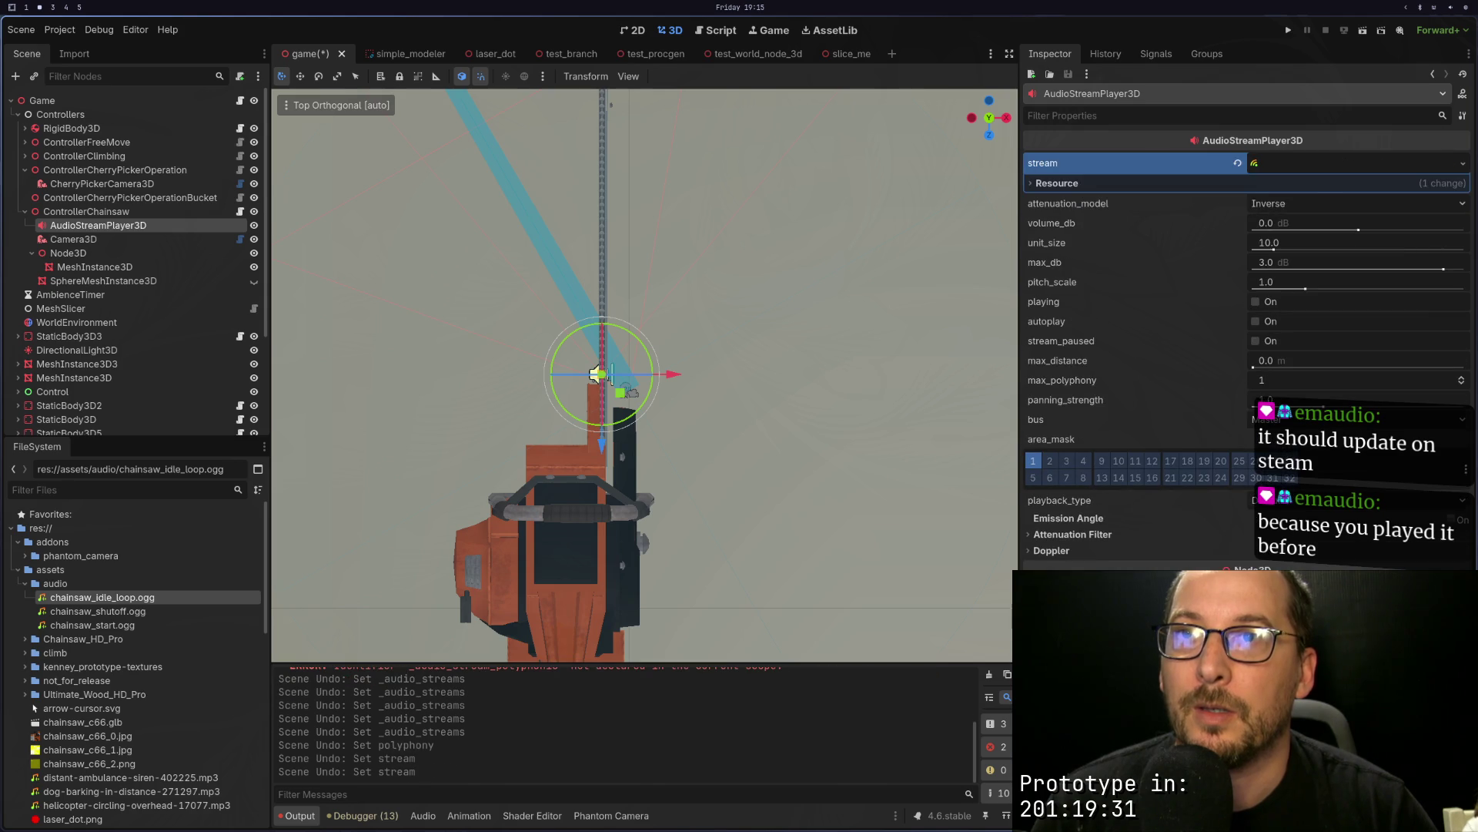
key(ctrl+z)
key(ctrl+z)
key(ctrl+shift+z)
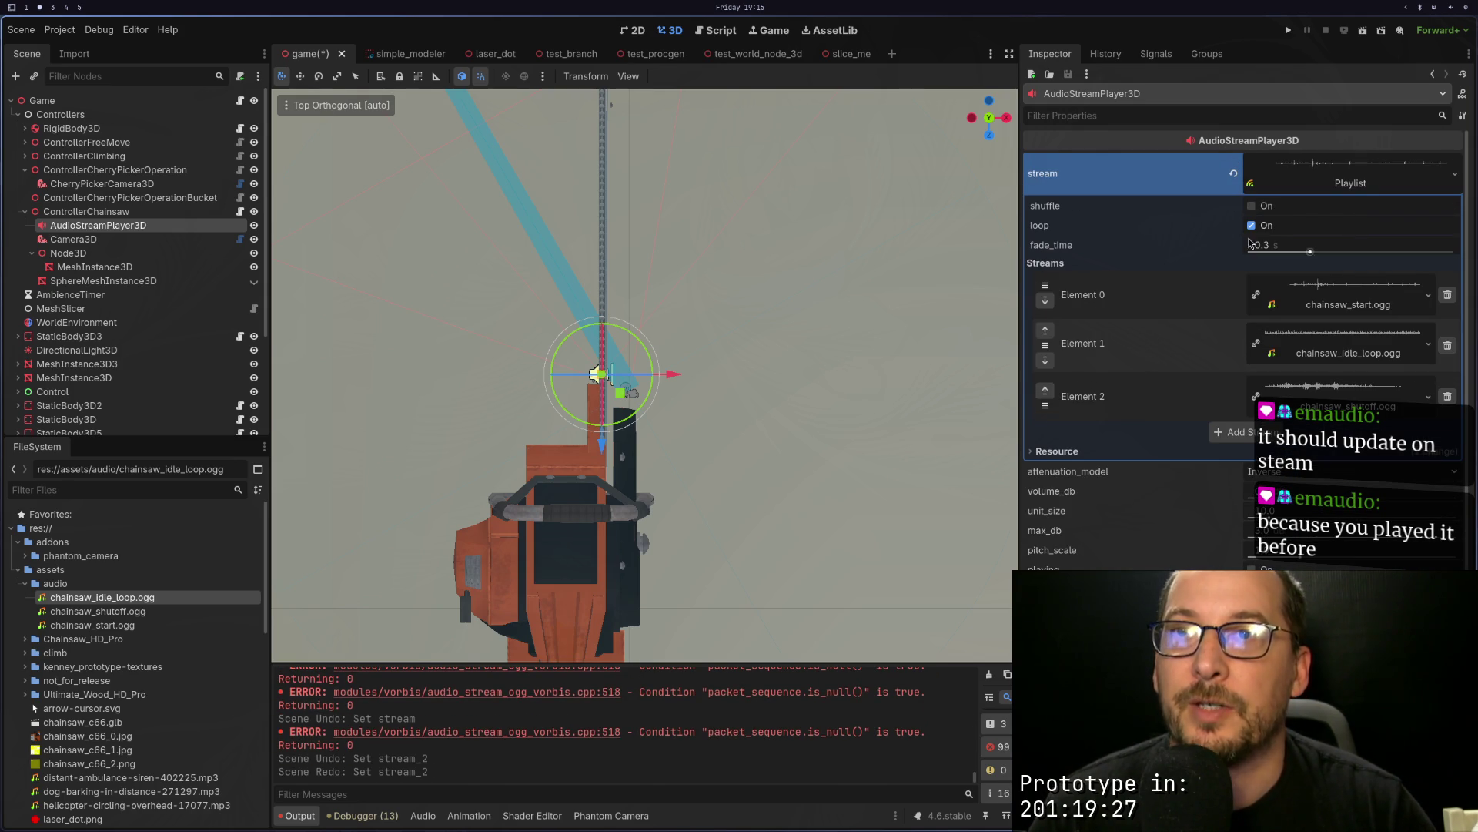
key(ctrl+s)
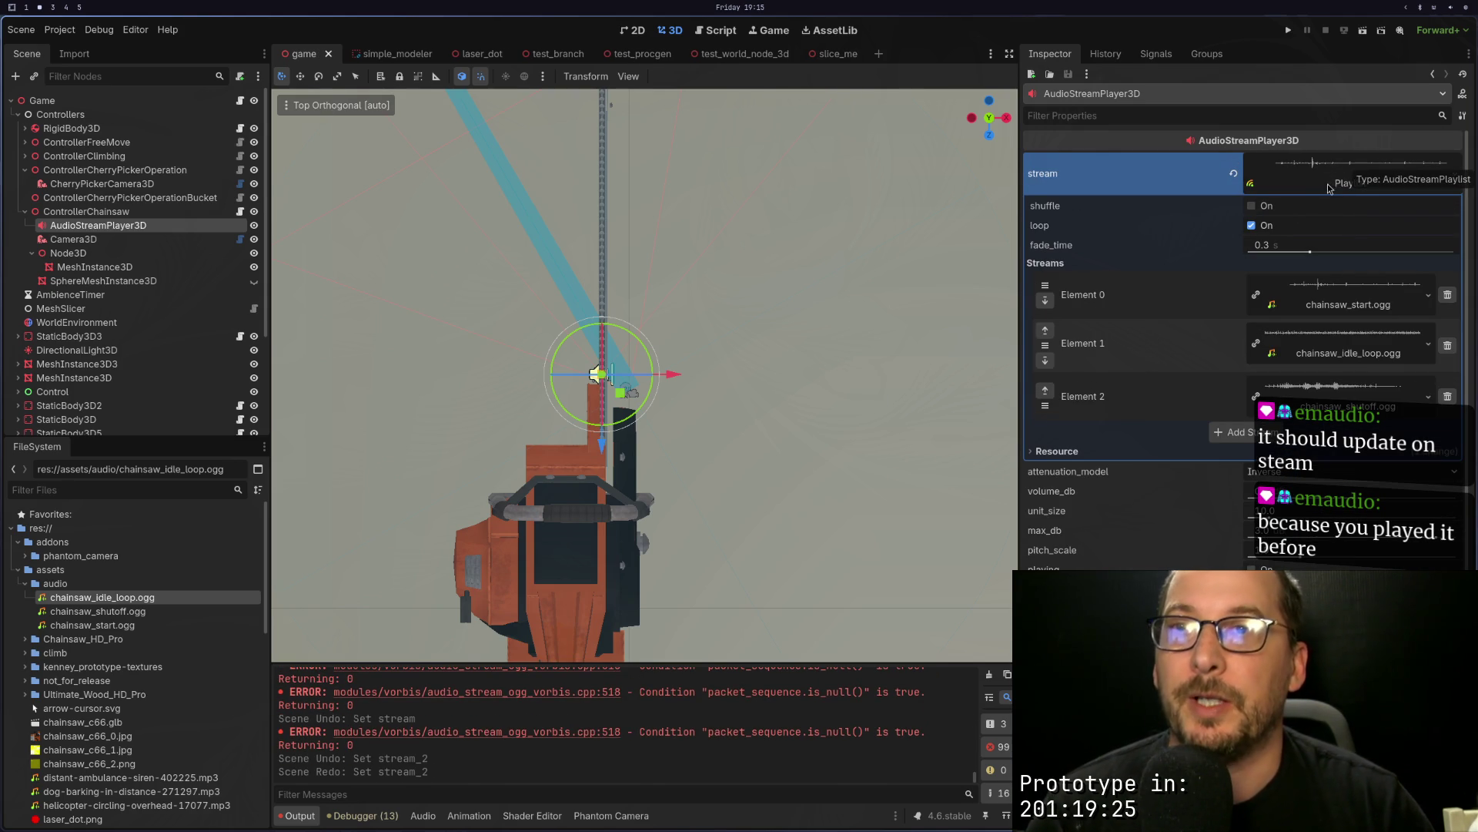
Step: Run the game, walk toward the tree to hear the chainsaw, then stop the run
click(1290, 30)
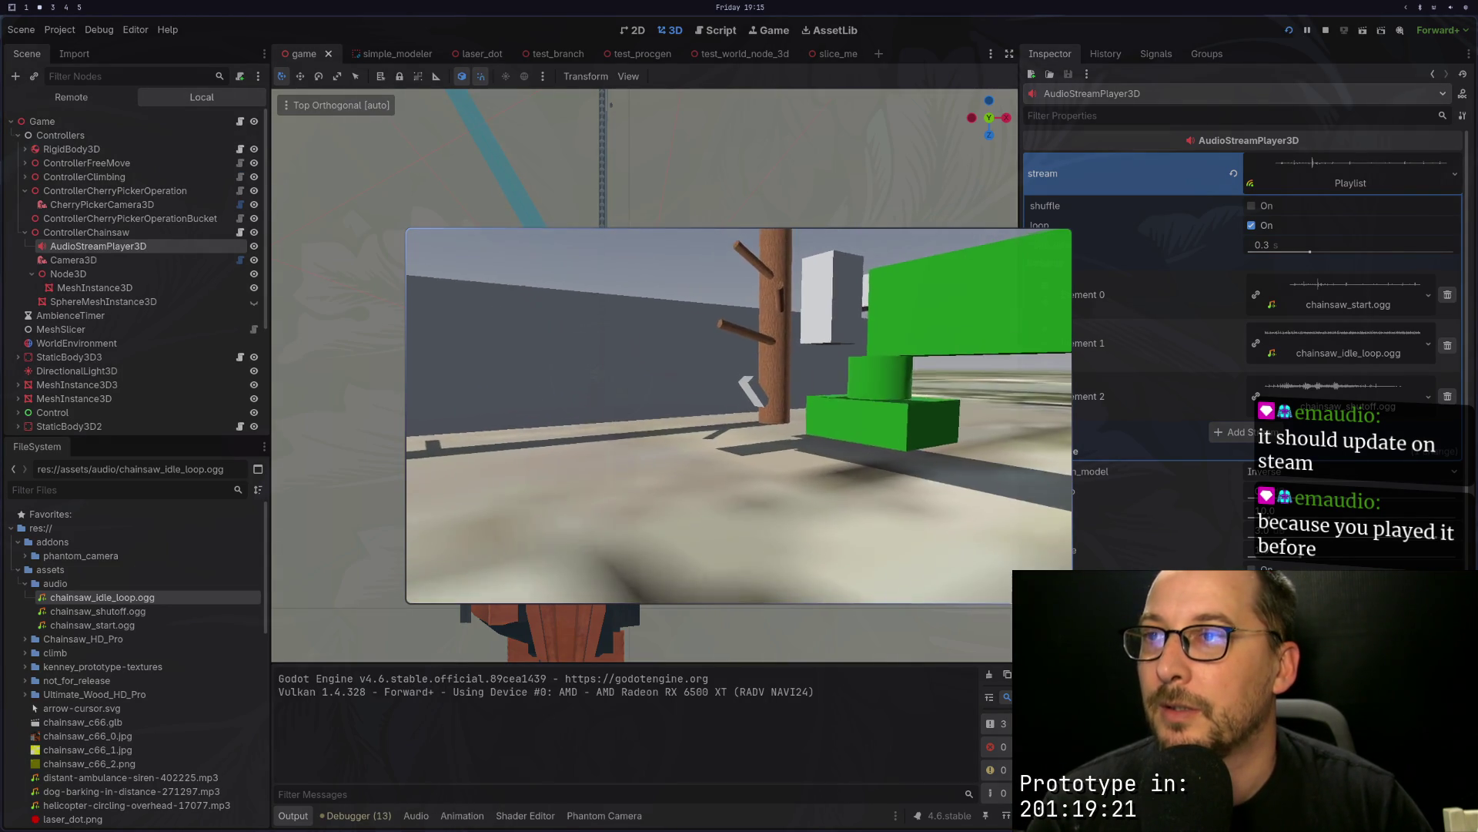
key(w)
key(w)
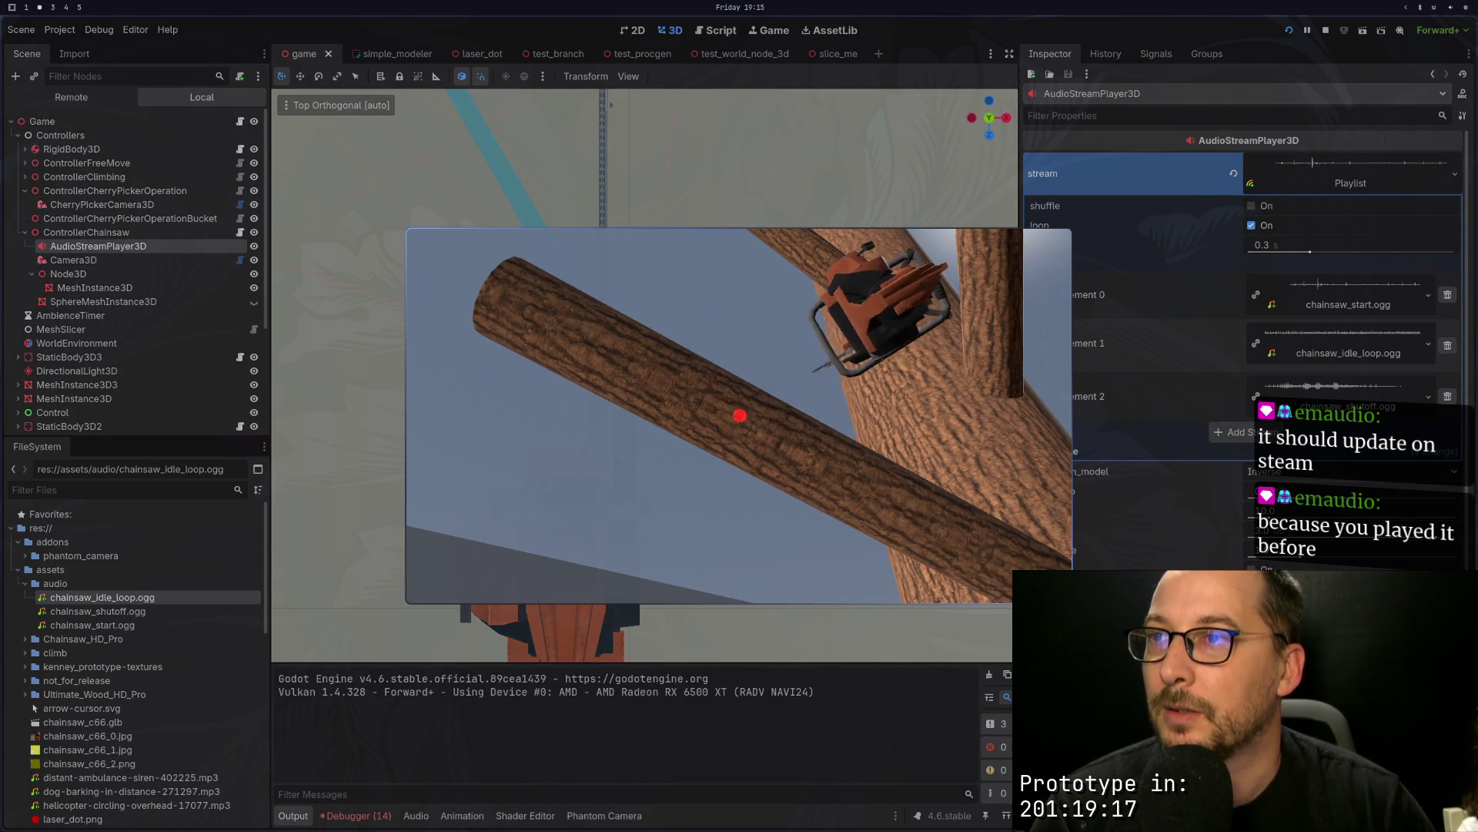
key(Escape)
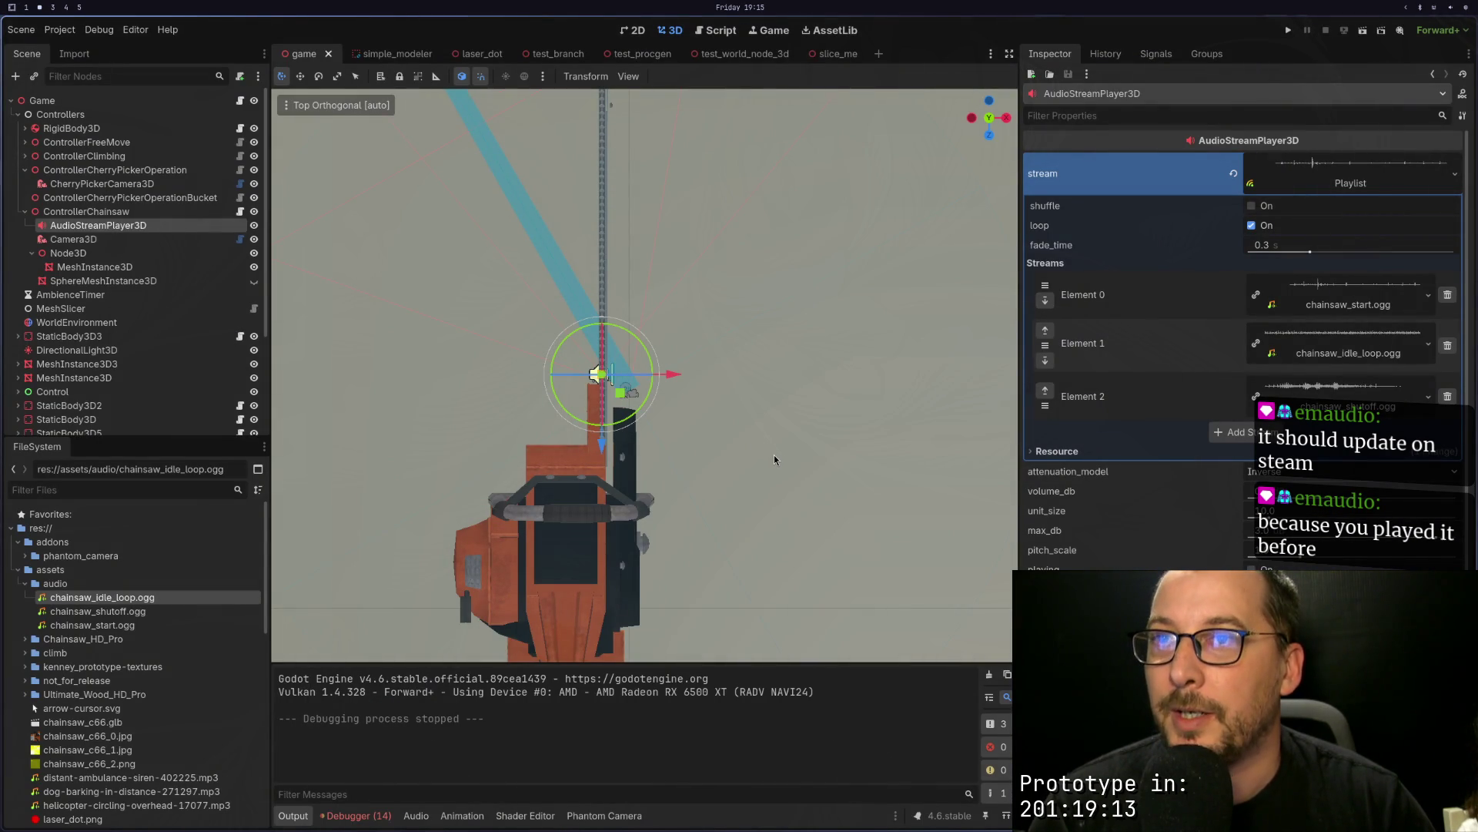
key(super+1)
scroll(497, 610, down, 1)
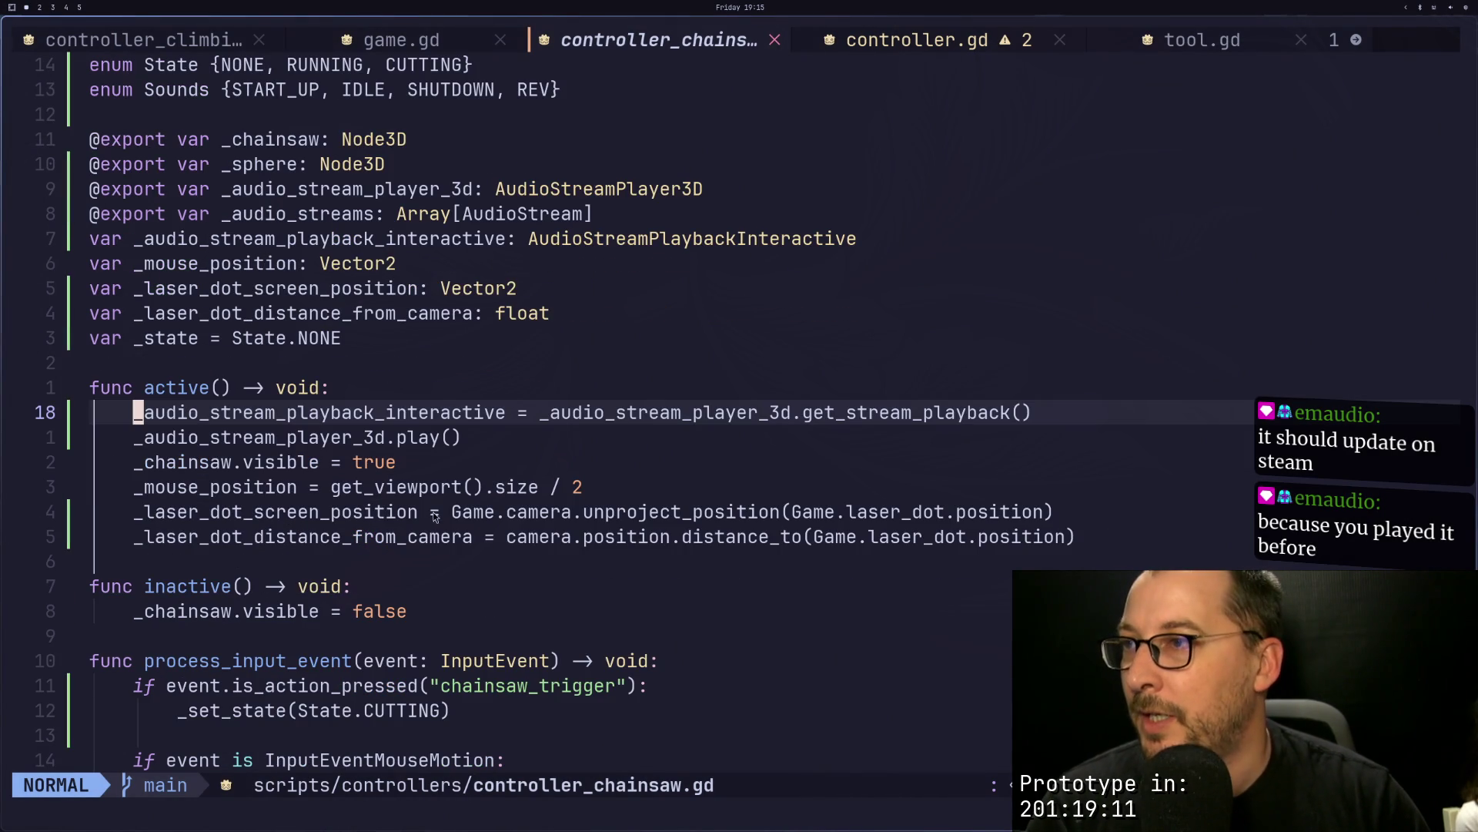
Step: Delete the play() call line from active()
key(j)
key(j)
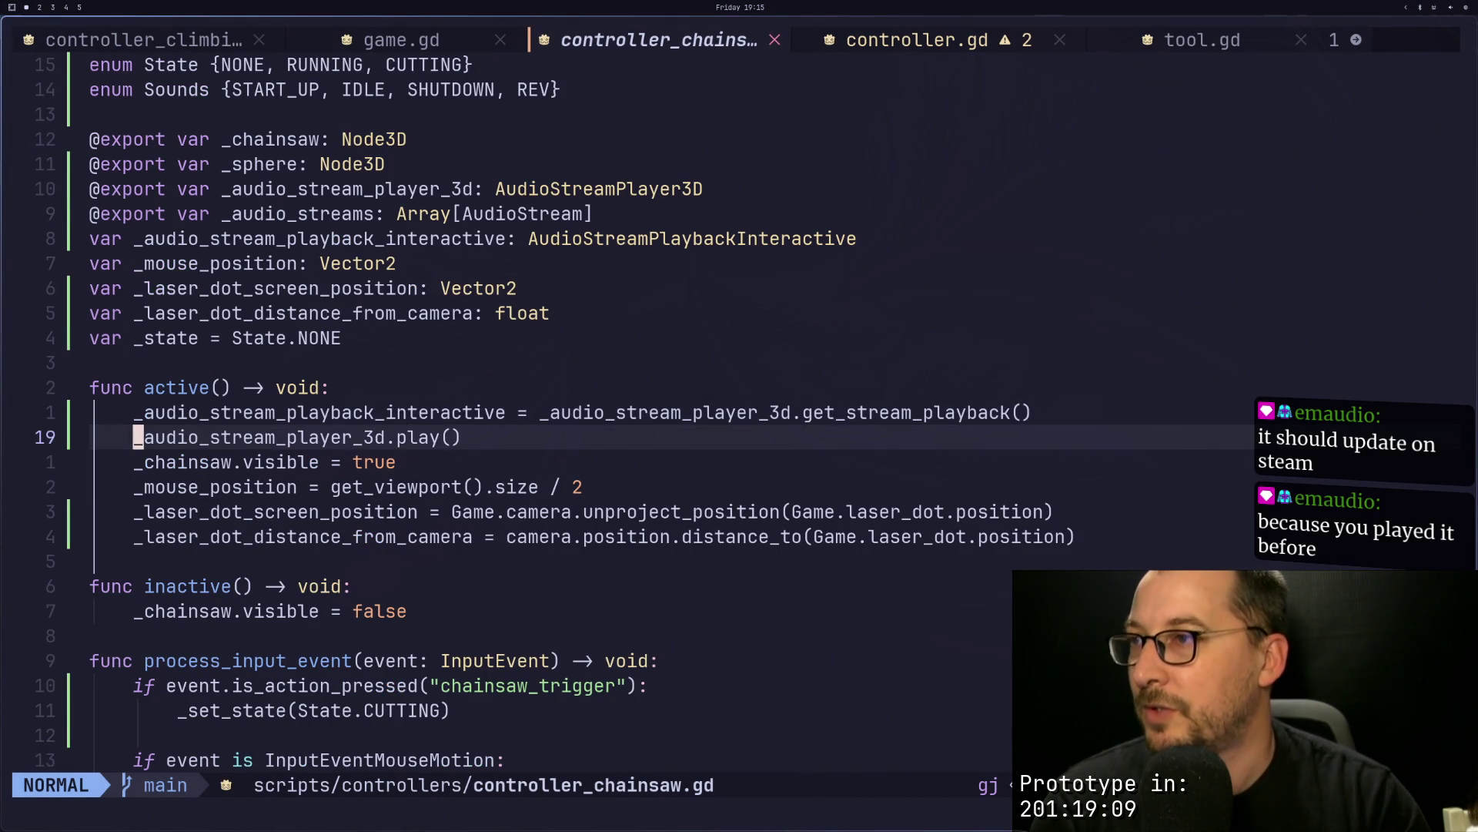
key(k)
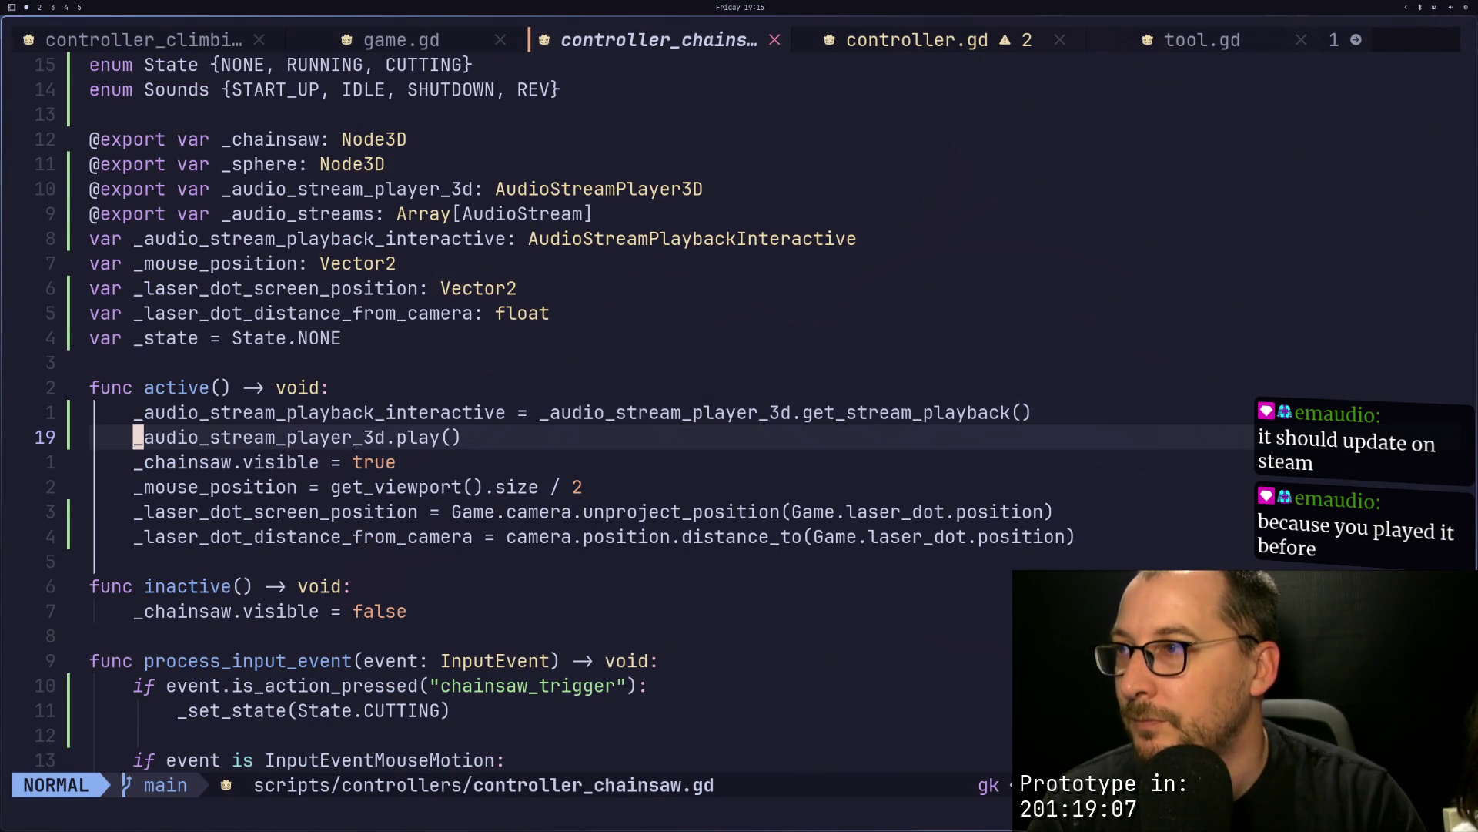
key(d)
key(d)
key(j)
key(j)
key(j)
key(j)
key(j)
key(j)
key(k)
key(k)
key(k)
key(j)
key(j)
Step: Append a _set_state(State.START_UP) call at the end of active()
text(o)
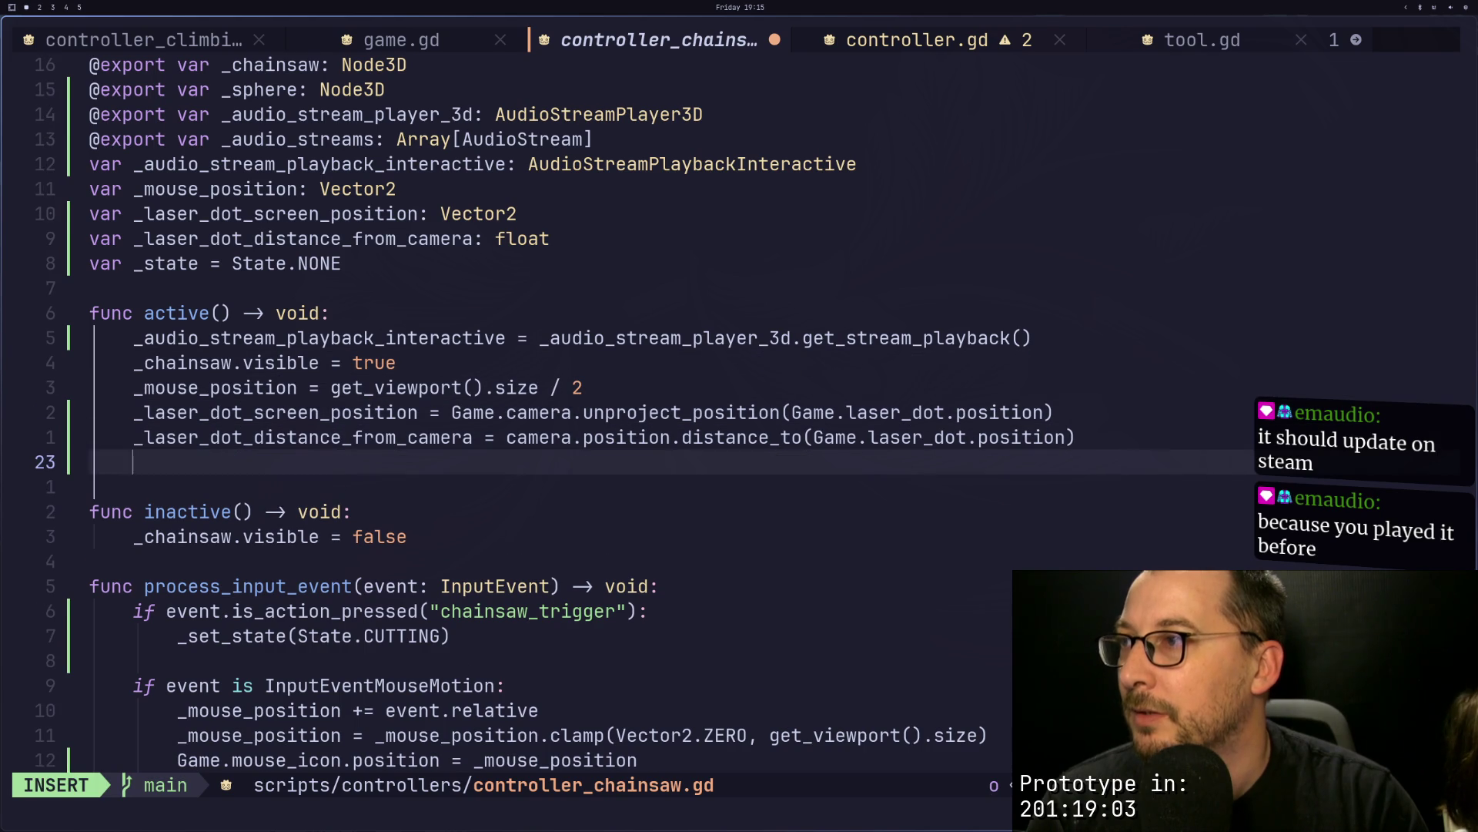
text(_set_state)
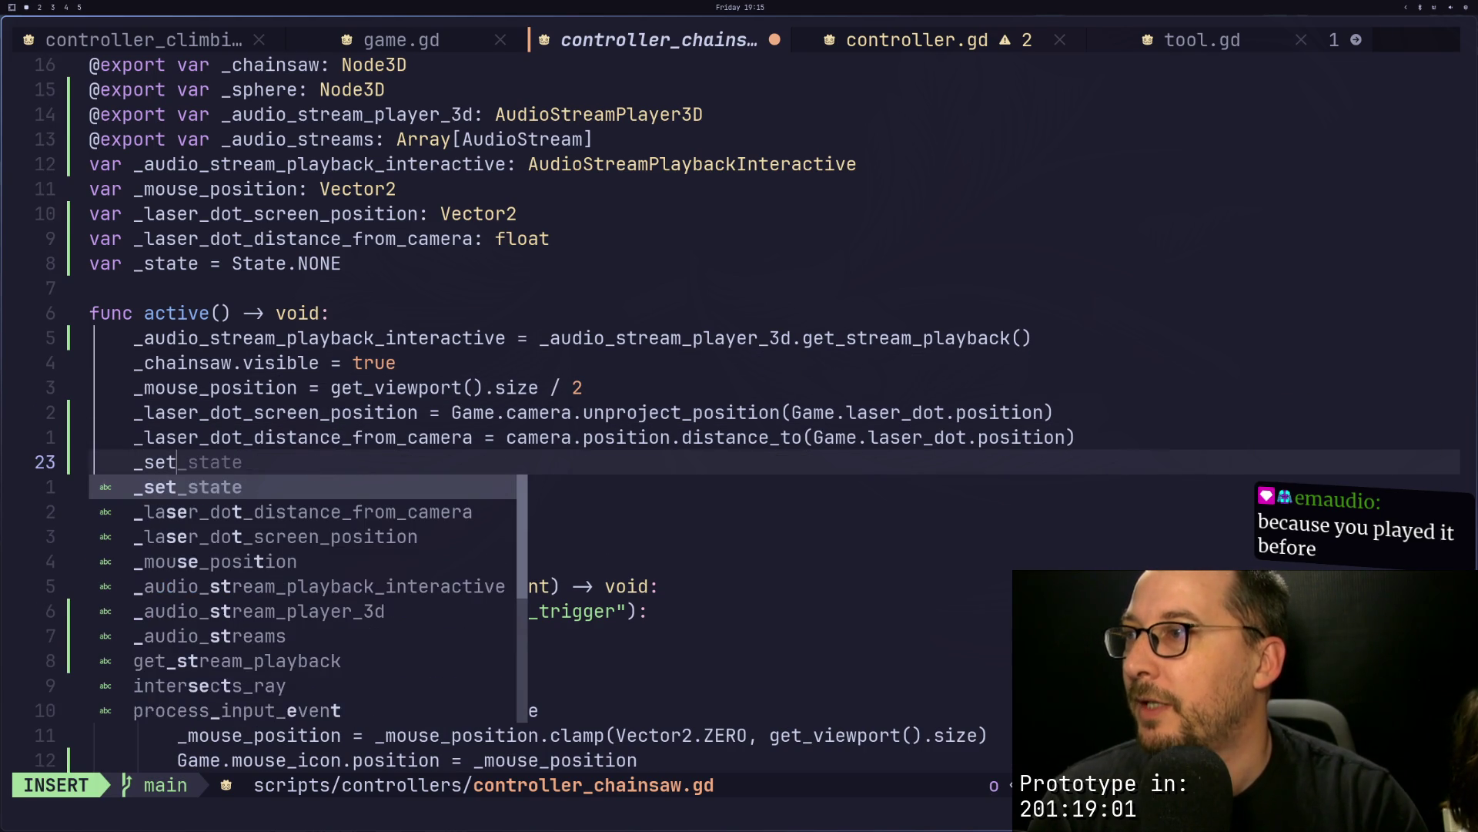
key(Return)
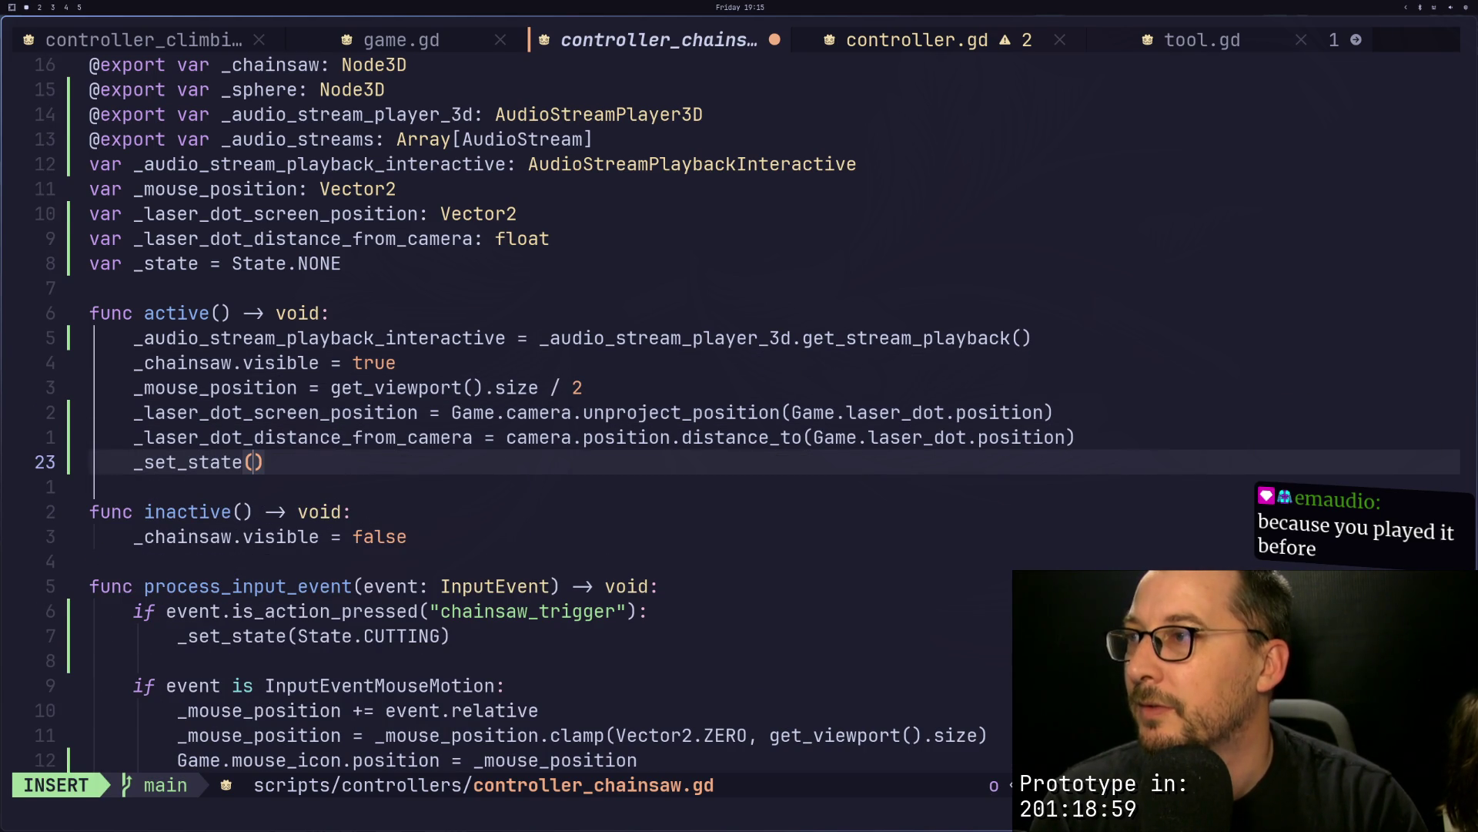
text(P)
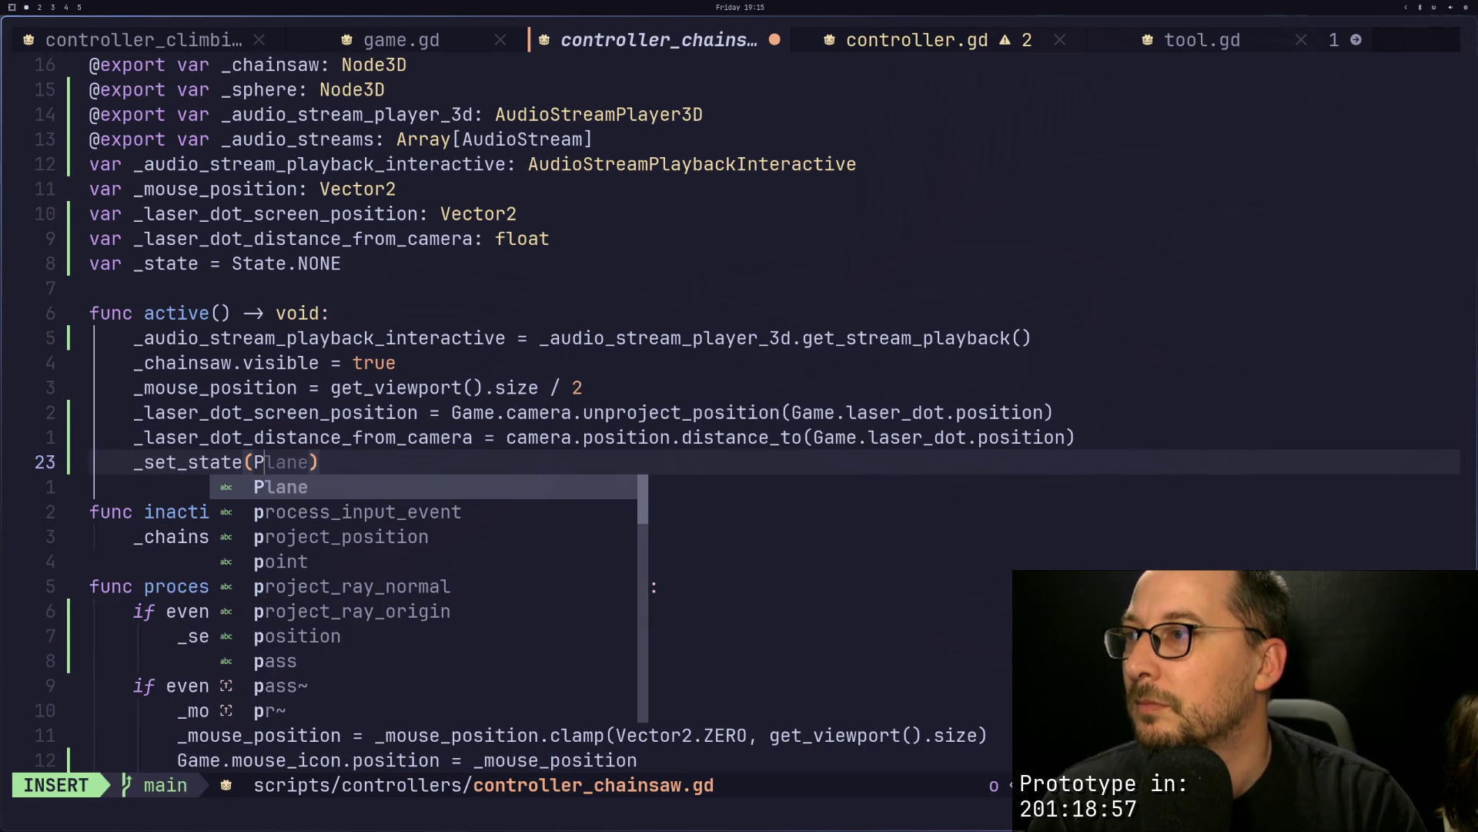
key(BackSpace)
text(State.ID)
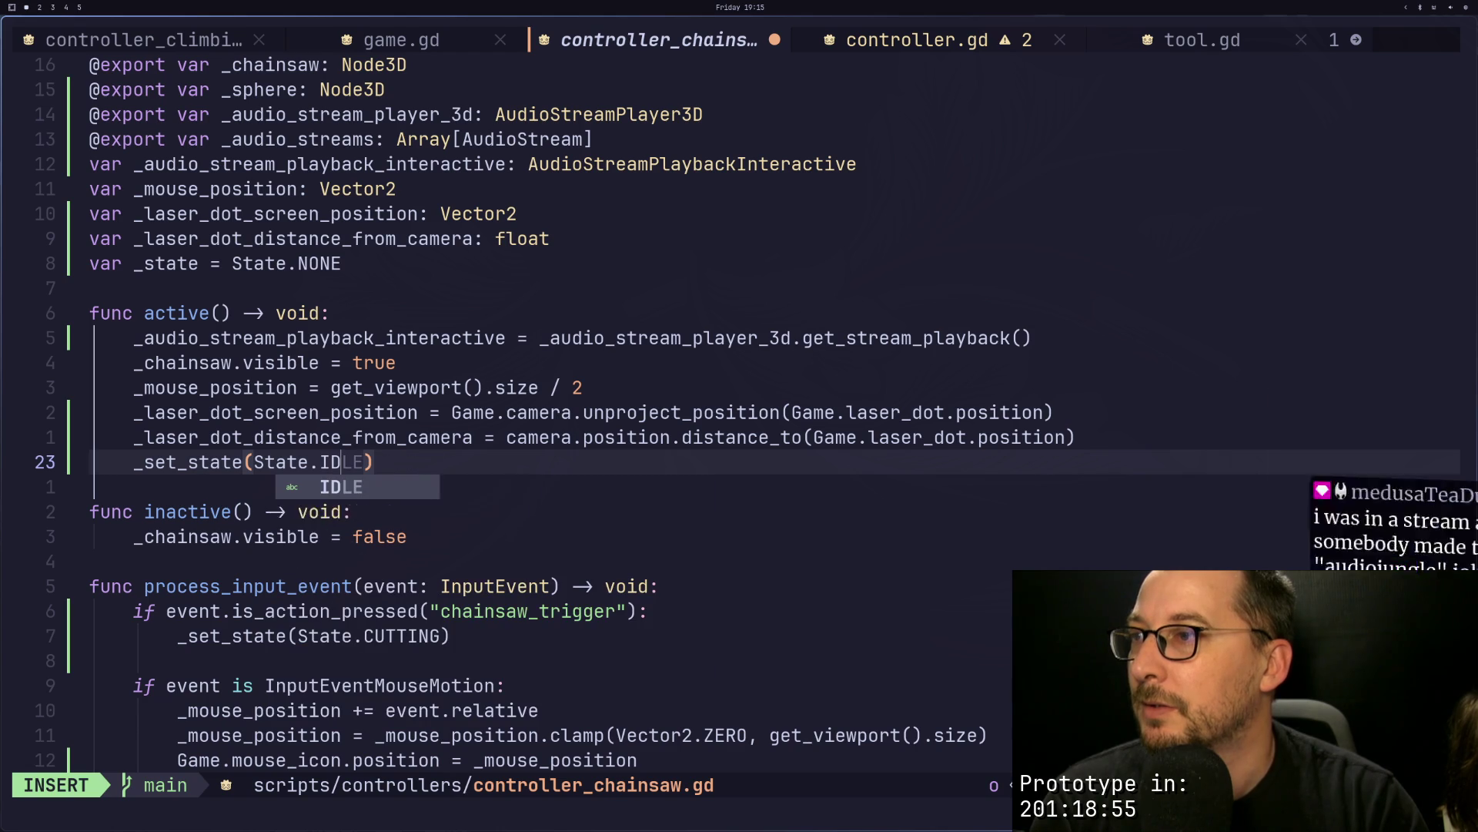
text(LE)
key(BackSpace)
key(BackSpace)
key(BackSpace)
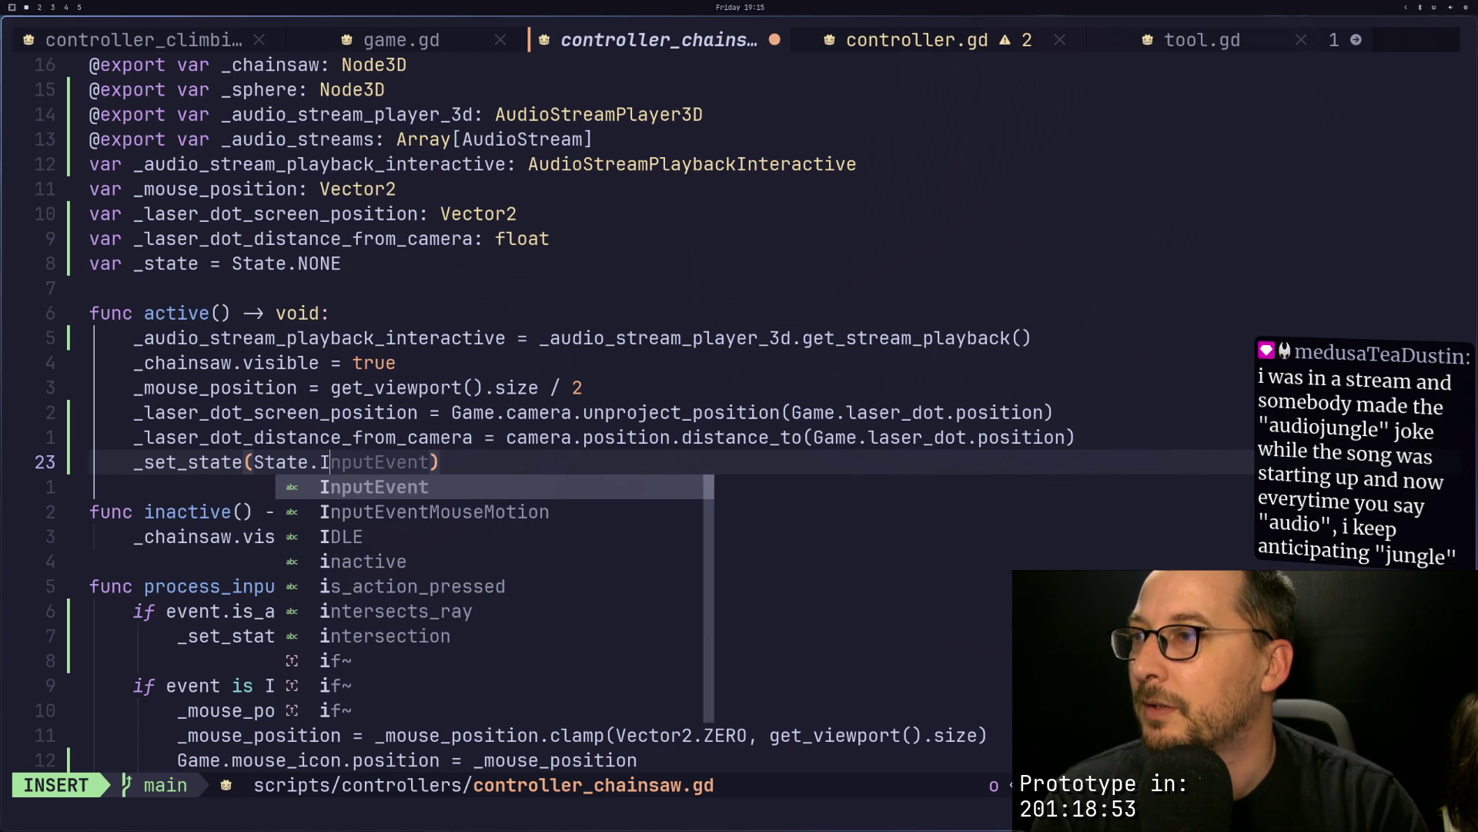
text(STAR)
key(Tab)
key(Escape)
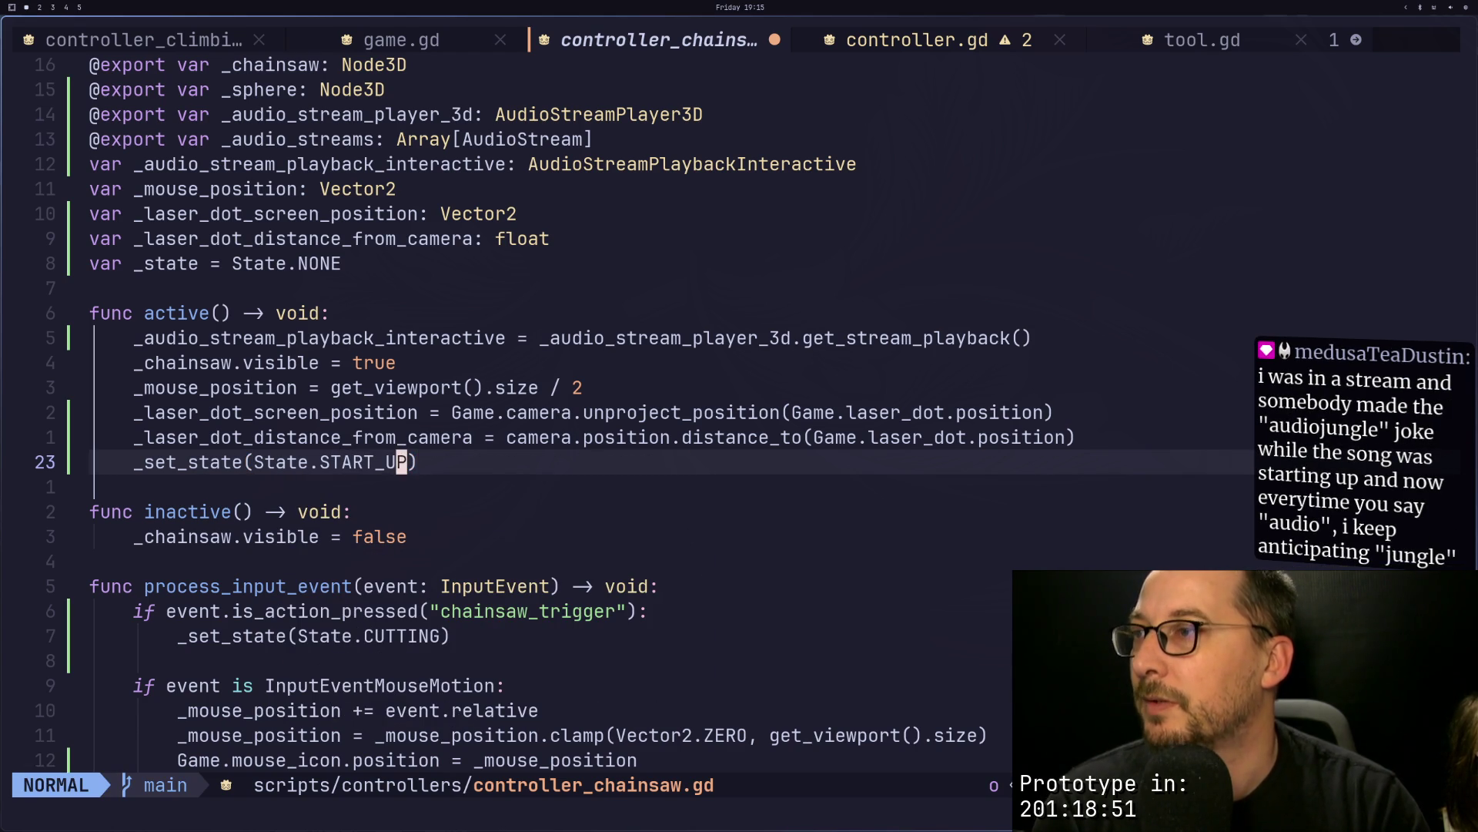
Step: Add a State.START_UP case below the State.NONE pass in the match block
key(g)
key(k)
key(j)
key(j)
key(j)
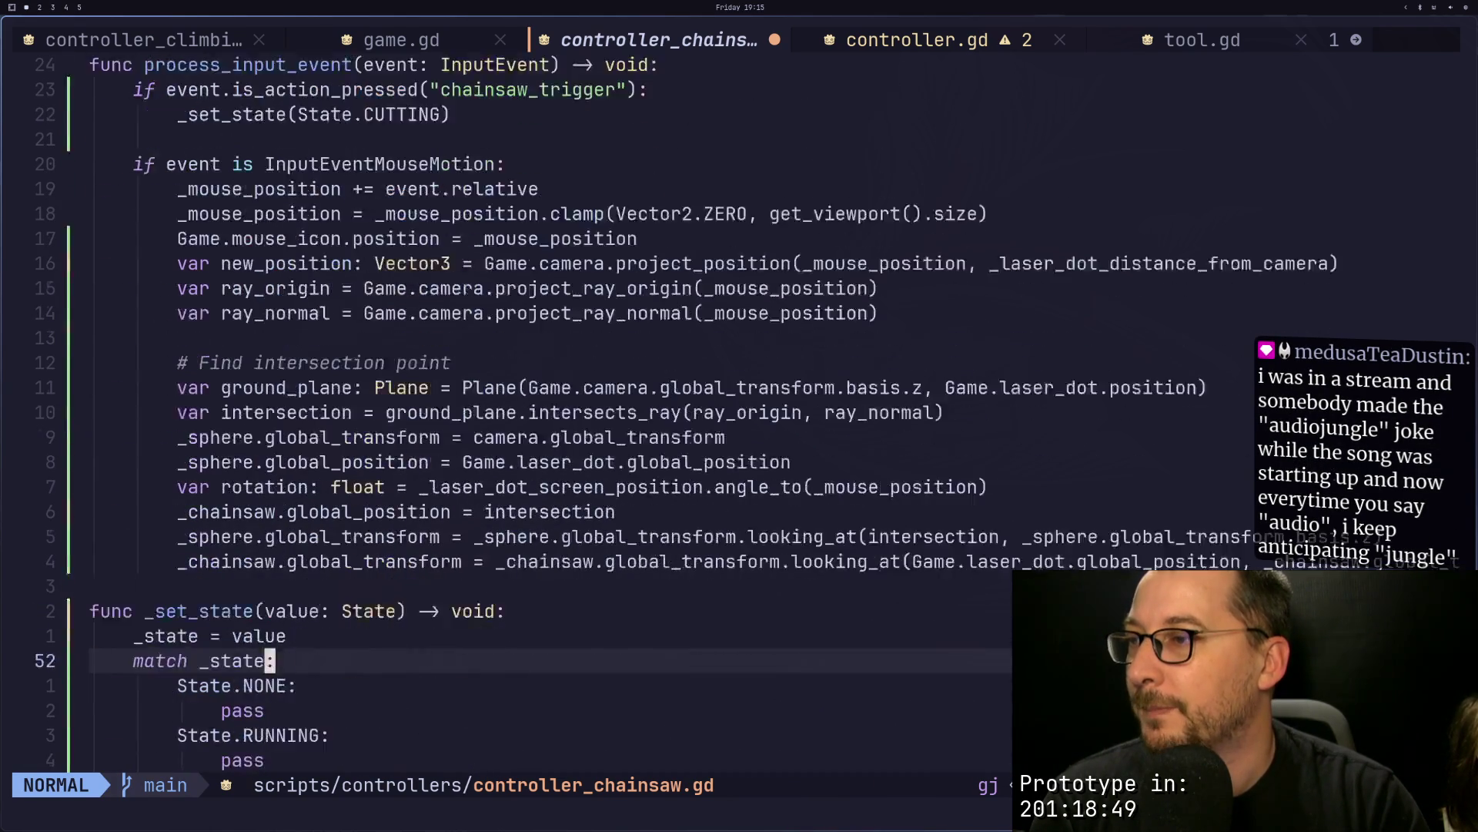
key(k)
key(k)
key(k)
key(j)
key(k)
key(k)
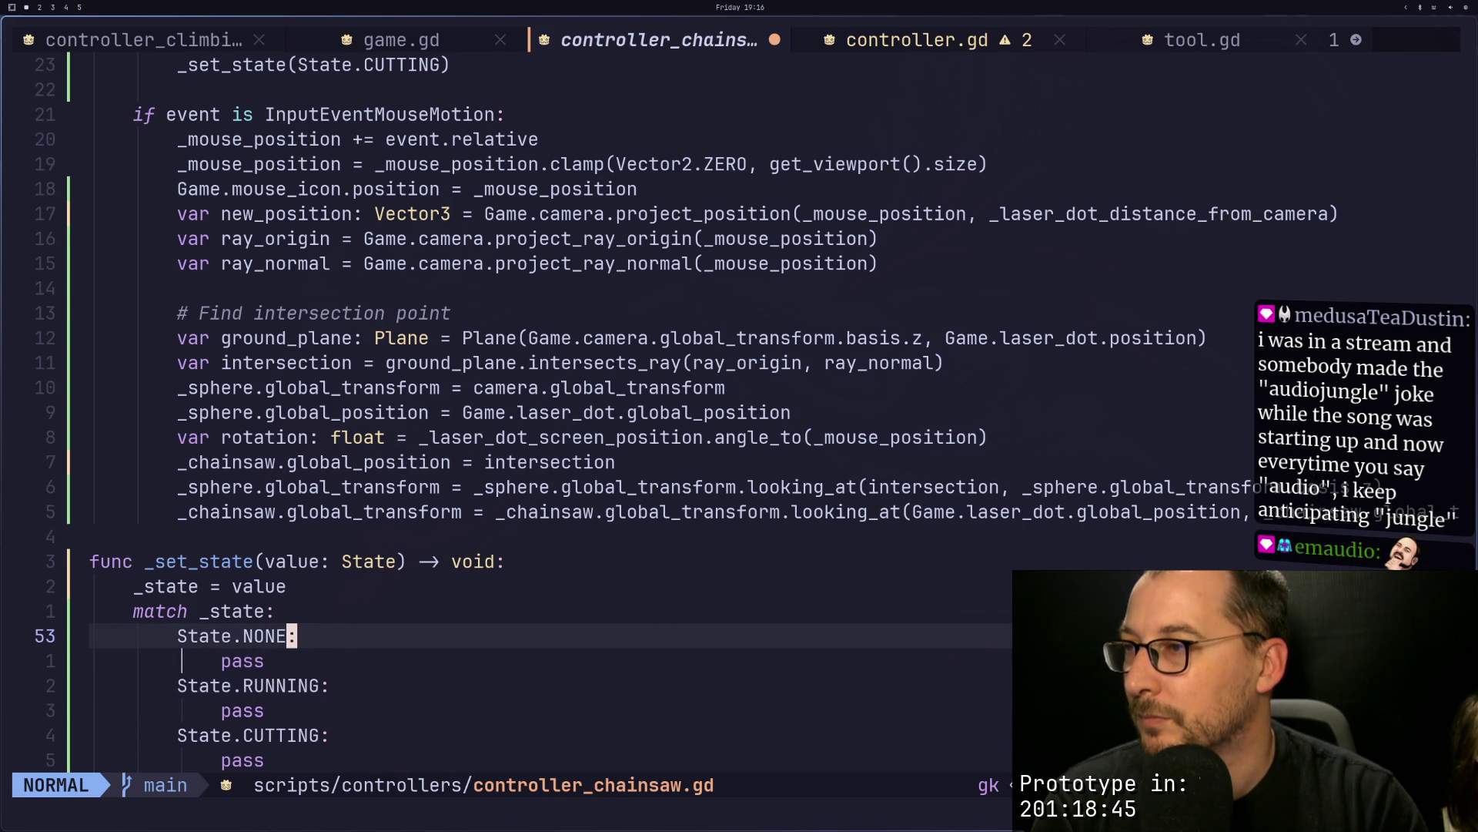
key(j)
key(a)
key(Return)
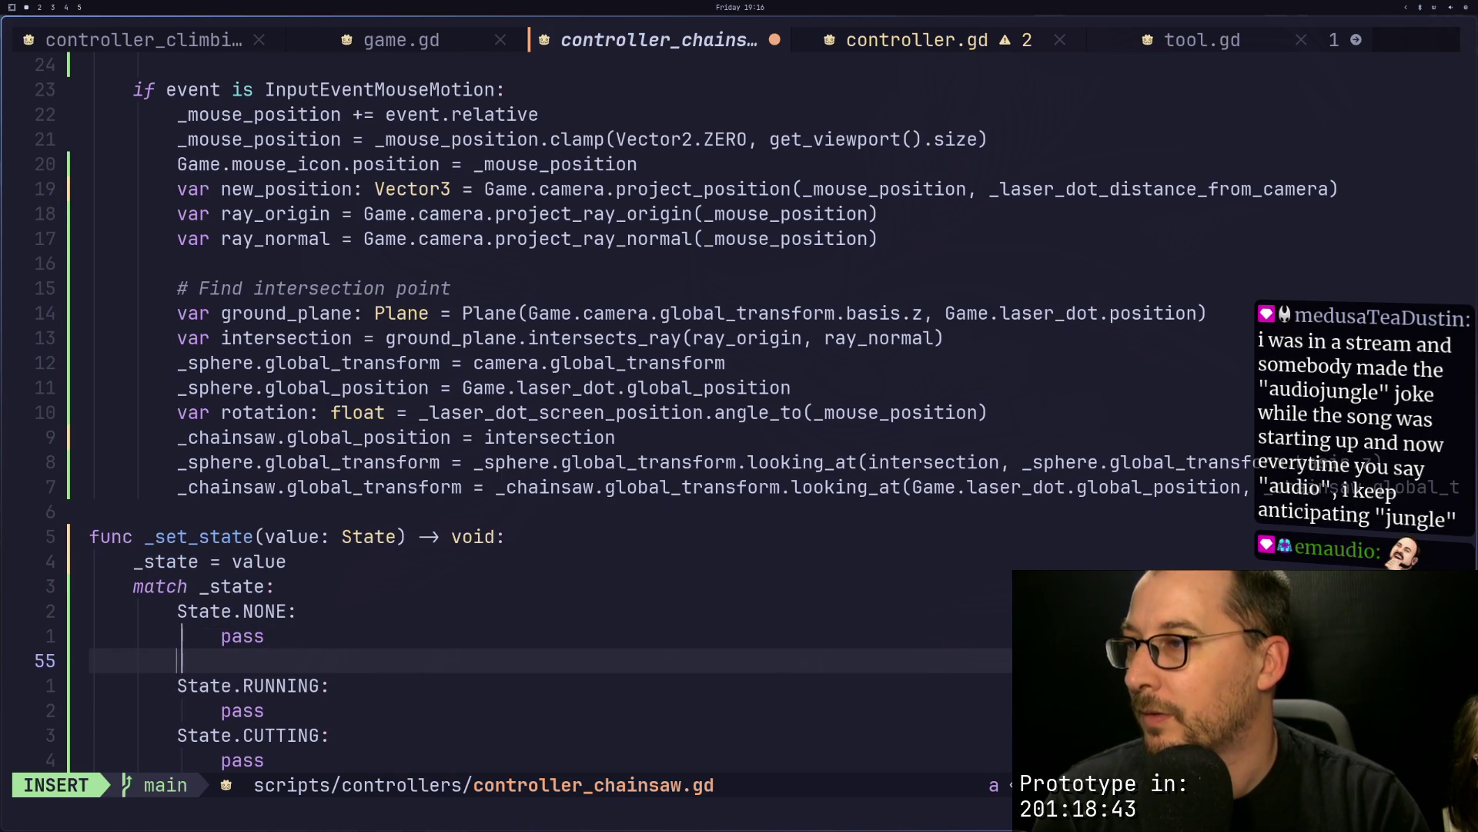
text(State.S)
key(Return)
key(Return)
key(Escape)
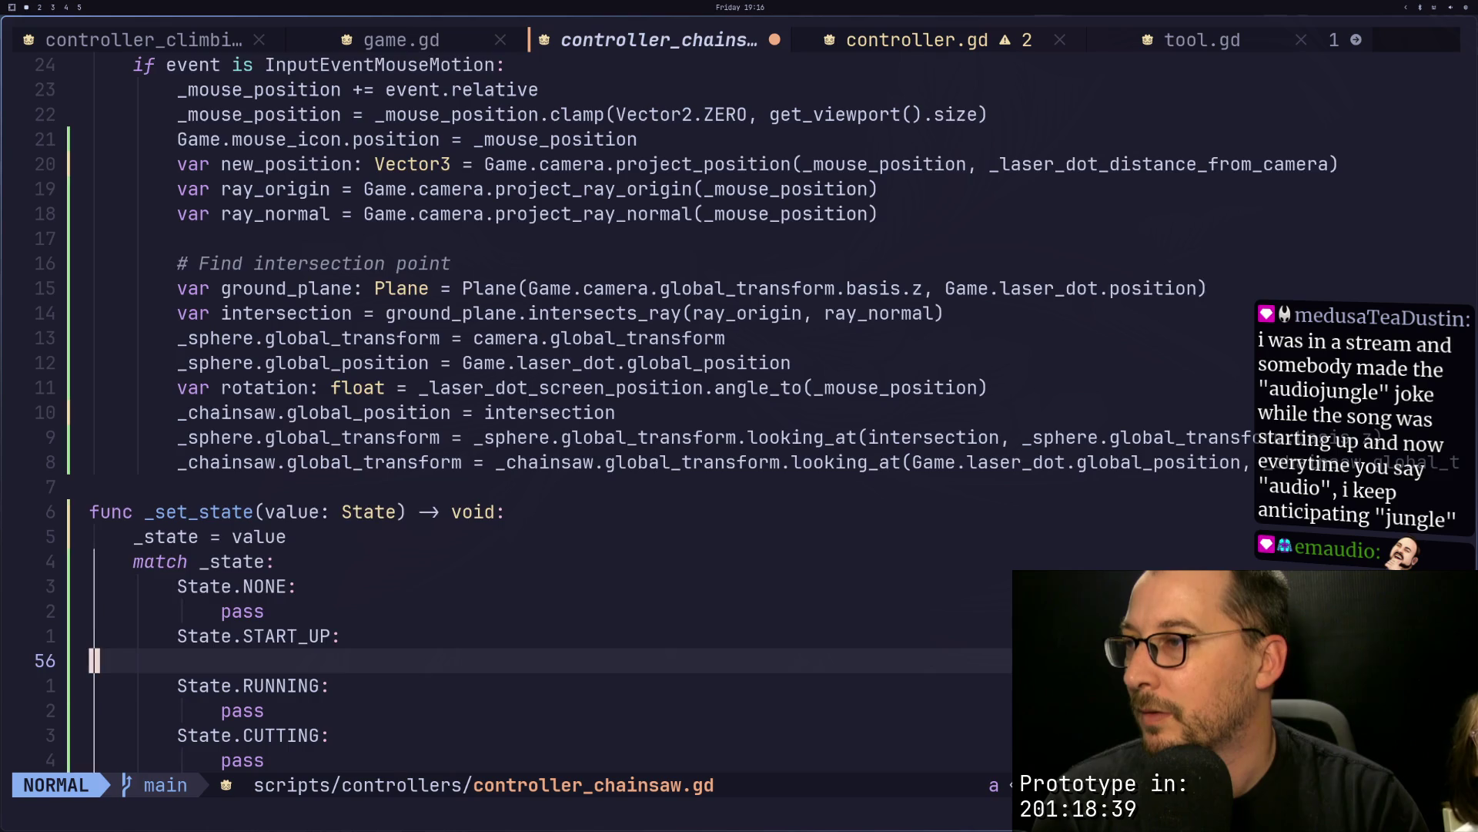
Step: Paste _audio_stream_player_3d.play() indented under START_UP, remove the blank line, and save
key(p)
key(I)
key(Tab)
key(Tab)
key(Escape)
key(k)
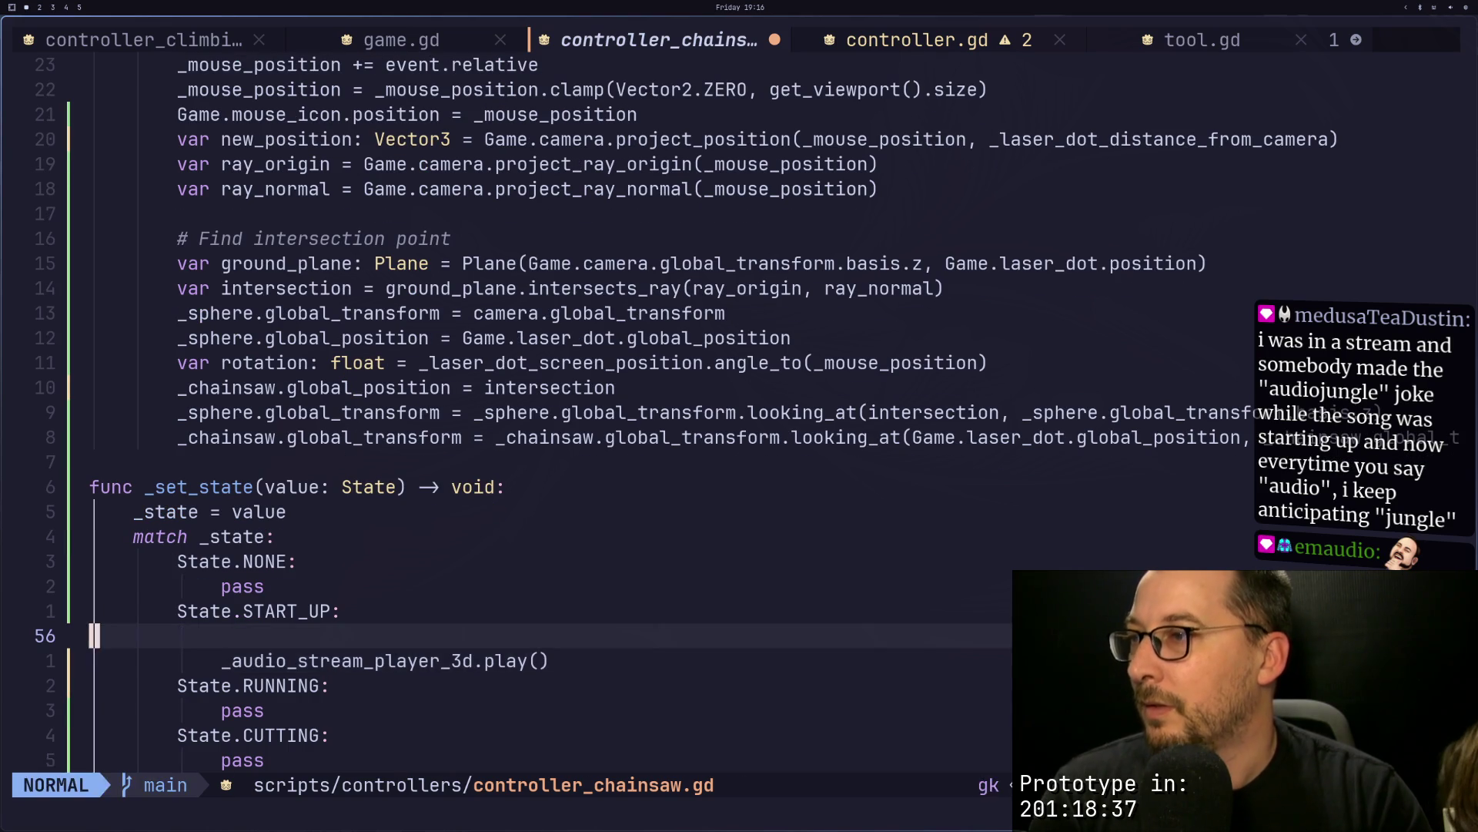
key(d)
key(d)
text(:w)
key(Return)
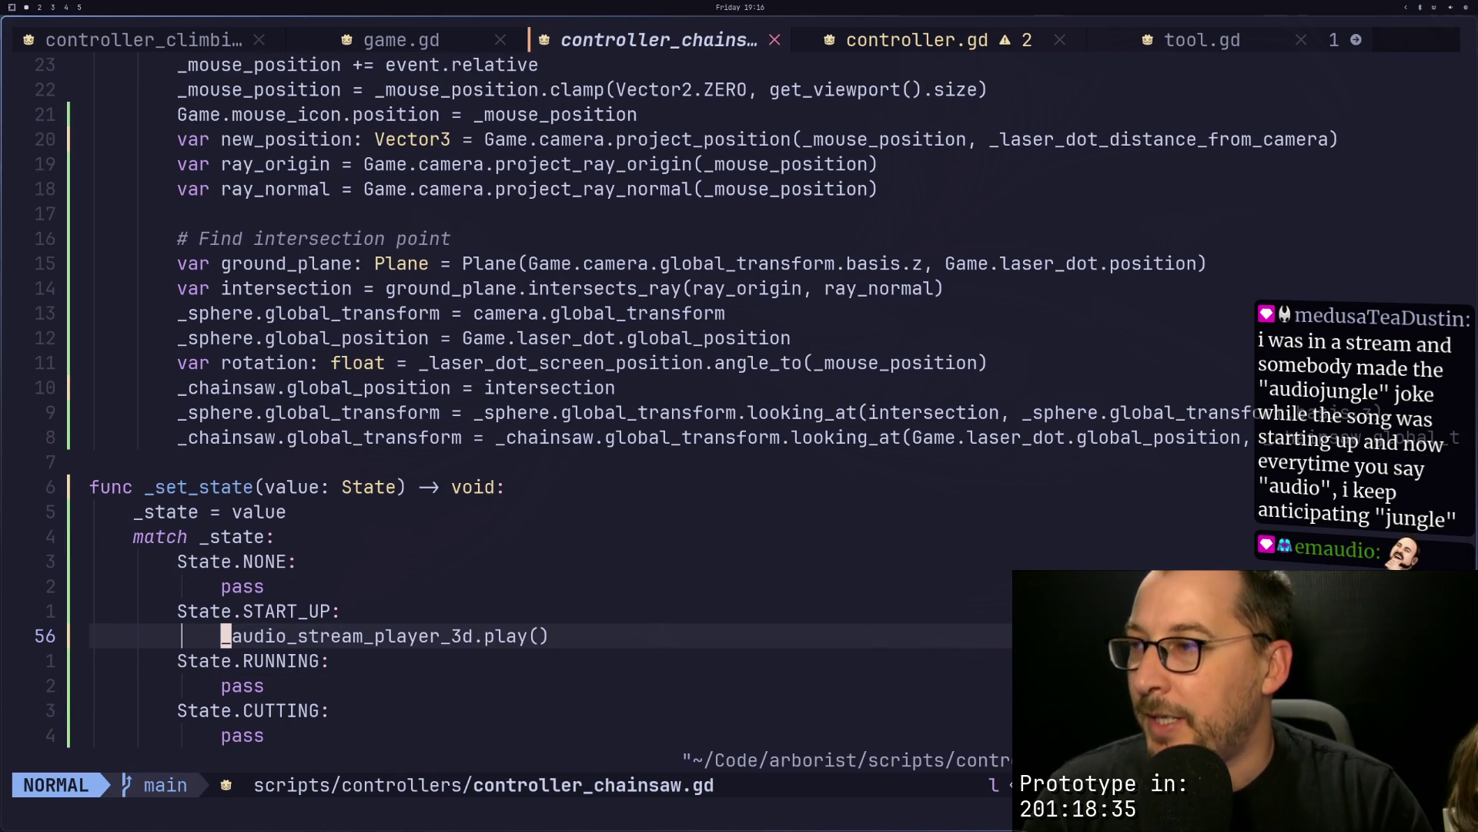
Step: Move the cursor from the play() call up to the State enum at the top of the file
click(314, 635)
key(j)
key(j)
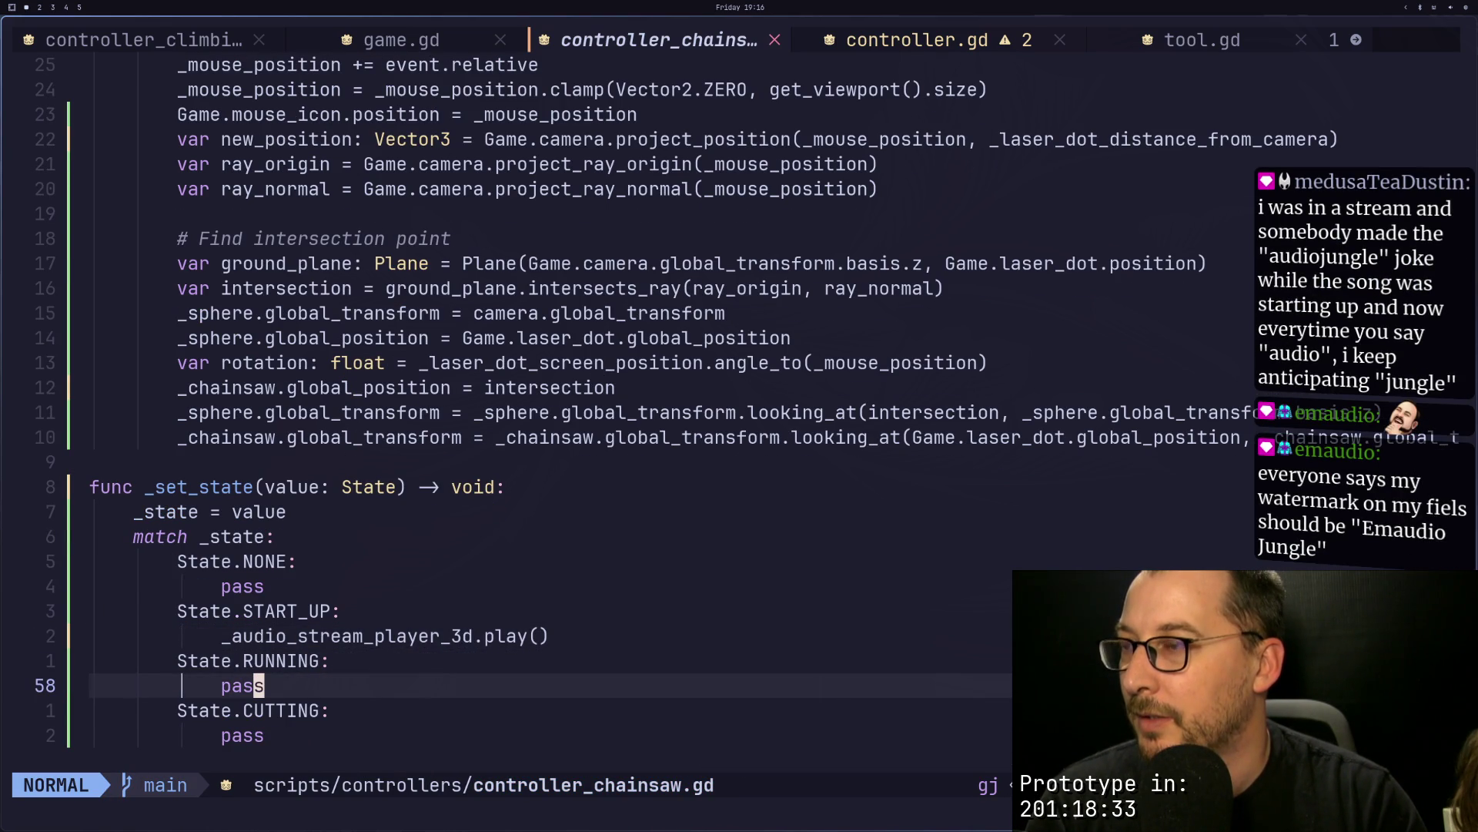
key(k)
key(k)
key(g)
key(g)
key(j)
key(j)
key(j)
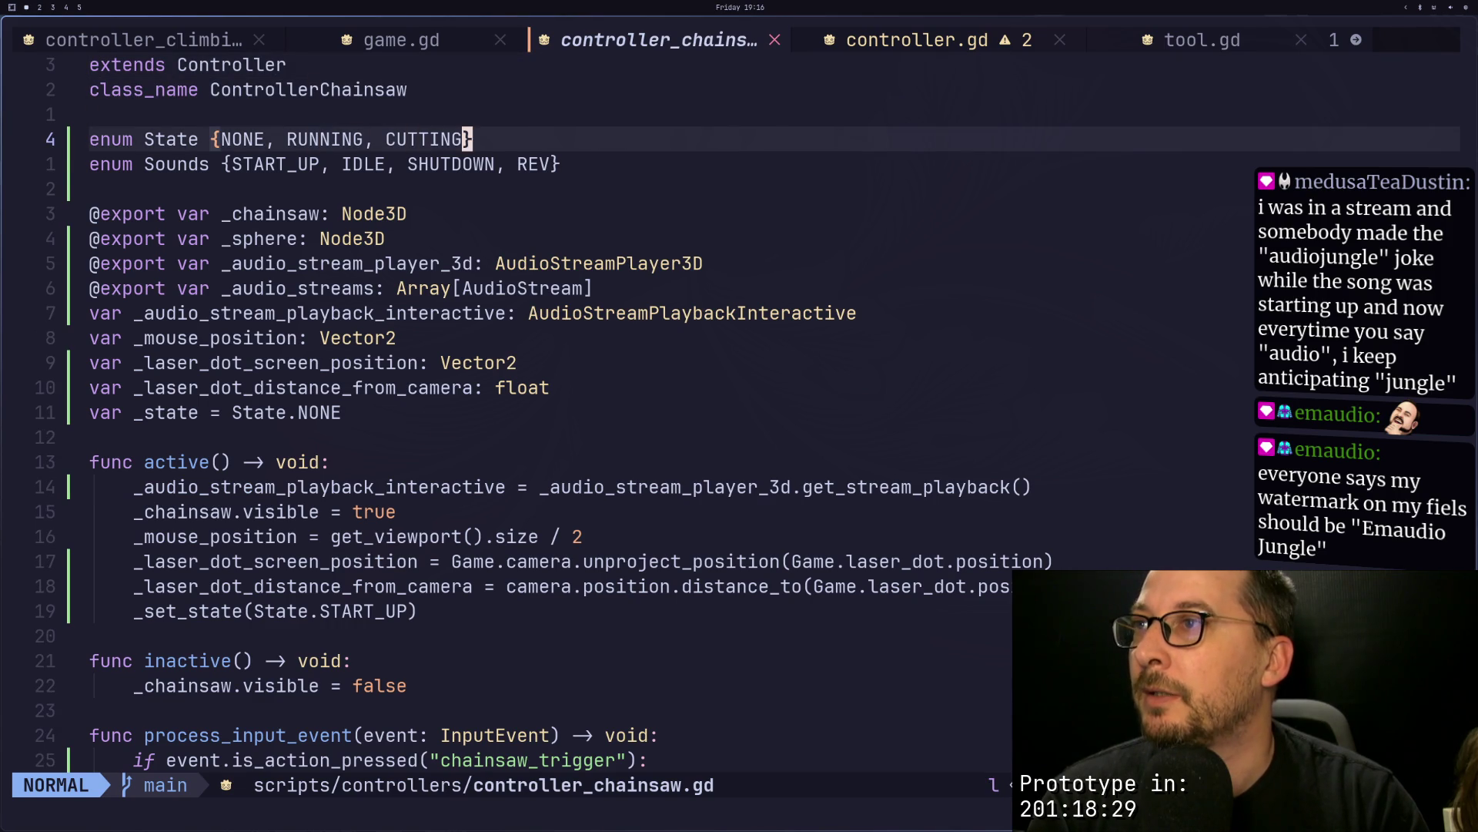
Step: Delete the Sounds enum line, add SHUTDOWN to the State enum, and tile Twitch beside the editor
key(j)
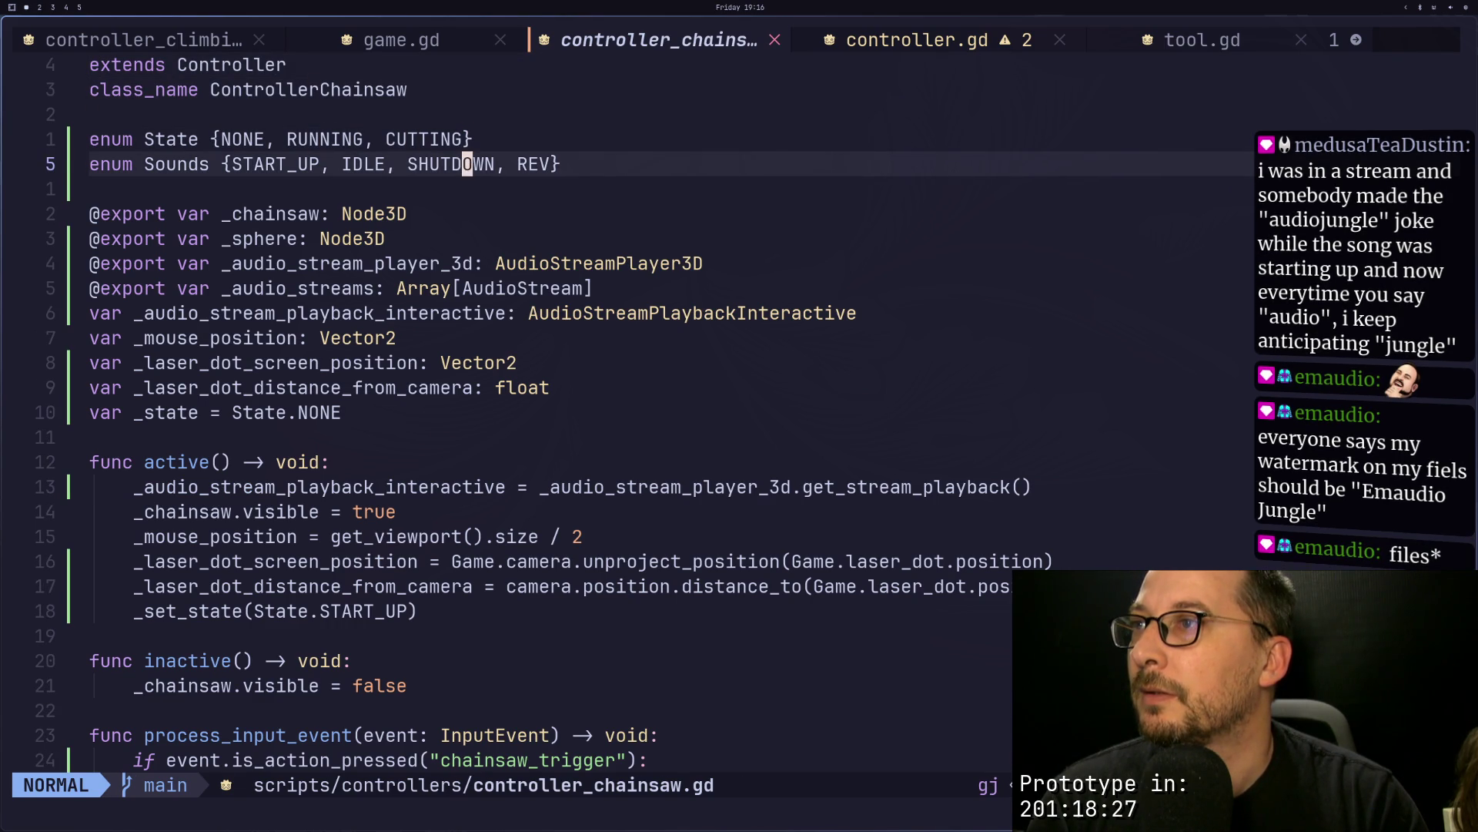
key(d)
key(d)
key(k)
key(k)
key(j)
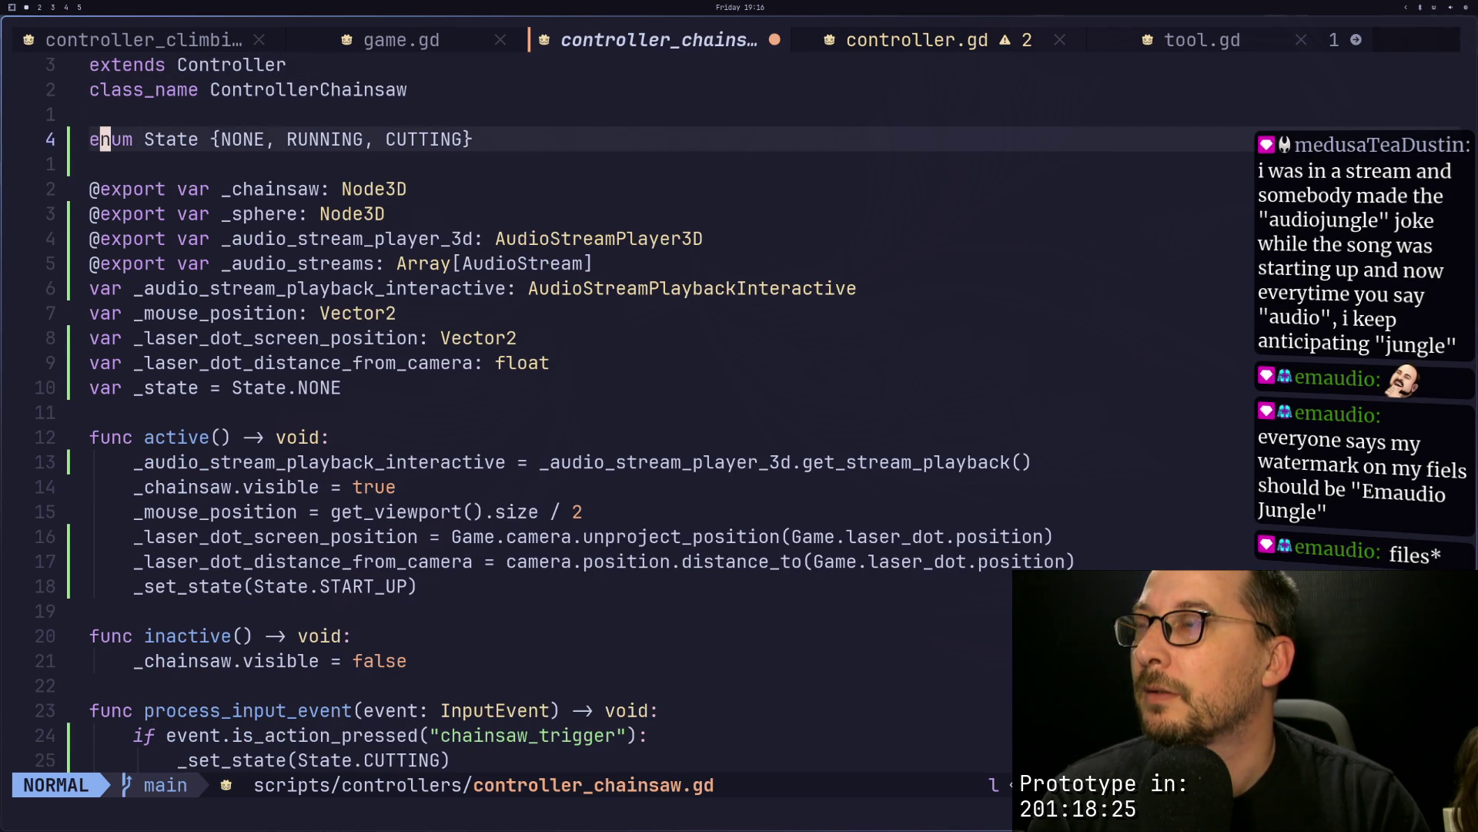
text(f}i)
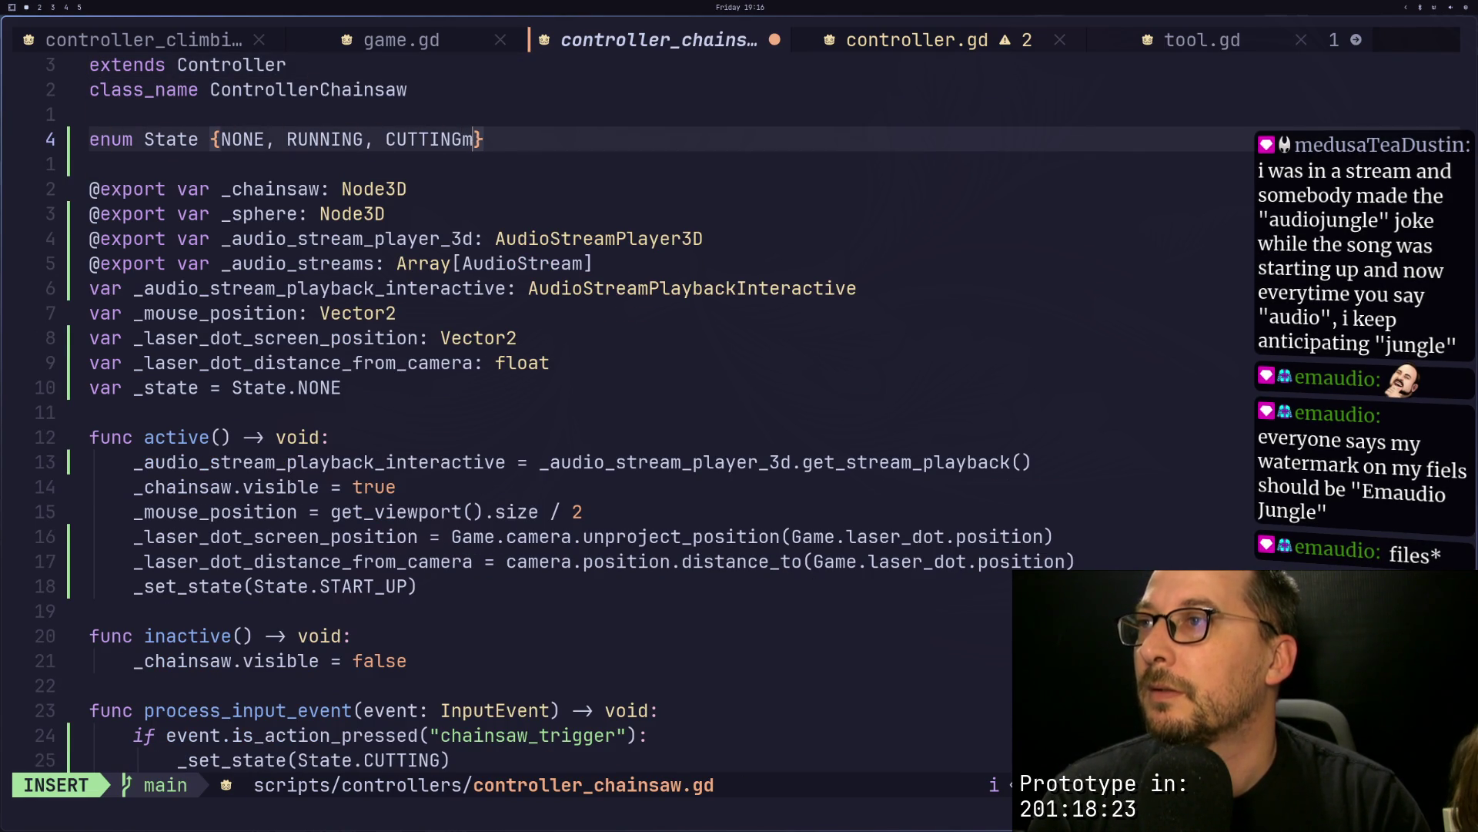
text( SHUTDOWN)
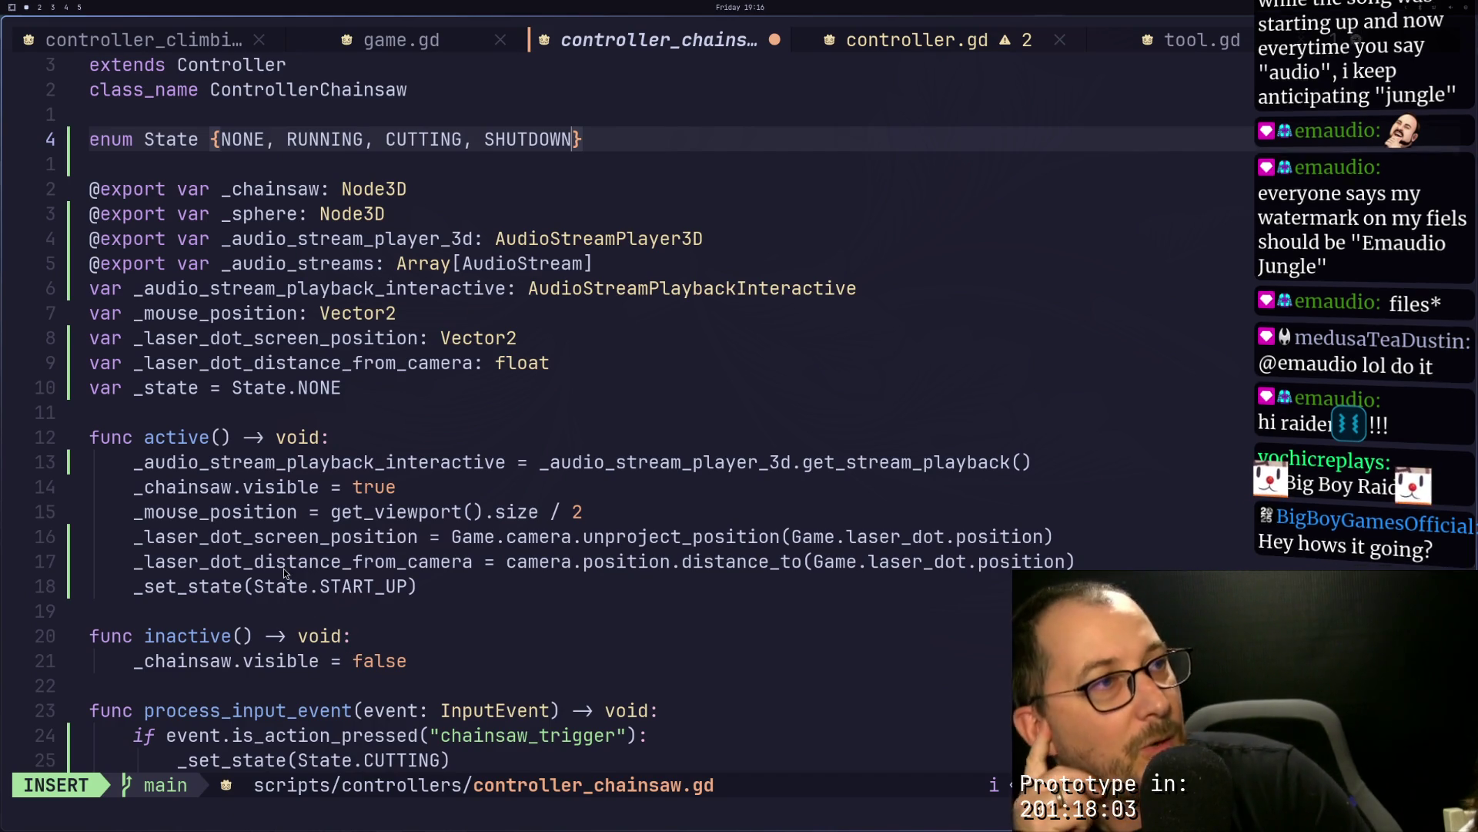
key(super+4)
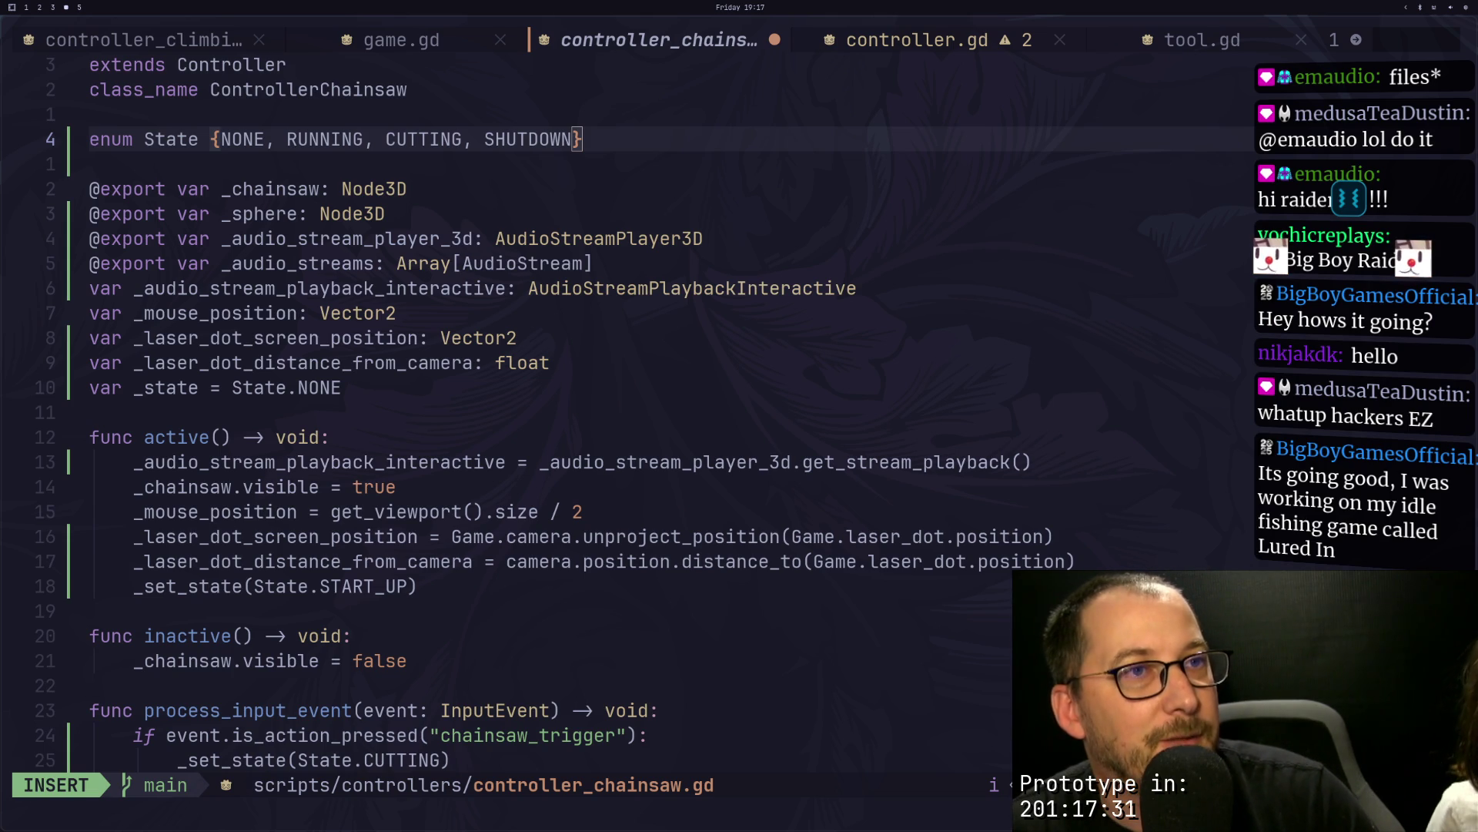
key(super+shift+1)
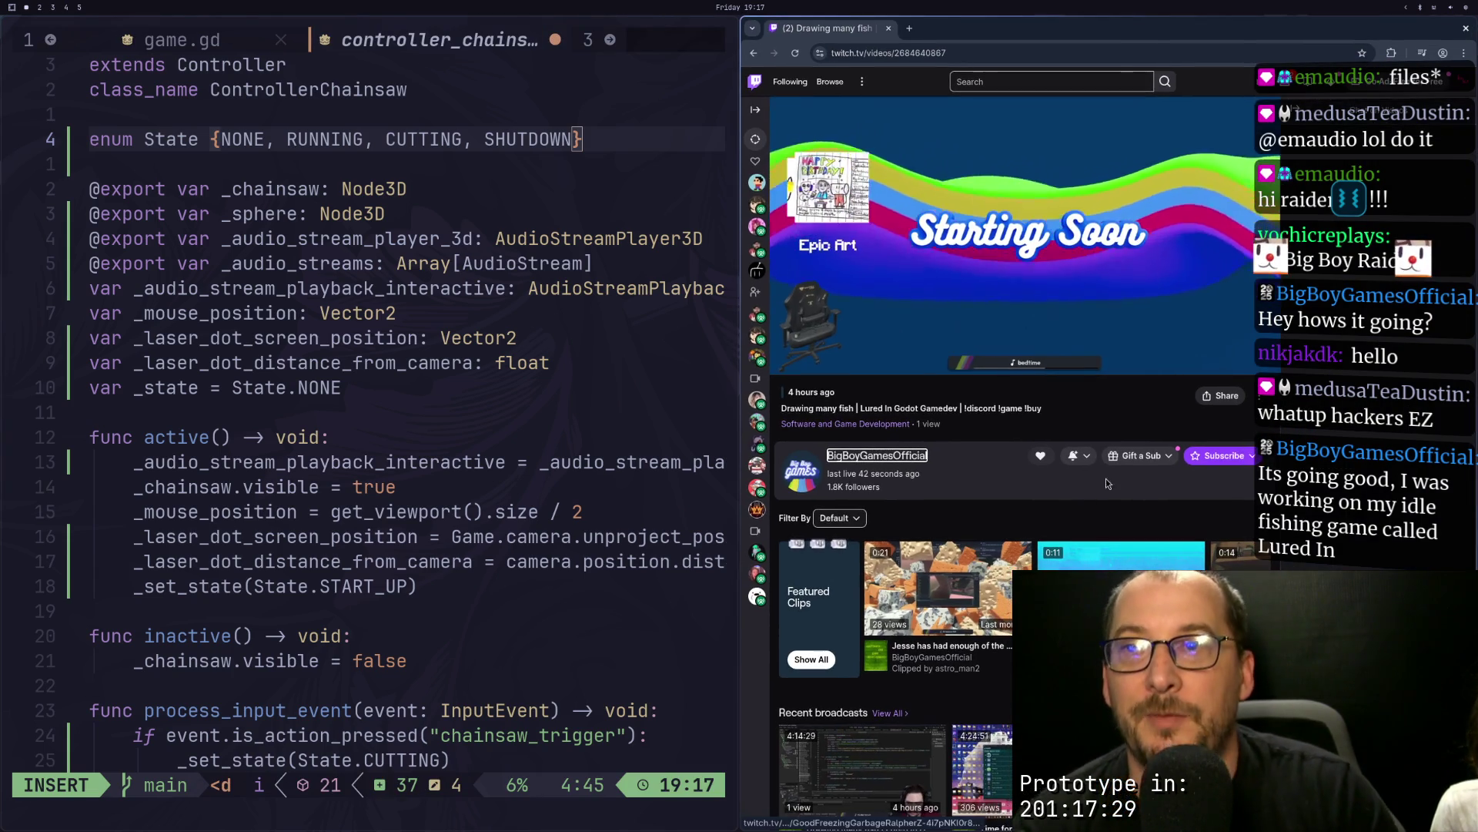
Step: Watch the broadcast full screen, skip ahead, raise the volume slightly, and pause on the fish drawing
click(1265, 360)
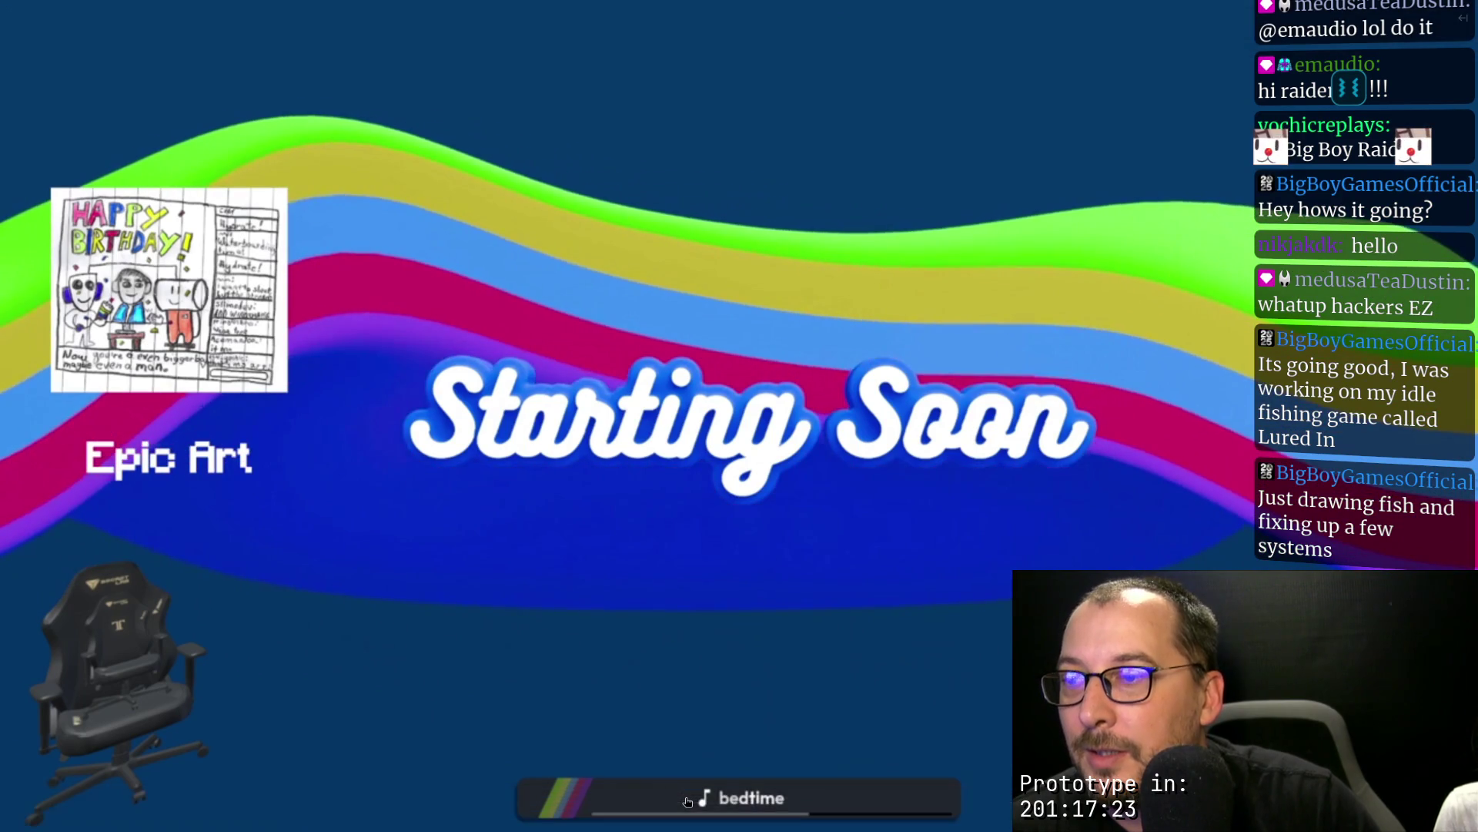
click(685, 803)
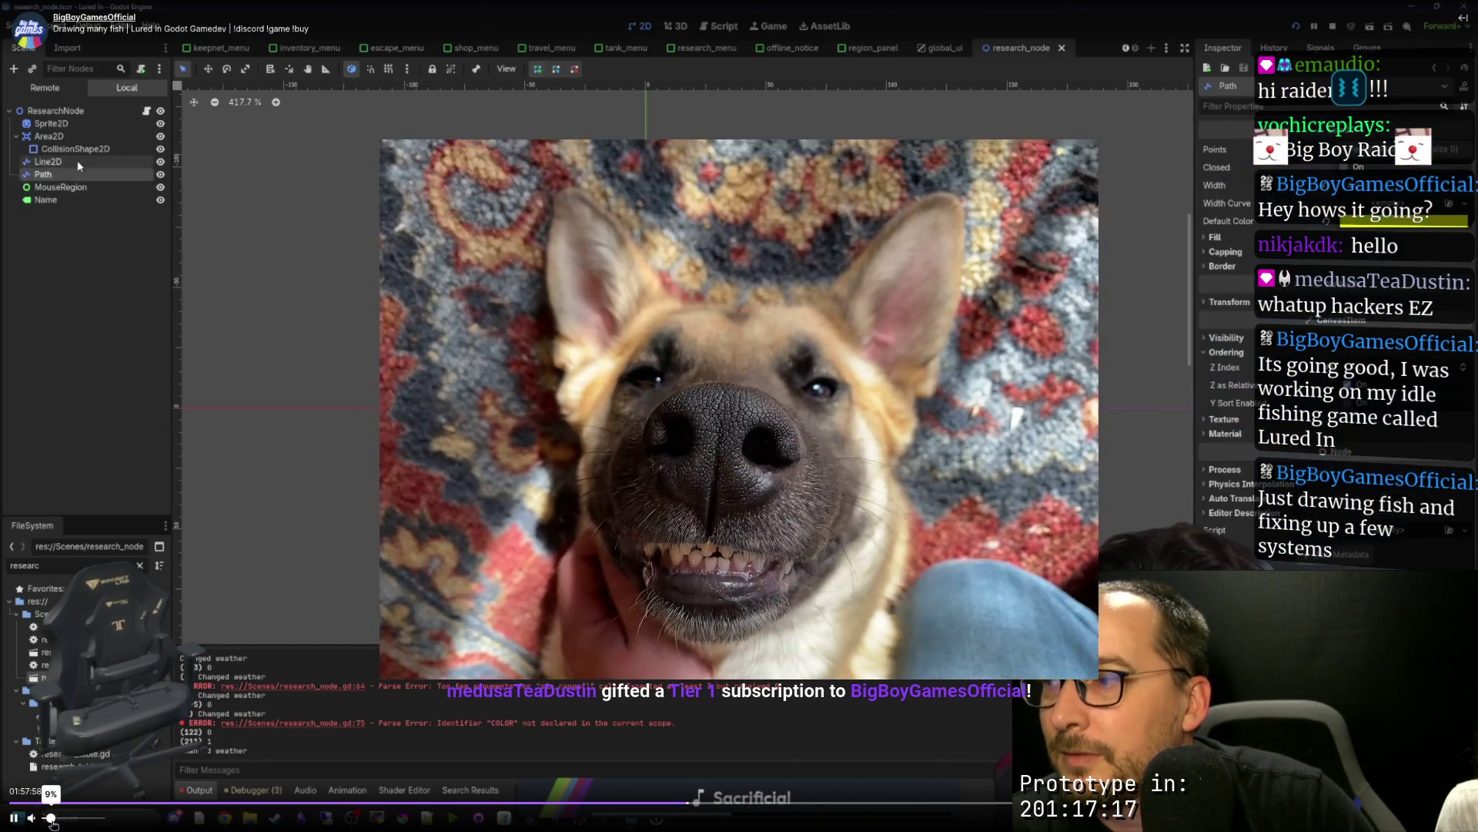
drag(46, 820, 51, 819)
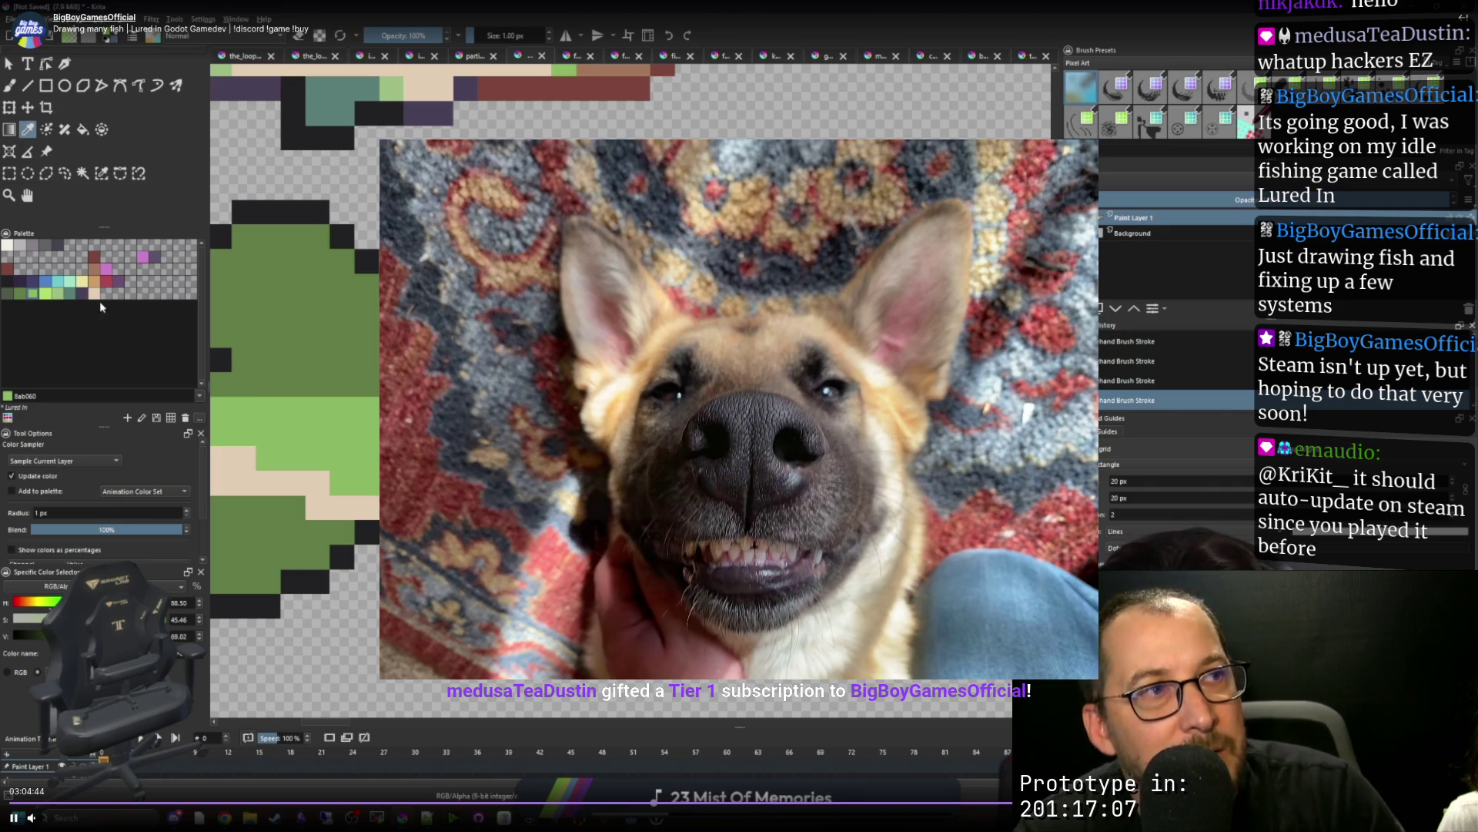
click(803, 608)
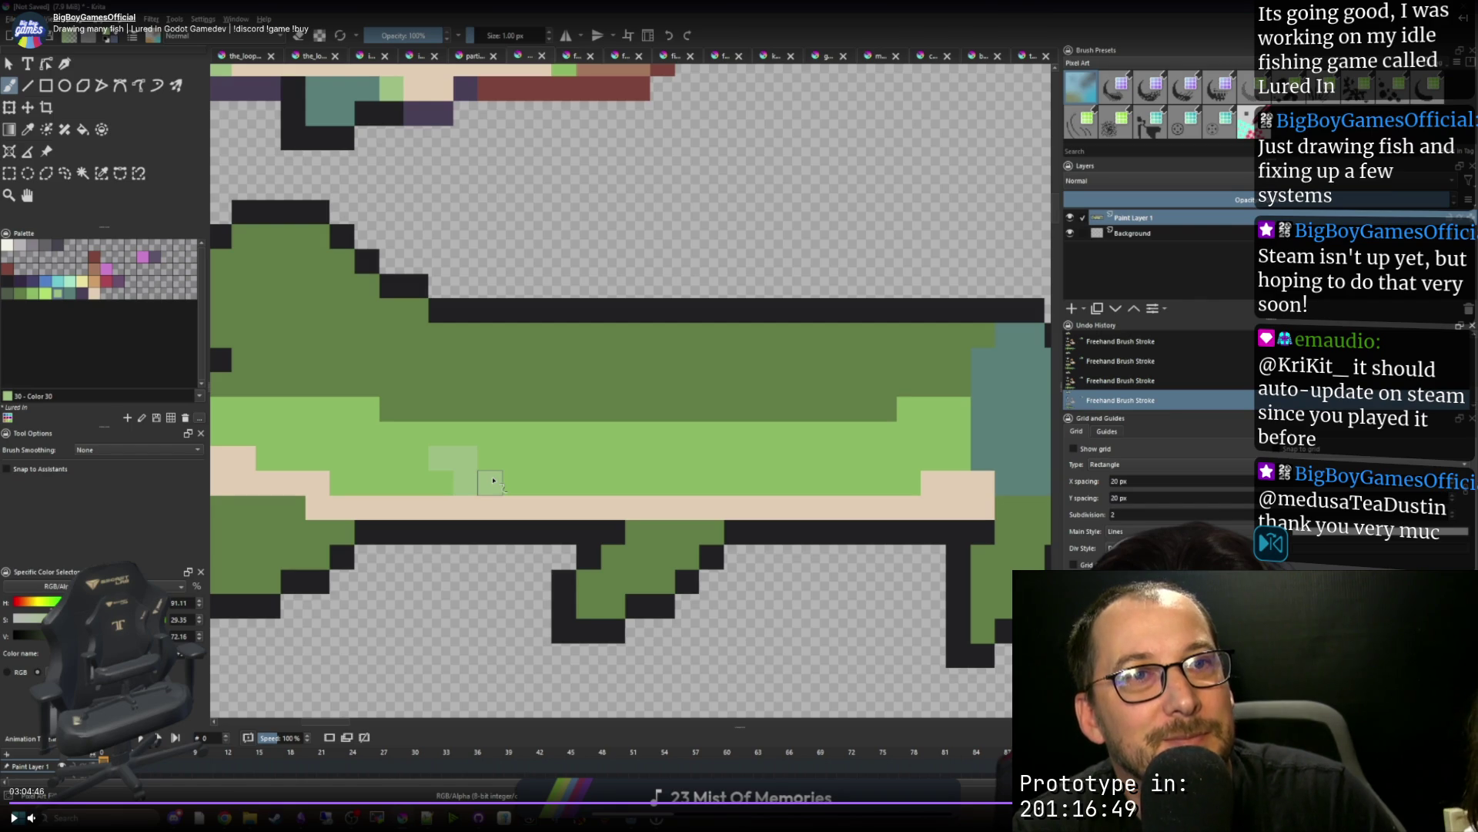
key(space)
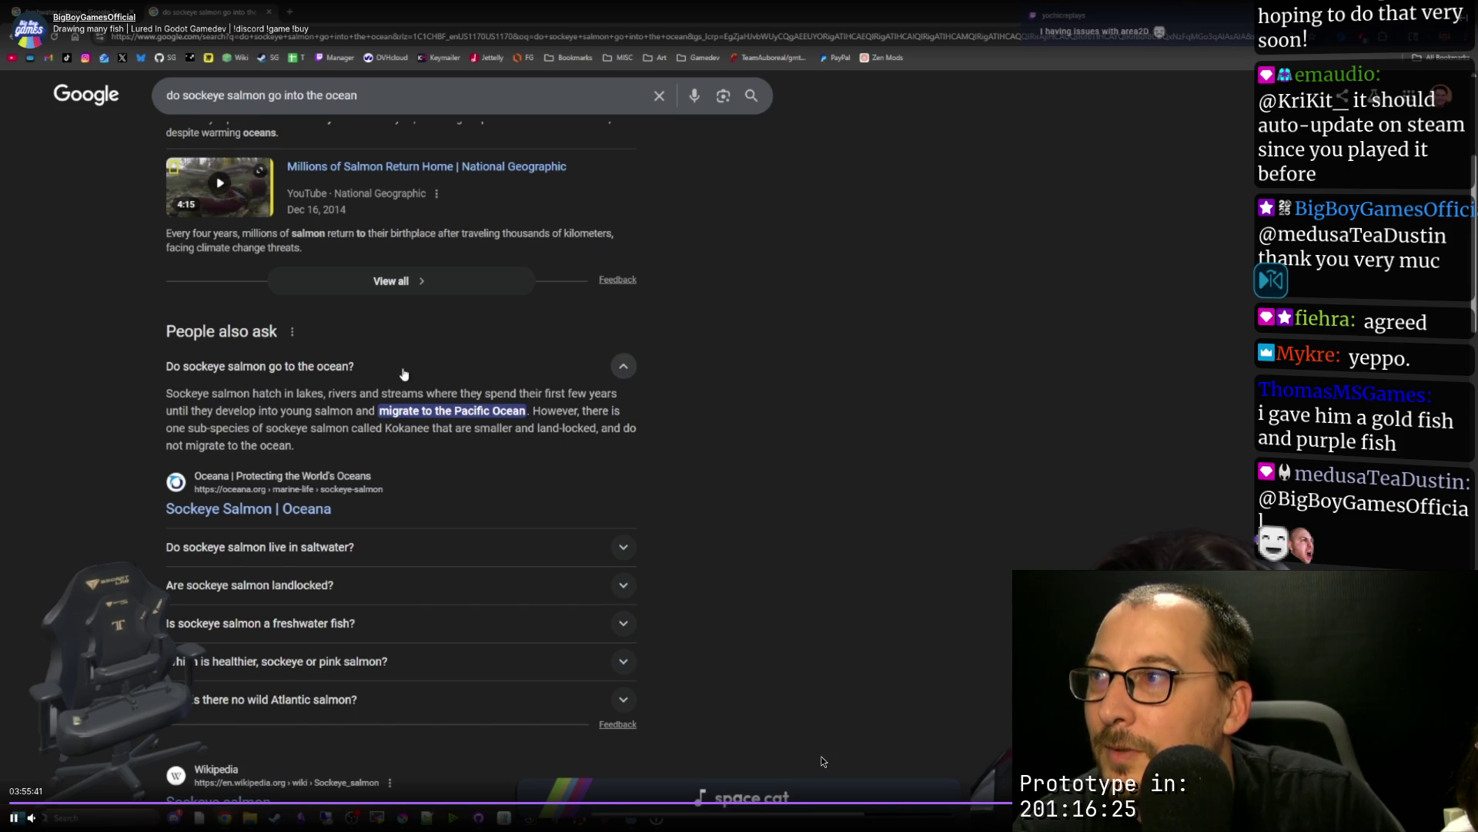
Step: Jump back in the broadcast to the fish drawing part
click(824, 806)
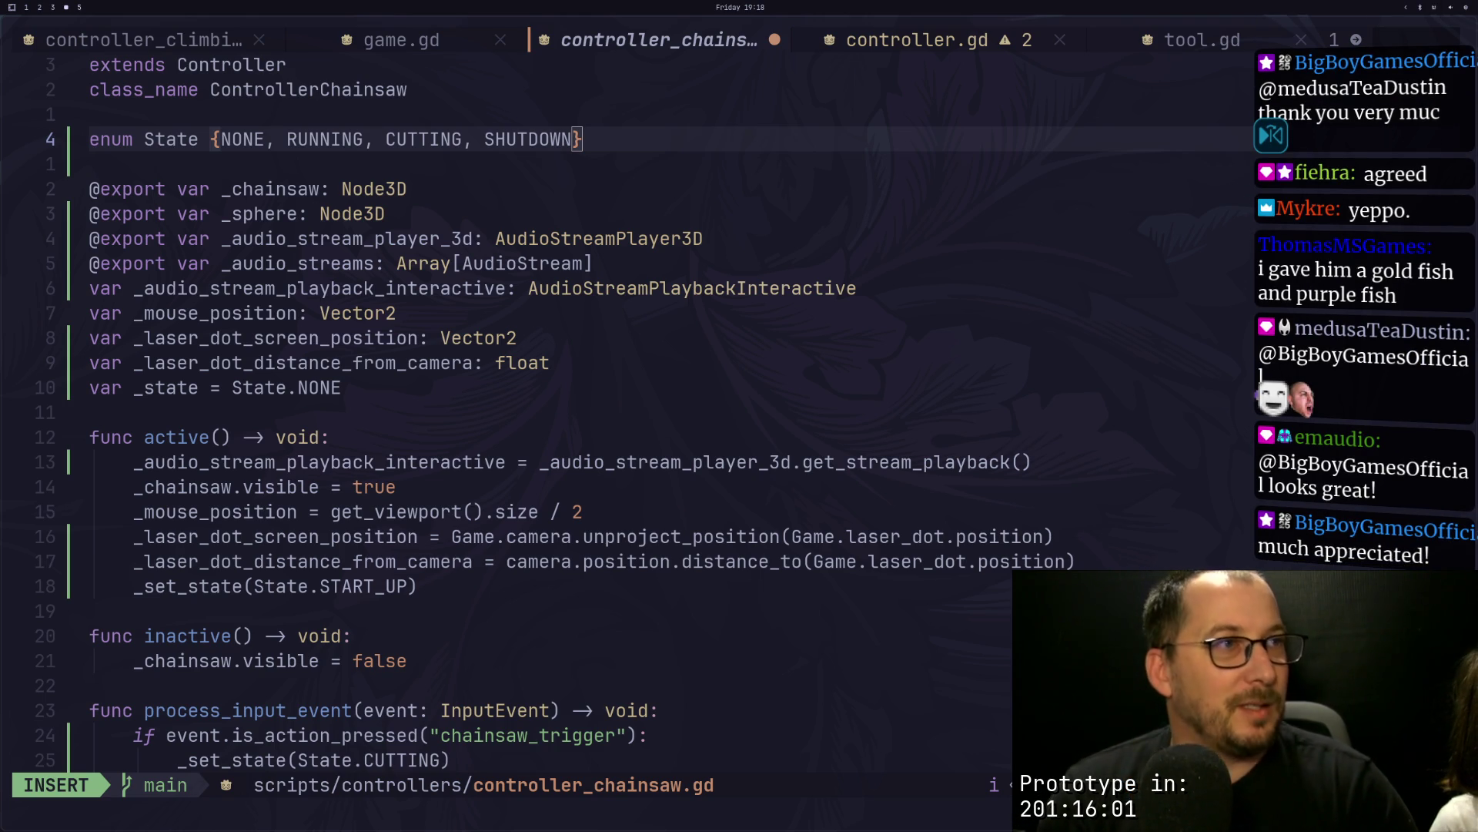
Step: Check Godot's parse errors, then start deleting the START_UP name passed to _set_state on line 22
key(Down)
key(Down)
key(Down)
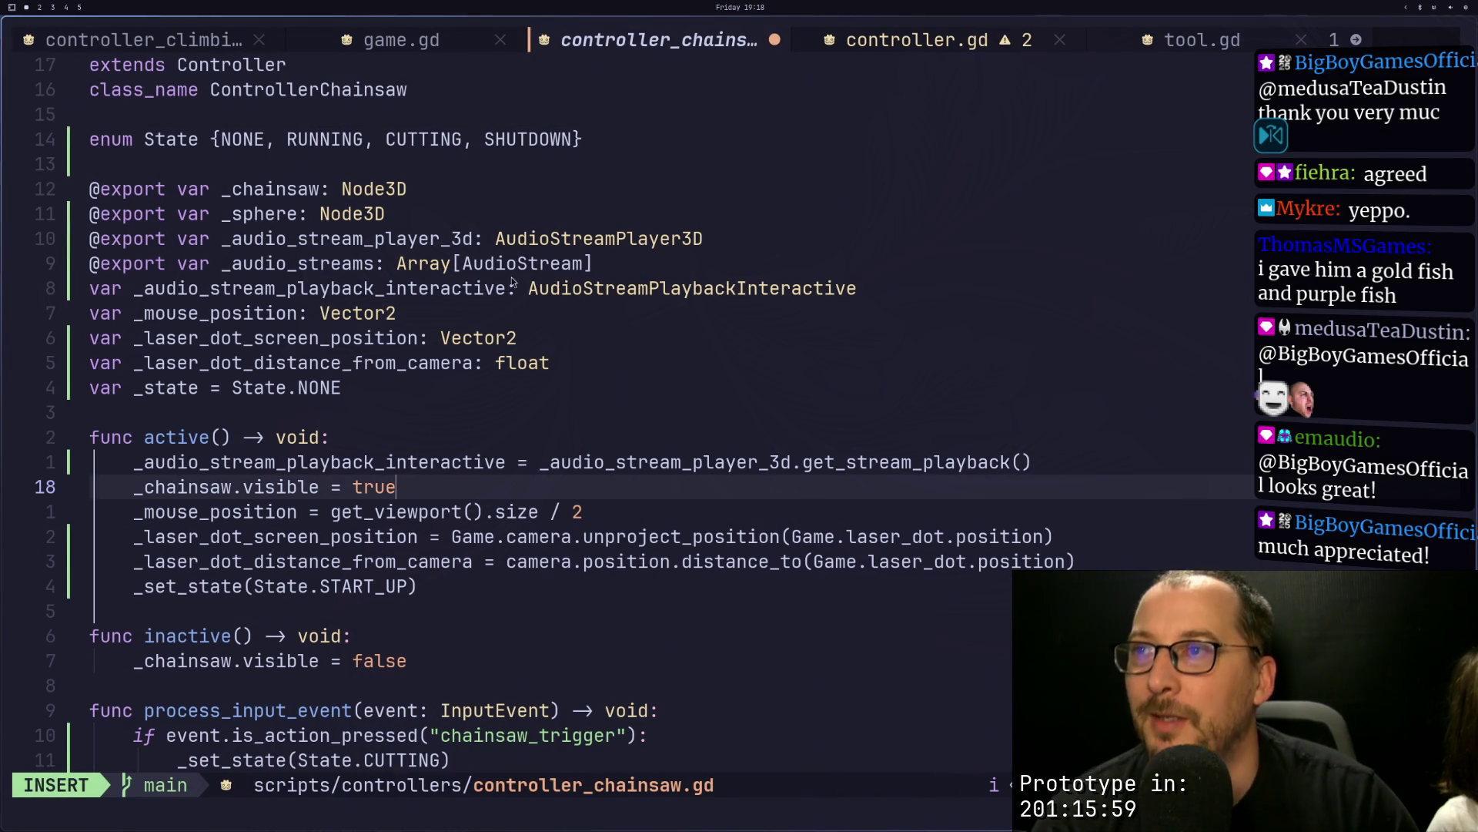
key(super+2)
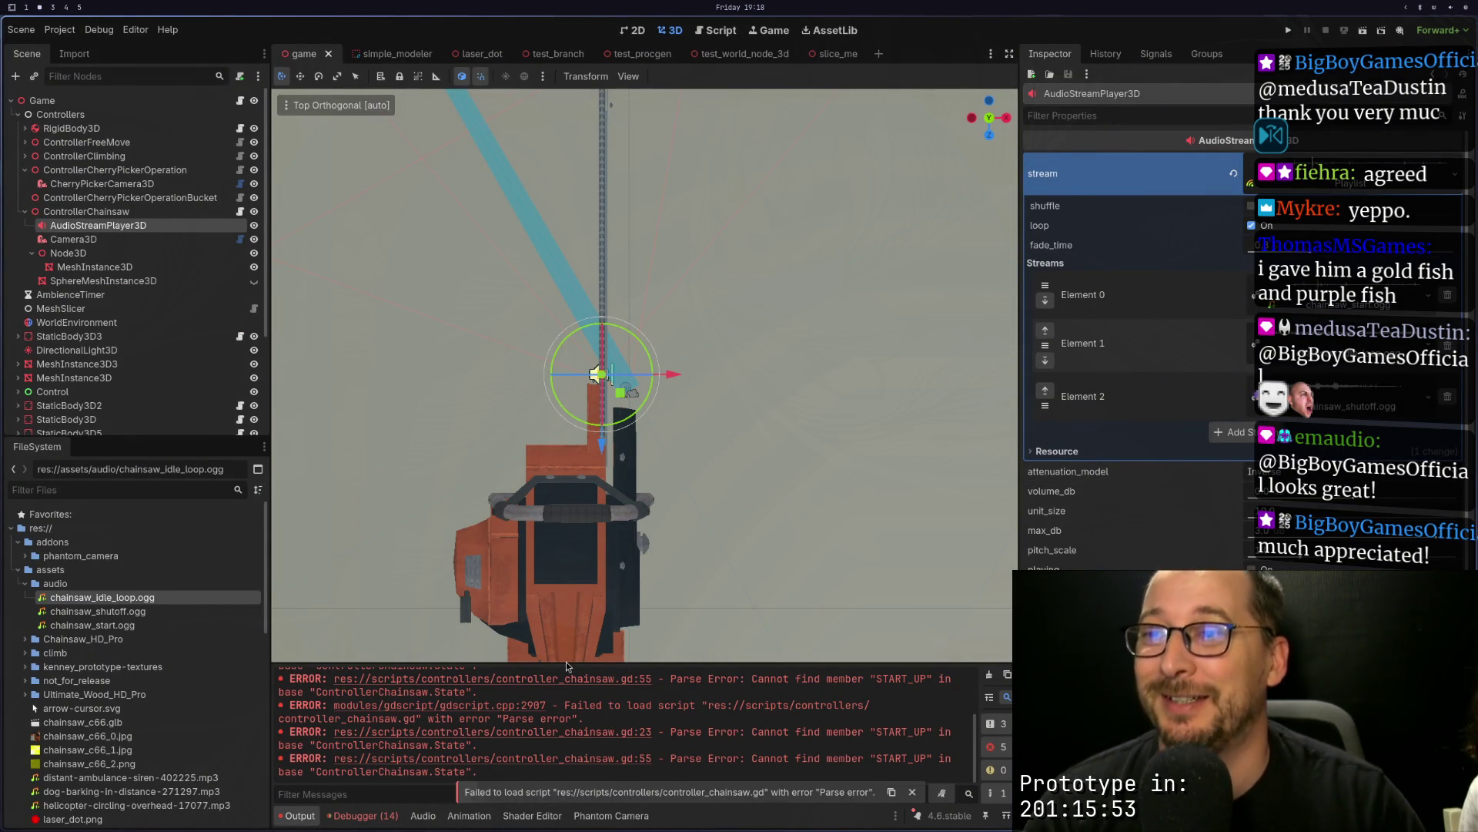
key(super+1)
click(255, 314)
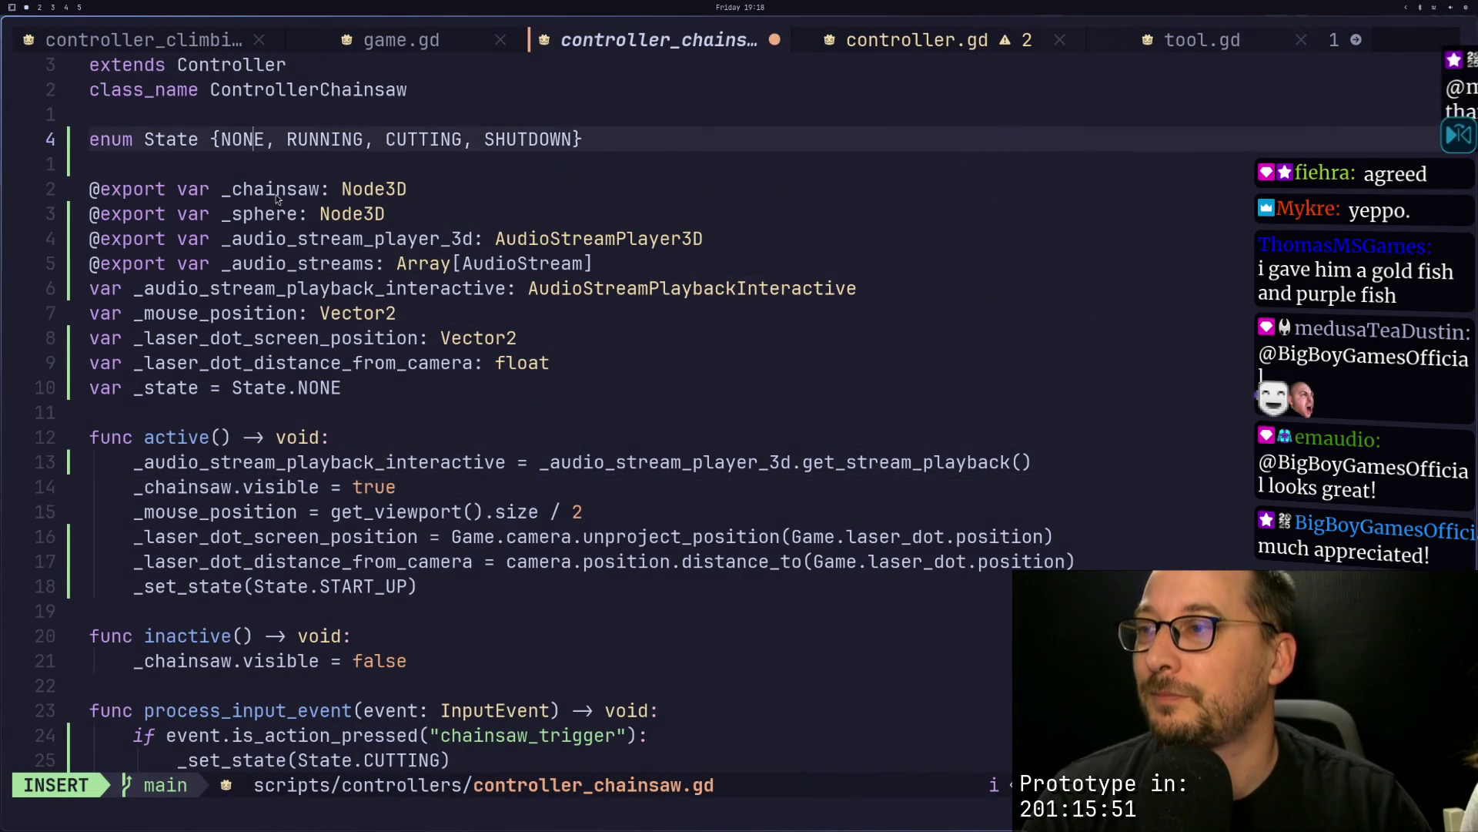
scroll(312, 291, down, 2)
scroll(337, 370, up, 1)
scroll(337, 368, up, 1)
scroll(351, 372, down, 1)
click(398, 512)
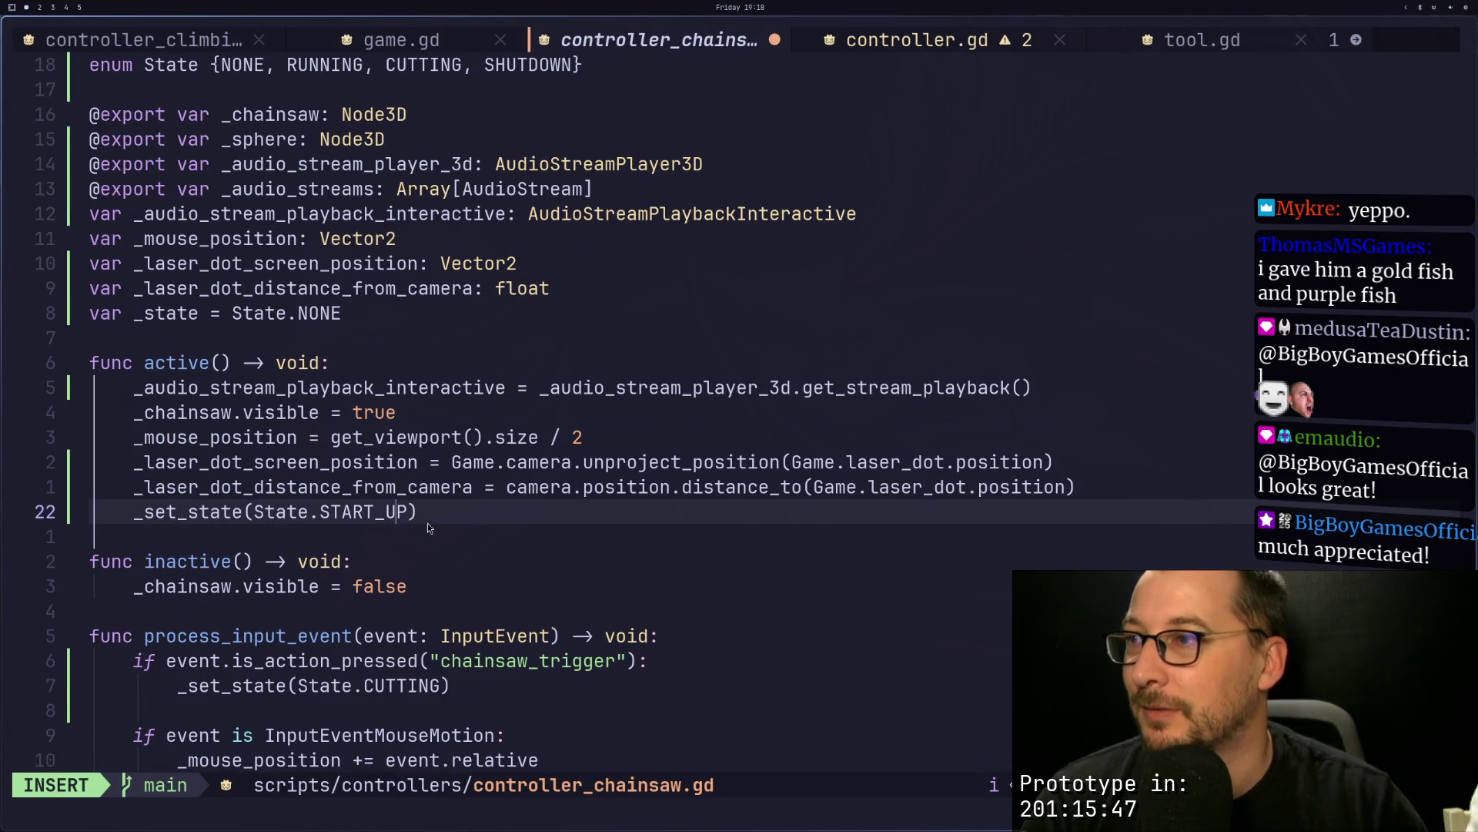
key(BackSpace)
key(BackSpace)
key(BackSpace)
key(BackSpace)
key(BackSpace)
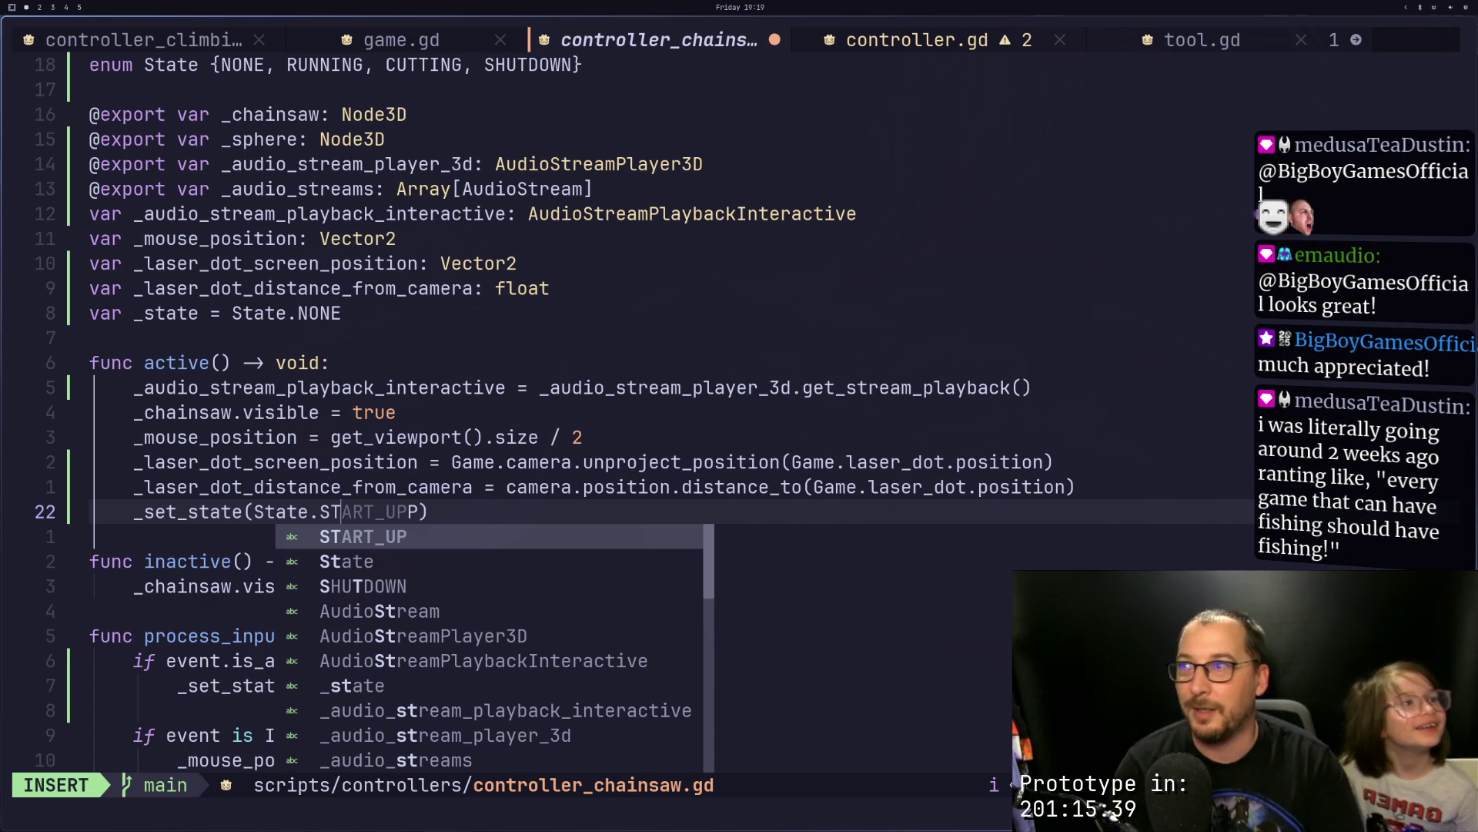
Step: Make active() call _set_state(State.RUNNING) instead of START_UP, and save
key(ctrl+e)
key(BackSpace)
key(BackSpace)
key(Delete)
text(RI)
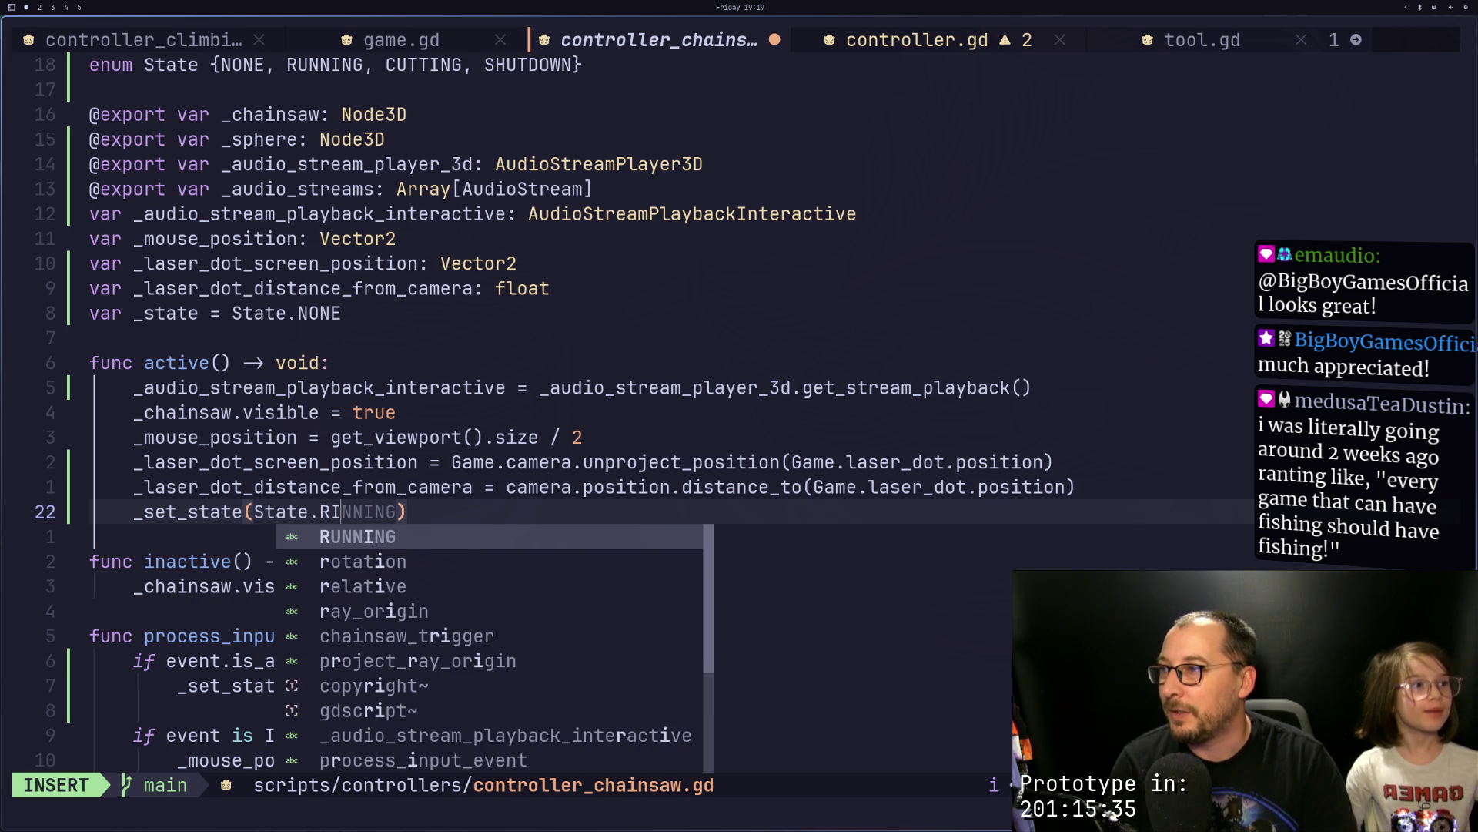
key(BackSpace)
text(UNNI)
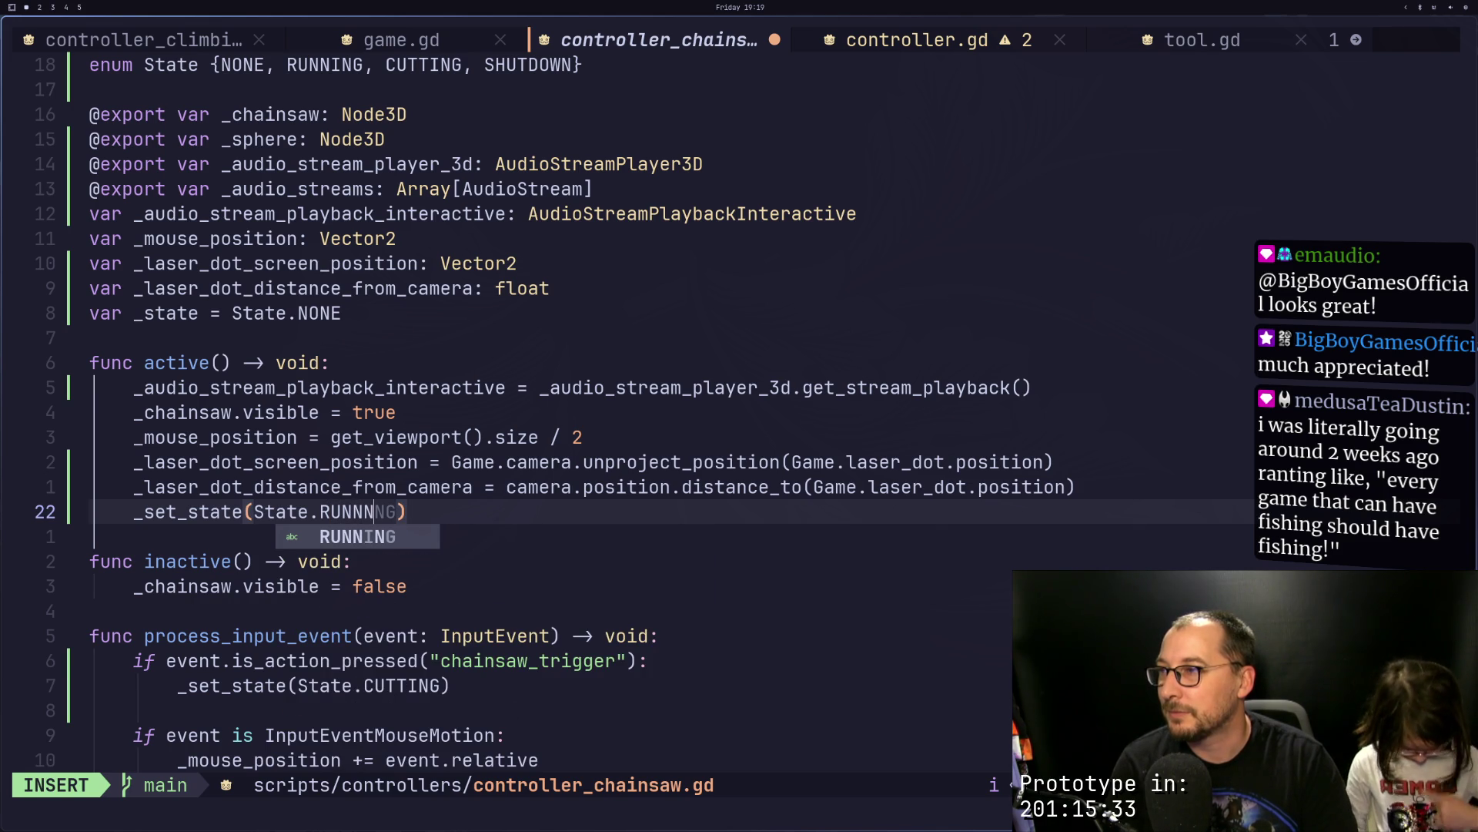
key(BackSpace)
key(BackSpace)
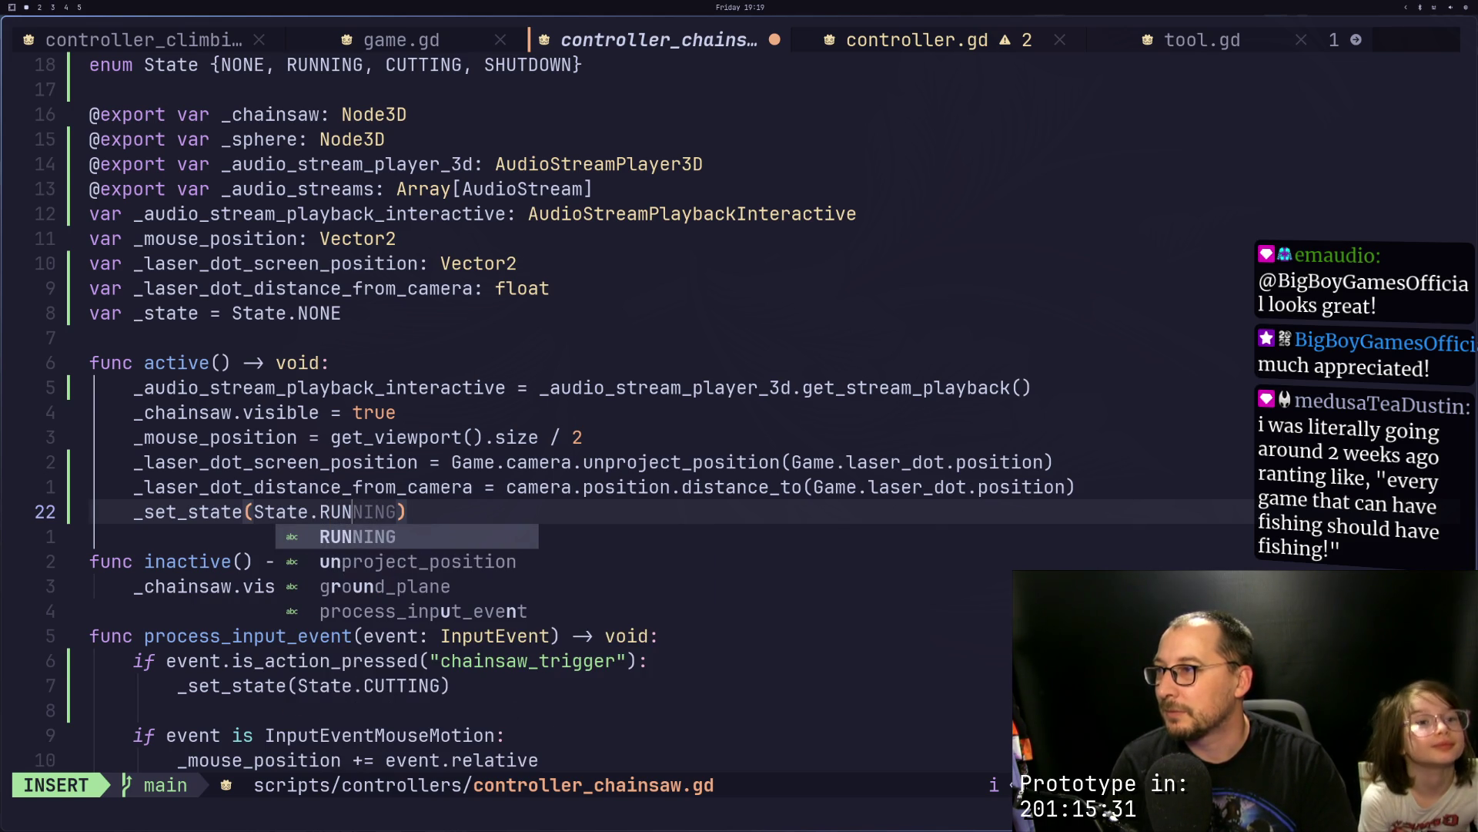
text(NING)
key(Escape)
text(:w)
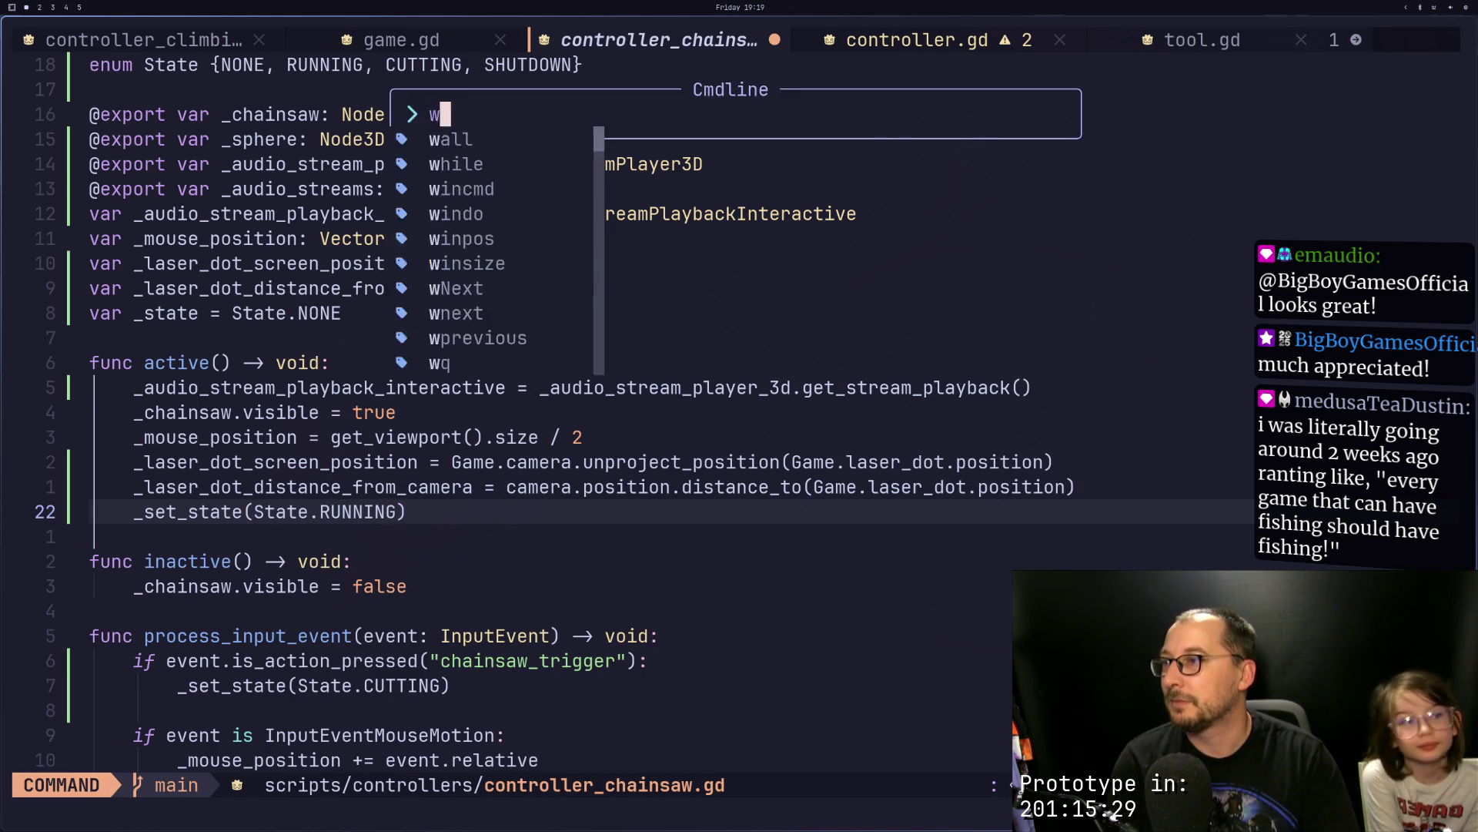
key(Return)
Step: Move the audio play() line under the RUNNING case, delete the START_UP case, and save
scroll(291, 599, down, 10)
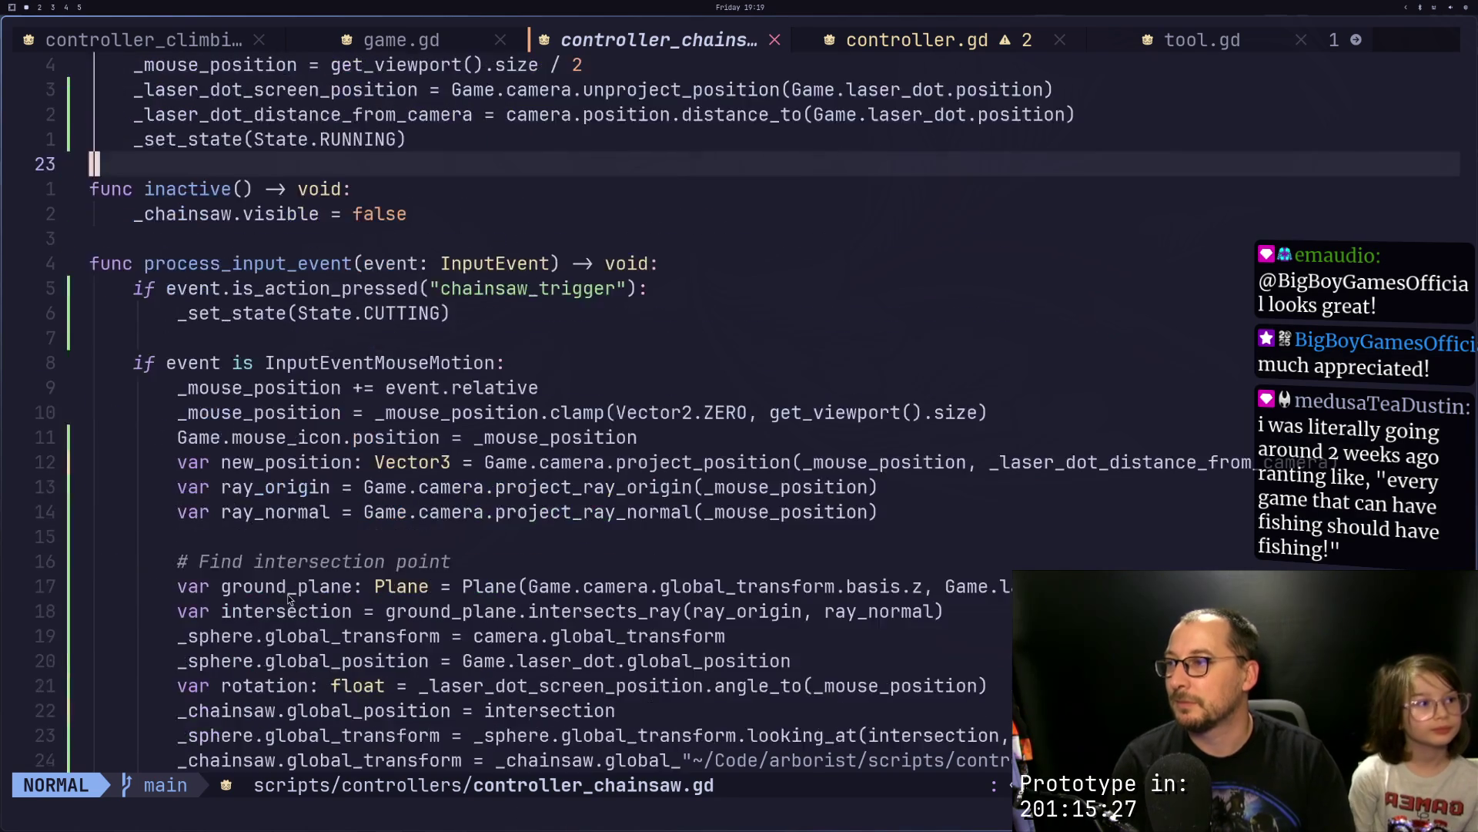
key(1)
key(6)
key(j)
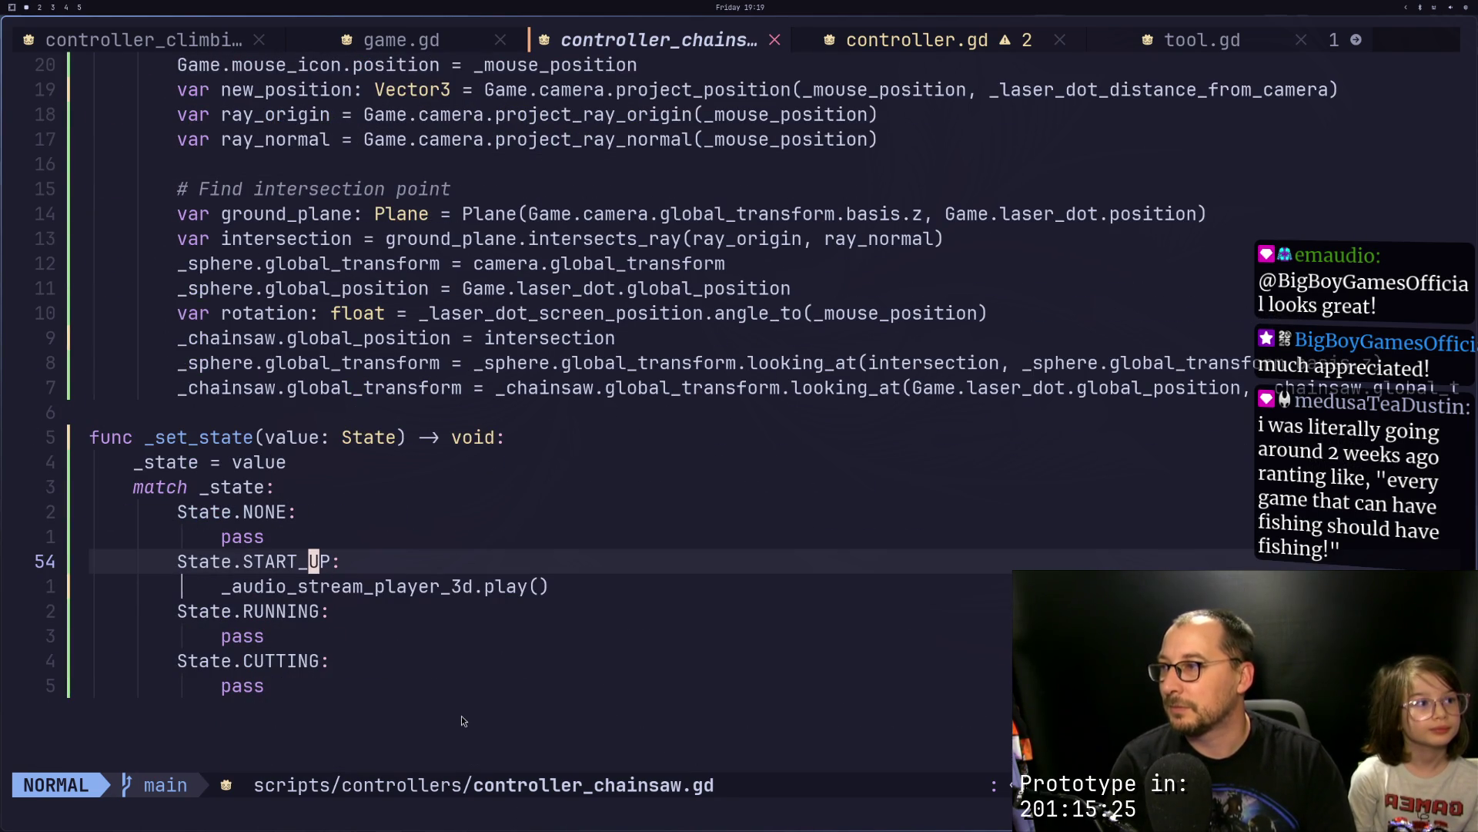
key(j)
key(d)
key(d)
key(j)
key(p)
key(k)
key(d)
key(d)
text(kdd:w)
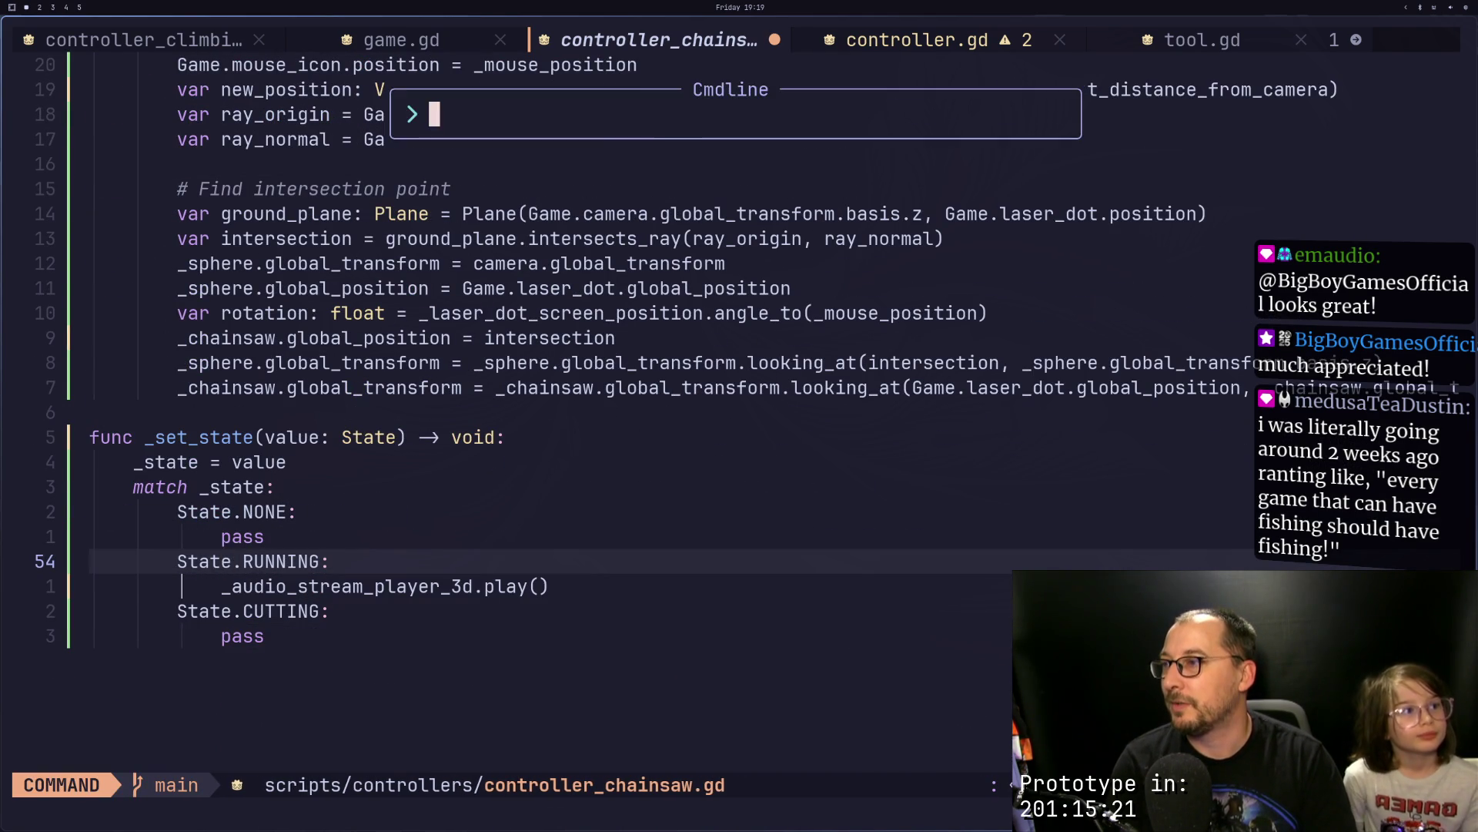
key(Return)
Step: Add a State.SHUTOFF: case with pass after the CUTTING case
key(j)
key(j)
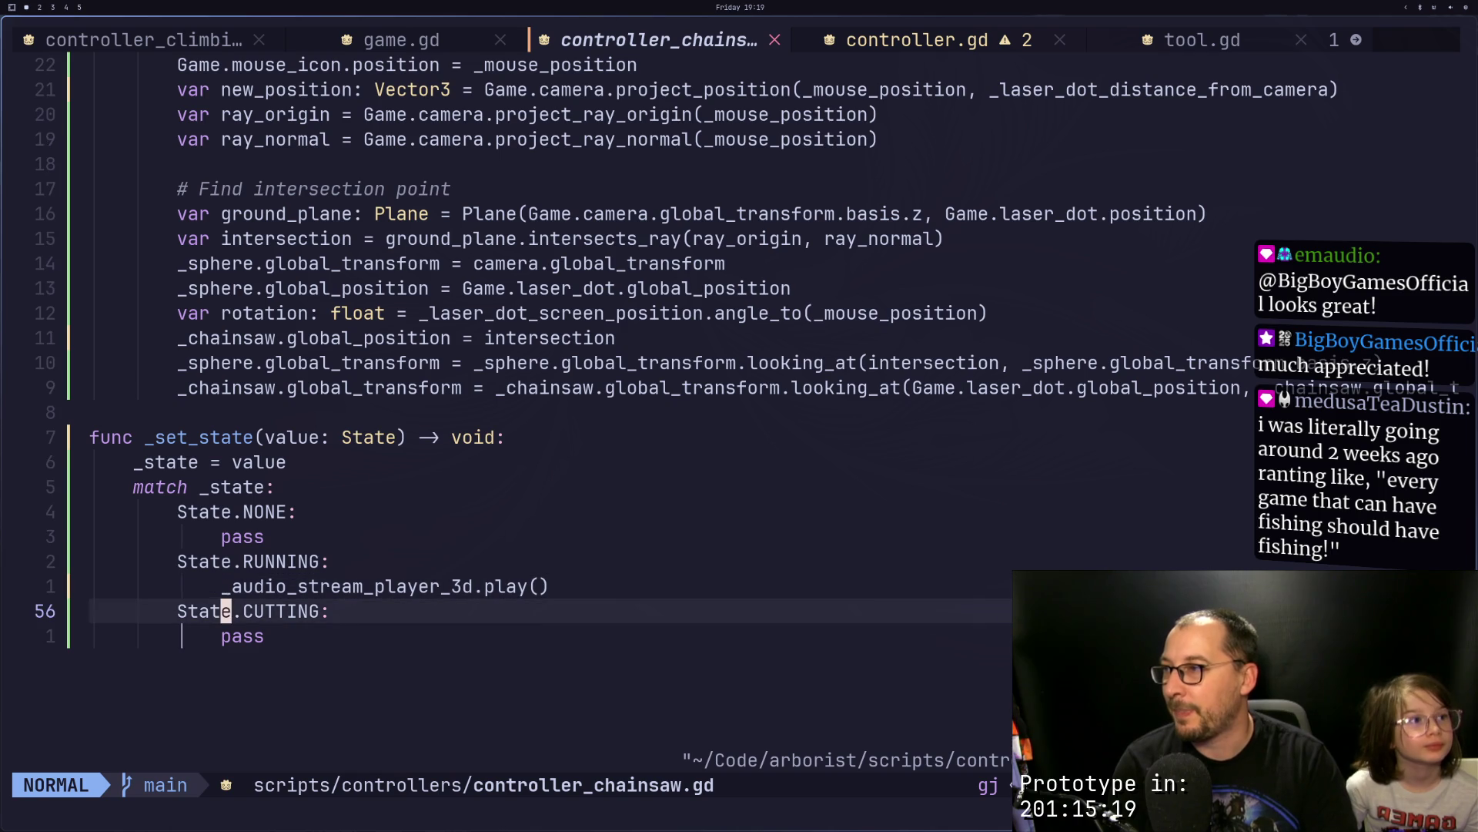
key(j)
key(l)
key(l)
key(l)
key(o)
key(BackSpace)
text(State.SH)
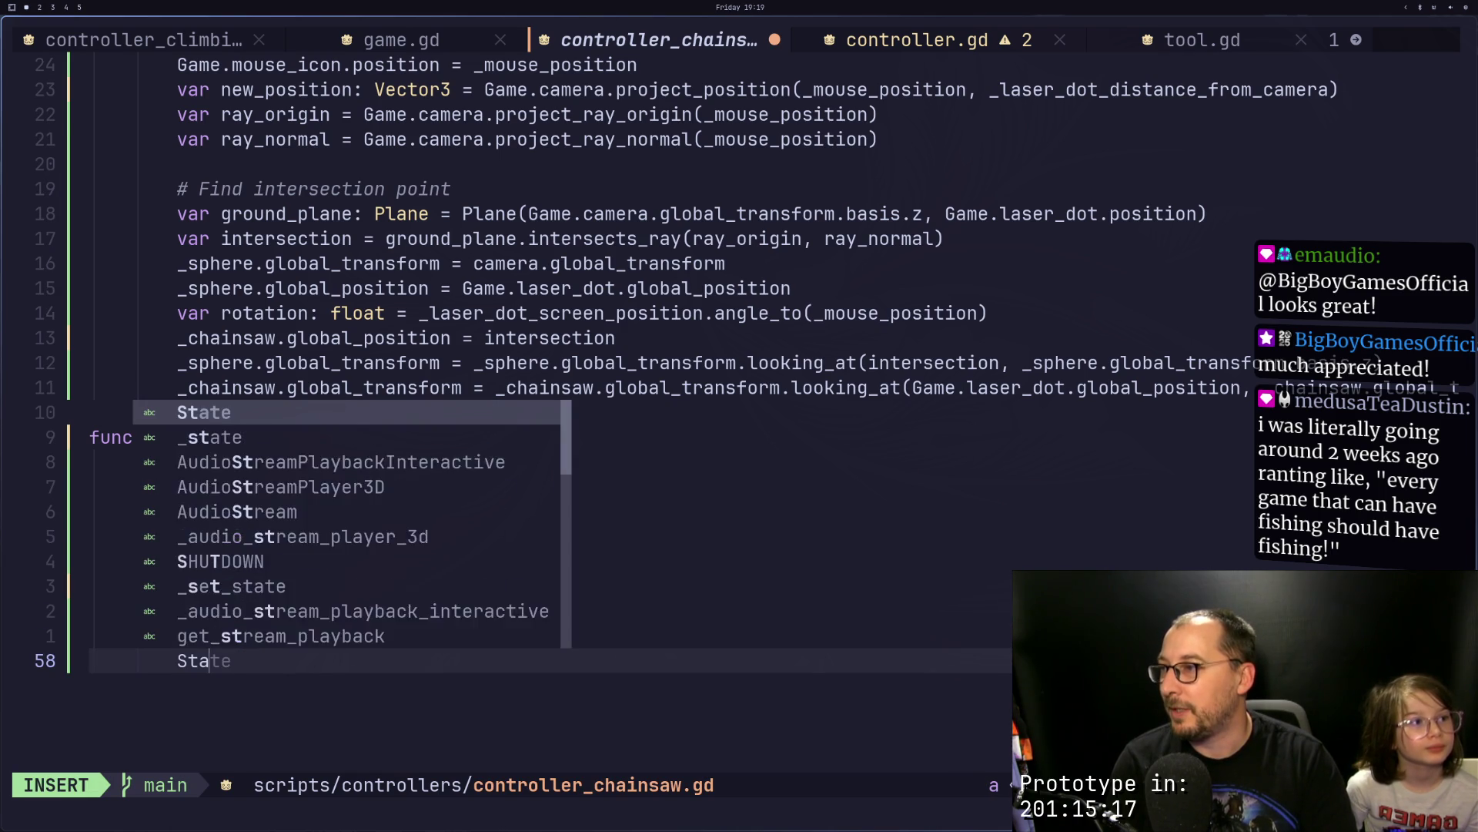
key(Tab)
text(:)
key(BackSpace)
key(BackSpace)
key(BackSpace)
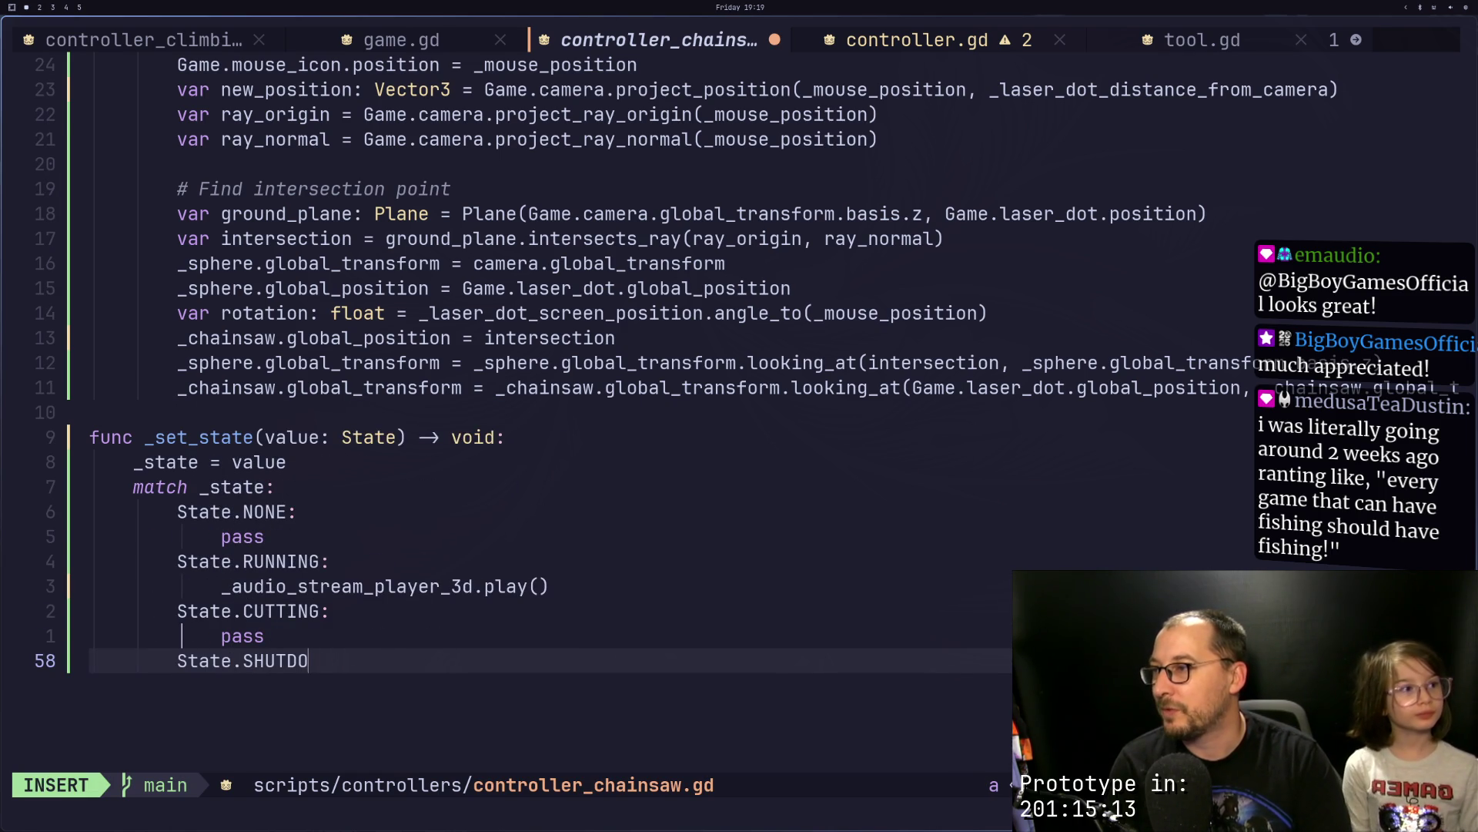
text(TOP:)
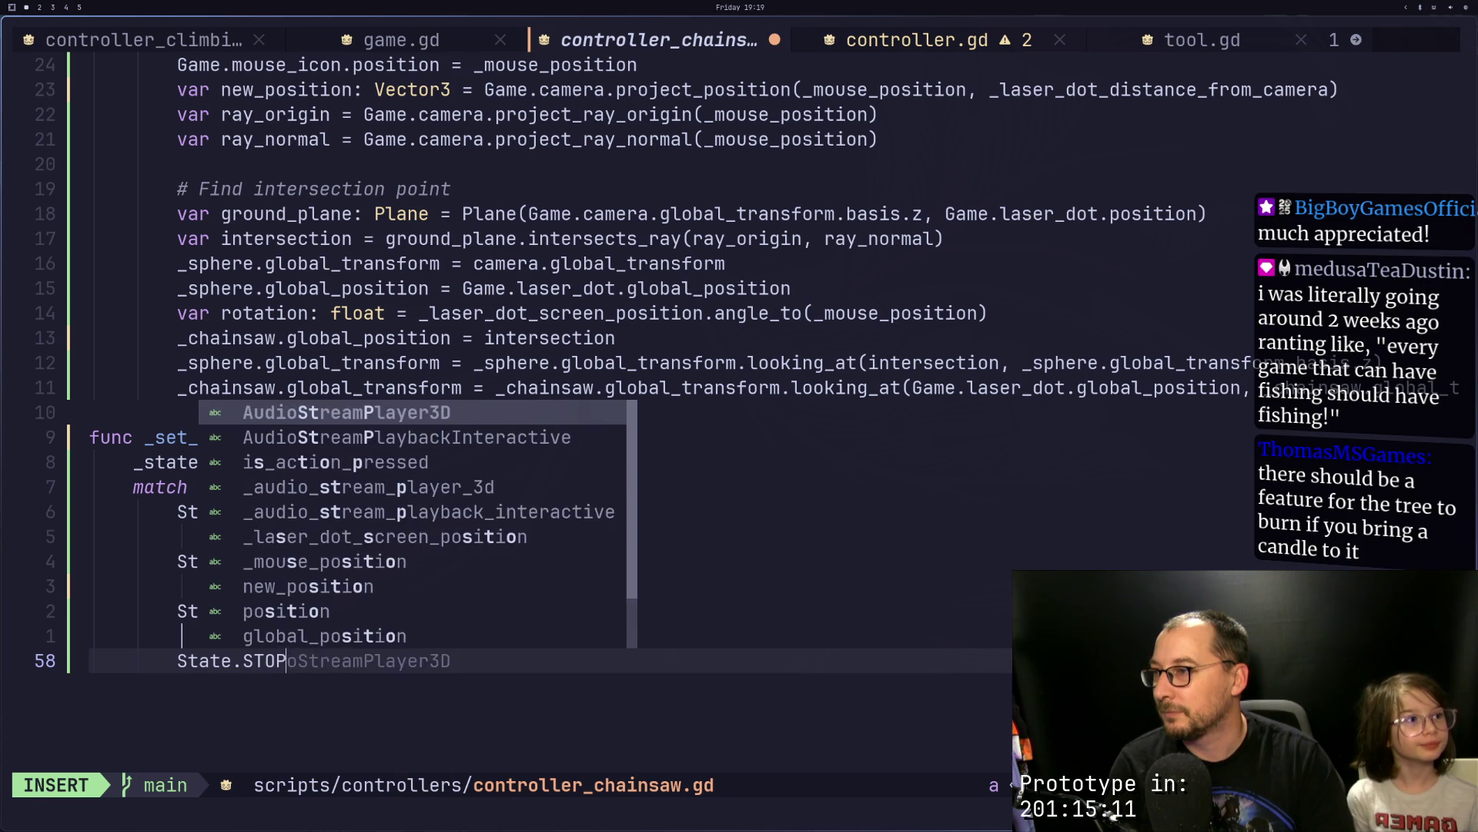
key(BackSpace)
key(BackSpace)
key(BackSpace)
text(SHUTDFF:)
key(Return)
text(pass)
key(Escape)
Step: Rename the State enum's SHUTDOWN value to SHUTOFF and save controller_chainsaw.gd
scroll(800, 311, up, 9)
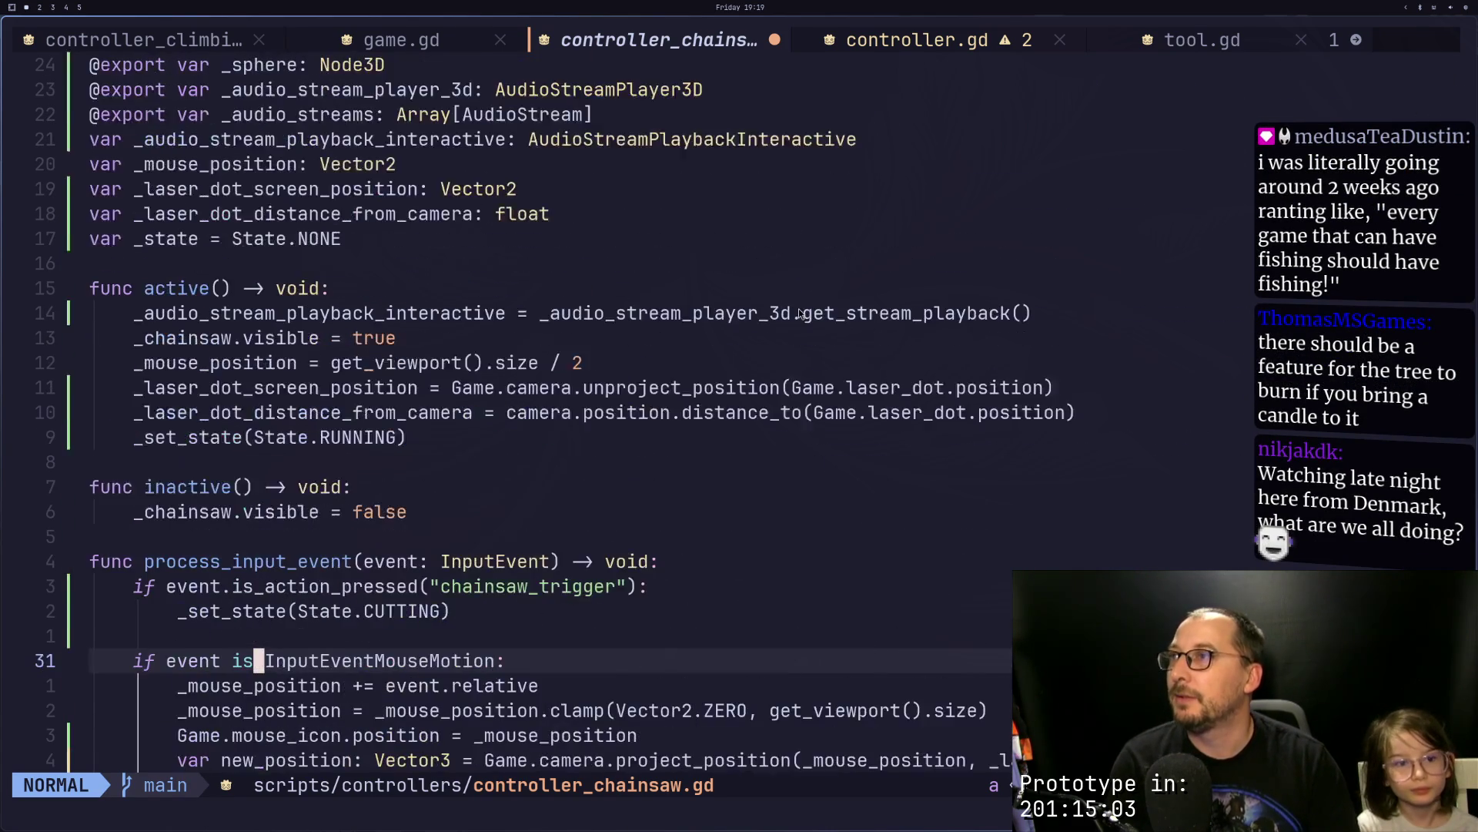
scroll(801, 312, up, 2)
key(2)
key(1)
key(k)
key(dollar)
key(i)
key(Escape)
key(i)
key(BackSpace)
key(BackSpace)
key(BackSpace)
text(OFF)
key(Escape)
key(colon)
text(w)
key(Return)
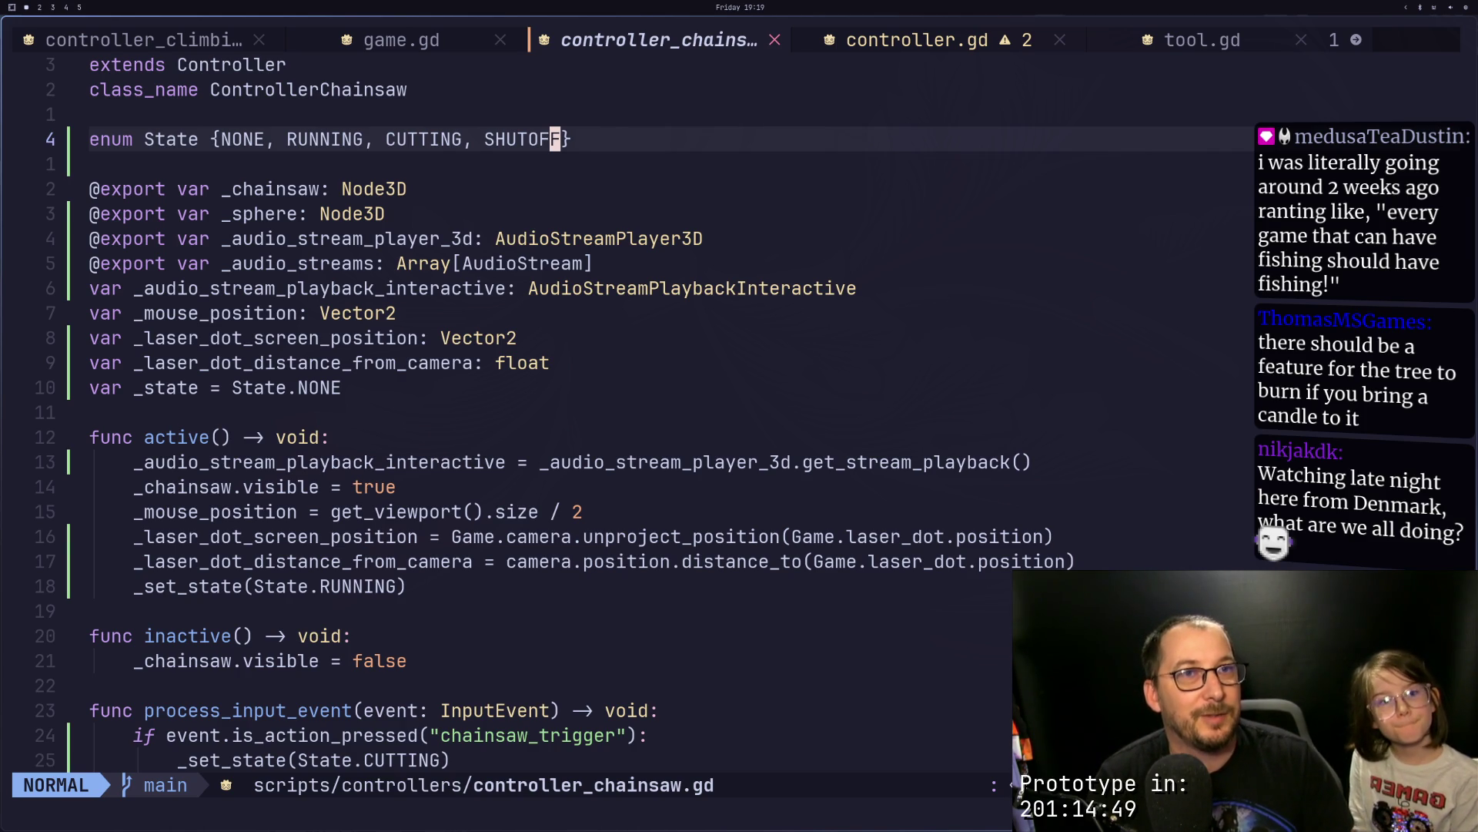
key(super+2)
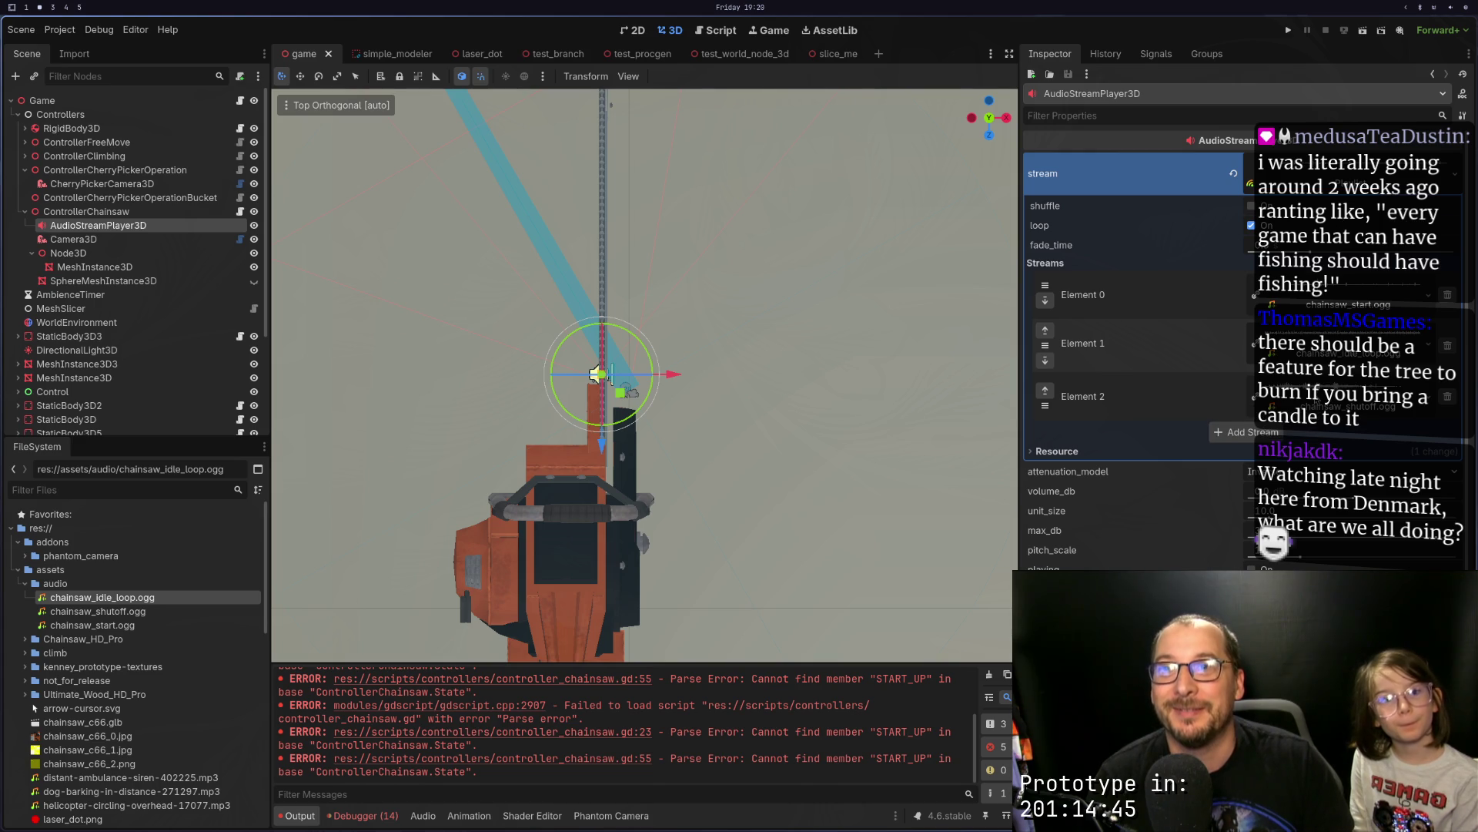
Step: Undo back to the Interactive stream of Chainsaw Start, Idle Loop and Shutoff clips
click(1083, 396)
click(1082, 395)
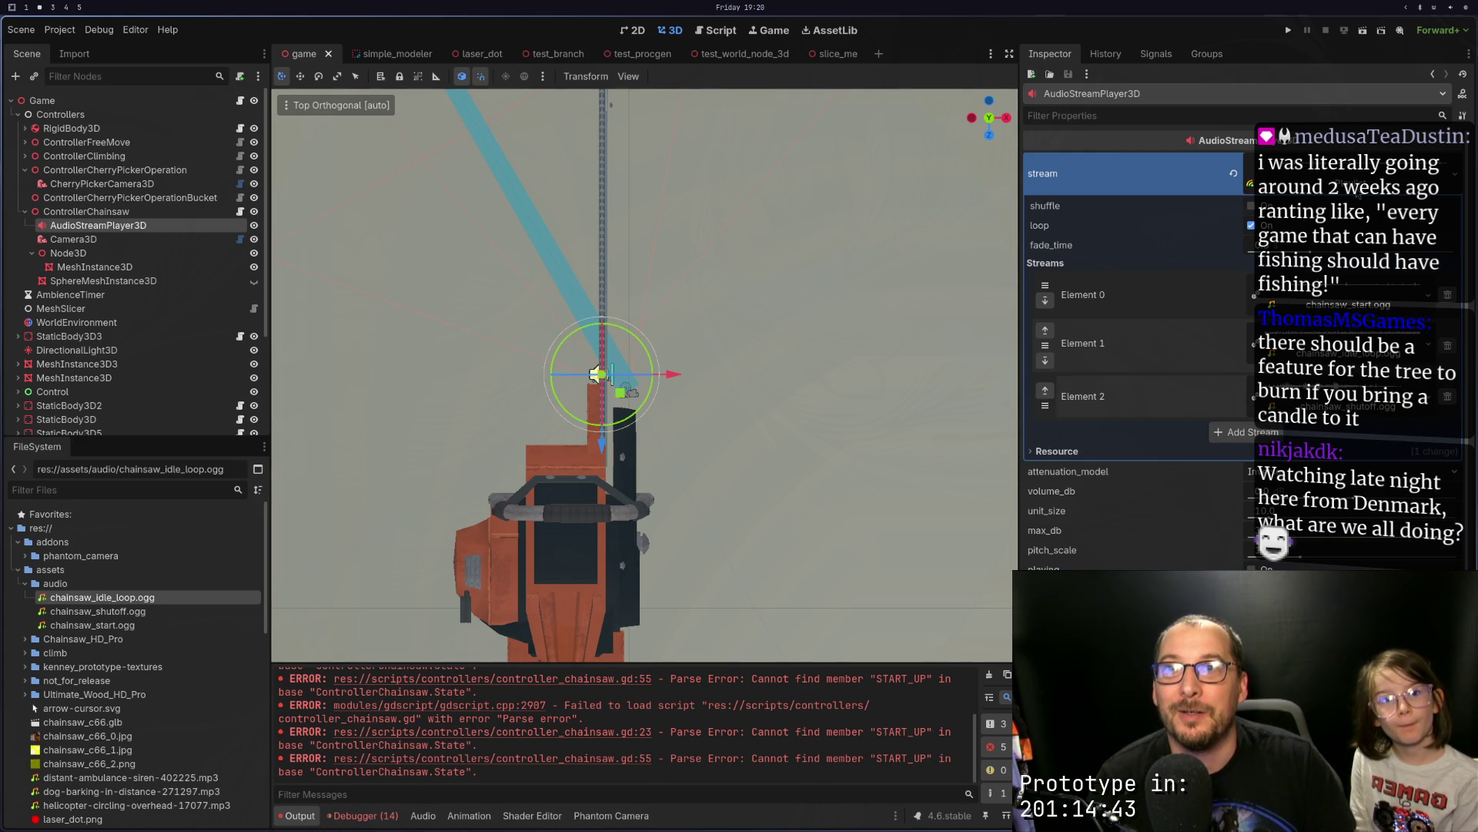
key(ctrl+z)
key(ctrl+z)
key(ctrl+z)
key(ctrl+z)
key(ctrl+z)
key(ctrl+z)
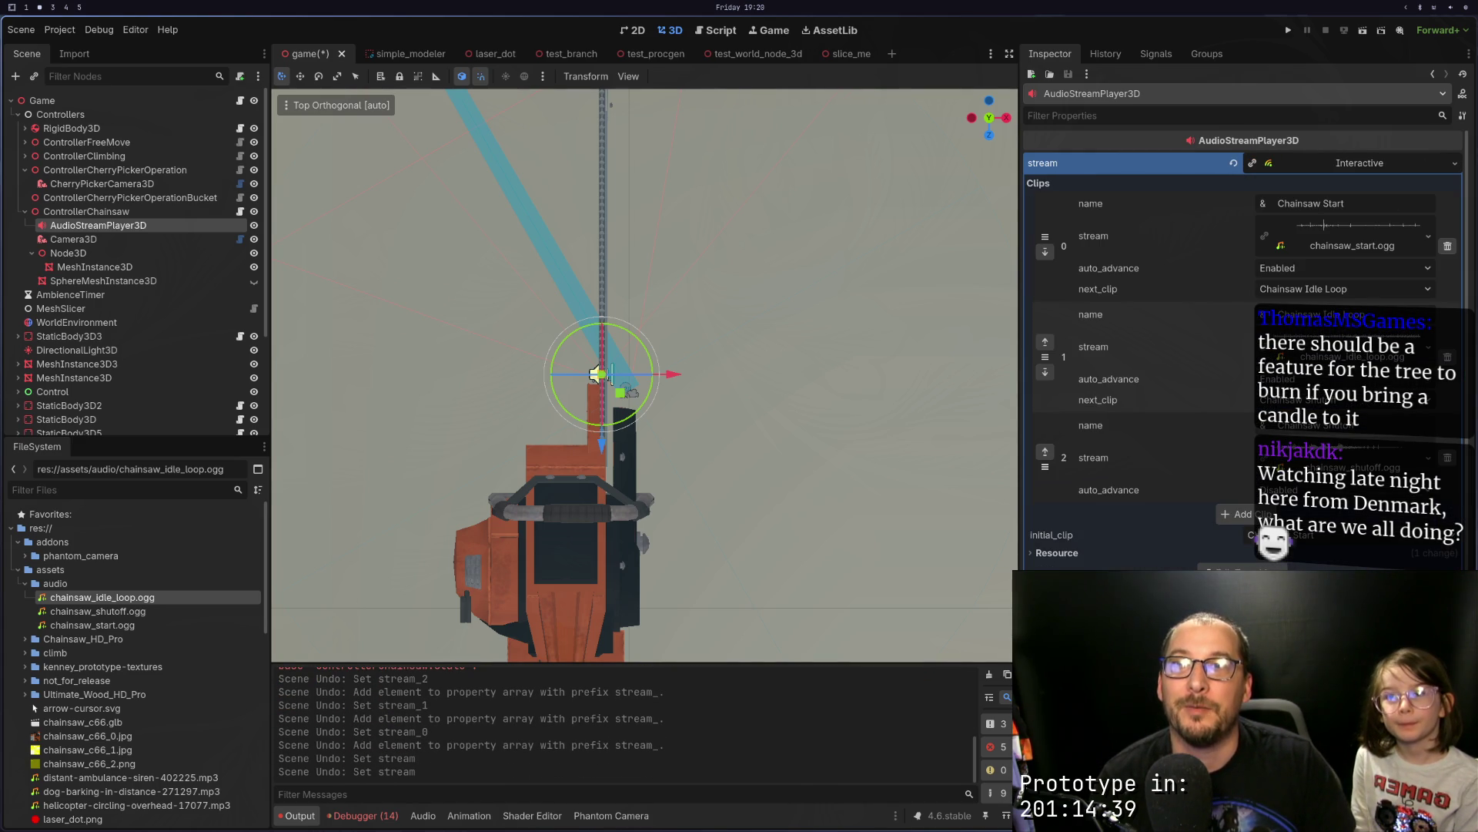
Step: Save the scene, then run the project to test the chainsaw and stop it
key(ctrl+s)
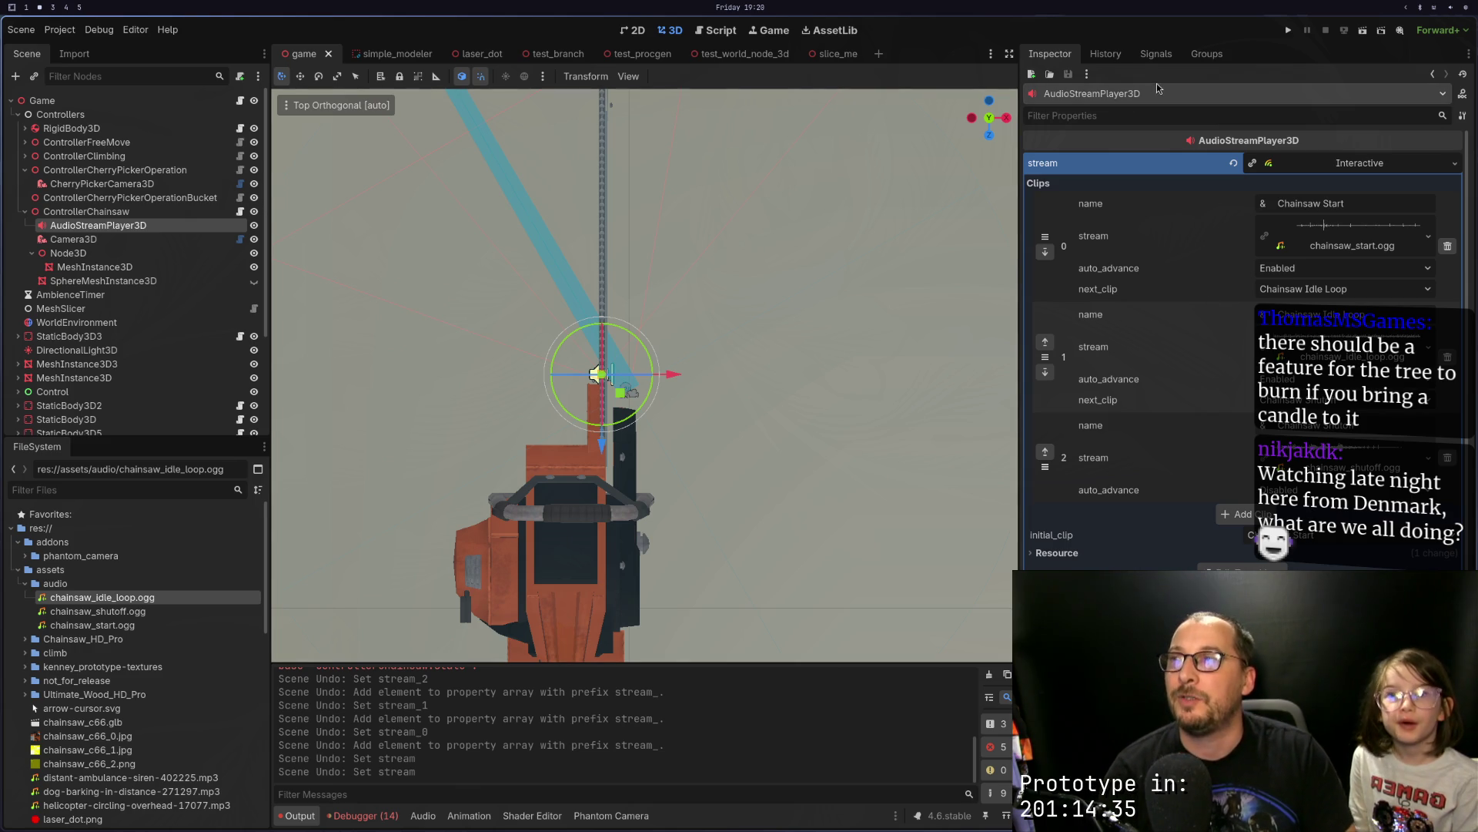
click(1286, 34)
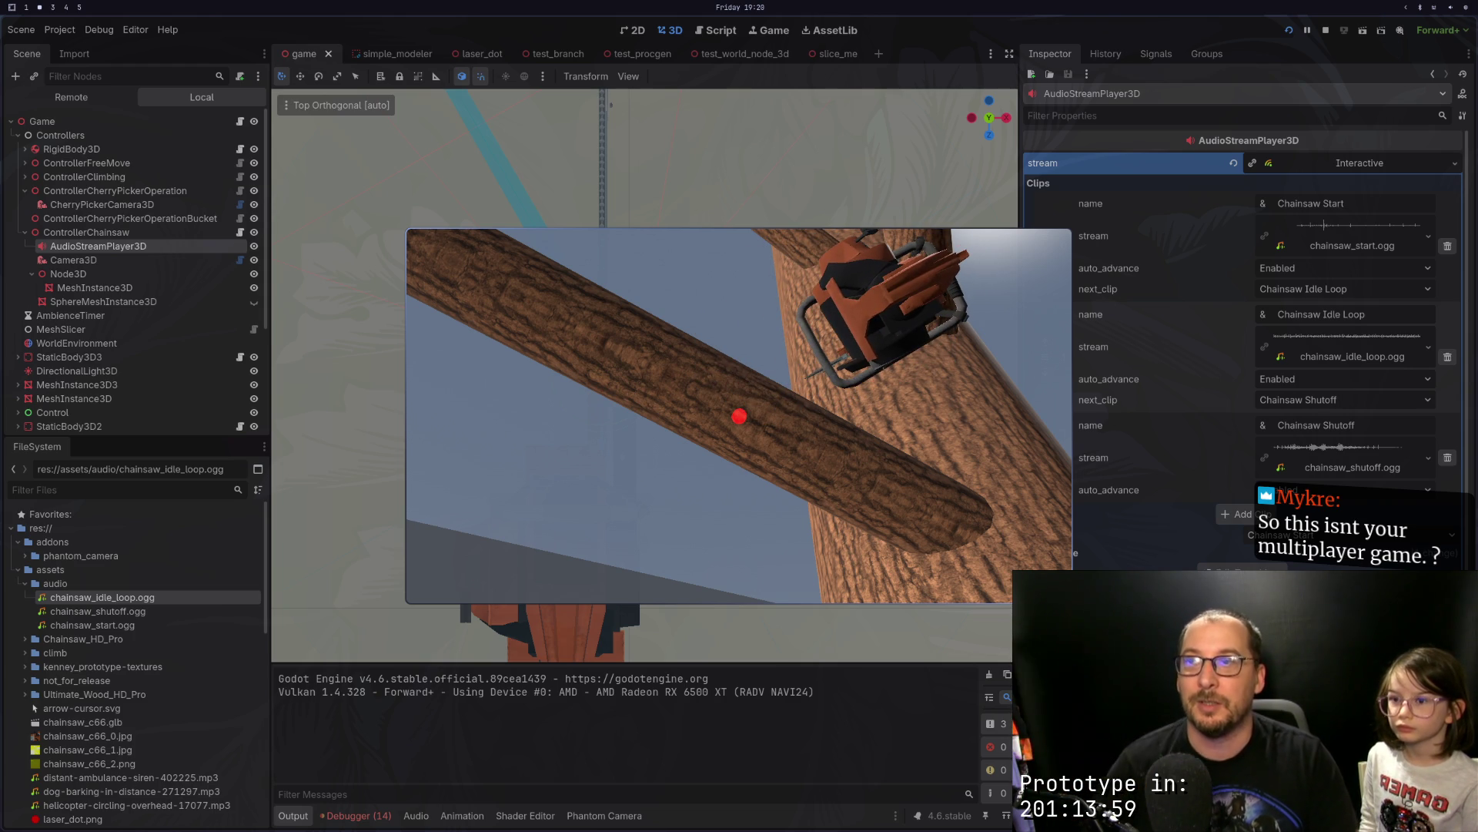
key(F8)
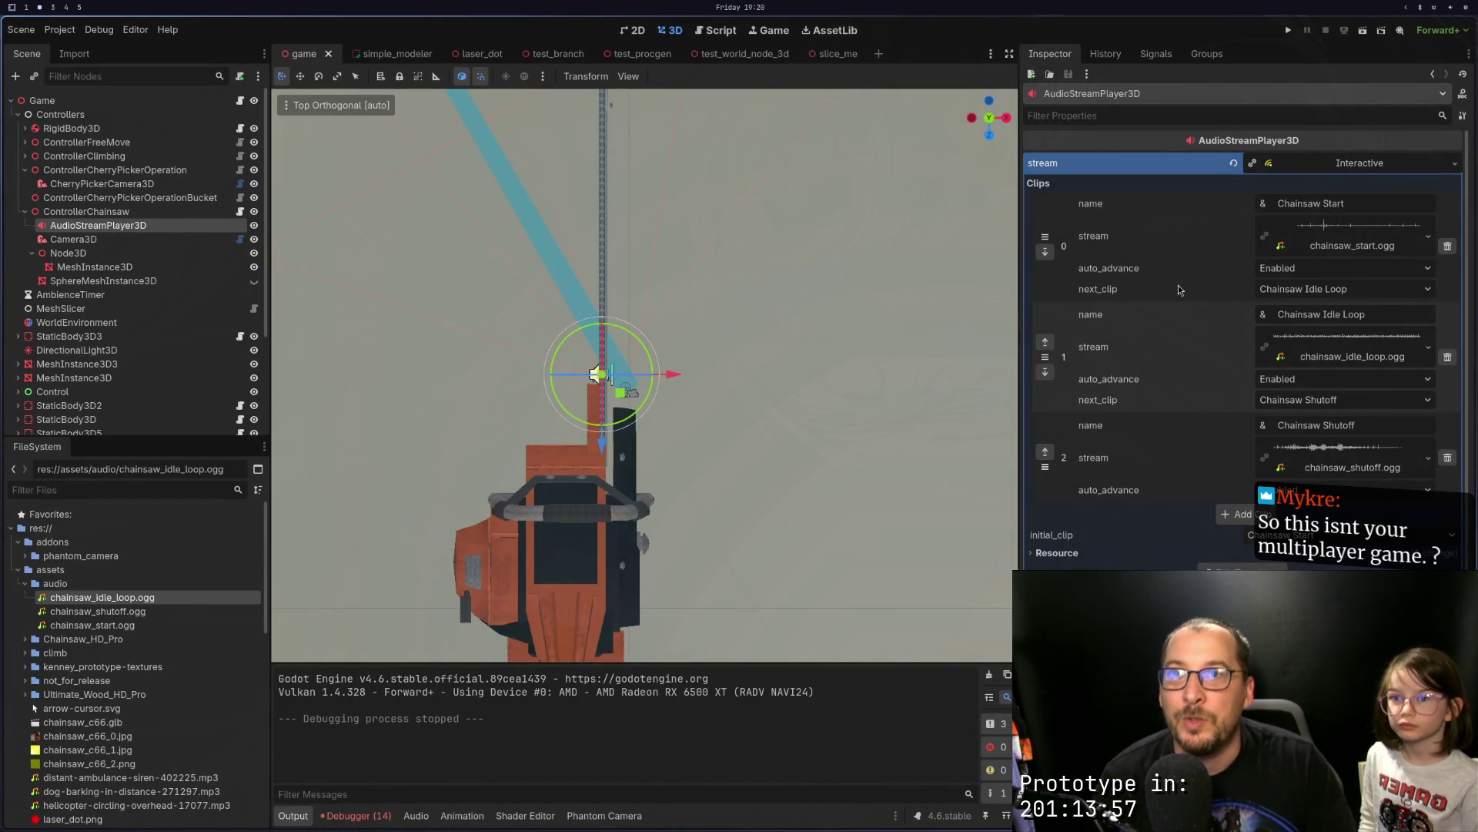
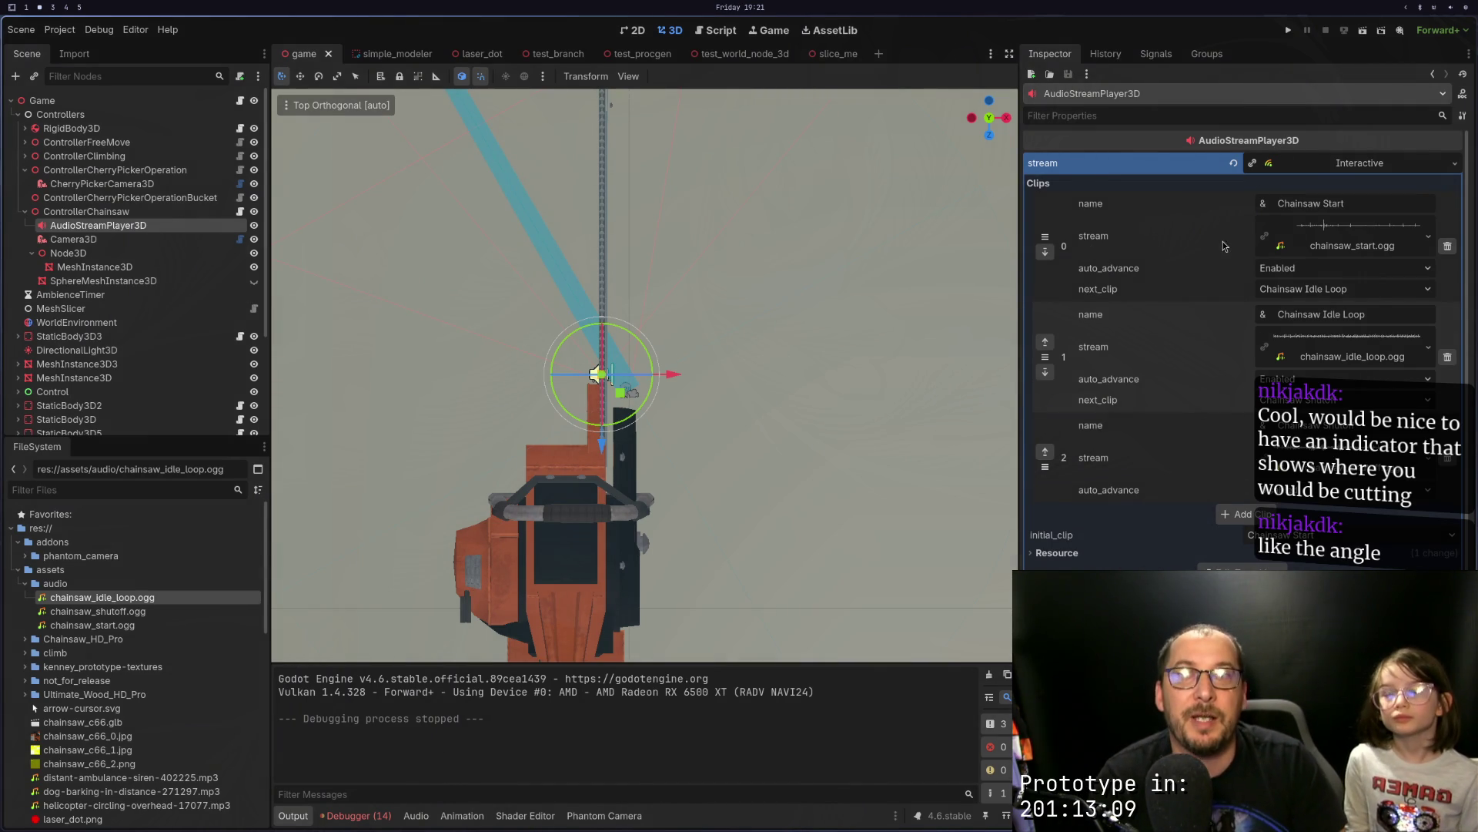
Step: In the docs browser, view the AudioStream reference and open the AudioStreamInteractive page
key(super+3)
scroll(1221, 304, up, 6)
scroll(1218, 310, down, 10)
scroll(1181, 220, up, 1)
scroll(1183, 224, up, 10)
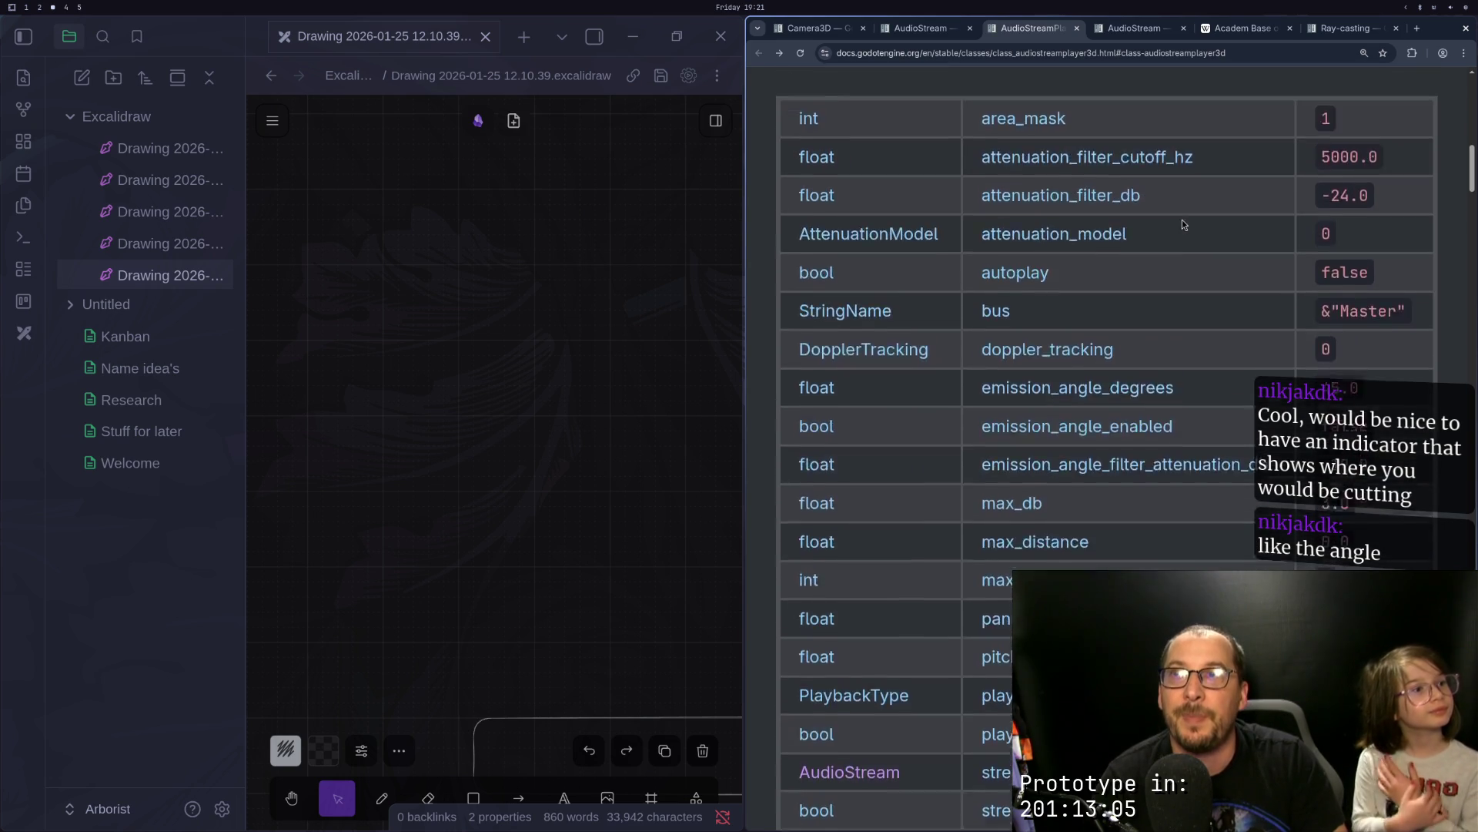
click(911, 32)
scroll(1008, 259, up, 15)
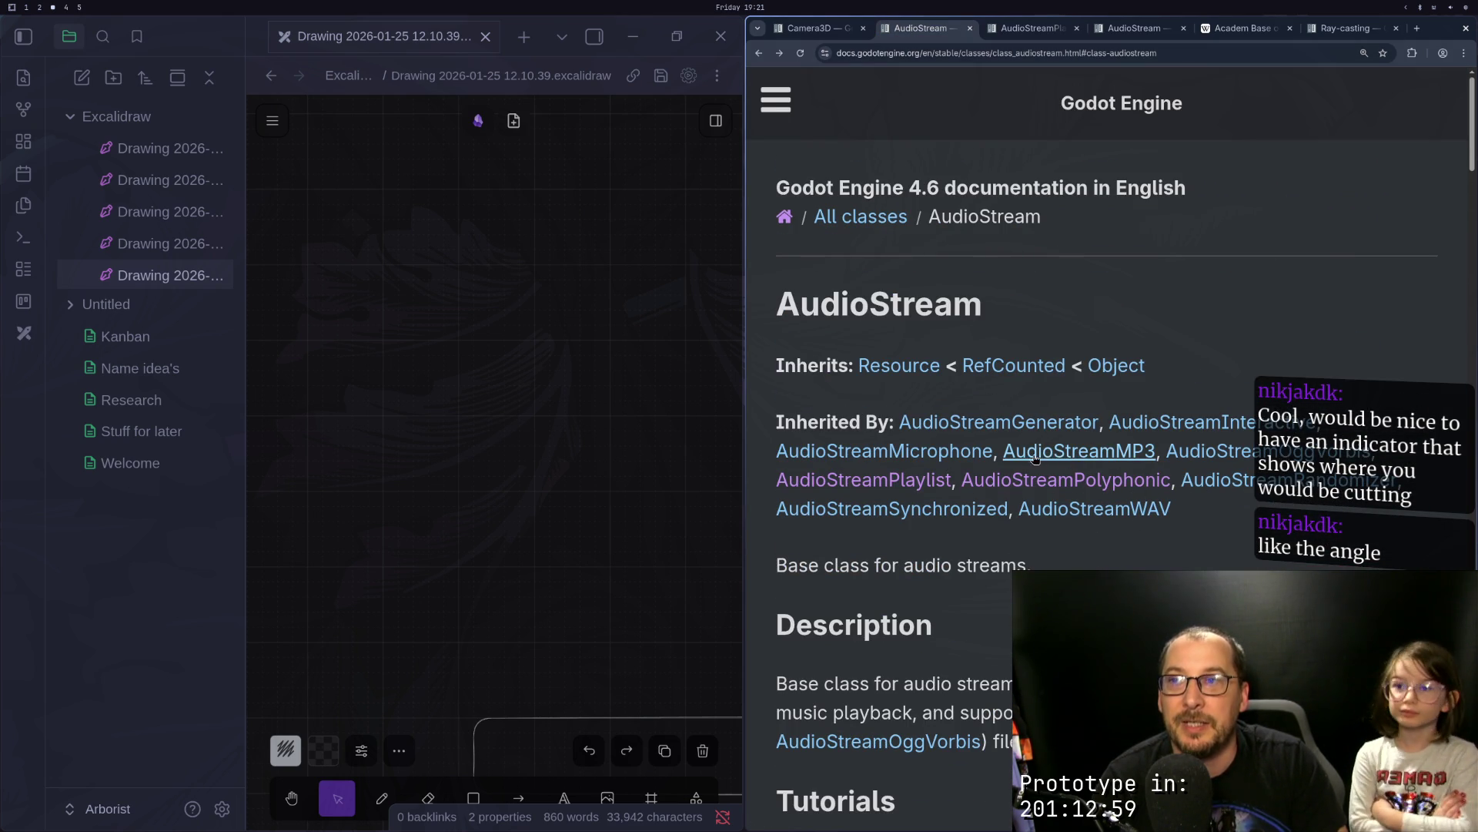
click(1178, 429)
Step: Return to the AudioStreamInteractive tab, select its title, and follow the link to AudioStream
key(super+1)
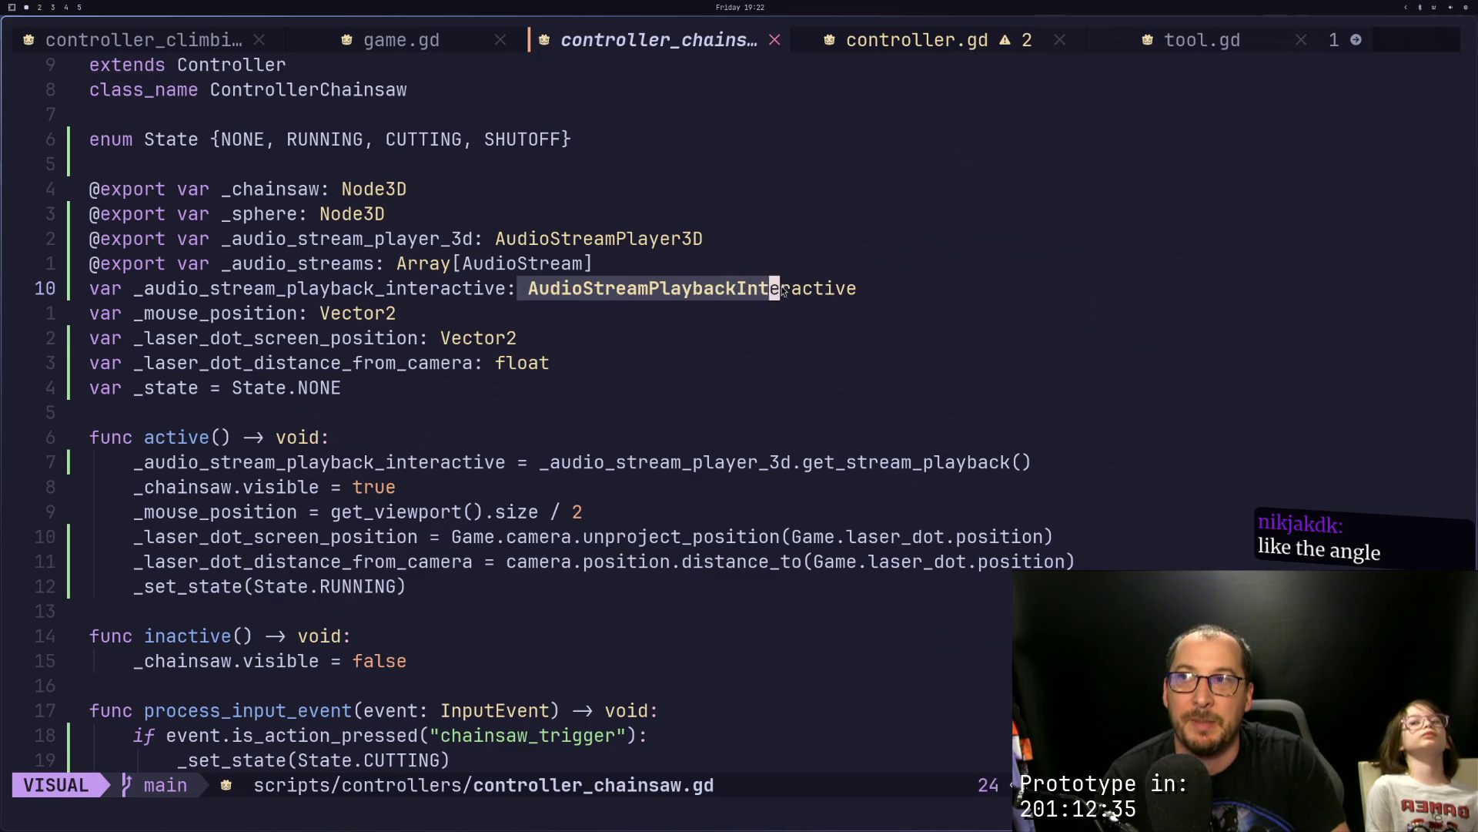
key(super+2)
key(super+3)
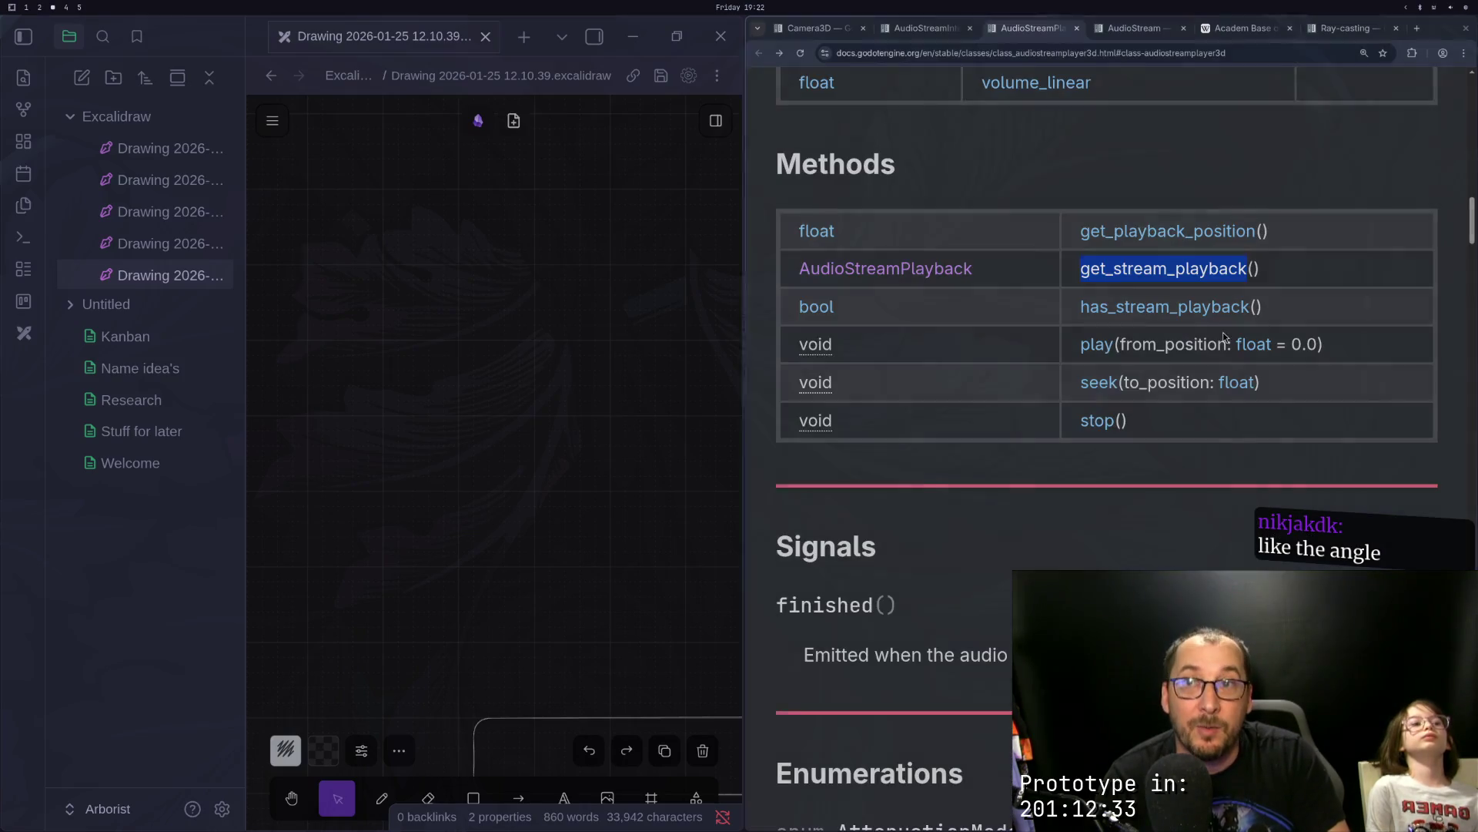
scroll(1108, 385, up, 4)
scroll(1070, 92, up, 15)
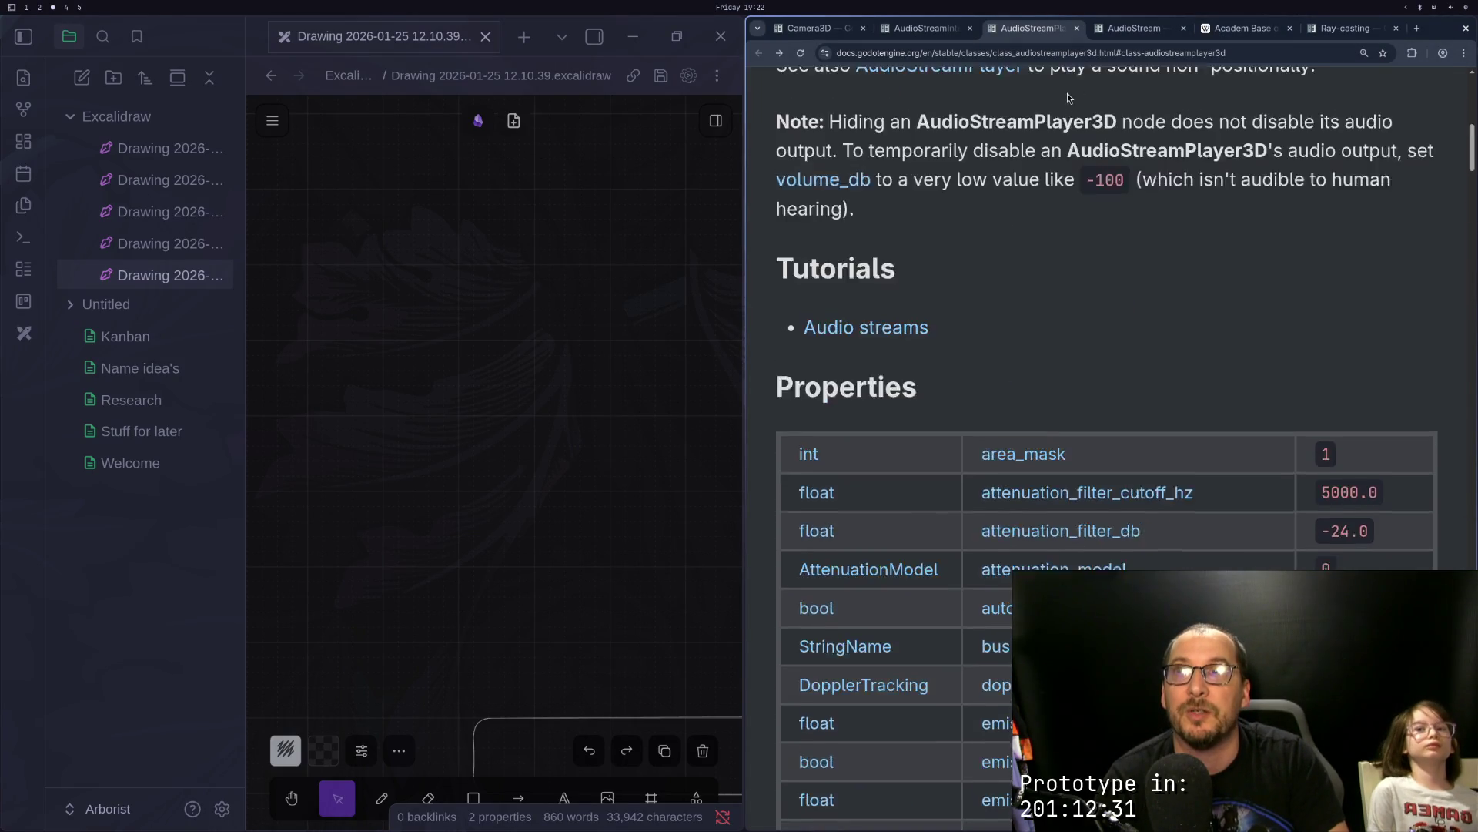
key(ctrl+shift+Tab)
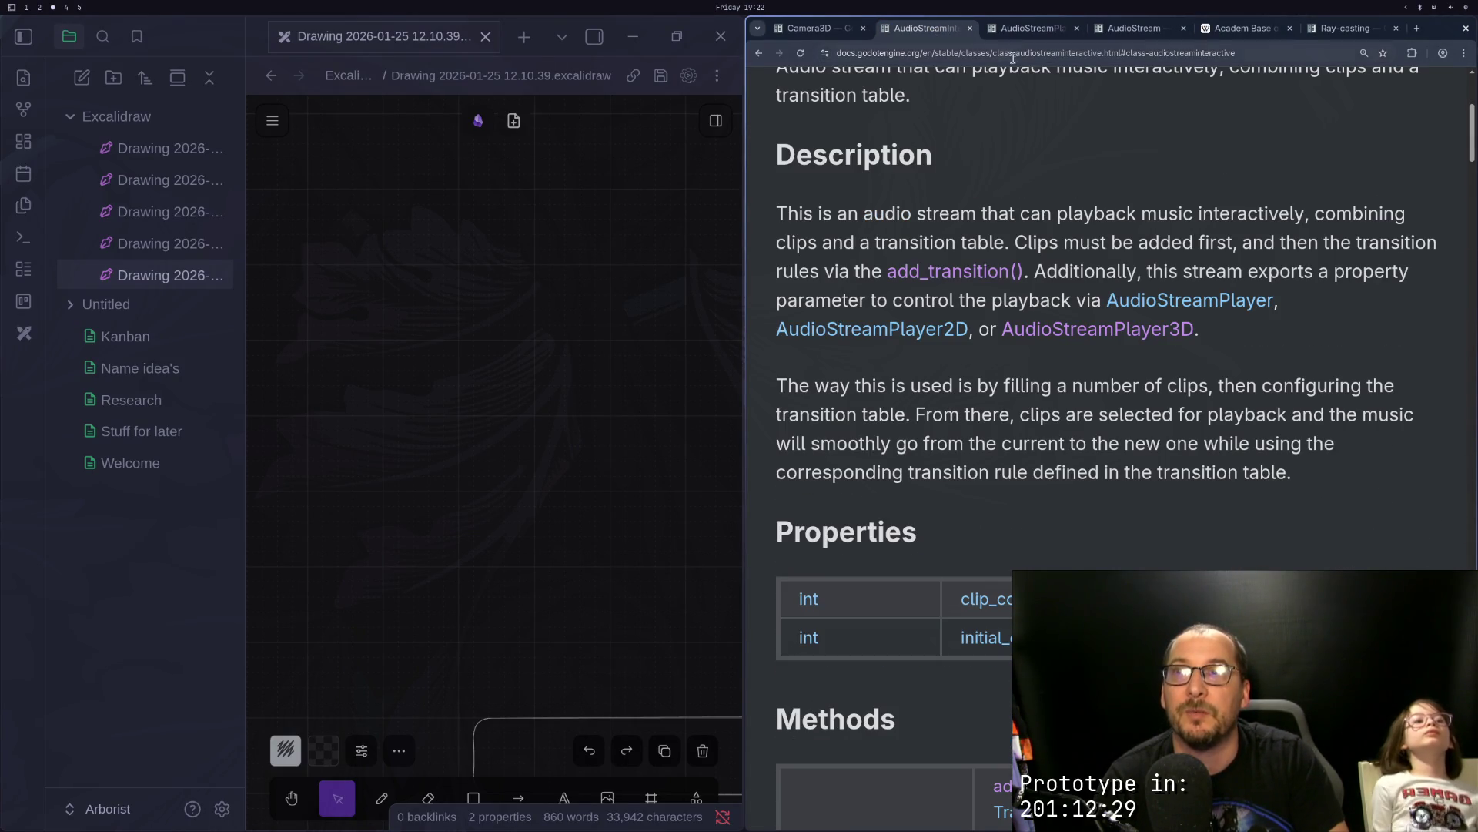
scroll(1057, 381, up, 5)
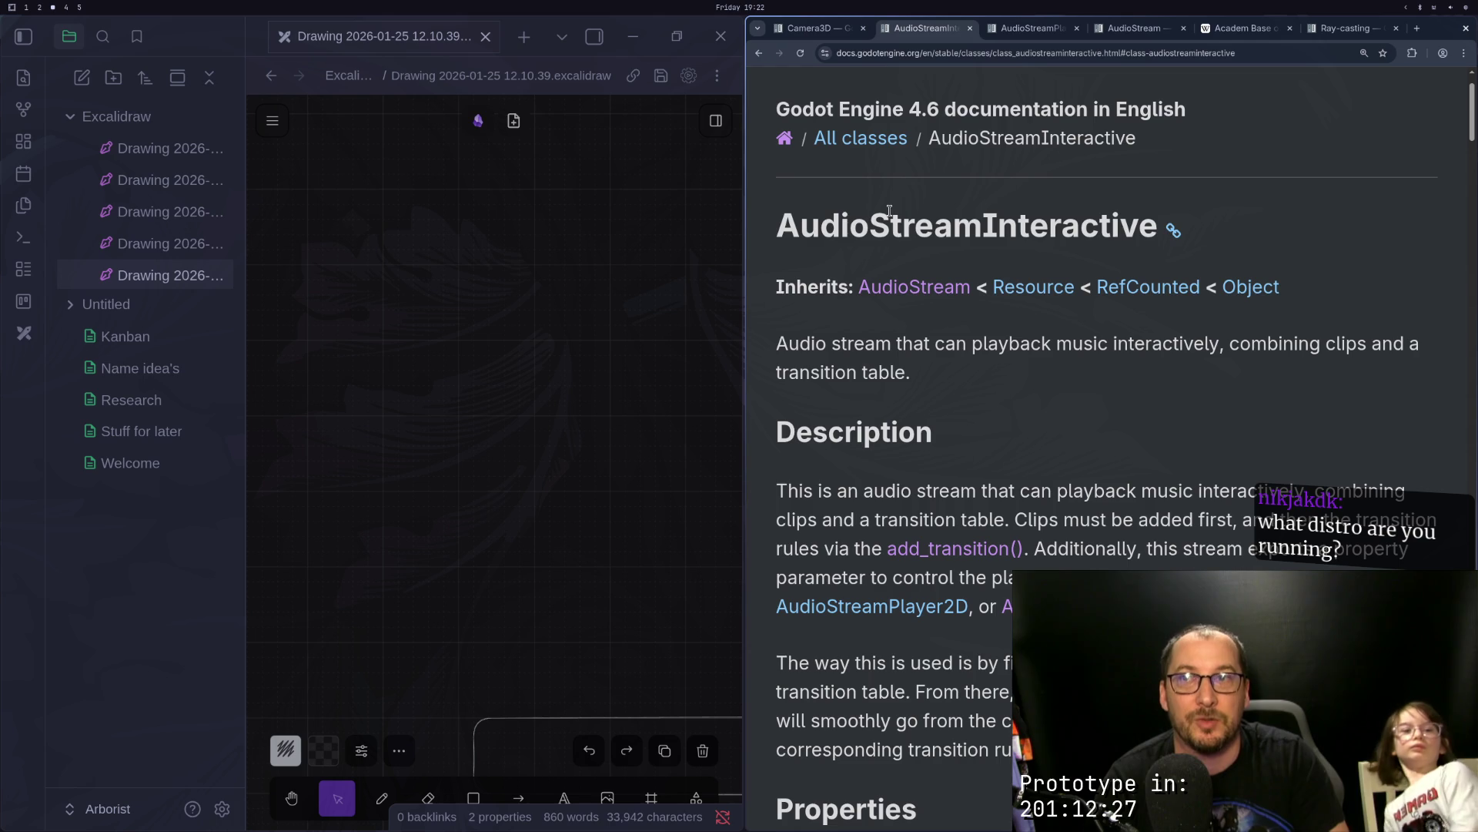
double_click(970, 225)
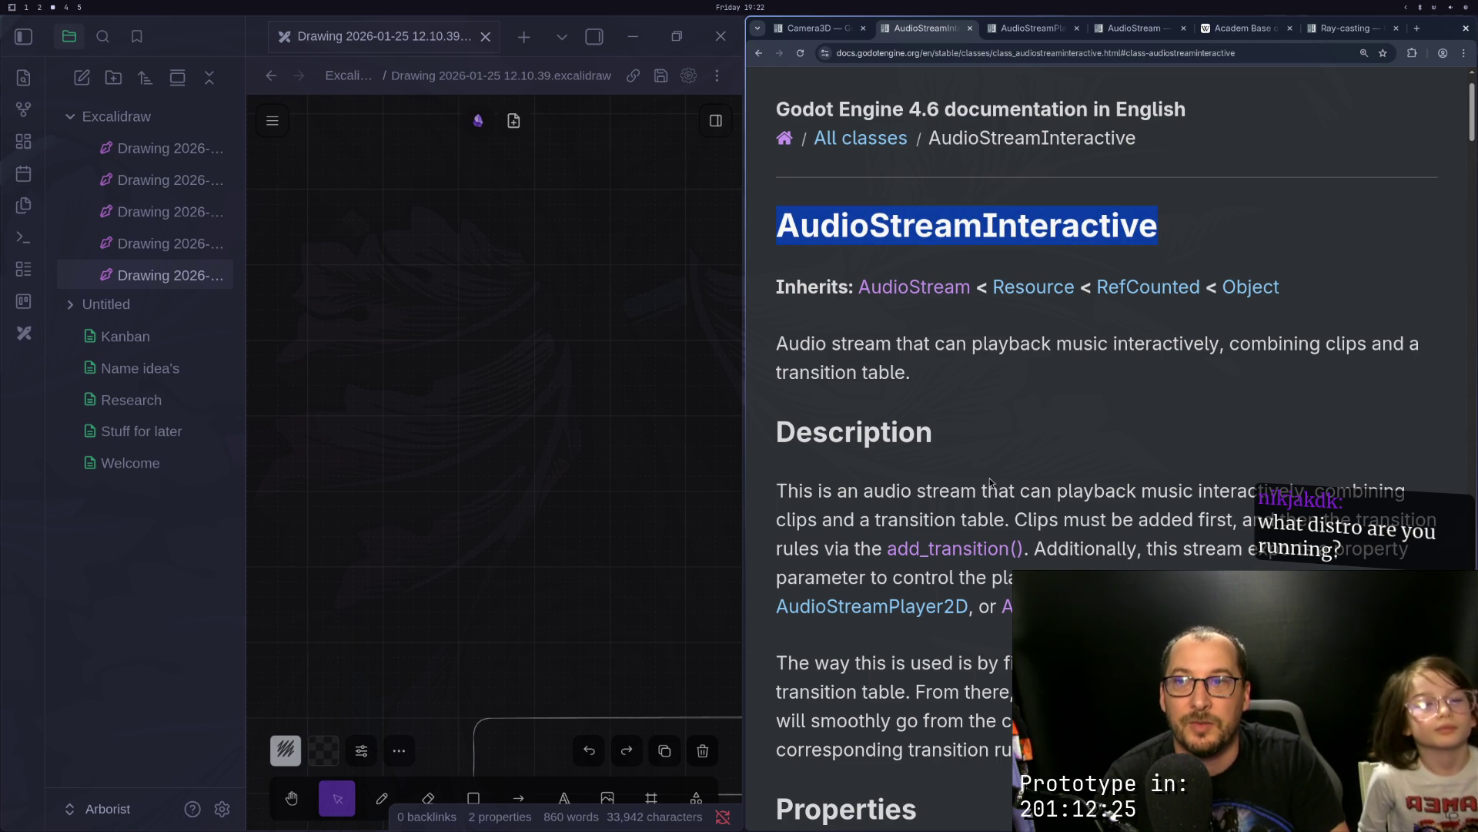
click(935, 290)
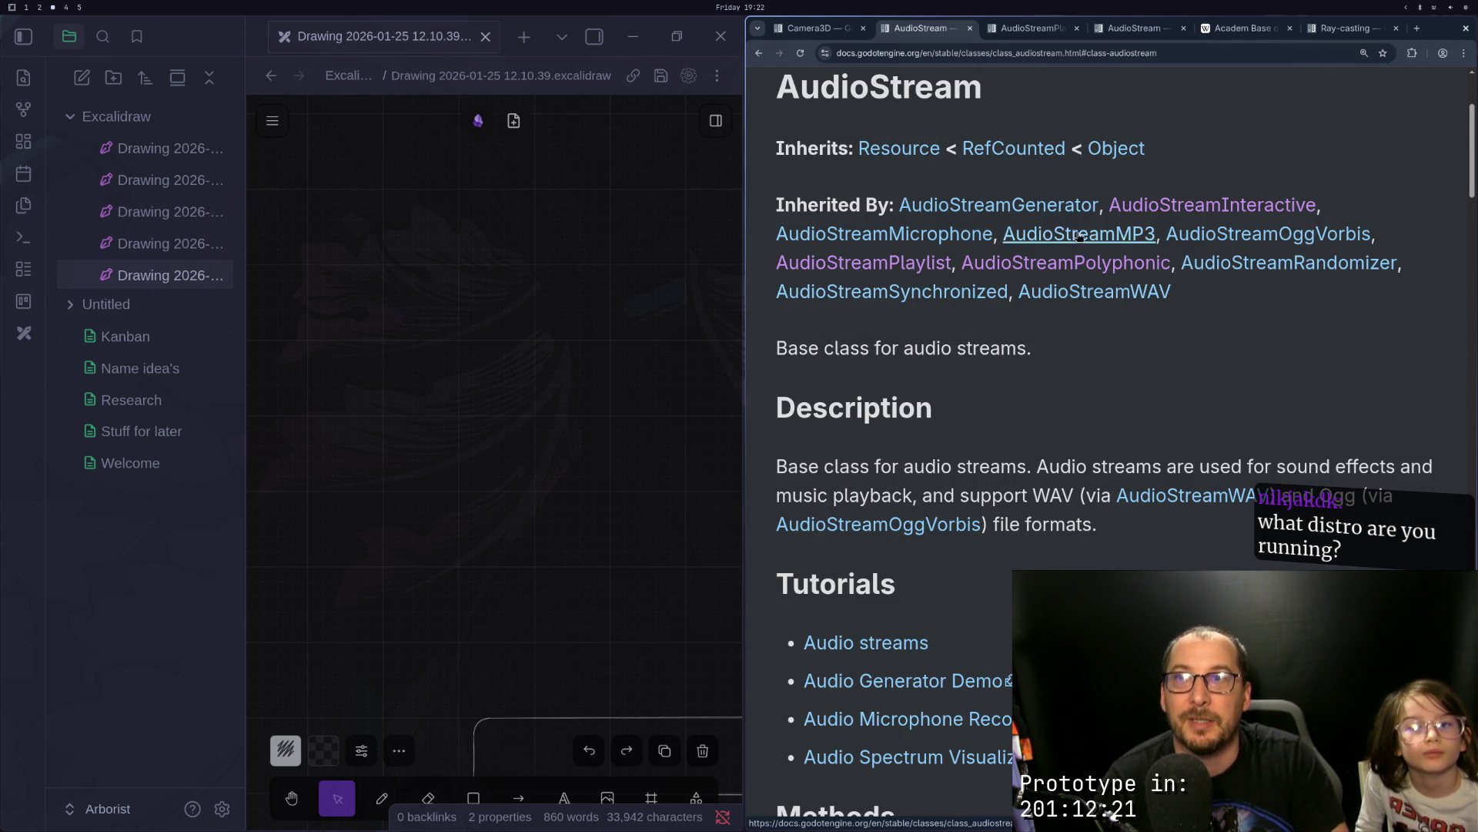
Step: From the AudioStreamPlayer3D tab, reach AudioStreamPlaybackInteractive via AudioStreamPlayback and select switch_to_clip
click(1005, 41)
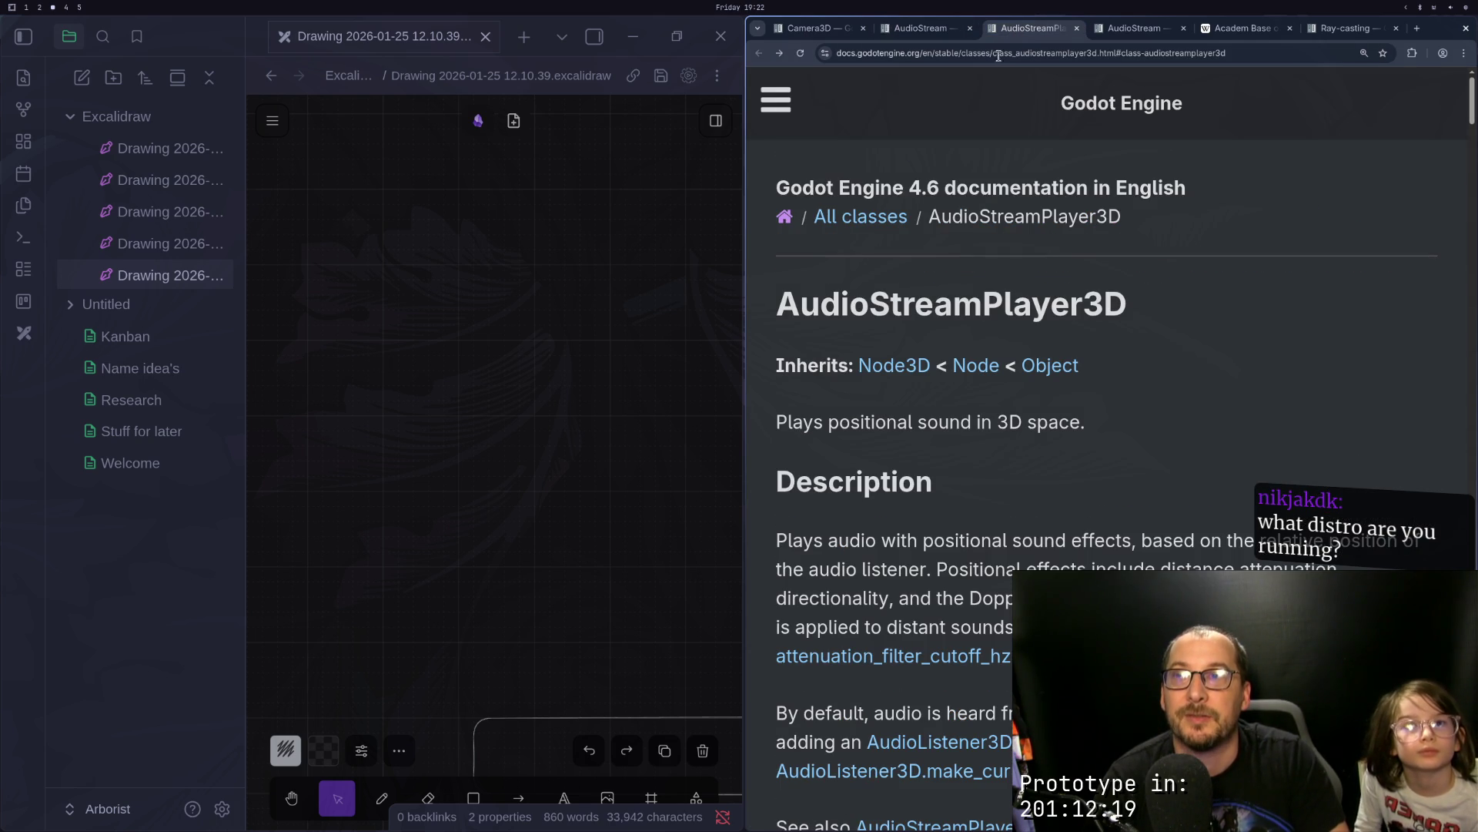
scroll(991, 231, down, 20)
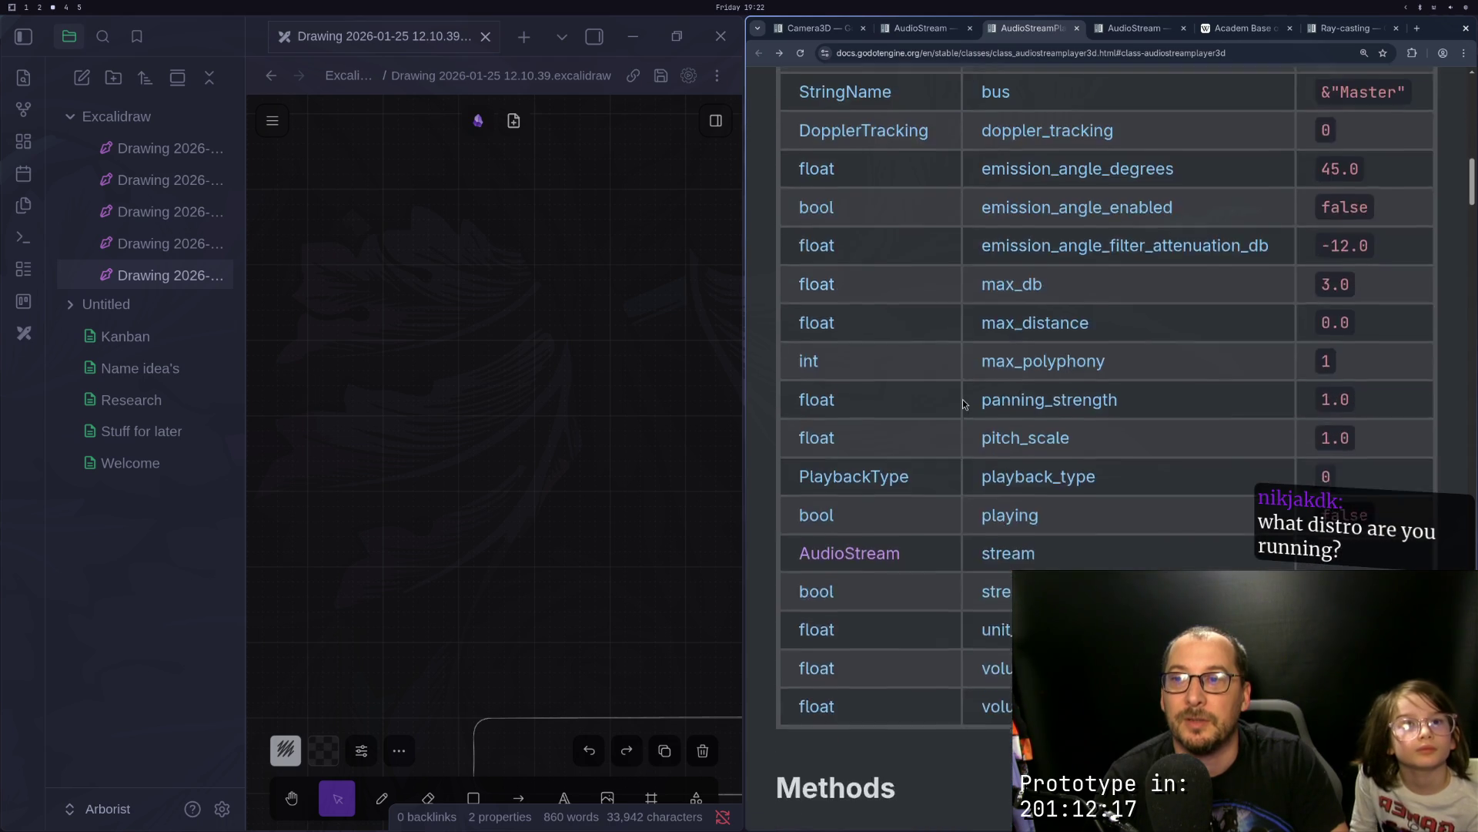
scroll(963, 399, down, 3)
click(916, 272)
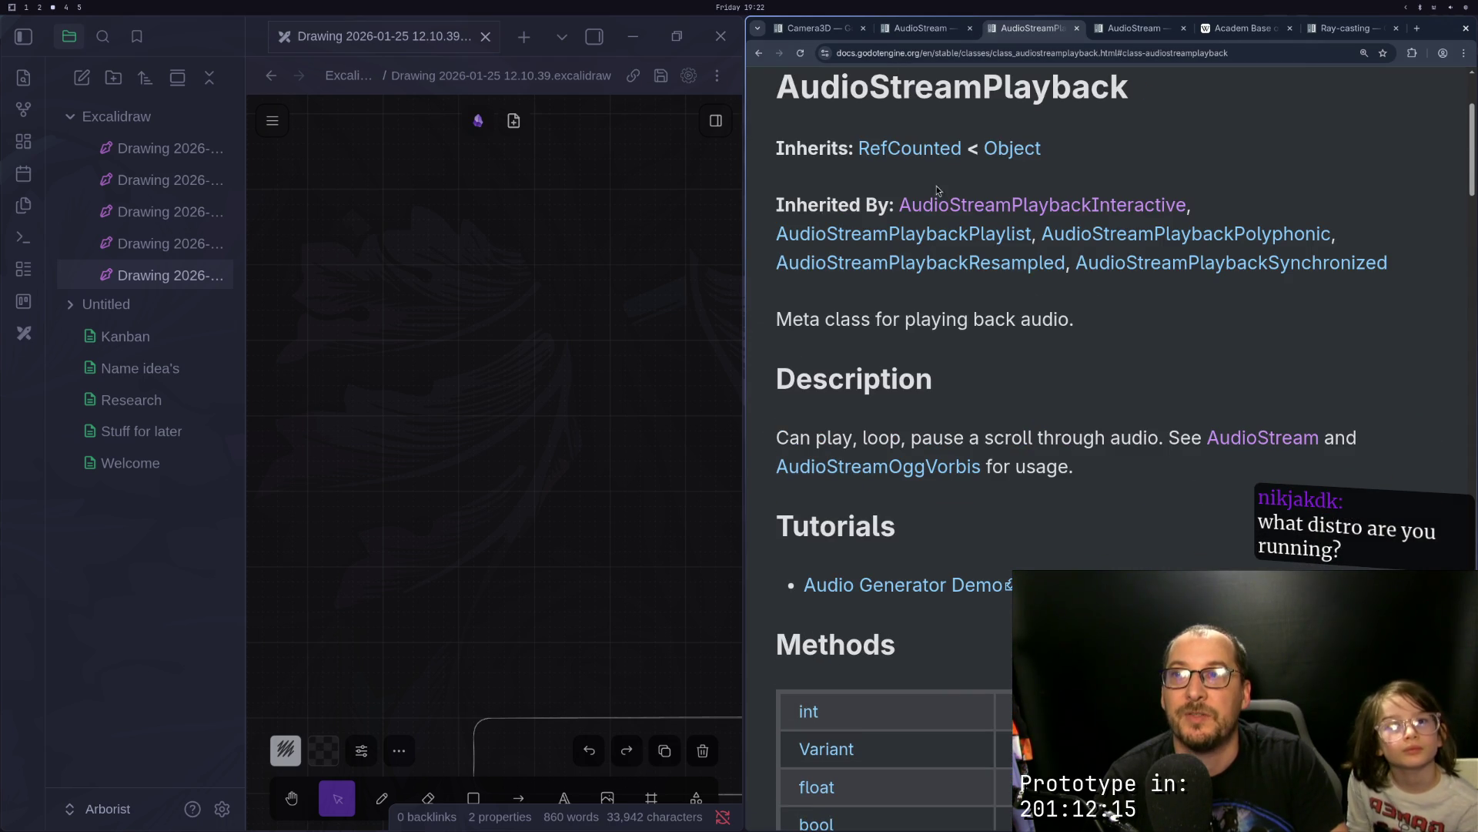
click(1058, 211)
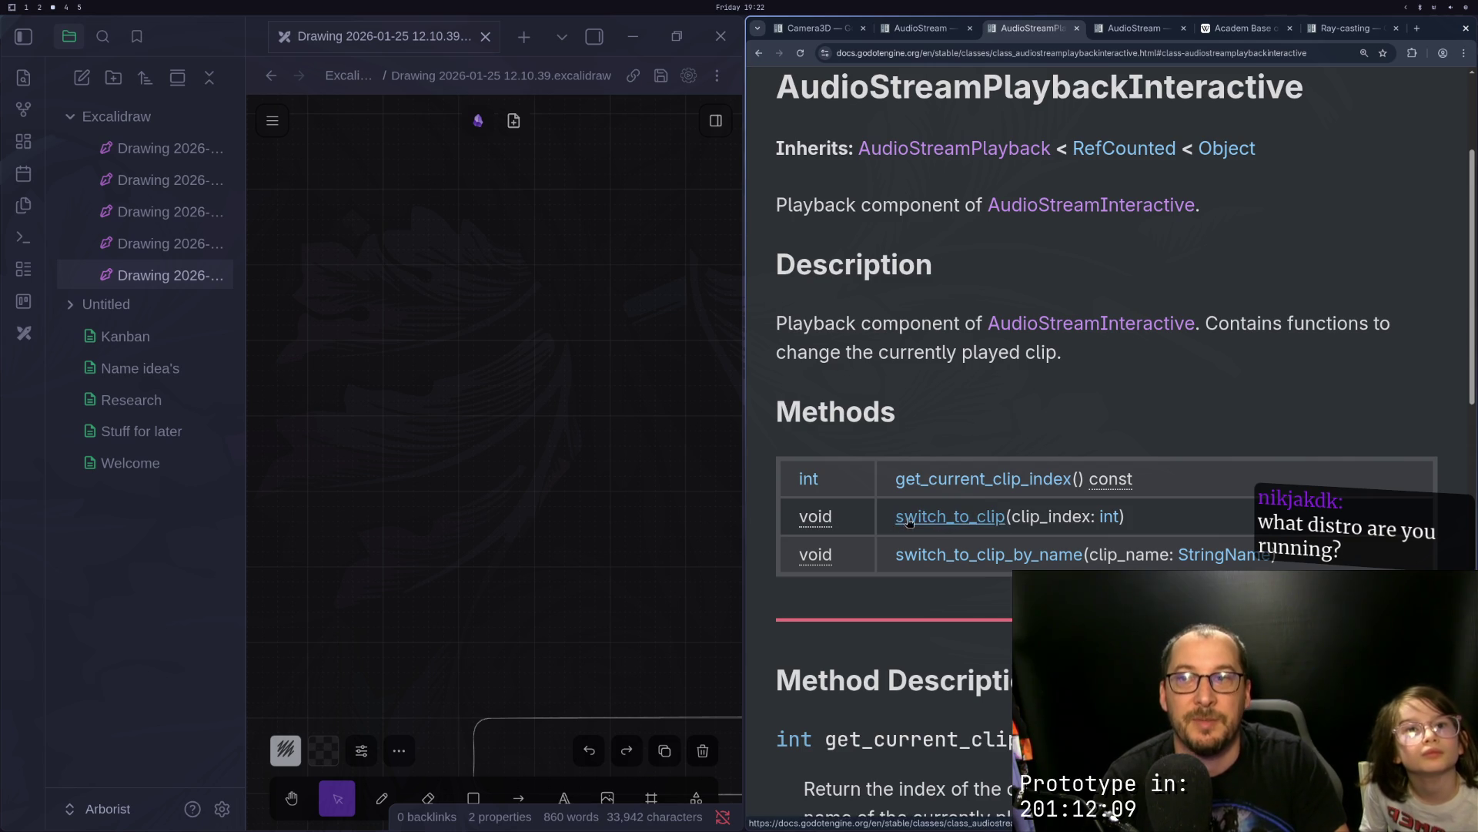
drag(1030, 517, 893, 514)
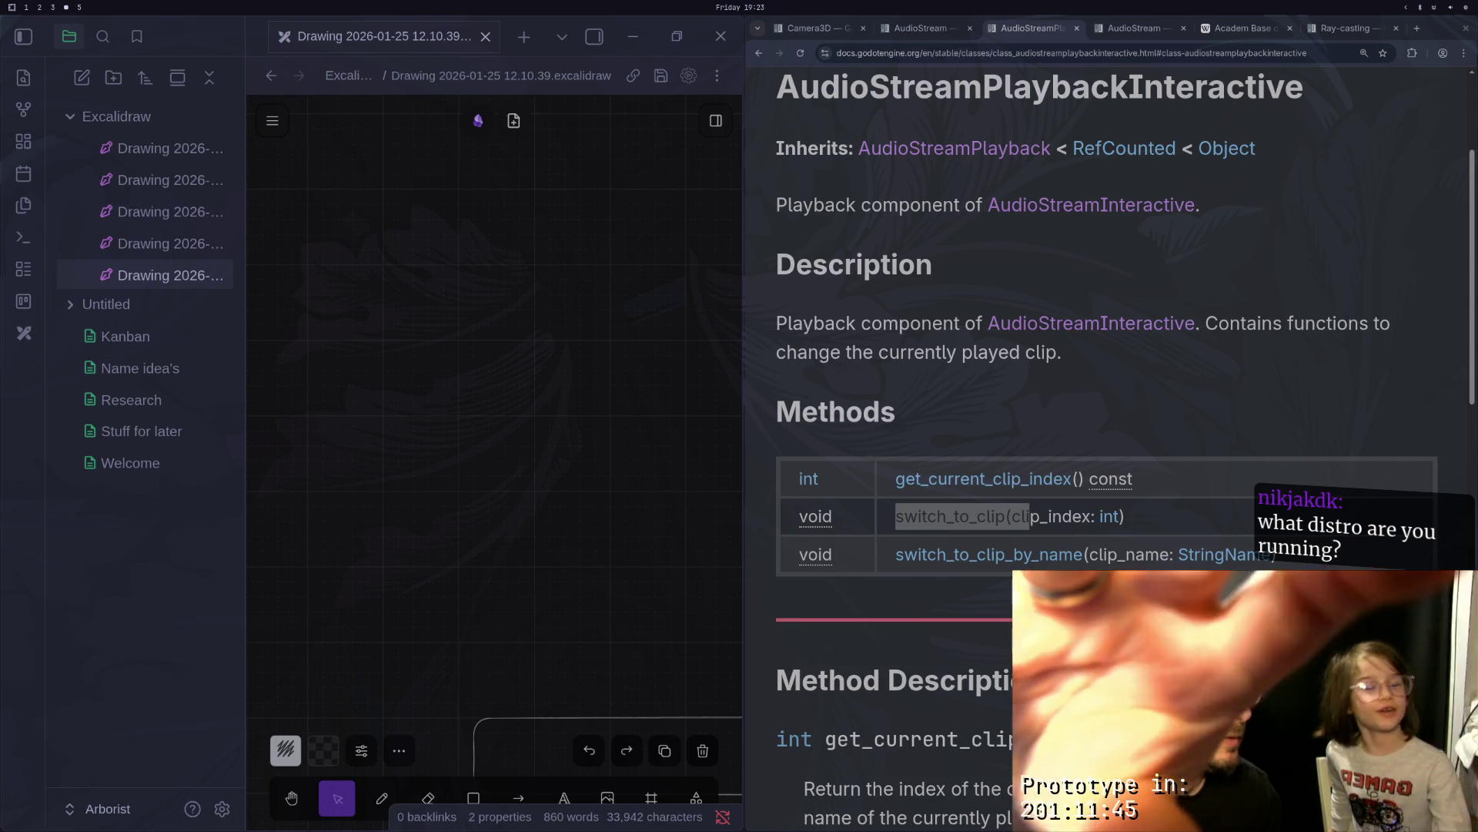
key(super+3)
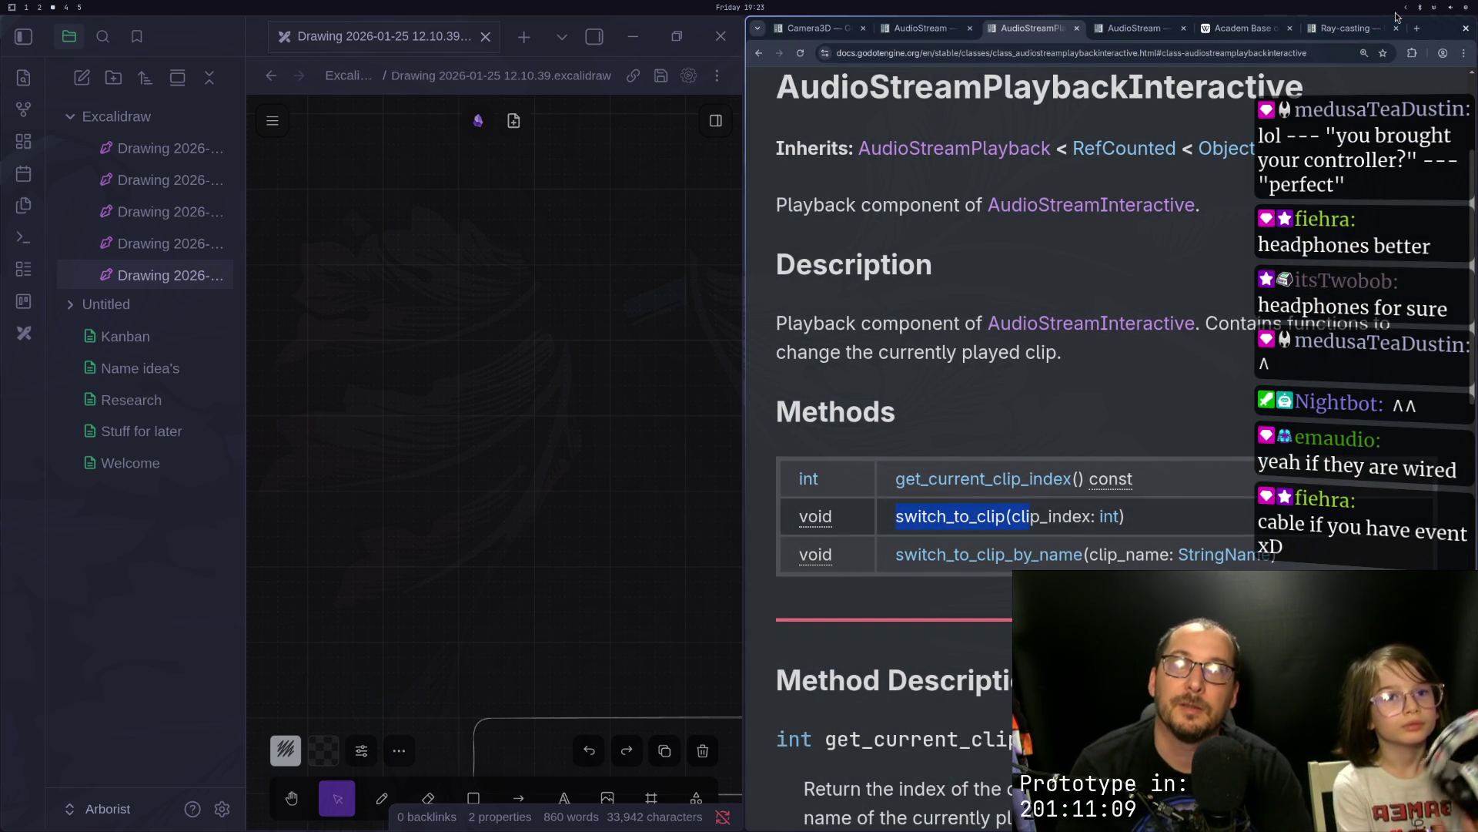
mouse_move(1394, 10)
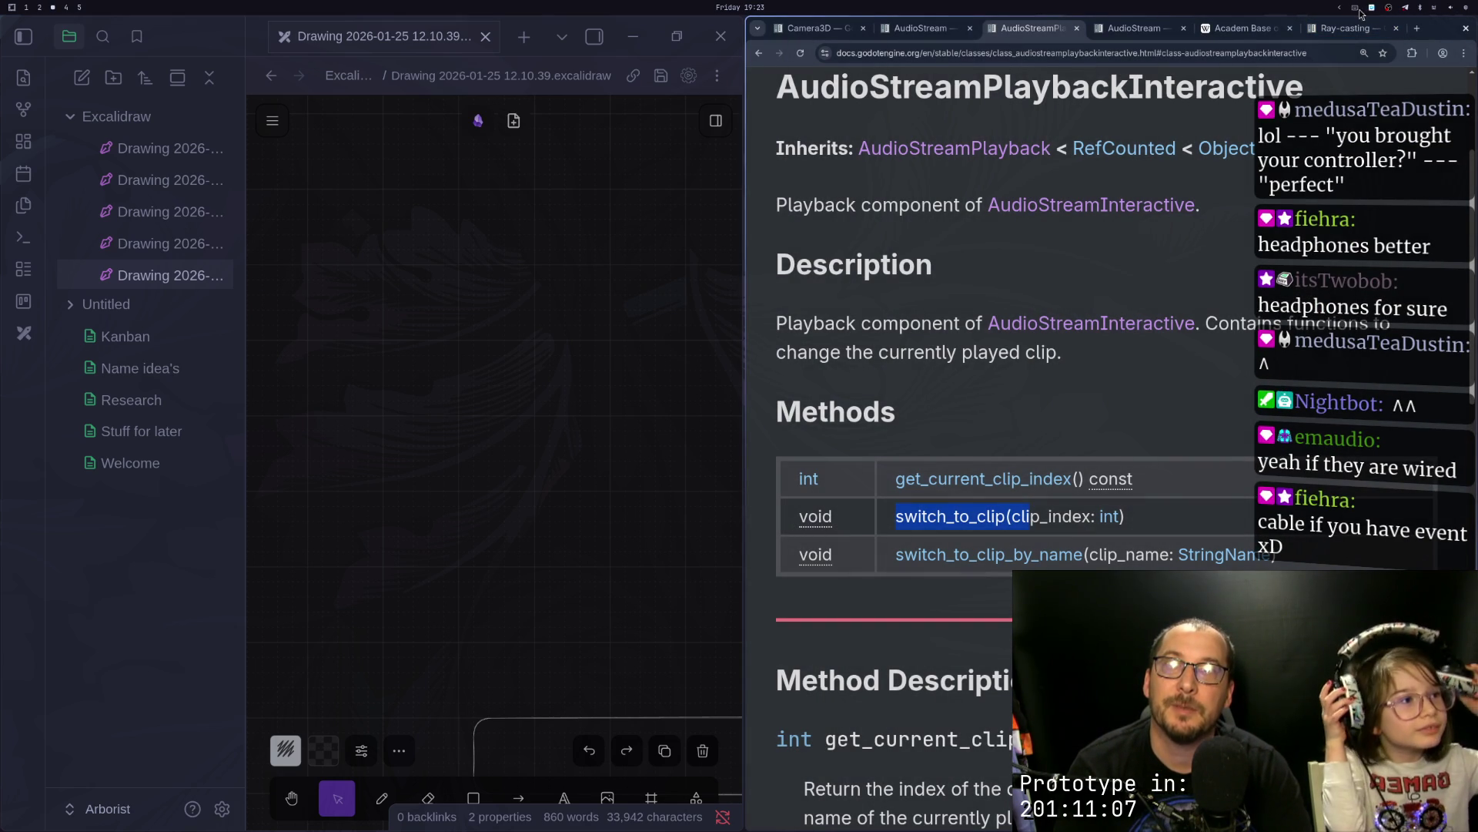
key(super+space)
Step: Launch Steam and open the game Library
text(o)
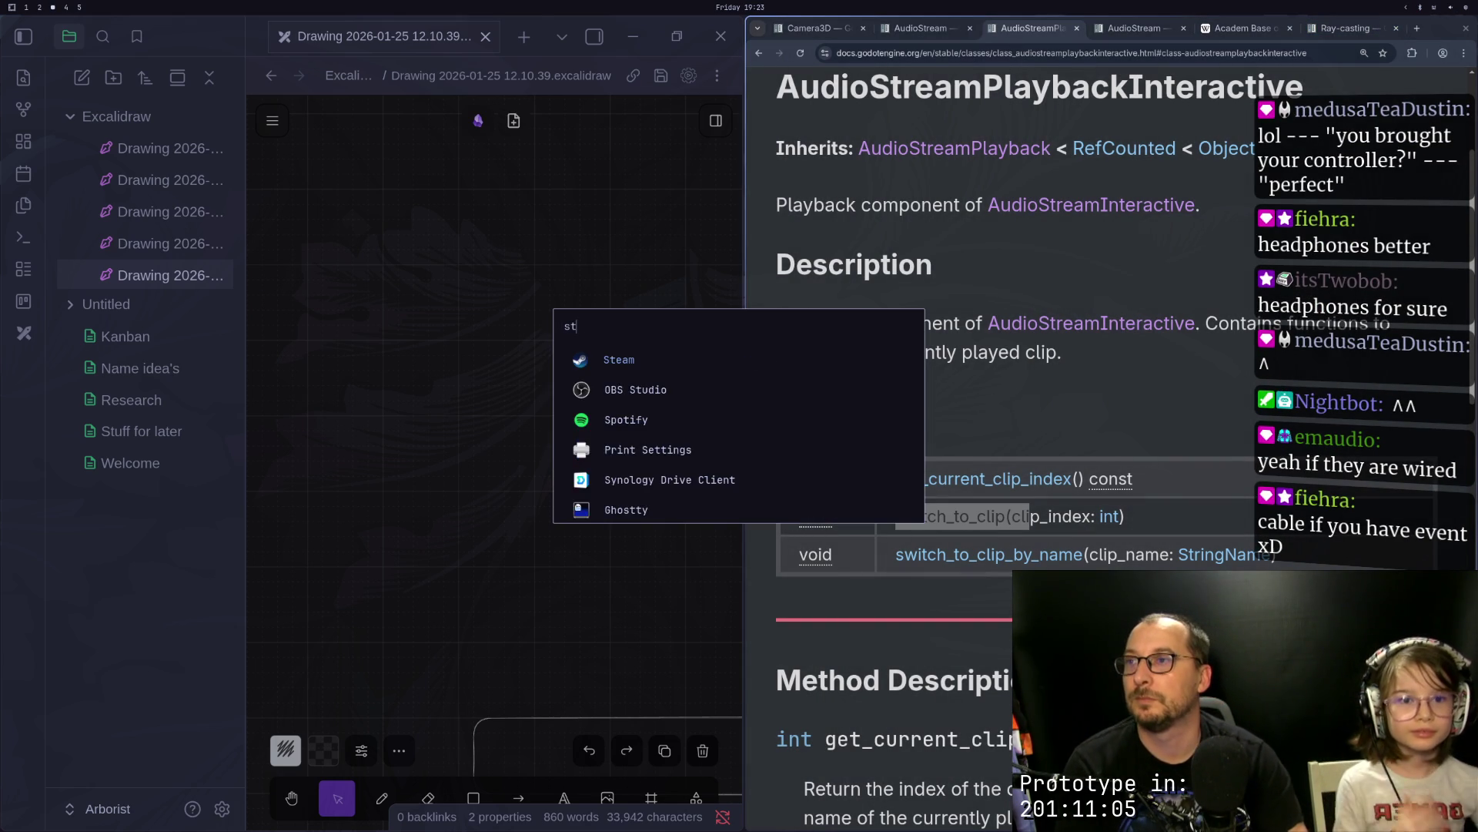
key(Escape)
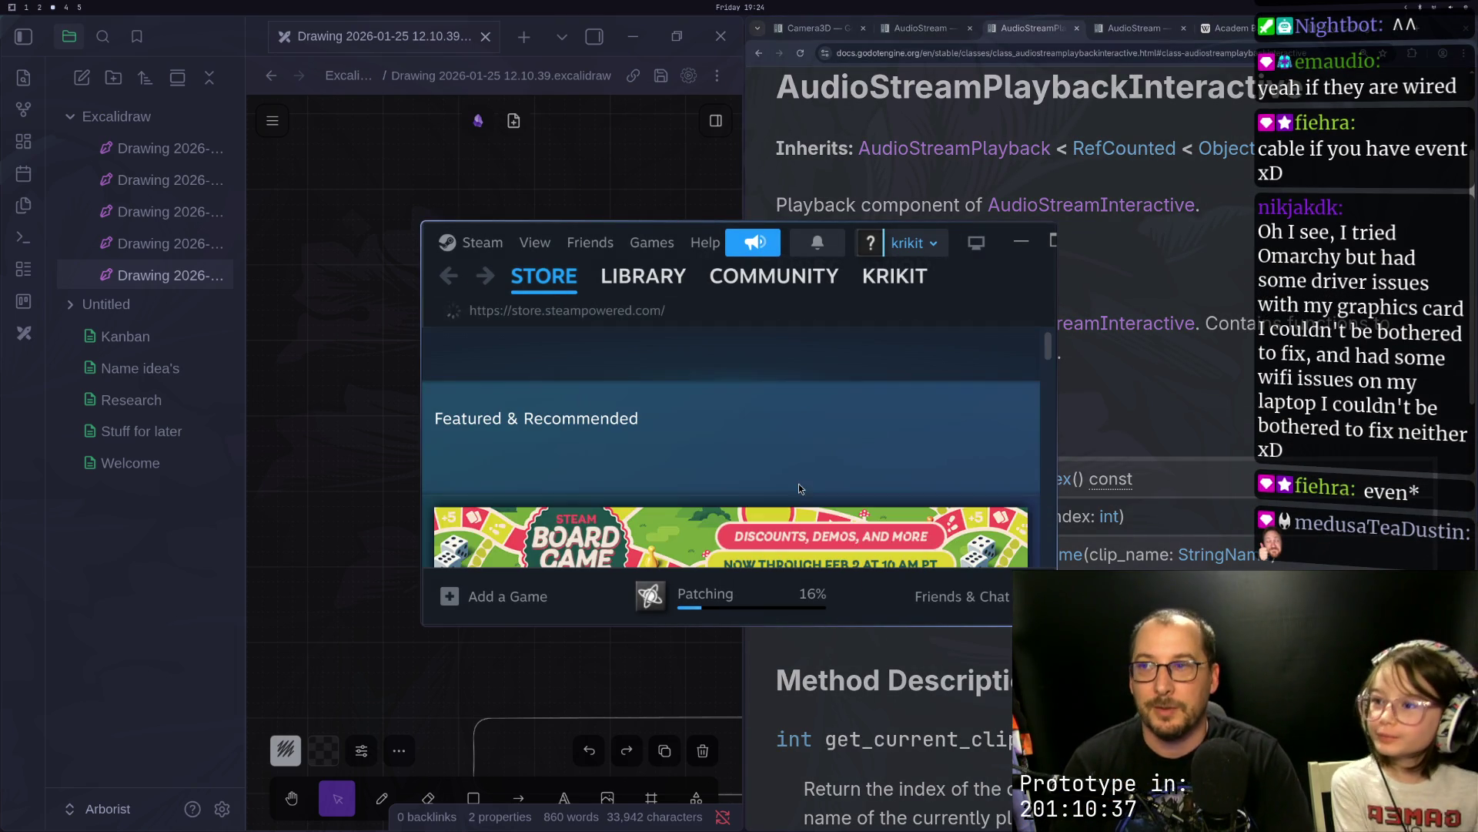
mouse_move(799, 289)
click(643, 278)
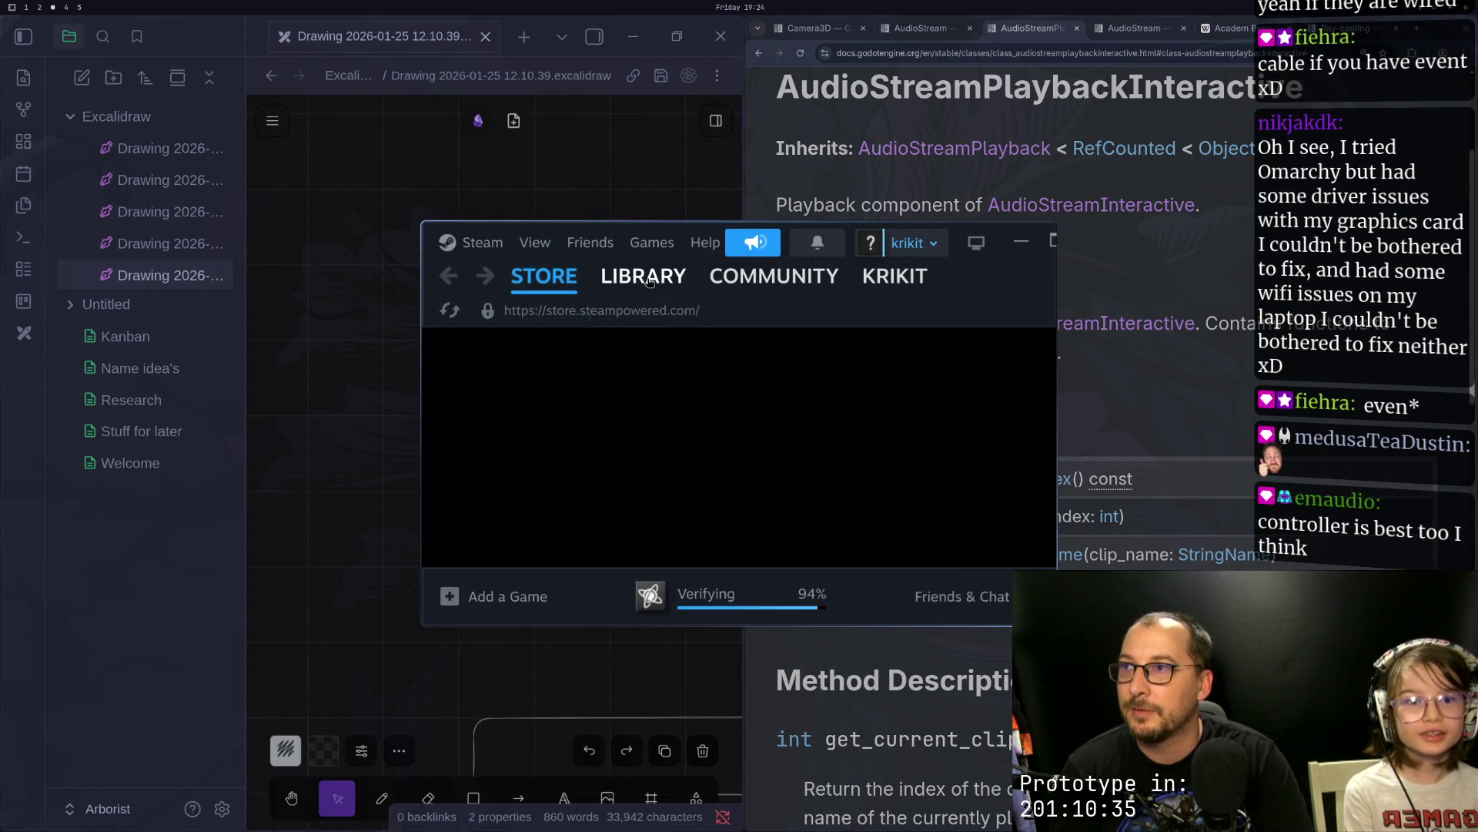
Step: Search the library for 'goos'
click(509, 415)
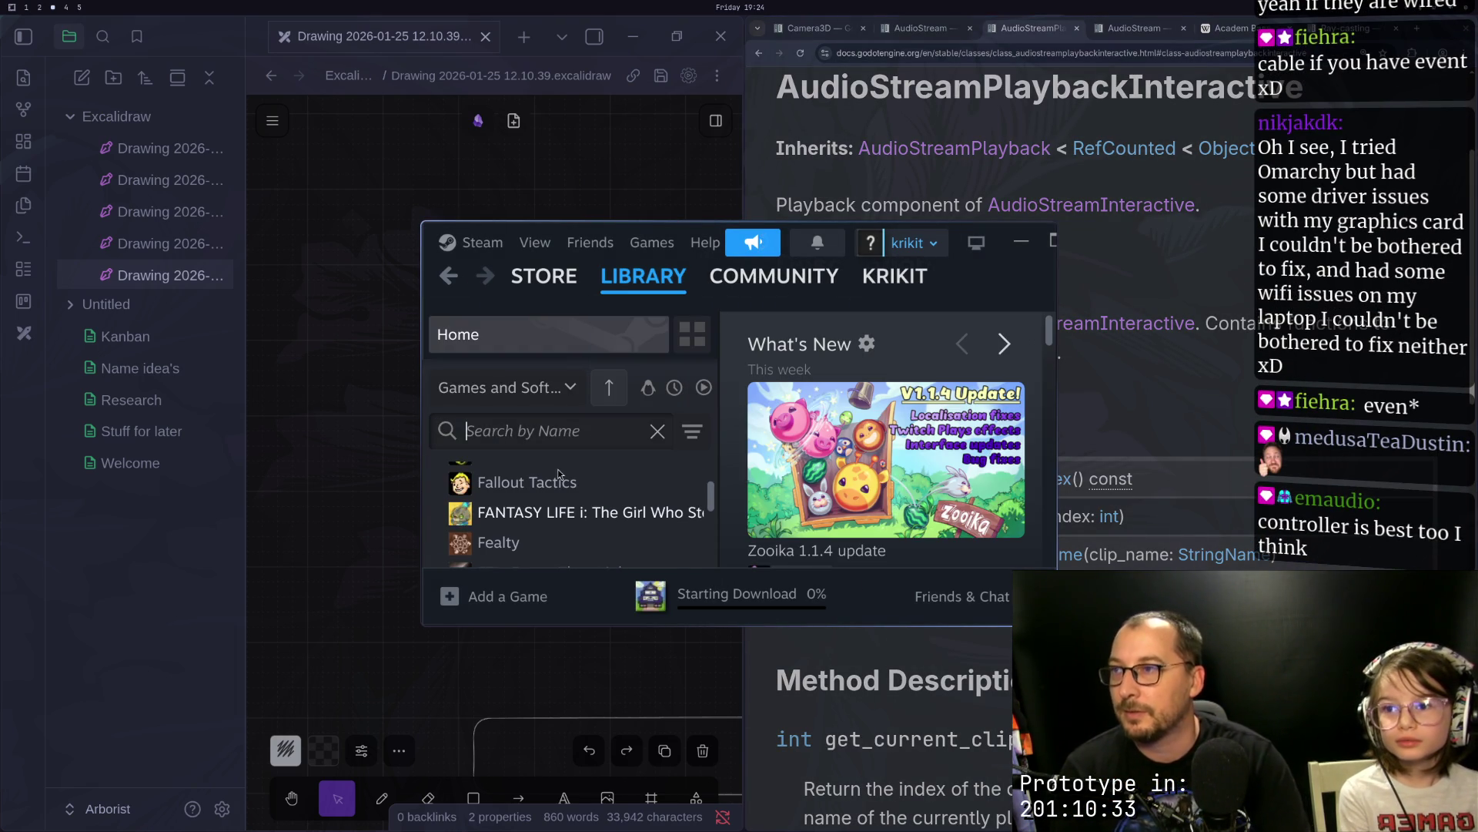
text(ry)
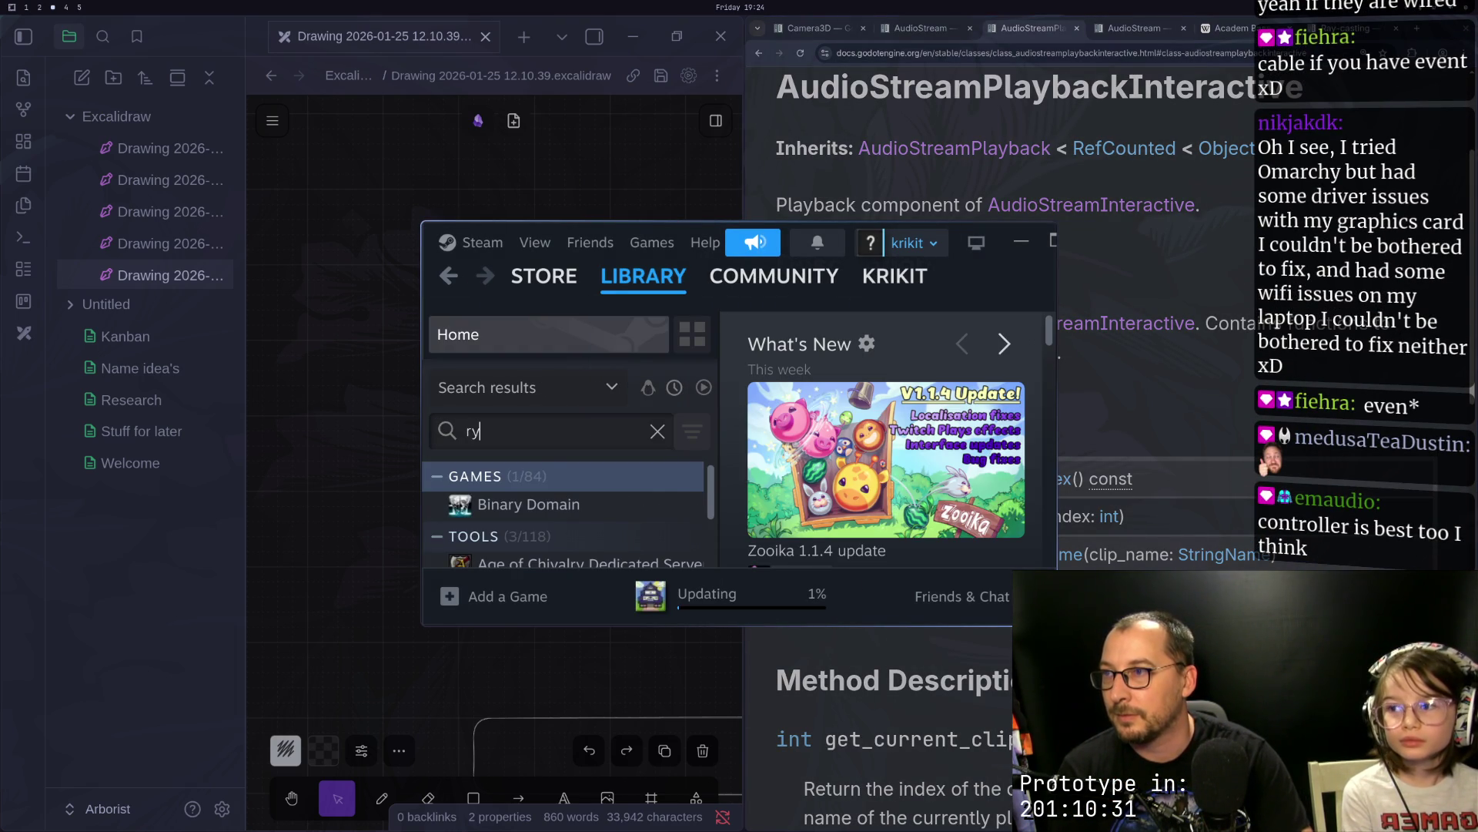
key(BackSpace)
key(BackSpace)
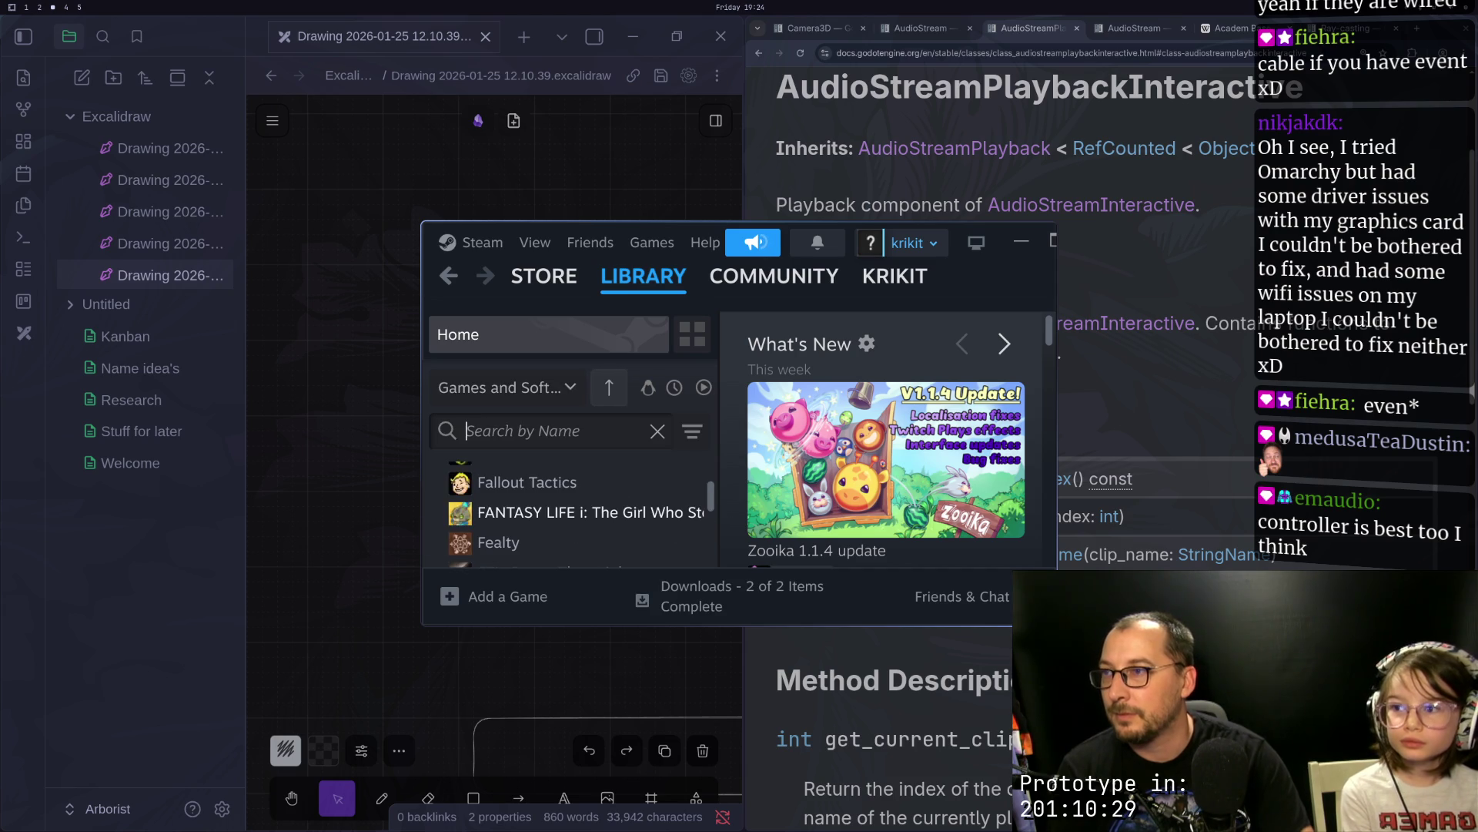
text(good)
key(BackSpace)
text(s)
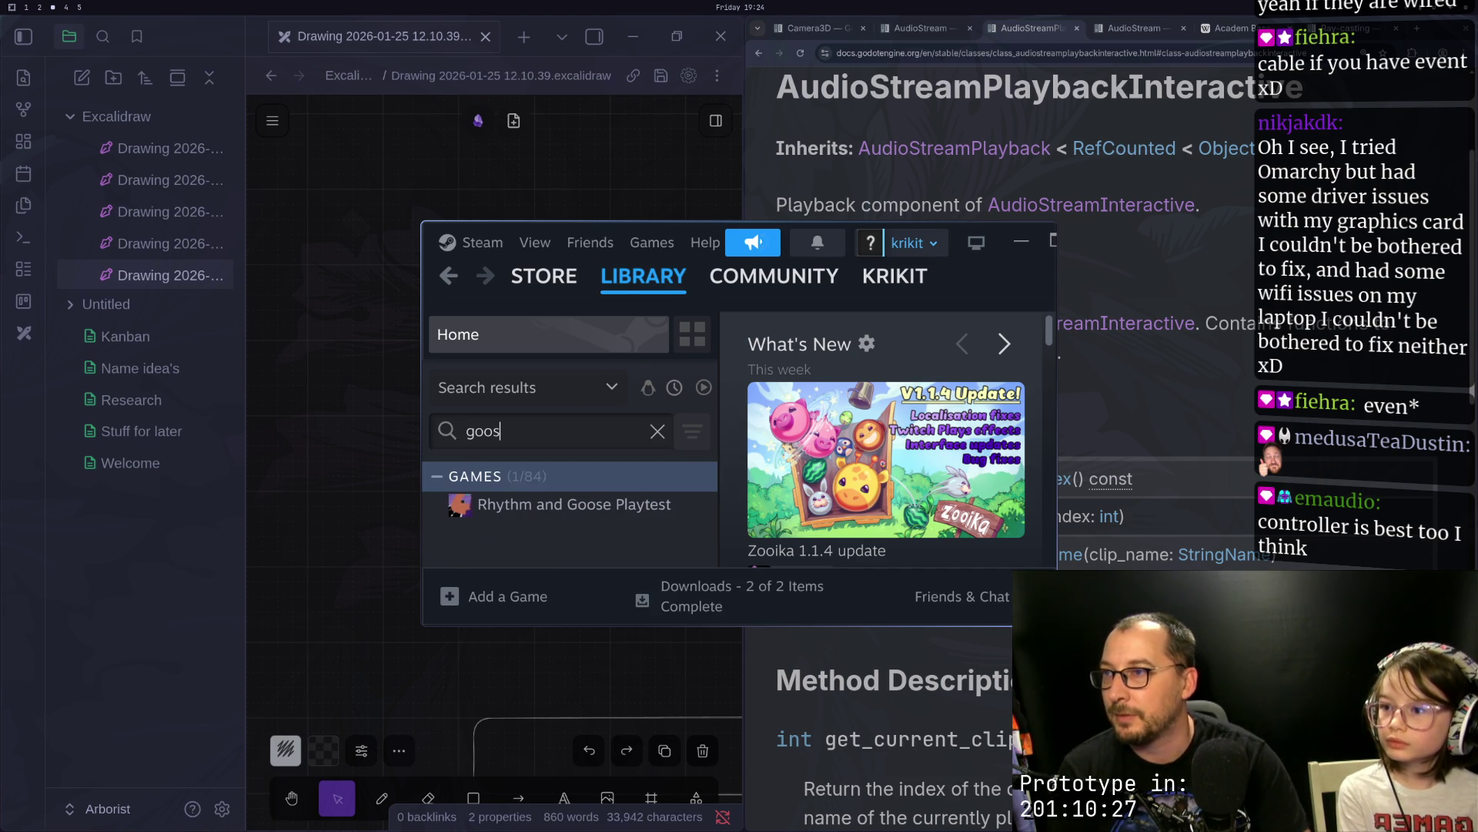
Step: Open Rhythm and Goose Playtest and choose to install it to /home
click(559, 507)
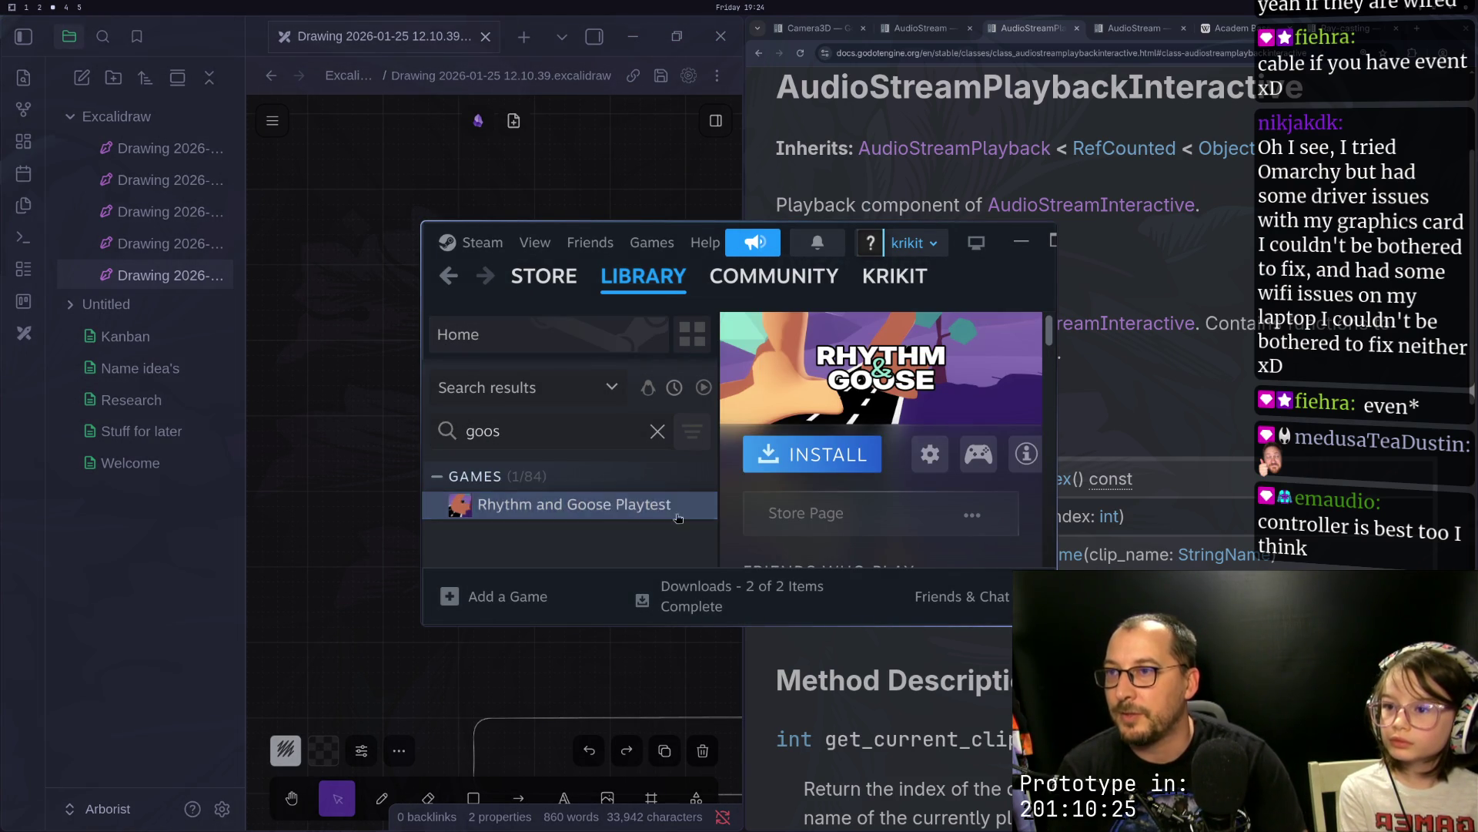
click(810, 468)
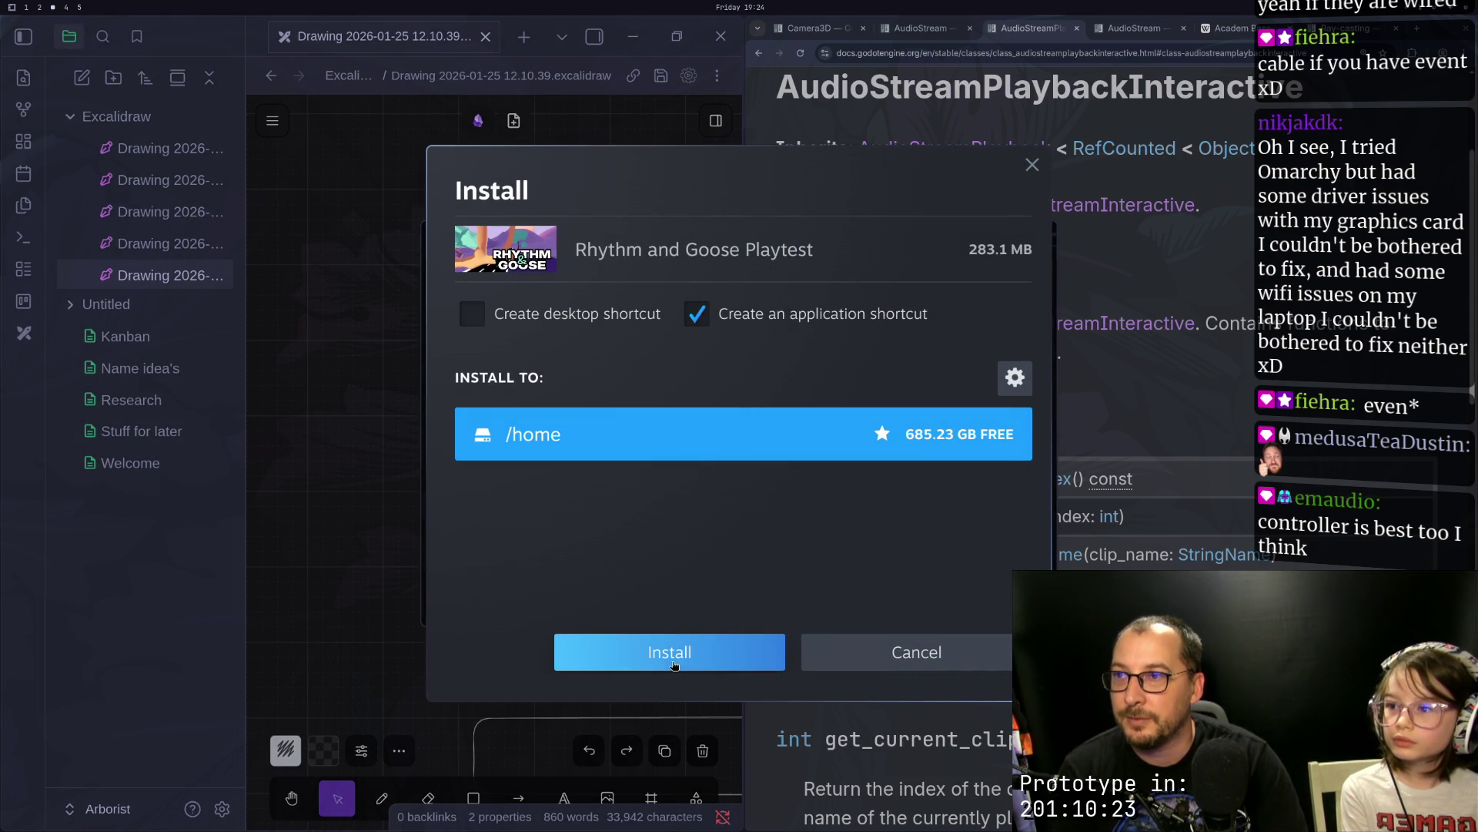
click(674, 656)
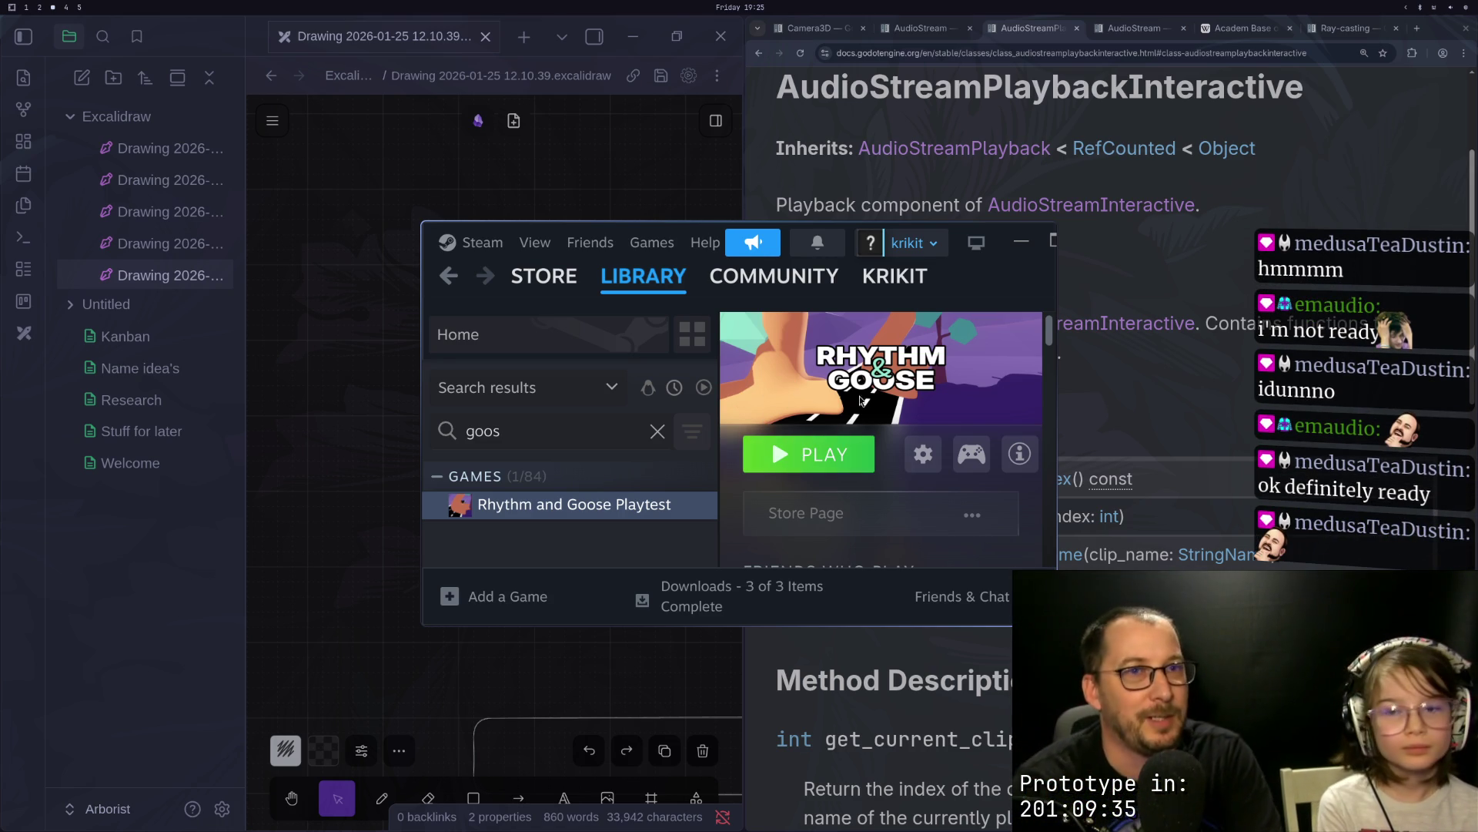
Step: Once the download finishes, start Rhythm and Goose Playtest with PLAY
click(817, 456)
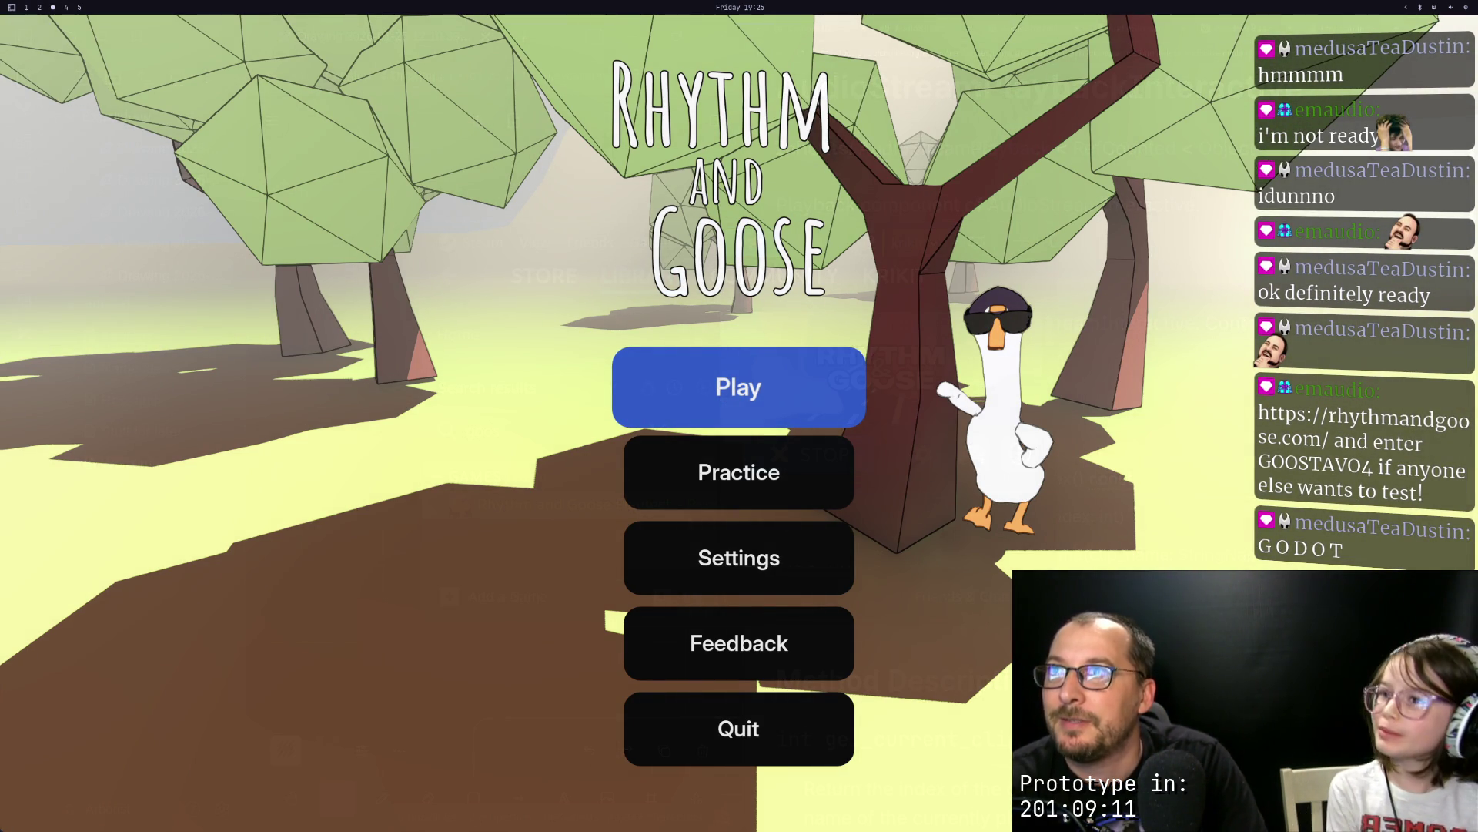
key(Up)
key(Down)
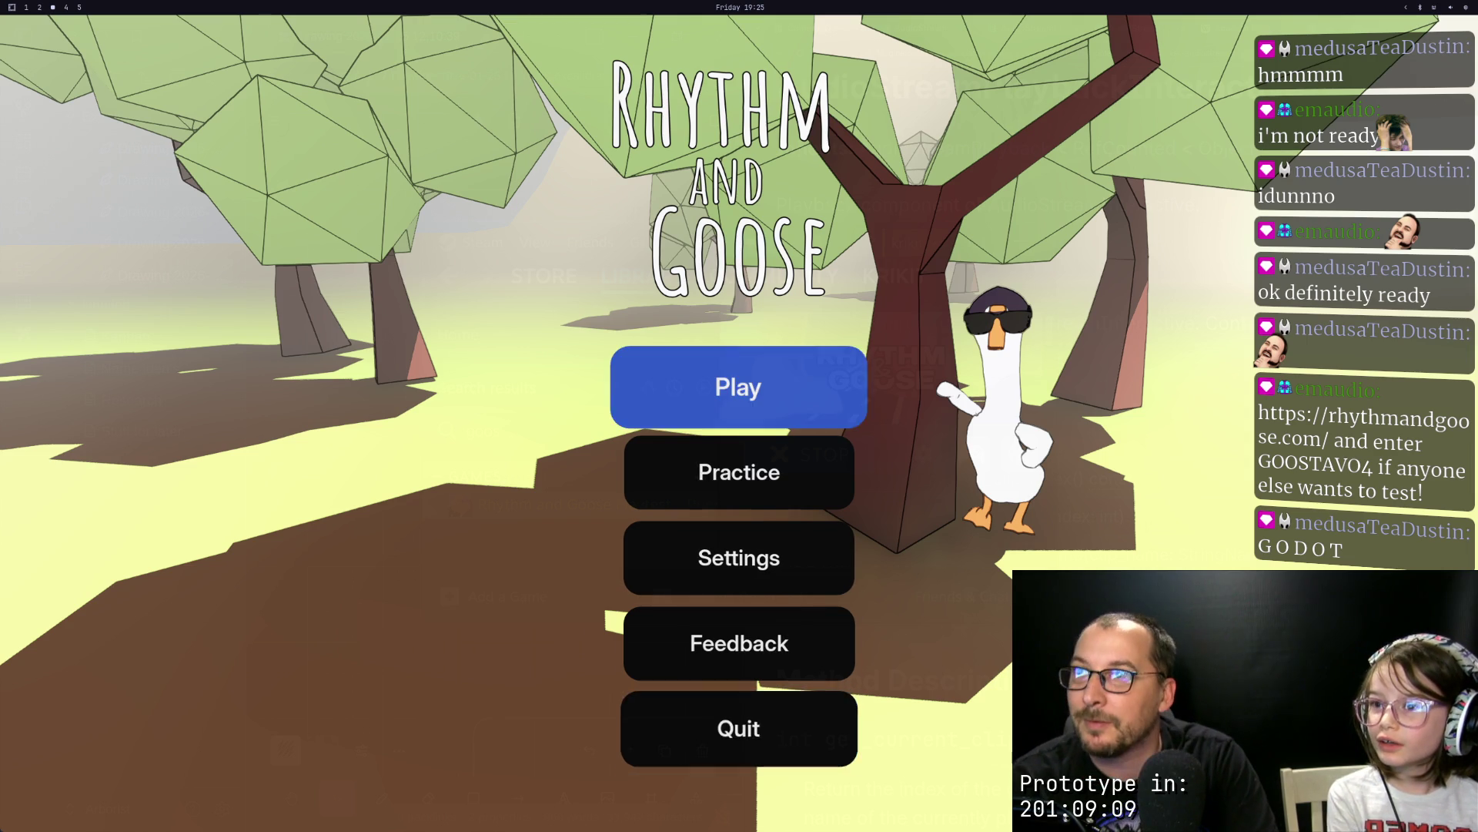
key(Up)
key(Down)
key(Up)
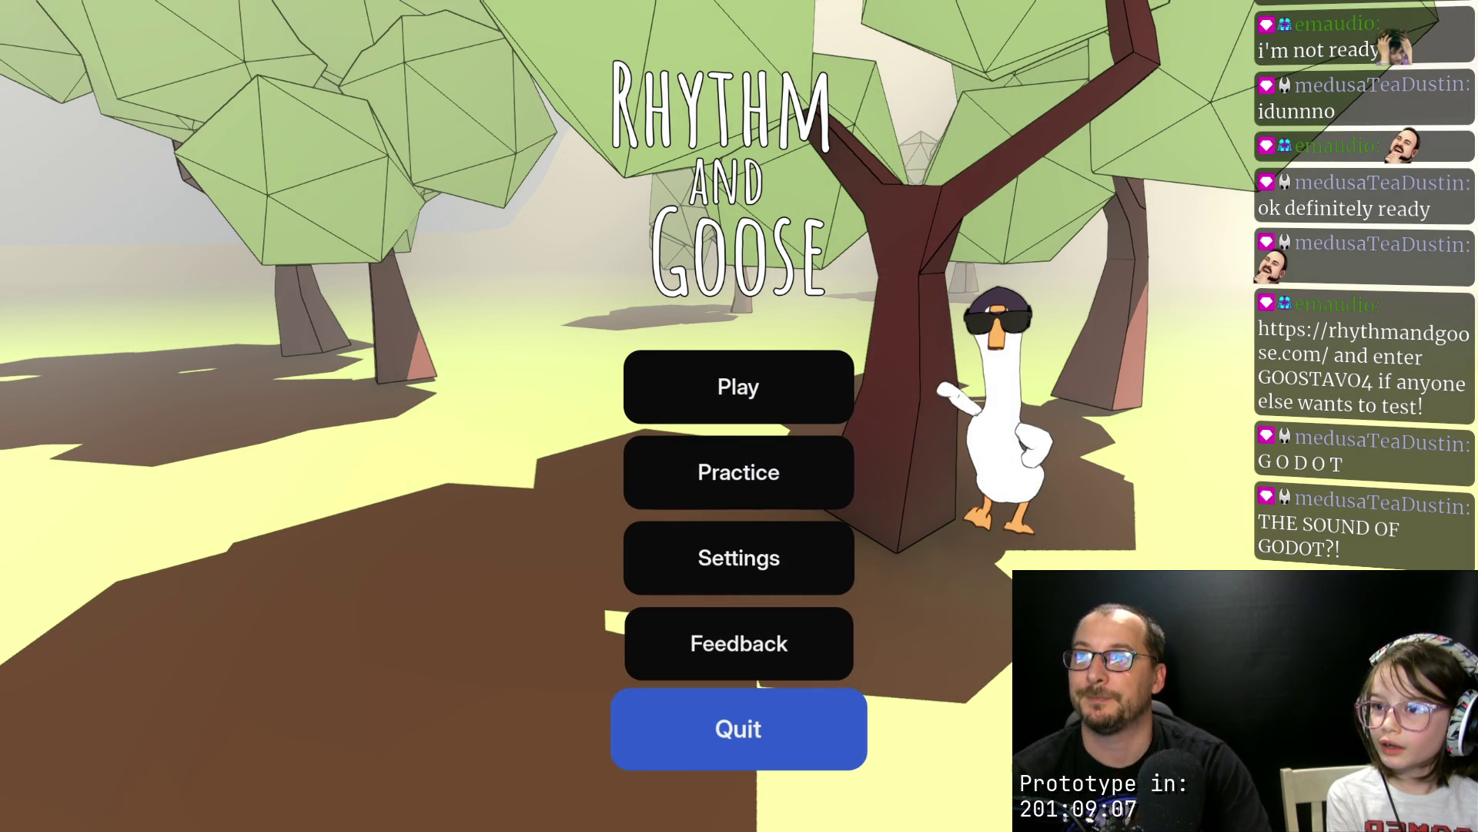
key(Down)
key(Up)
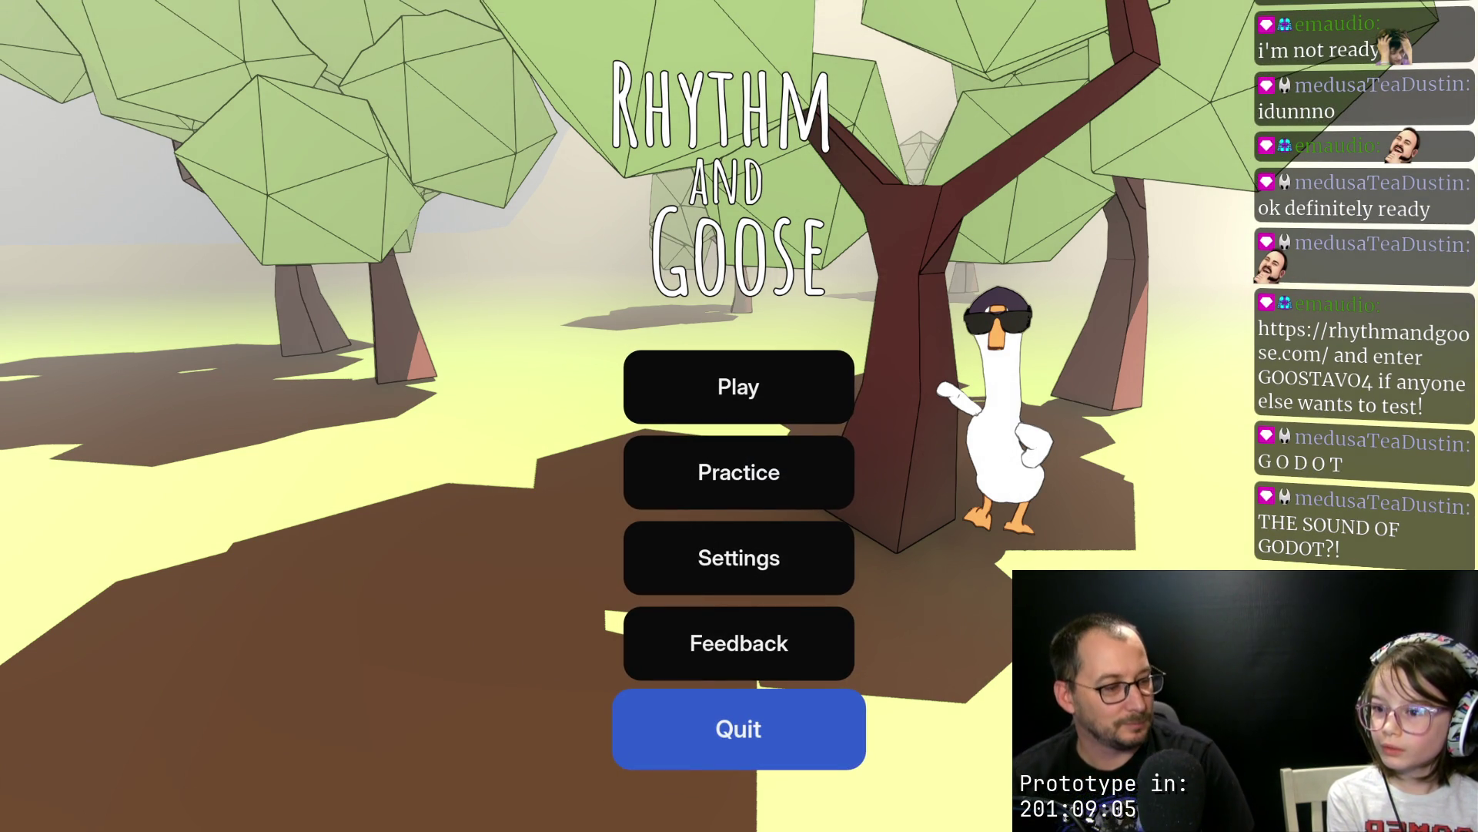
key(Down)
key(Up)
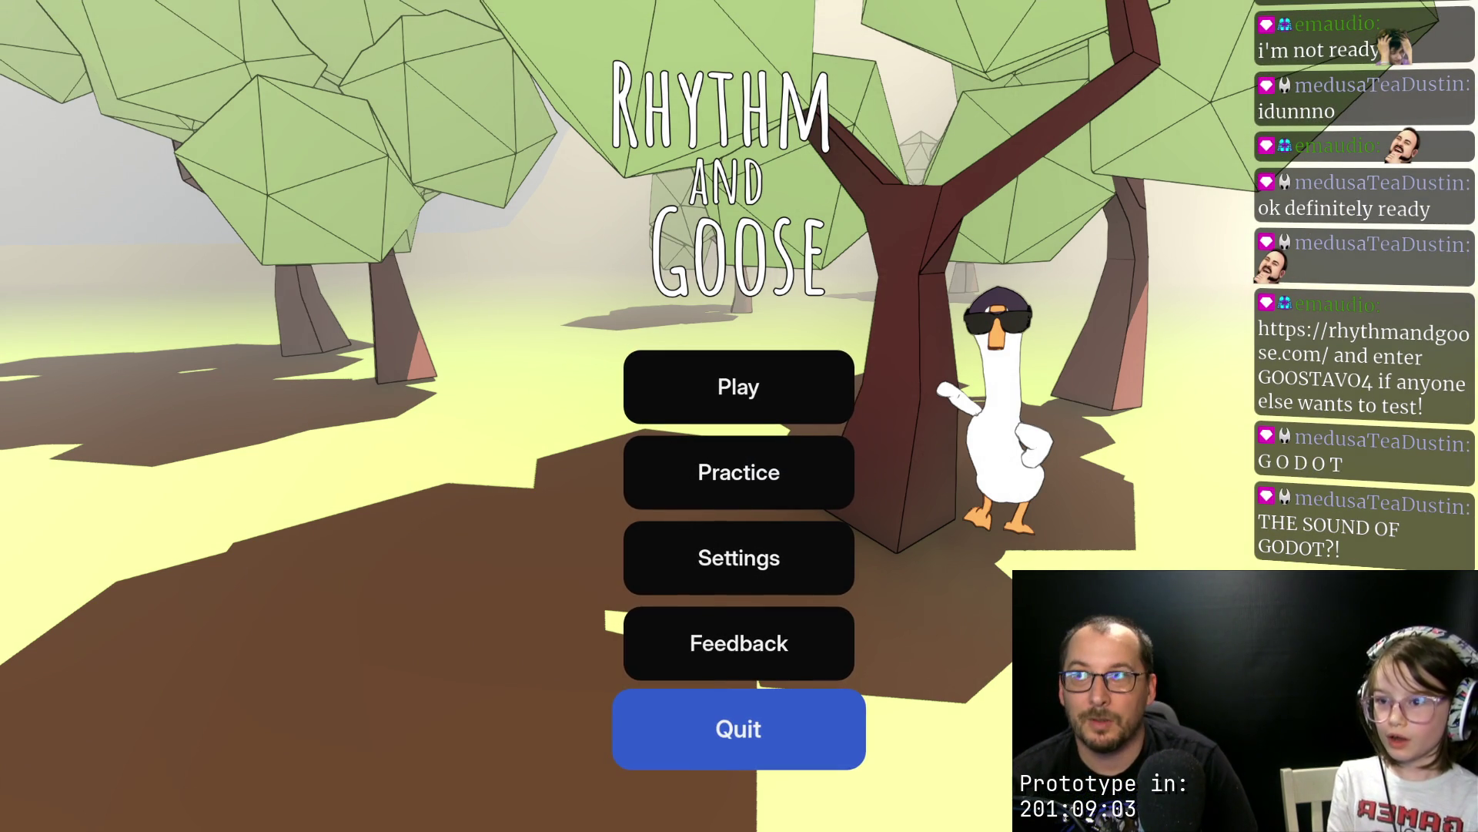
key(Up)
key(Up)
key(Up)
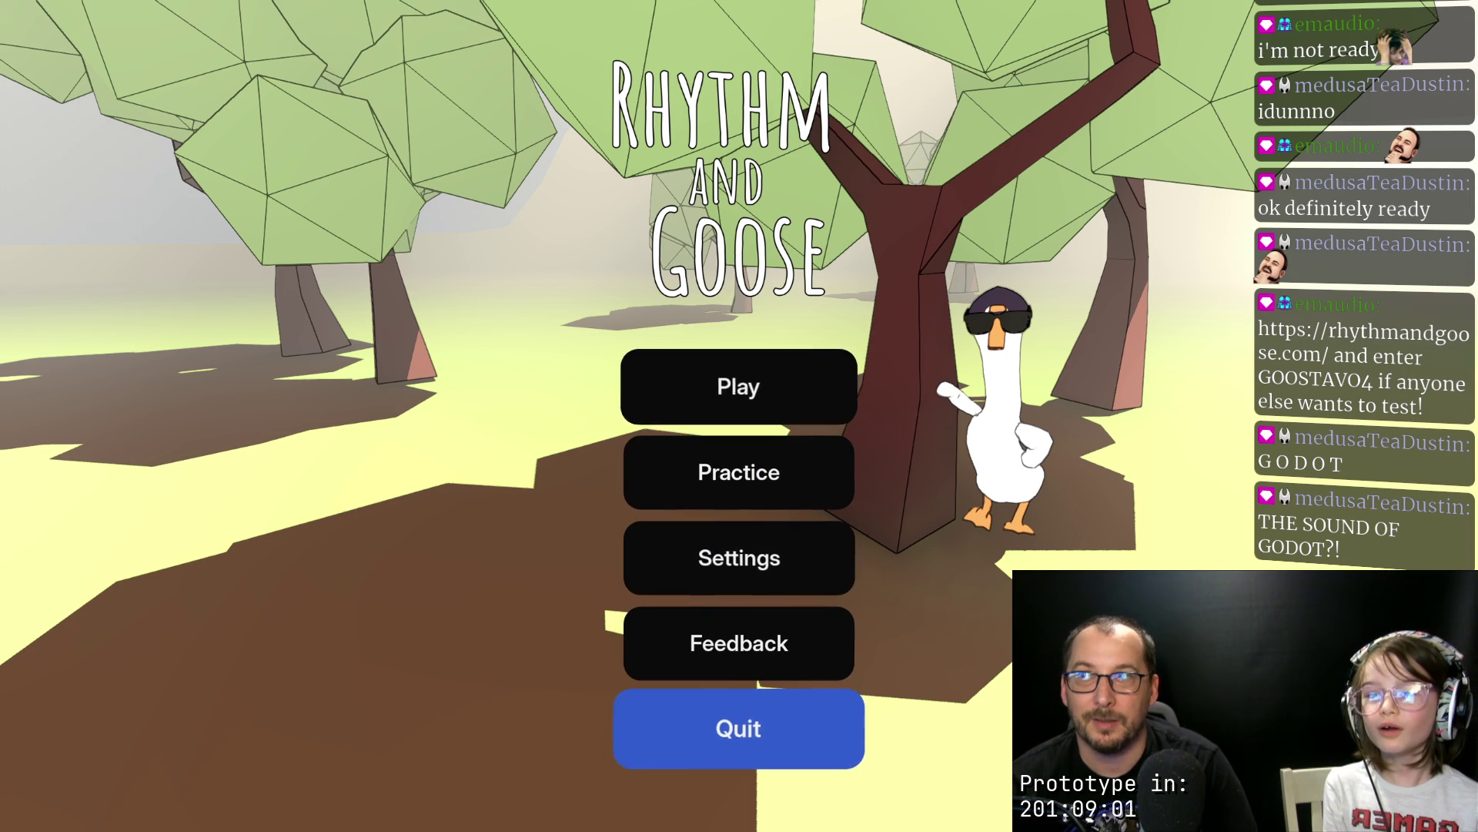
key(Down)
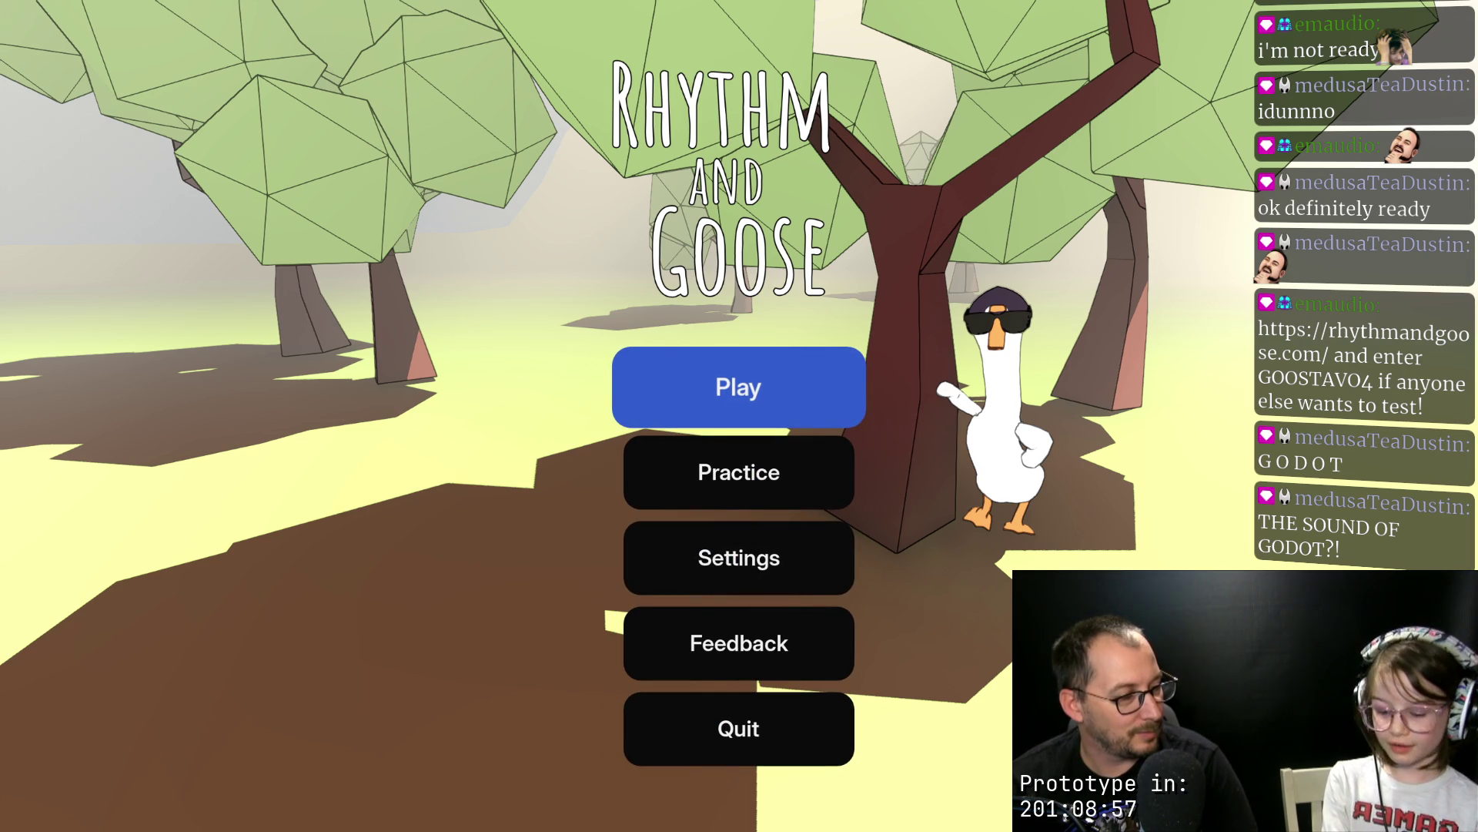
key(Up)
key(Down)
key(Up)
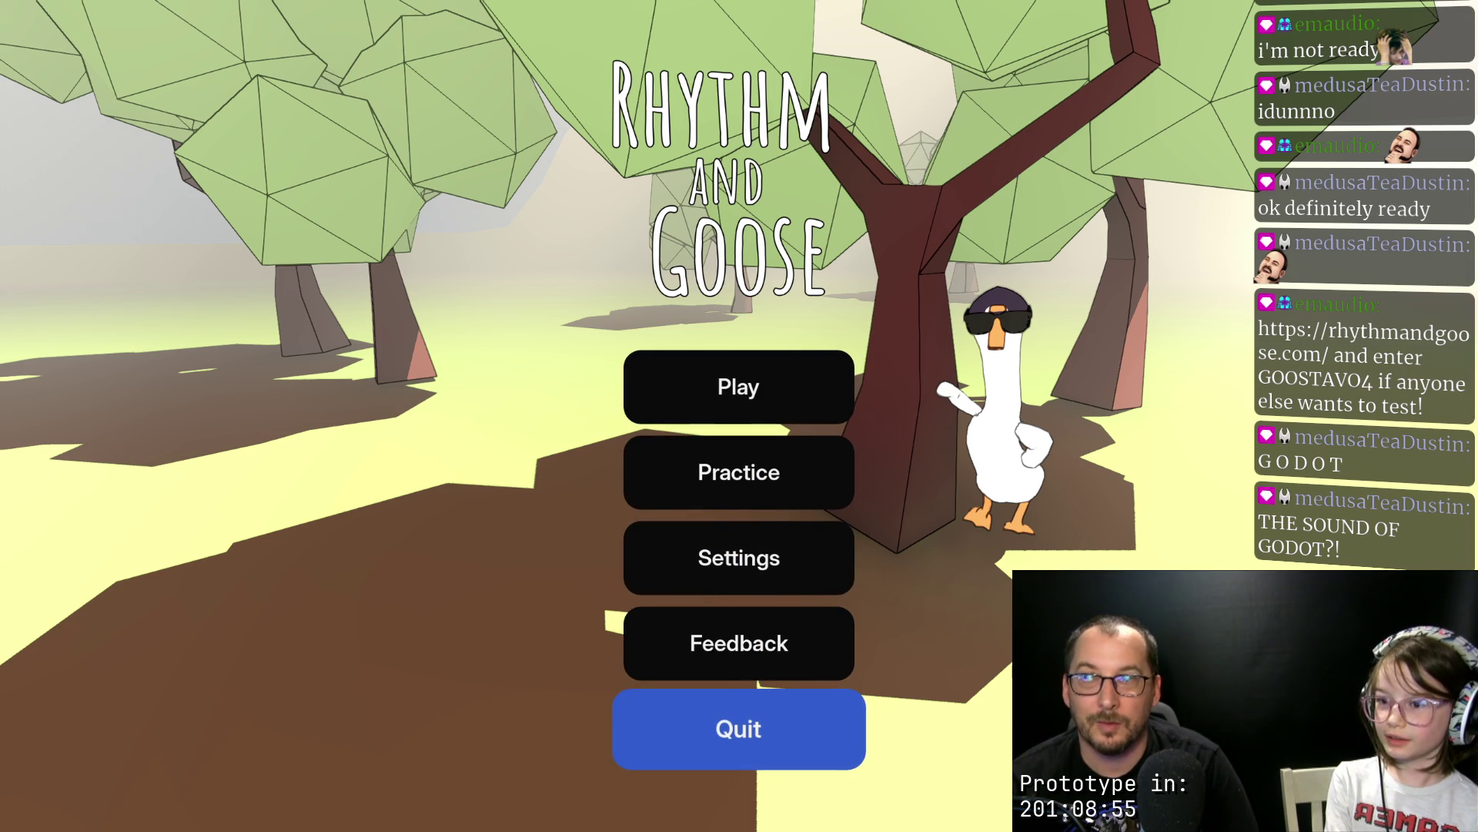
key(Down)
key(Up)
key(Down)
key(Up)
key(Down)
key(Down)
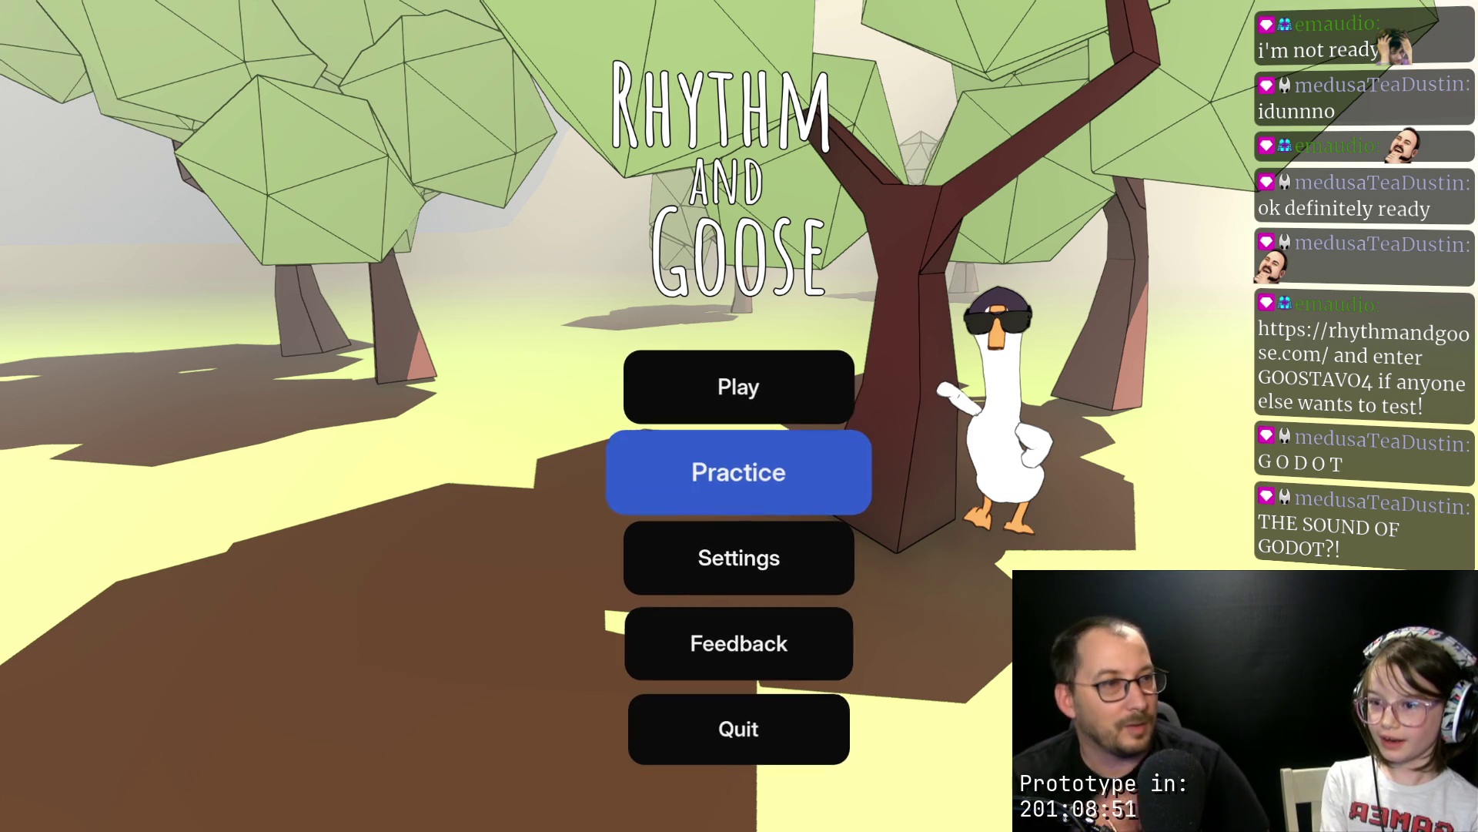
key(Up)
key(Up)
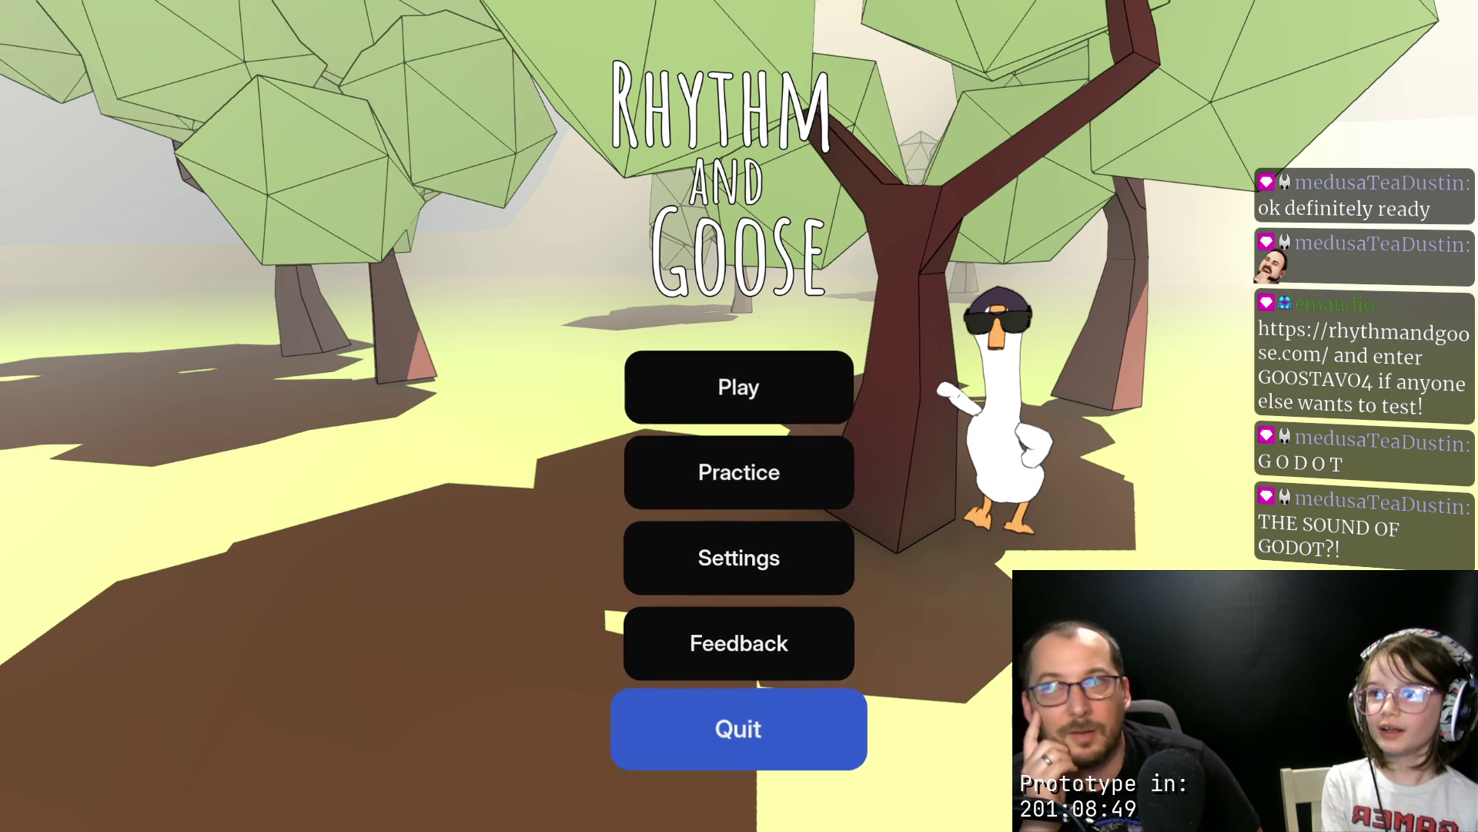
key(Down)
key(Up)
key(Up)
key(Up)
key(Up)
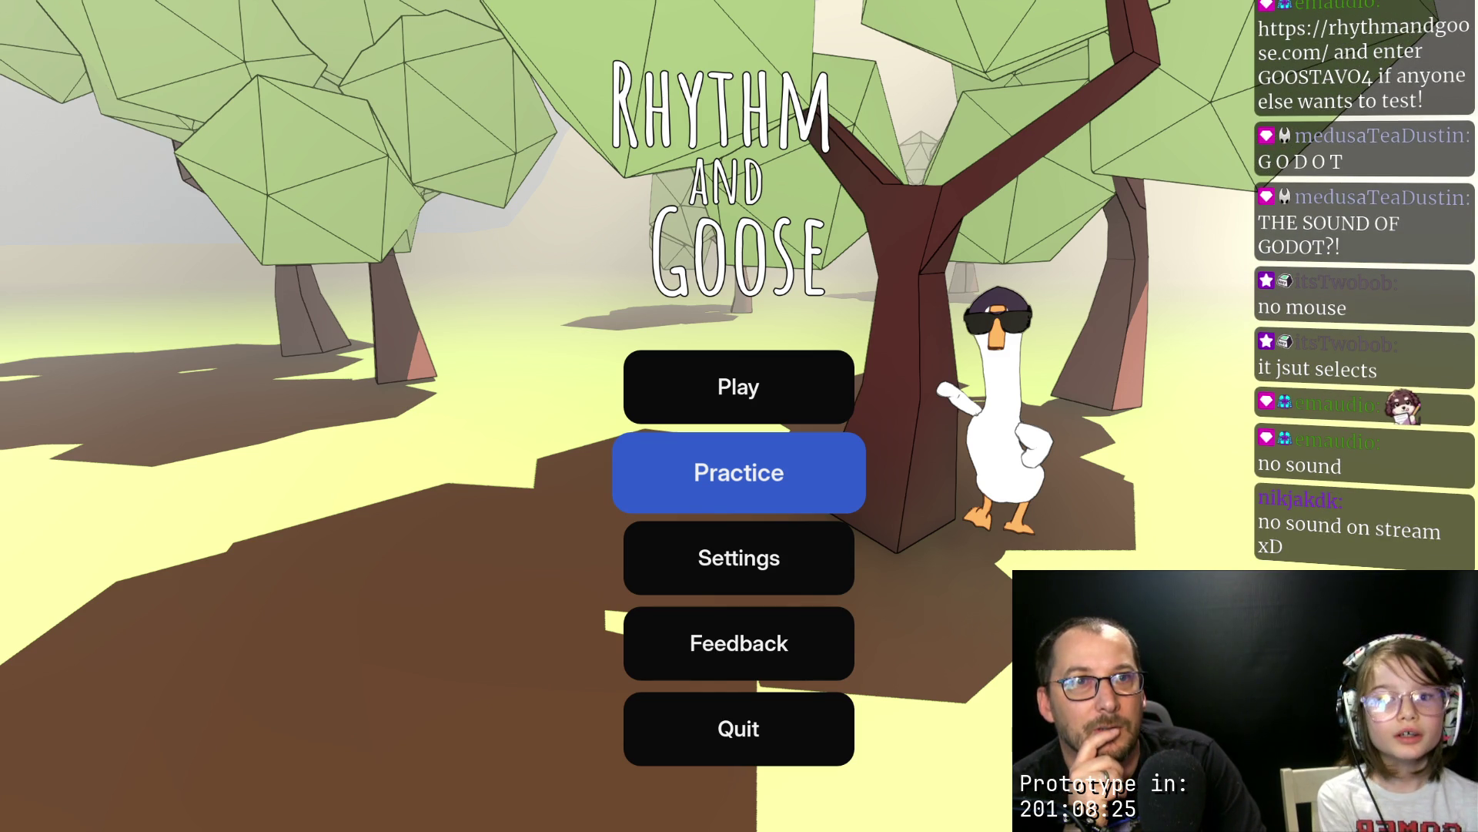
key(Return)
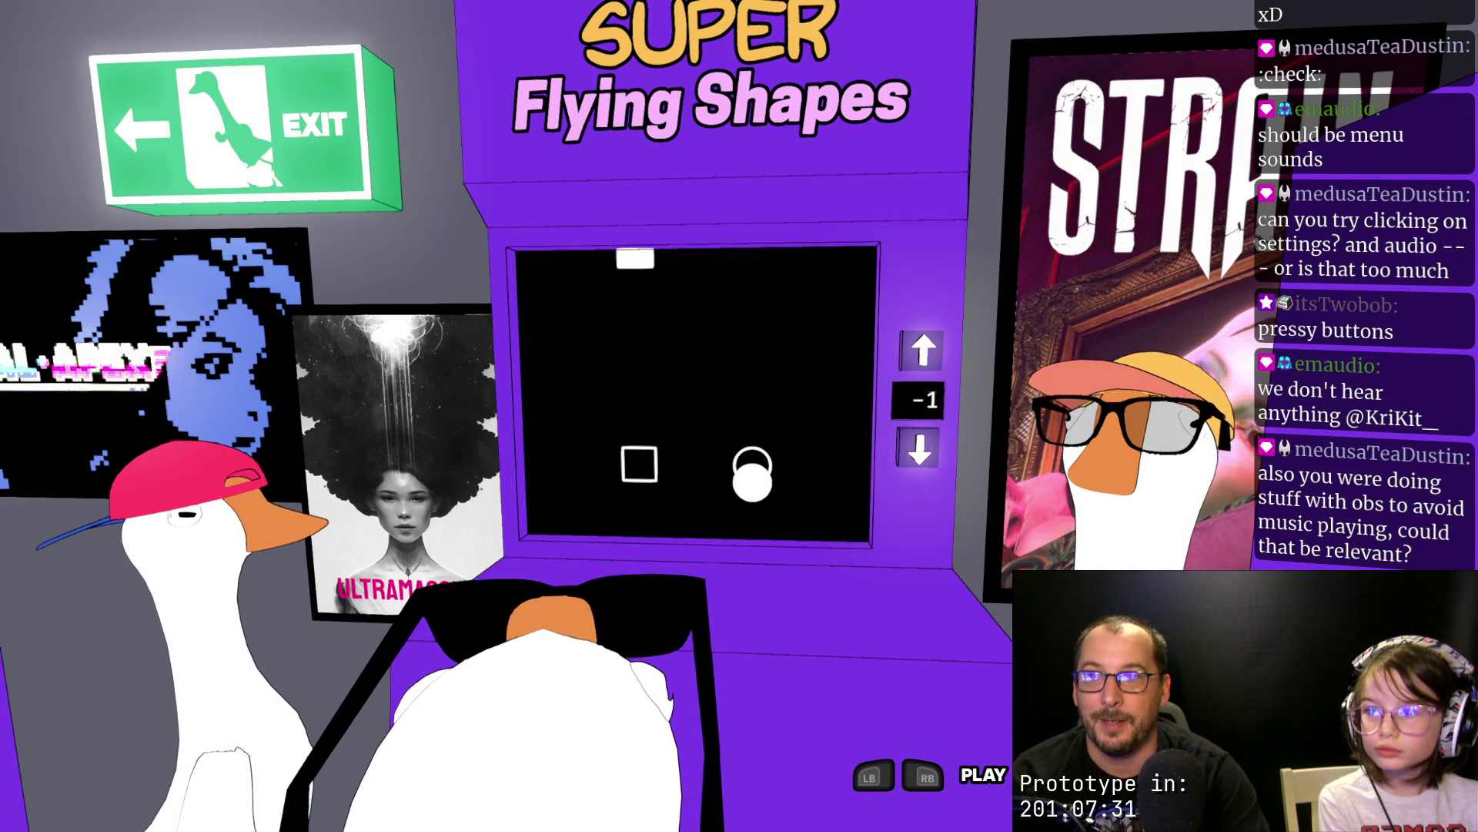
key(Escape)
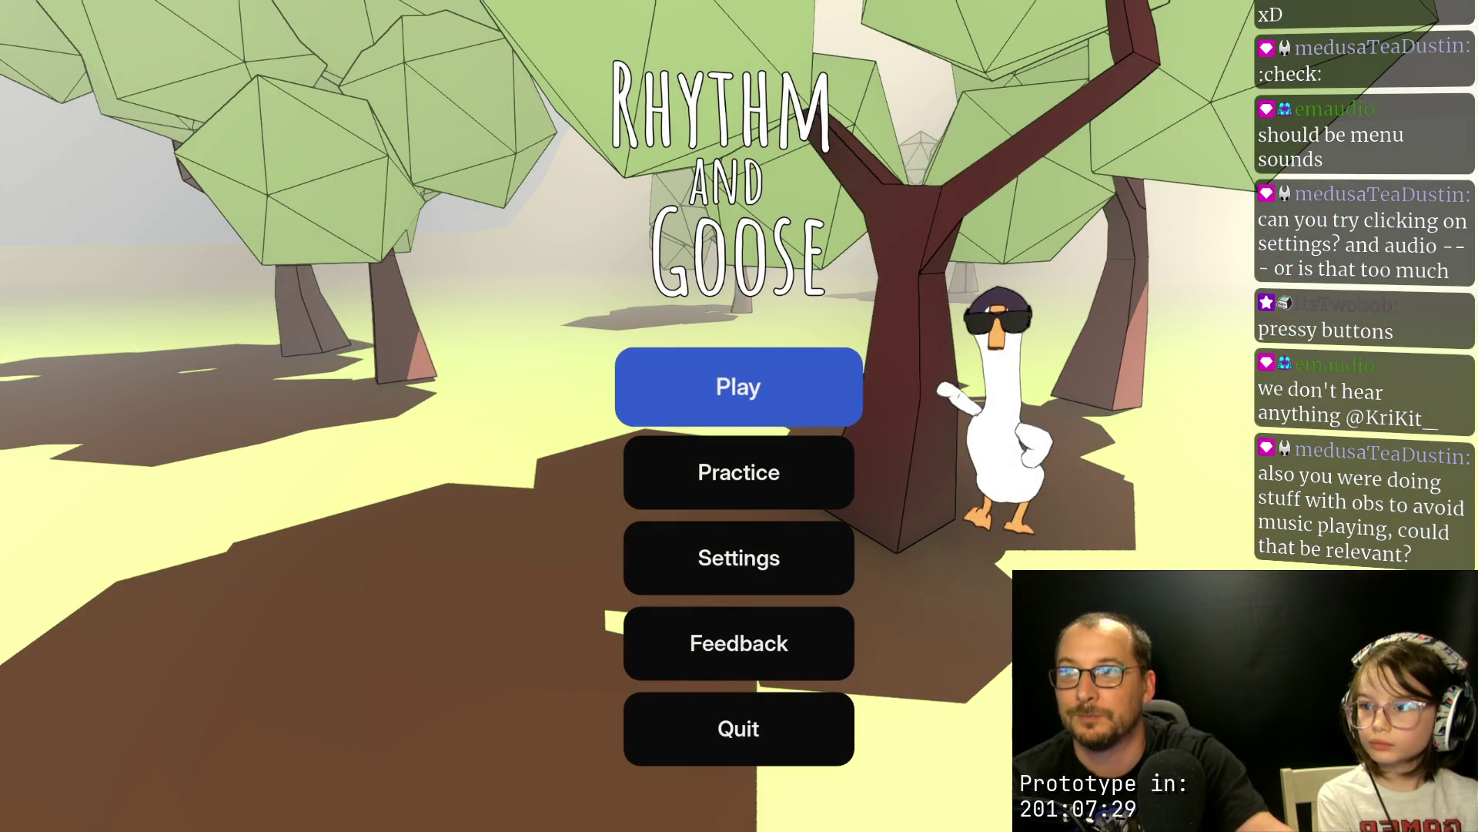
Step: Open the game's Settings and step from Graphics Quality back to Volume
key(Up)
key(Up)
key(Up)
key(Return)
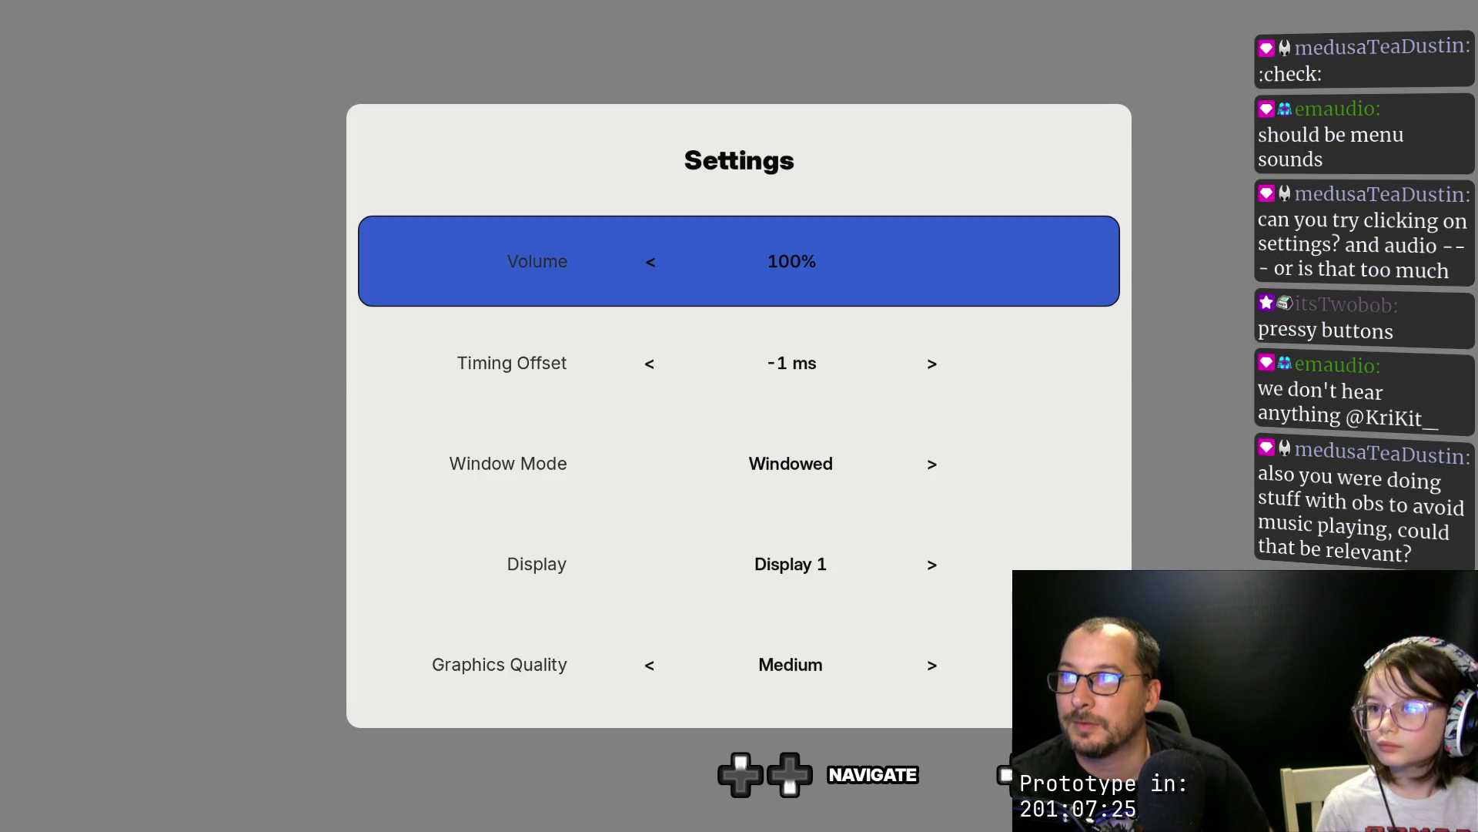
key(Down)
key(Down)
key(Down)
key(Up)
key(Up)
key(Up)
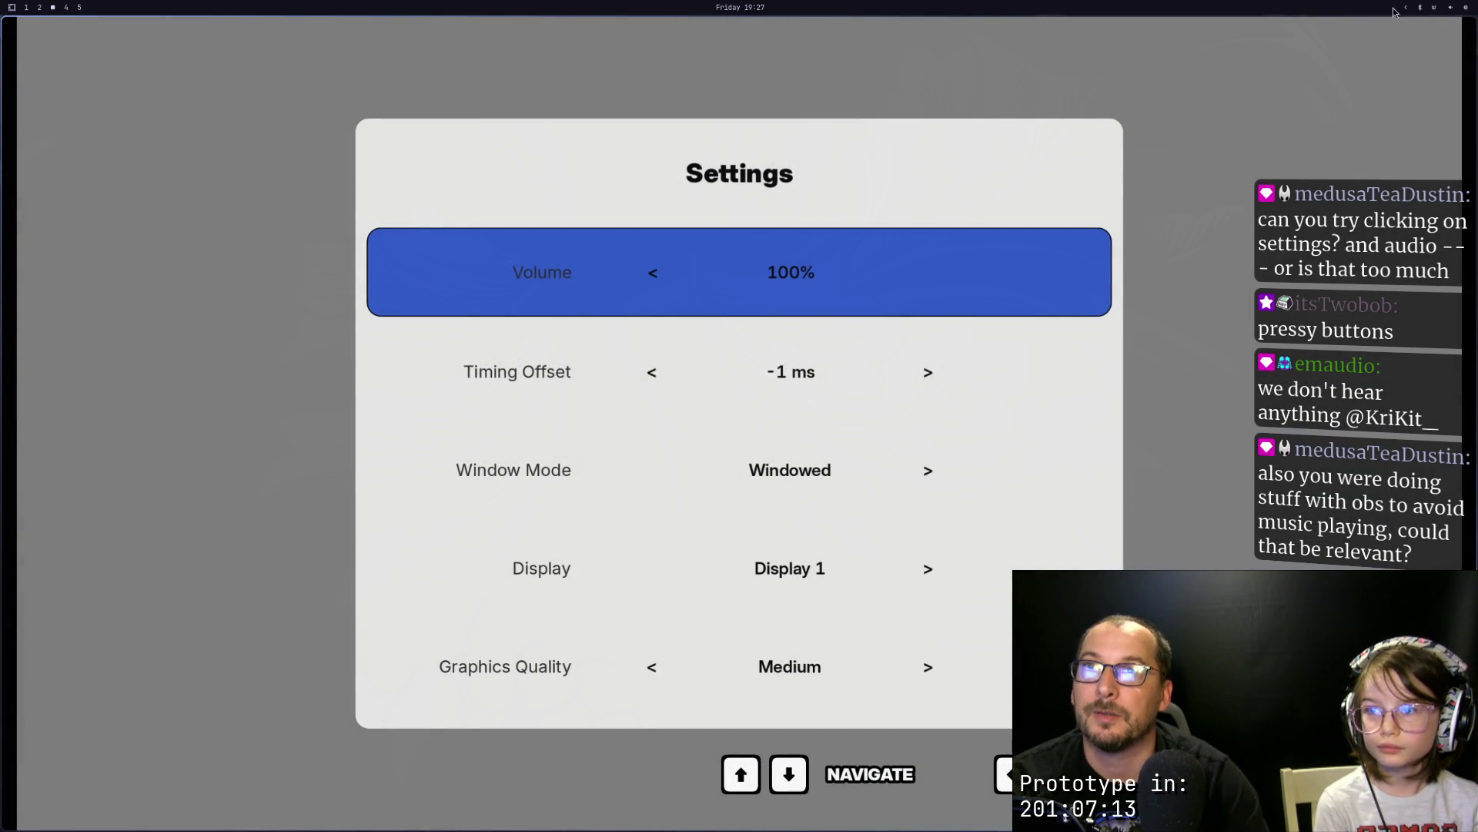
Step: Check the system audio mixer's output devices, then launch Easy Effects
click(1449, 12)
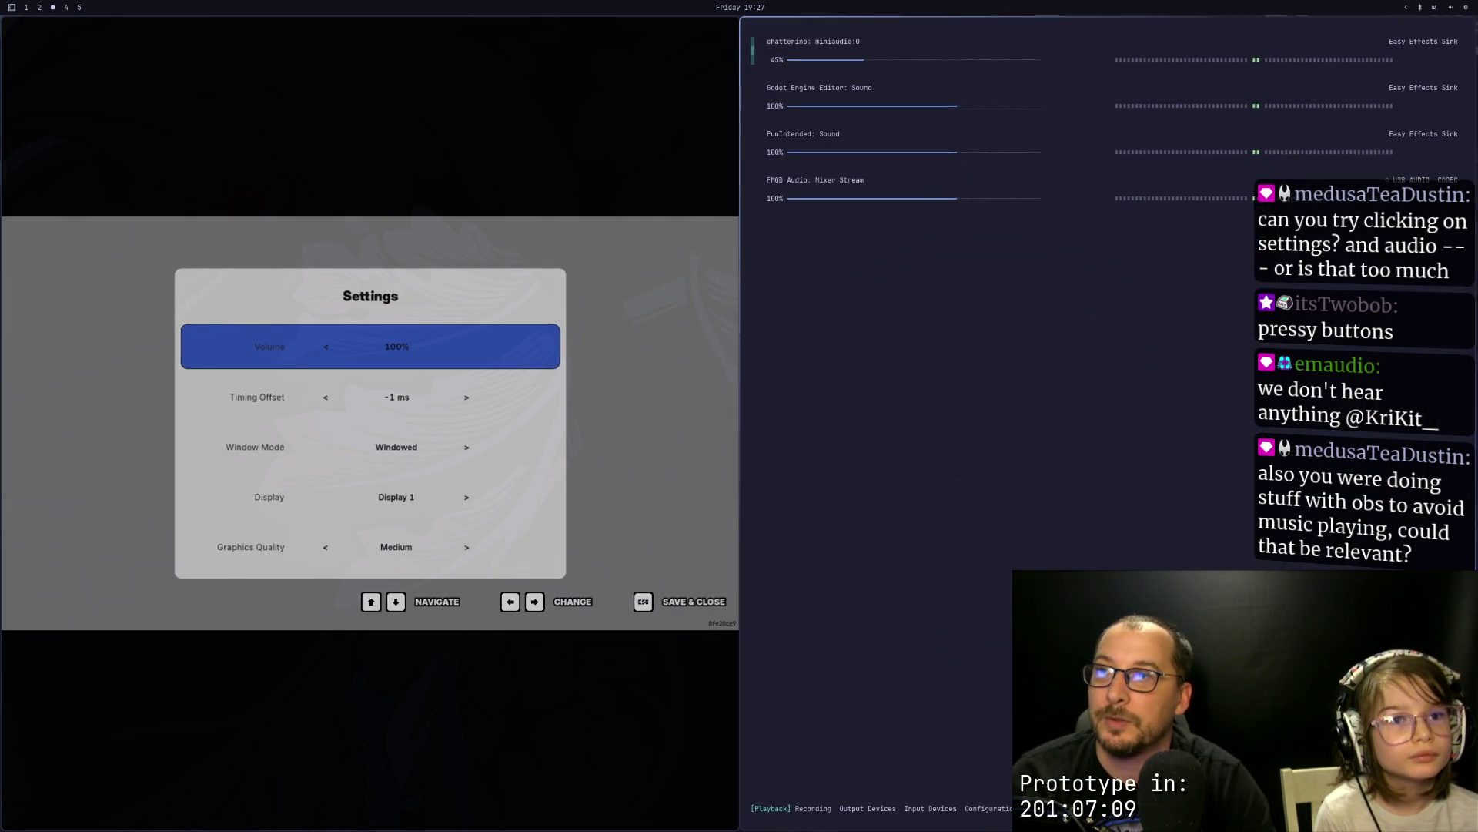
click(868, 808)
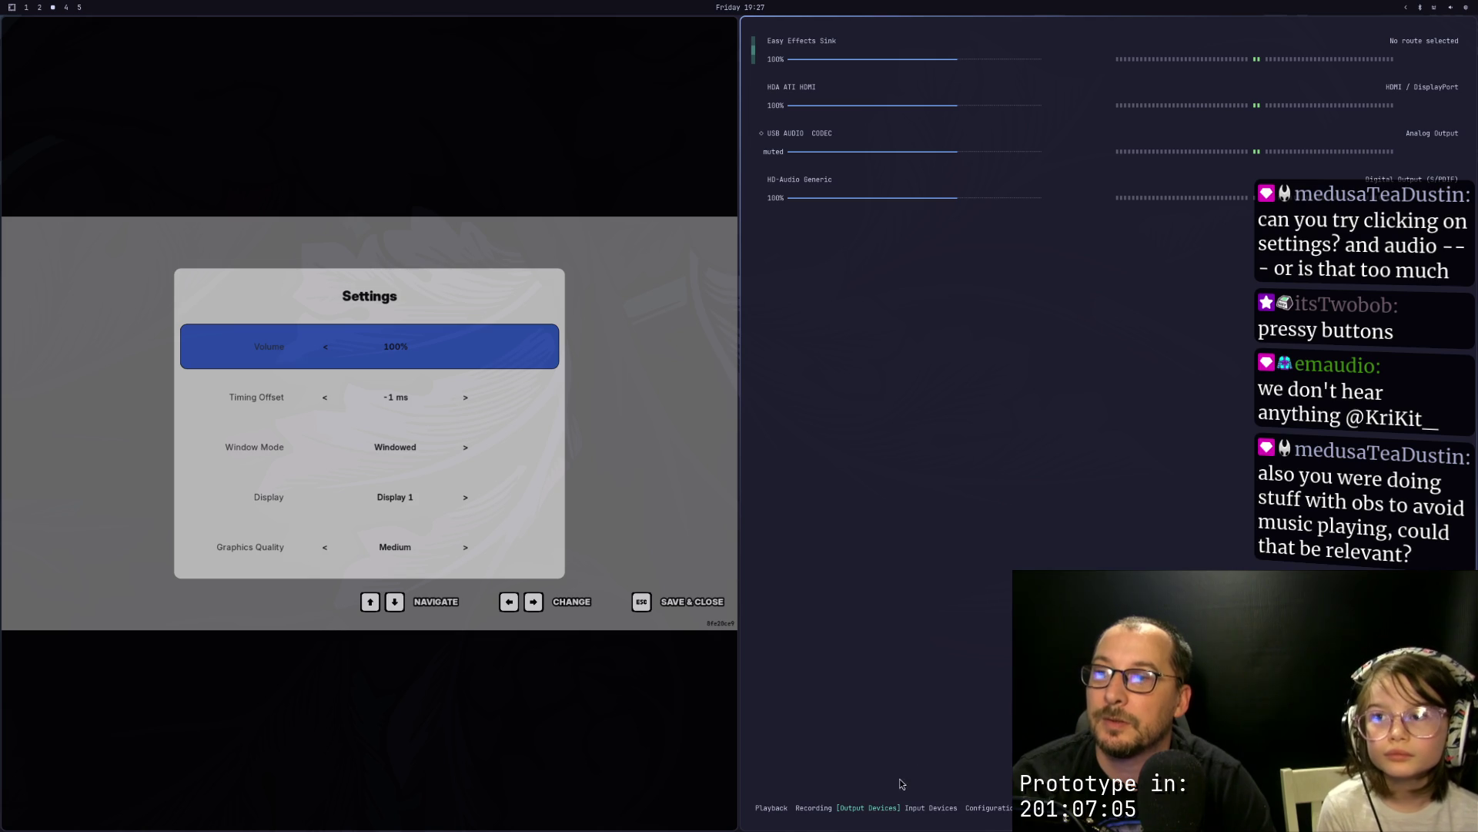
key(super+w)
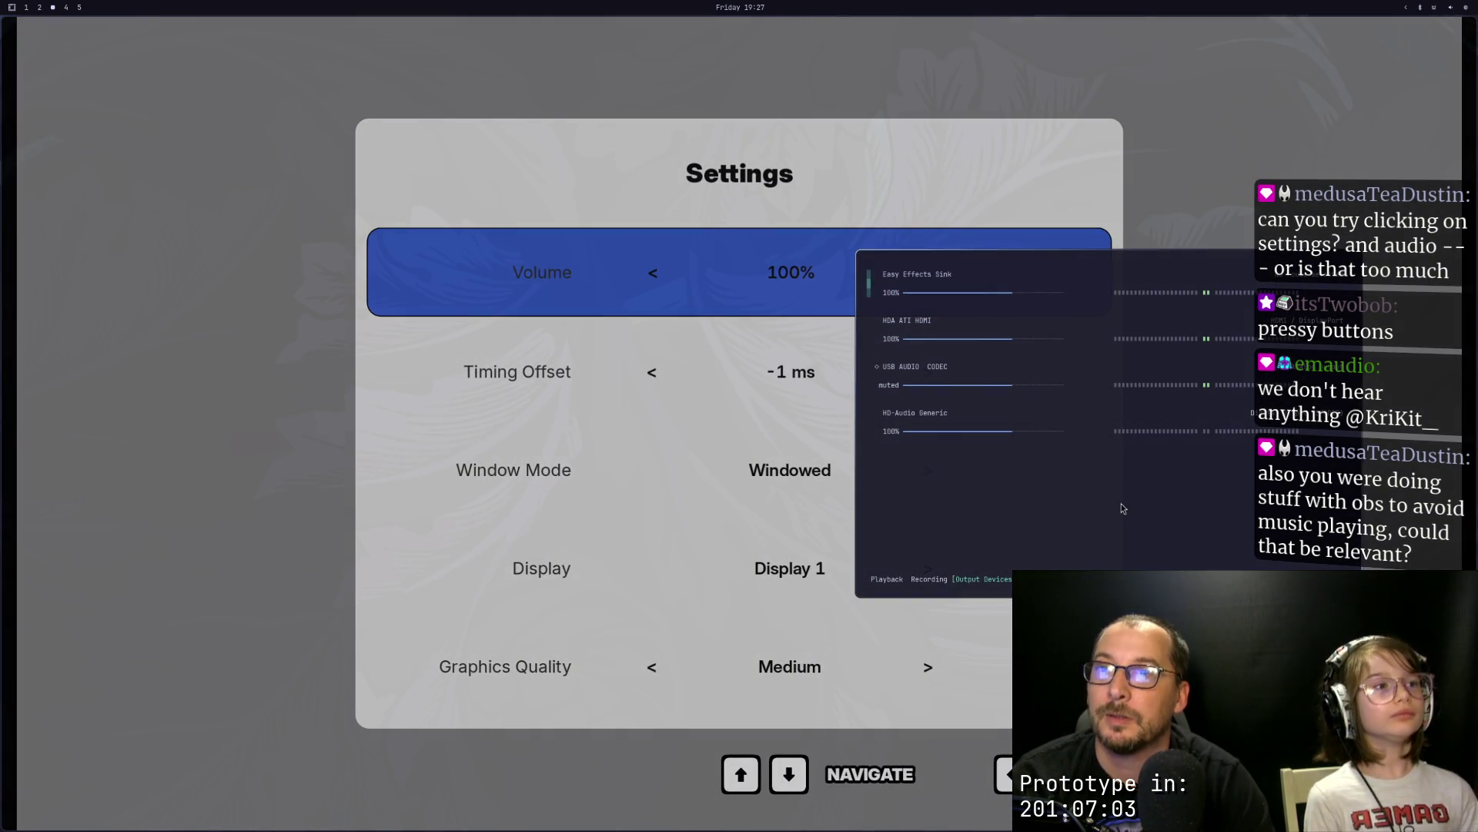
key(super+space)
text(e)
key(Return)
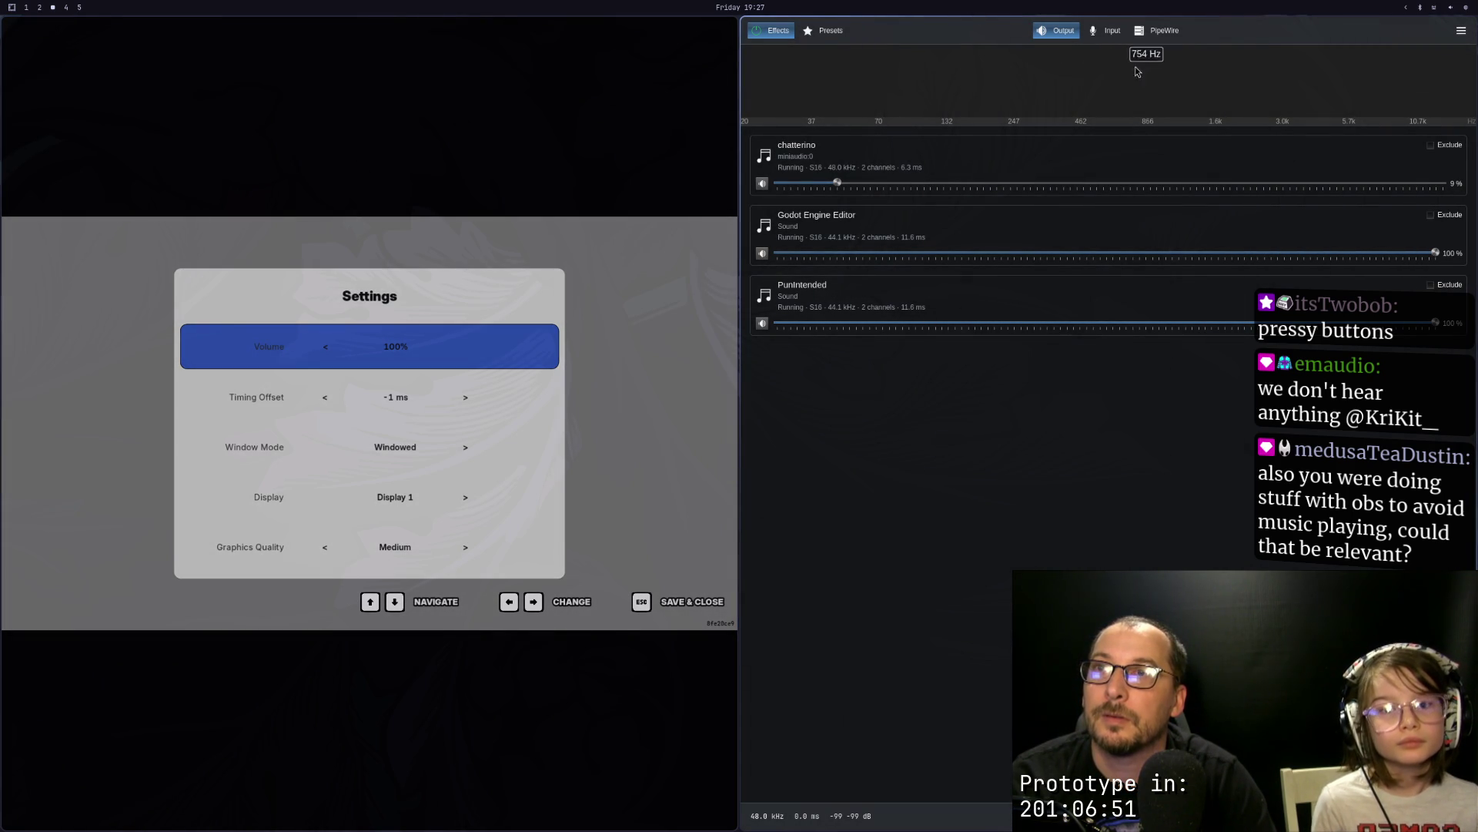
Step: Reopen the terminal audio mixer beside the game and close Settings
click(1468, 10)
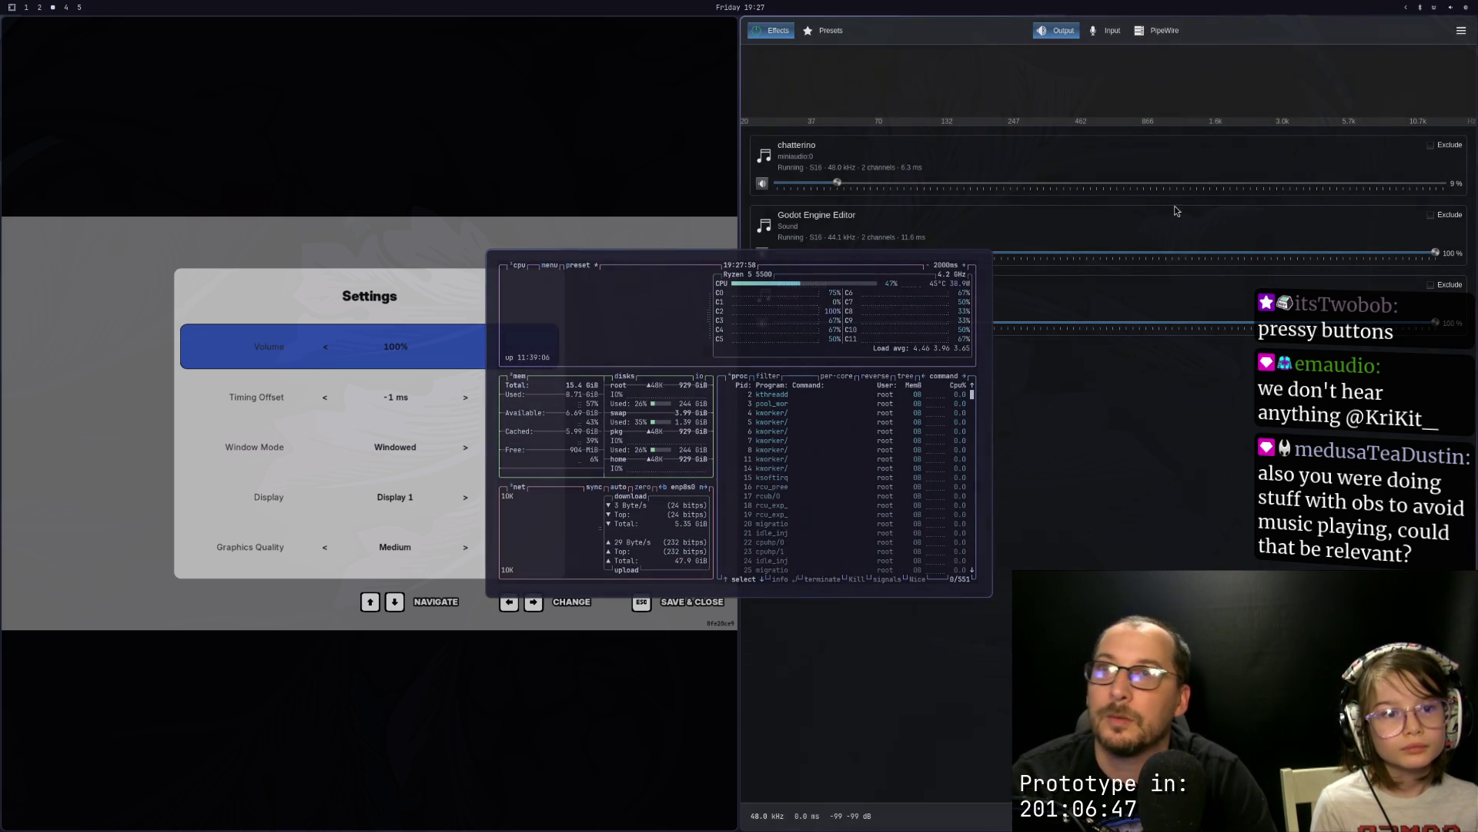
click(1435, 9)
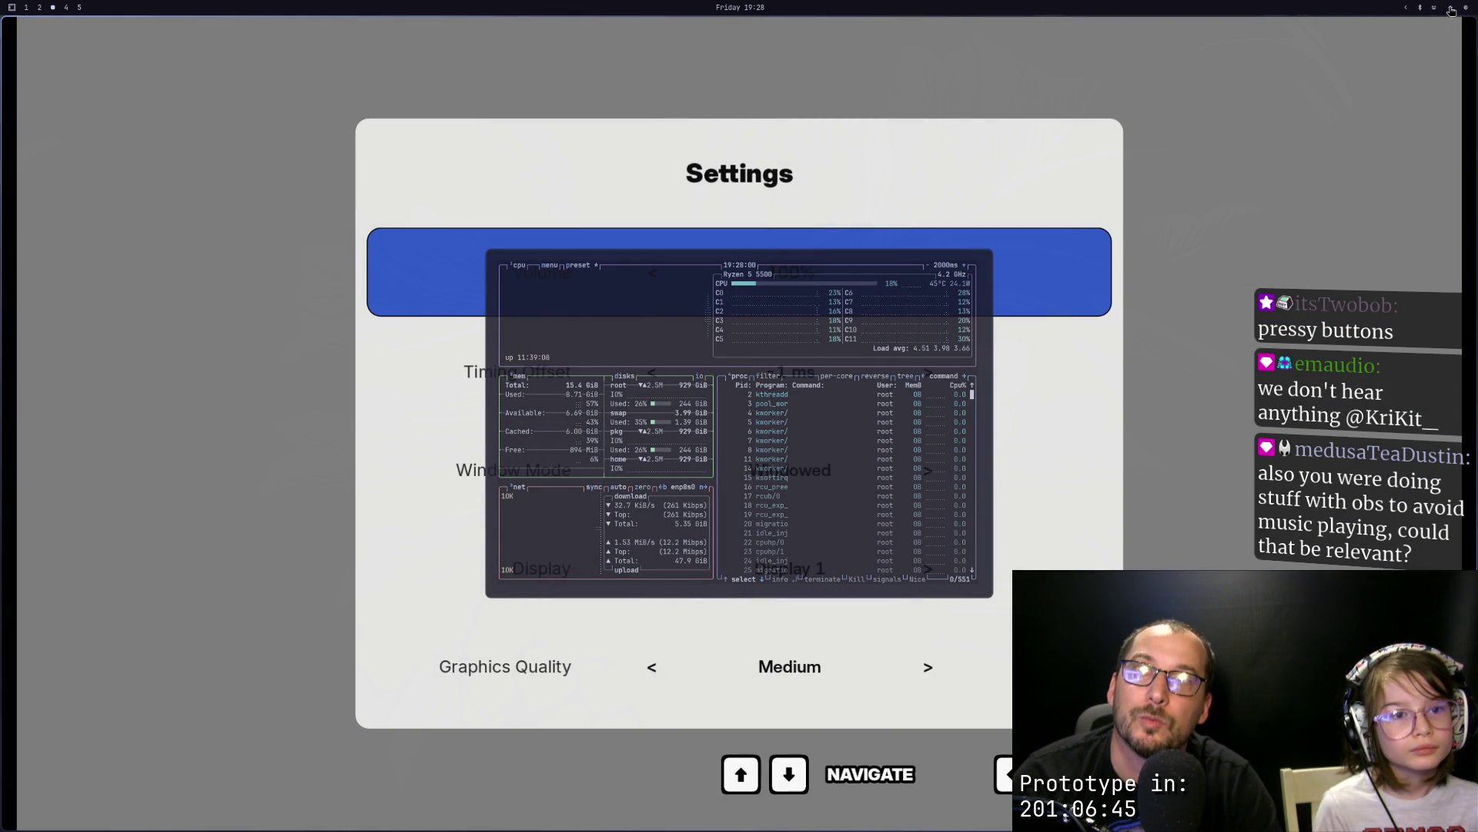
click(1451, 11)
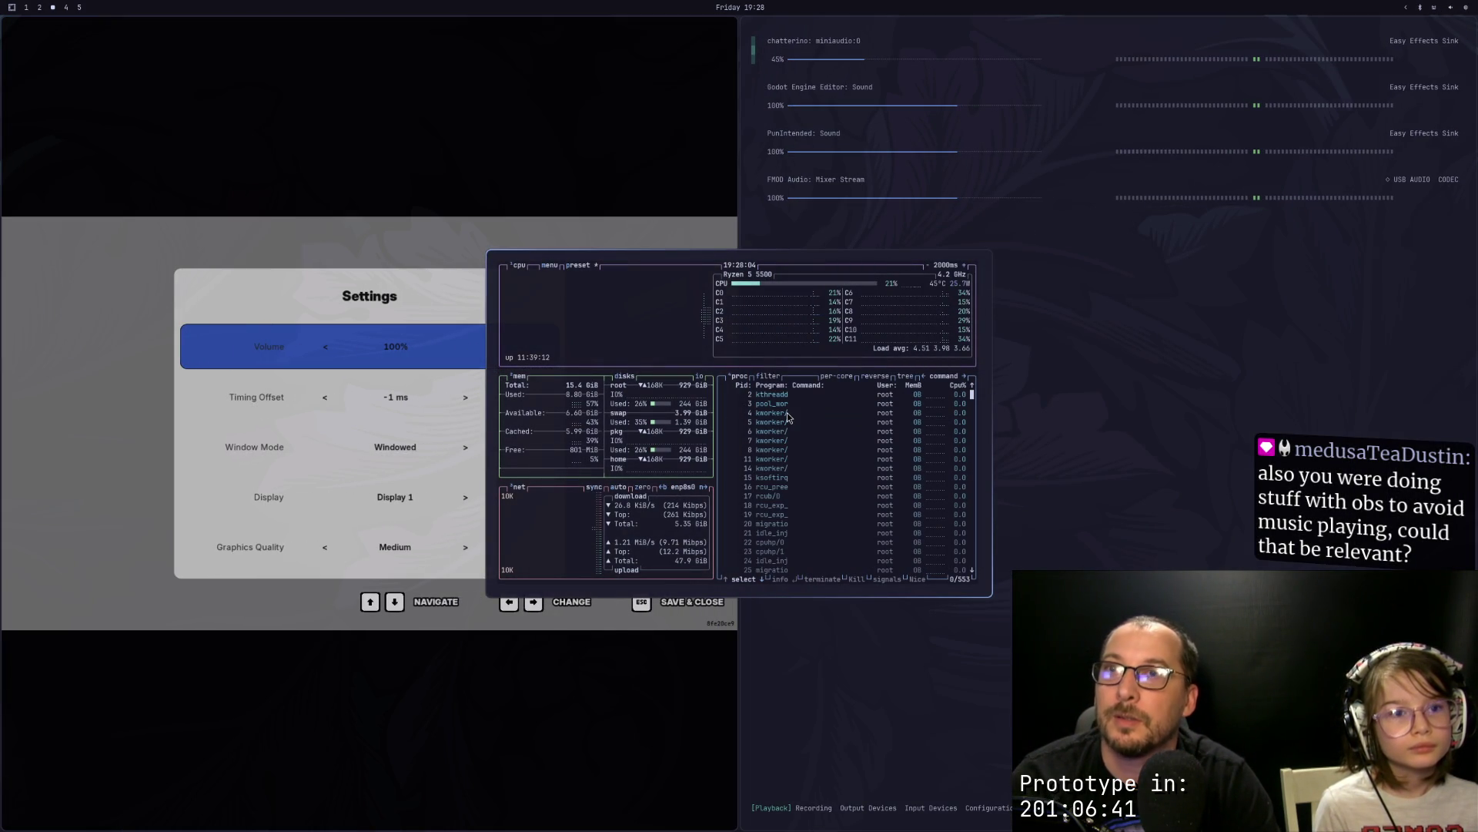
key(q)
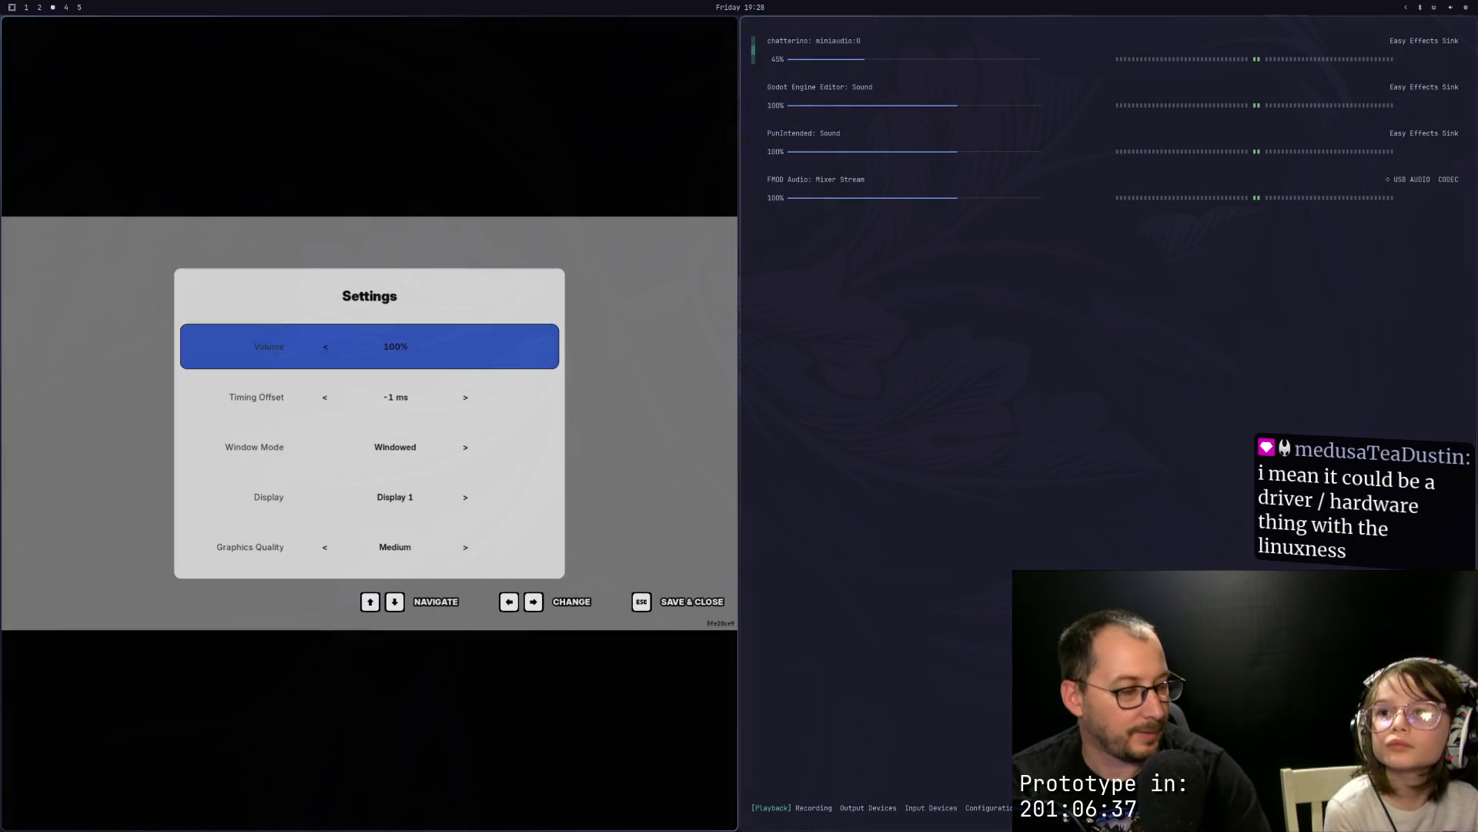
key(Escape)
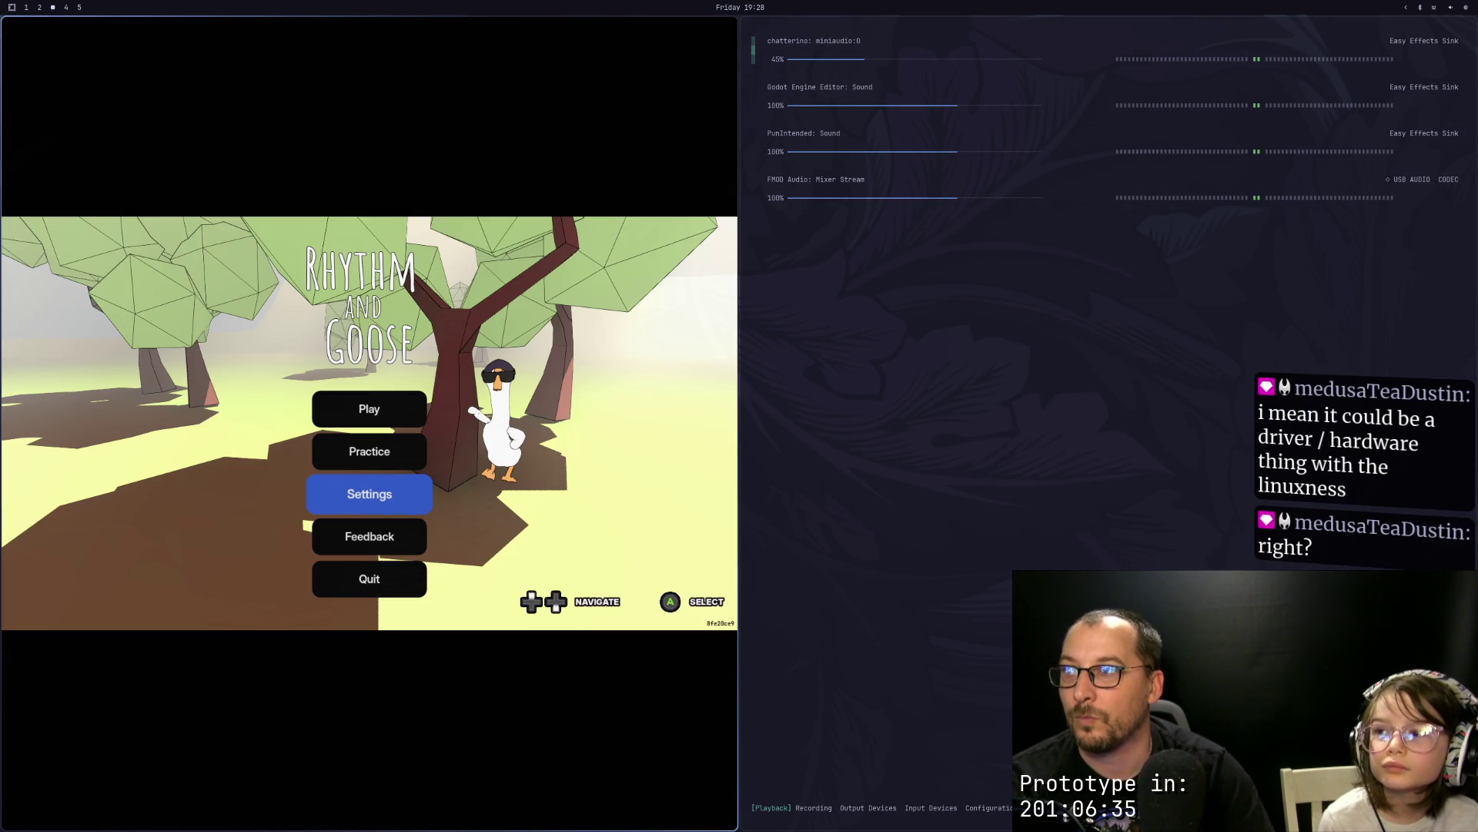
Step: Enter the Super Flying Shapes practice briefly and return to the title menu
key(Up)
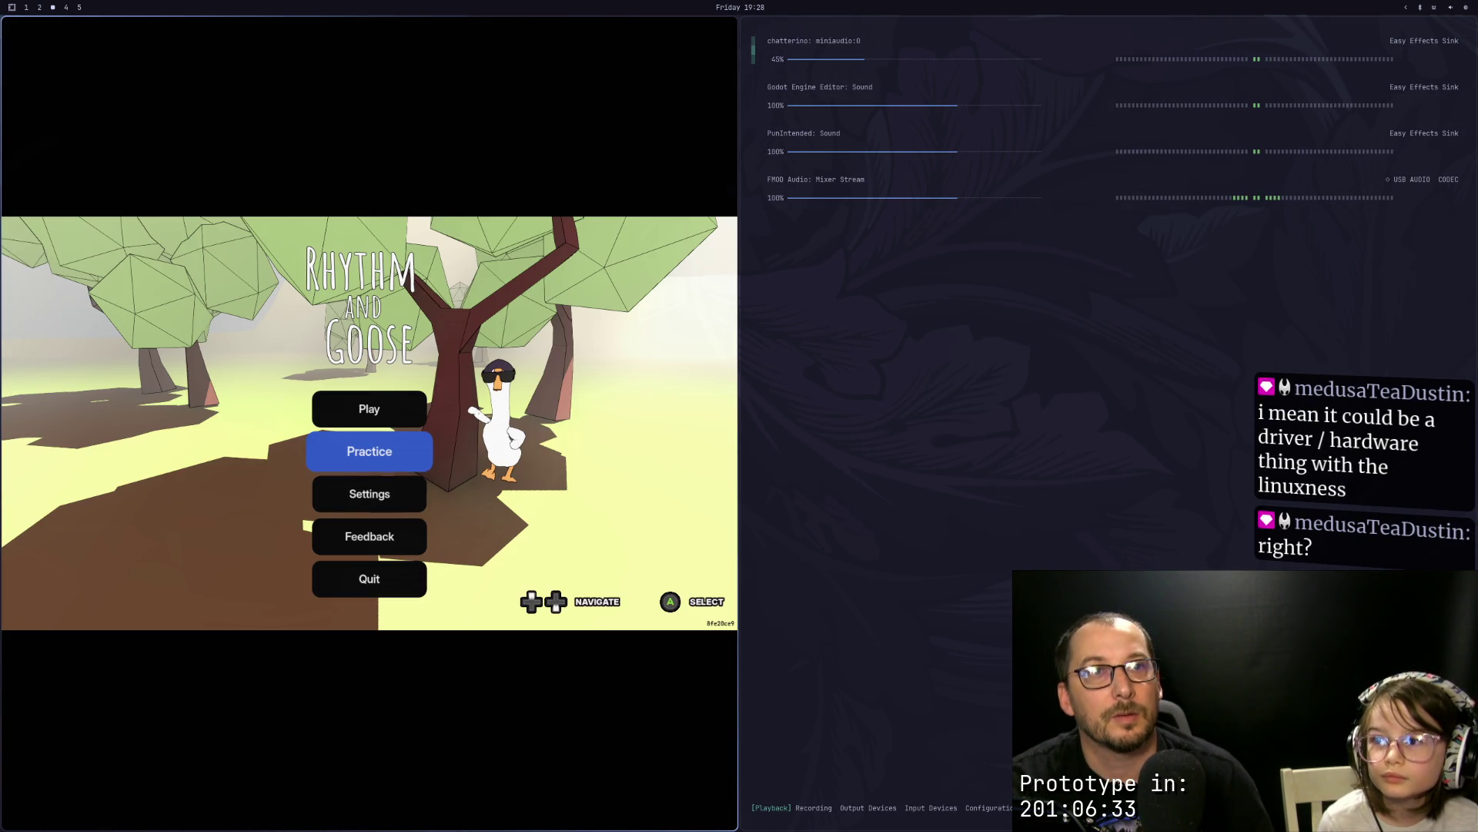
key(Return)
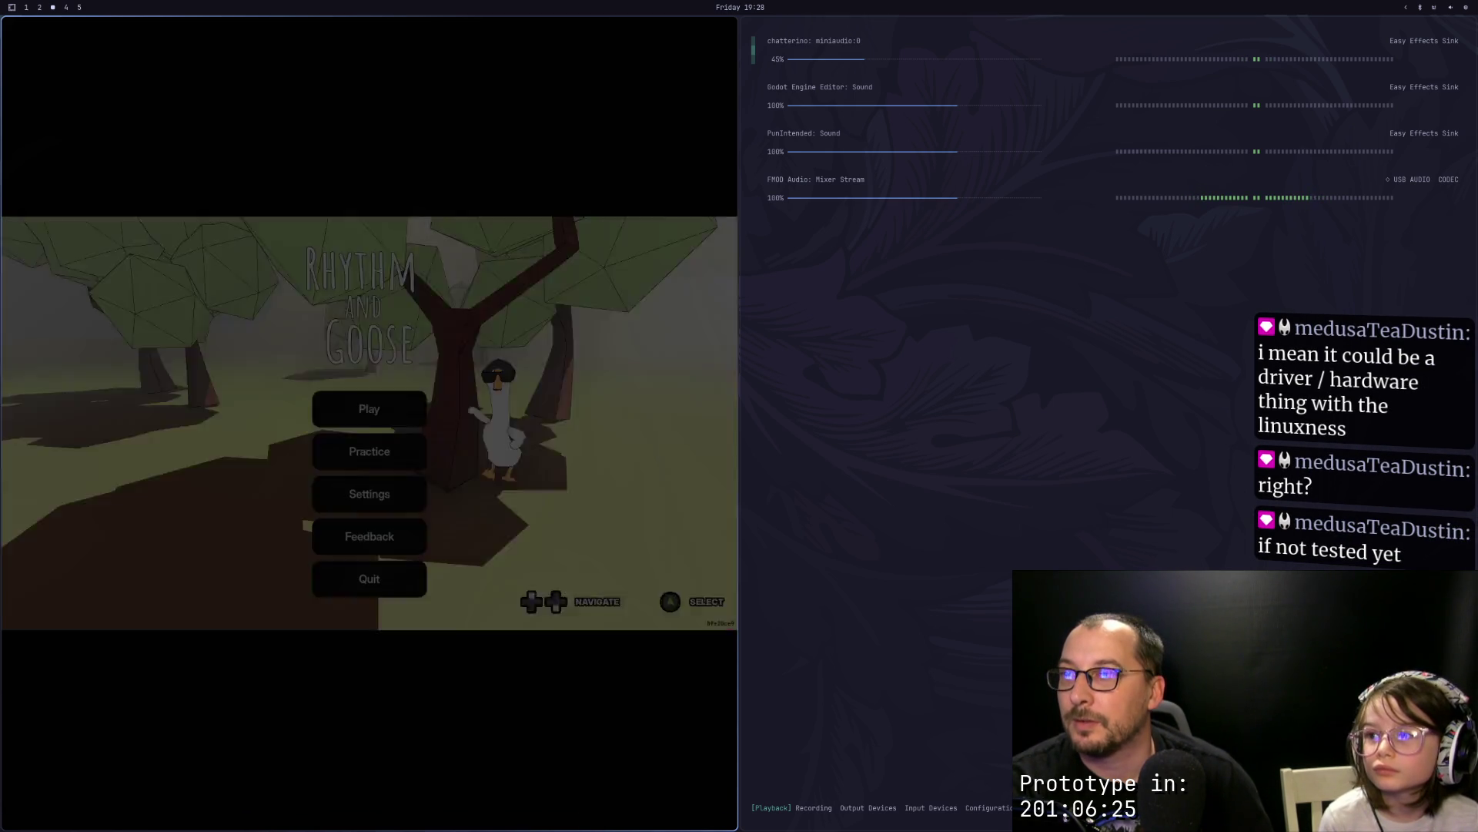
key(Down)
Step: Check Settings, then quit the game and close the full-screen audio mixer
key(Down)
key(Return)
key(Down)
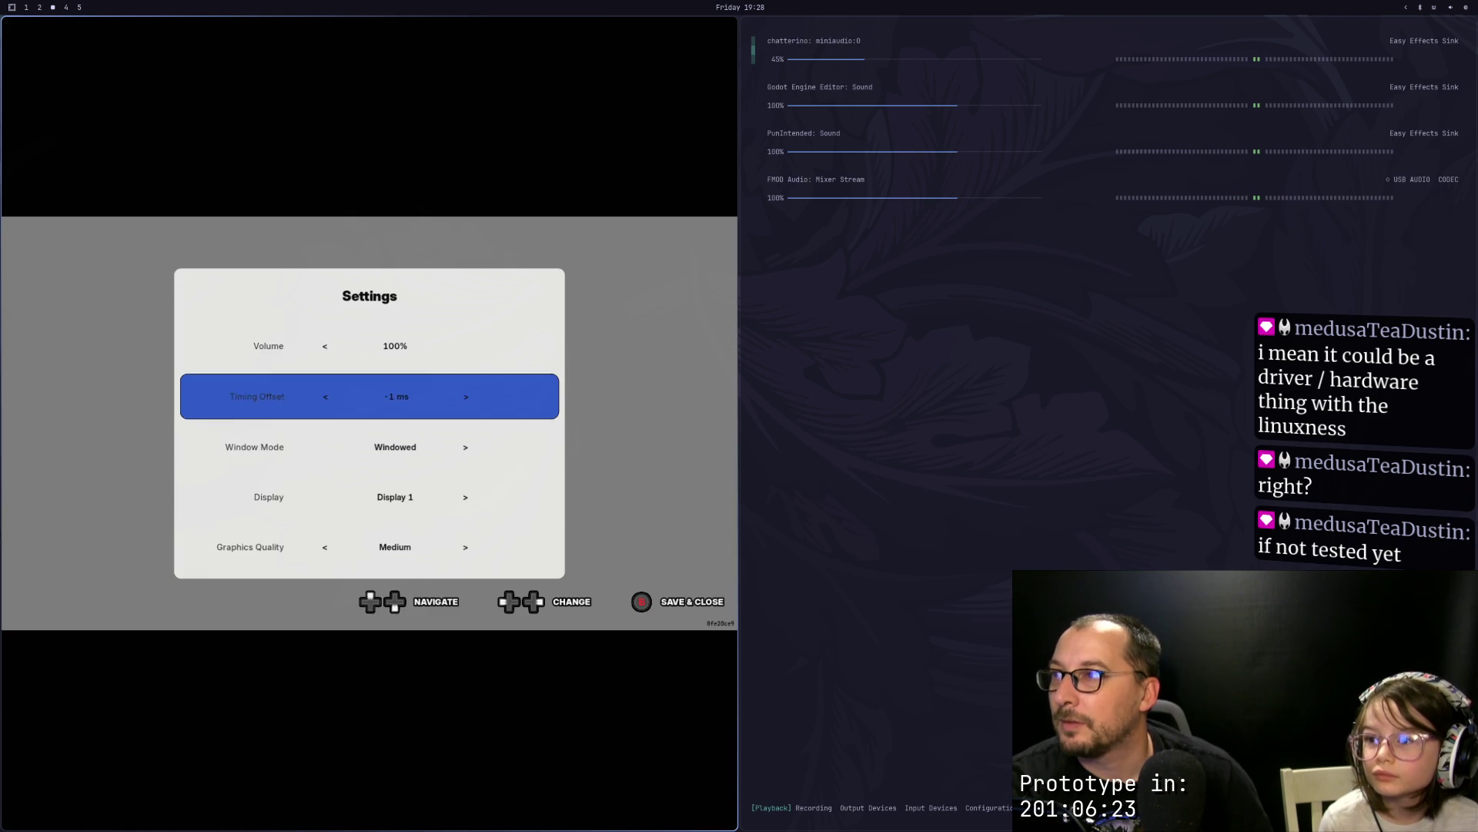
key(Down)
key(Down)
key(Down)
key(Up)
key(Up)
key(Up)
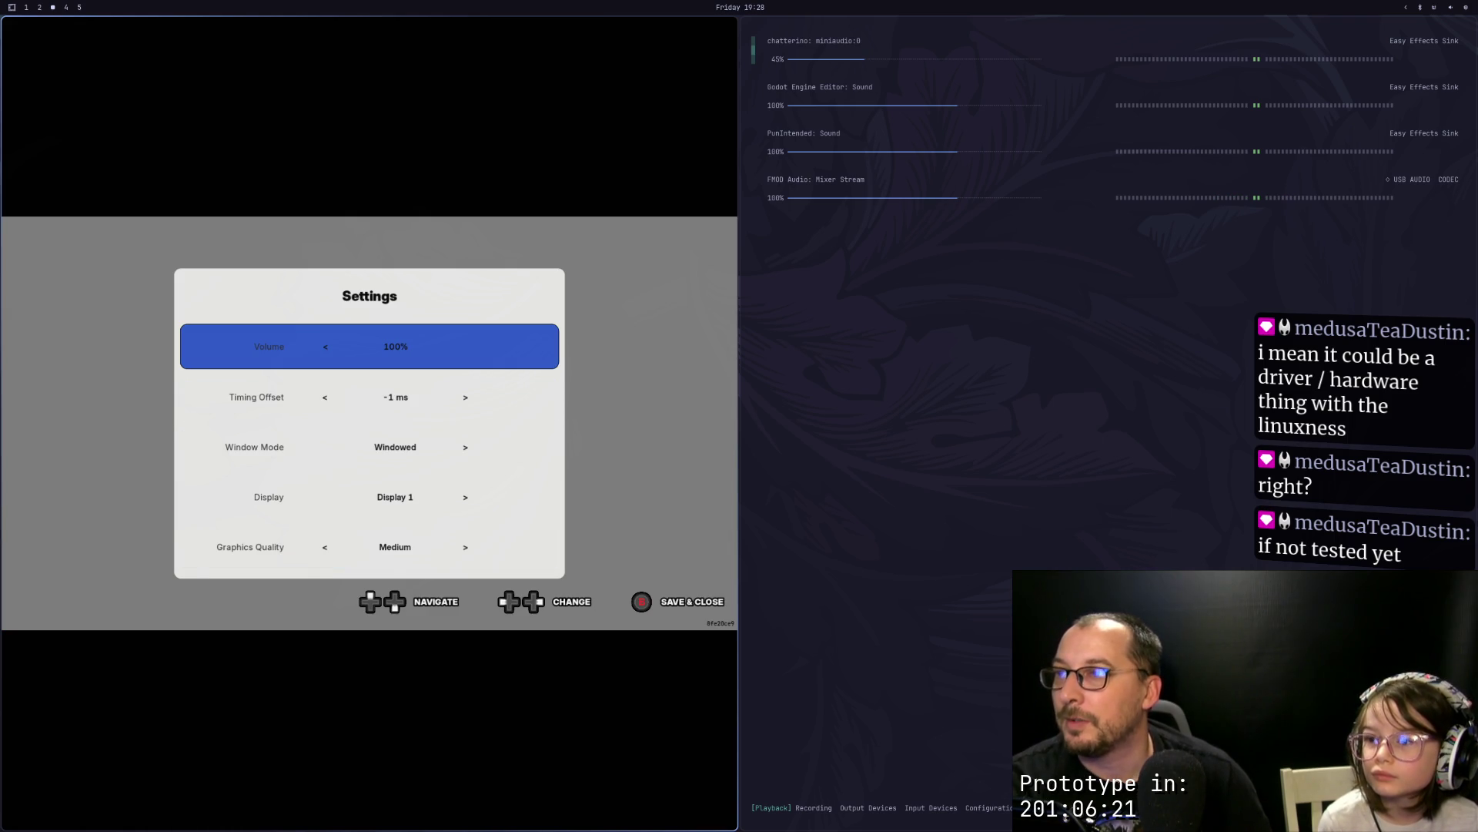
key(Escape)
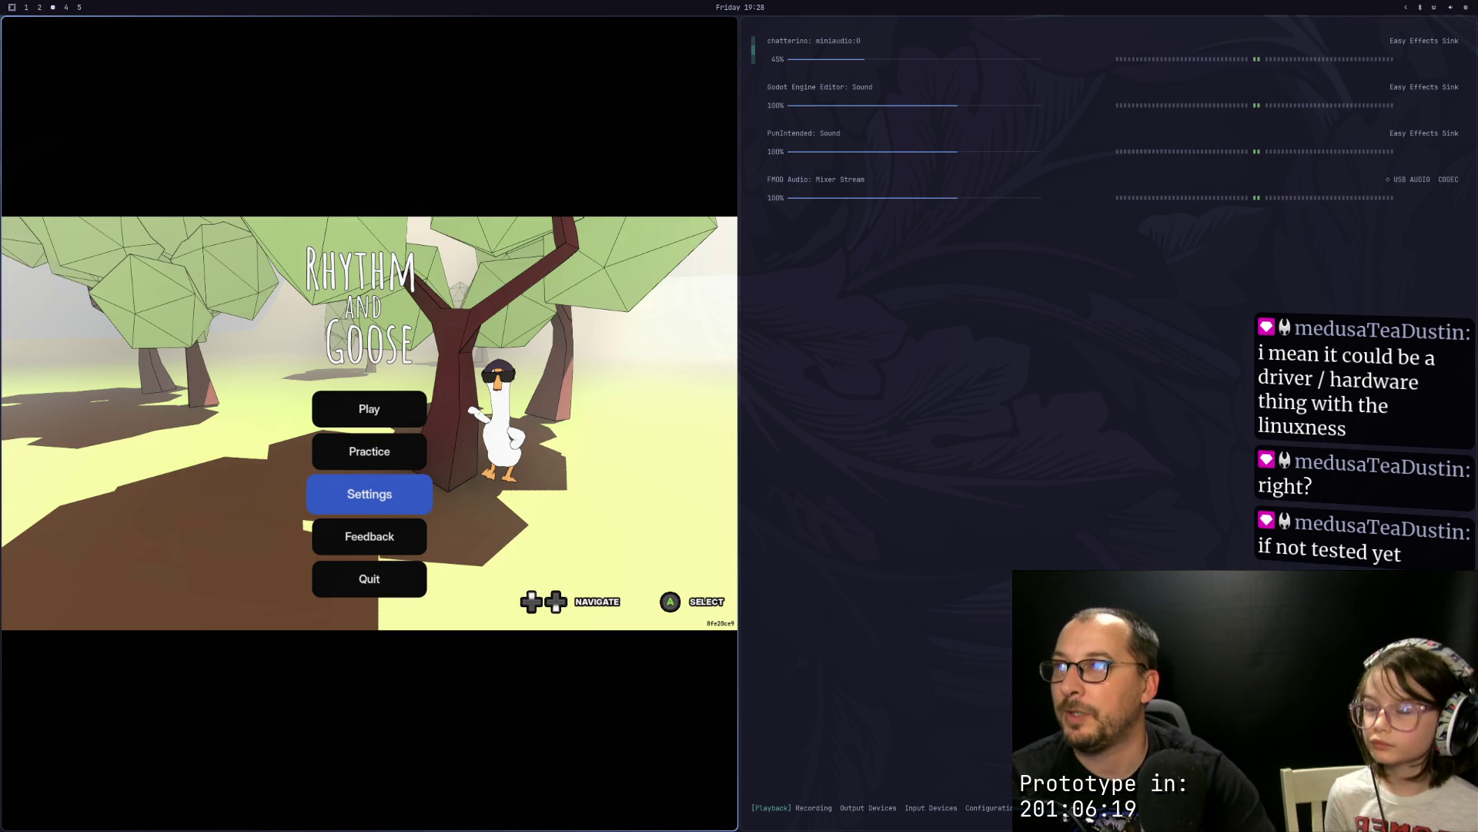
key(super+q)
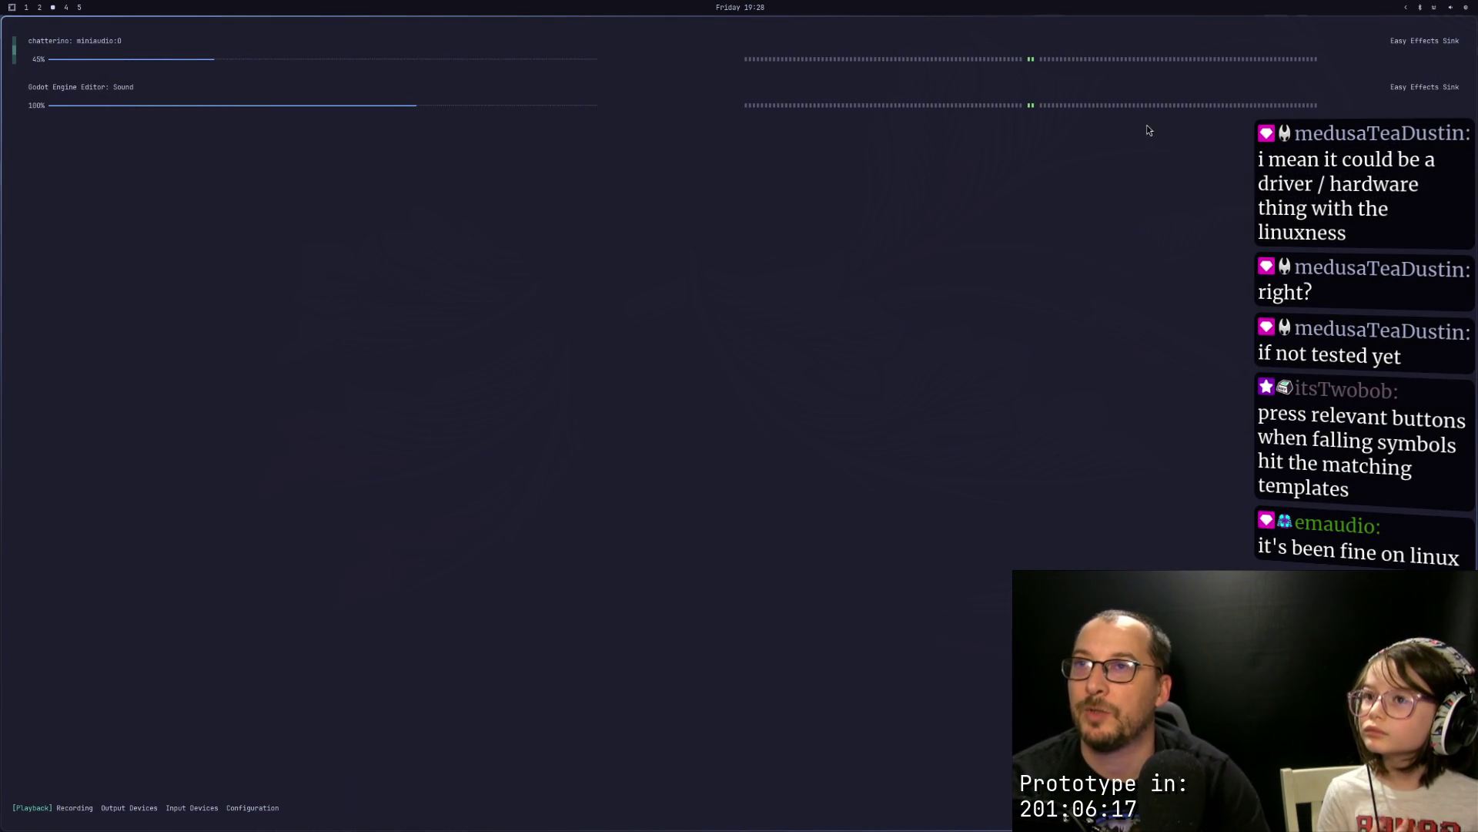
key(super+q)
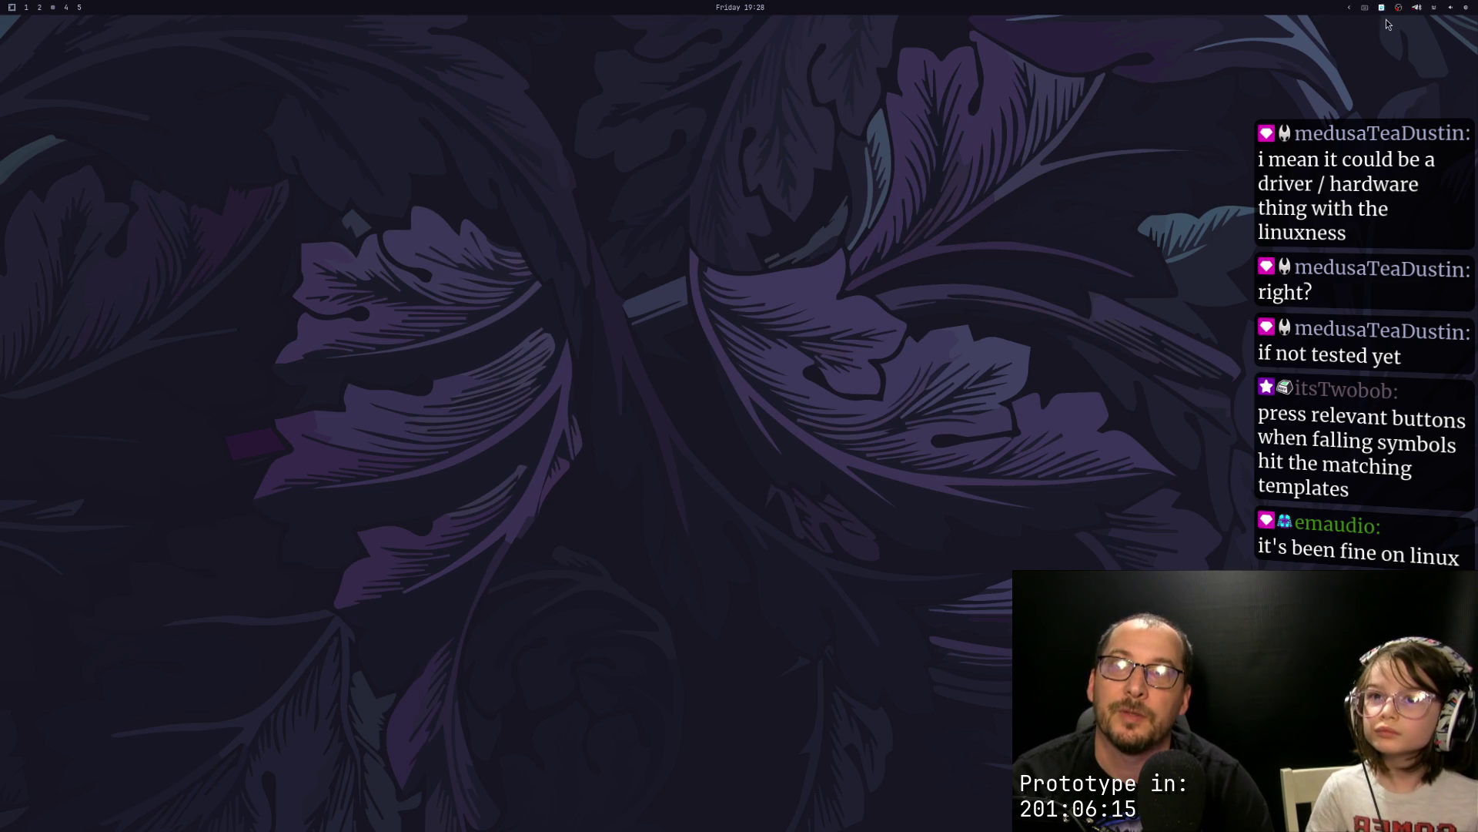
Step: Launch Steam from the app launcher
key(super+space)
text(st)
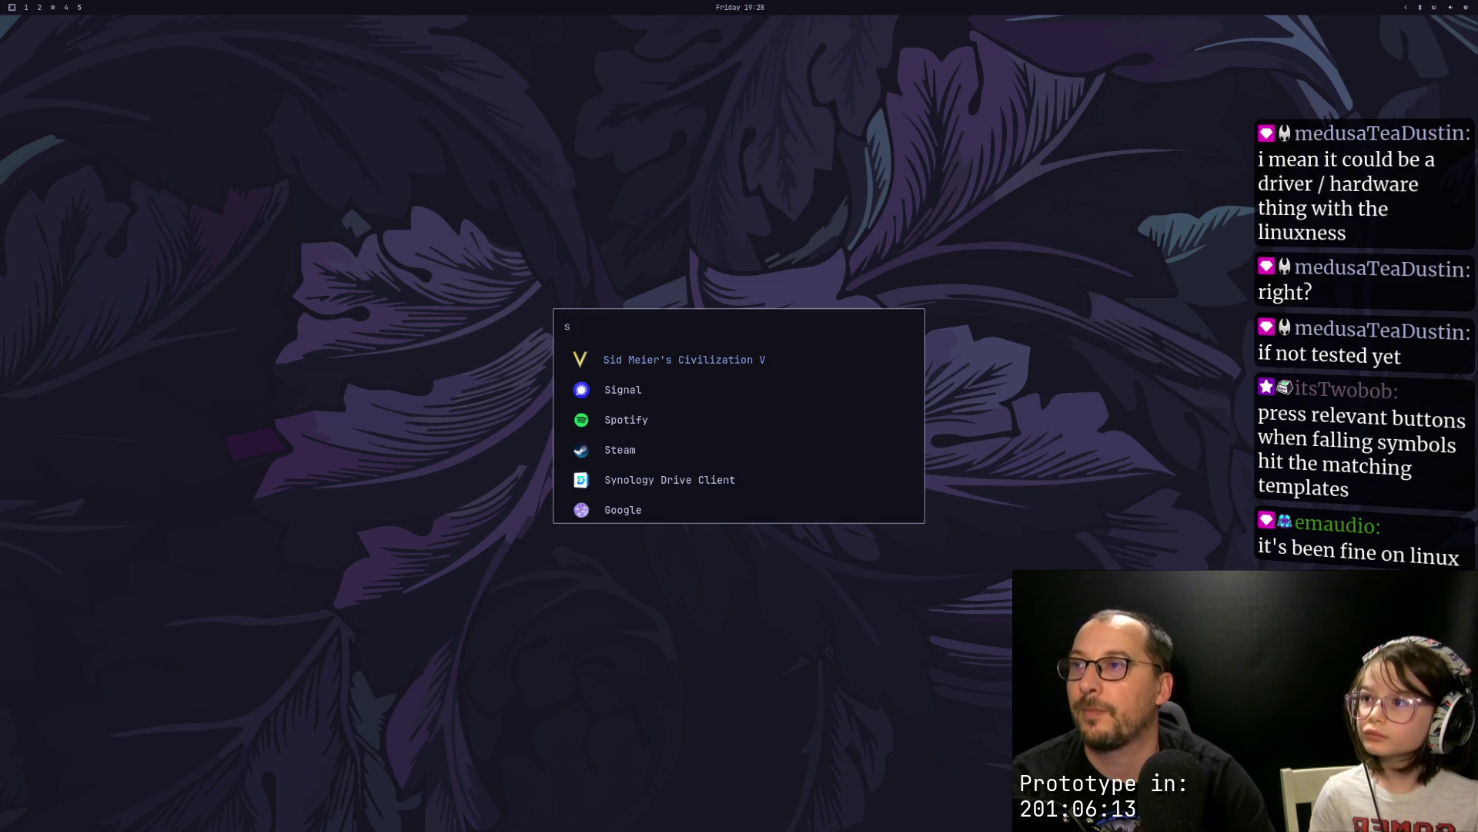
key(Escape)
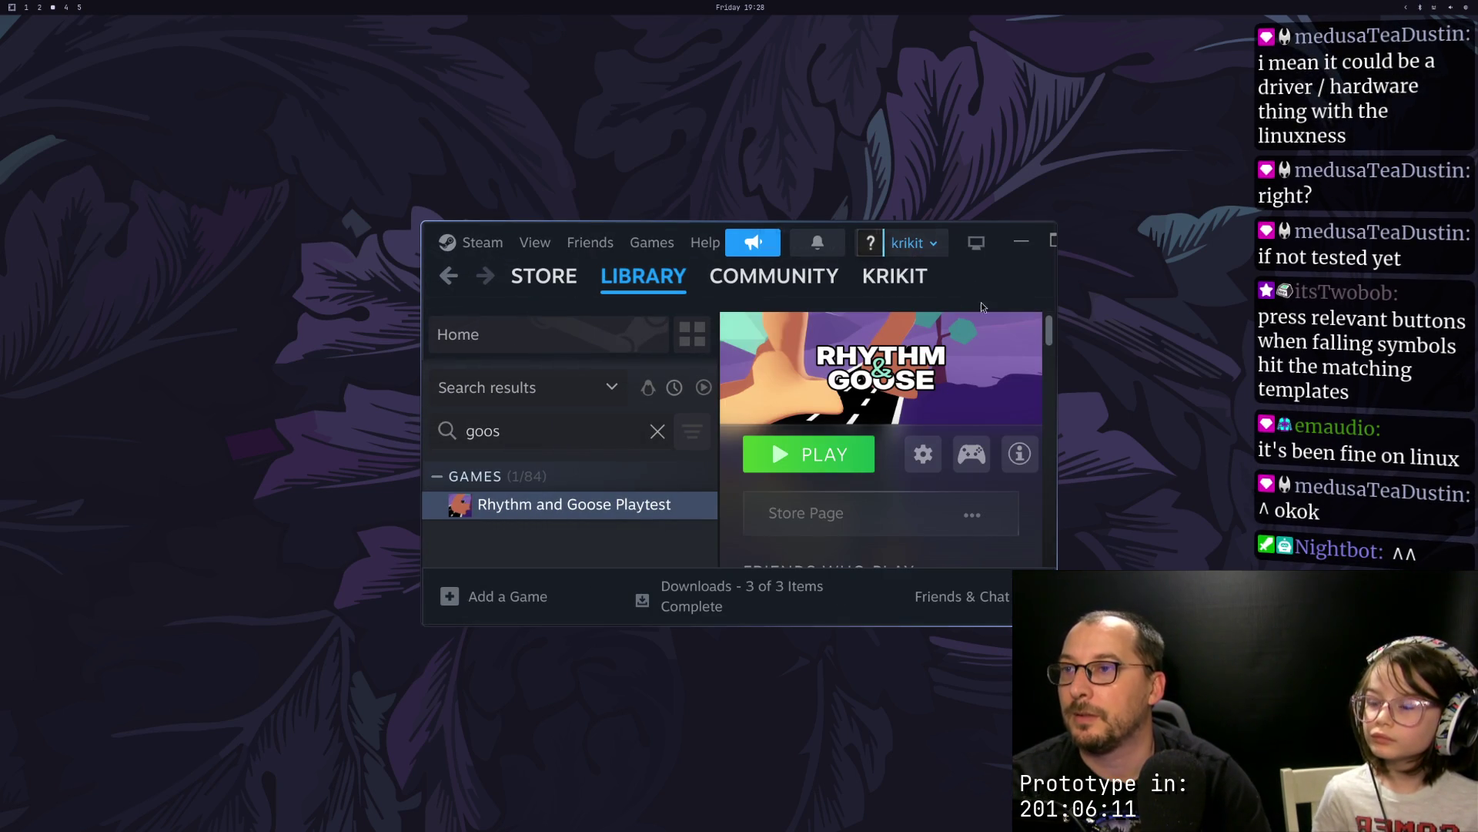
Step: Force Proton 9.0-4 for the playtest, update it, and launch the game
click(908, 460)
click(821, 415)
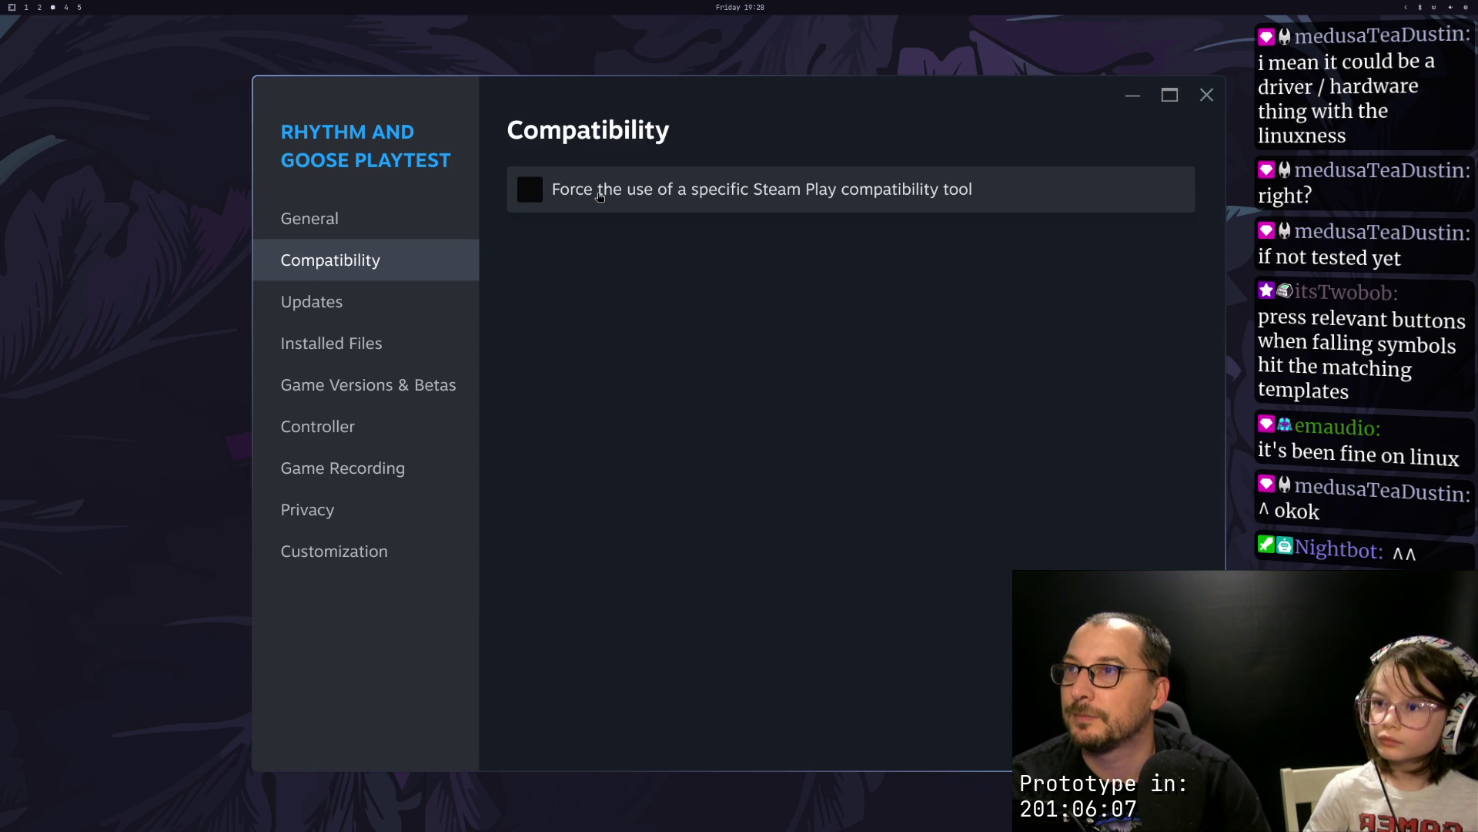
click(600, 195)
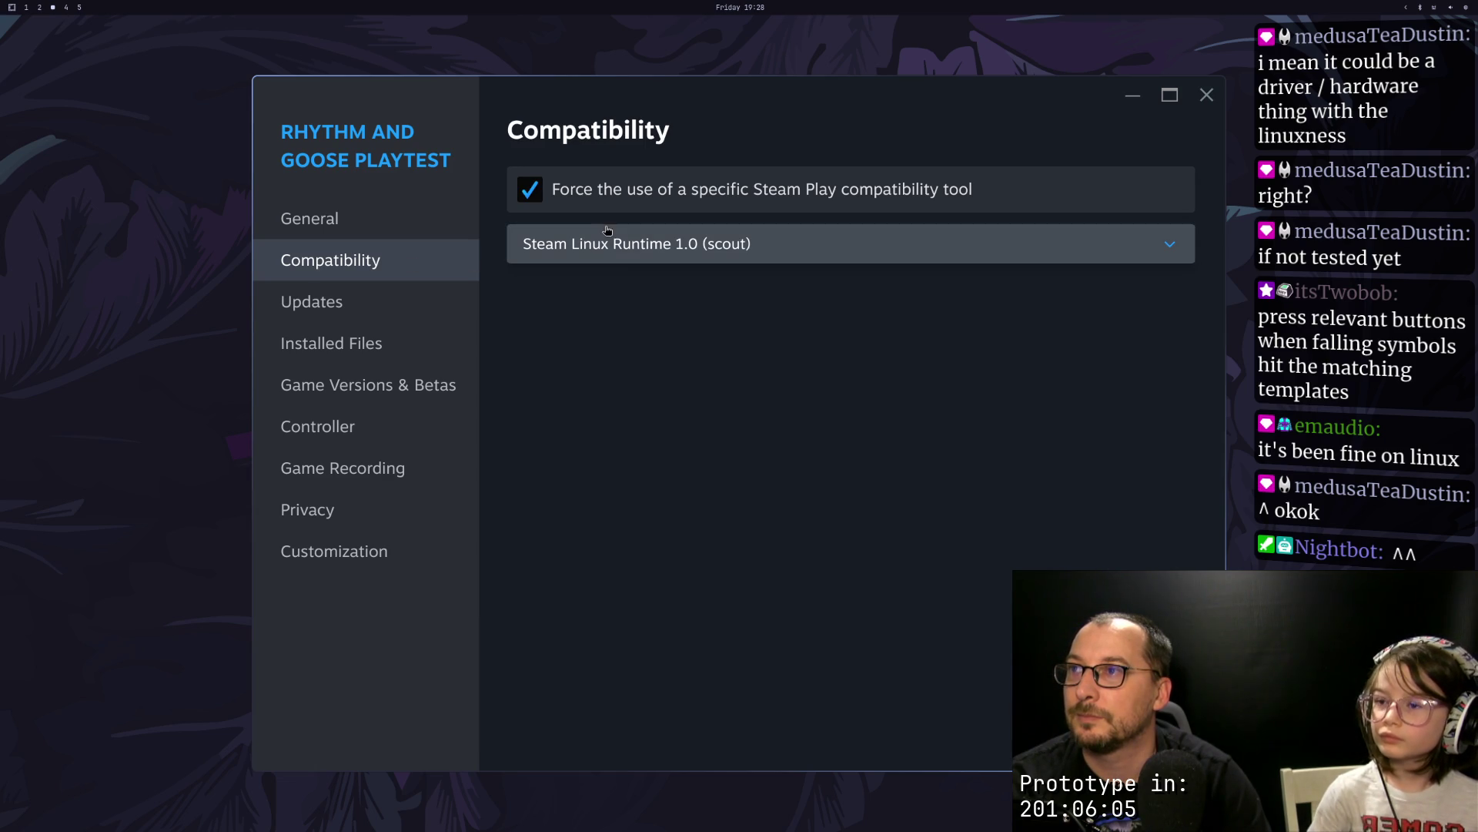
click(630, 245)
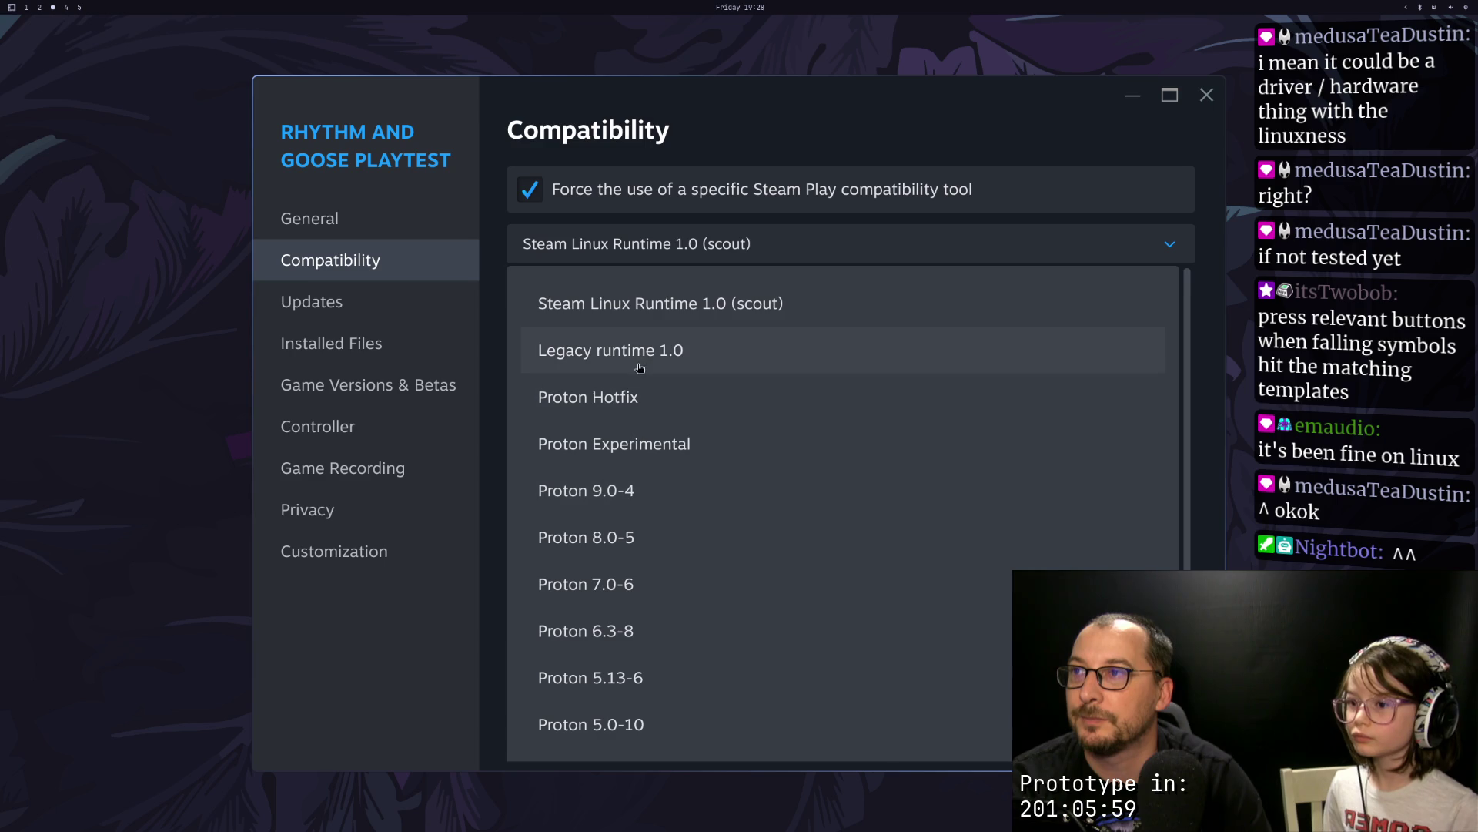
click(612, 491)
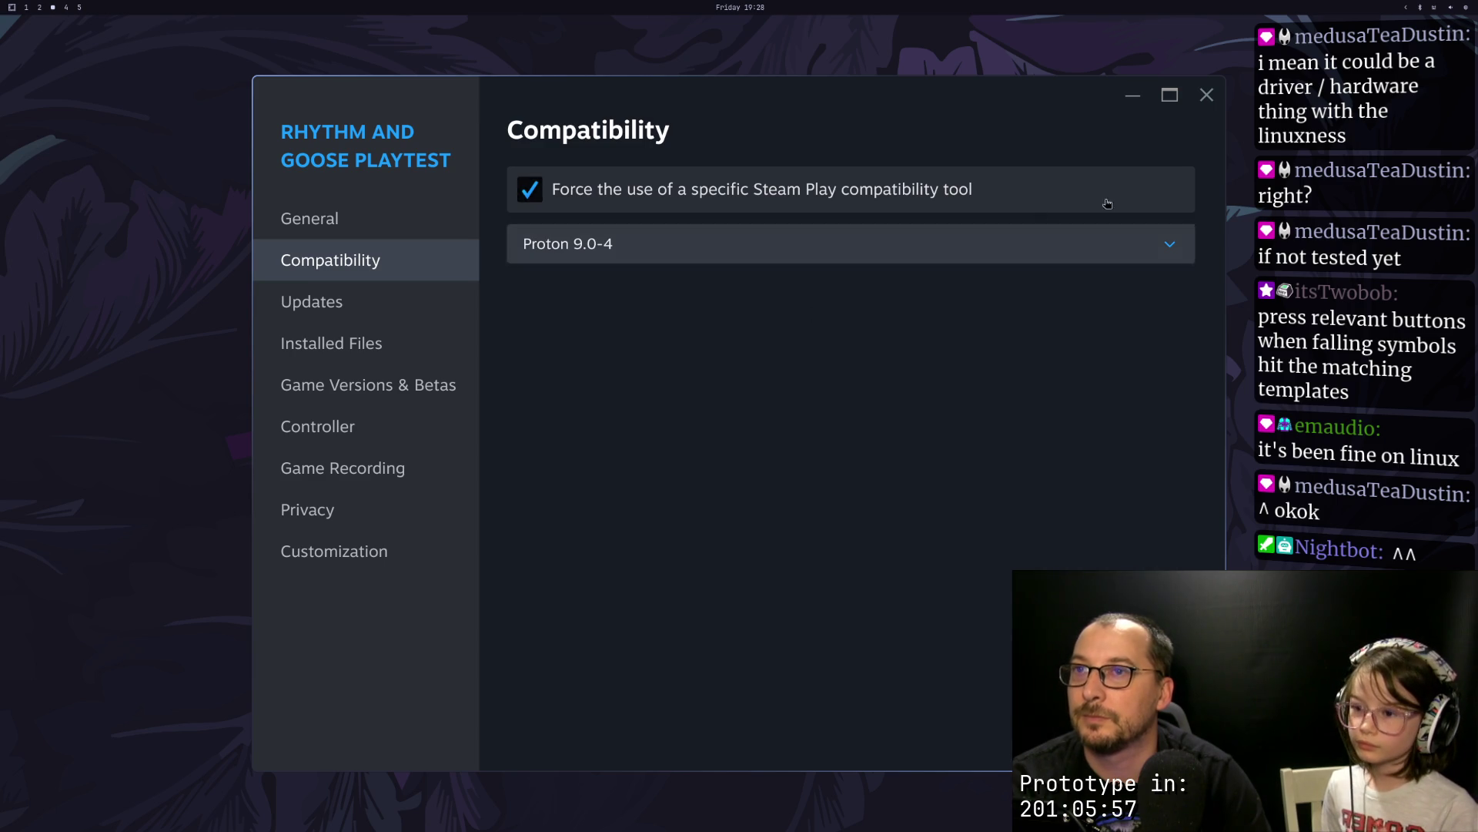
click(1206, 97)
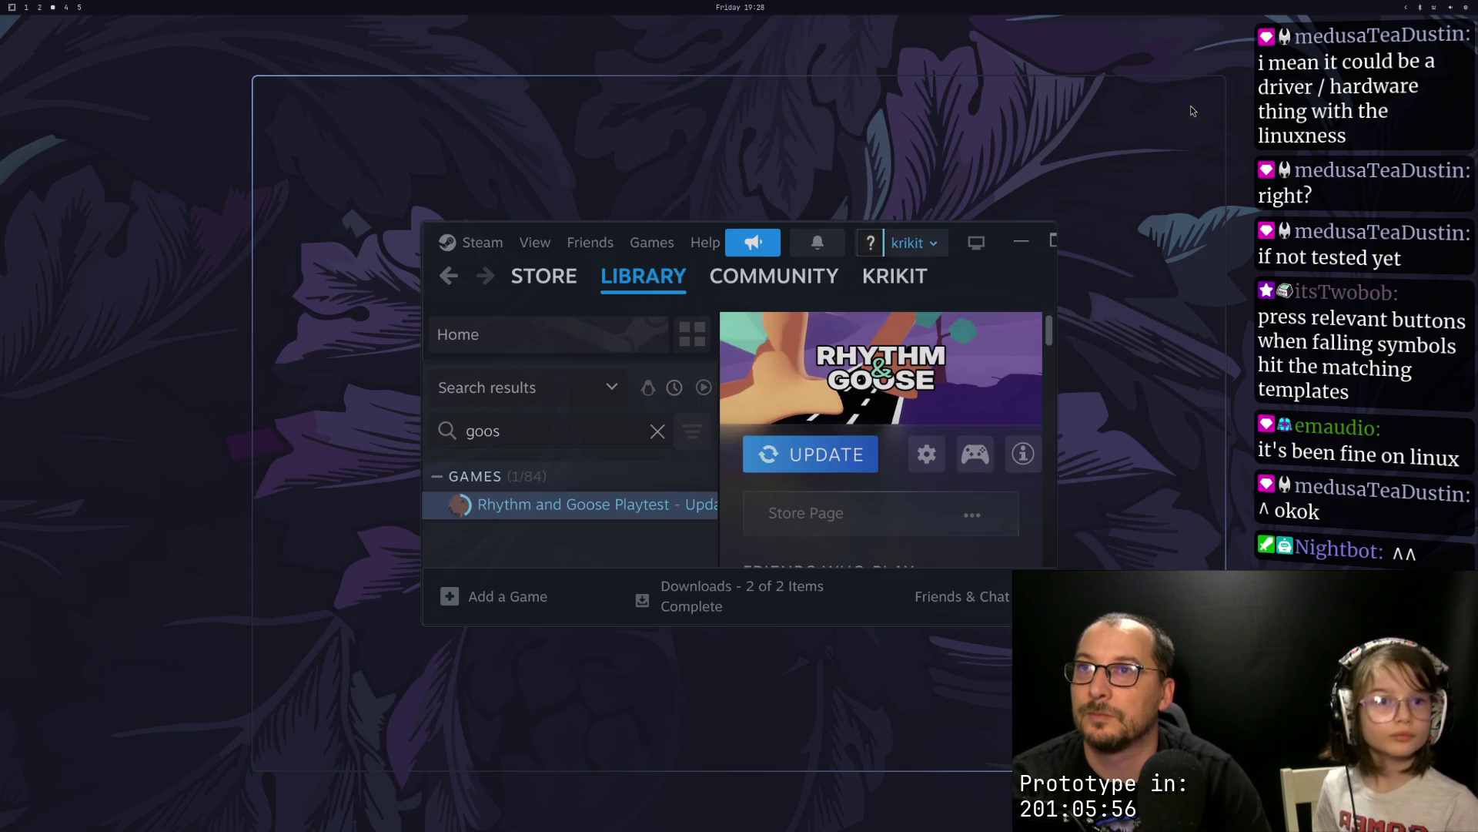
click(778, 462)
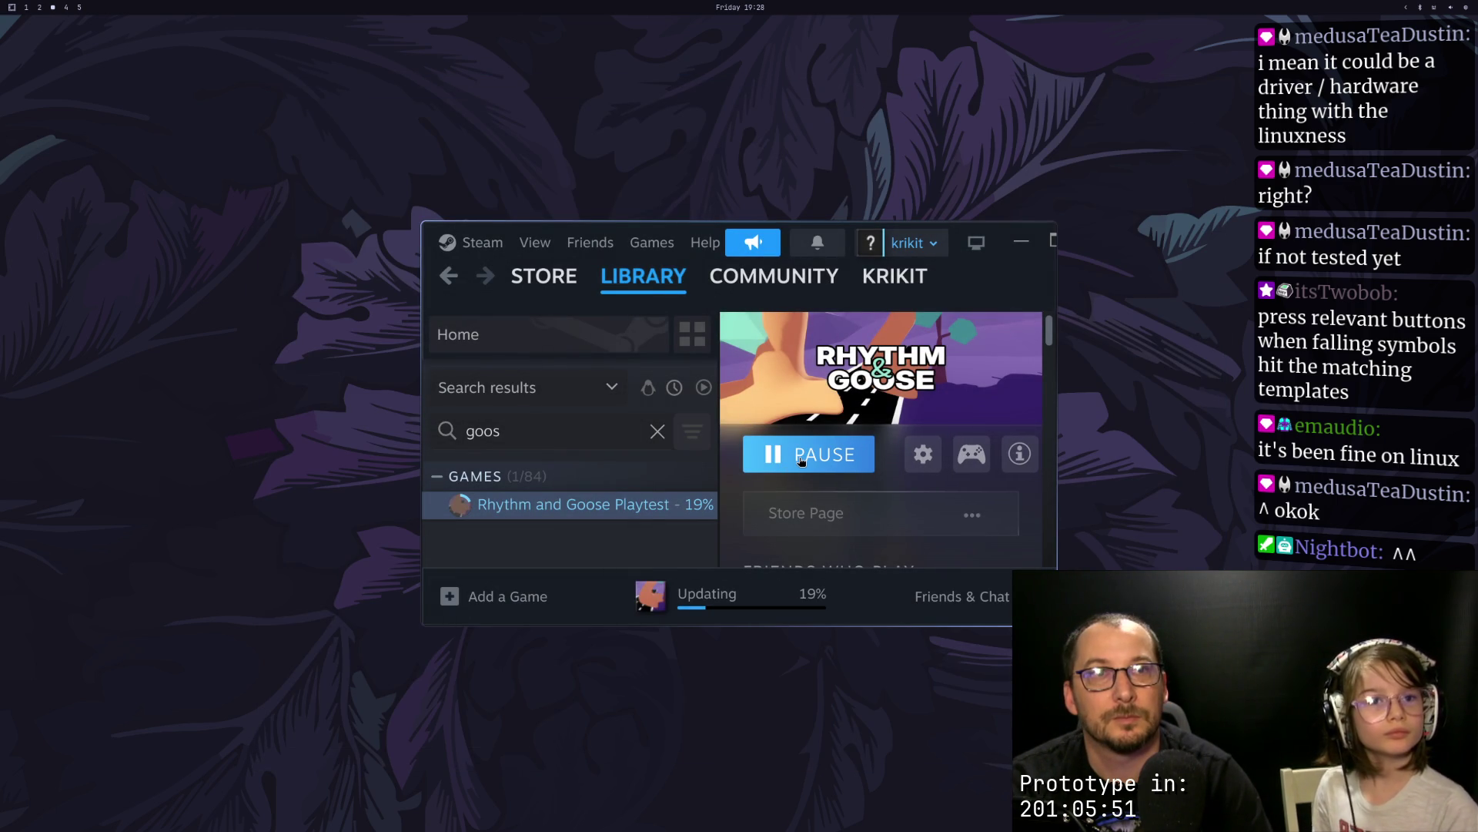
click(802, 460)
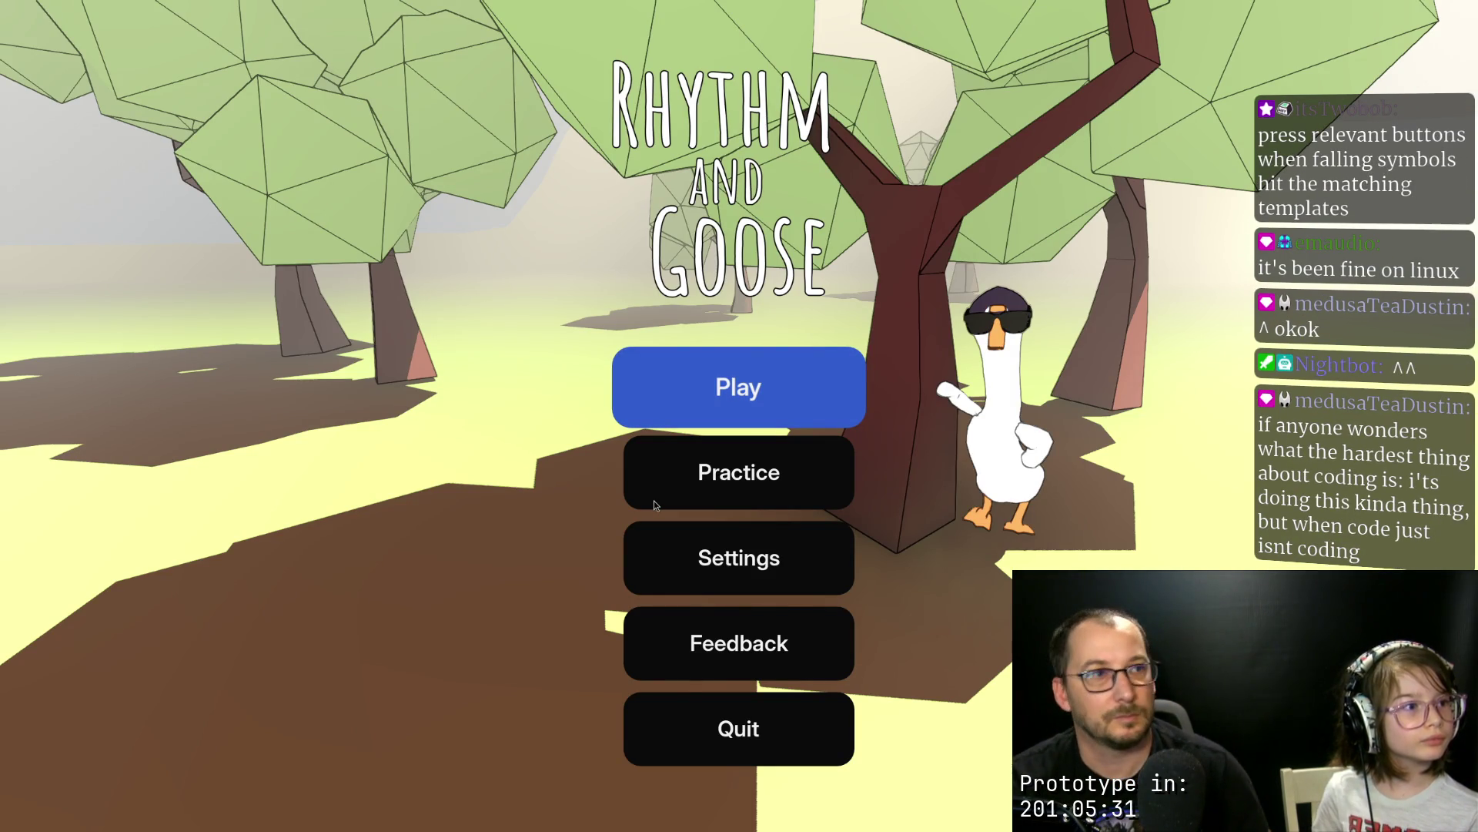
Step: Highlight Practice on the main menu and enter Super Flying Shapes
key(Down)
key(Up)
key(Up)
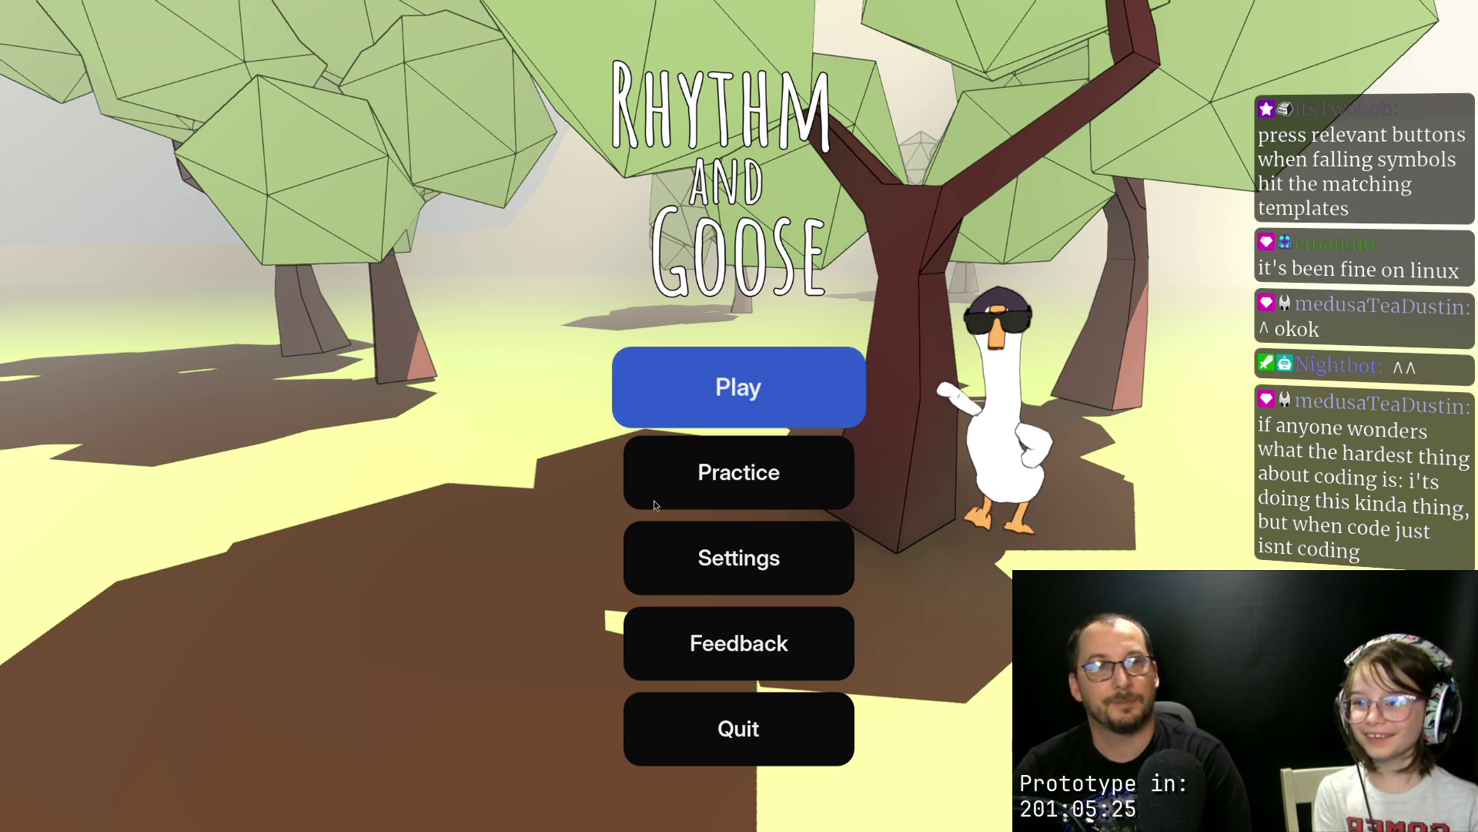
key(Down)
key(Return)
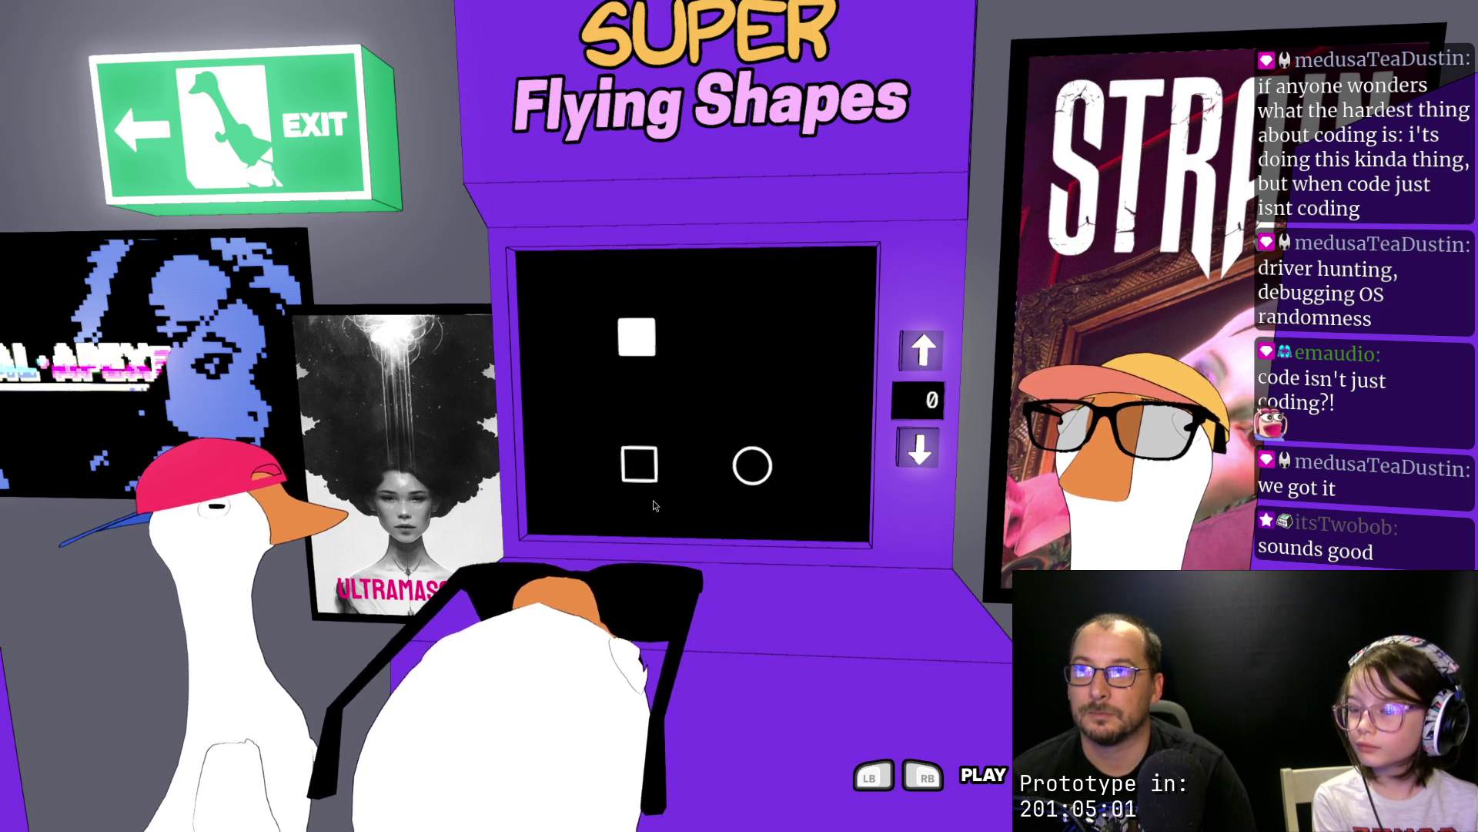
Step: Try latency offsets from 5 up to 30 and down to -5, settle on 0, then exit
key(Up)
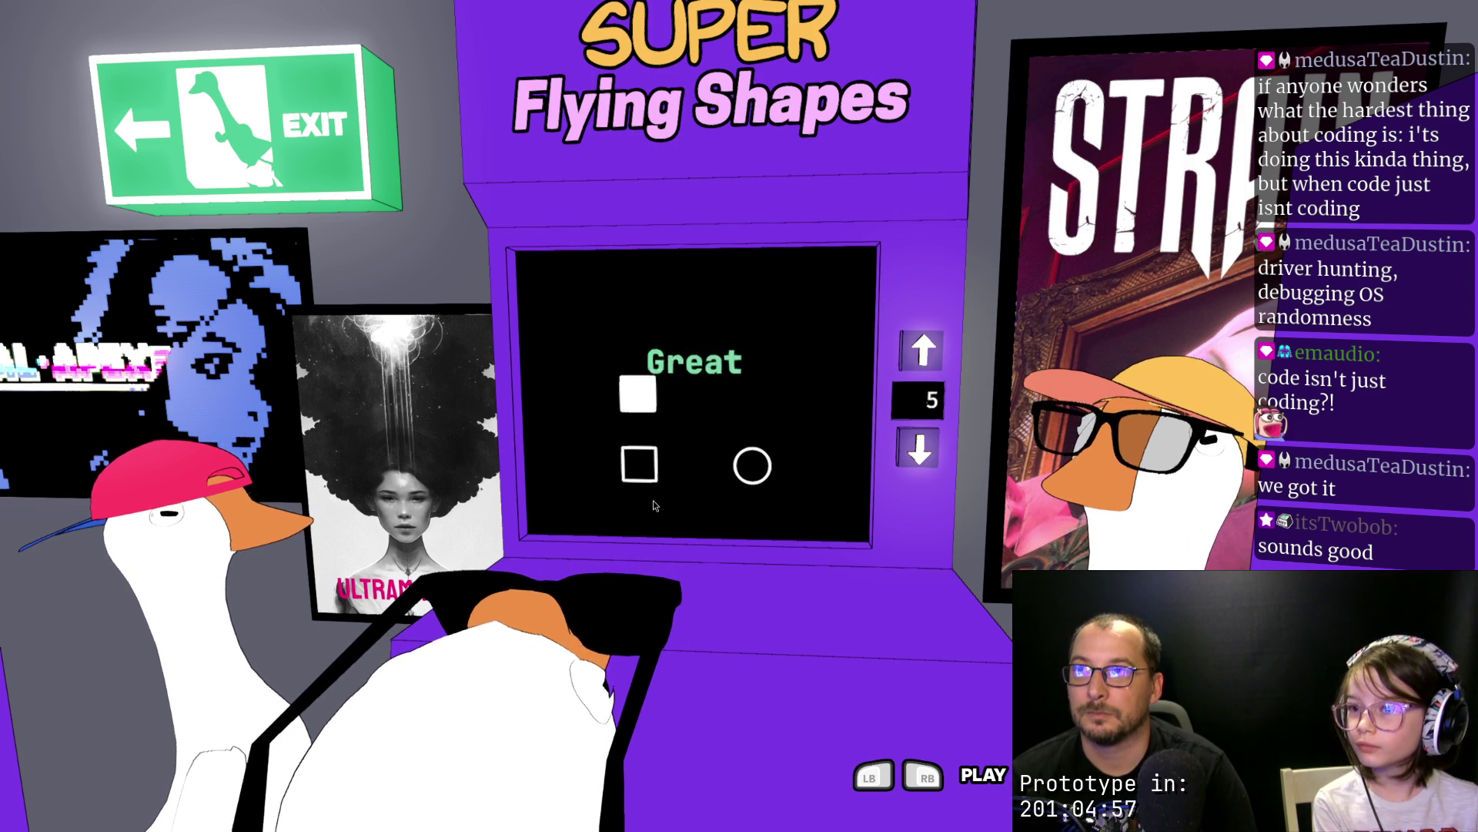
key(Up)
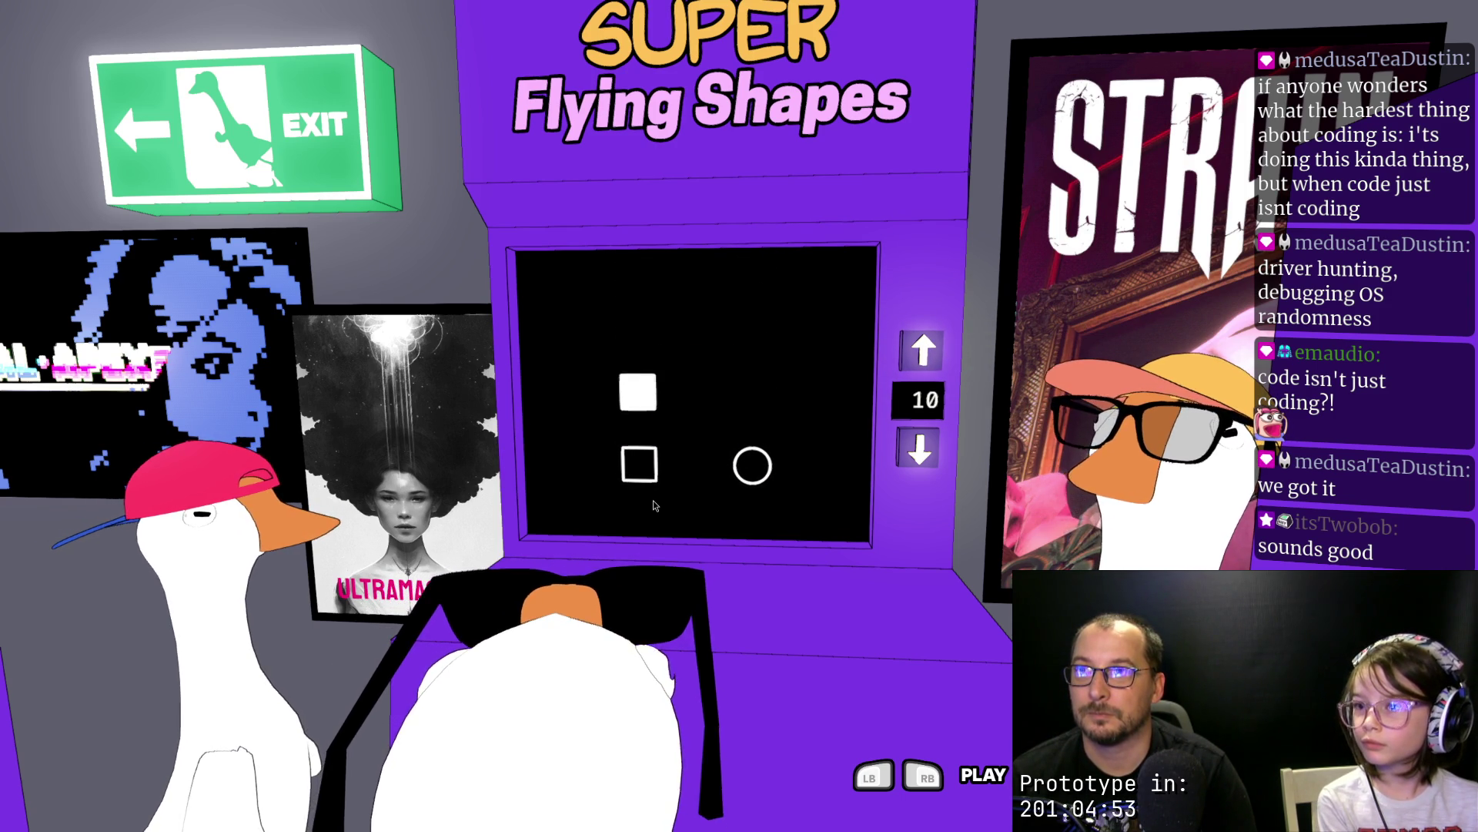
key(Up)
key(Up)
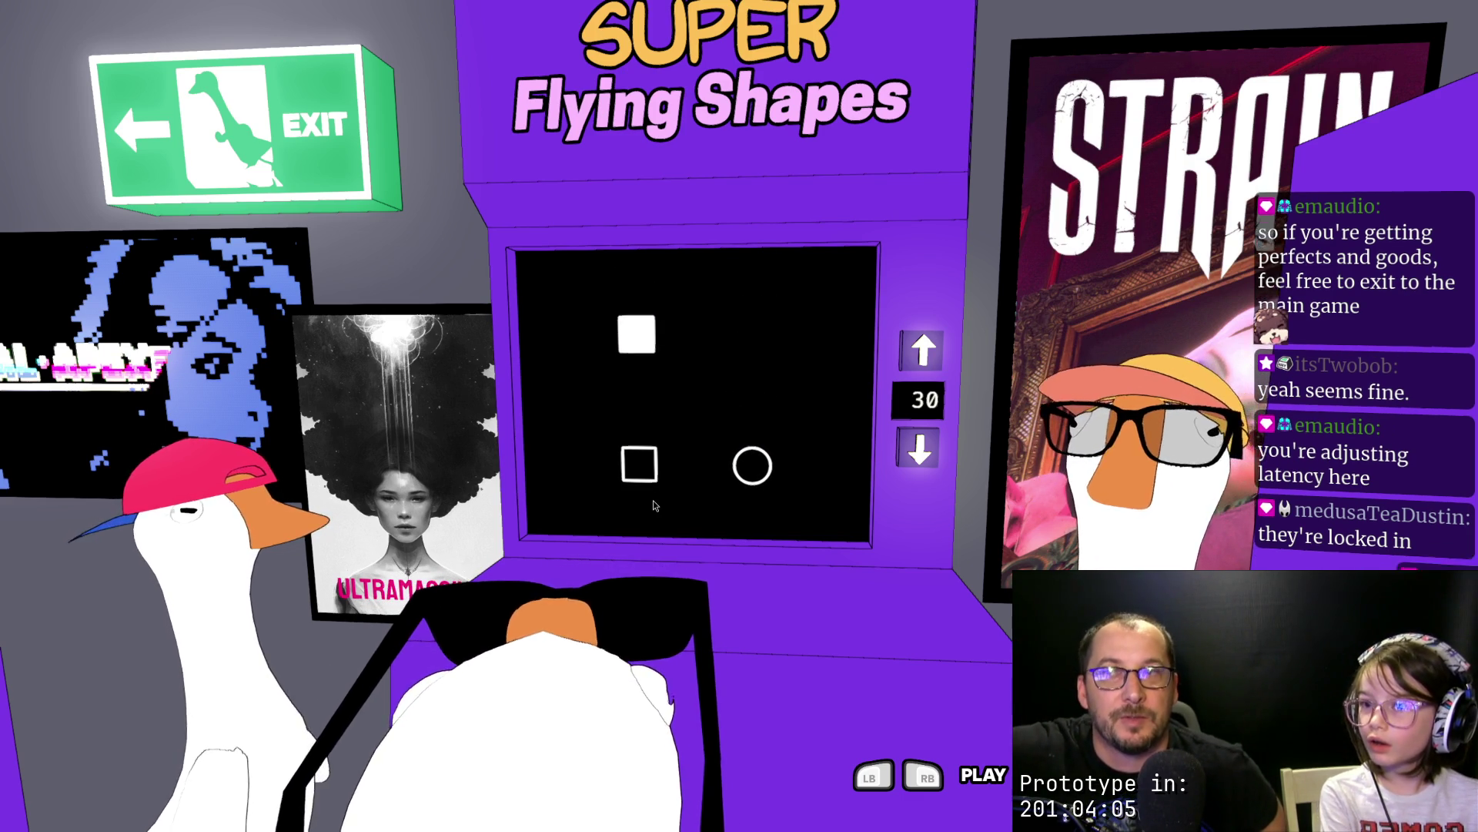
key(Down)
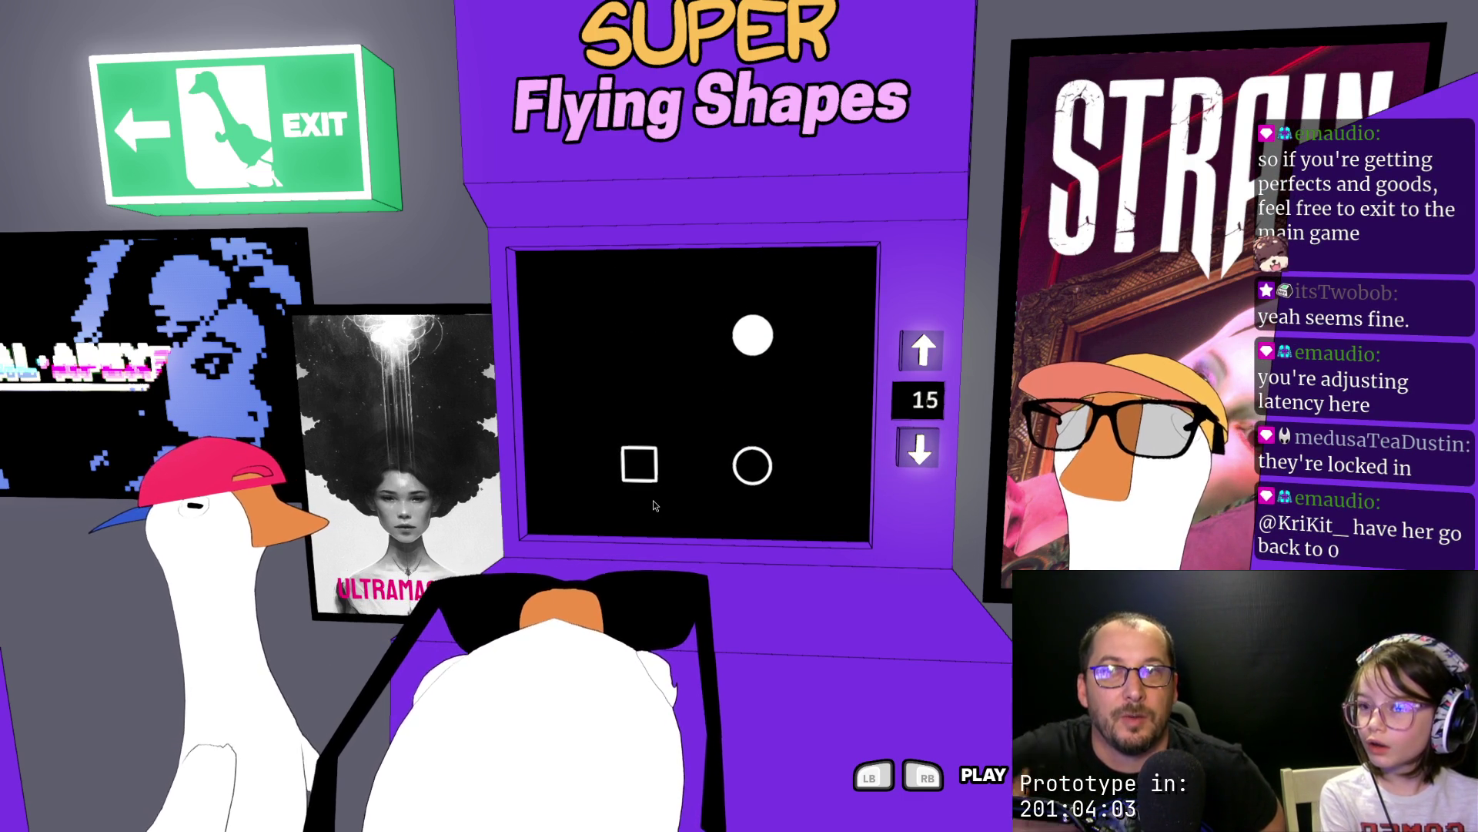
key(Down)
key(Down)
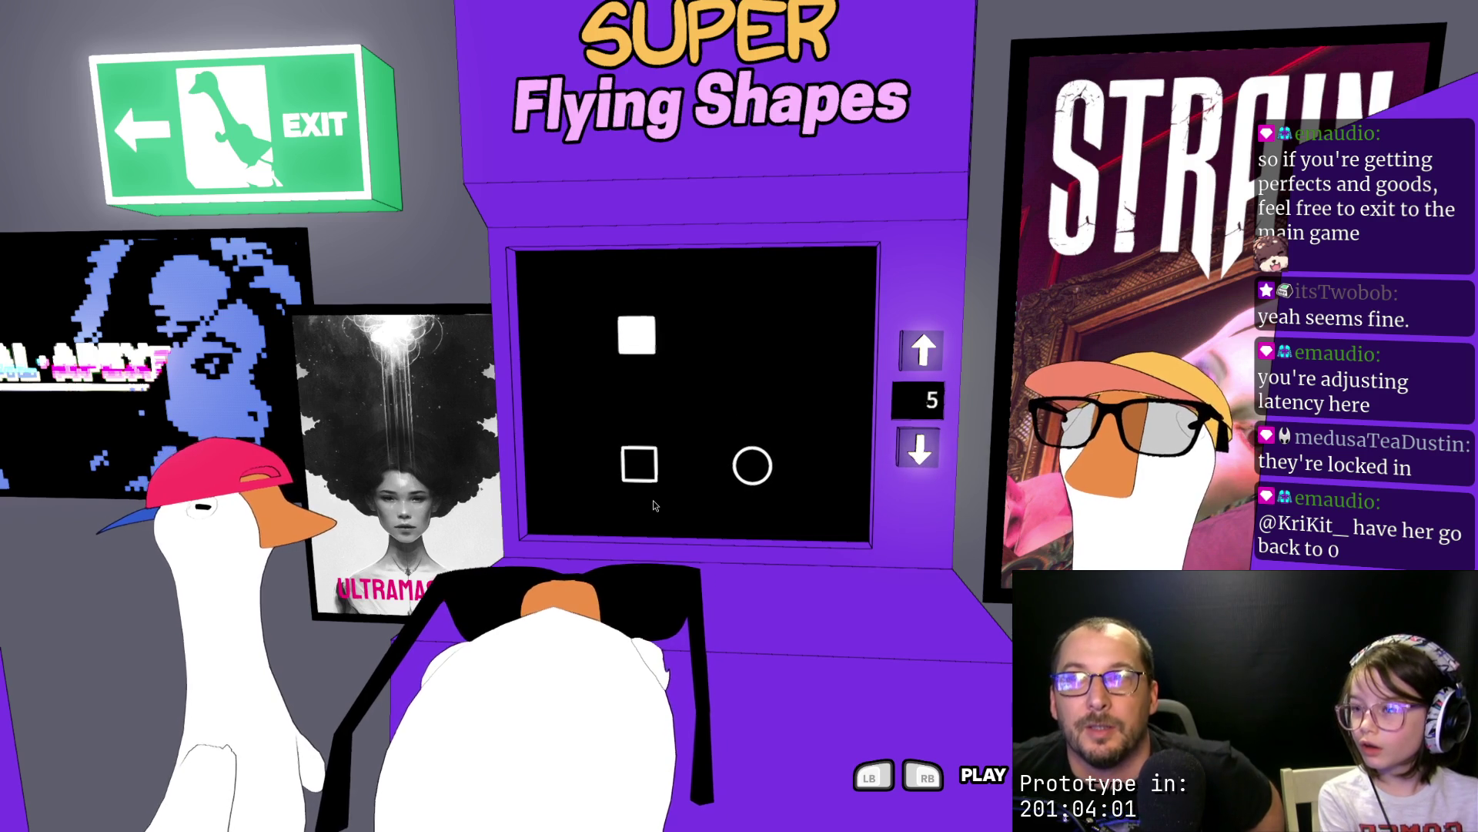
key(Down)
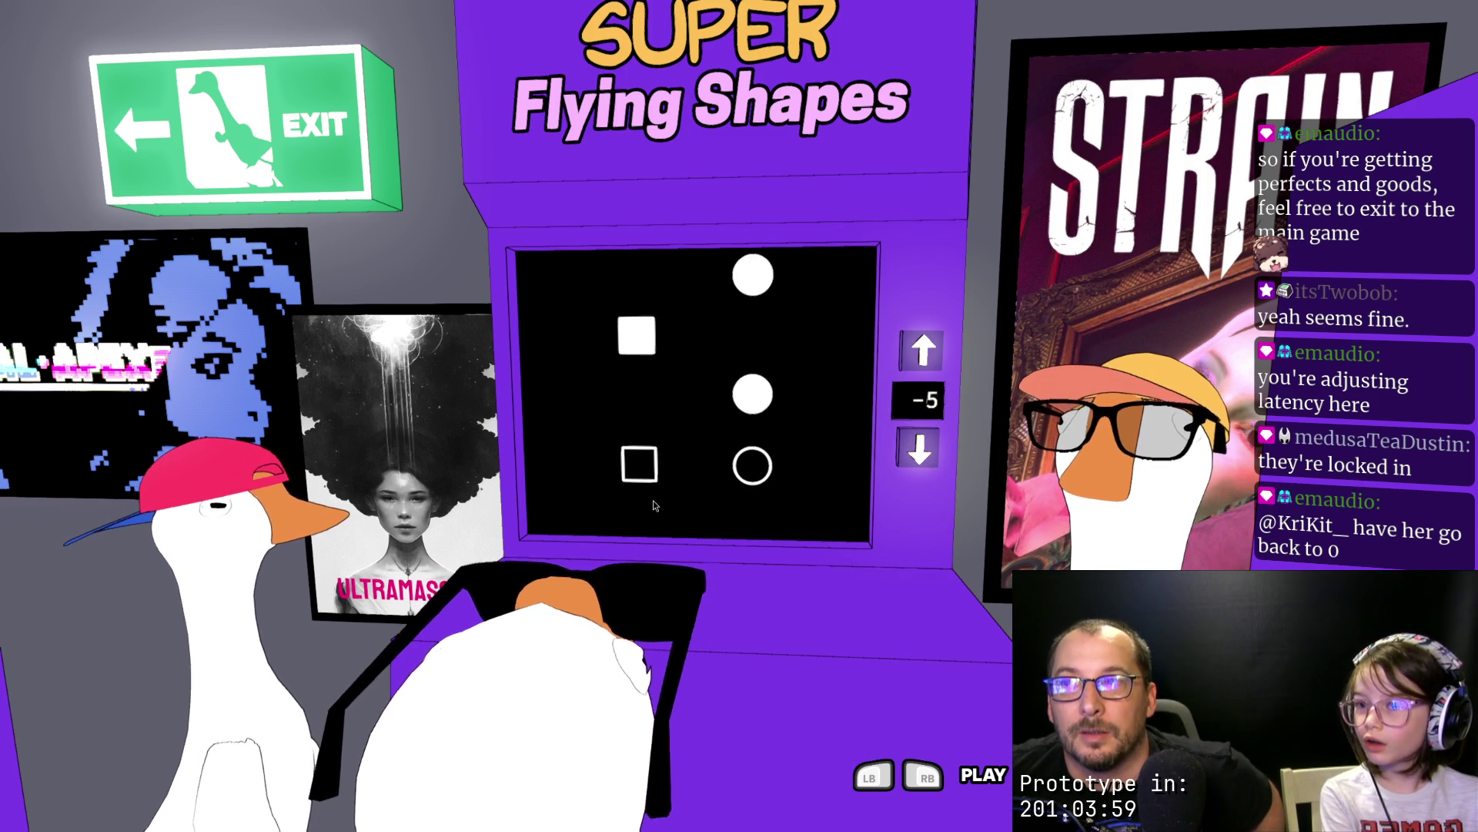
key(Up)
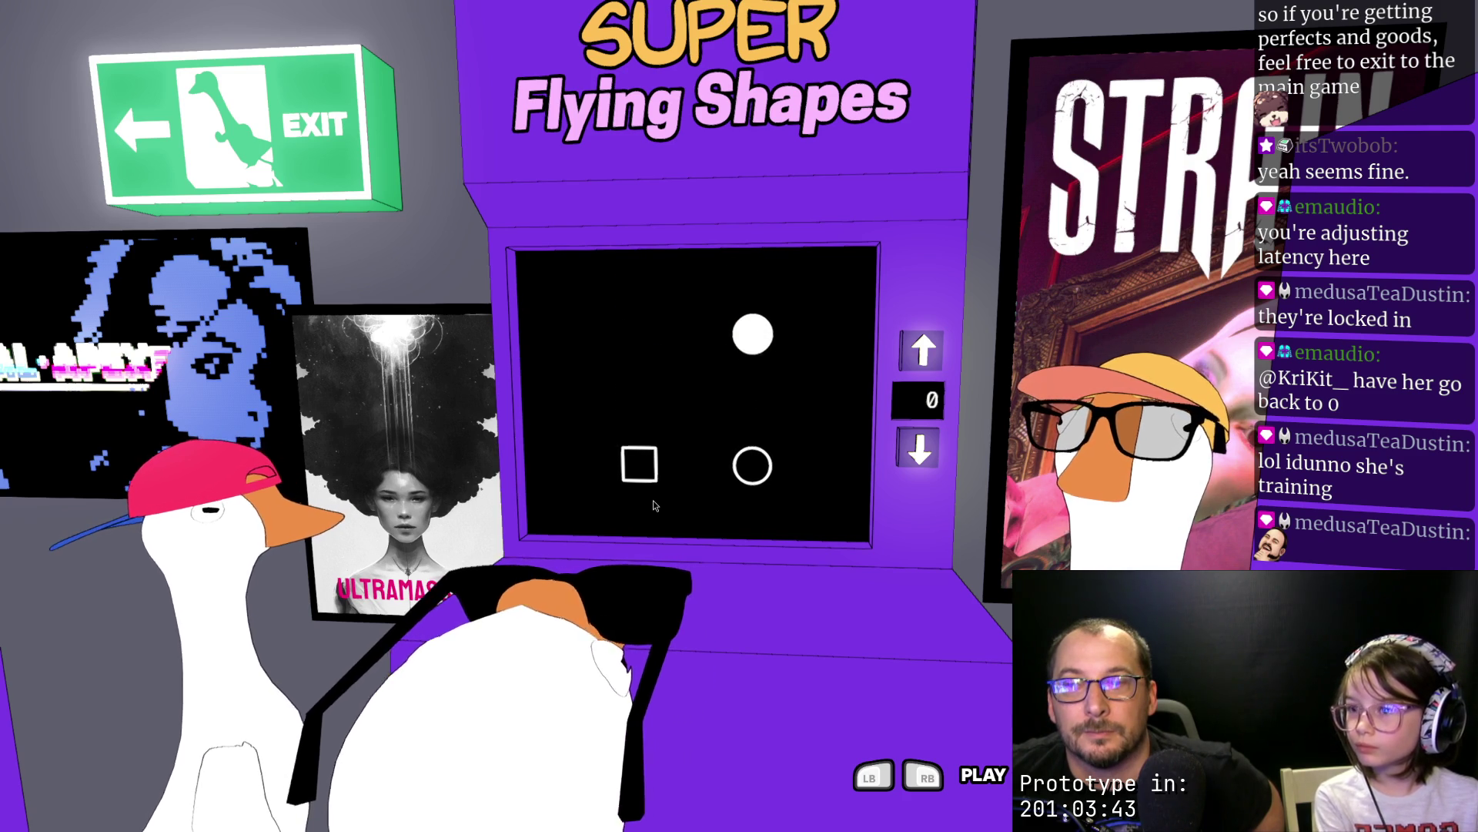
key(Escape)
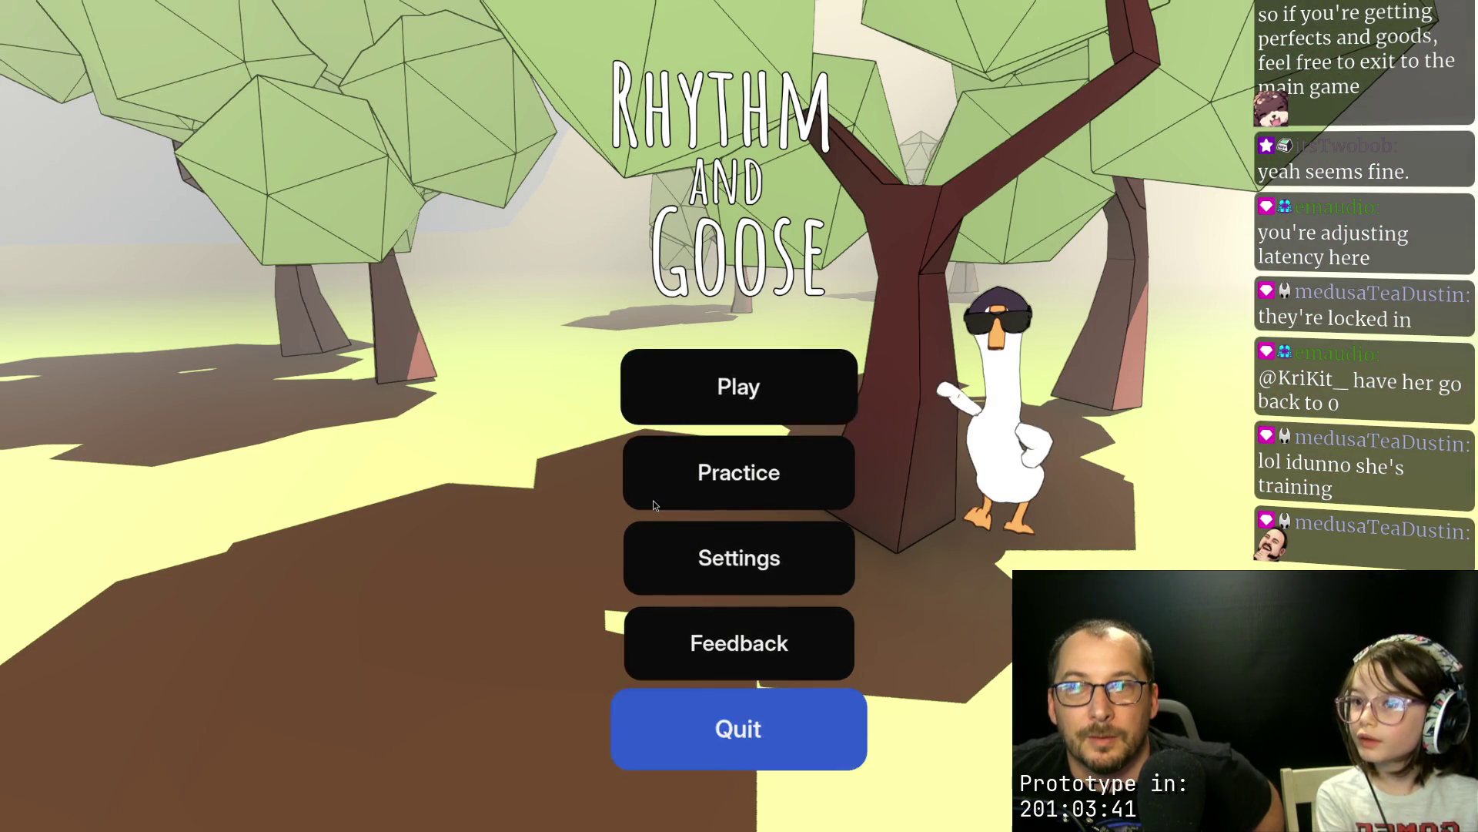
Step: Choose the Goosebumps level from the level select and start it
key(Return)
key(Right)
key(Left)
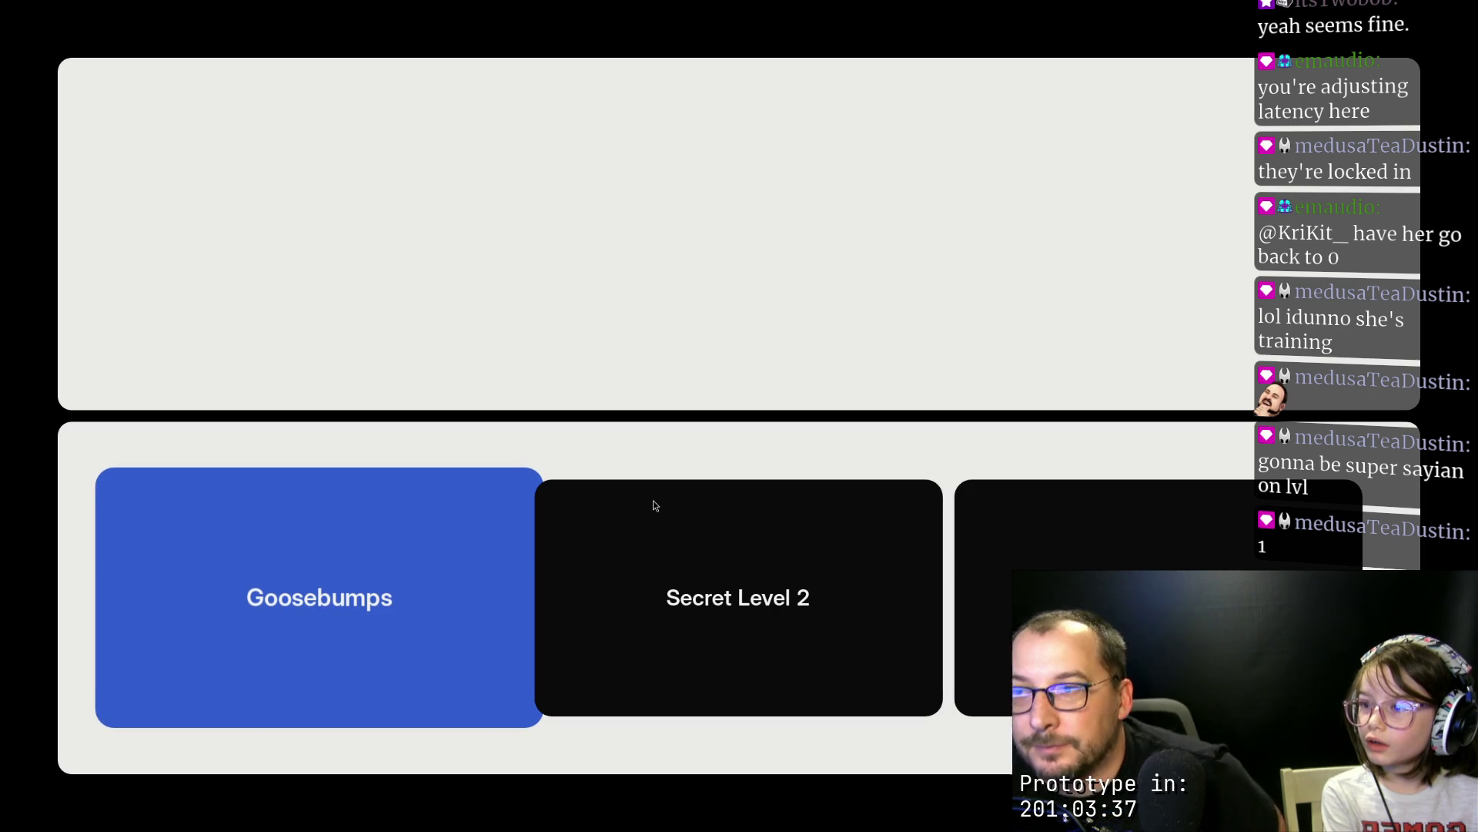
key(Right)
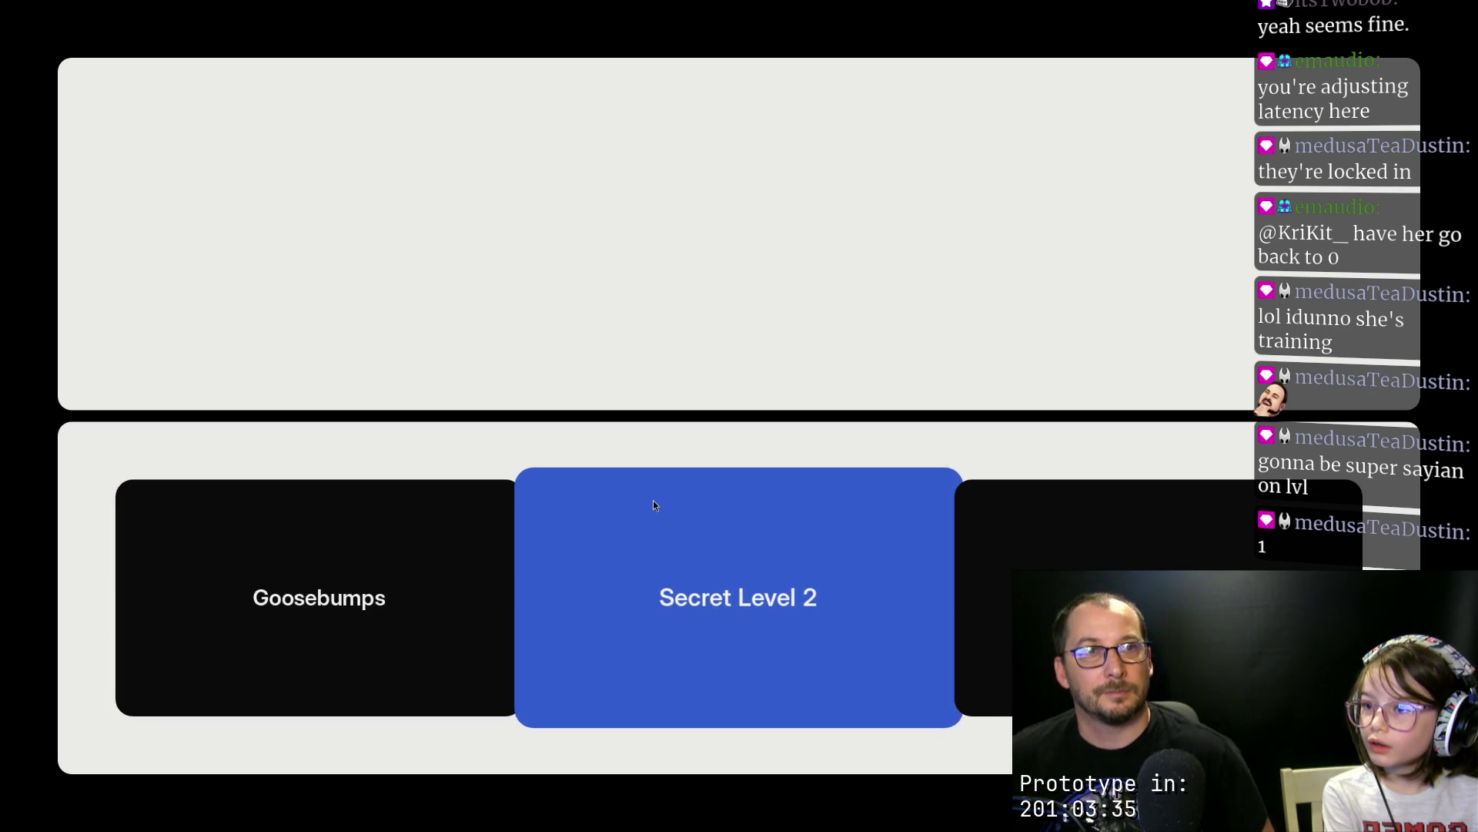
key(Left)
key(Return)
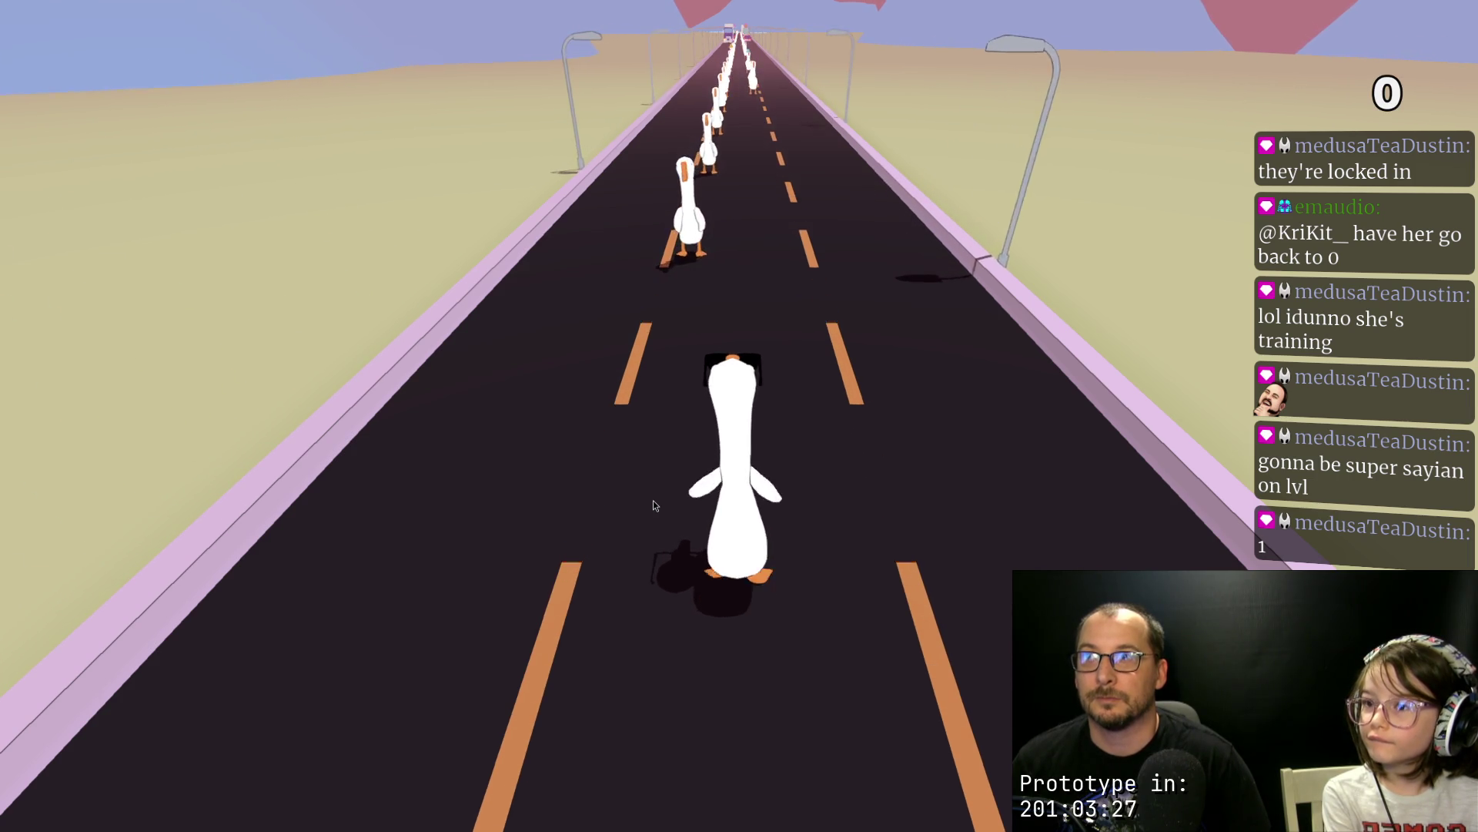
Step: High-five each passing goose on the beat, including the yellow-, purple- and red-hat geese
key(space)
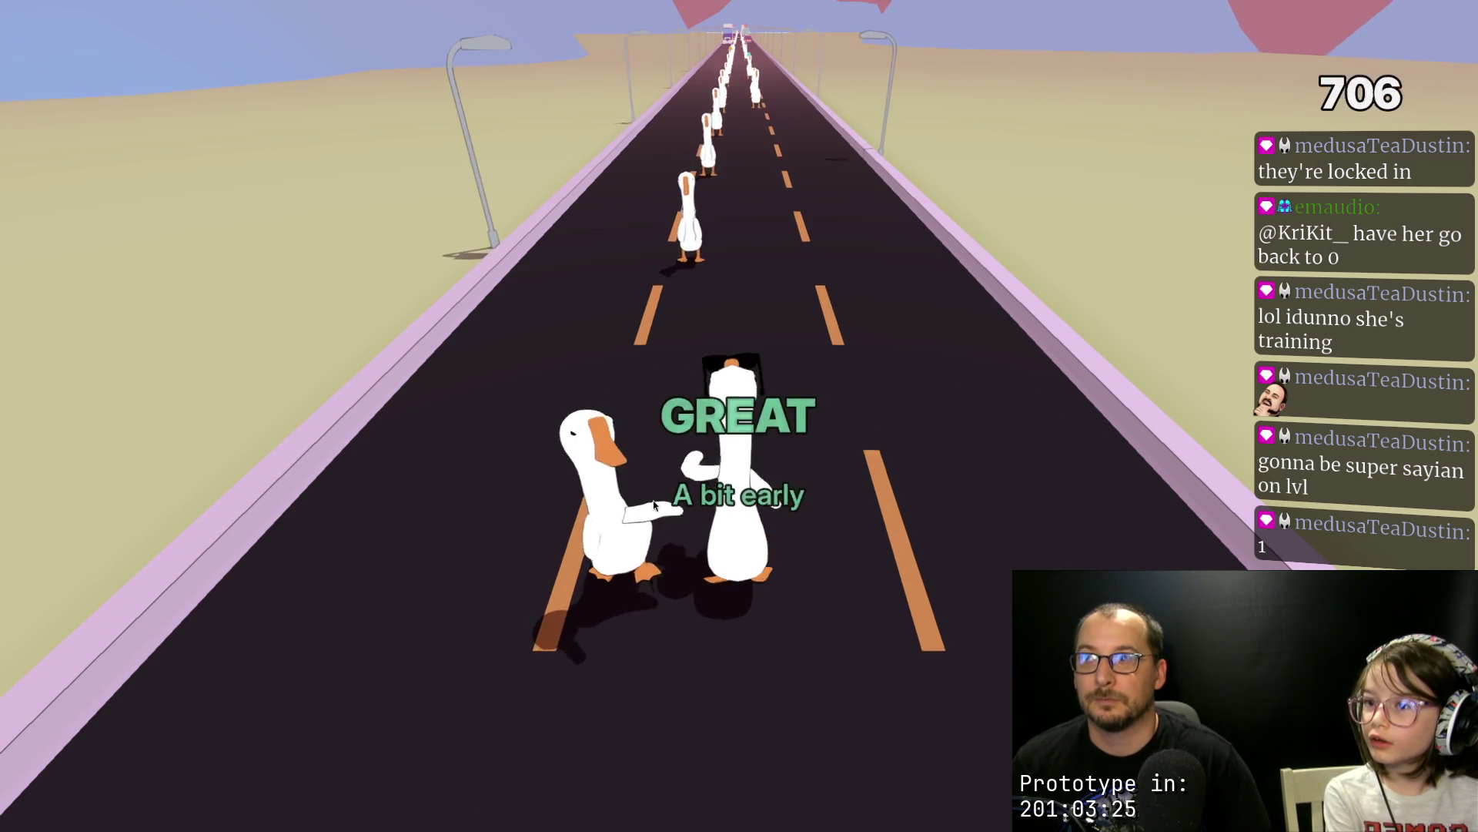
key(space)
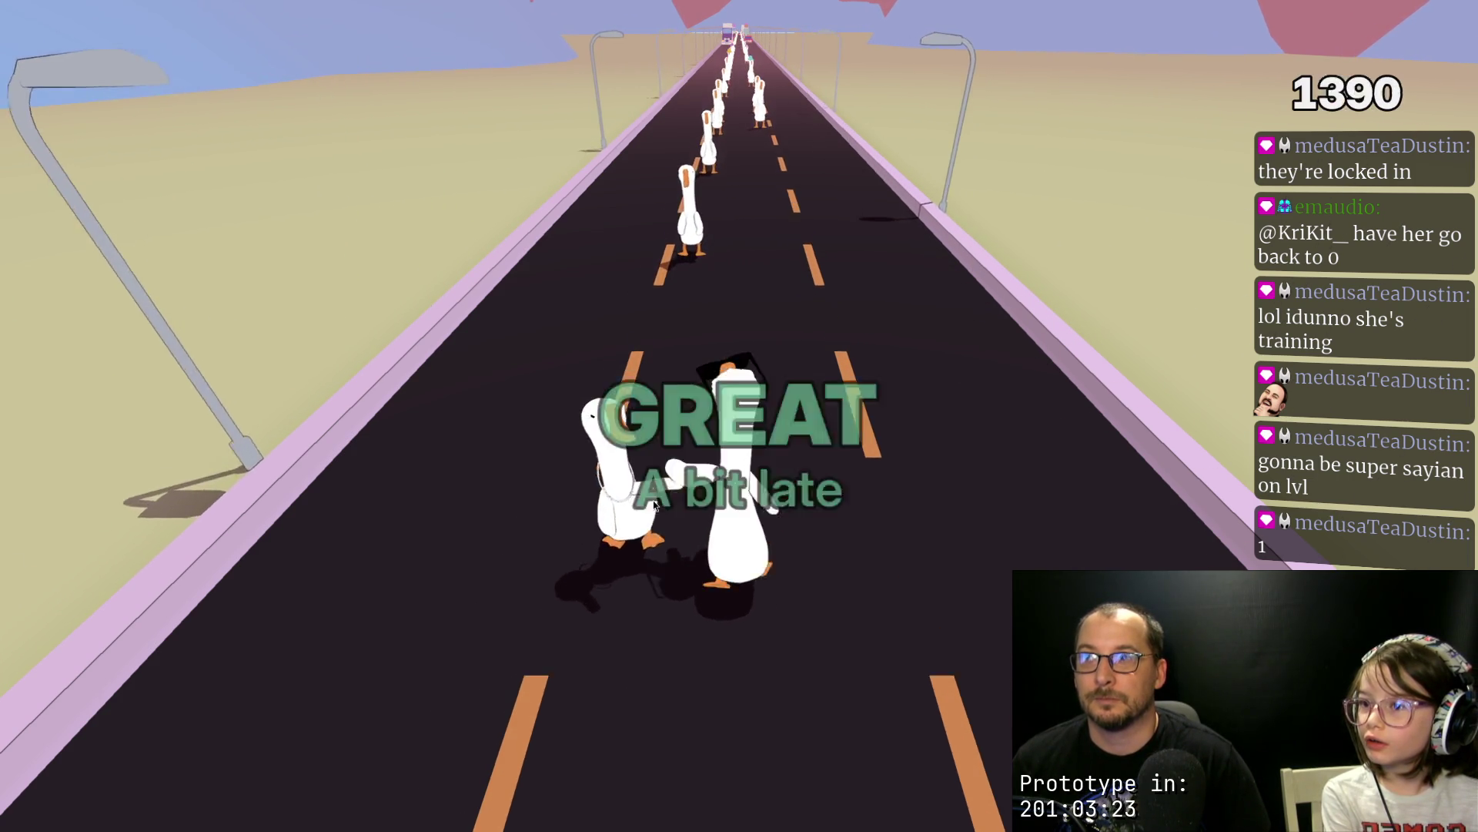
key(space)
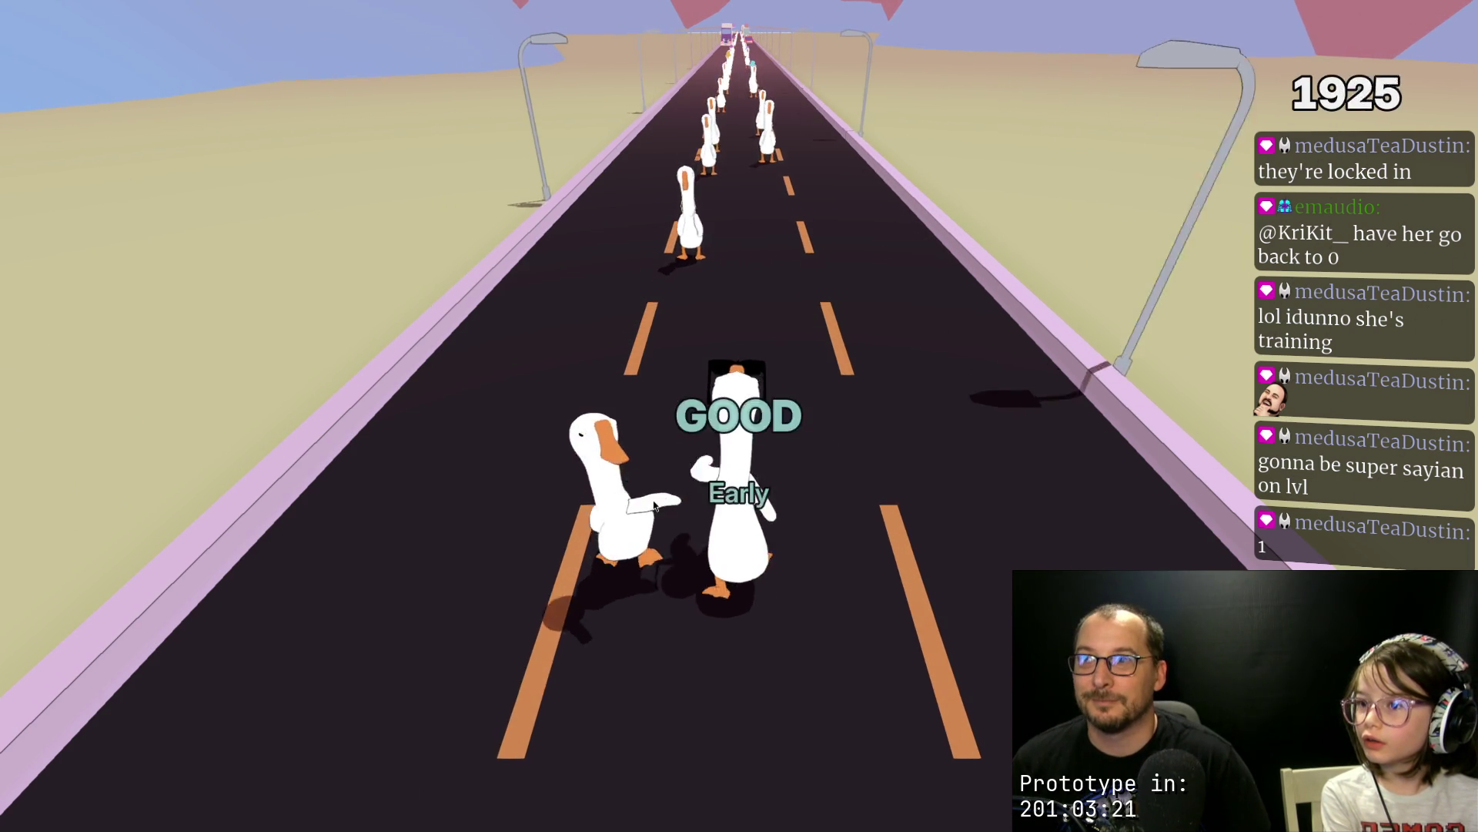
key(space)
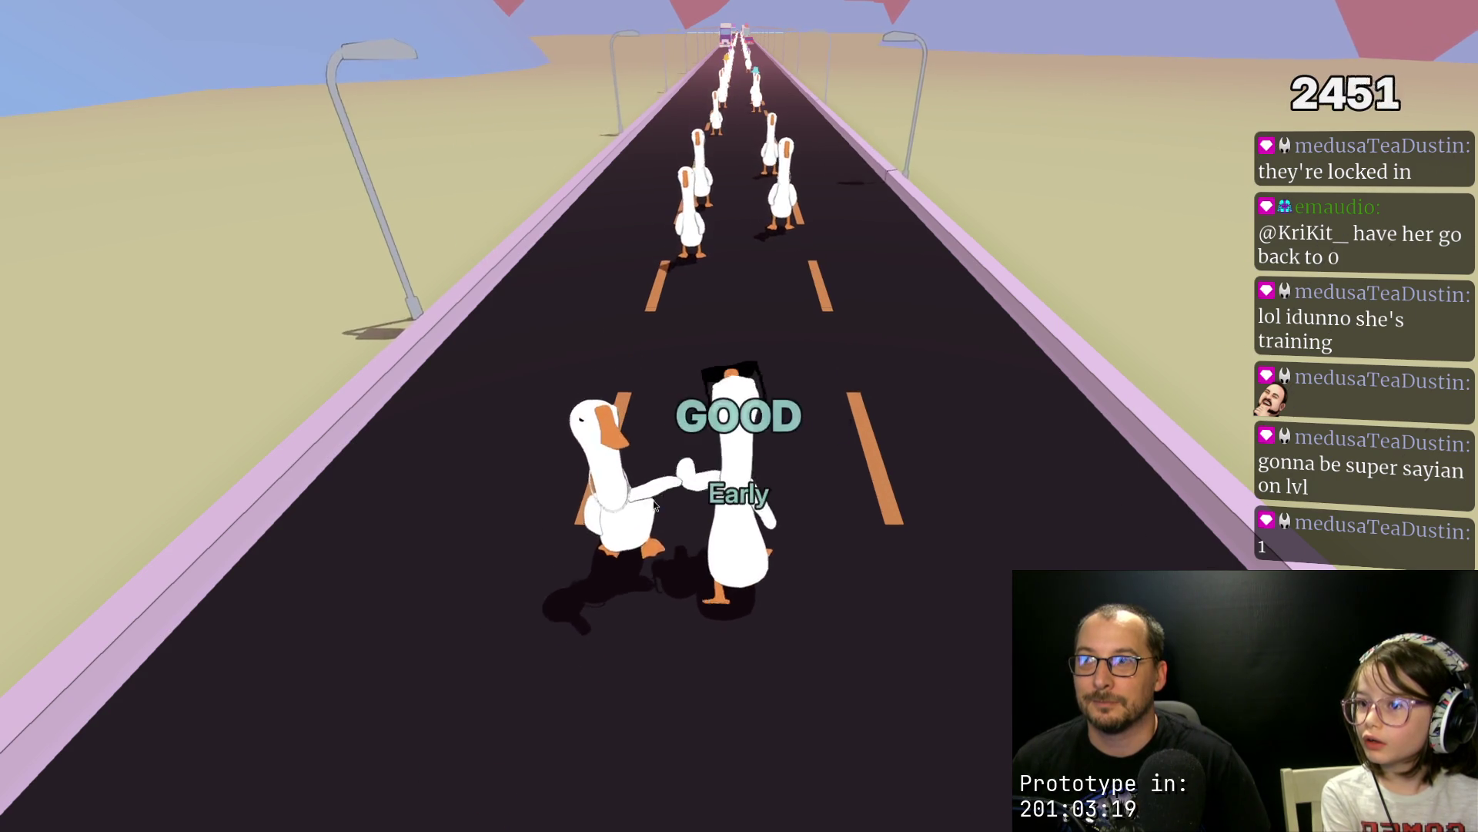
key(space)
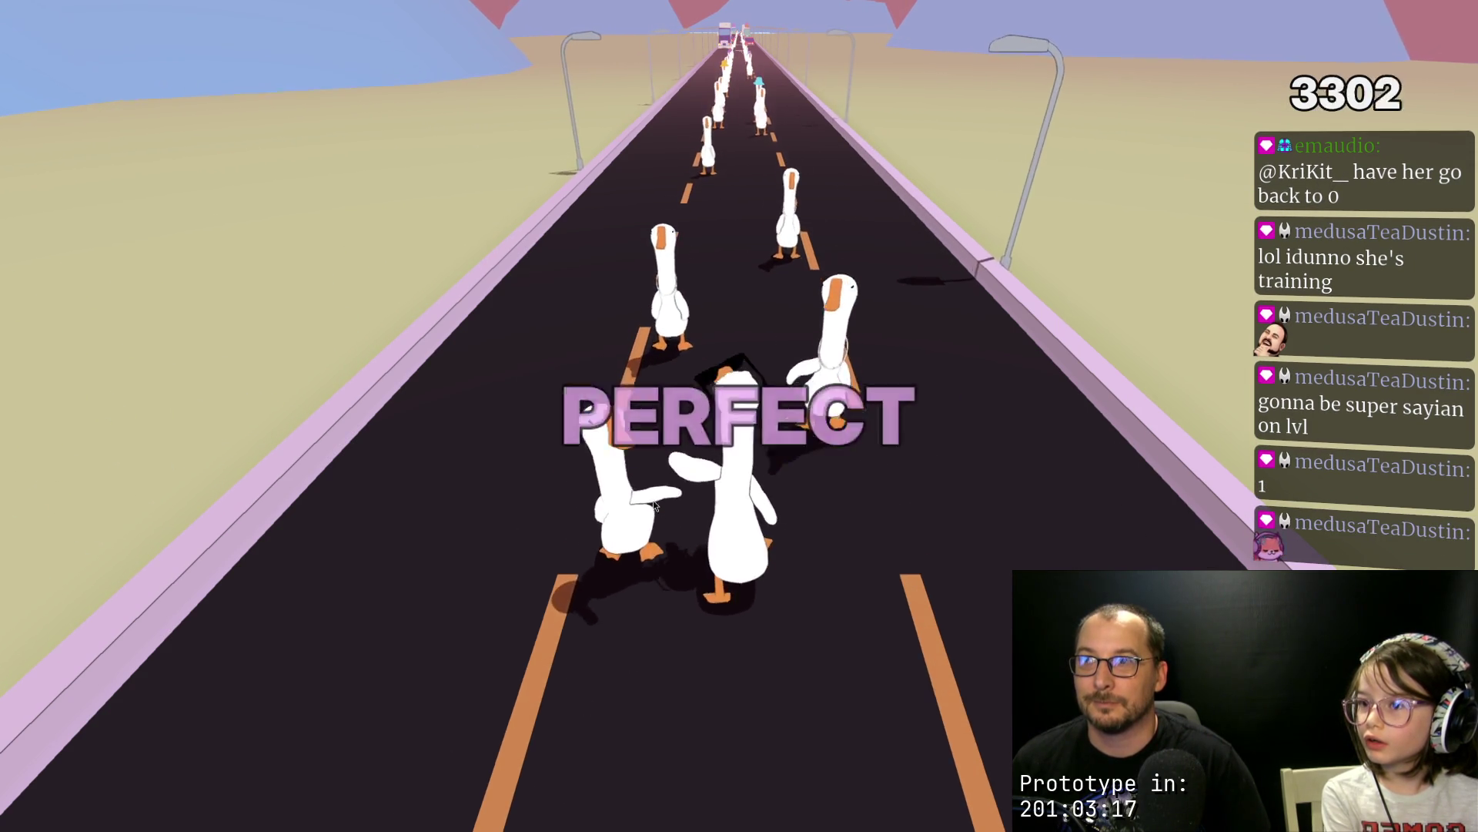
key(space)
key(space)
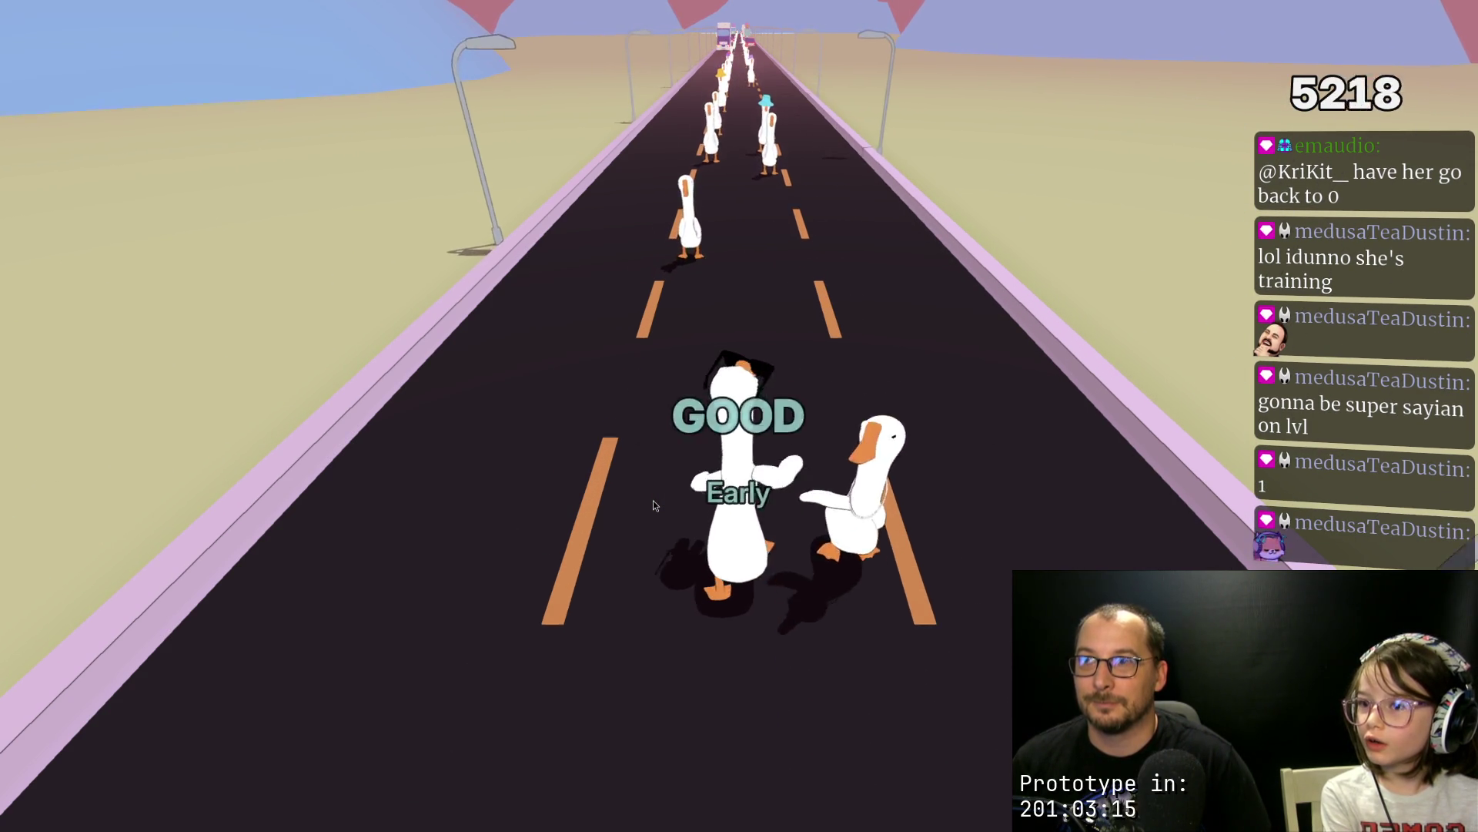
key(space)
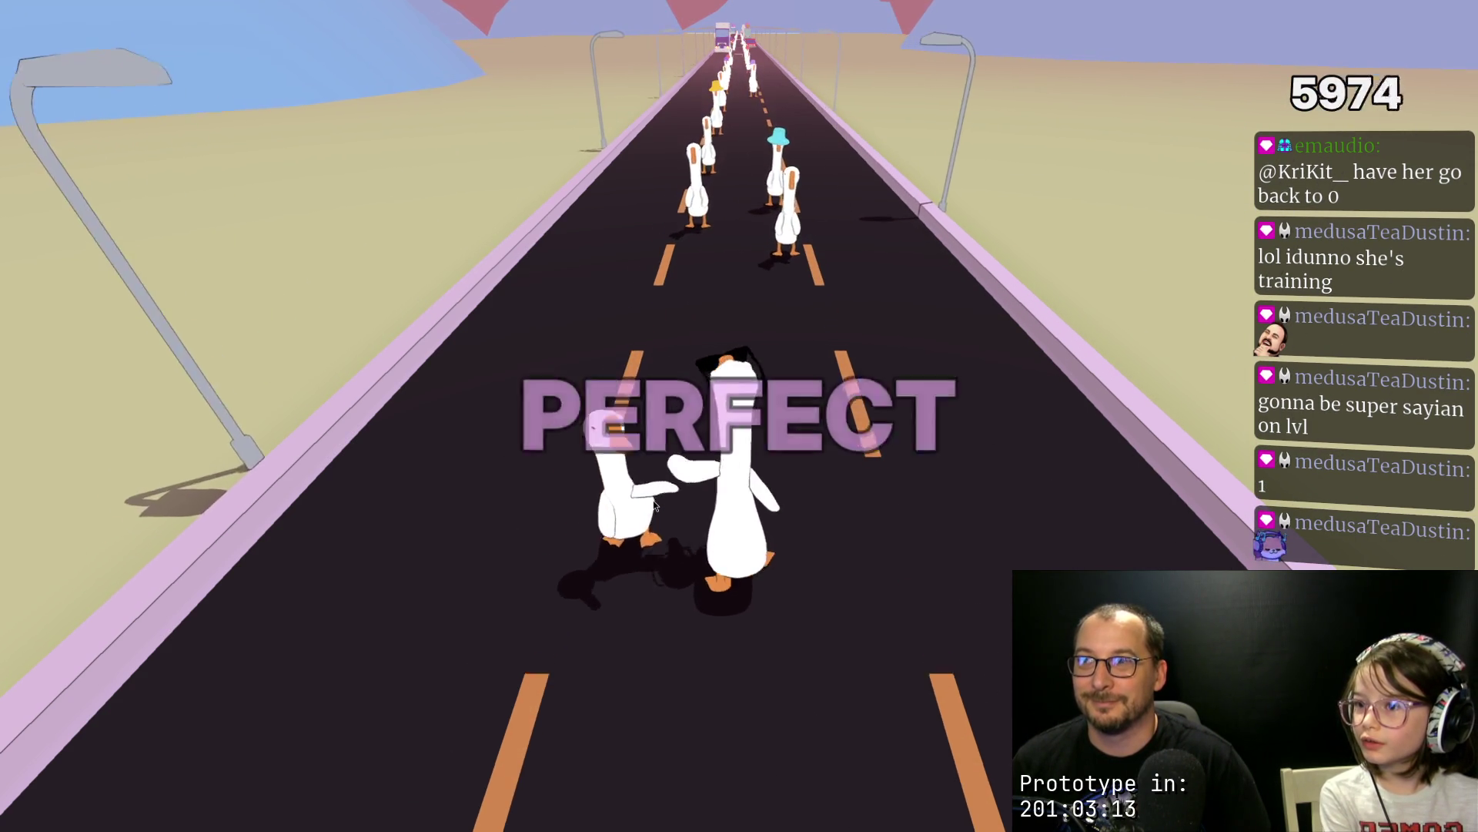
key(space)
key(space)
key(space)
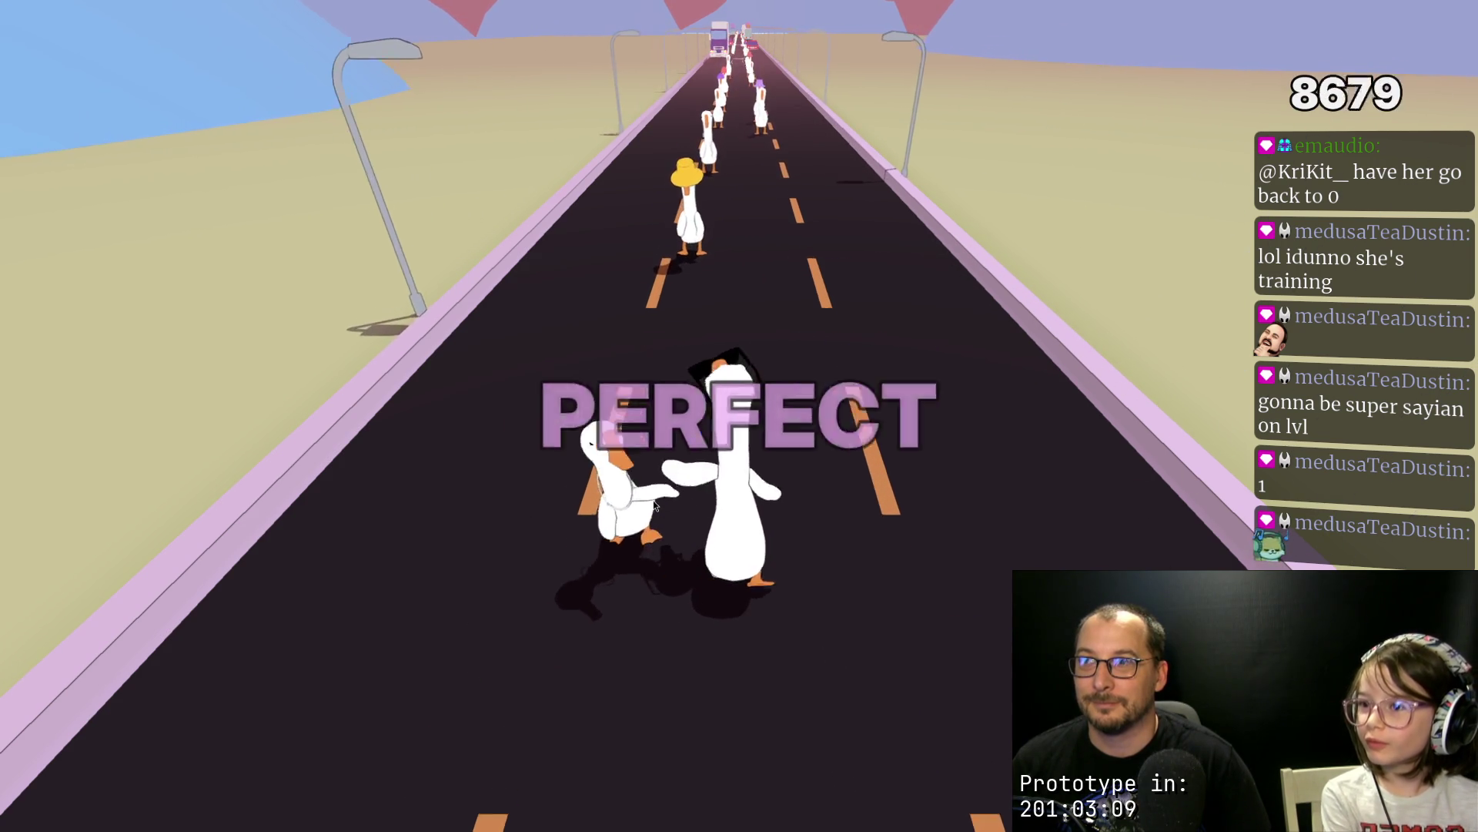
key(space)
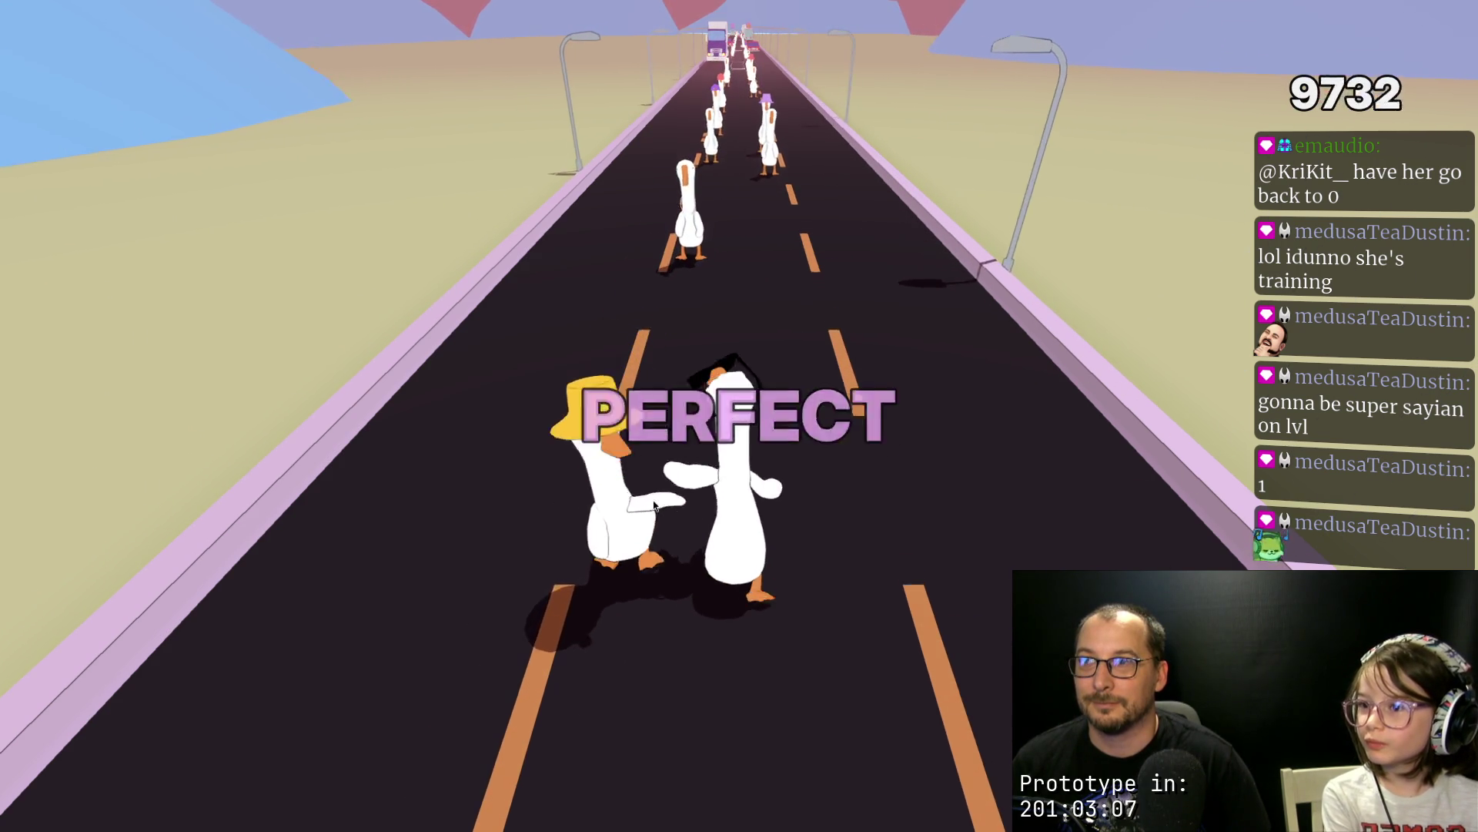
key(space)
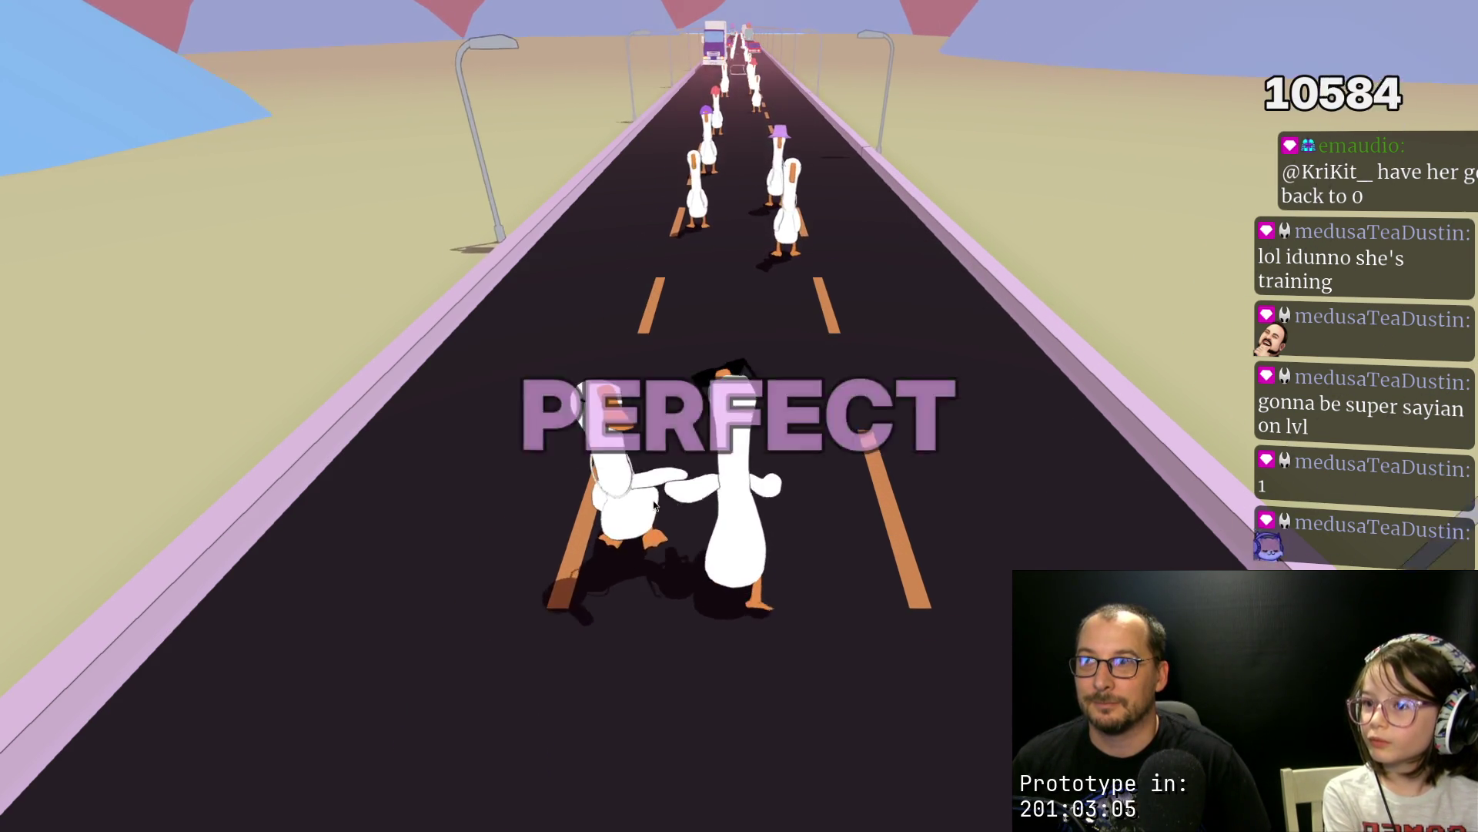
key(space)
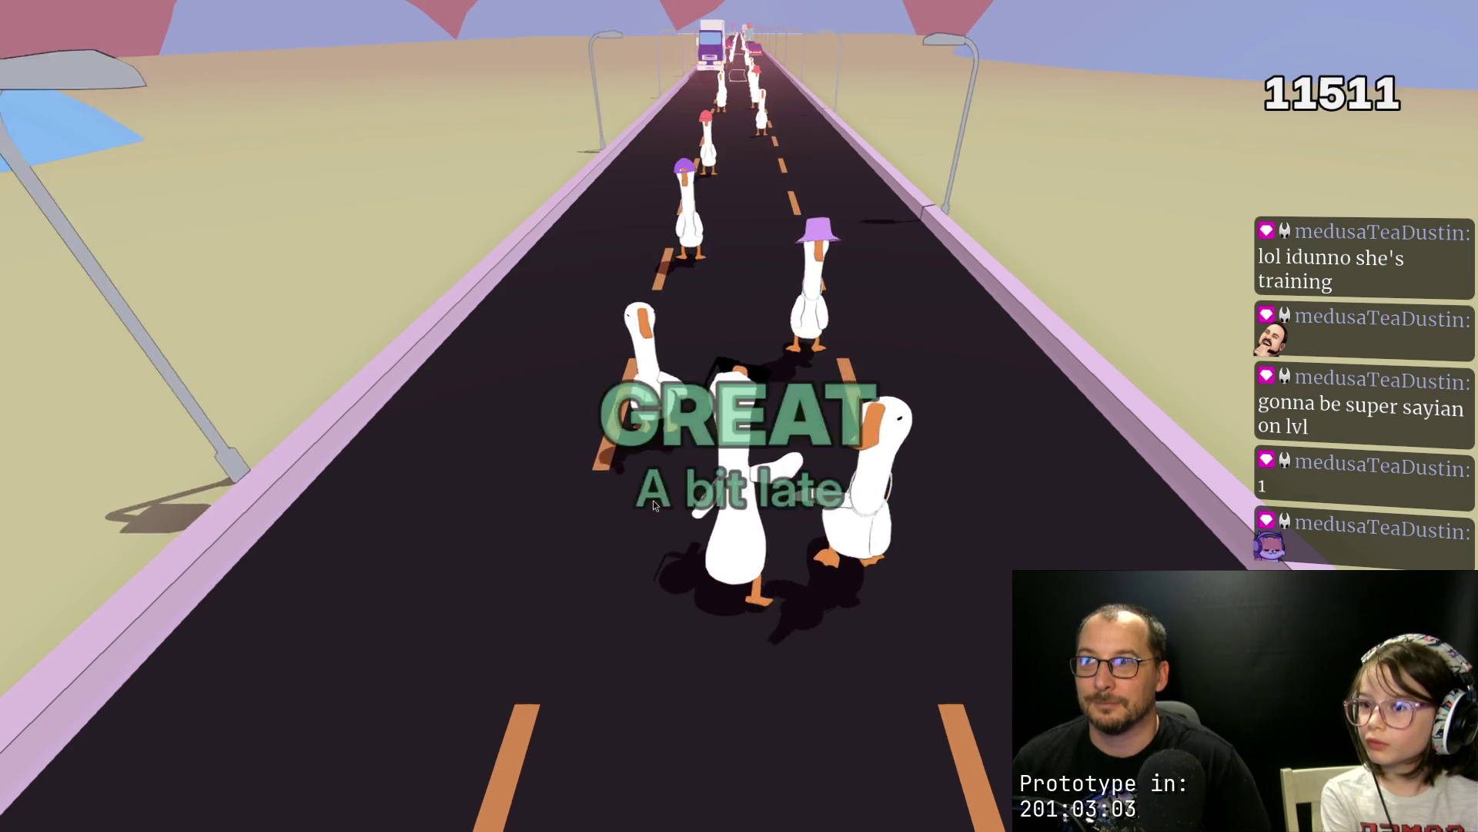
key(space)
key(space)
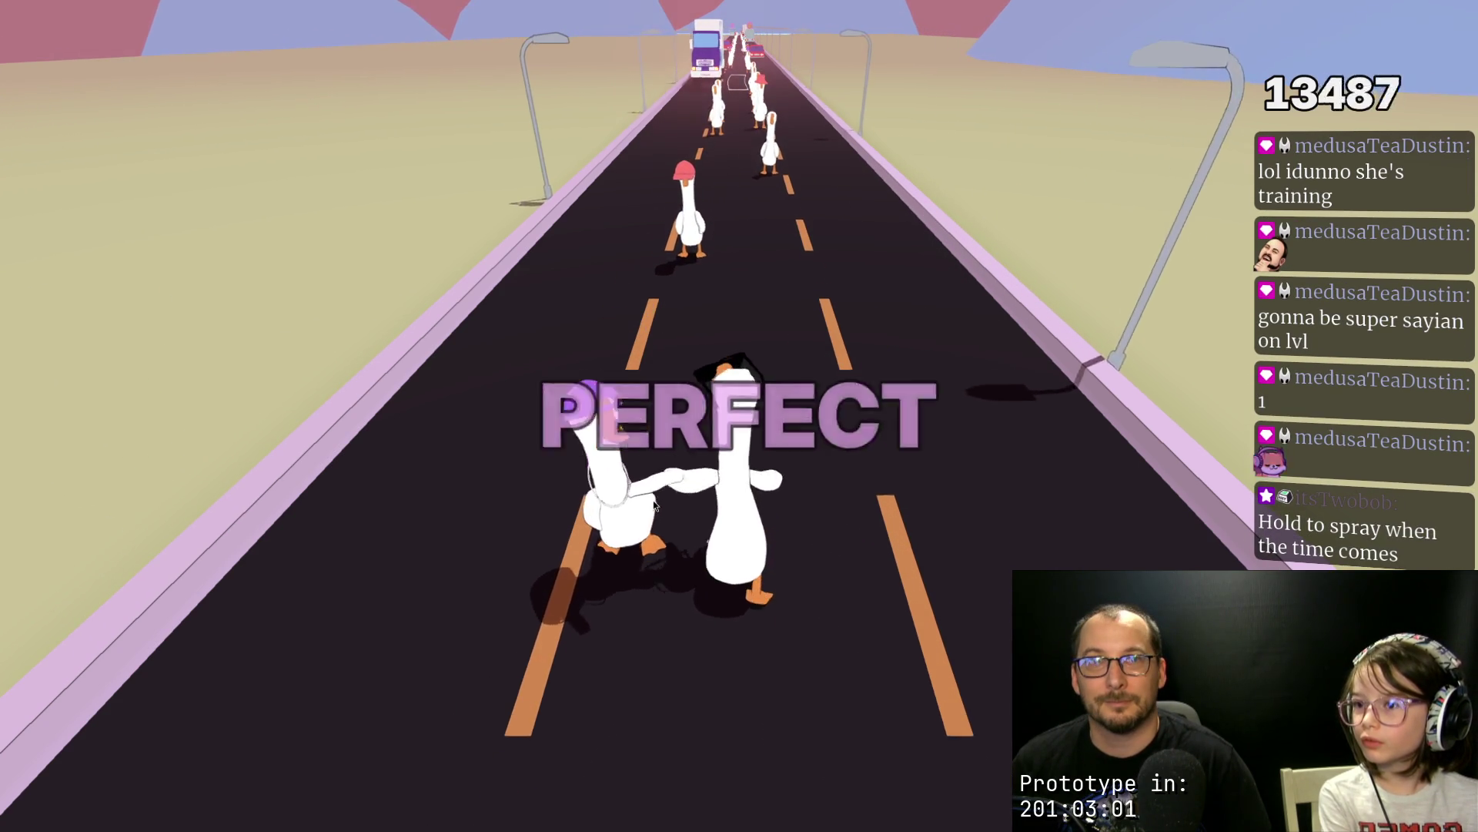
key(space)
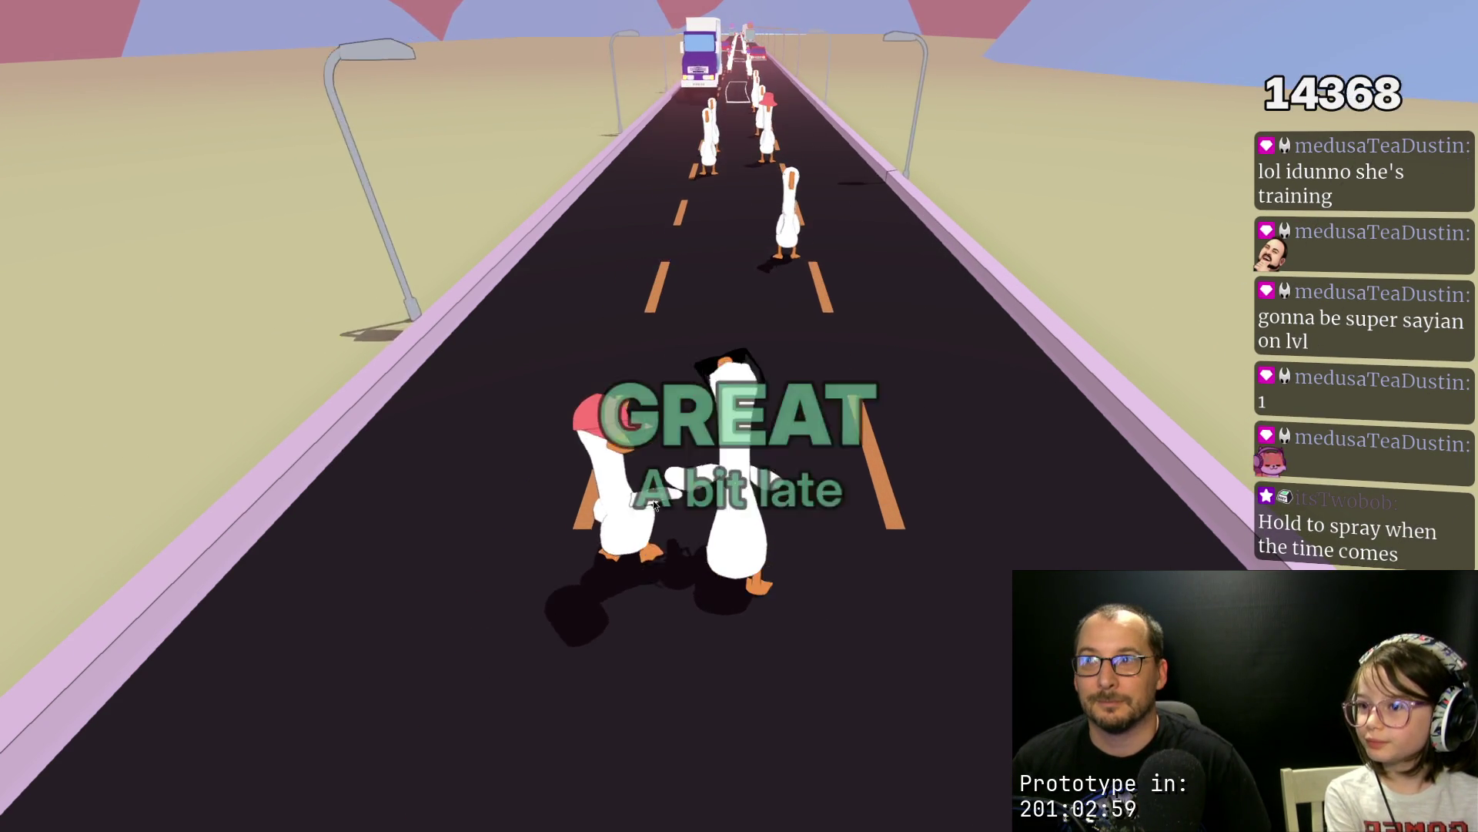
key(space)
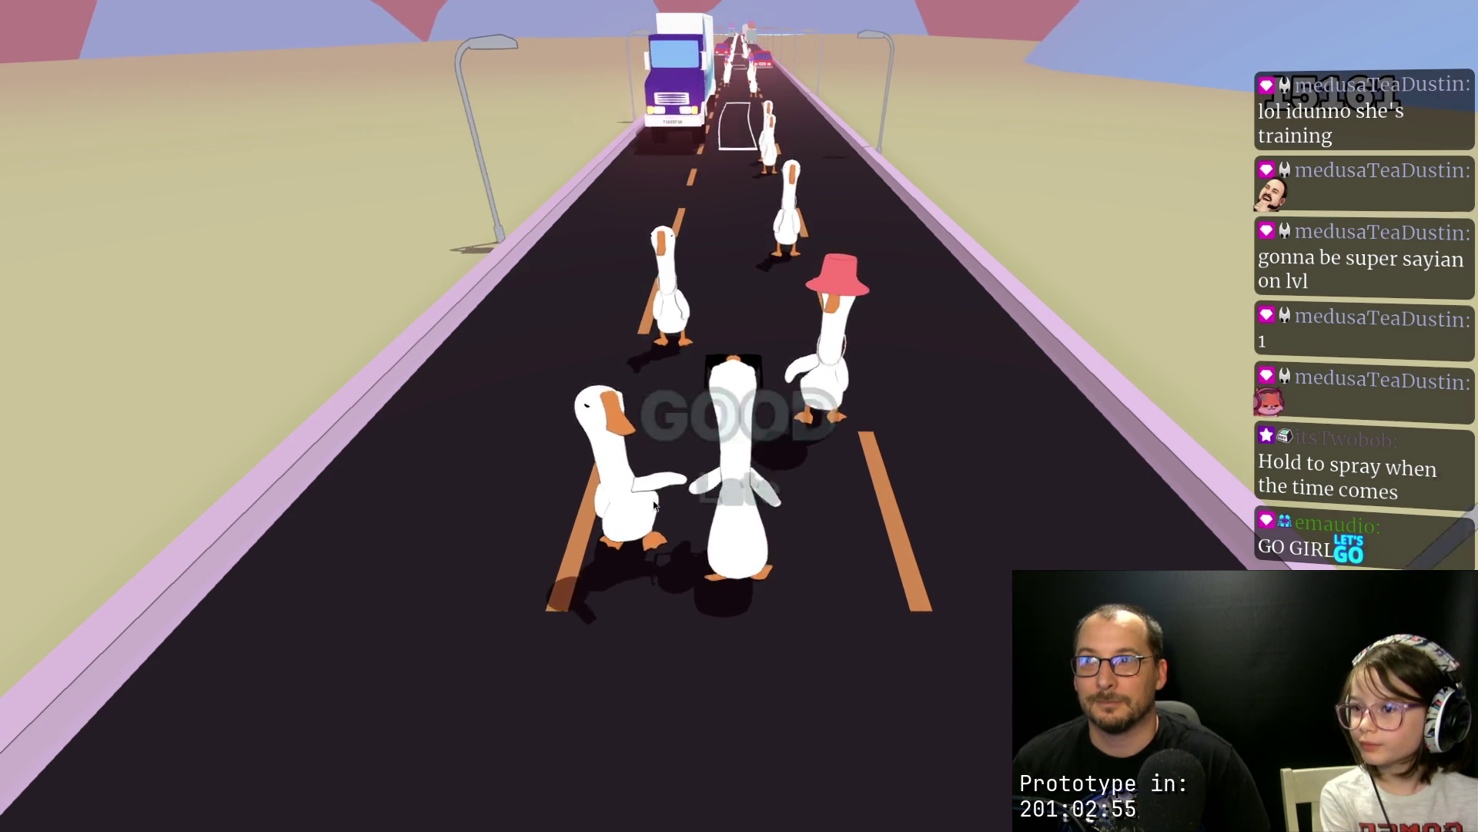
key(space)
key(space)
key(space)
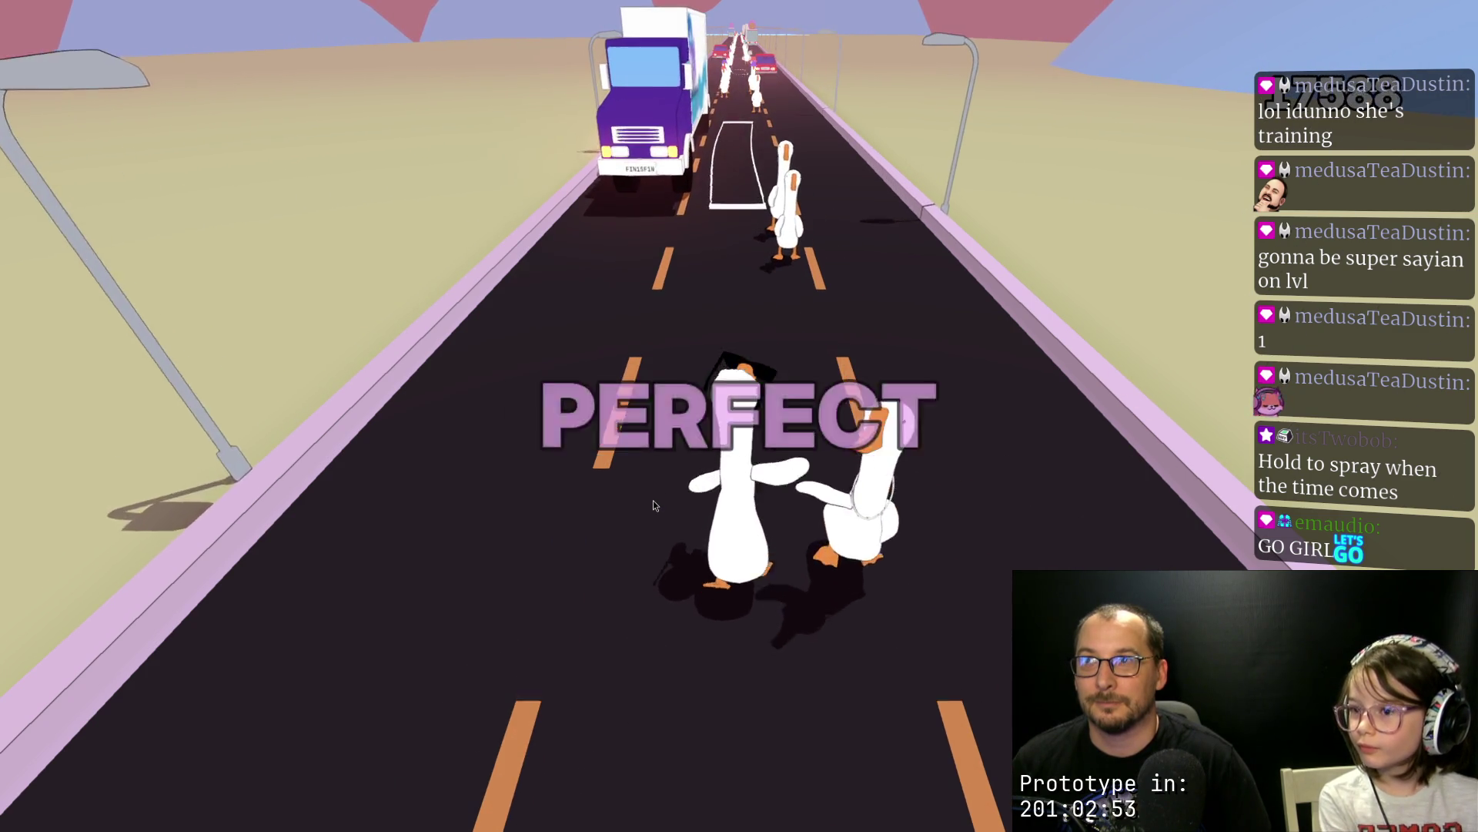
key(space)
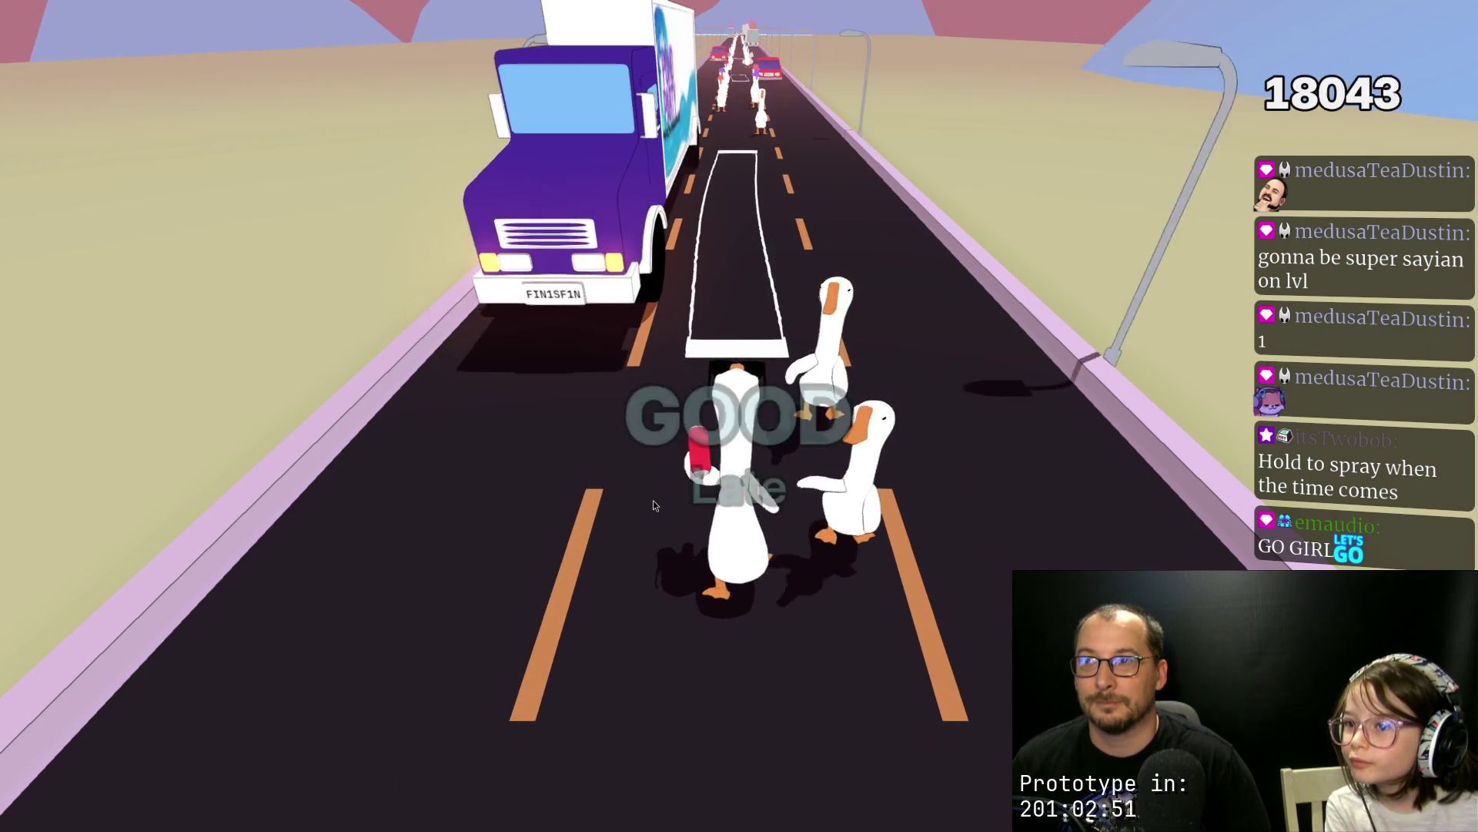
key(space)
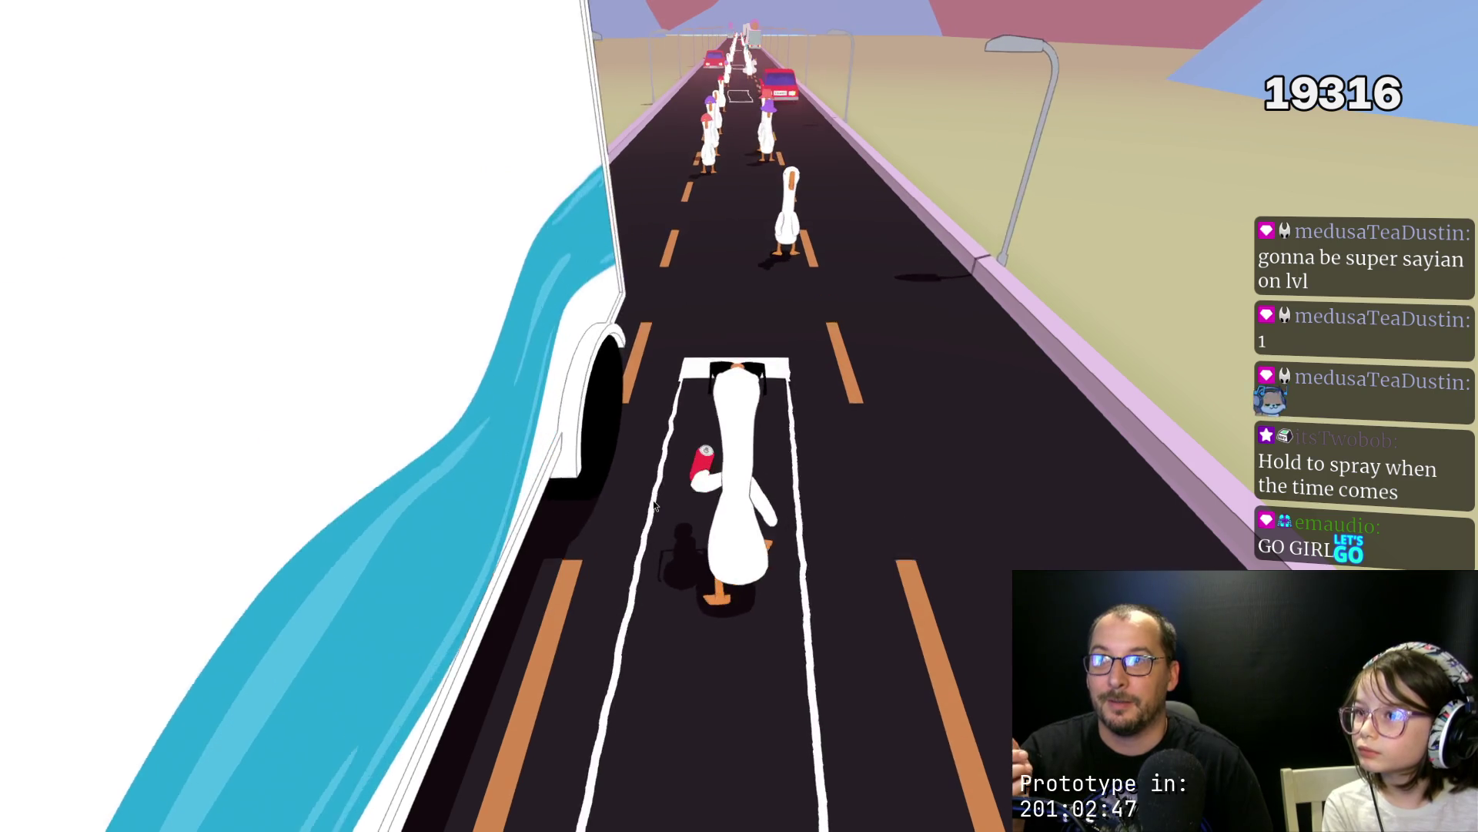
Step: Spray passing geese on the beat and cover the red car and ice-cream truck in graffiti
click(654, 506)
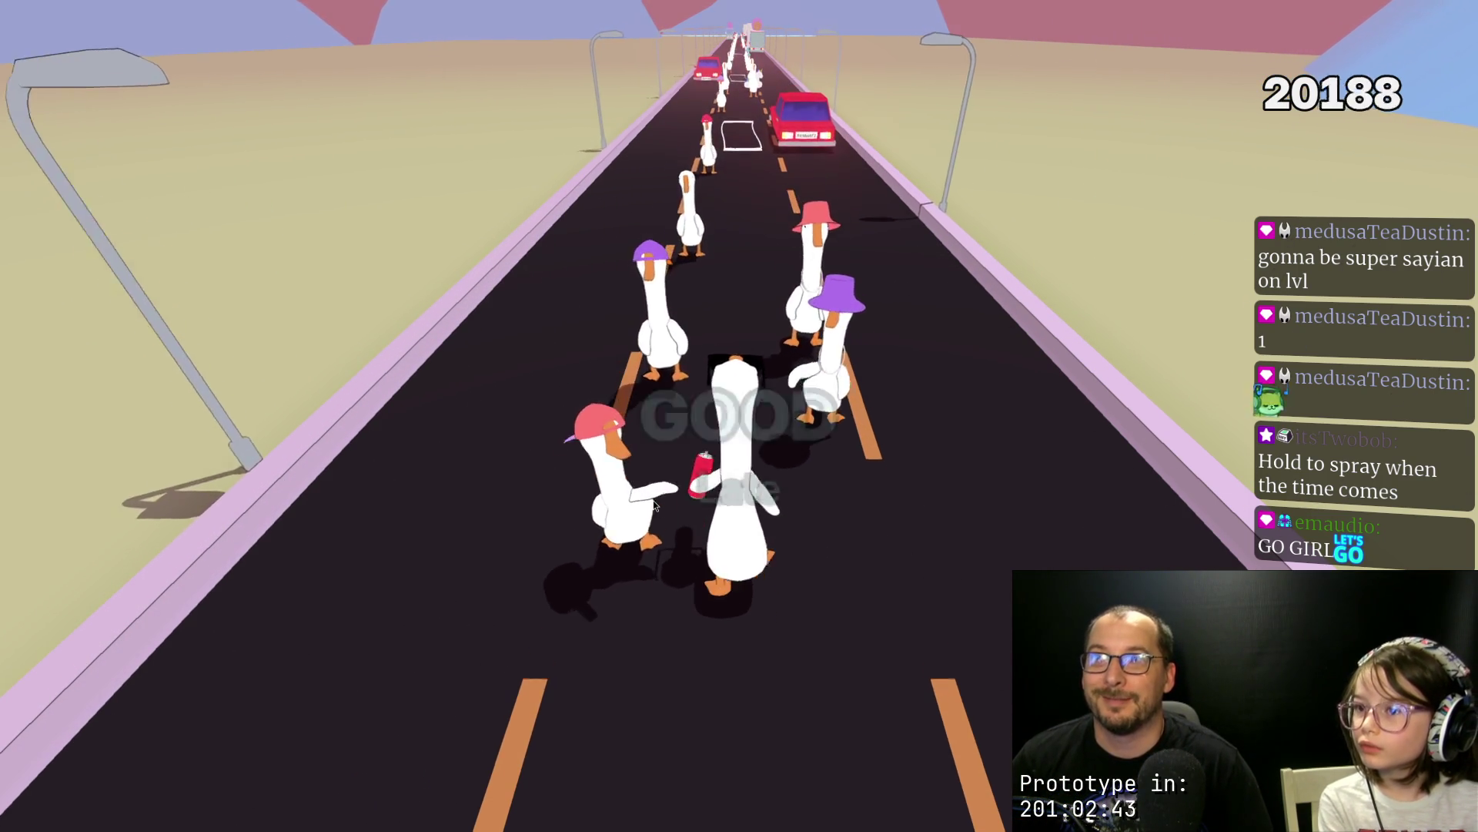
click(654, 504)
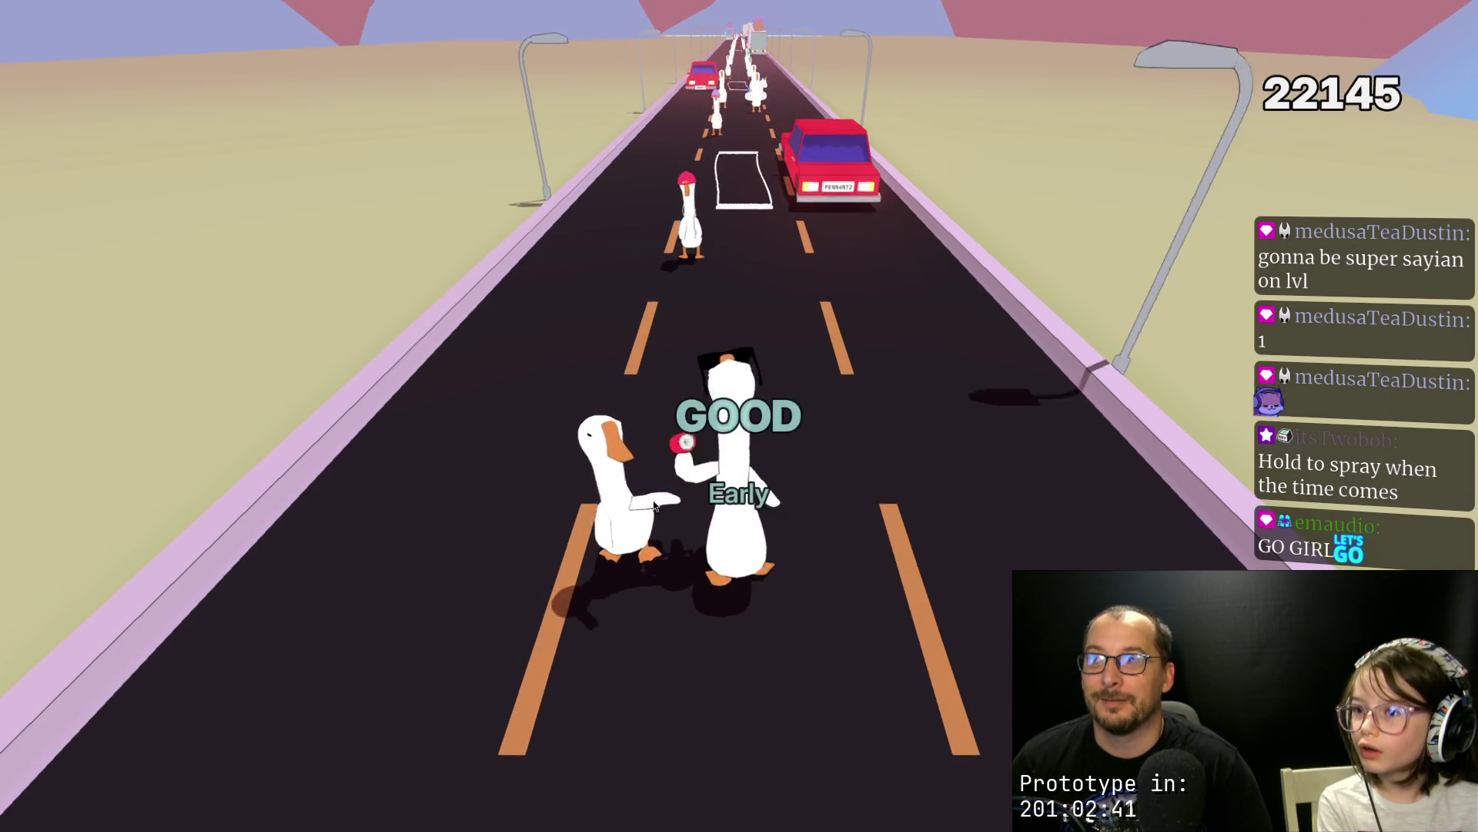
click(654, 504)
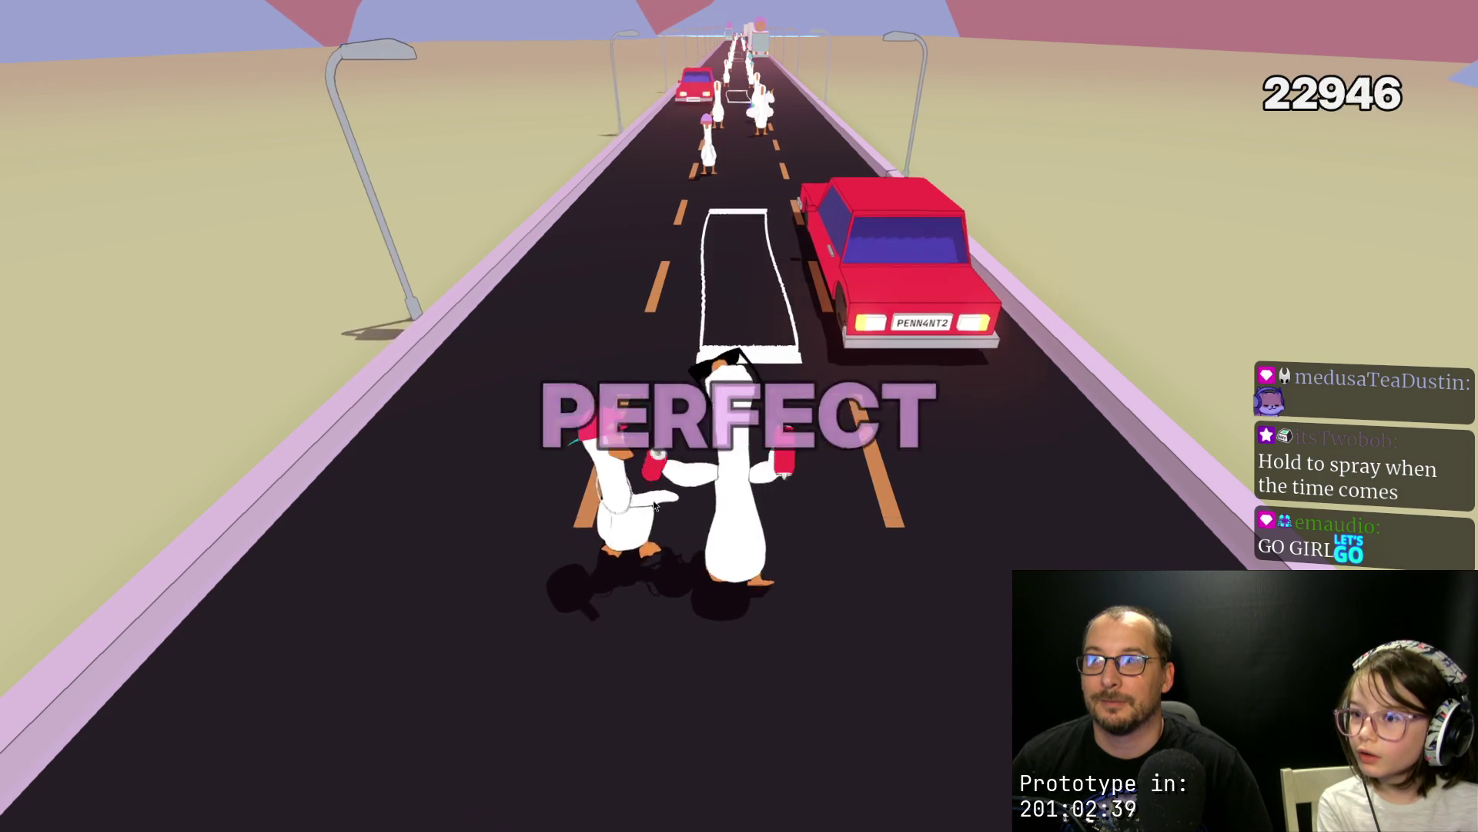
click(653, 504)
drag(654, 505, 653, 505)
click(653, 505)
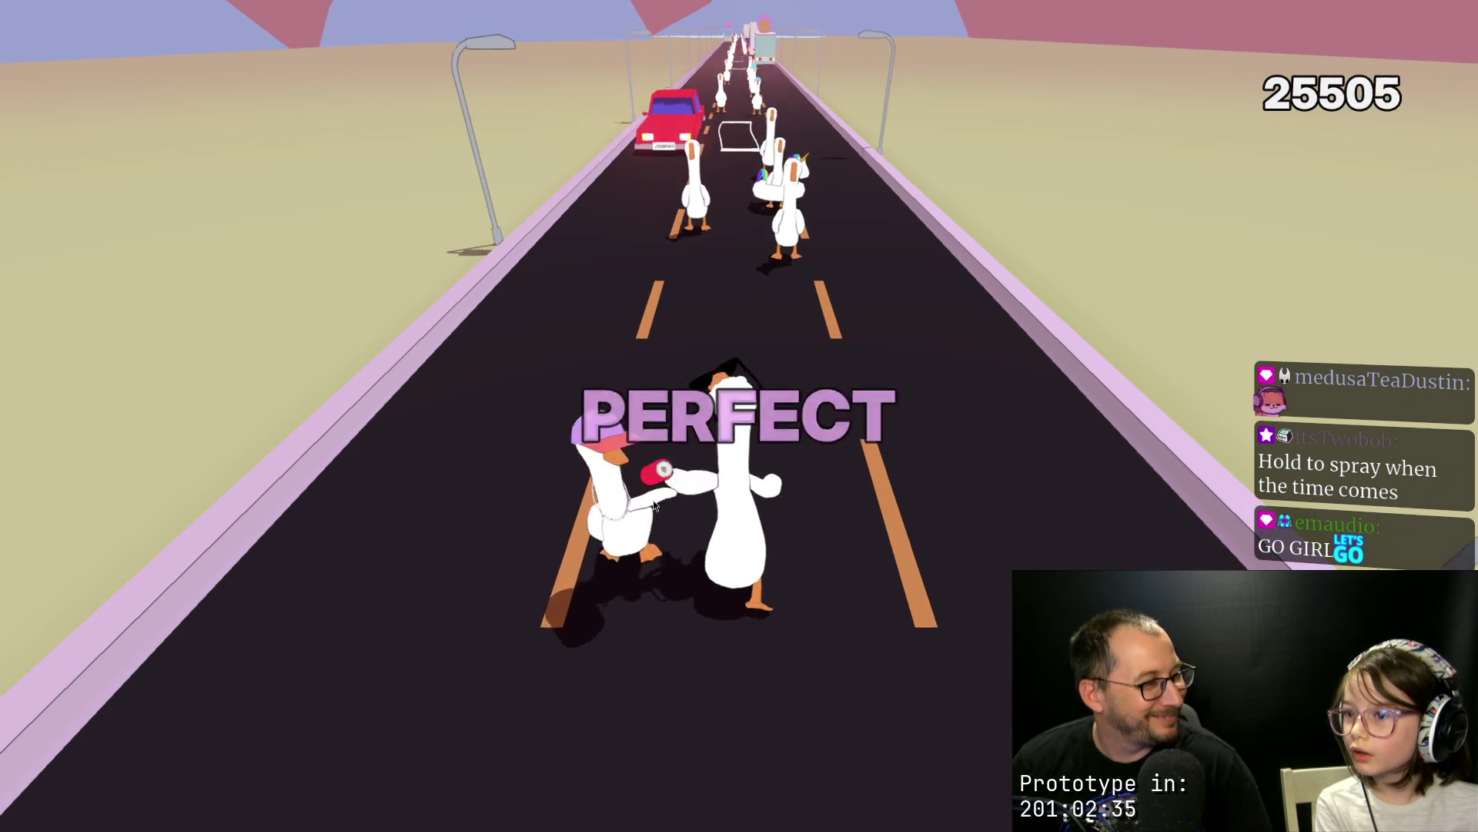
click(653, 505)
click(655, 506)
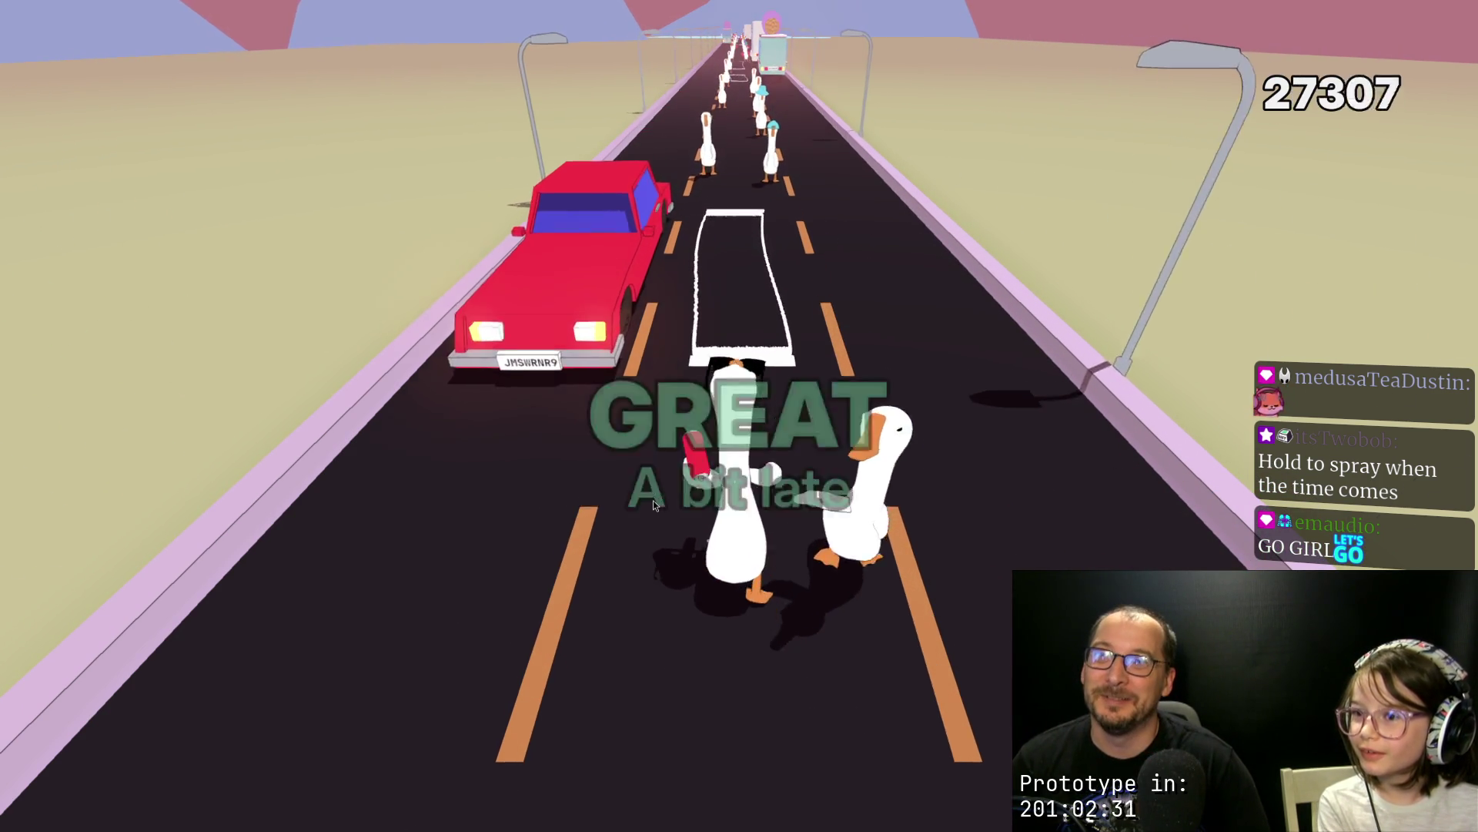
drag(654, 505, 654, 505)
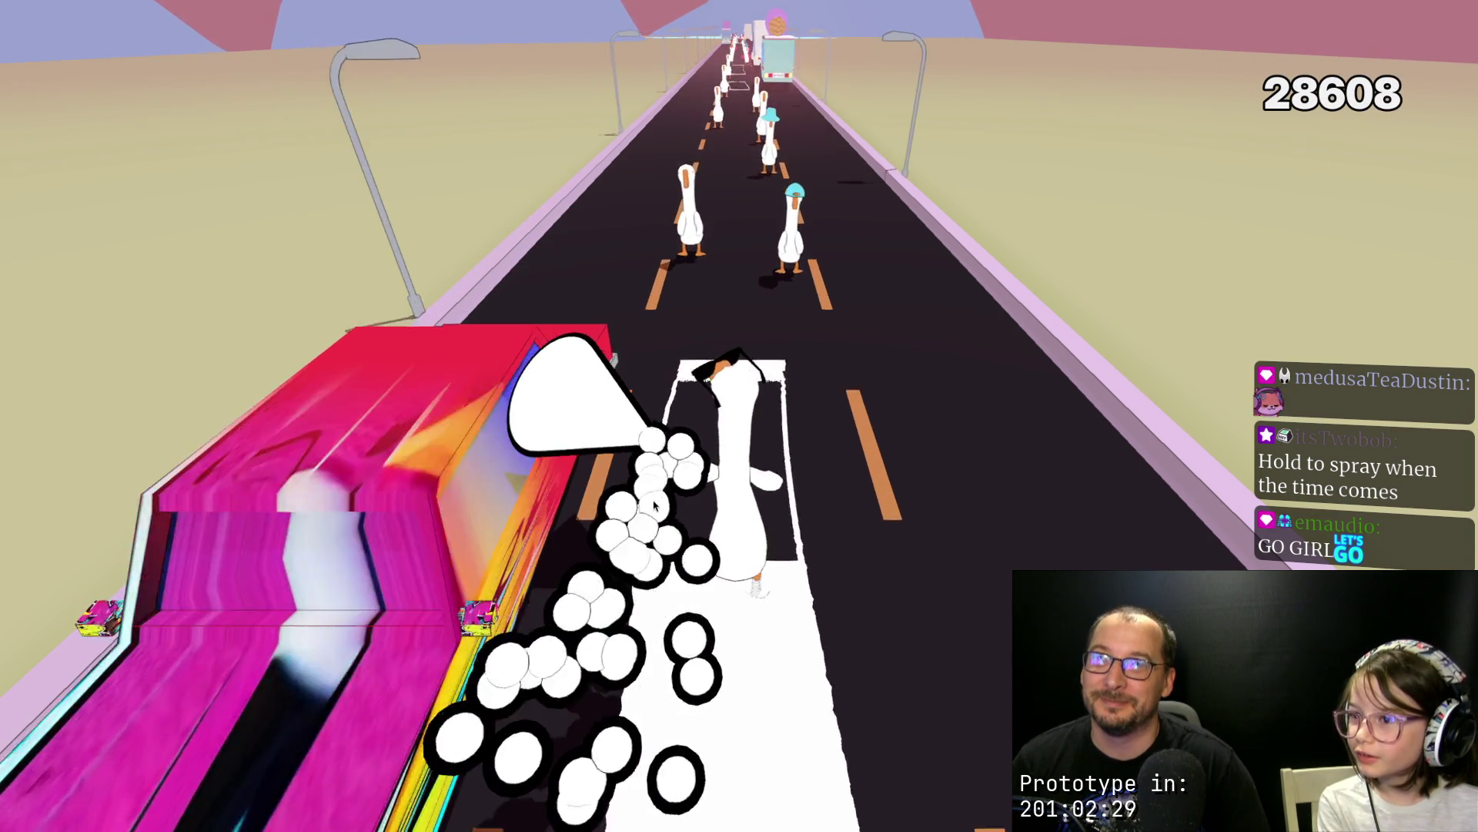
click(654, 504)
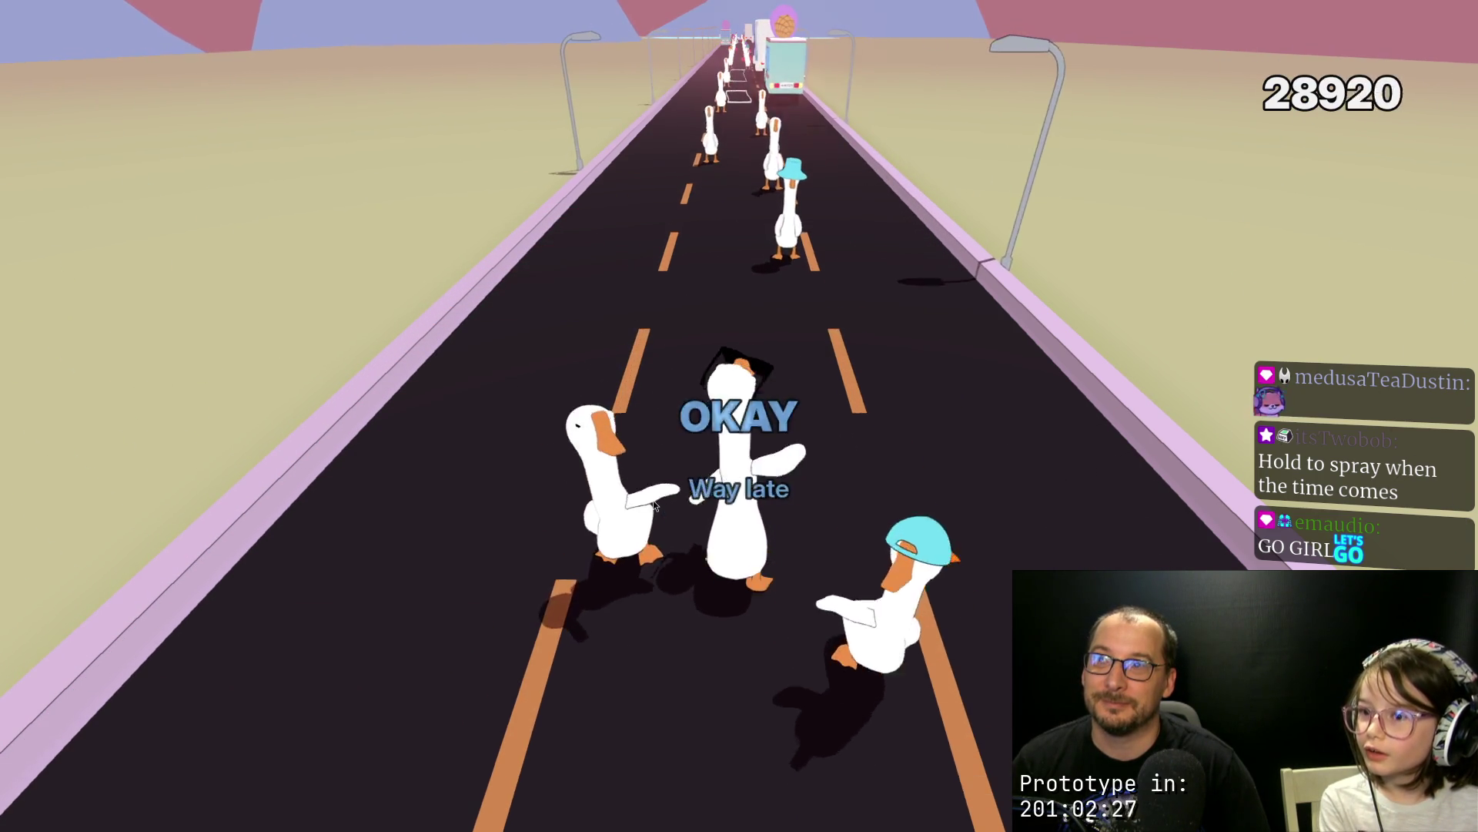
click(654, 505)
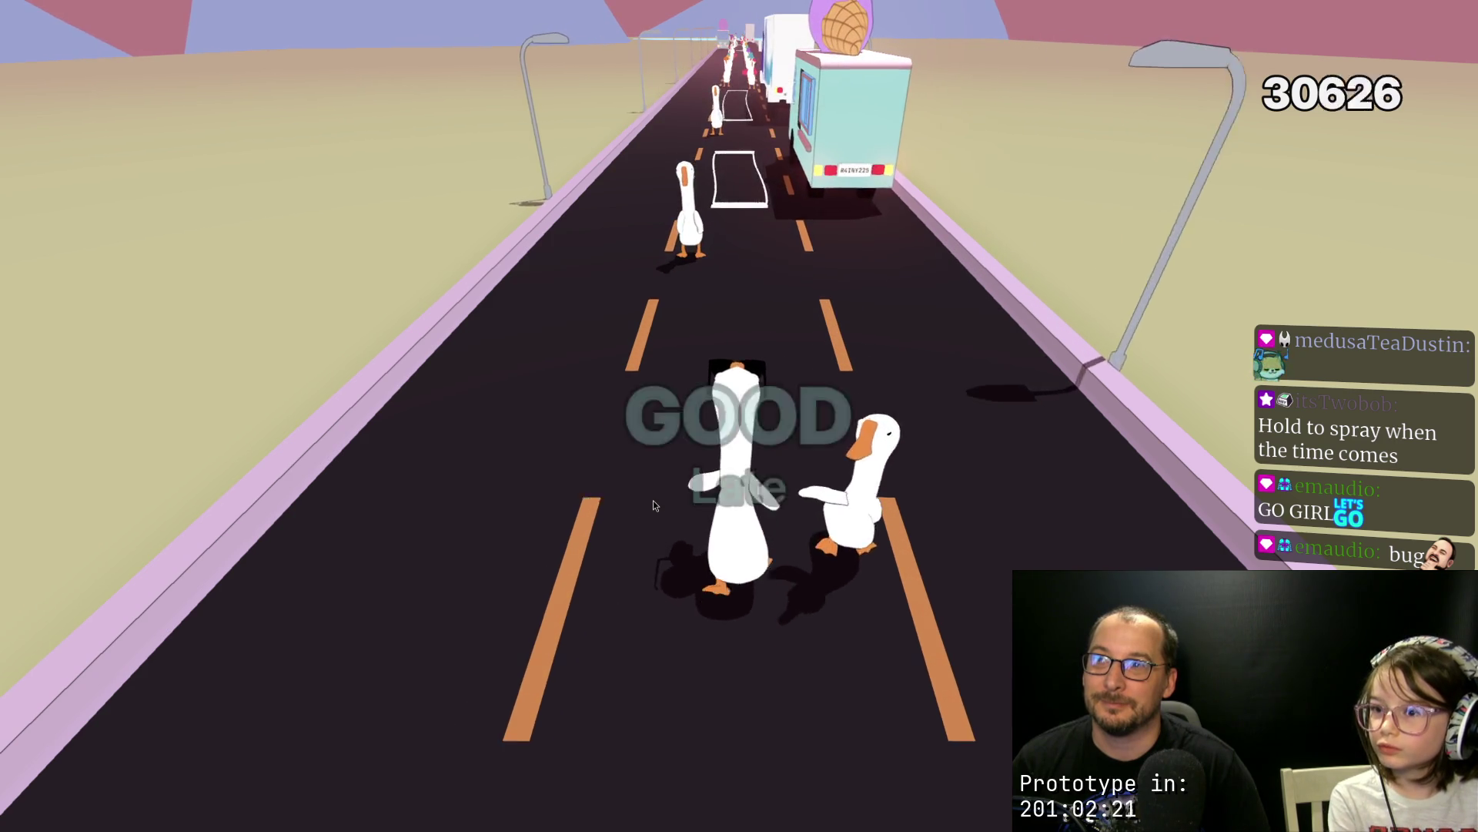
click(653, 505)
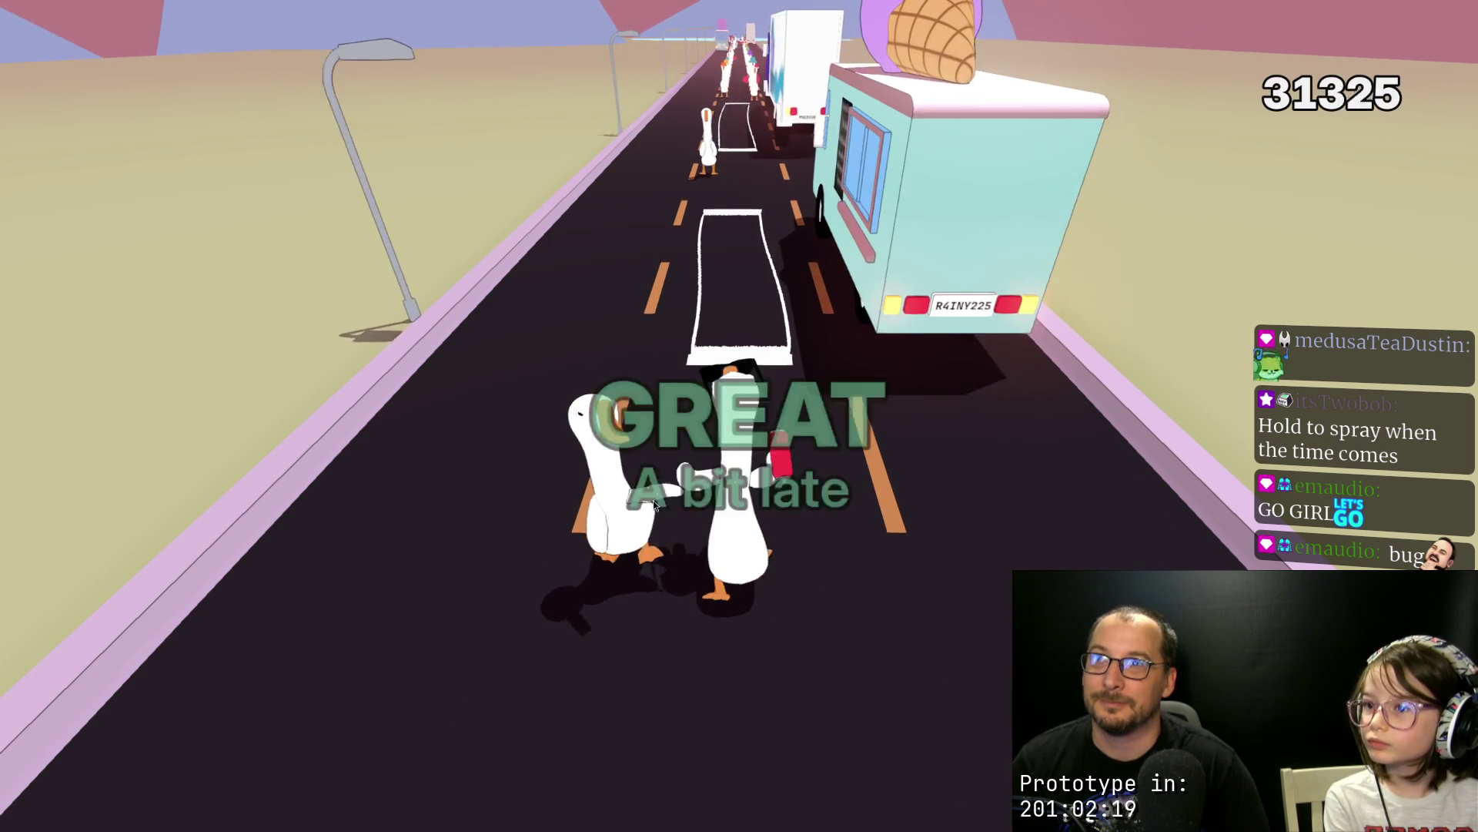
click(654, 505)
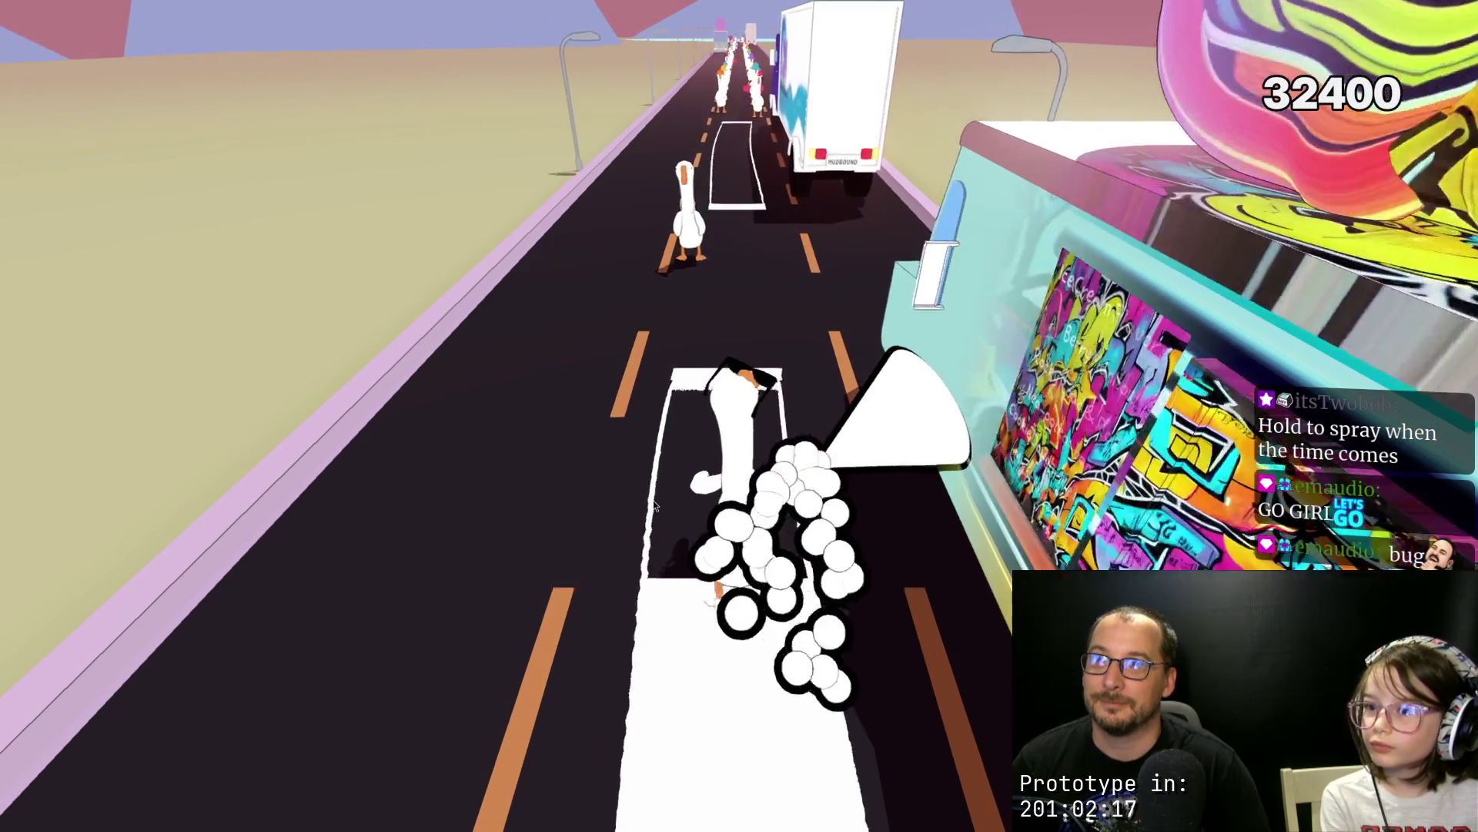
Step: Spray the passing geese on the beat, tagging the white truck and the ice-cream van
click(655, 505)
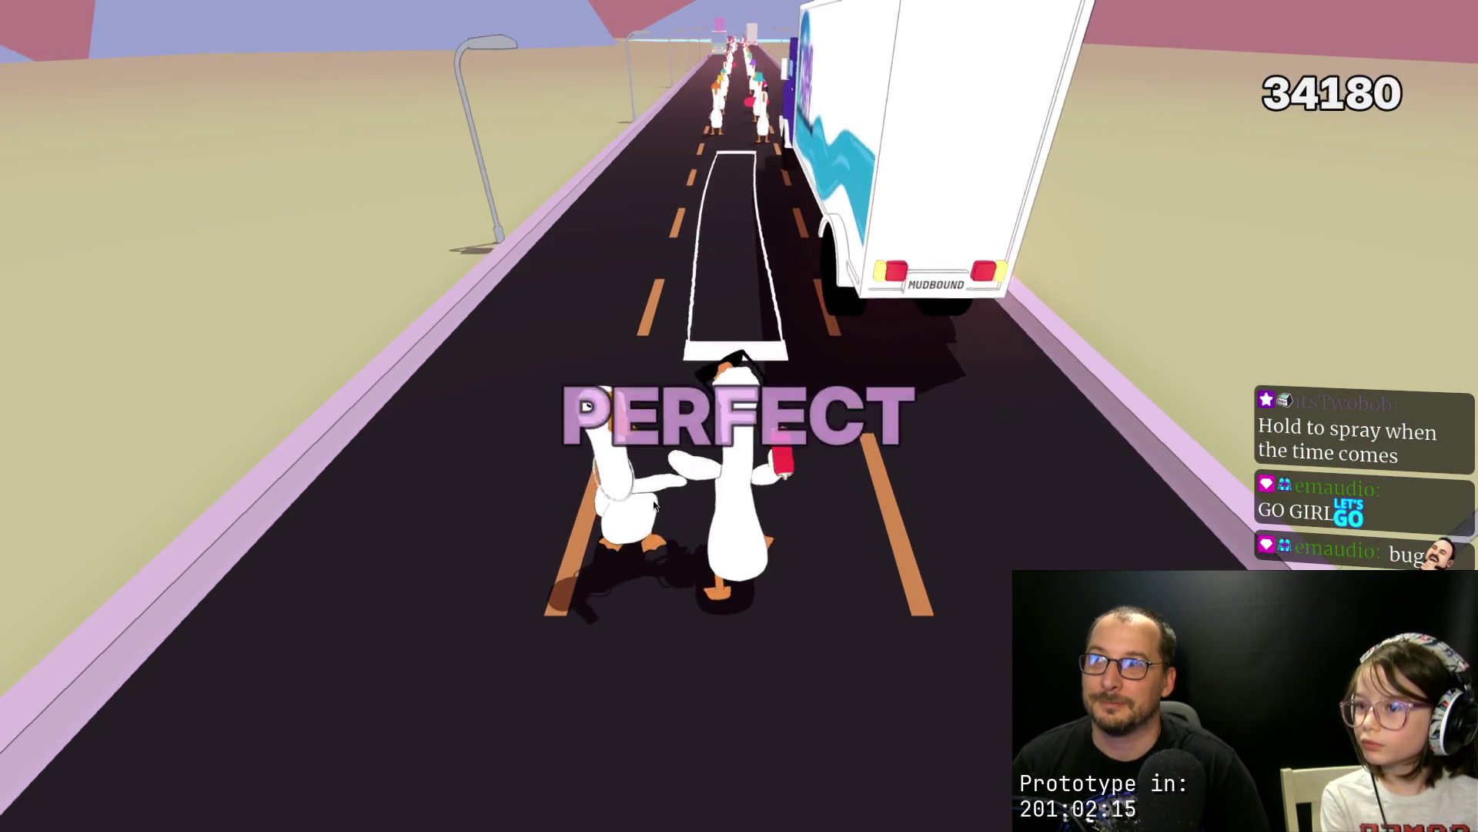
click(654, 505)
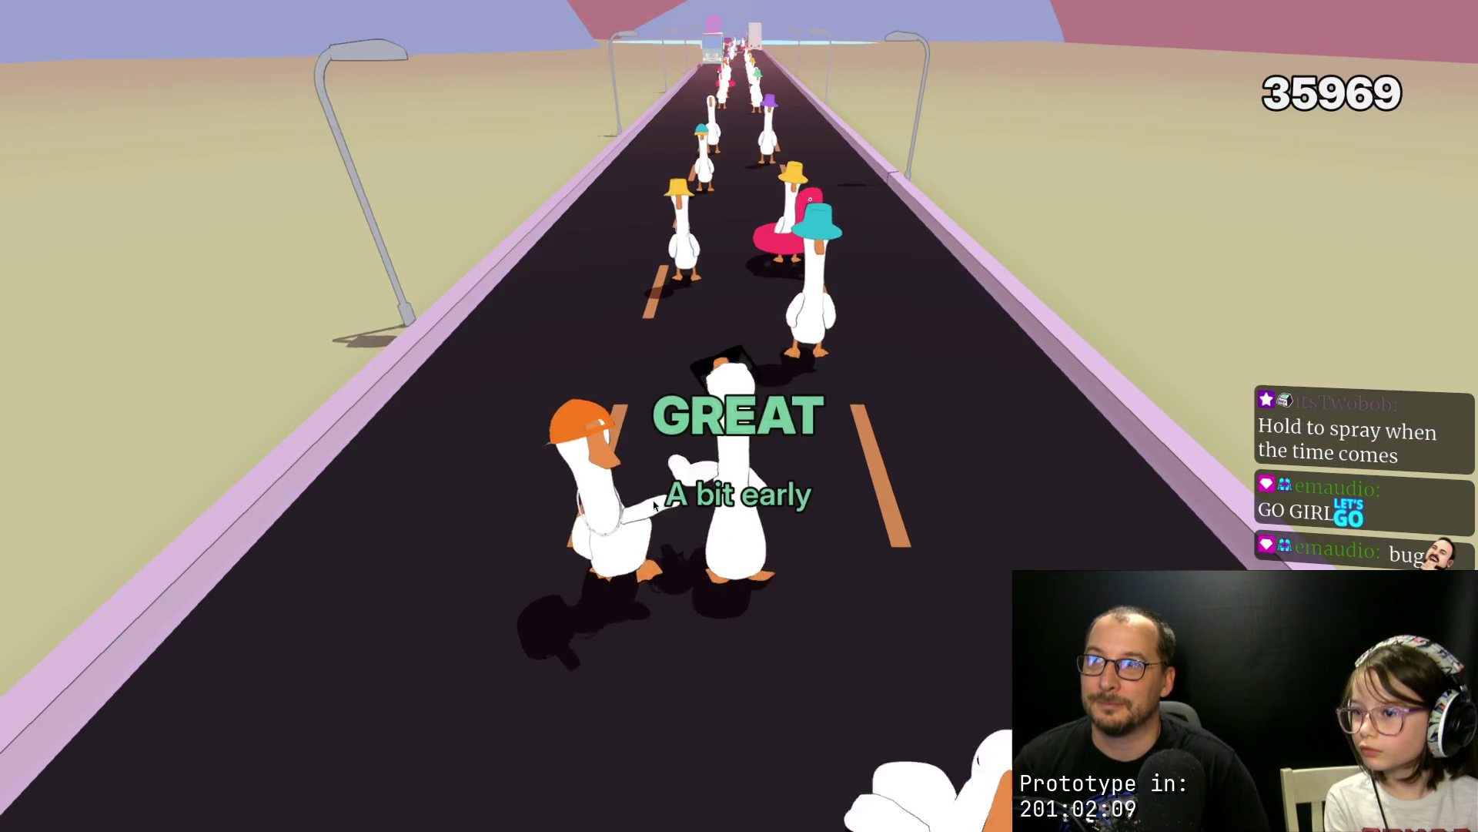
click(654, 504)
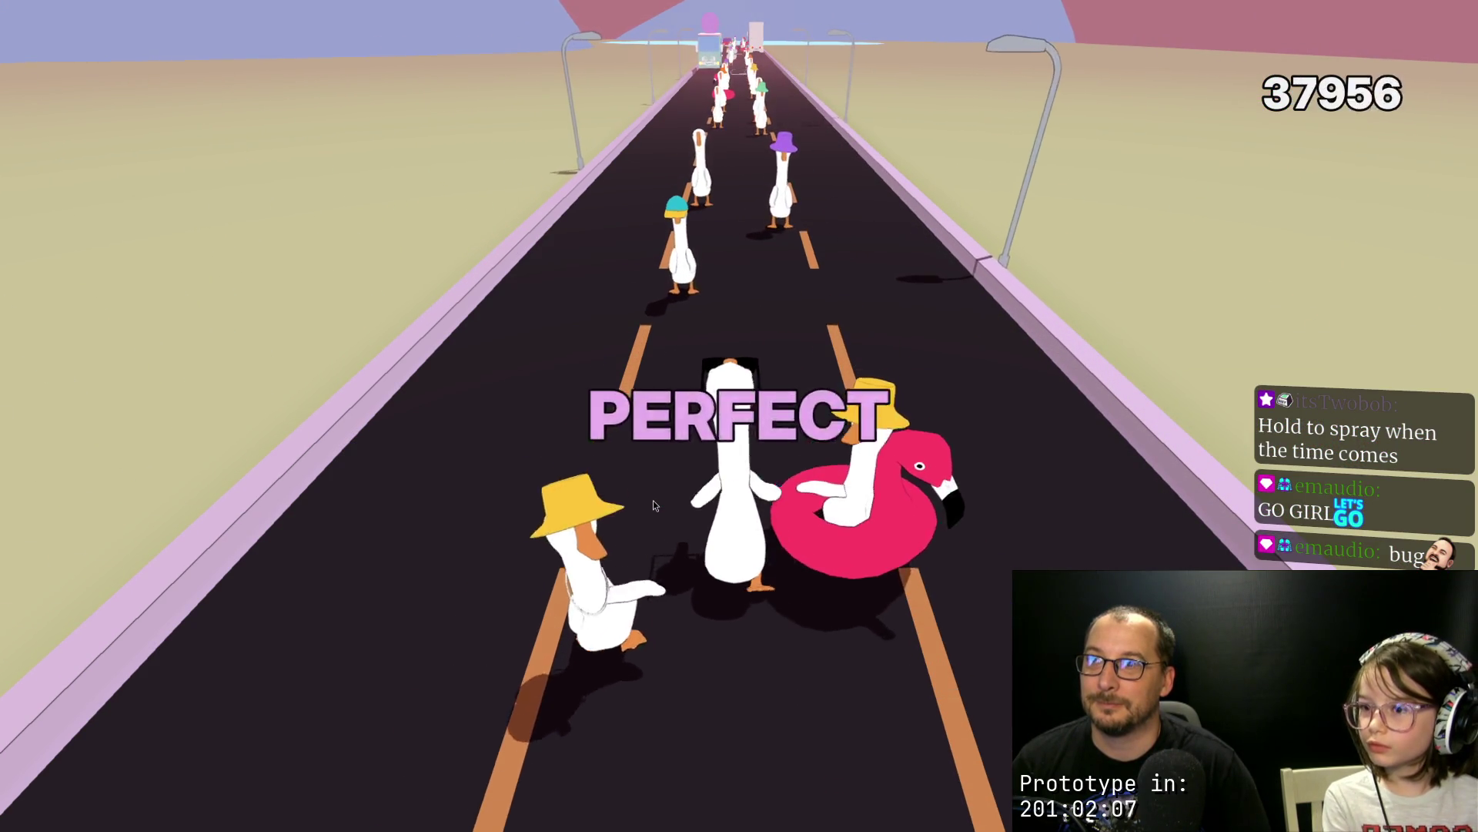
click(653, 505)
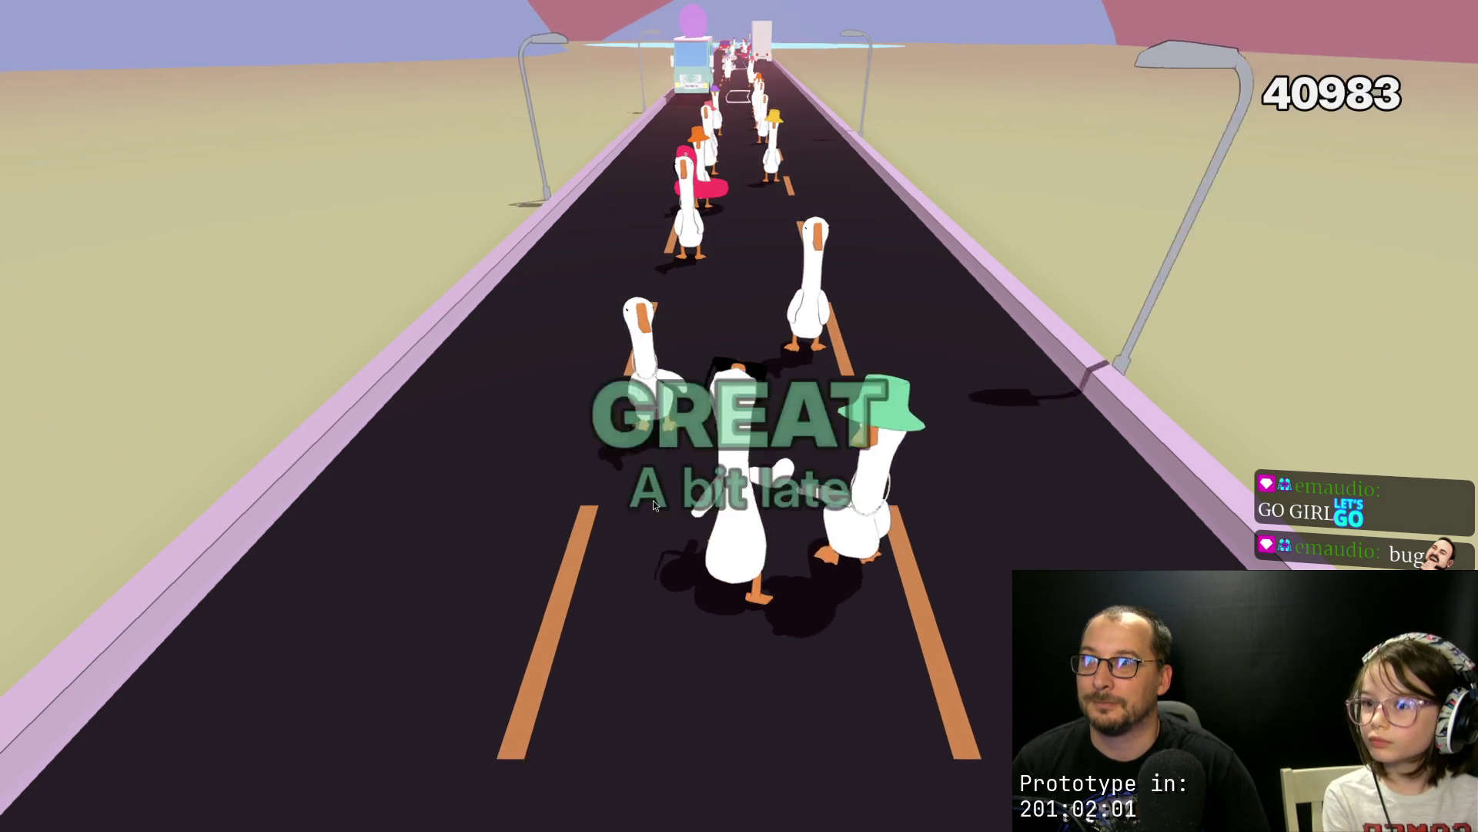
click(653, 504)
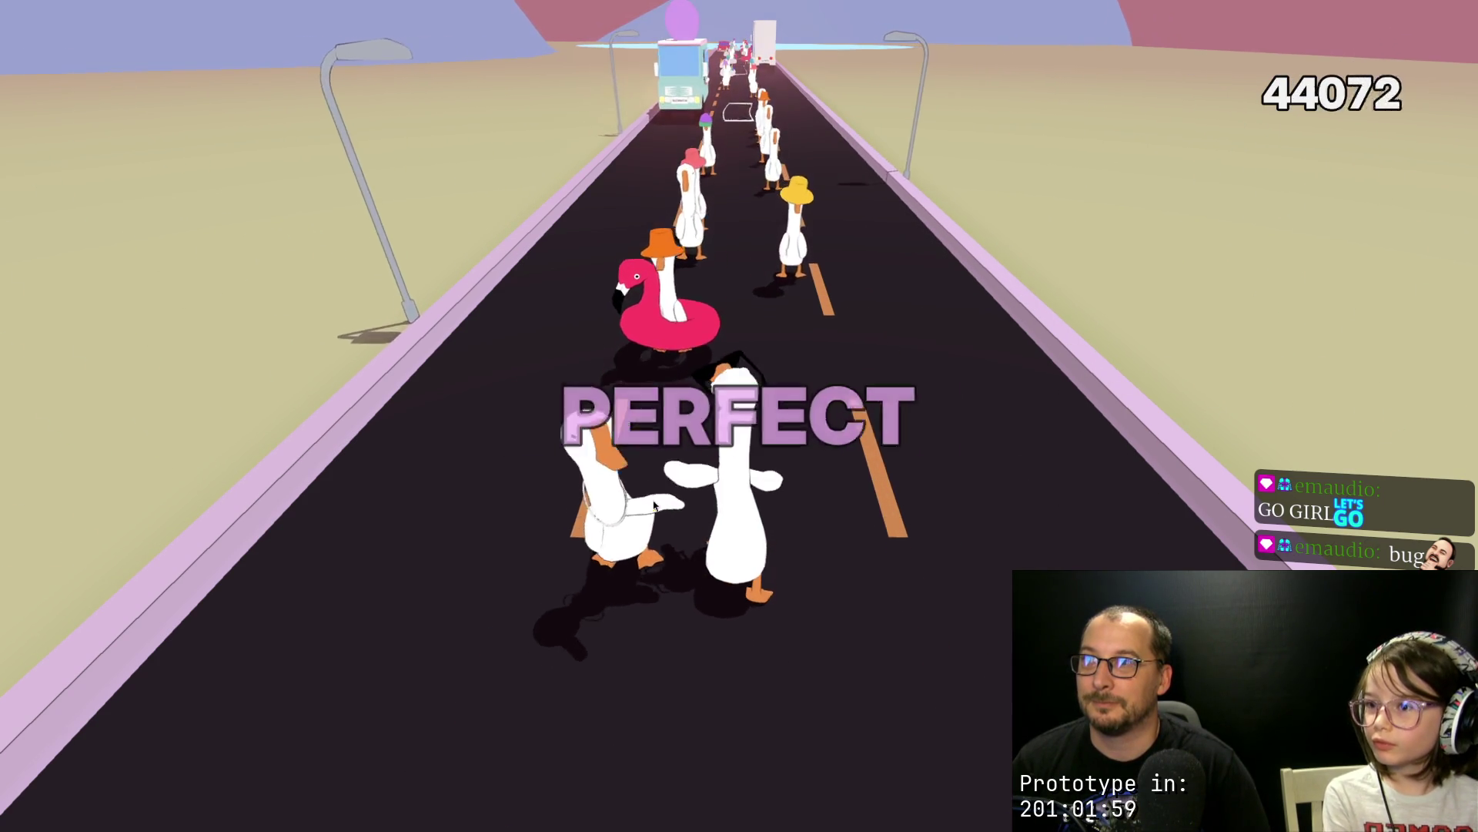
click(654, 505)
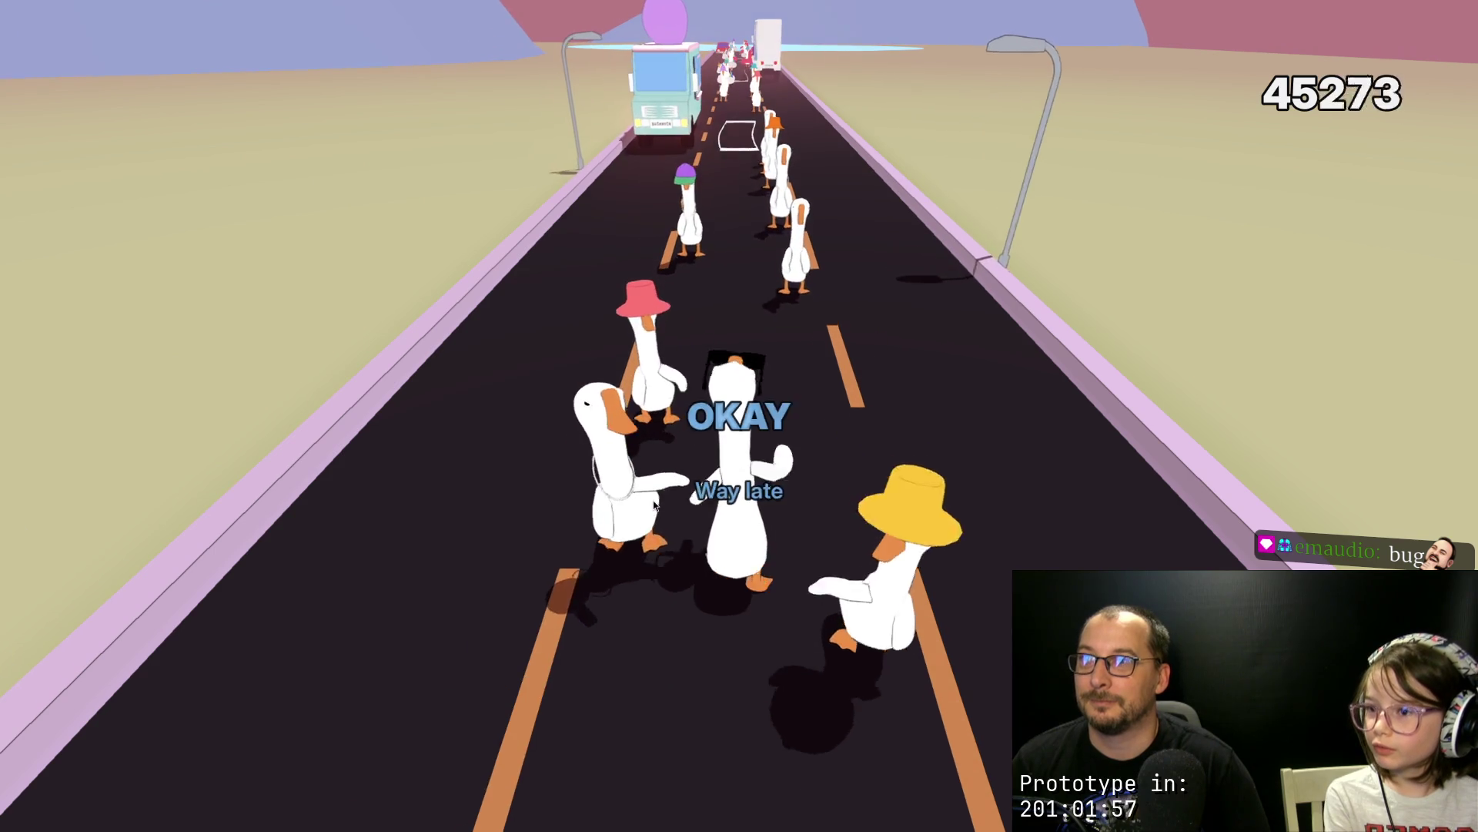
click(654, 504)
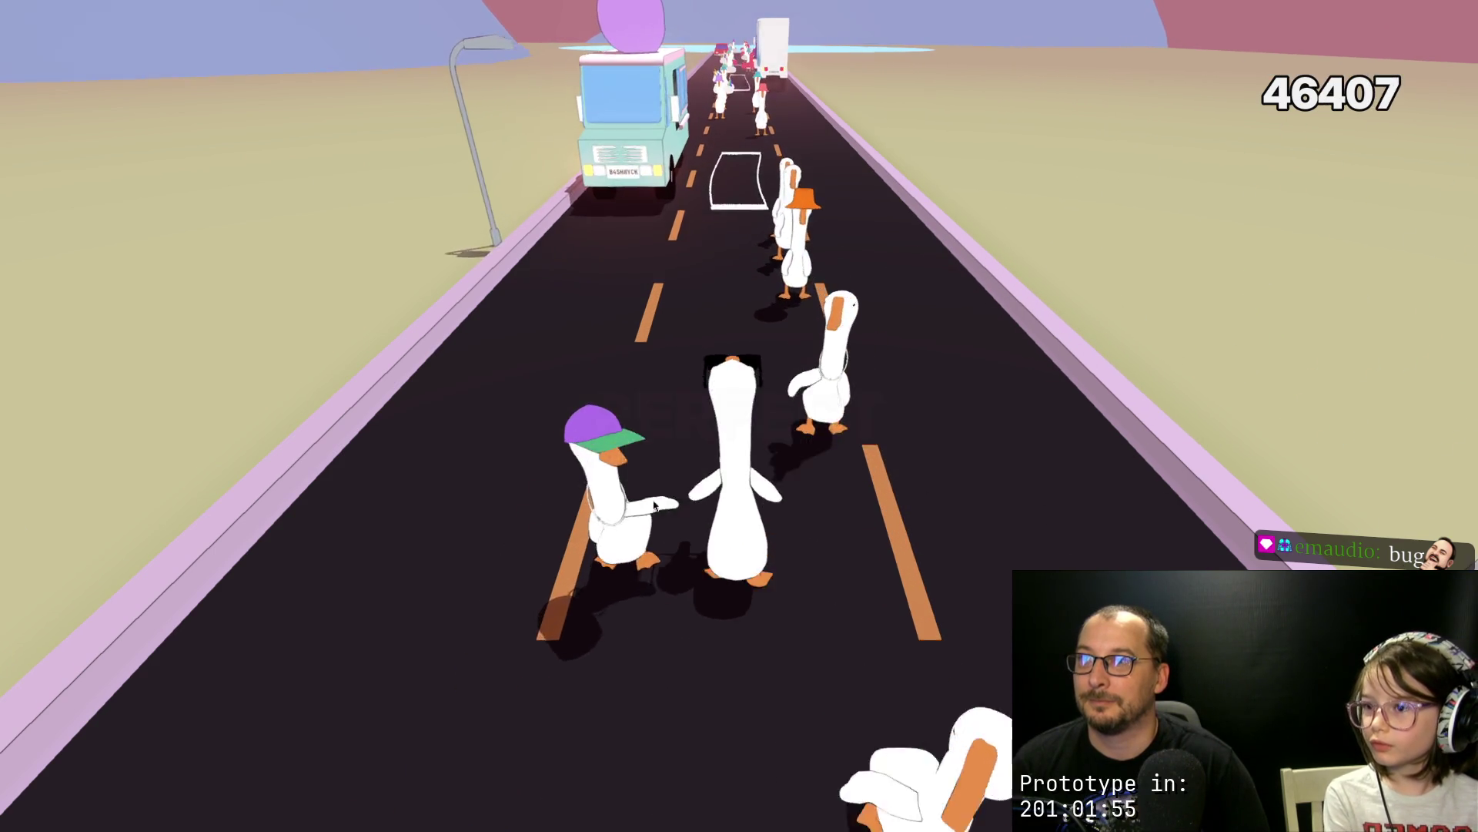
click(654, 505)
click(654, 505)
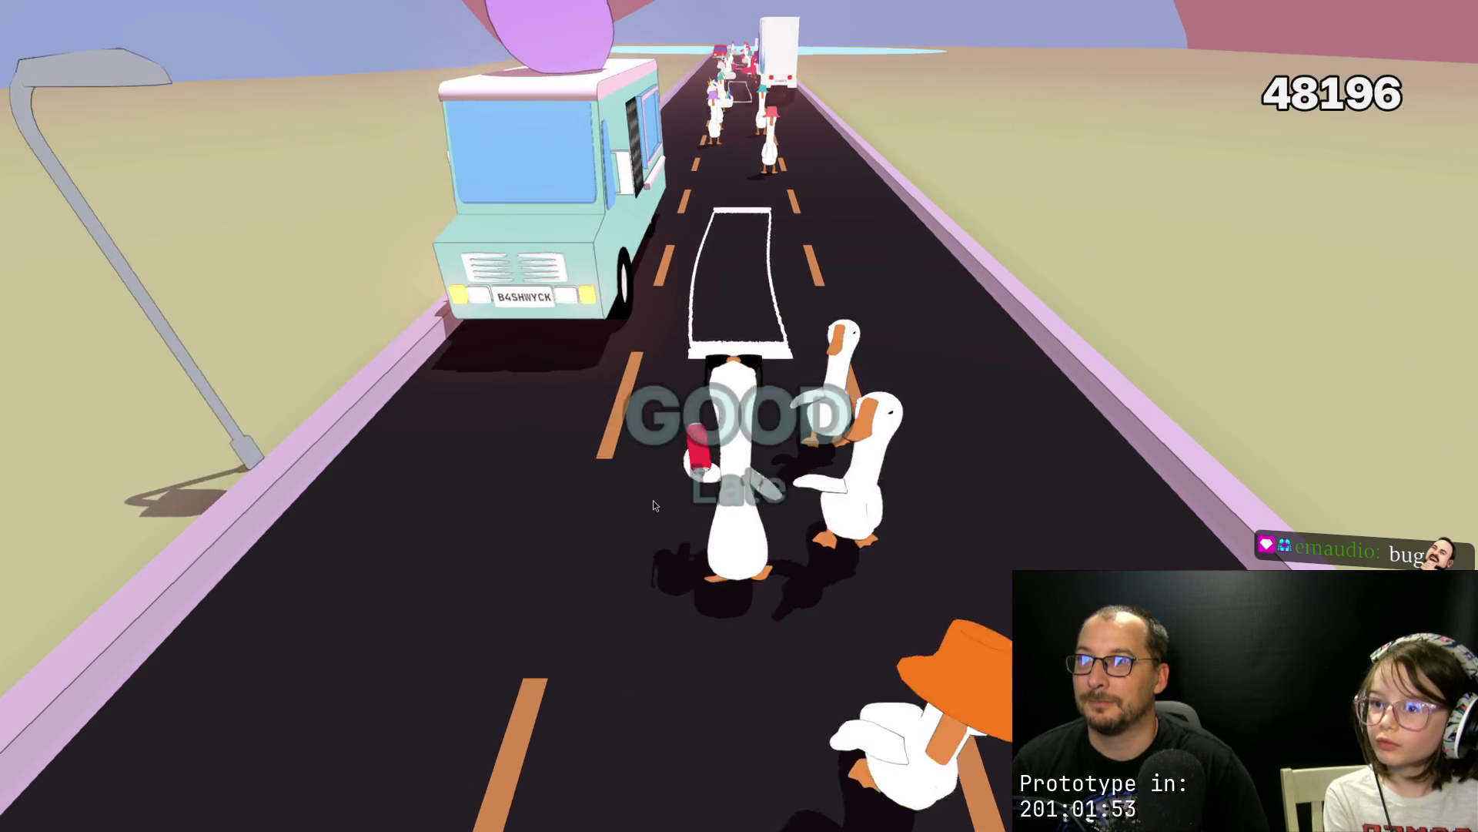
click(654, 505)
click(654, 504)
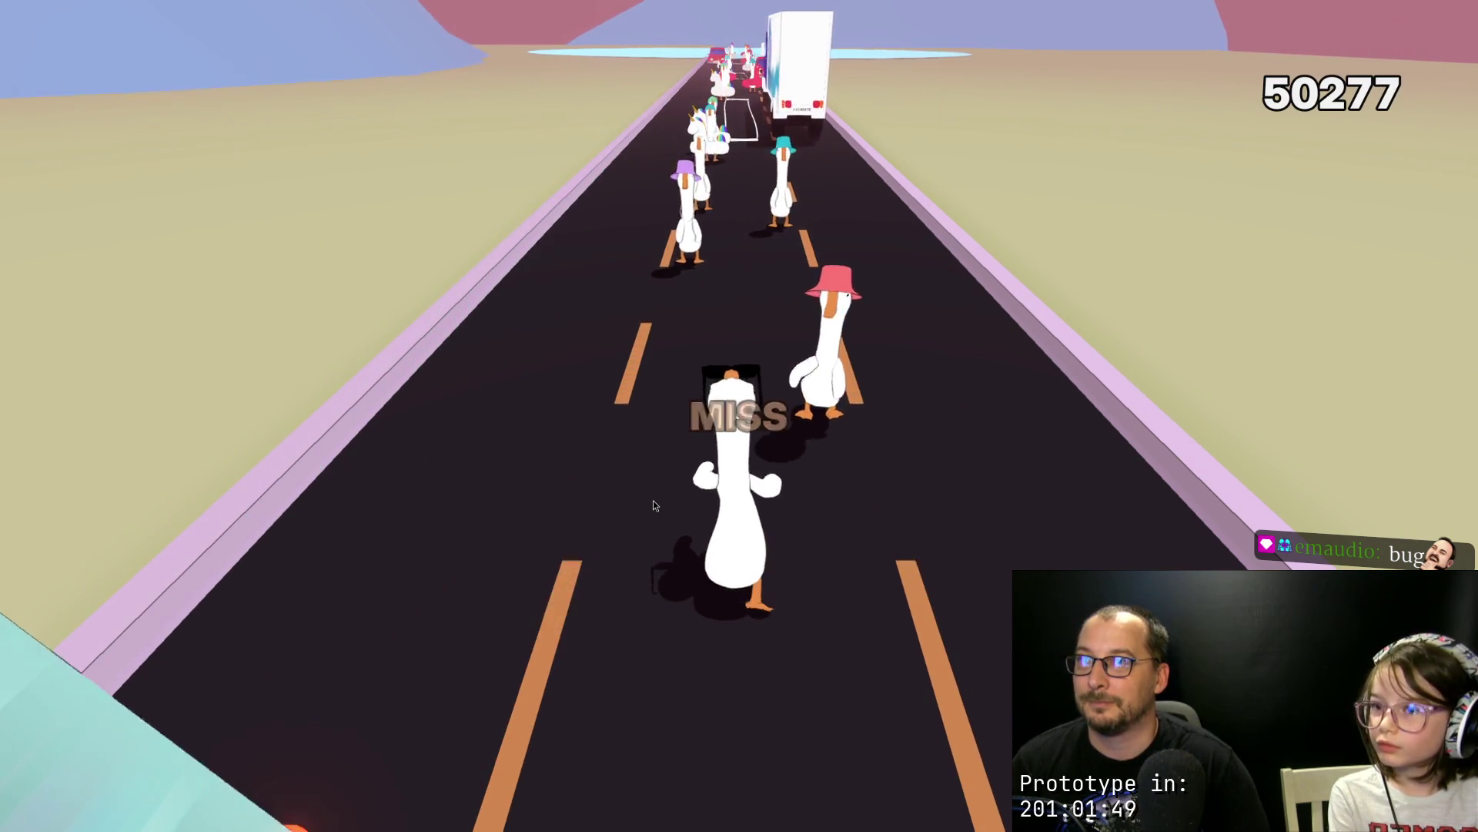
Step: Spray the float geese, van and red car on the beat through Level 1's last beat
click(654, 505)
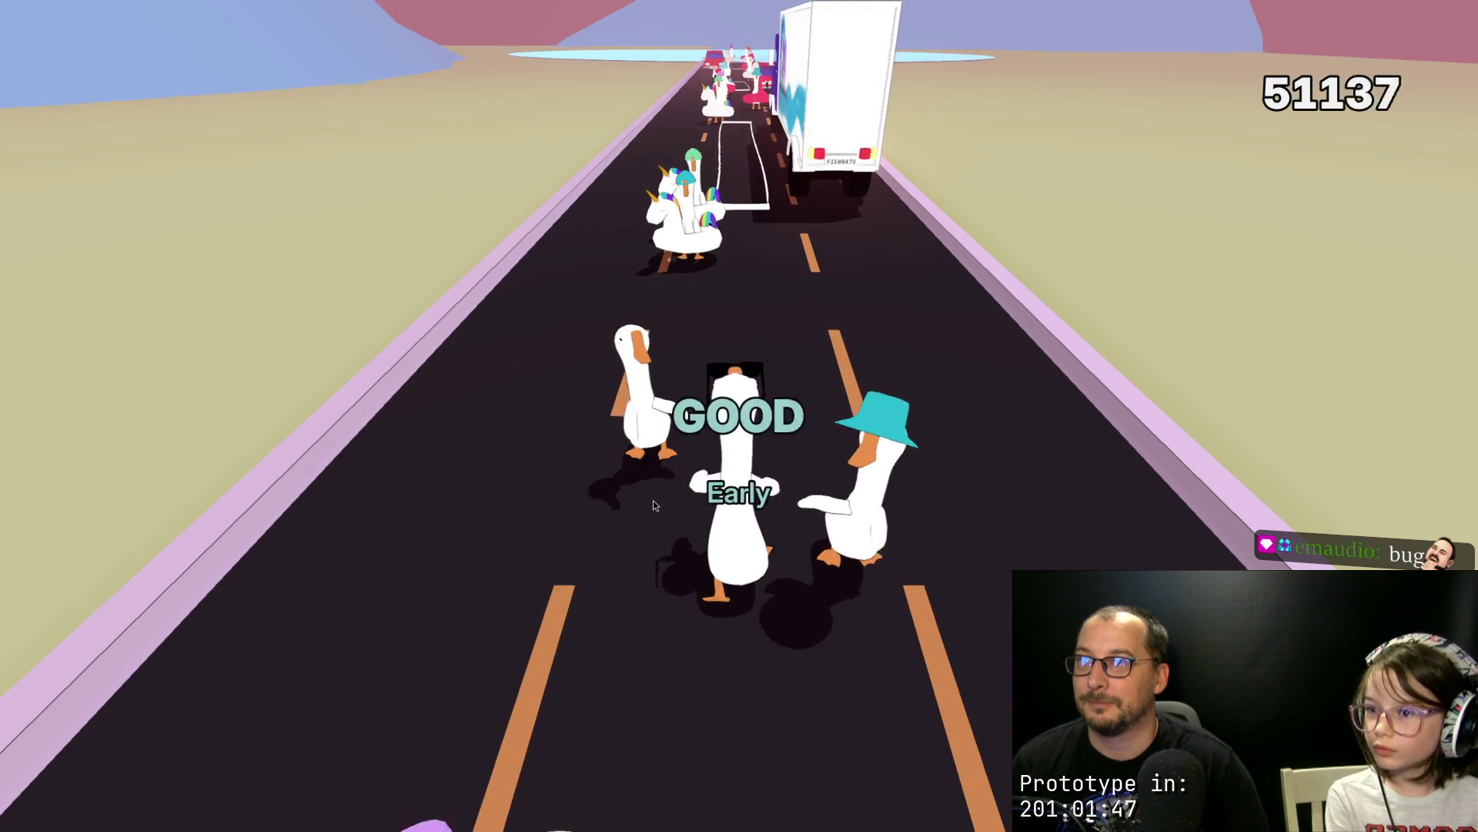
click(654, 506)
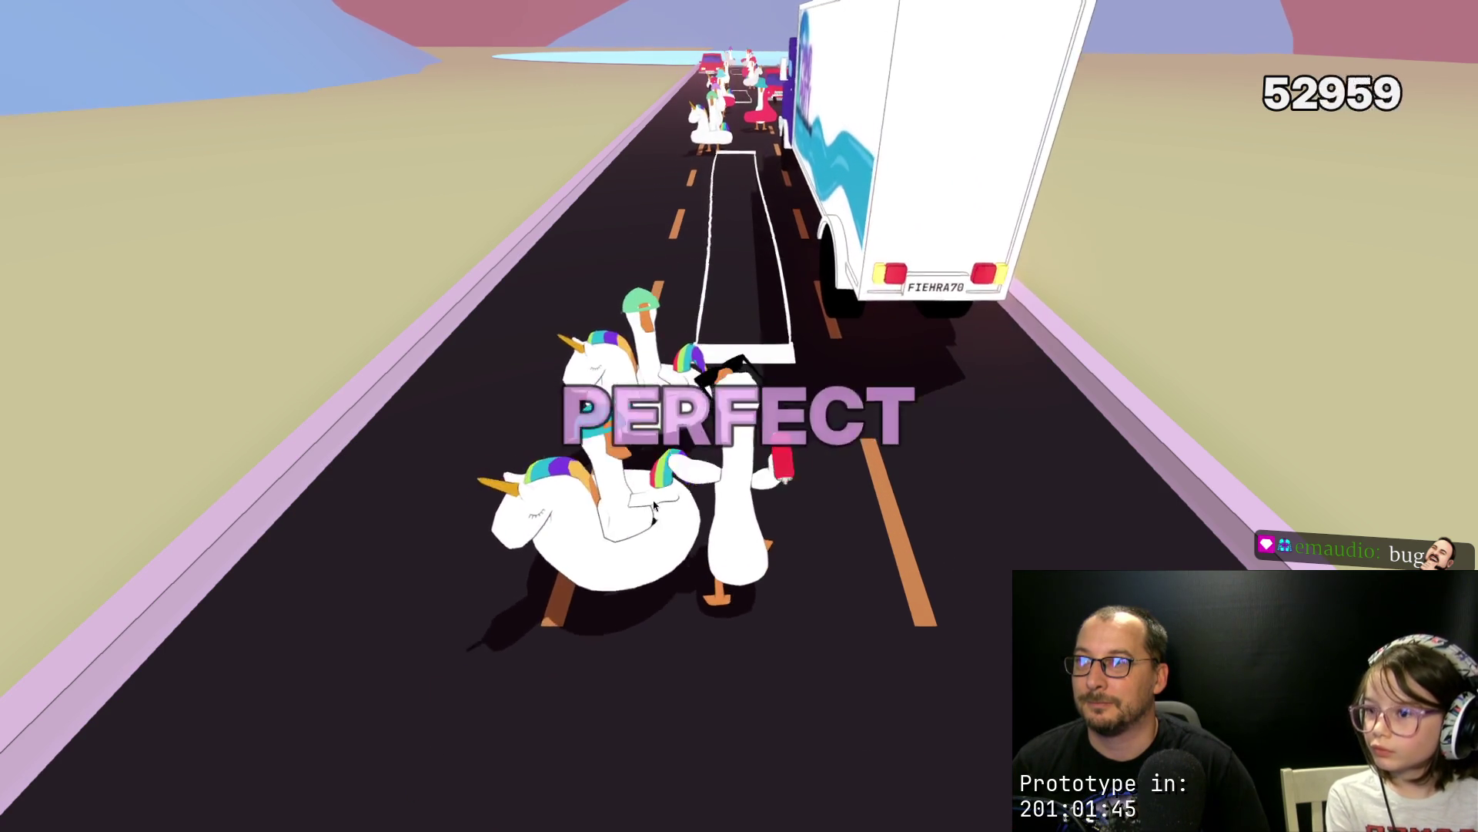
click(653, 504)
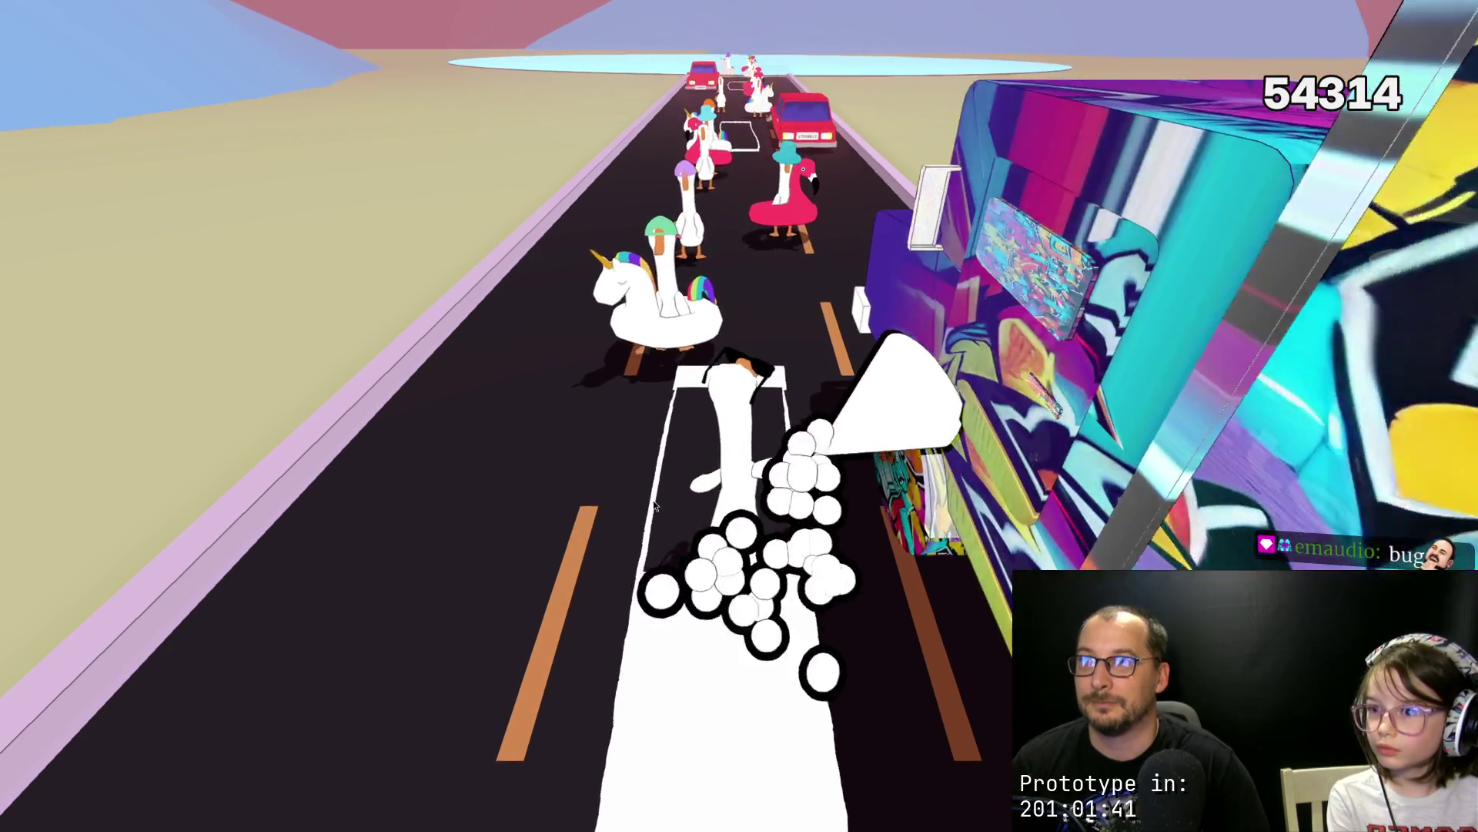
click(654, 504)
click(654, 505)
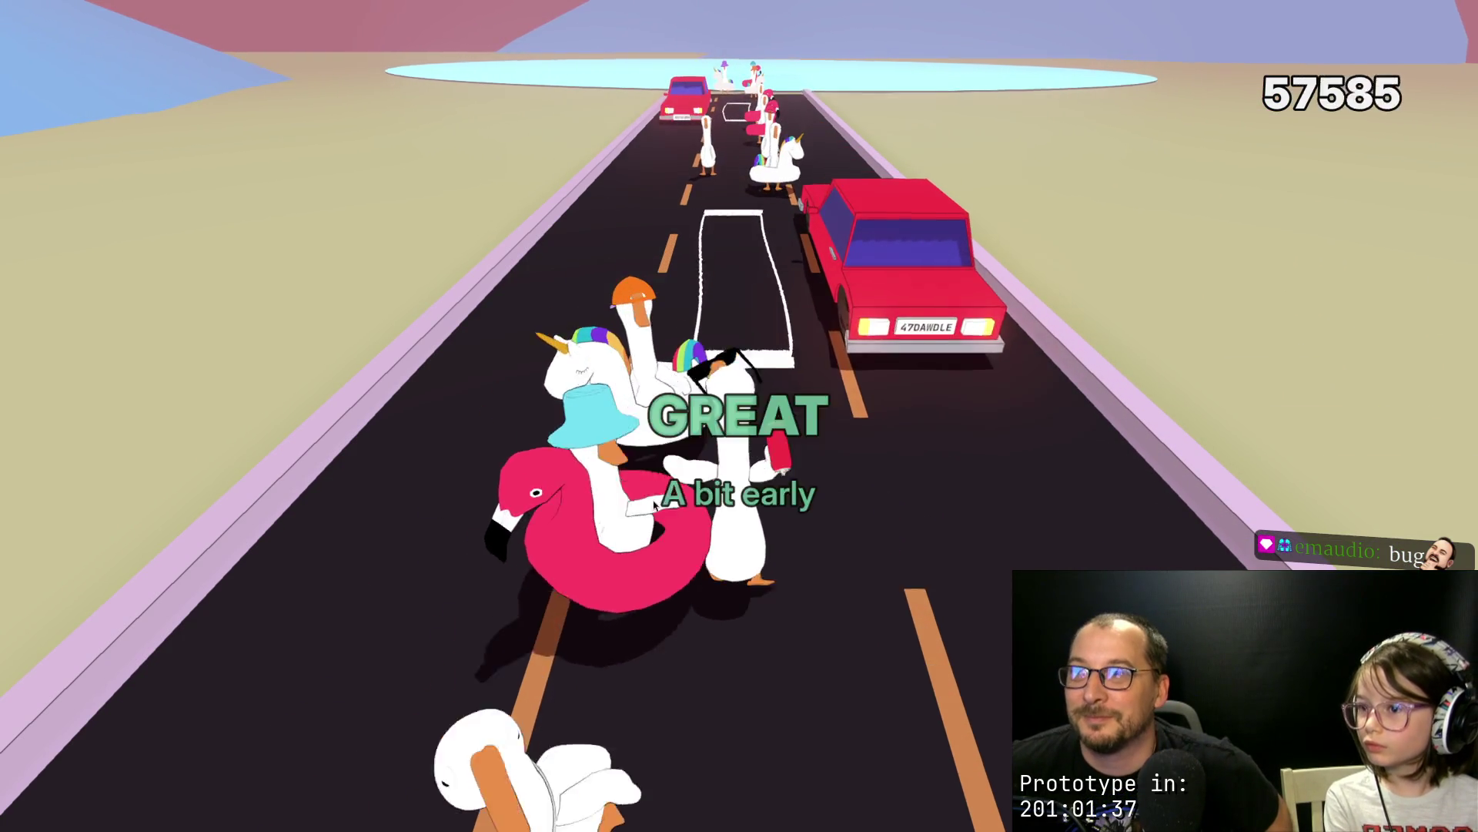
click(654, 505)
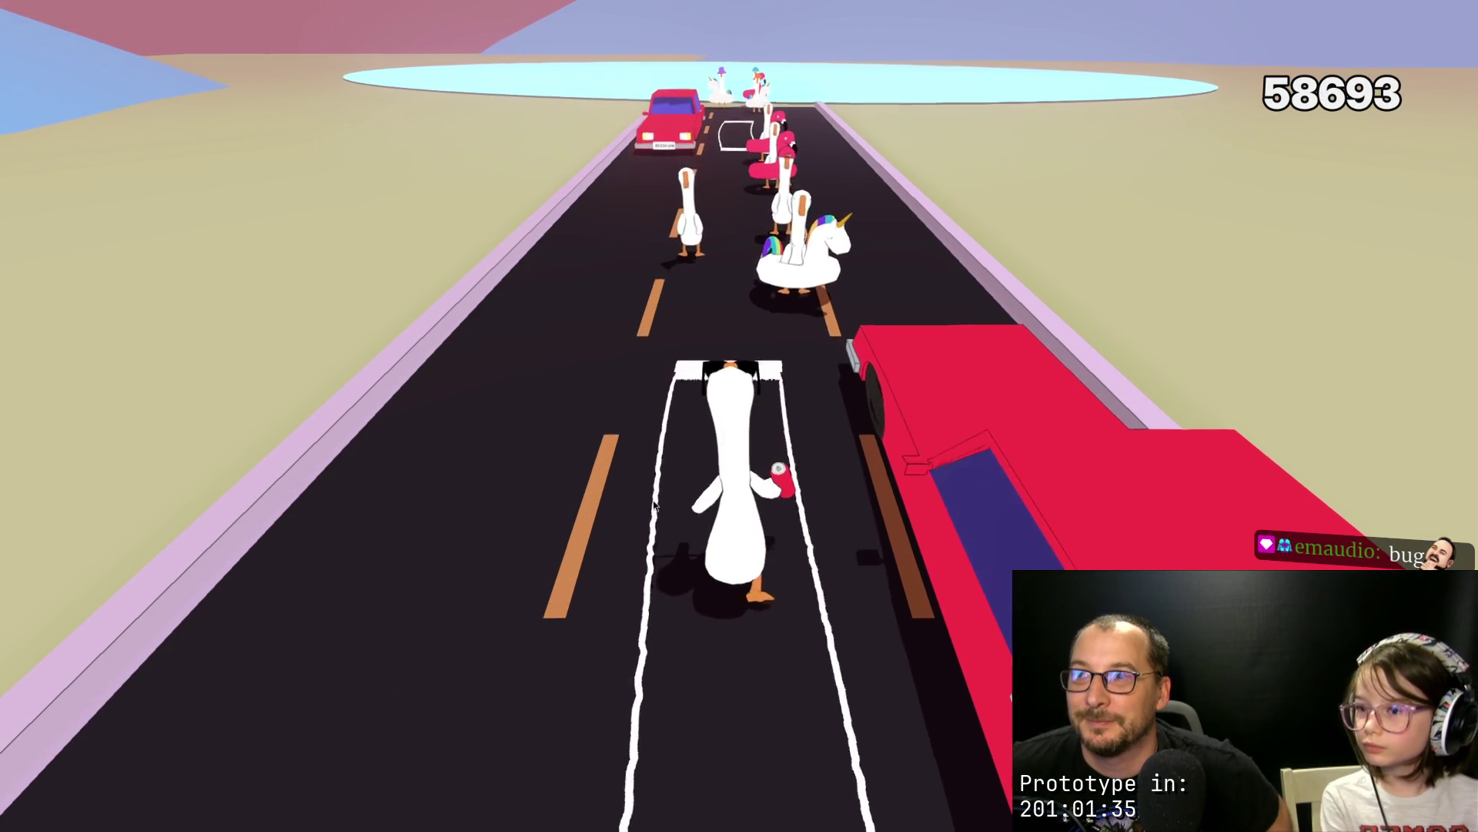
click(654, 505)
click(654, 504)
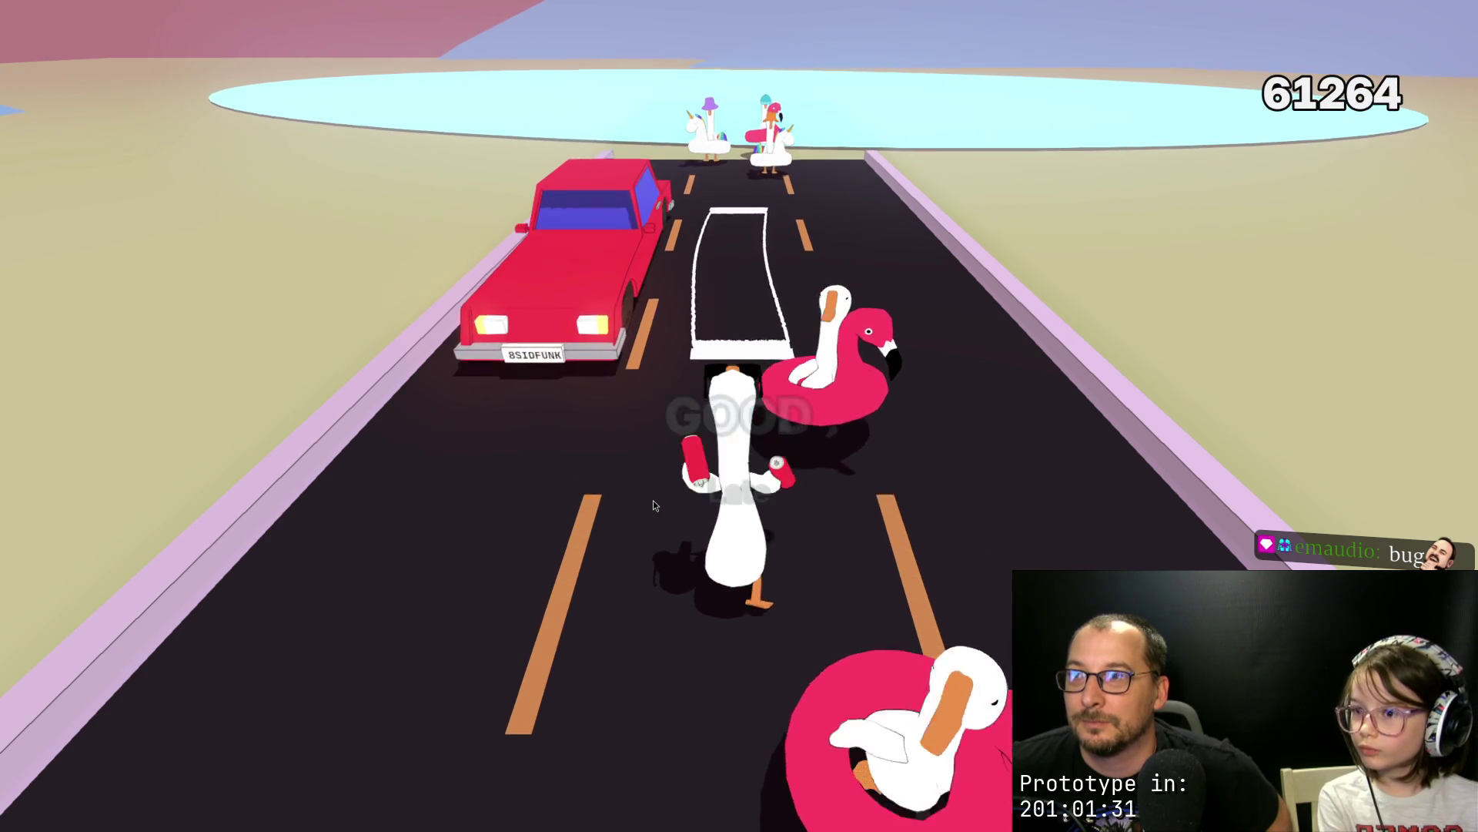
click(654, 505)
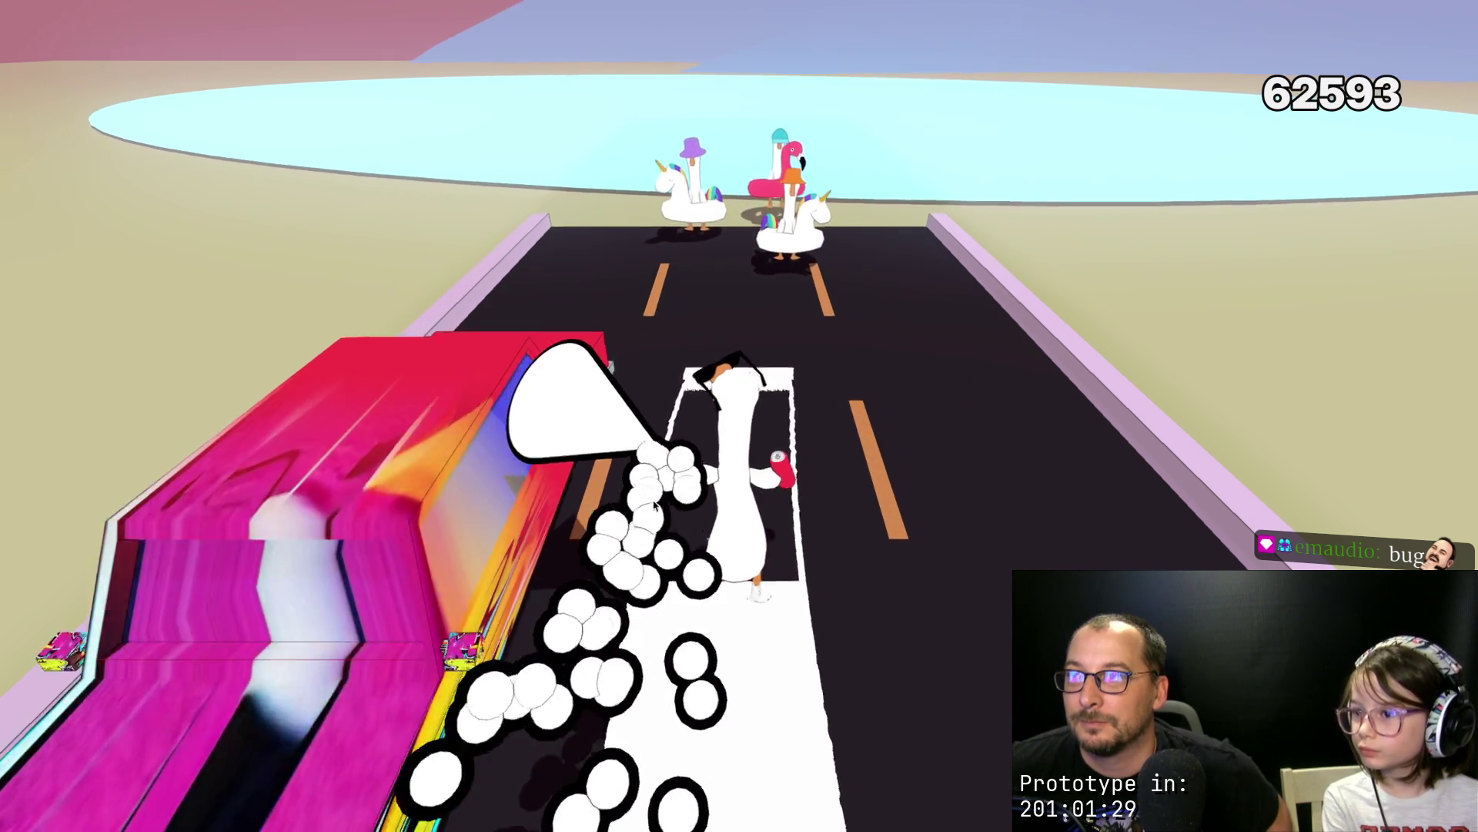
click(653, 505)
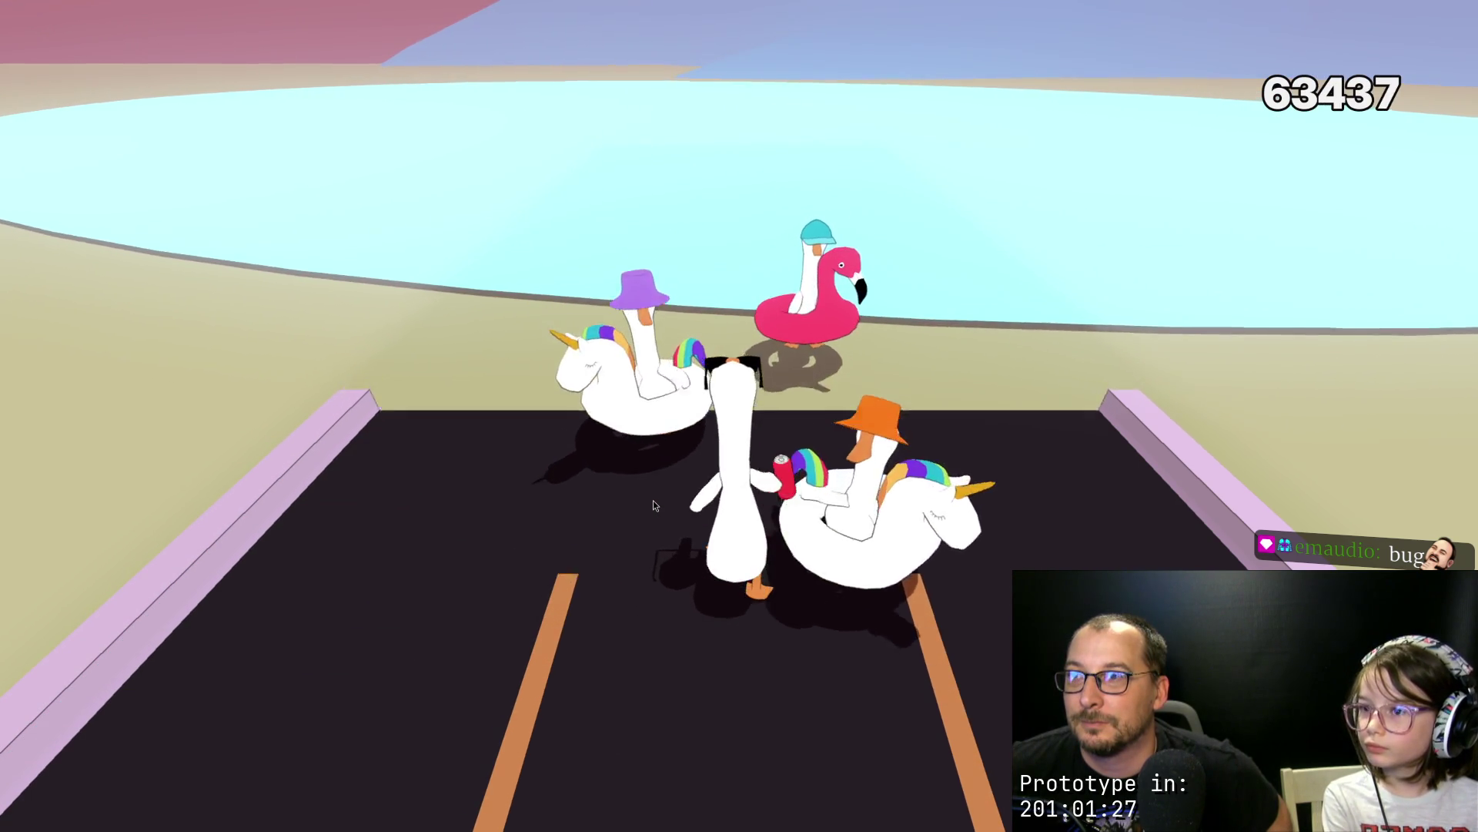
click(653, 505)
click(654, 505)
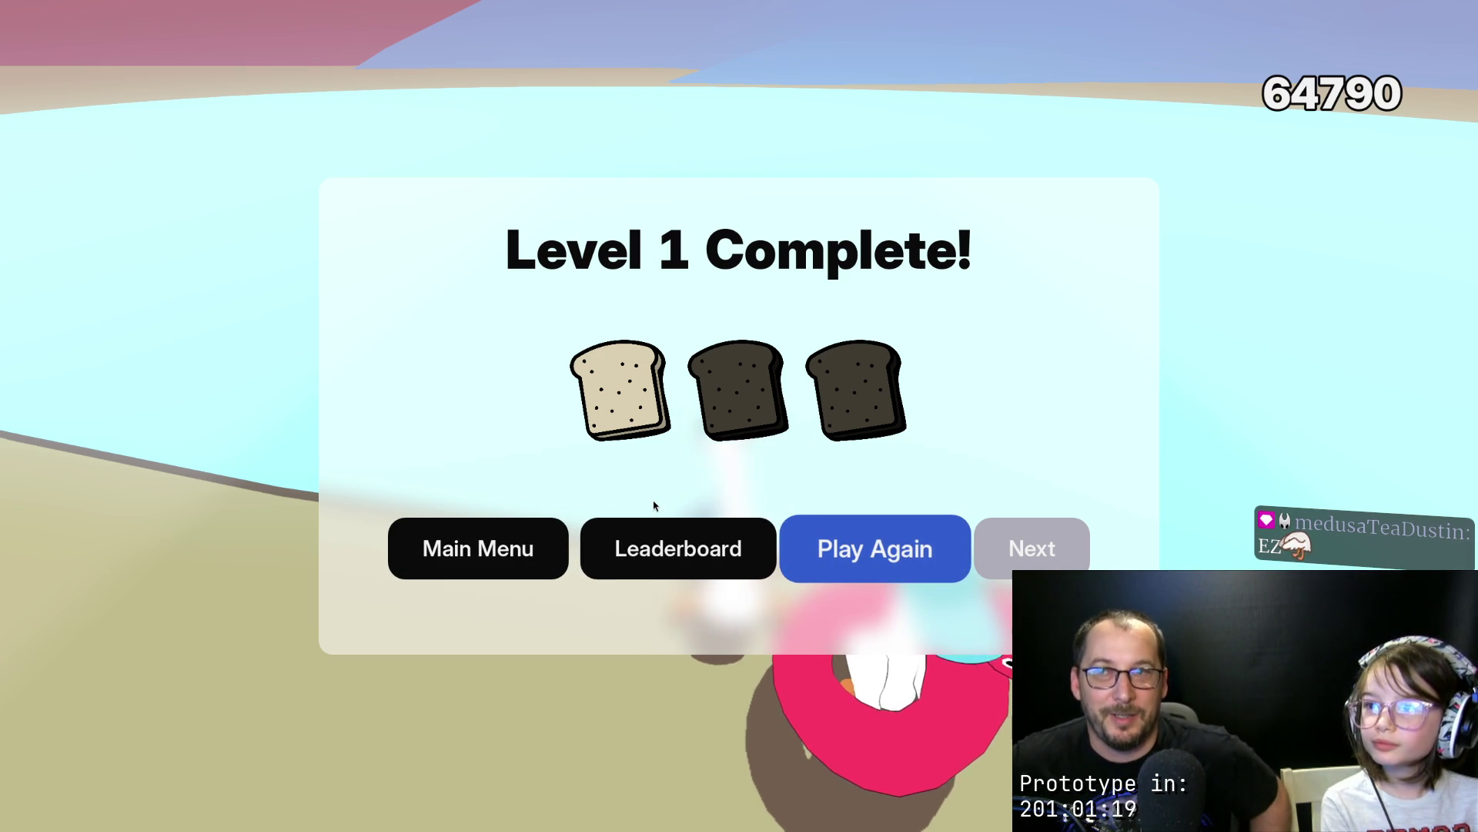
Step: Replay Level 1 from the completion screen and hit the opening beats as geese pass
key(space)
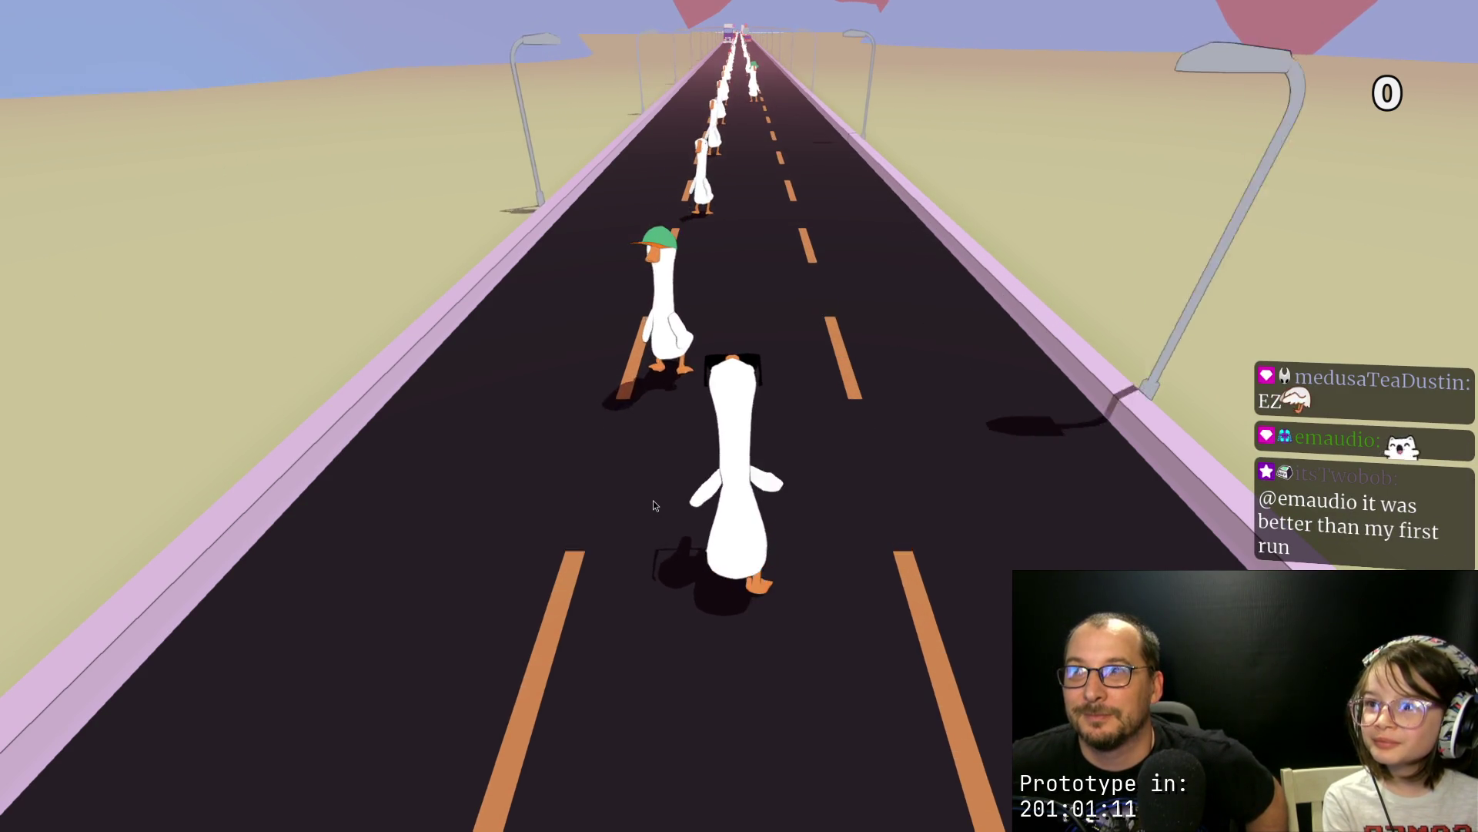
key(space)
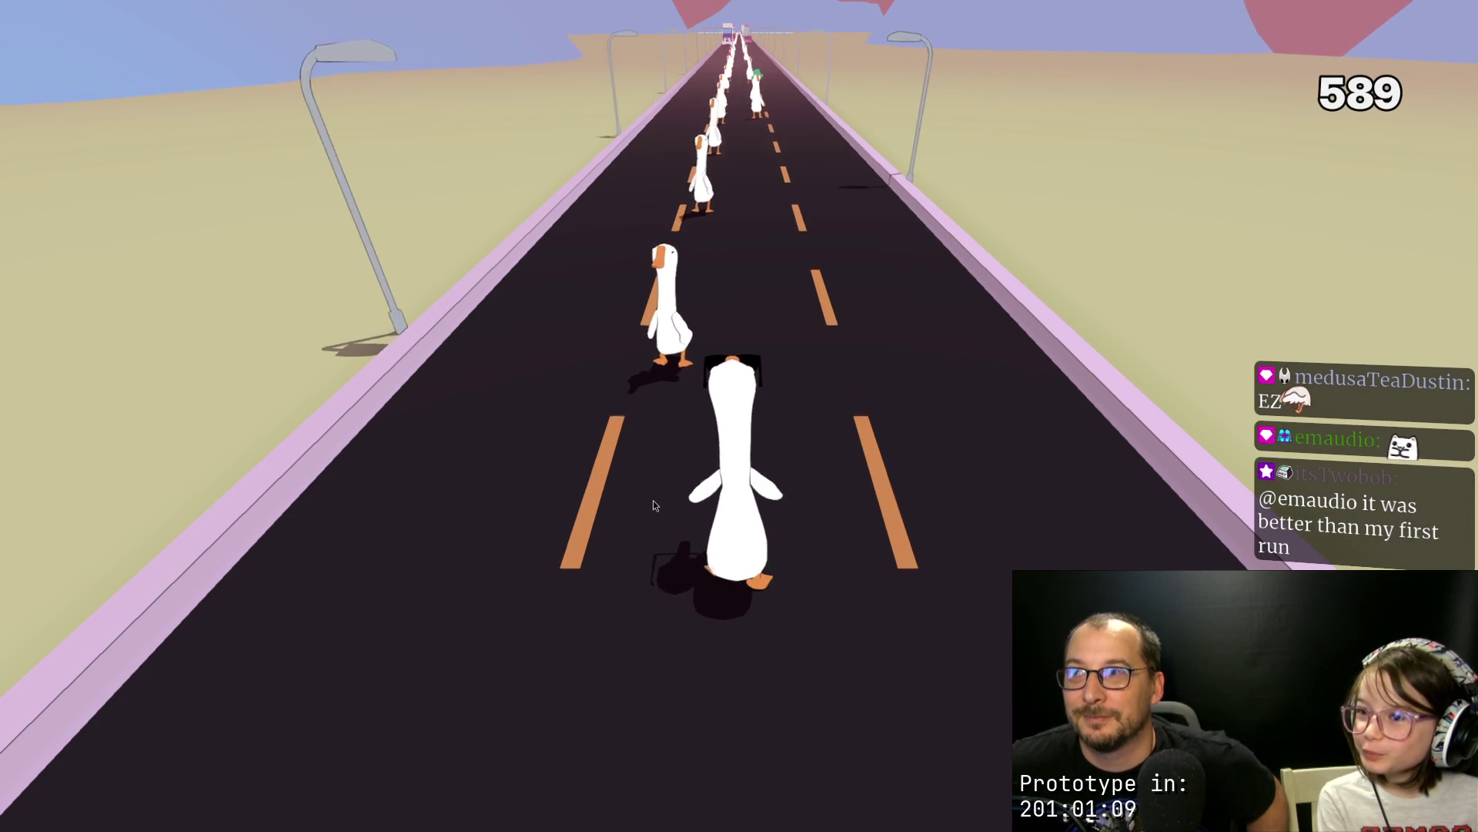
key(space)
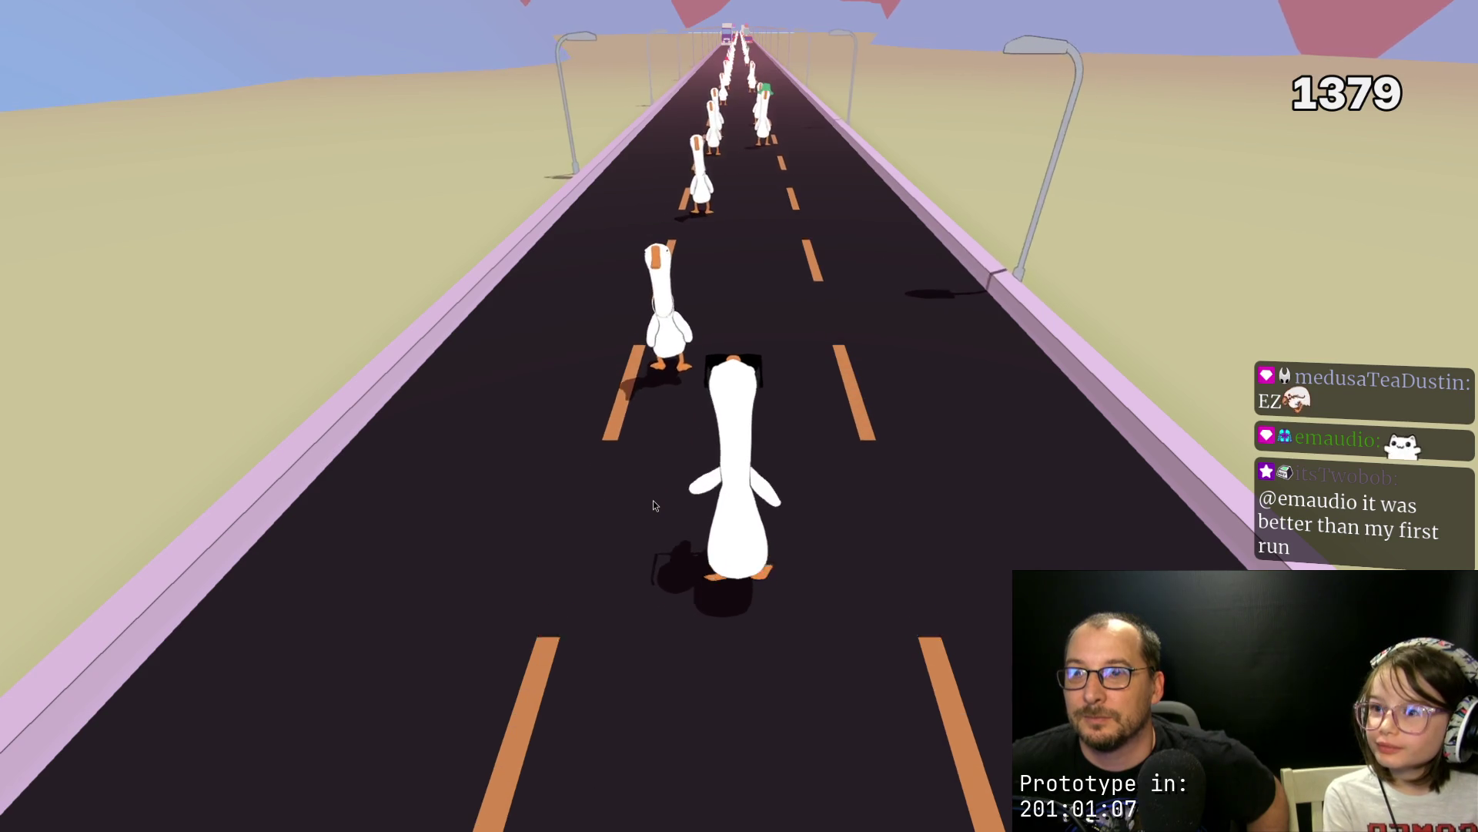
key(space)
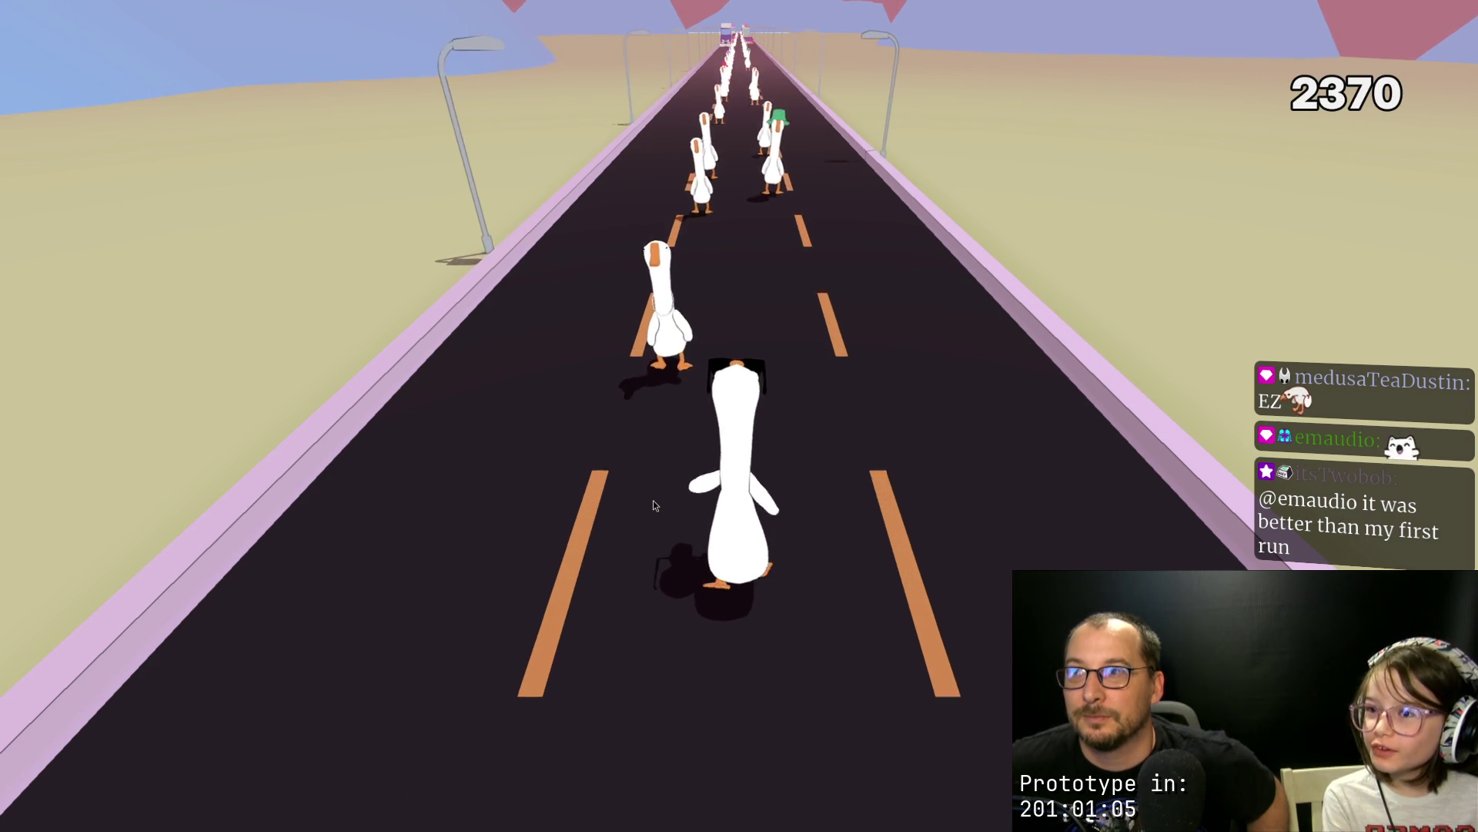
key(space)
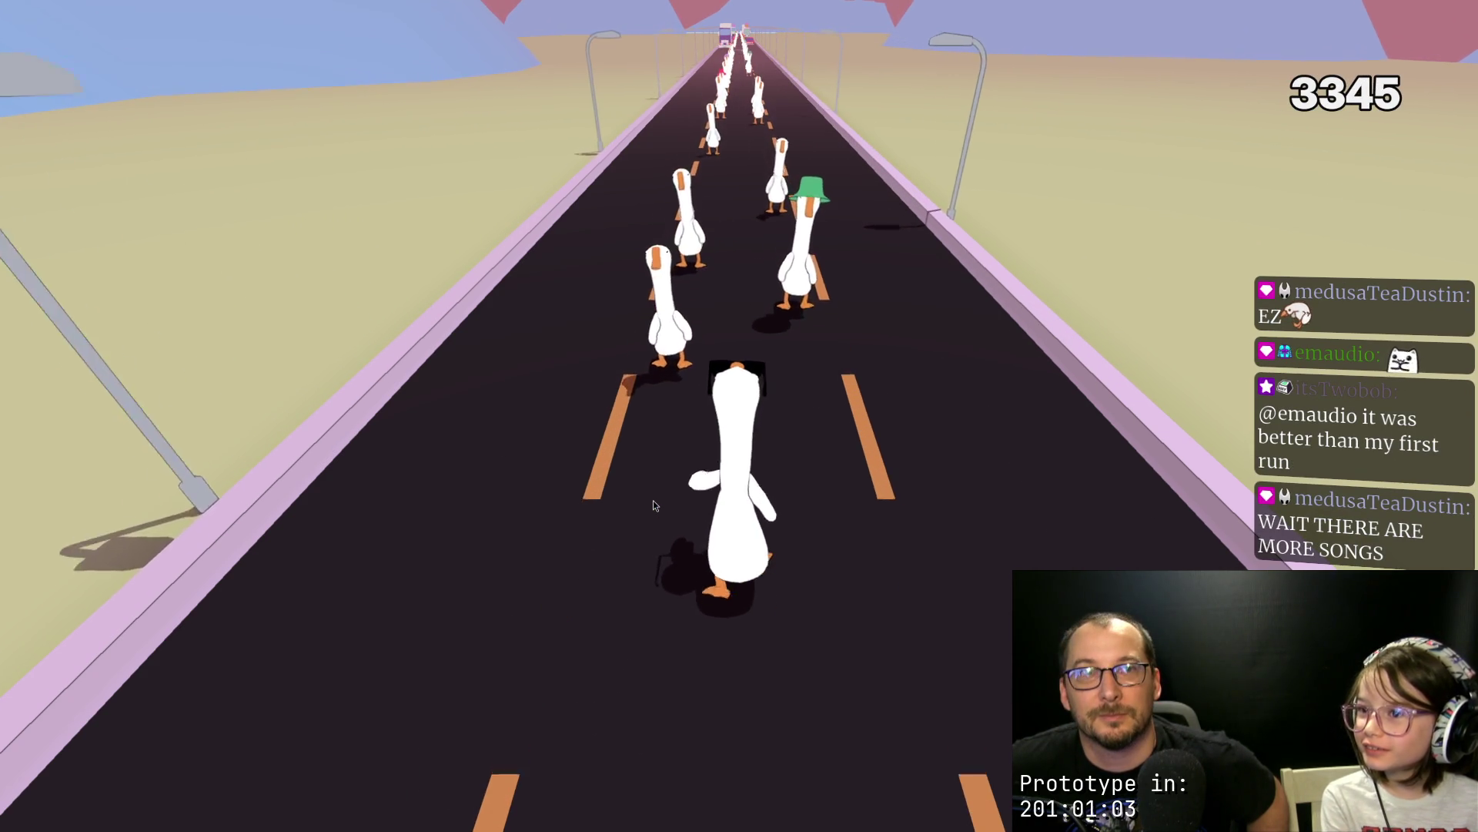
key(space)
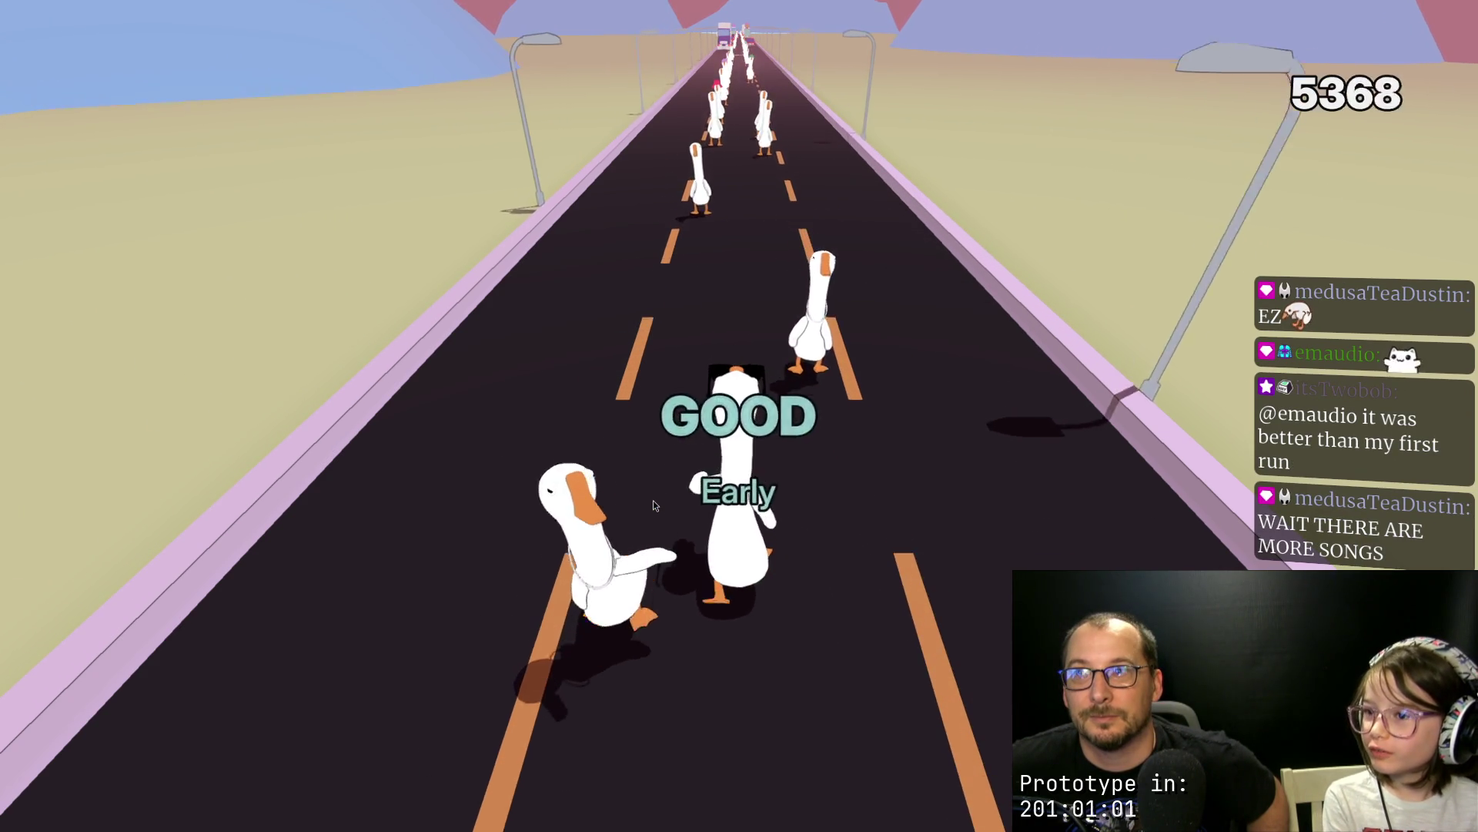
key(space)
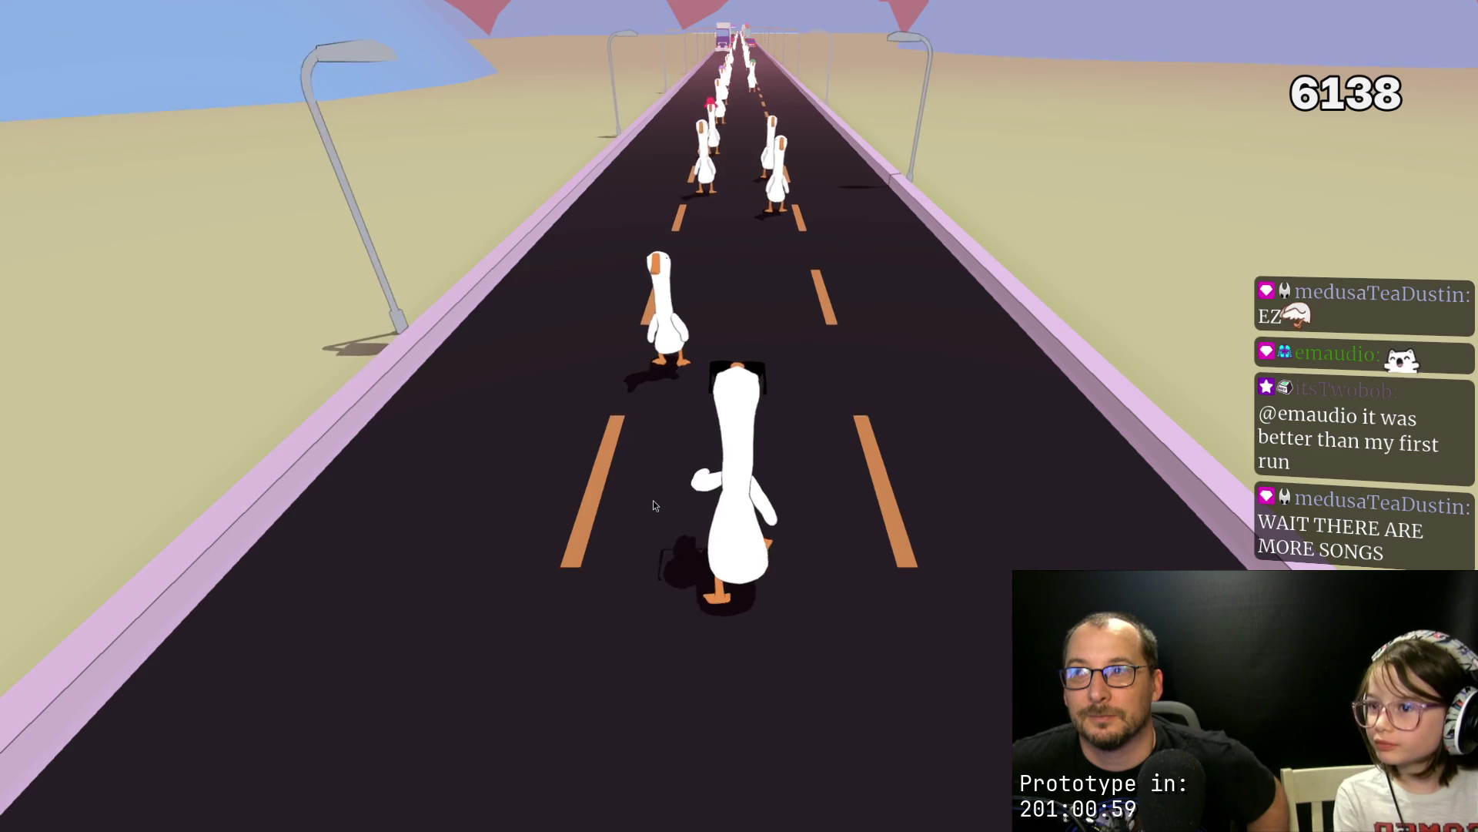
key(space)
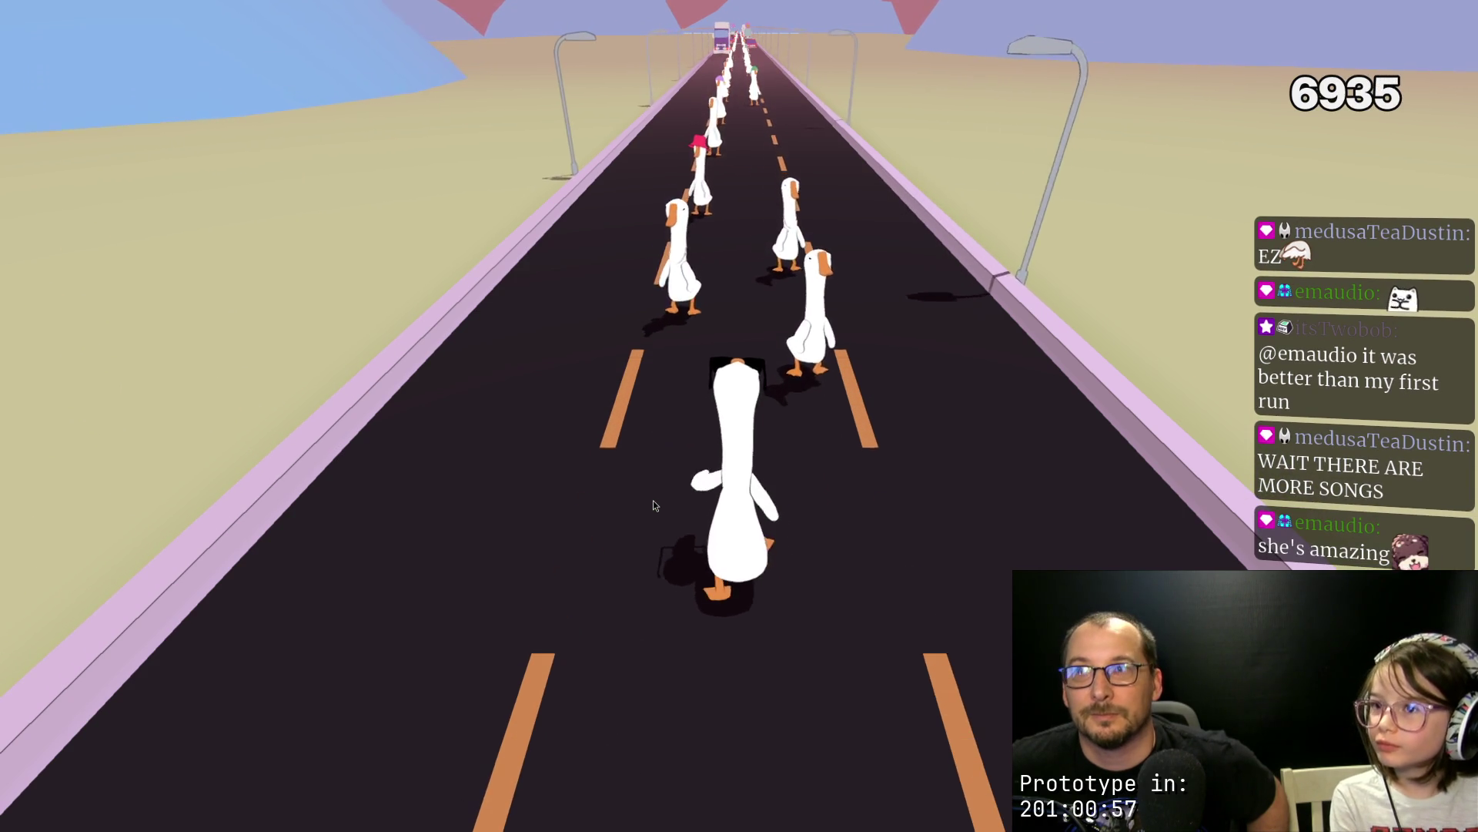
key(space)
key(space)
key(space)
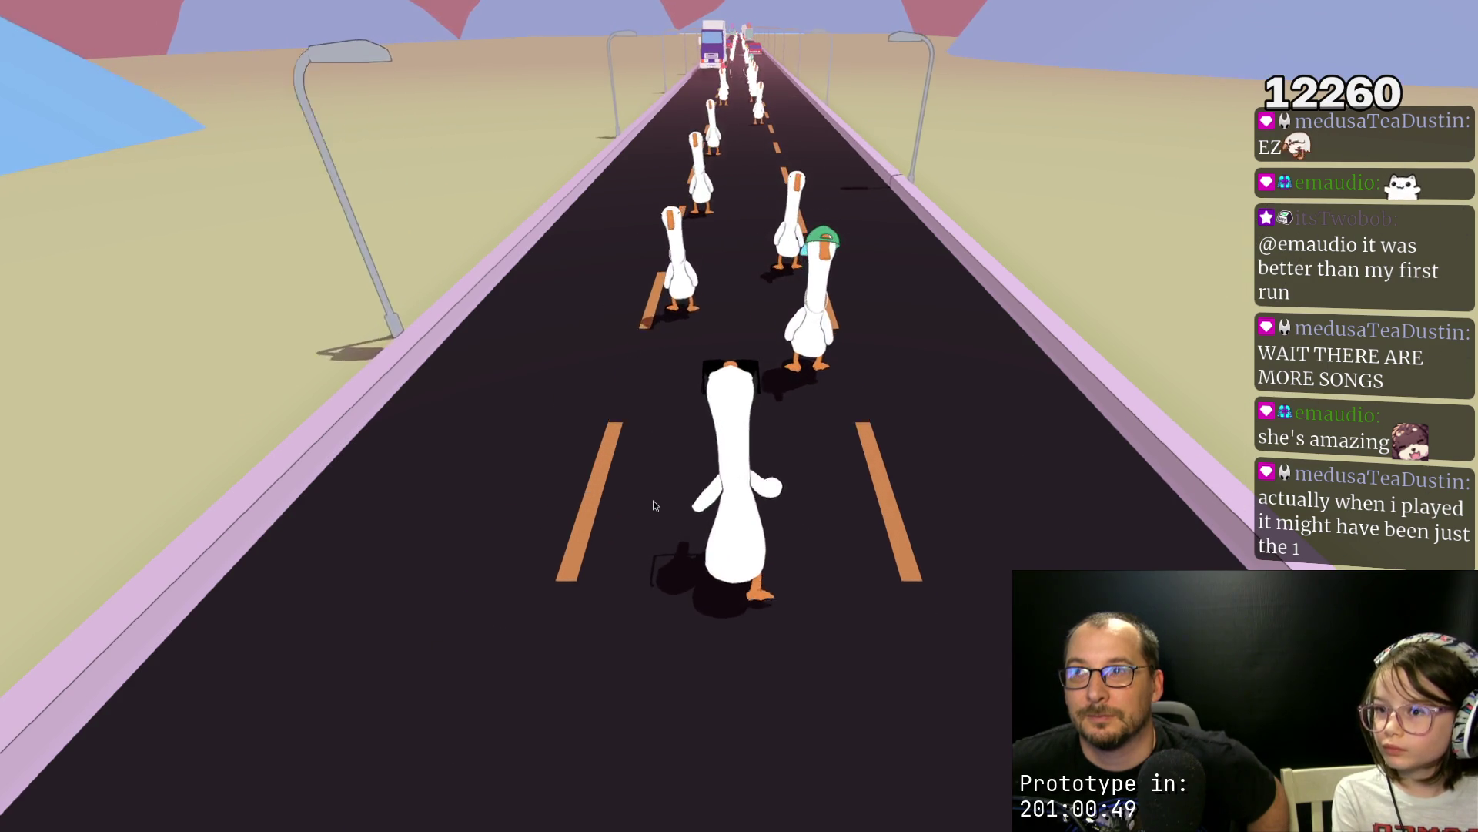
Step: Keep hitting beats, spraying the graffiti truck and the red car, climbing past 34000 points
key(space)
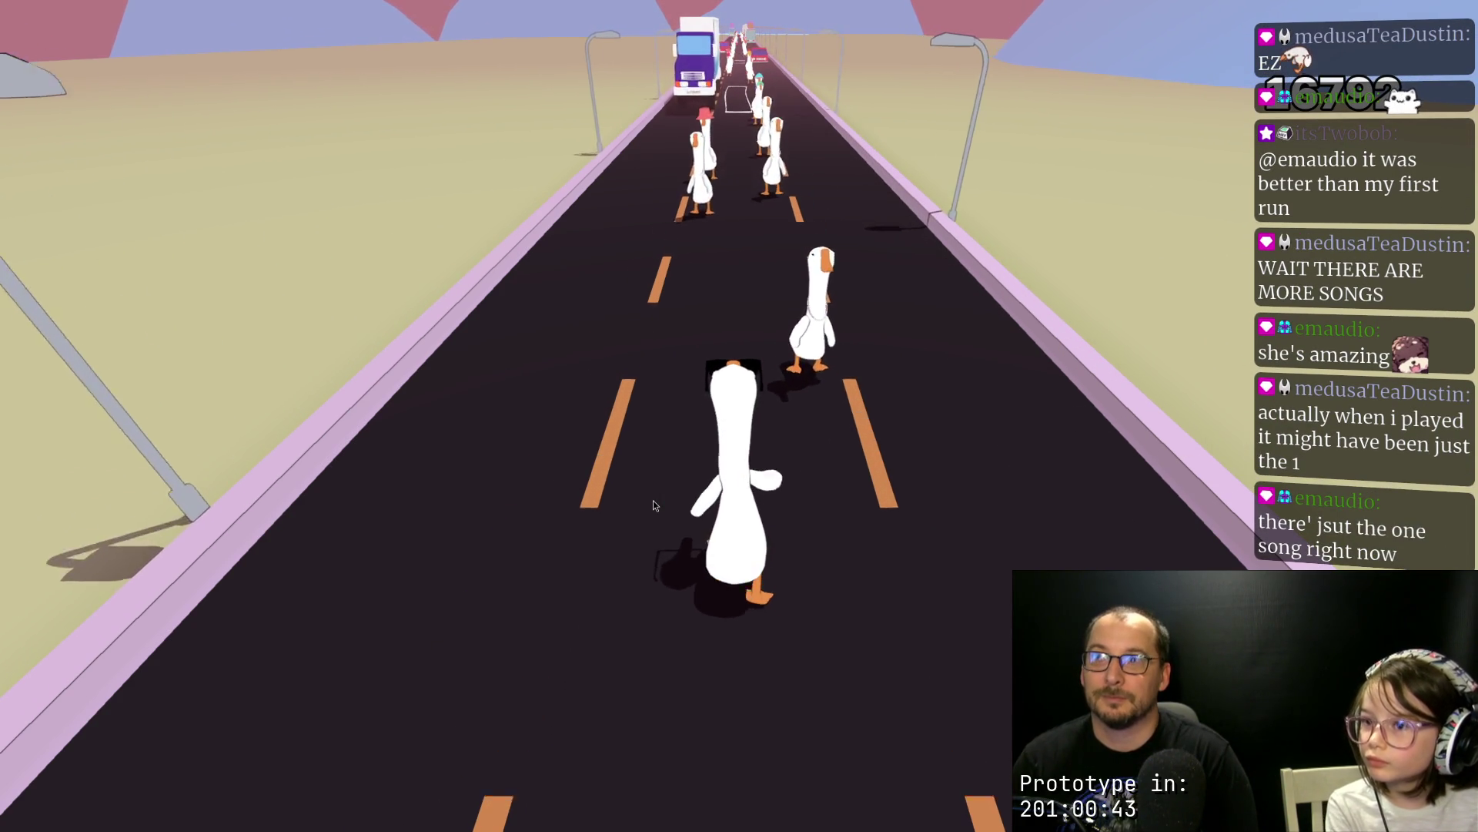
key(space)
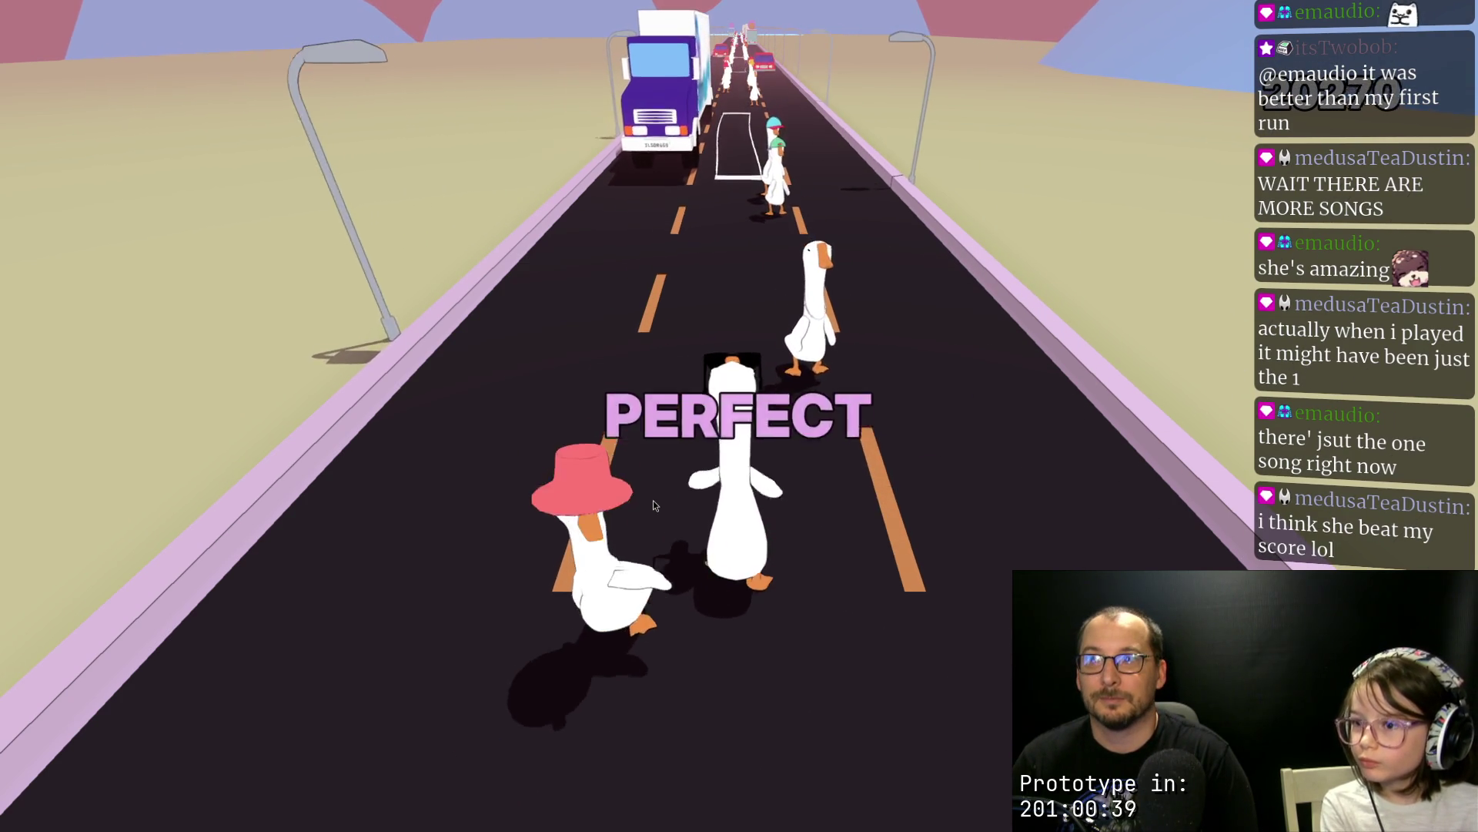
key(space)
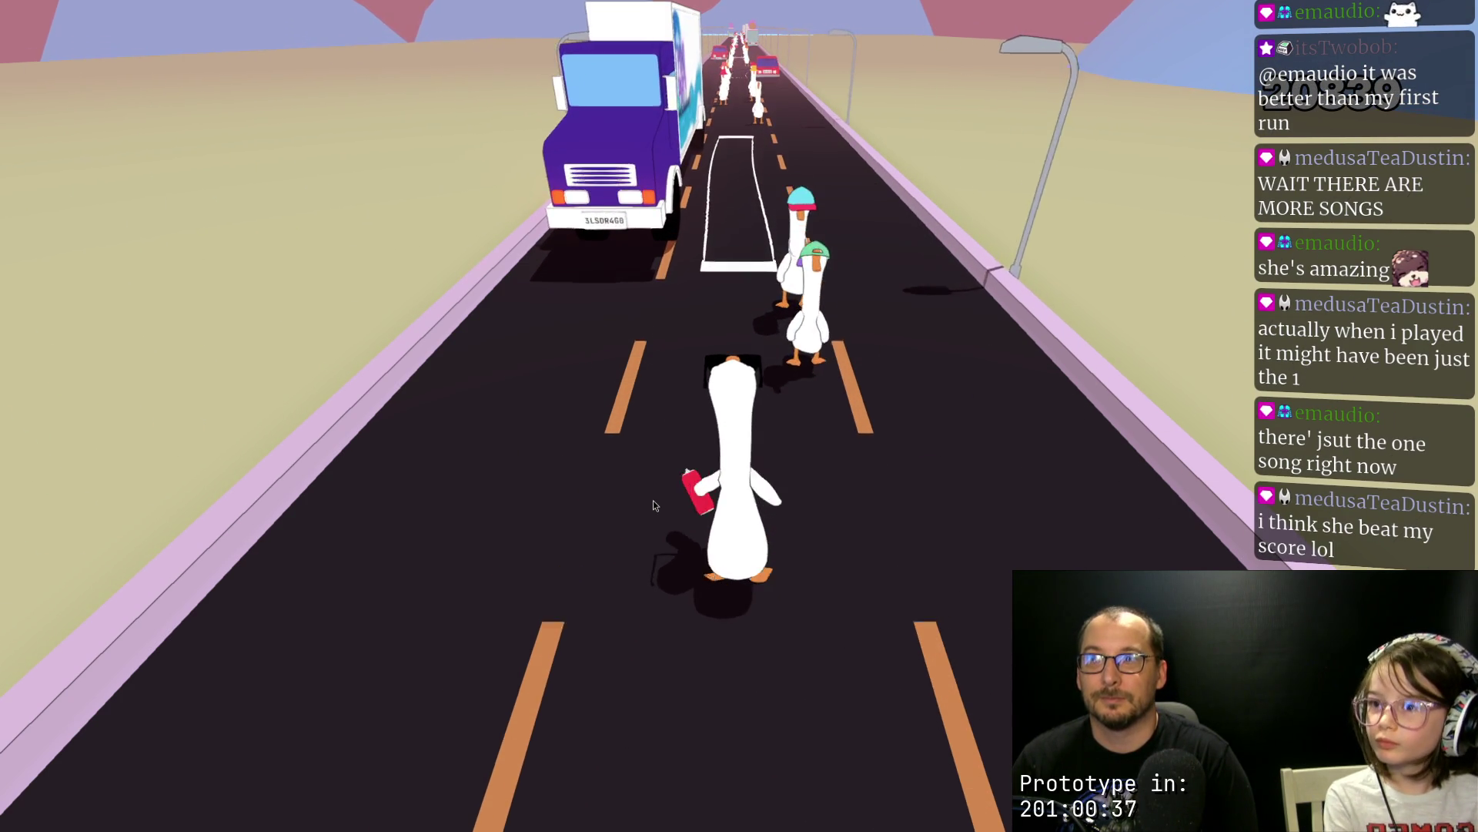
key(space)
key(space)
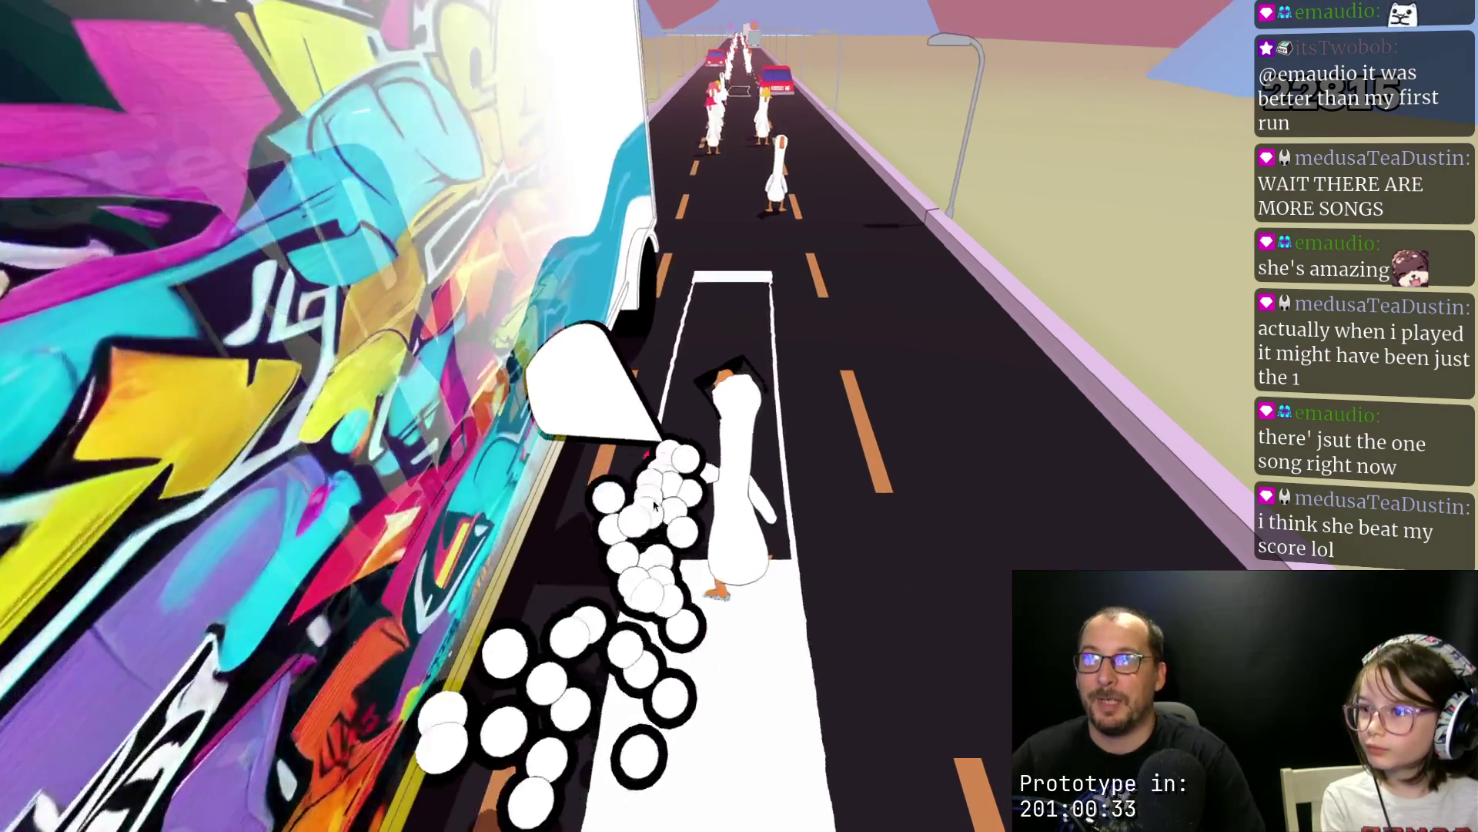
key(space)
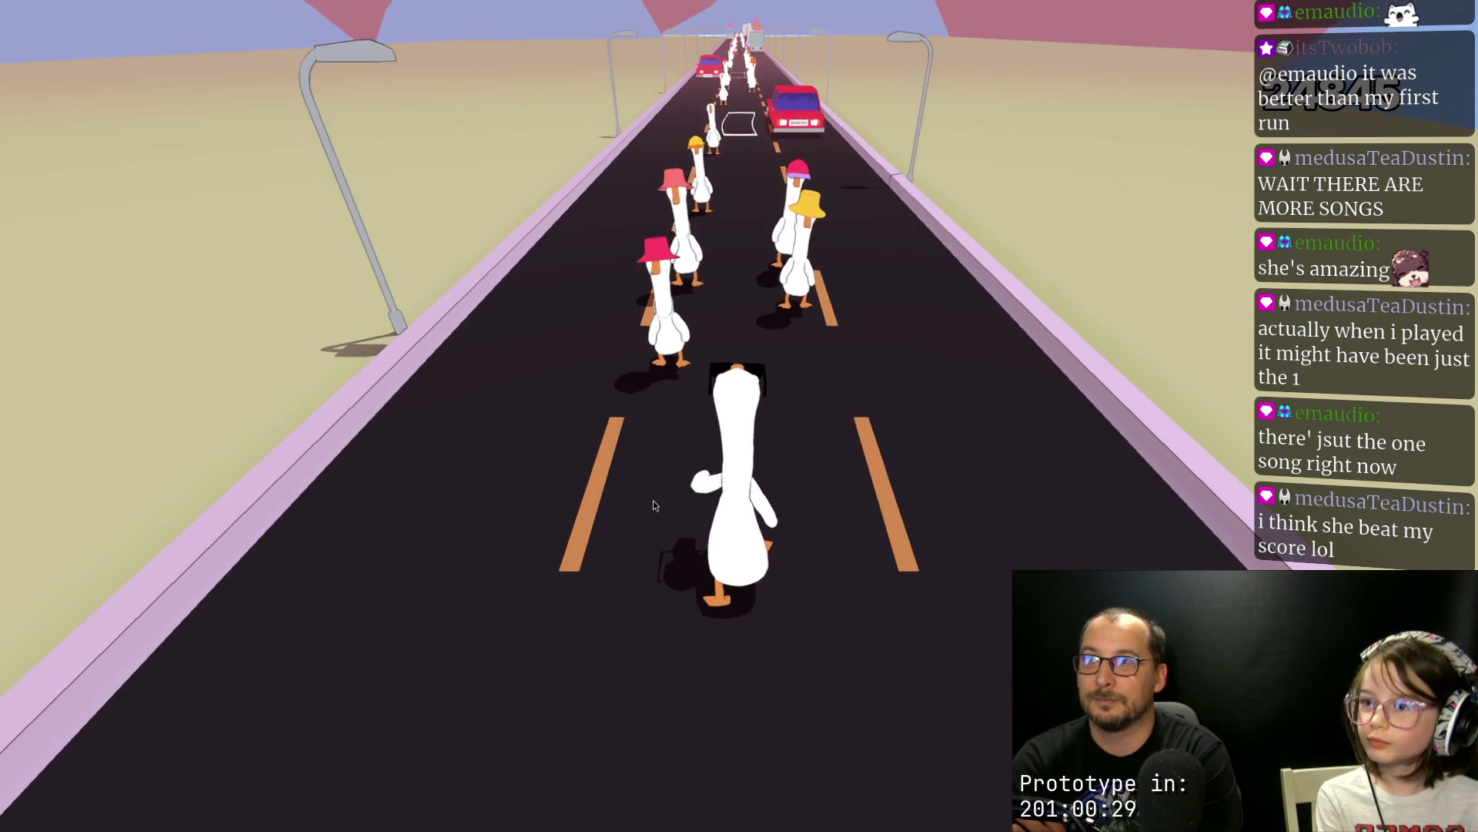
key(space)
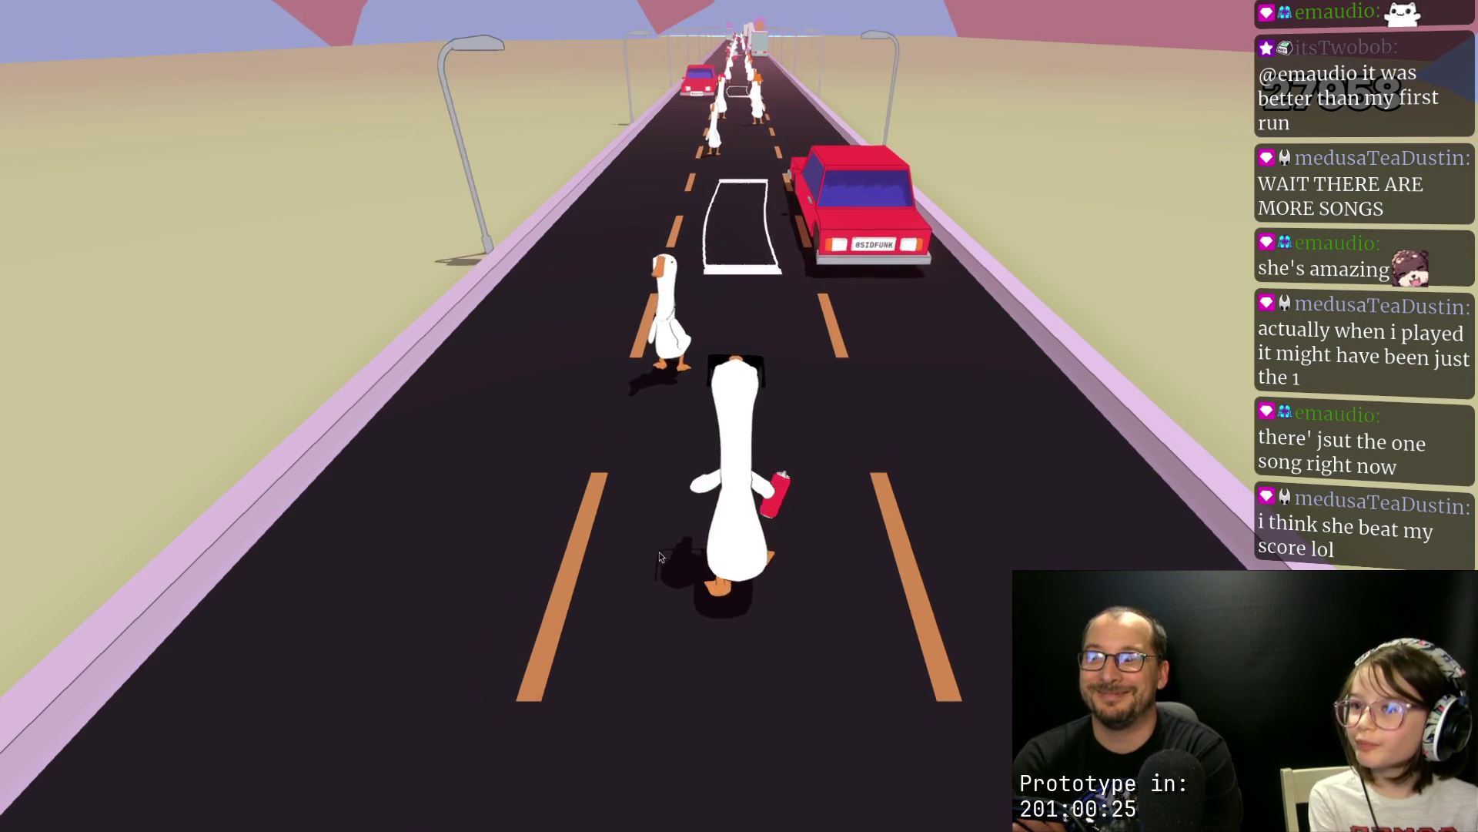
key(space)
key(space)
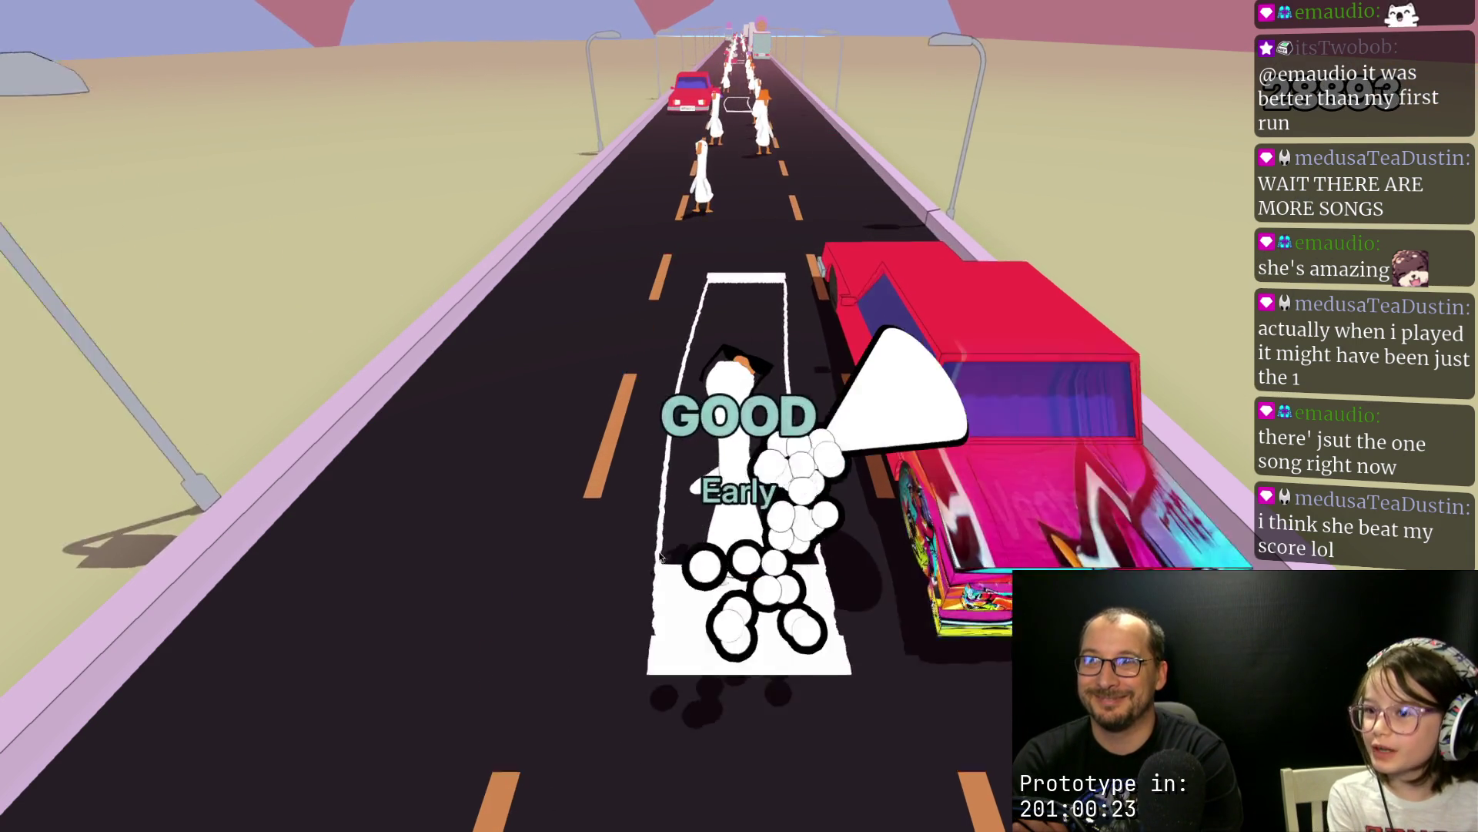
key(space)
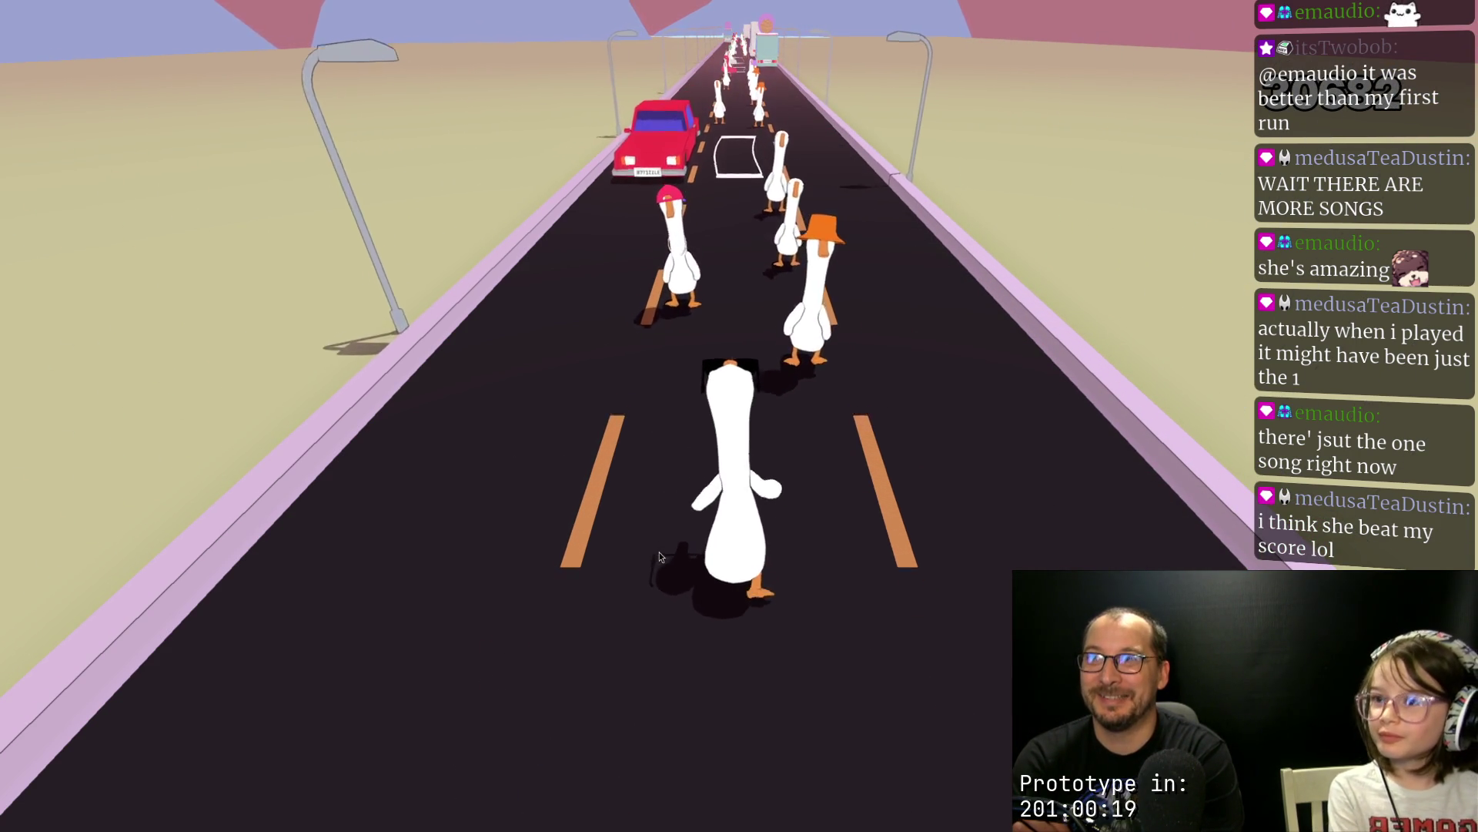
key(space)
key(space)
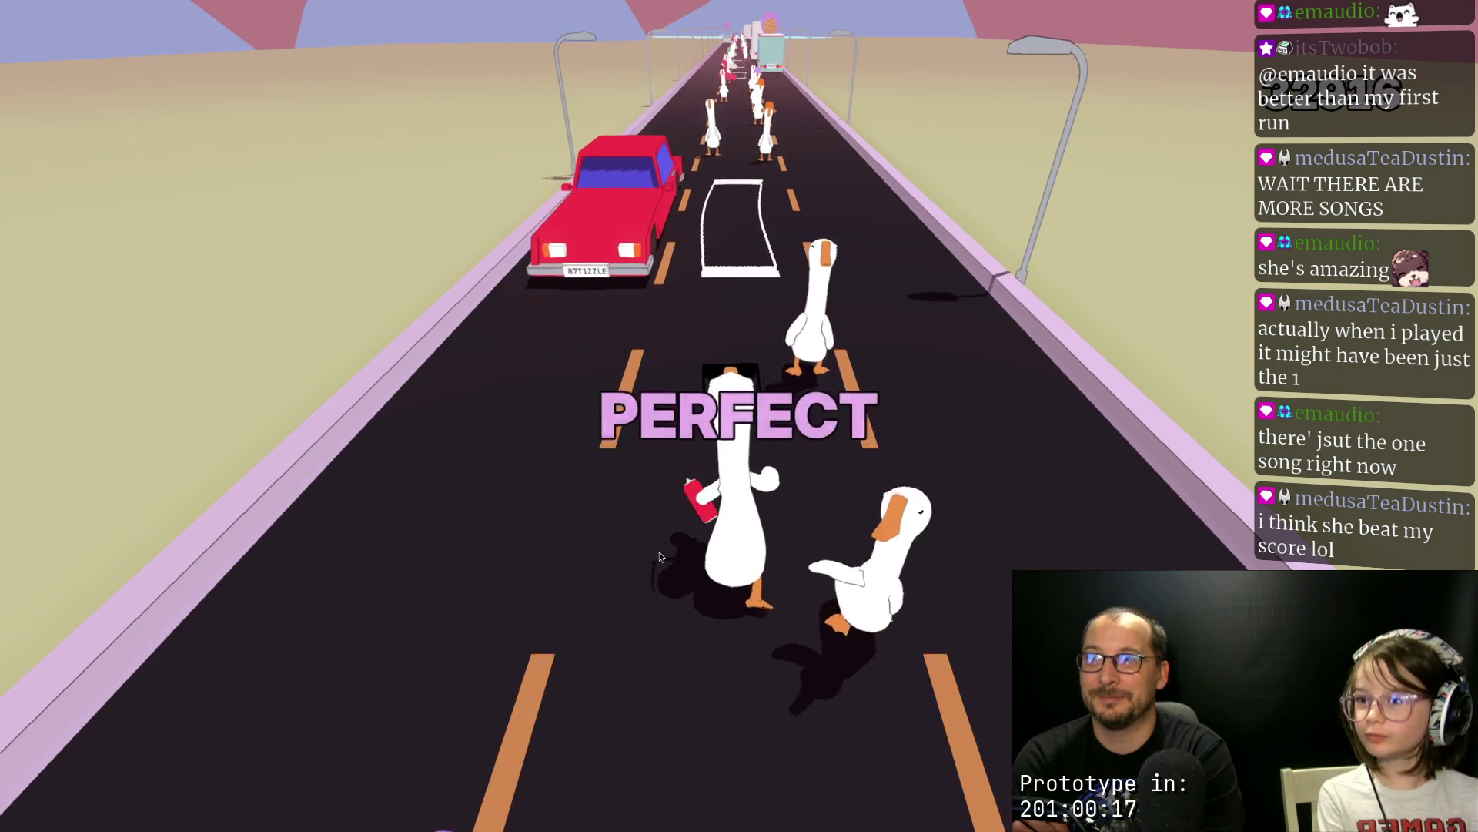
key(space)
key(space)
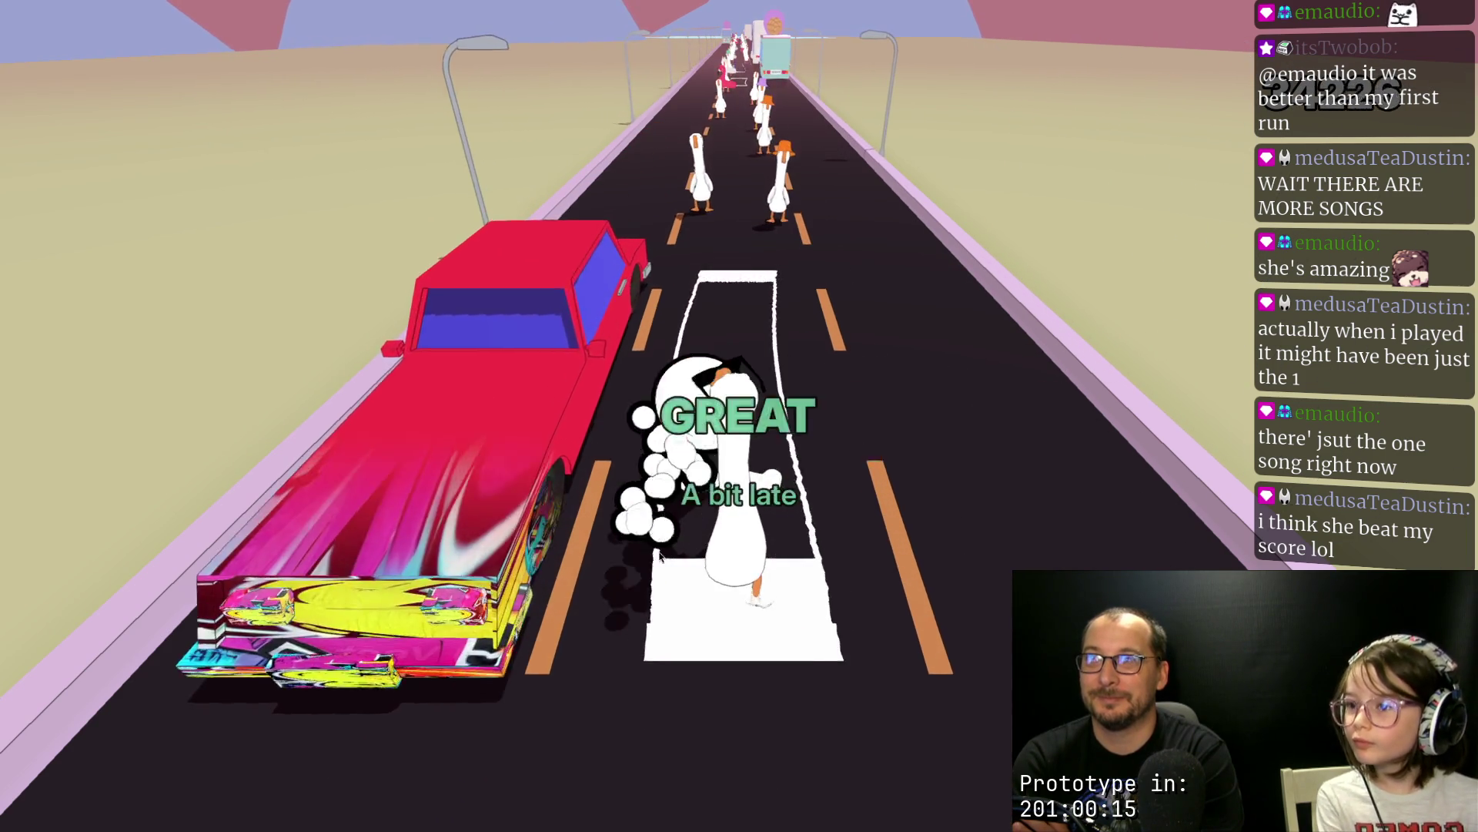
key(space)
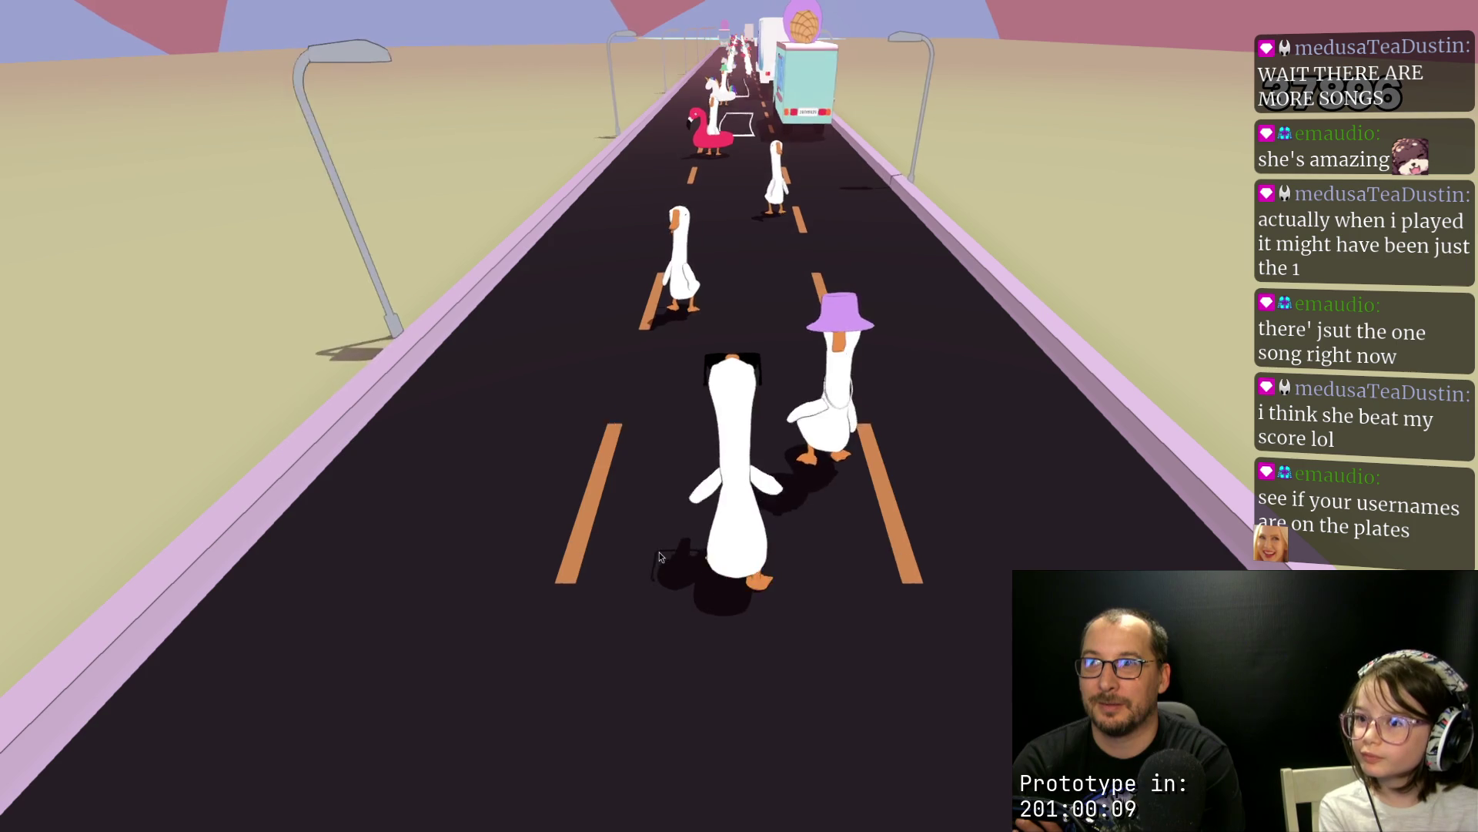
Step: Honk on the beats past the ice cream truck, including a held honk and two PERFECT hits
key(space)
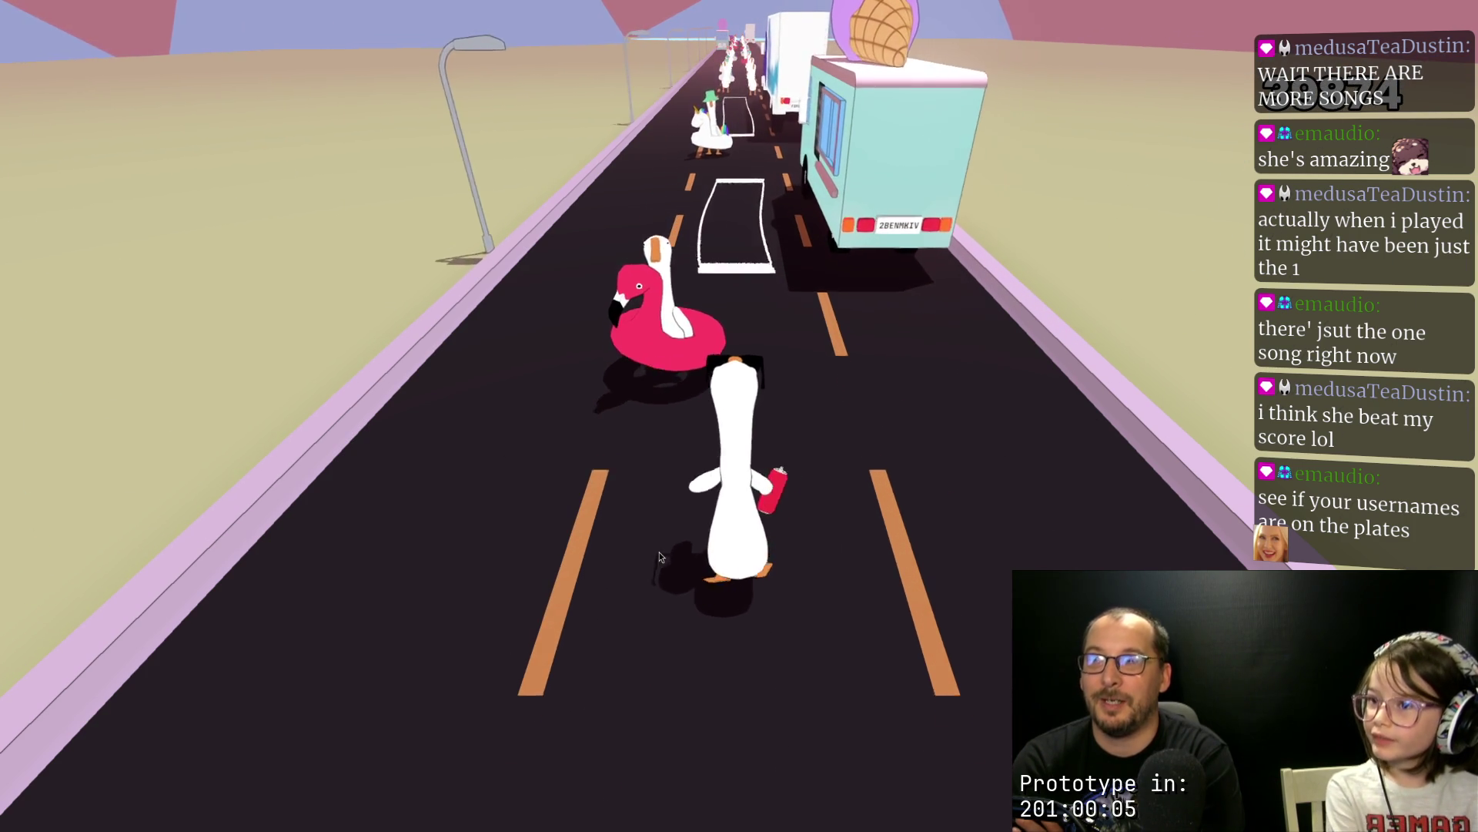
key(space)
key(space)
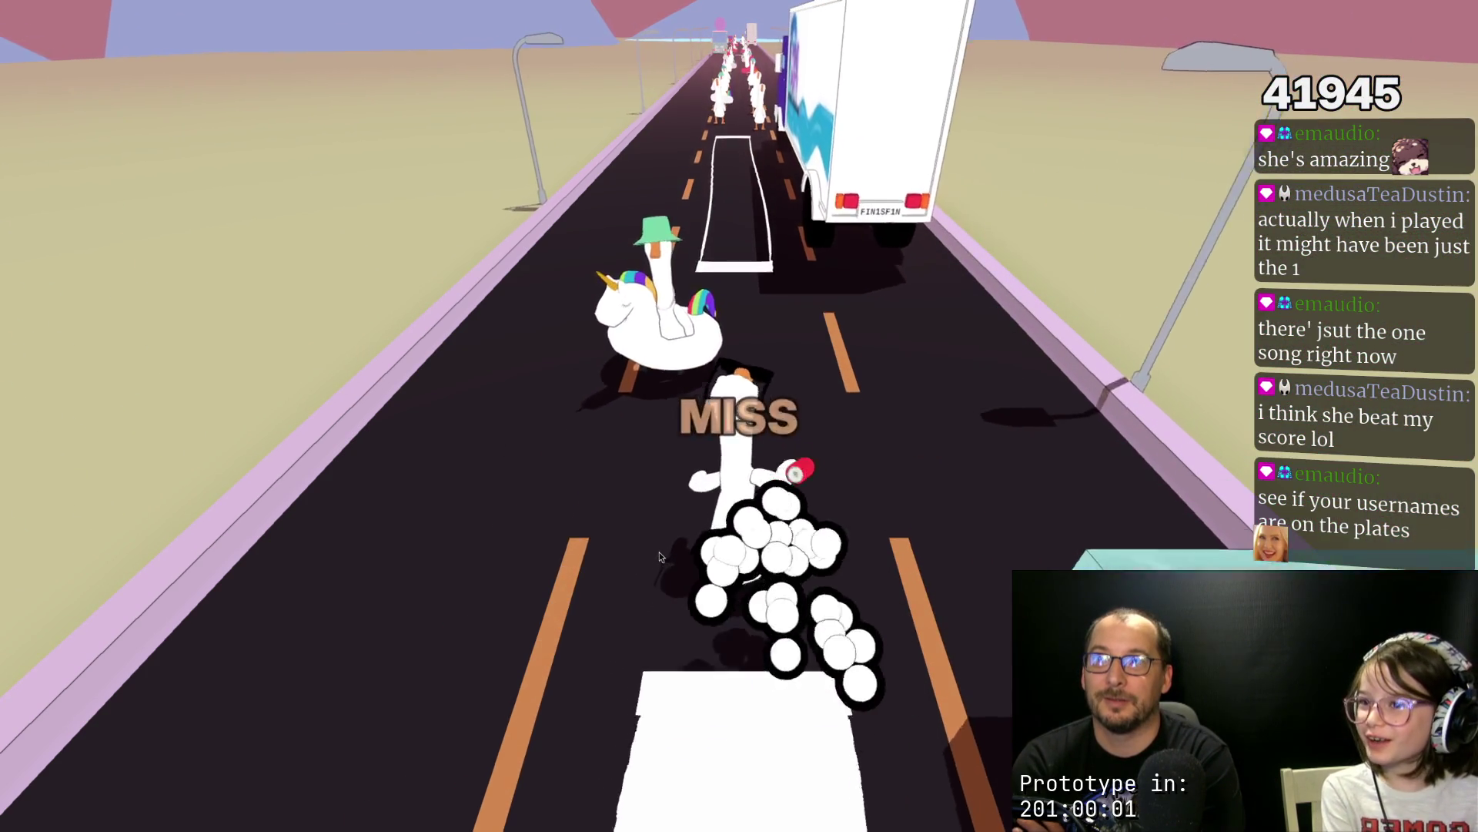
key(space)
key(space)
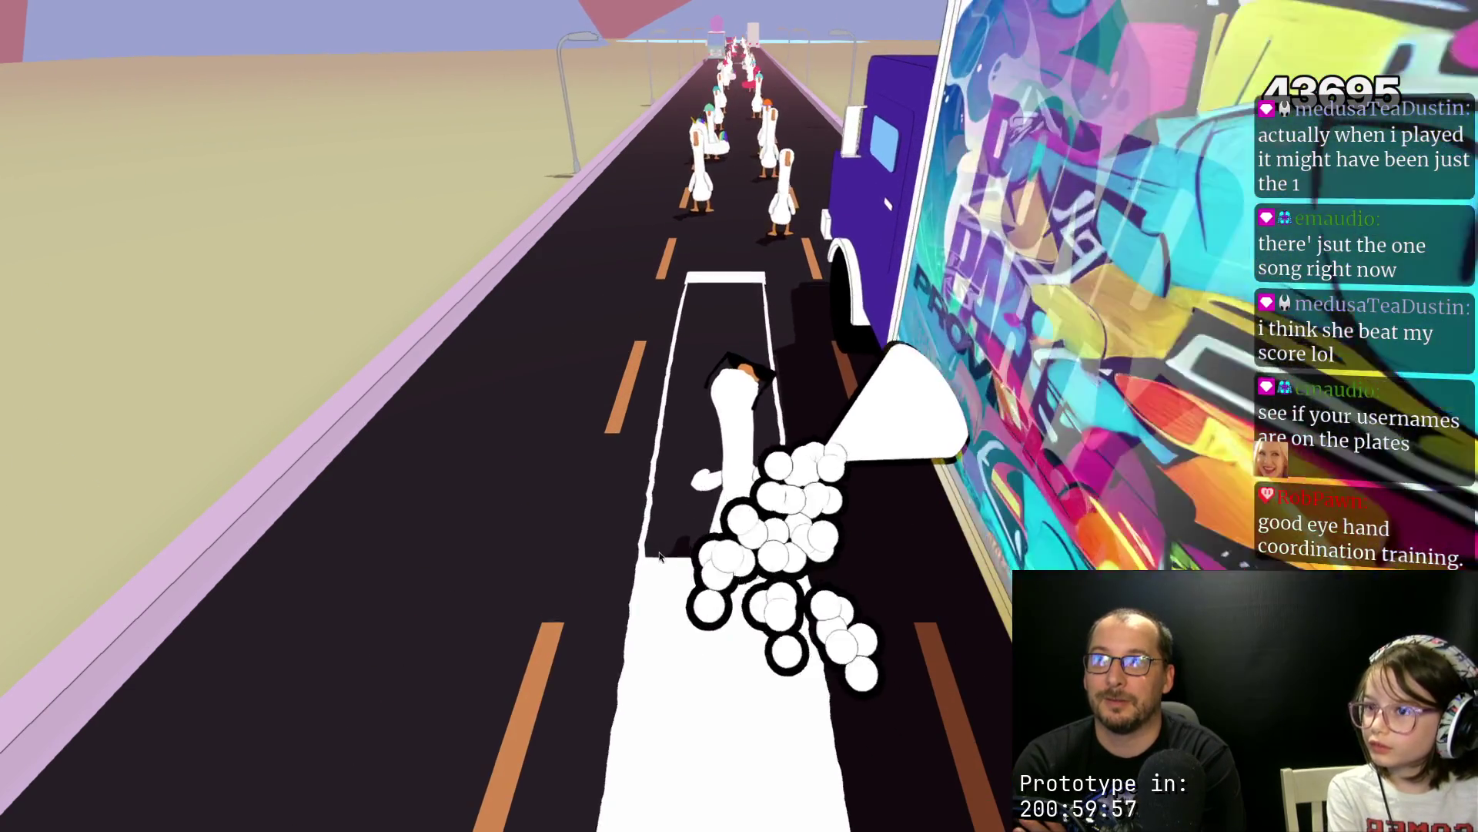
key(space)
key(space)
key(space)
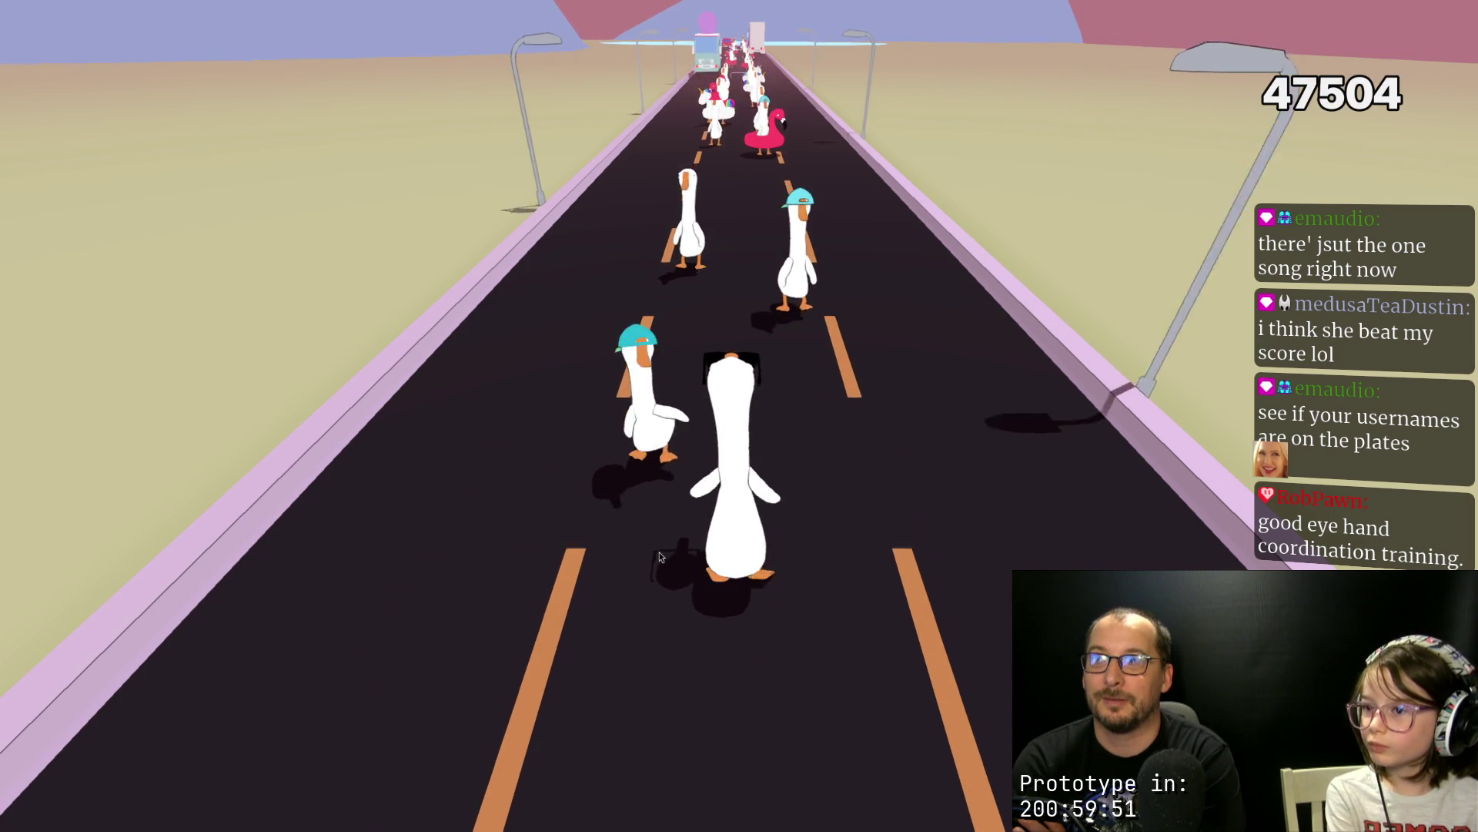
key(space)
key(space)
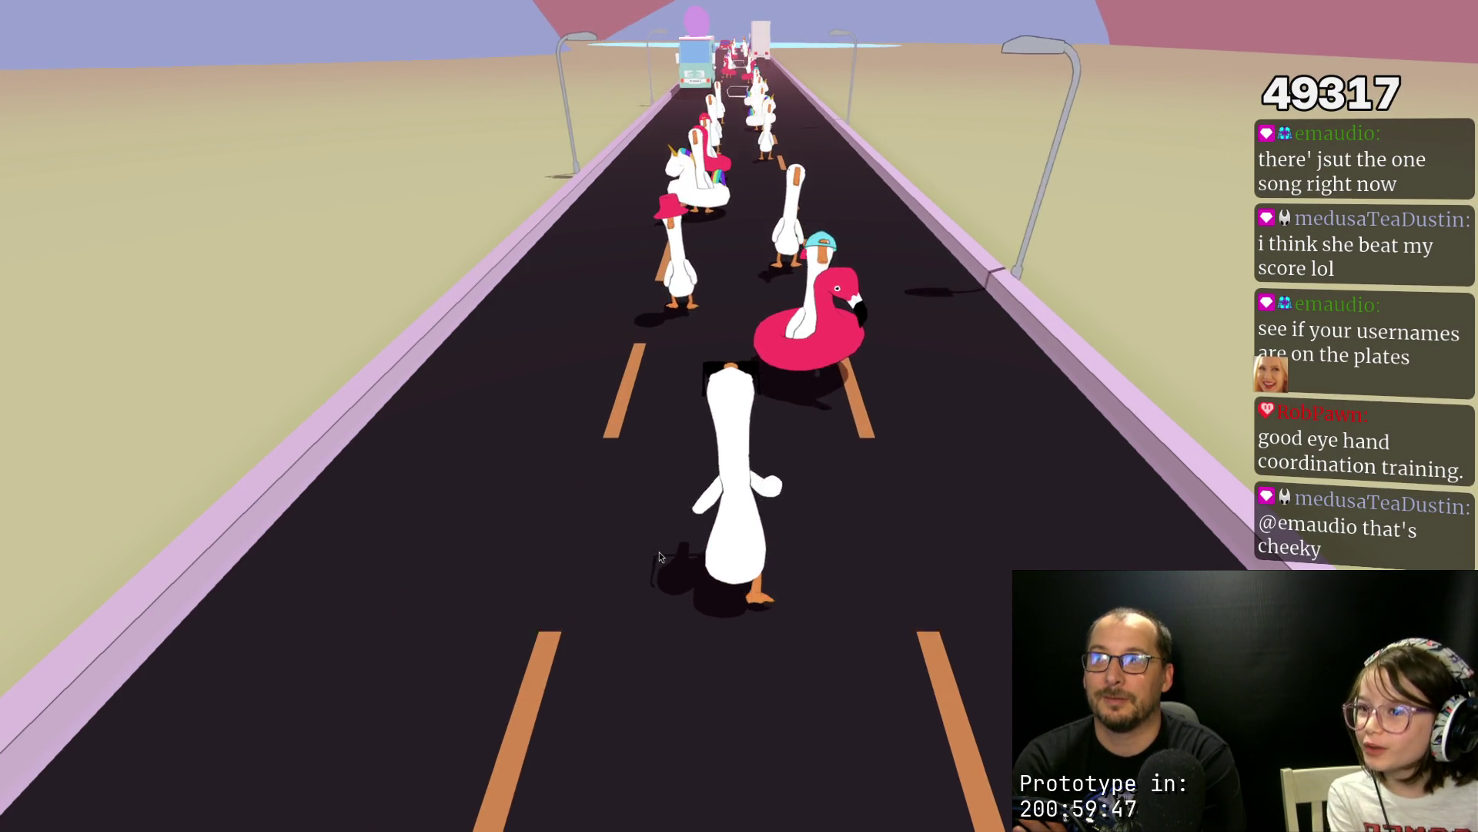
key(space)
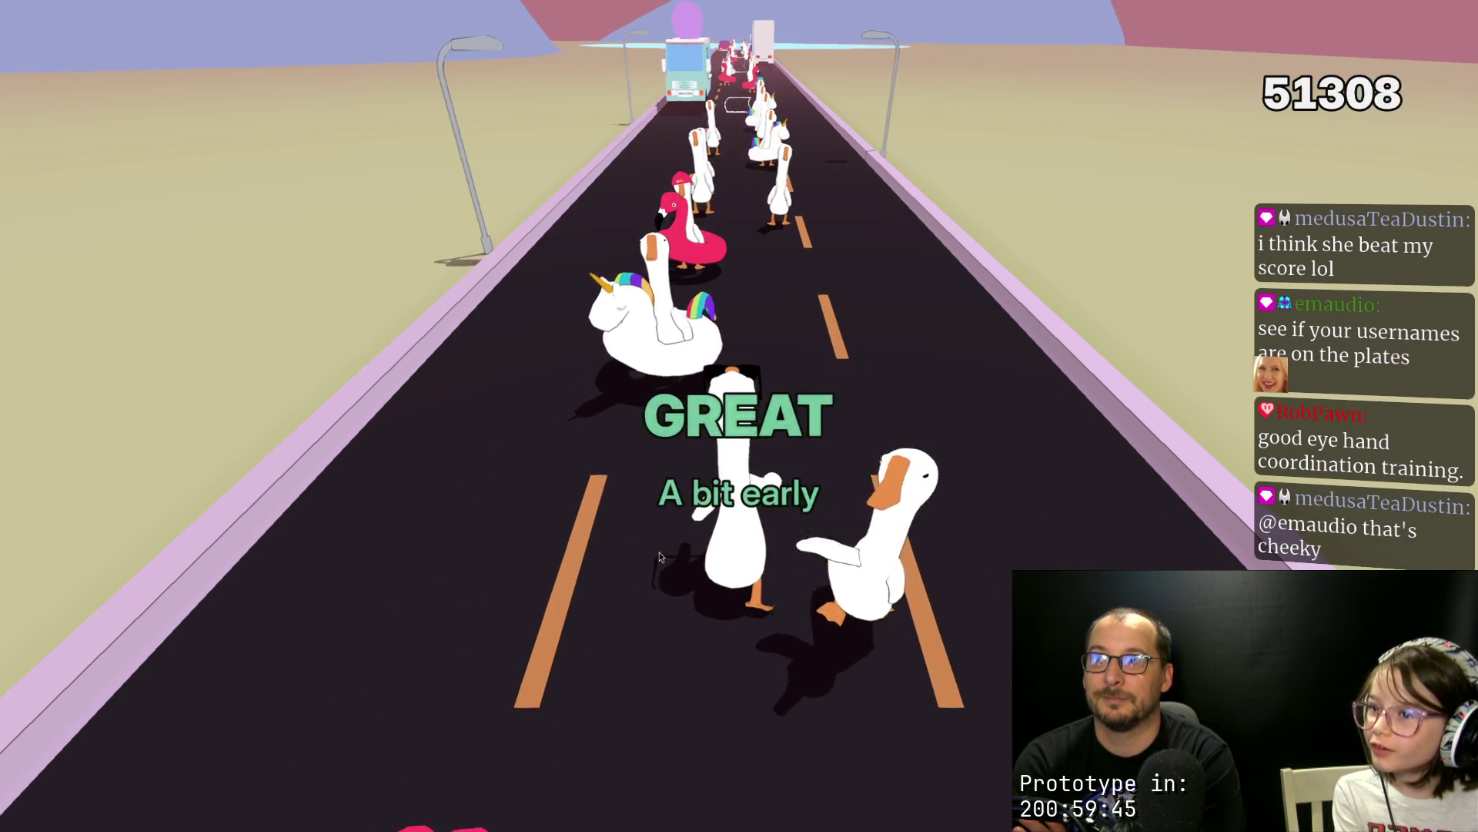
key(space)
key(space)
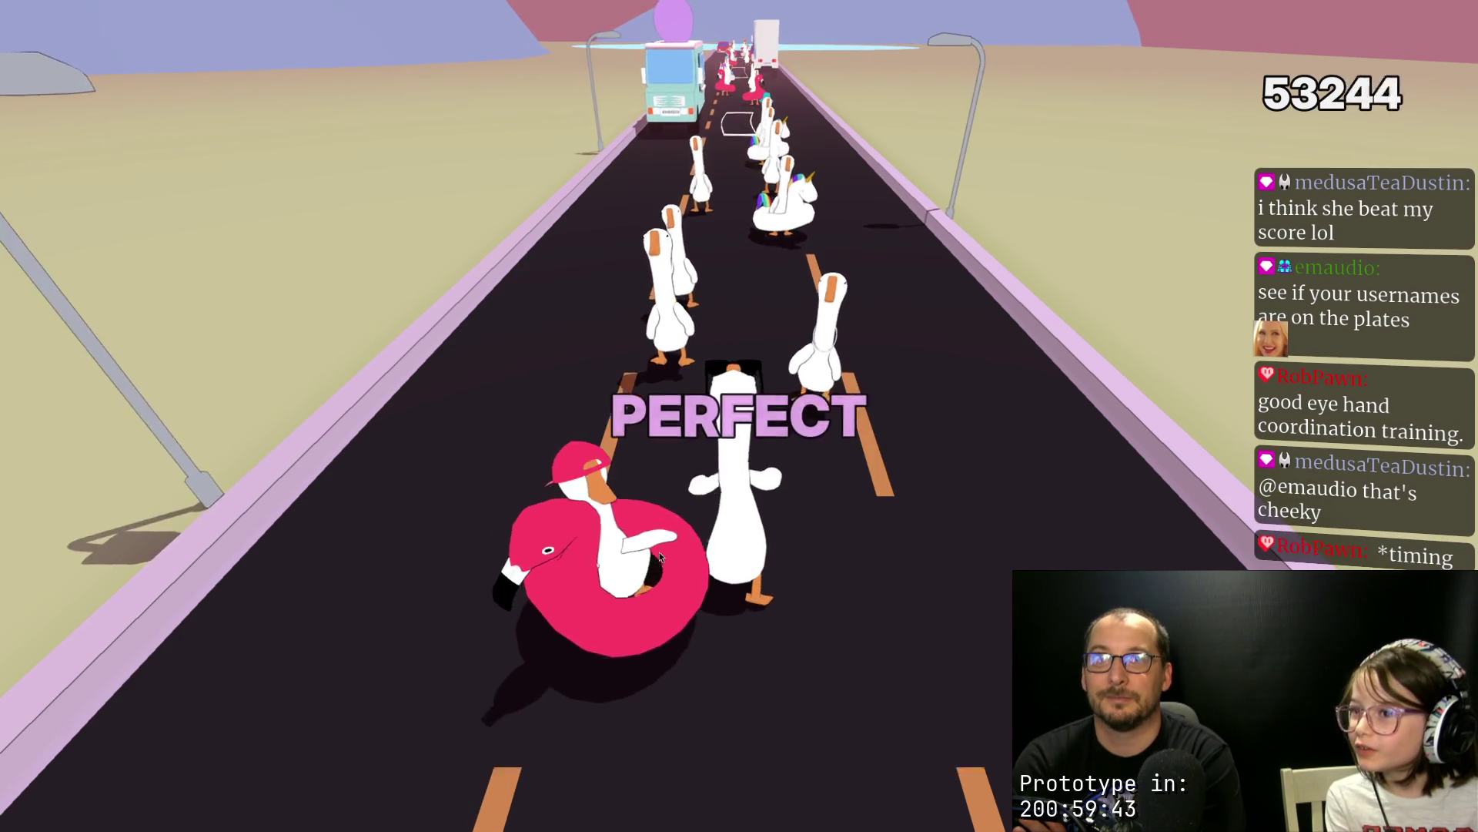
key(space)
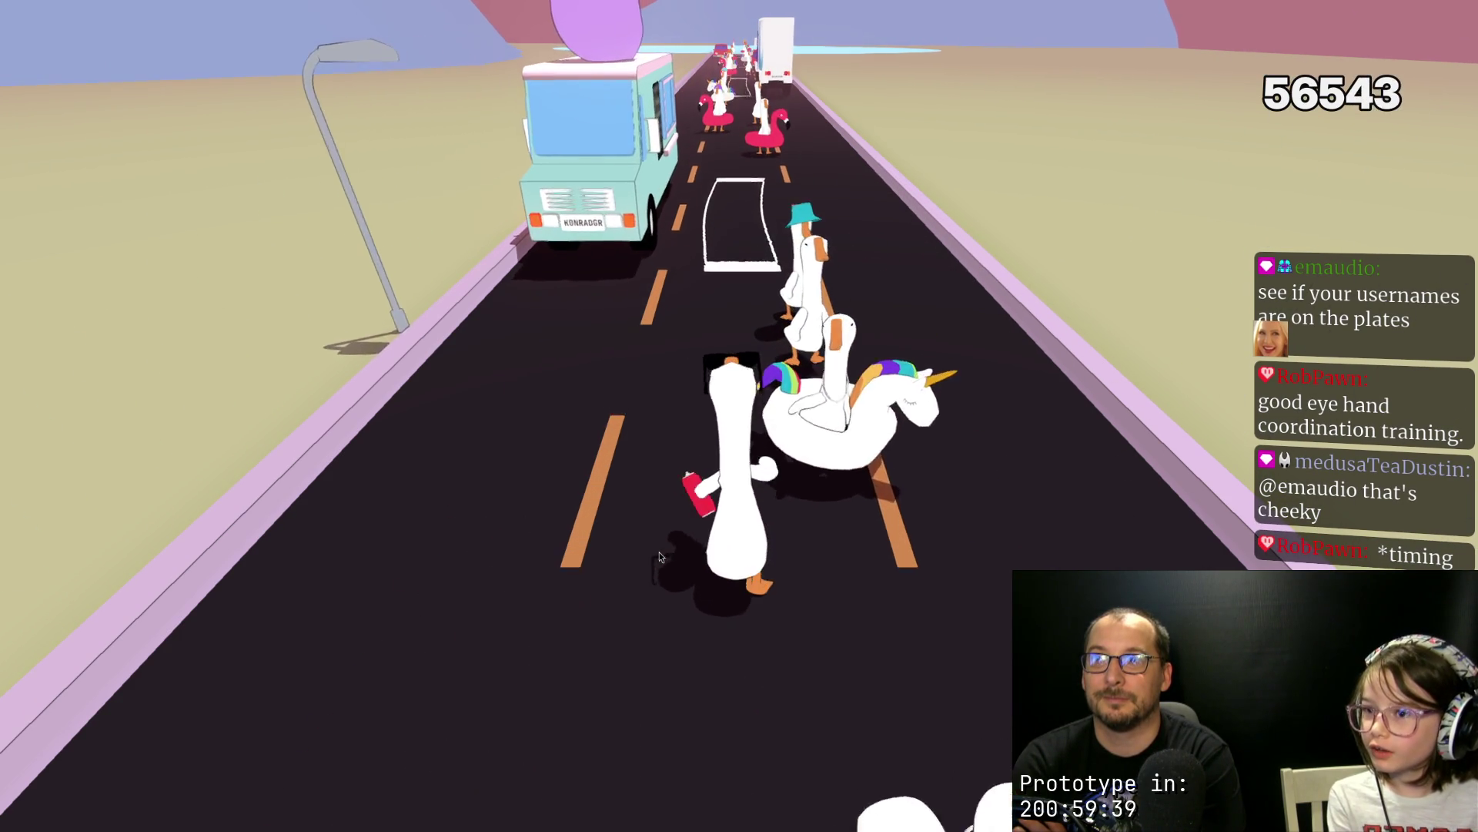
Step: Honk through the final beats past the truck and red car, finishing with 76759 points
key(space)
key(space)
key(space)
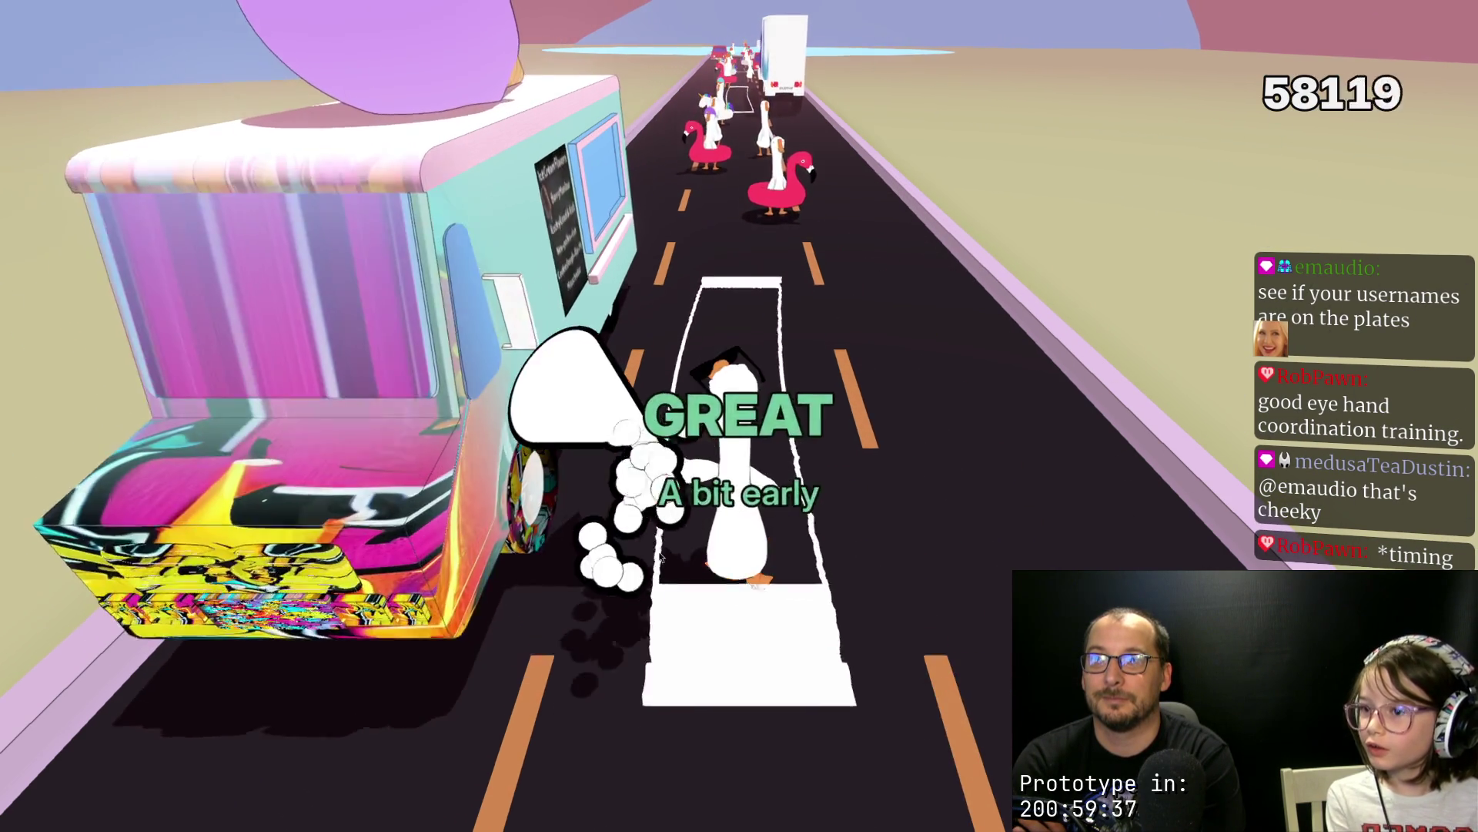
key(space)
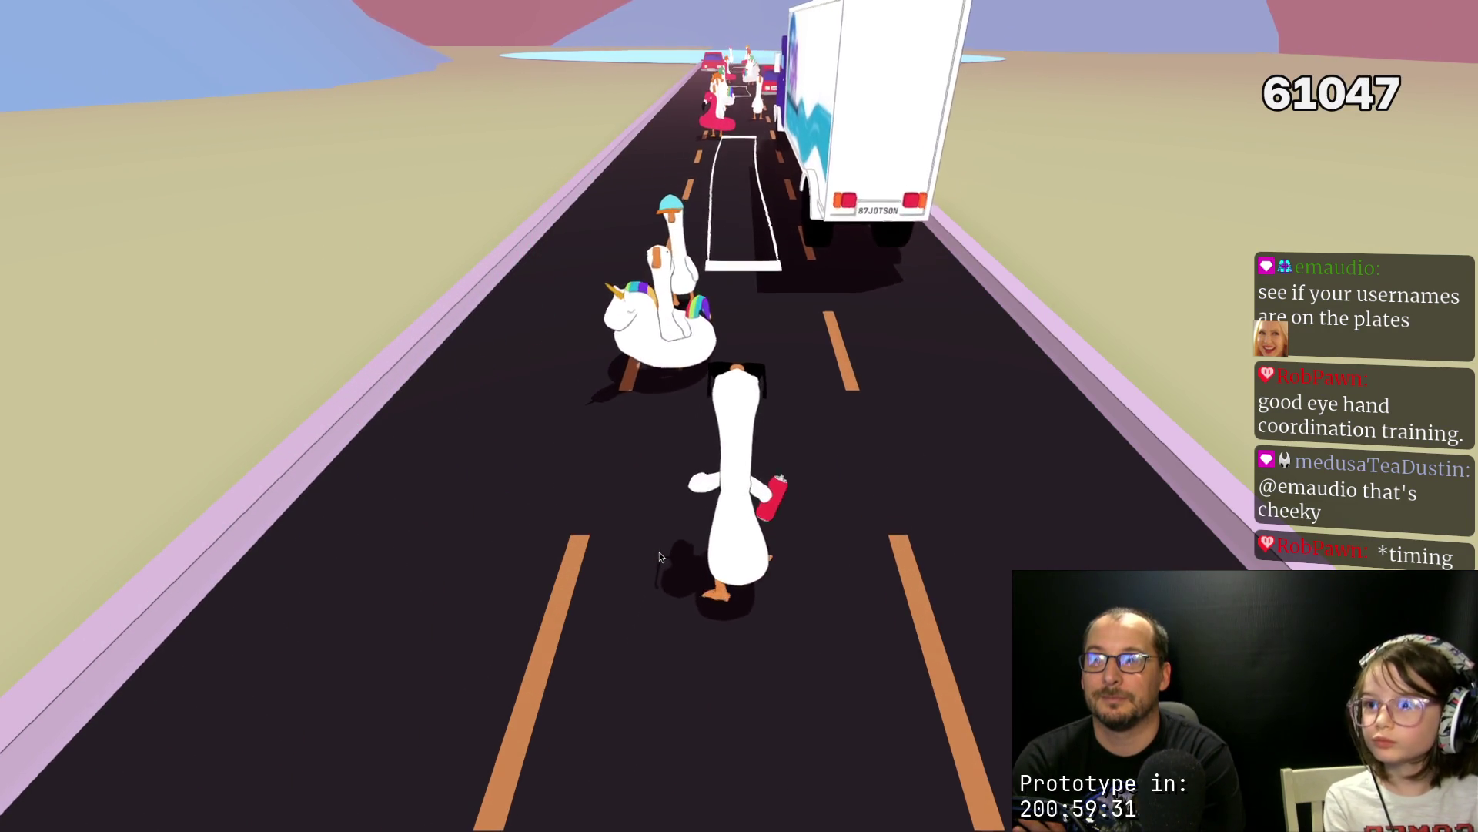
key(space)
key(space)
key(space)
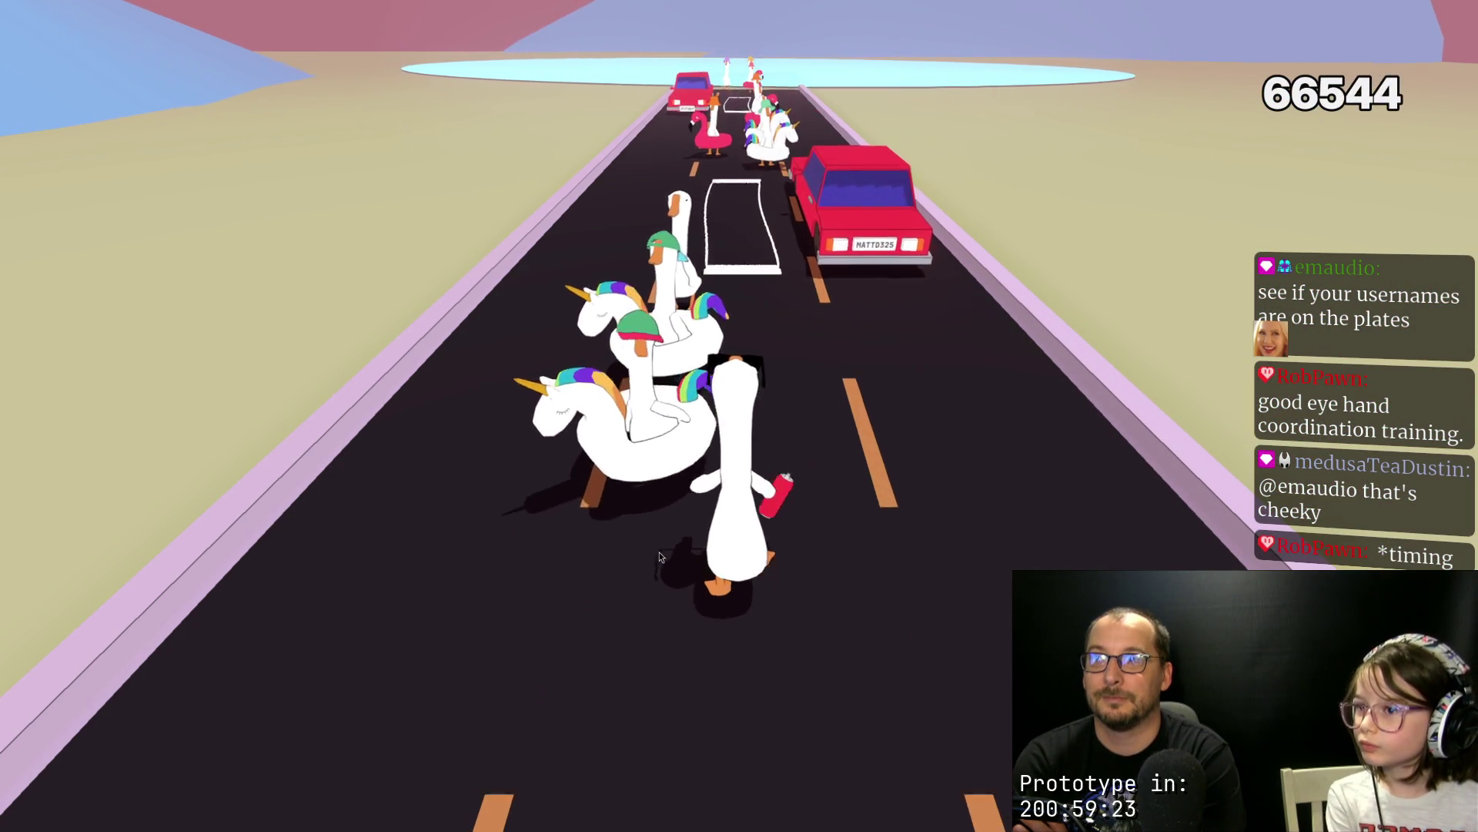
key(space)
key(space)
key(space)
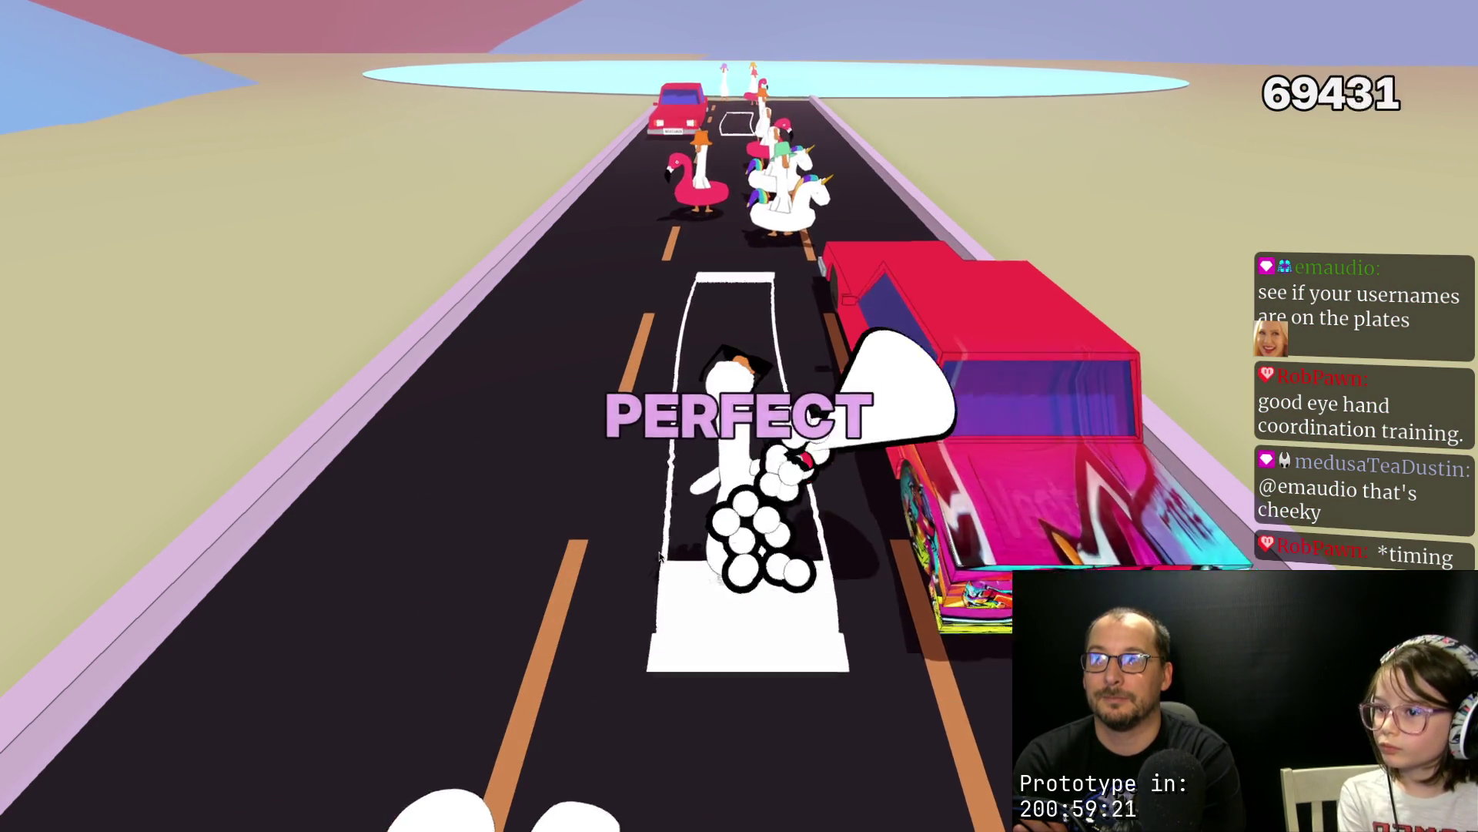
key(space)
key(space)
key(space)
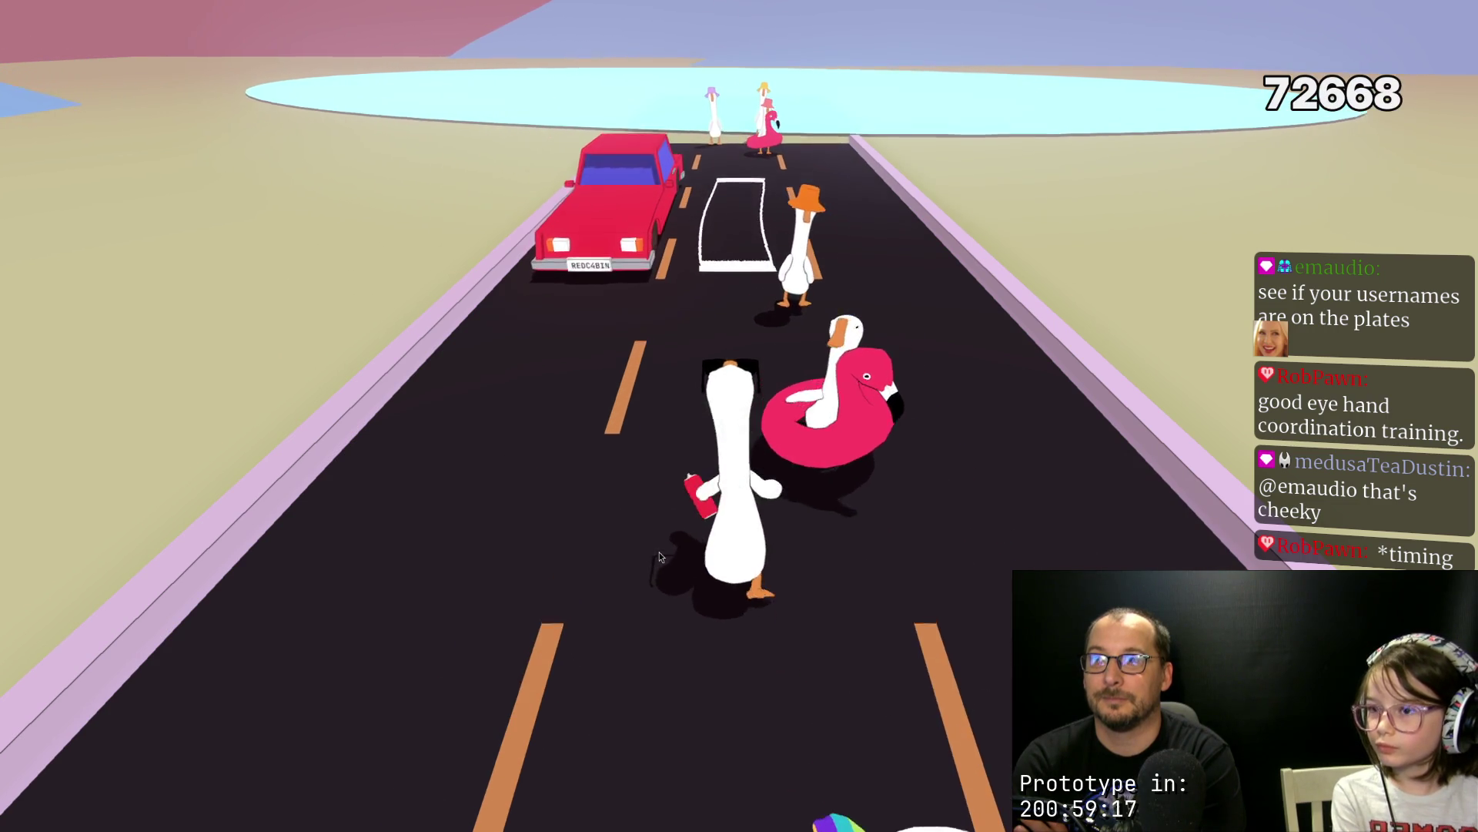
key(space)
key(space)
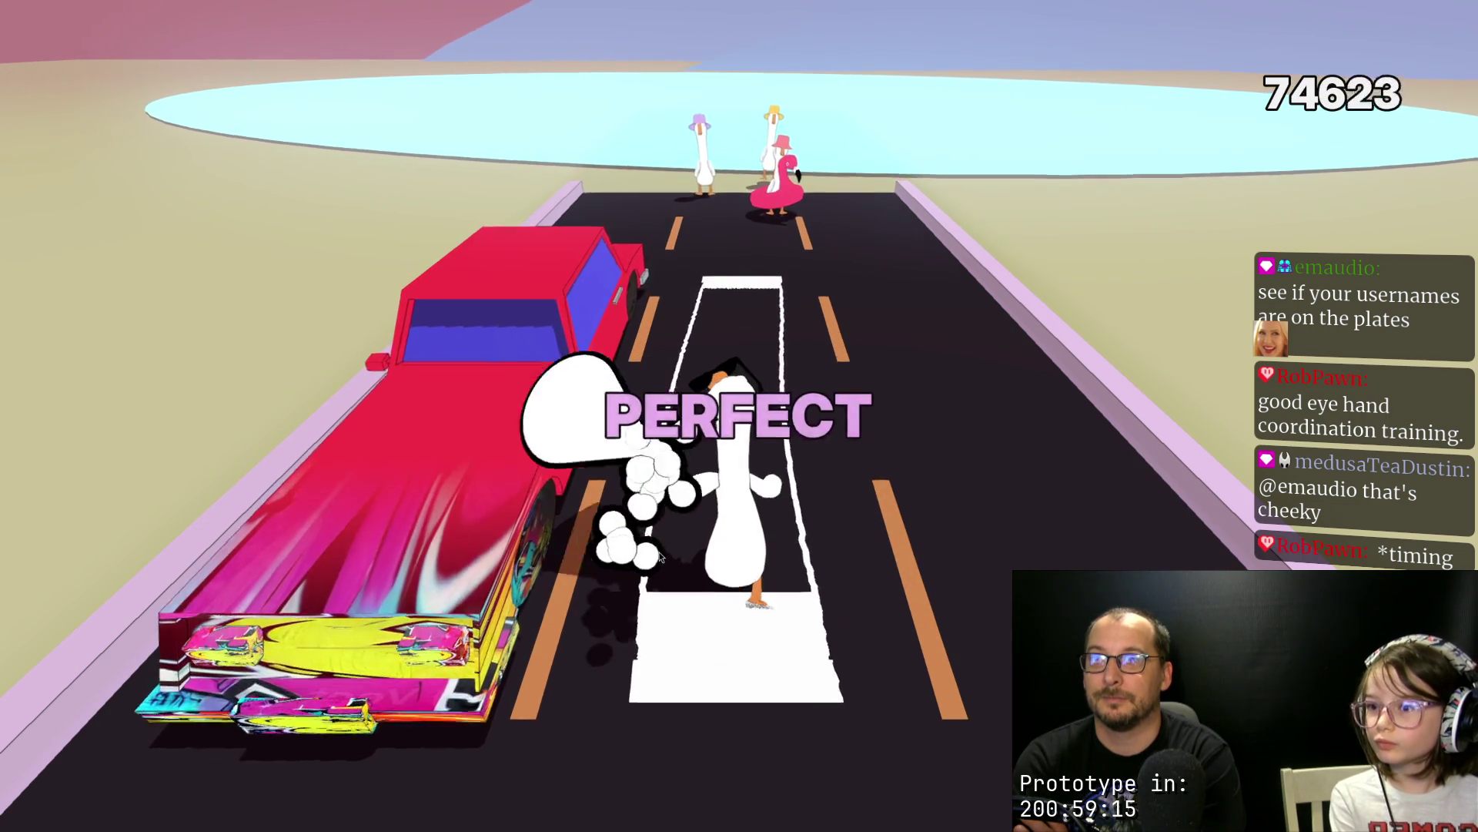
key(space)
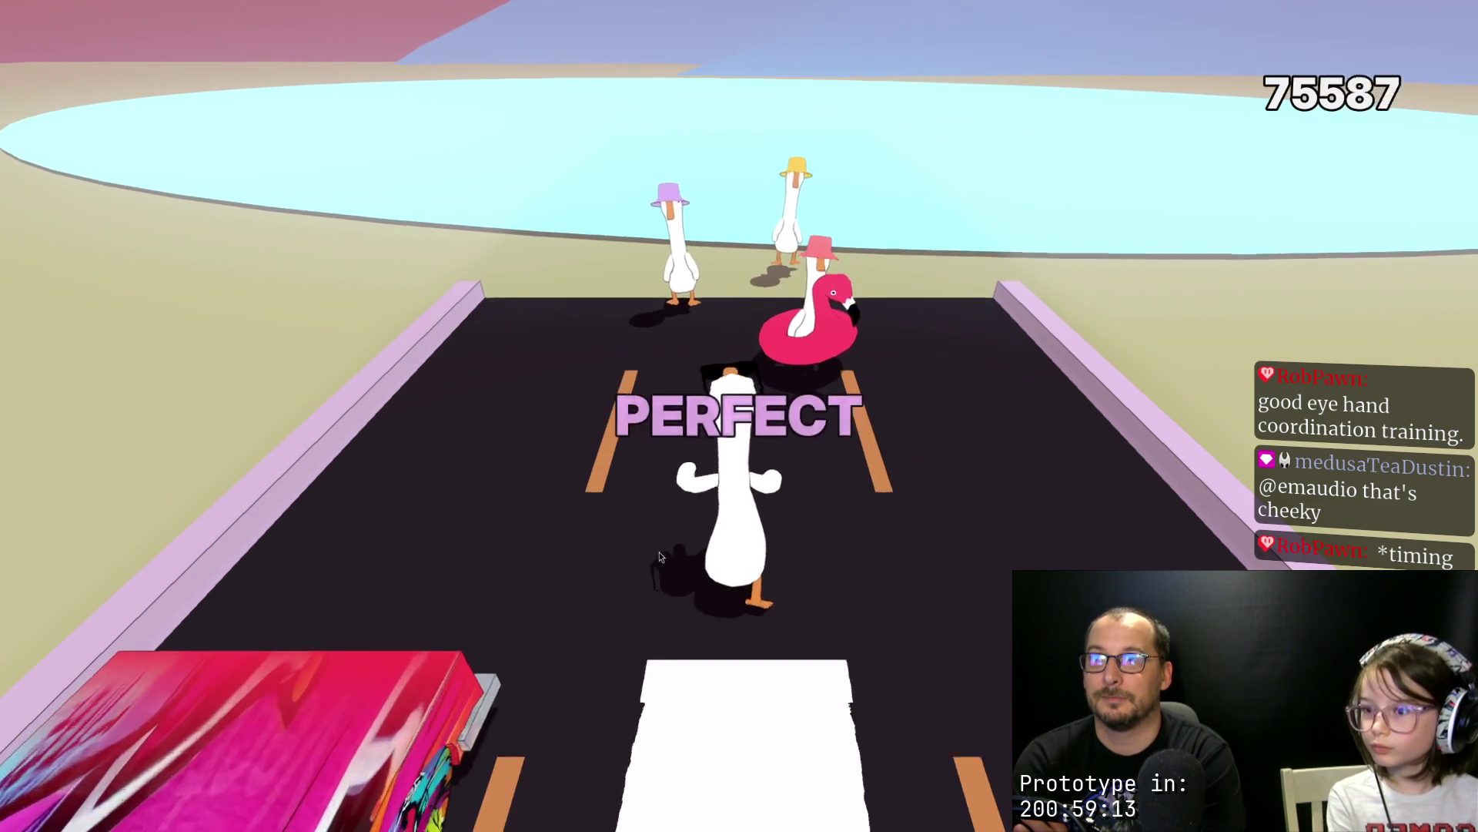
key(space)
key(space)
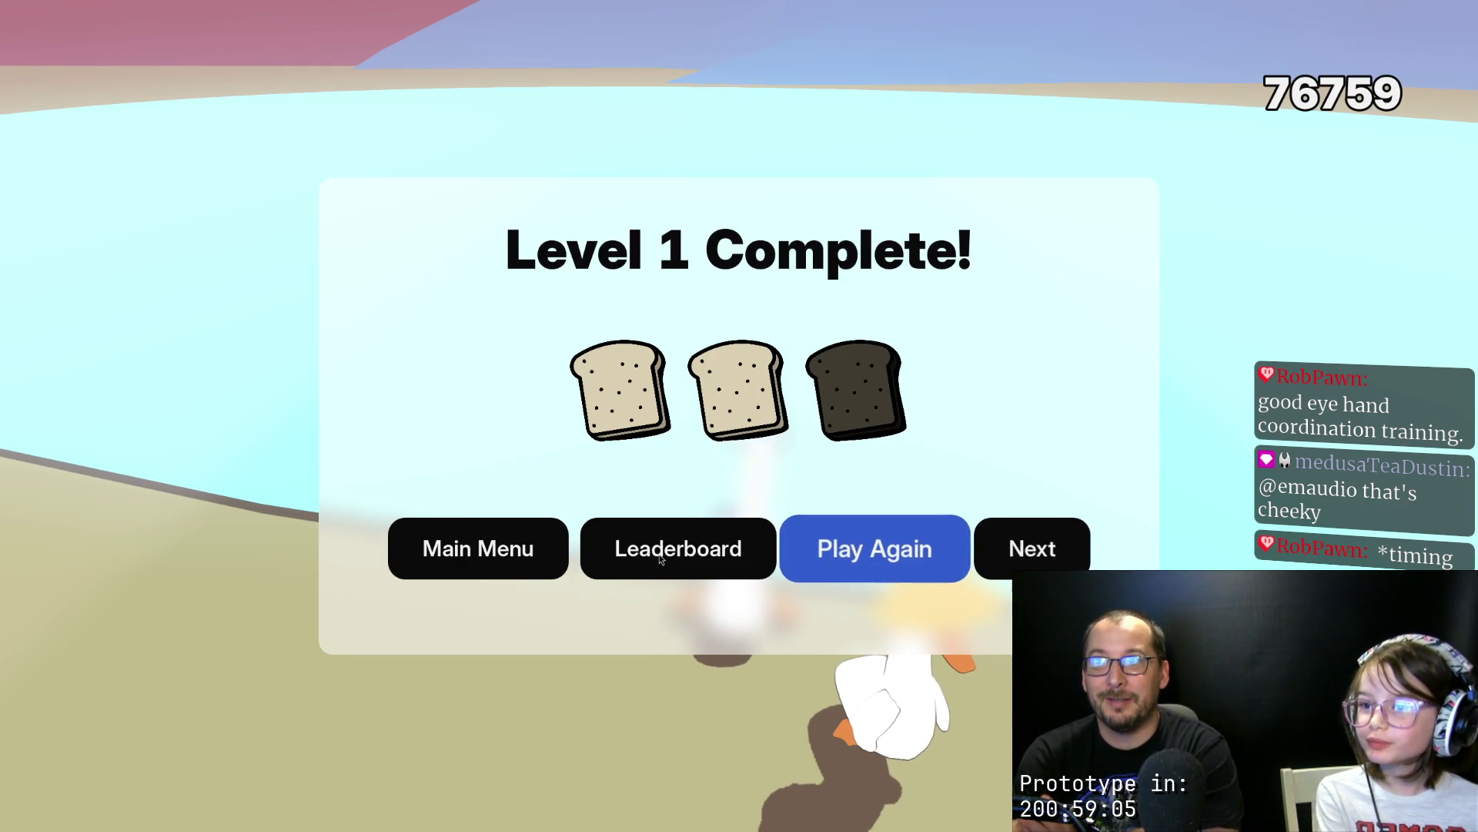
Step: Open the leaderboard and find the highlighted 76759-point personal best at rank 9
click(660, 559)
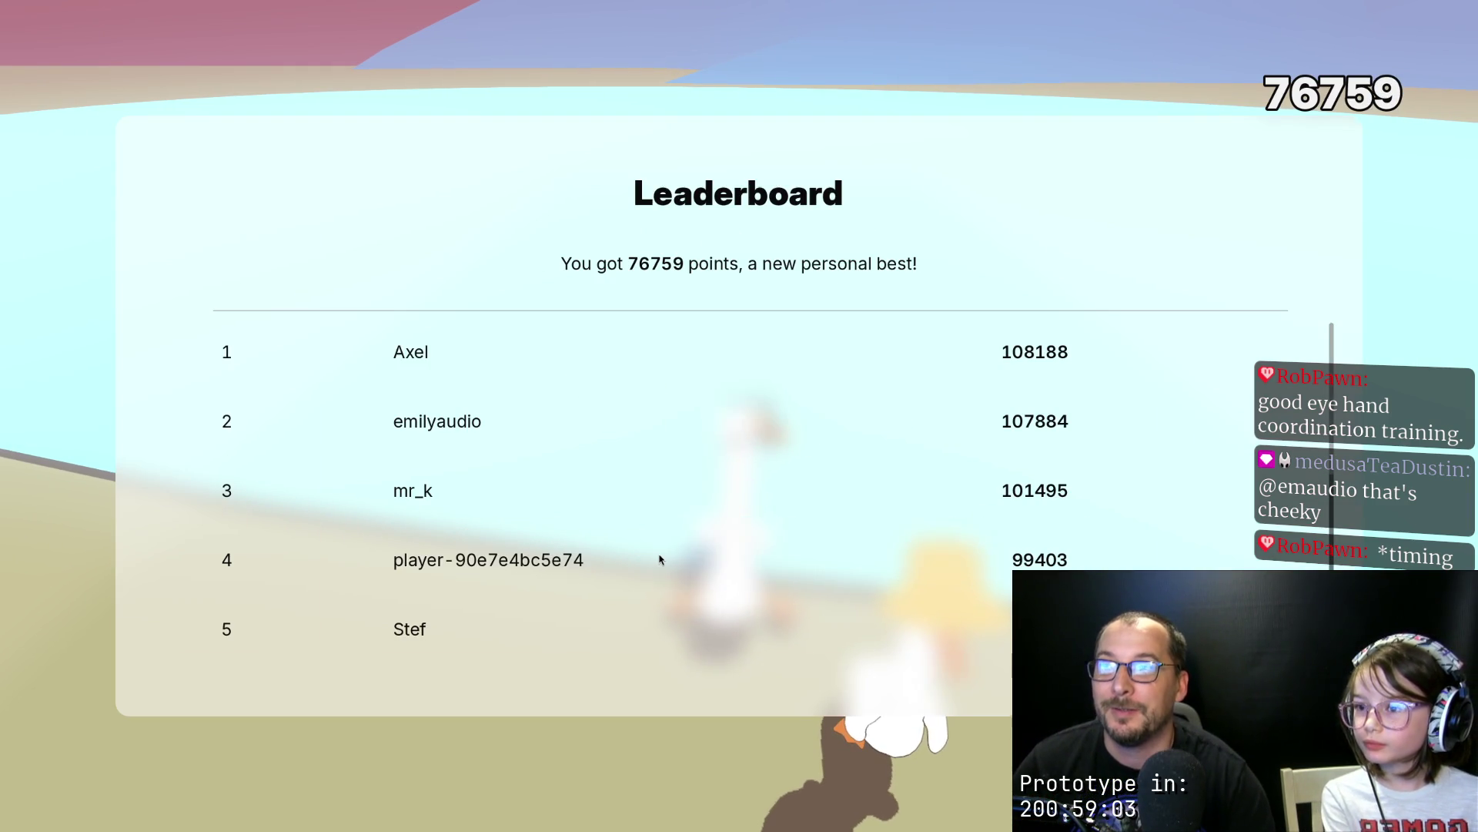
scroll(659, 559, down, 2)
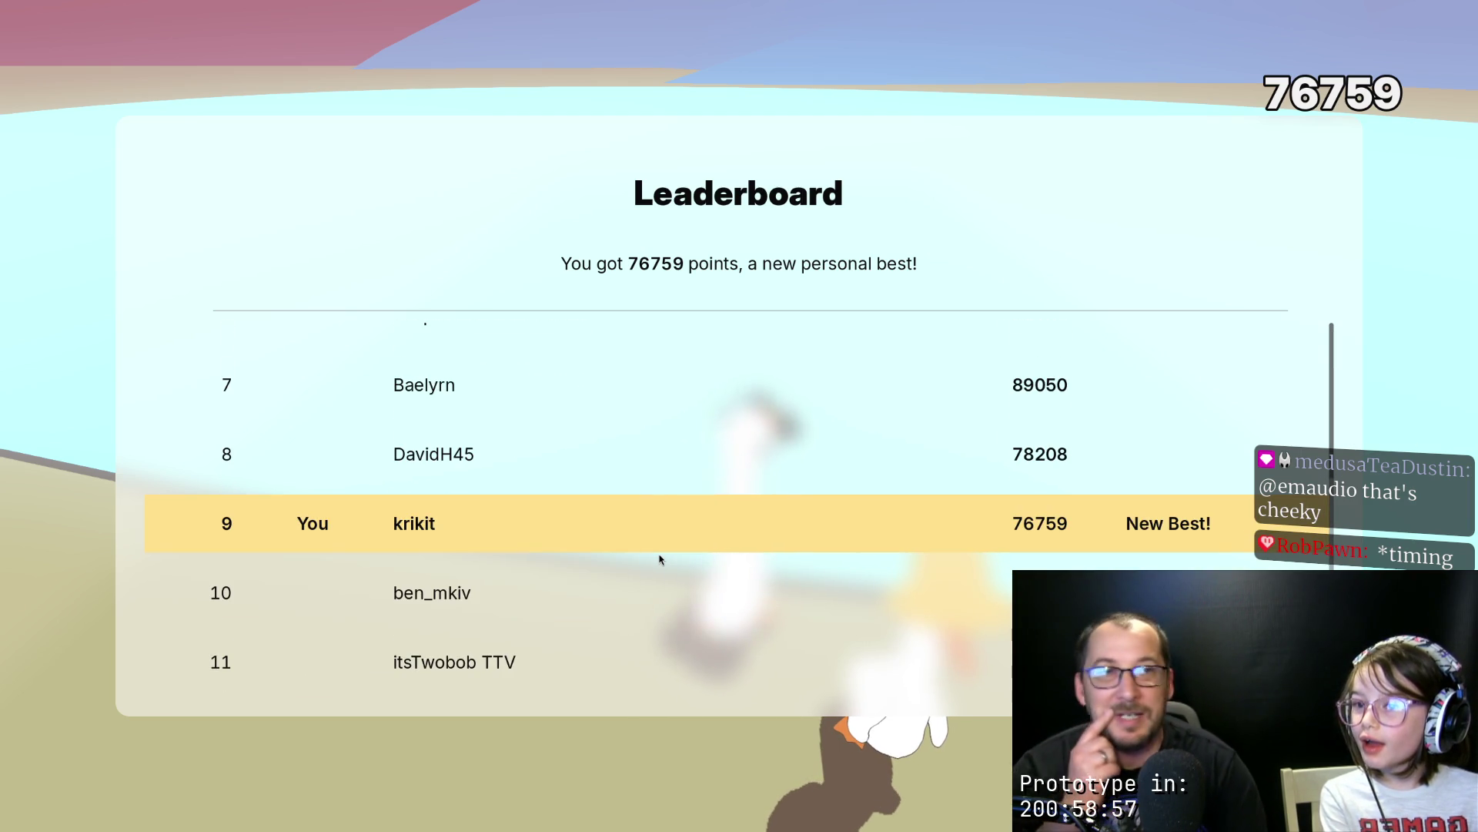
scroll(660, 560, up, 5)
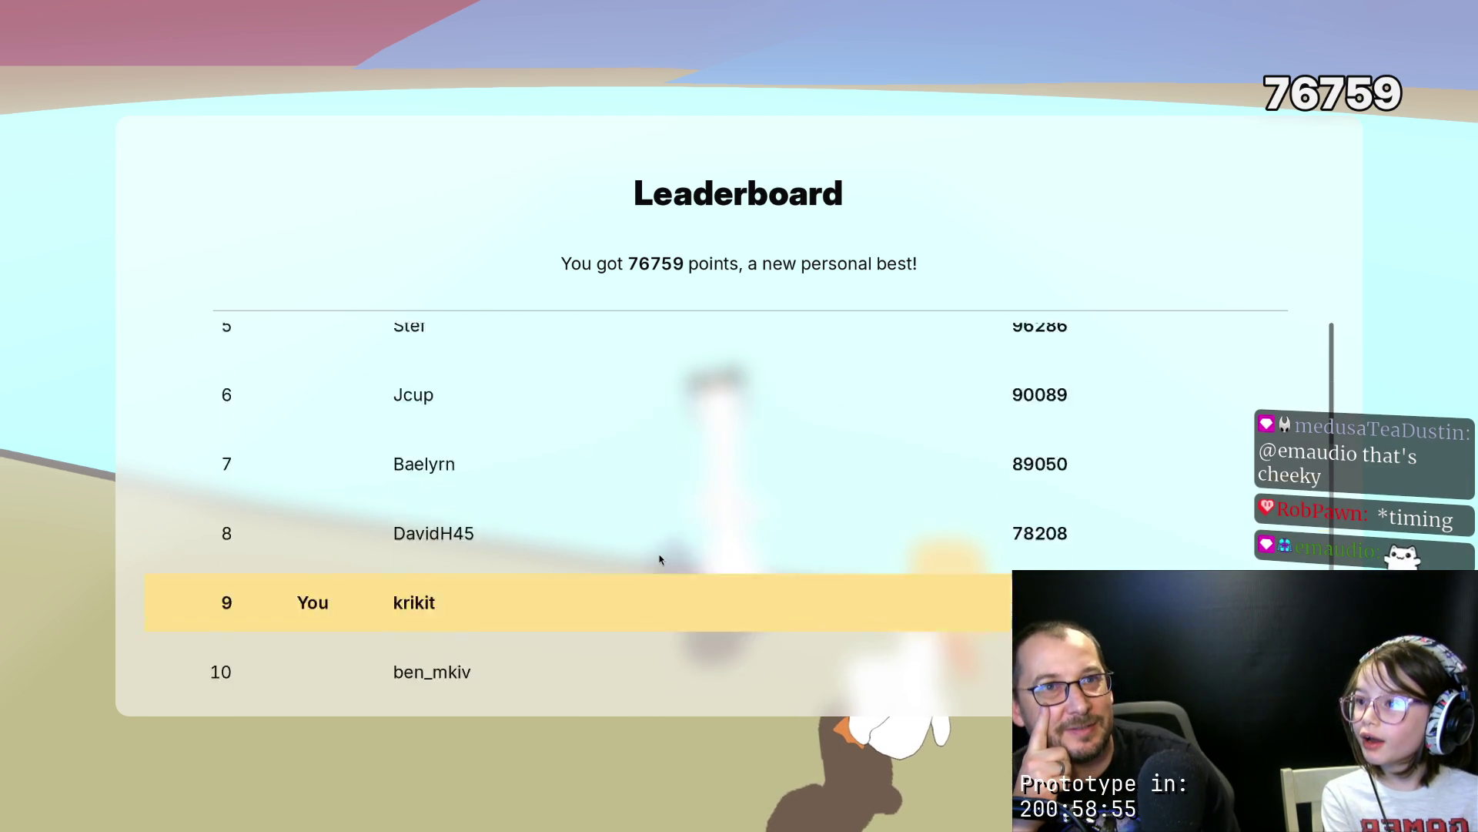
scroll(660, 560, up, 5)
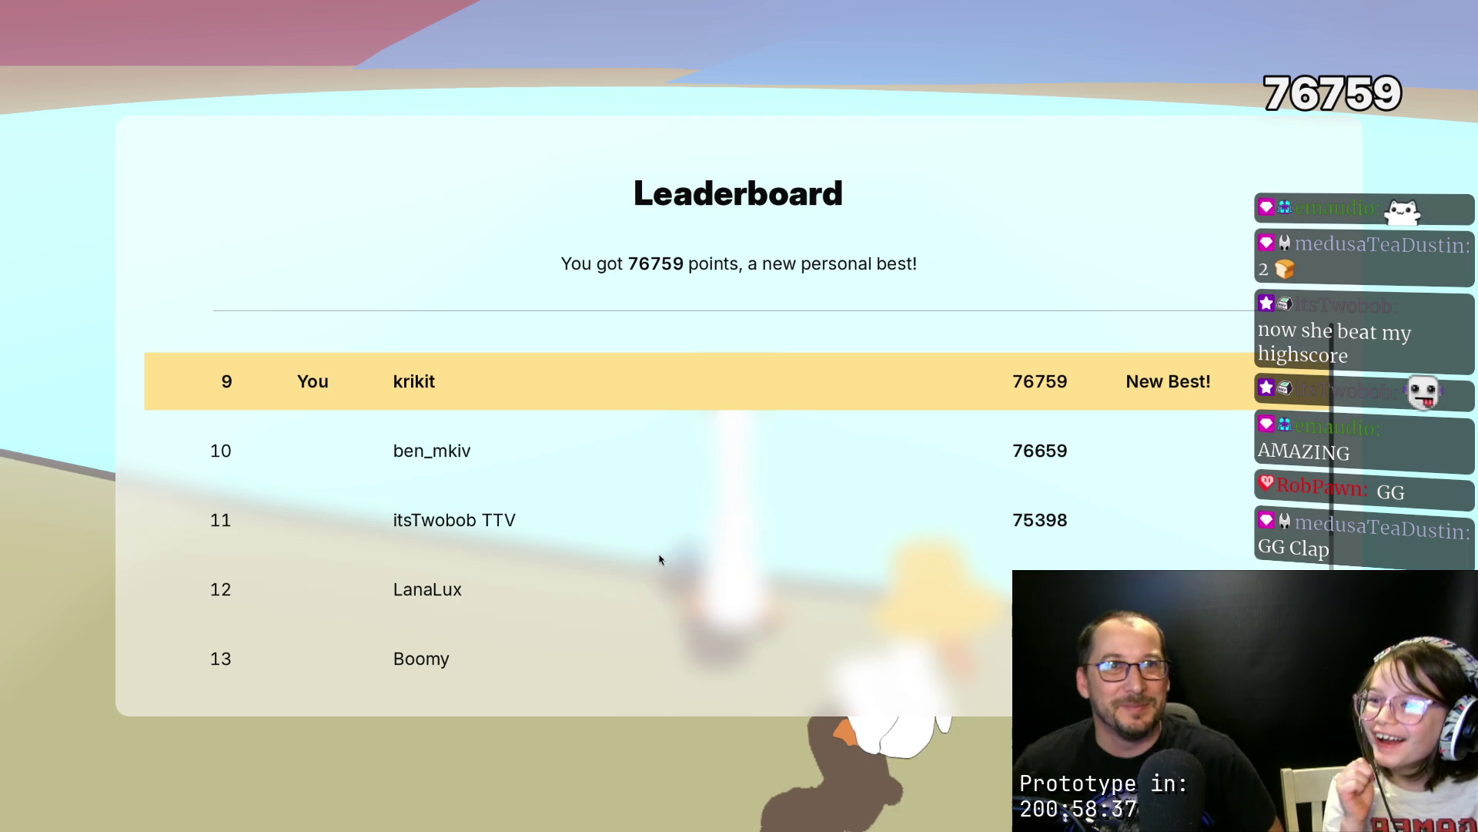
Step: Close the leaderboard and start a new run of Level 1
click(660, 559)
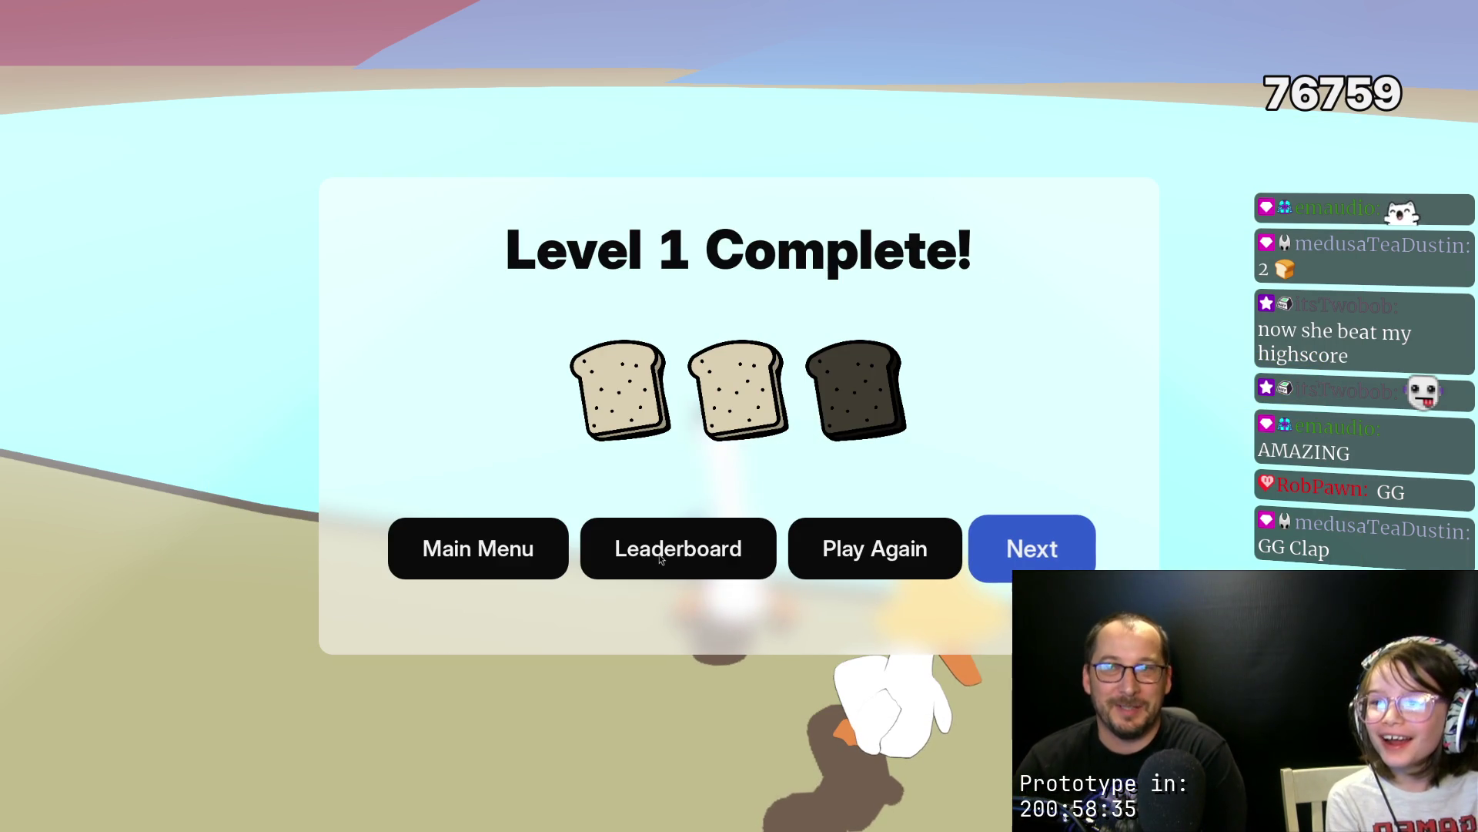
key(Left)
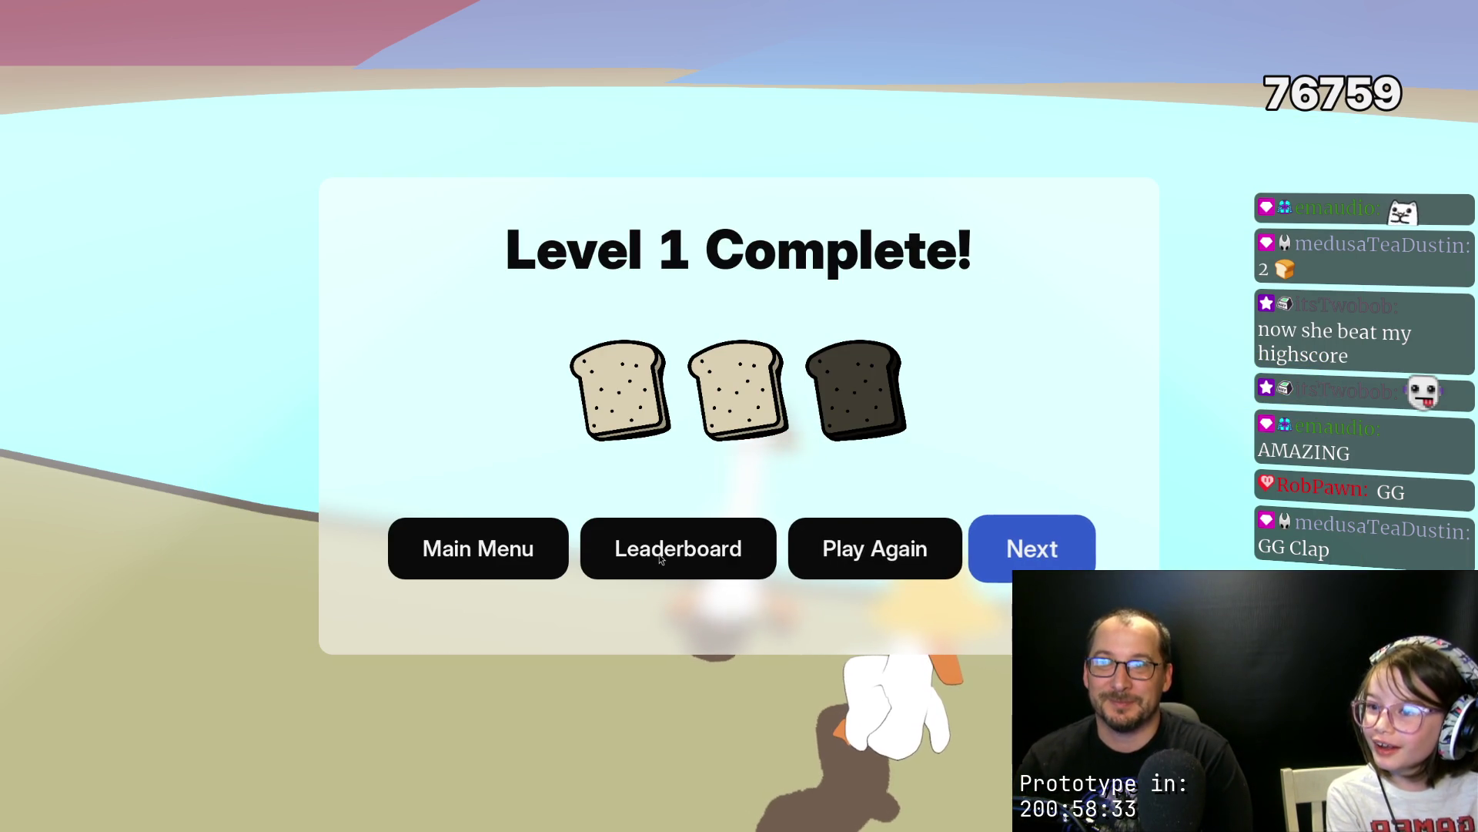
key(Return)
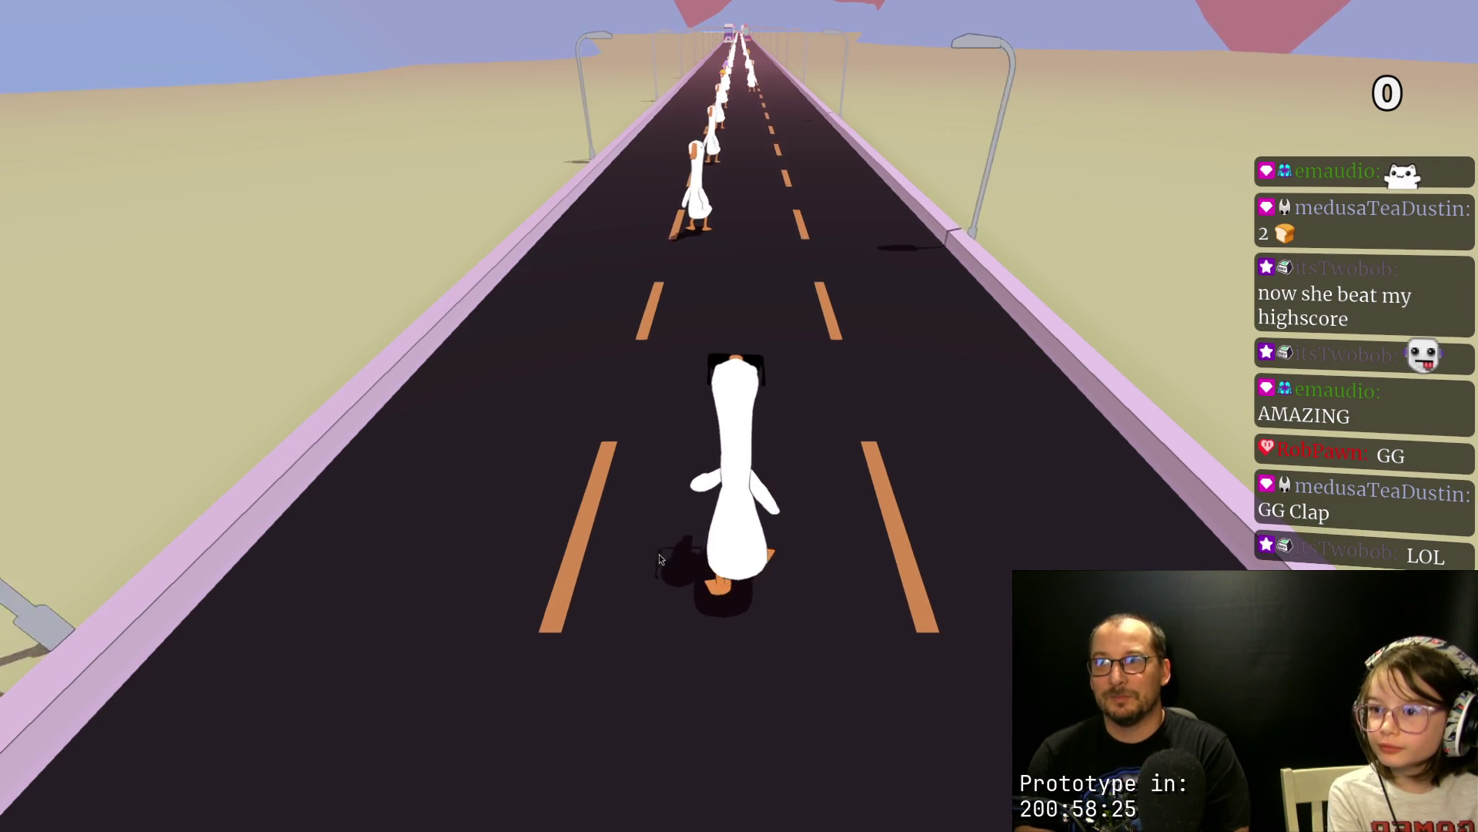
Step: Honk on the opening beats, gathering geese into the flock
key(space)
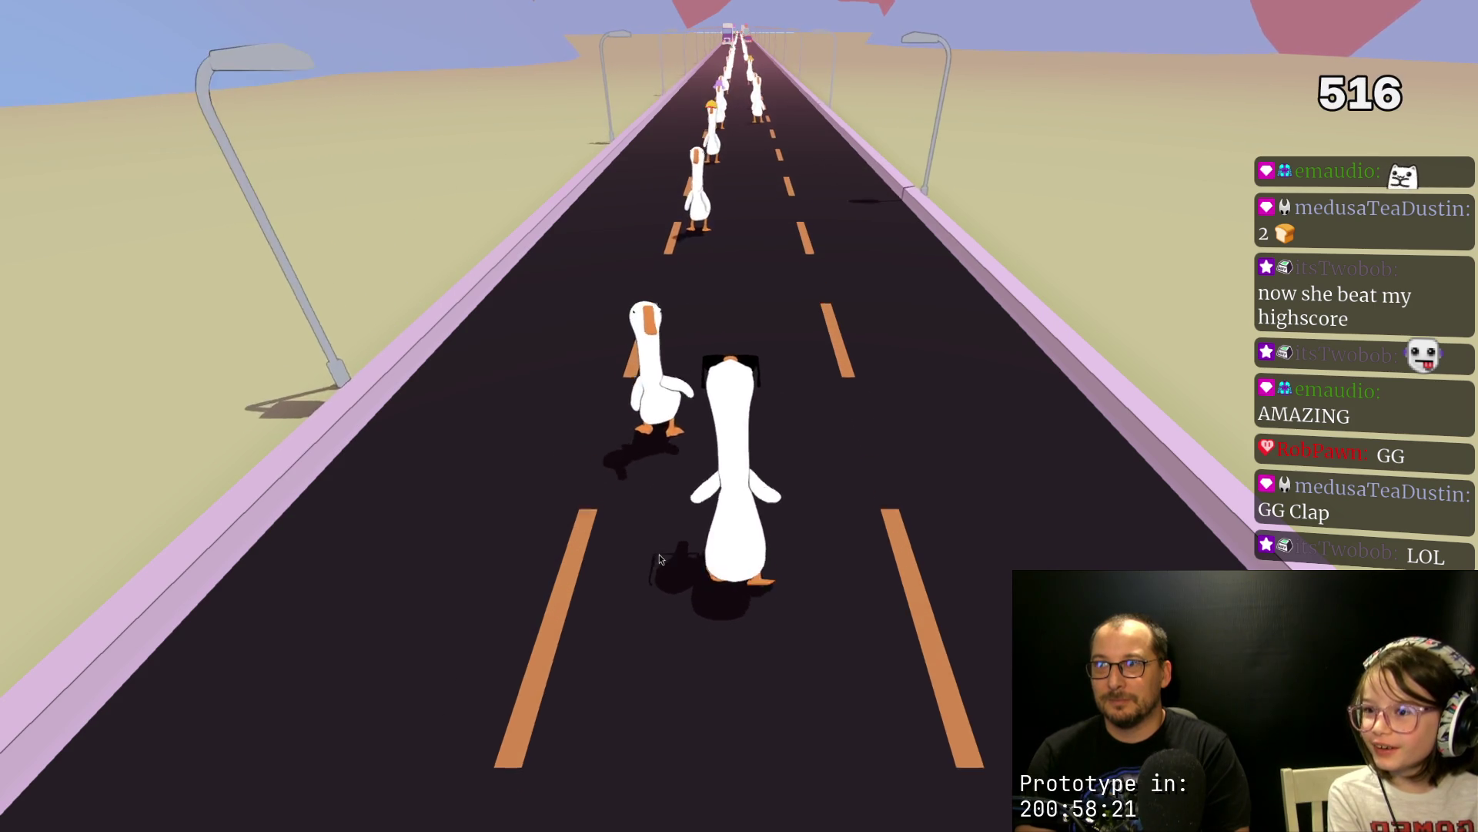
key(space)
key(space)
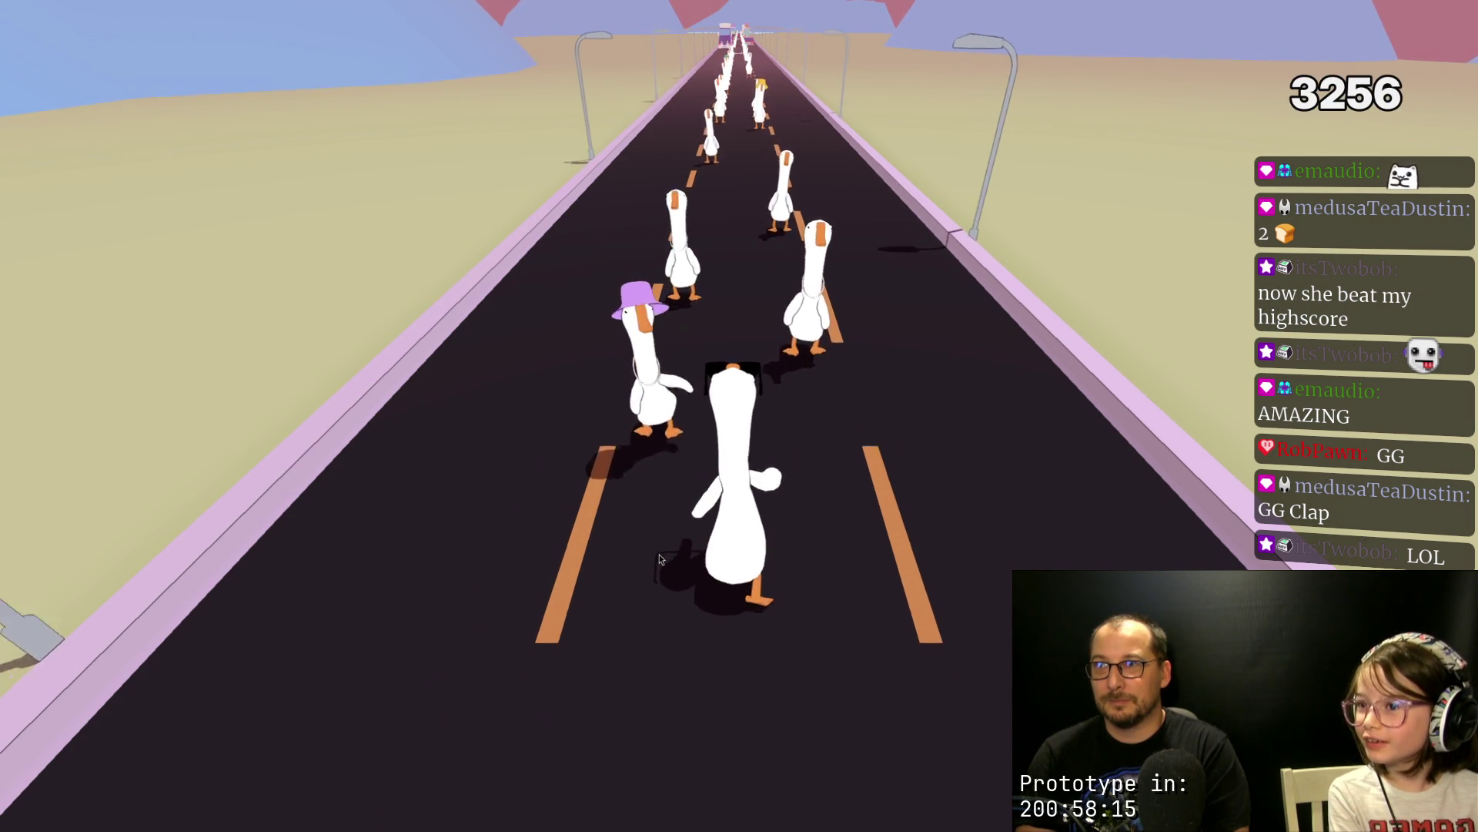
key(space)
key(space)
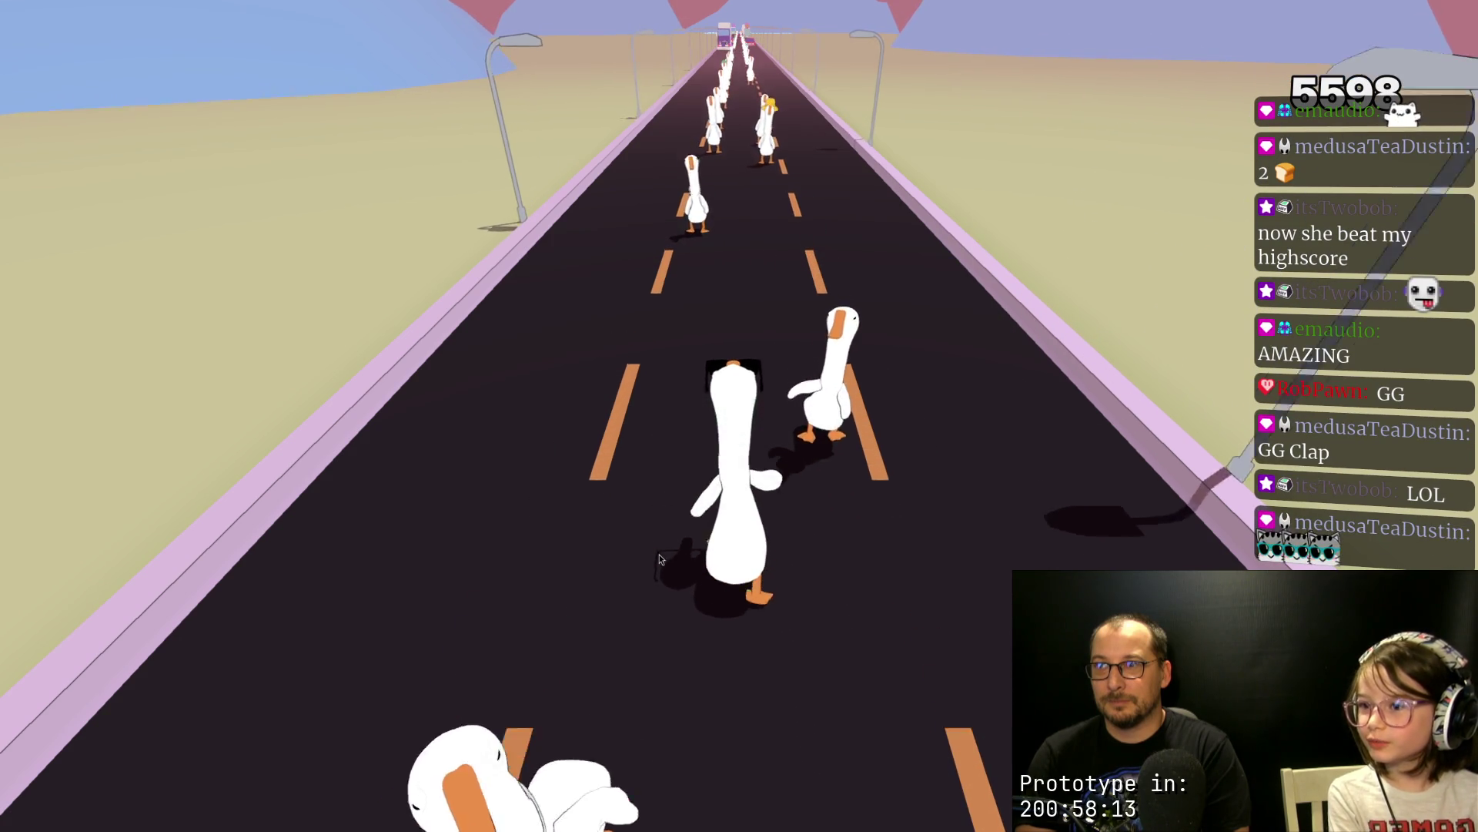
key(space)
key(space)
key(space)
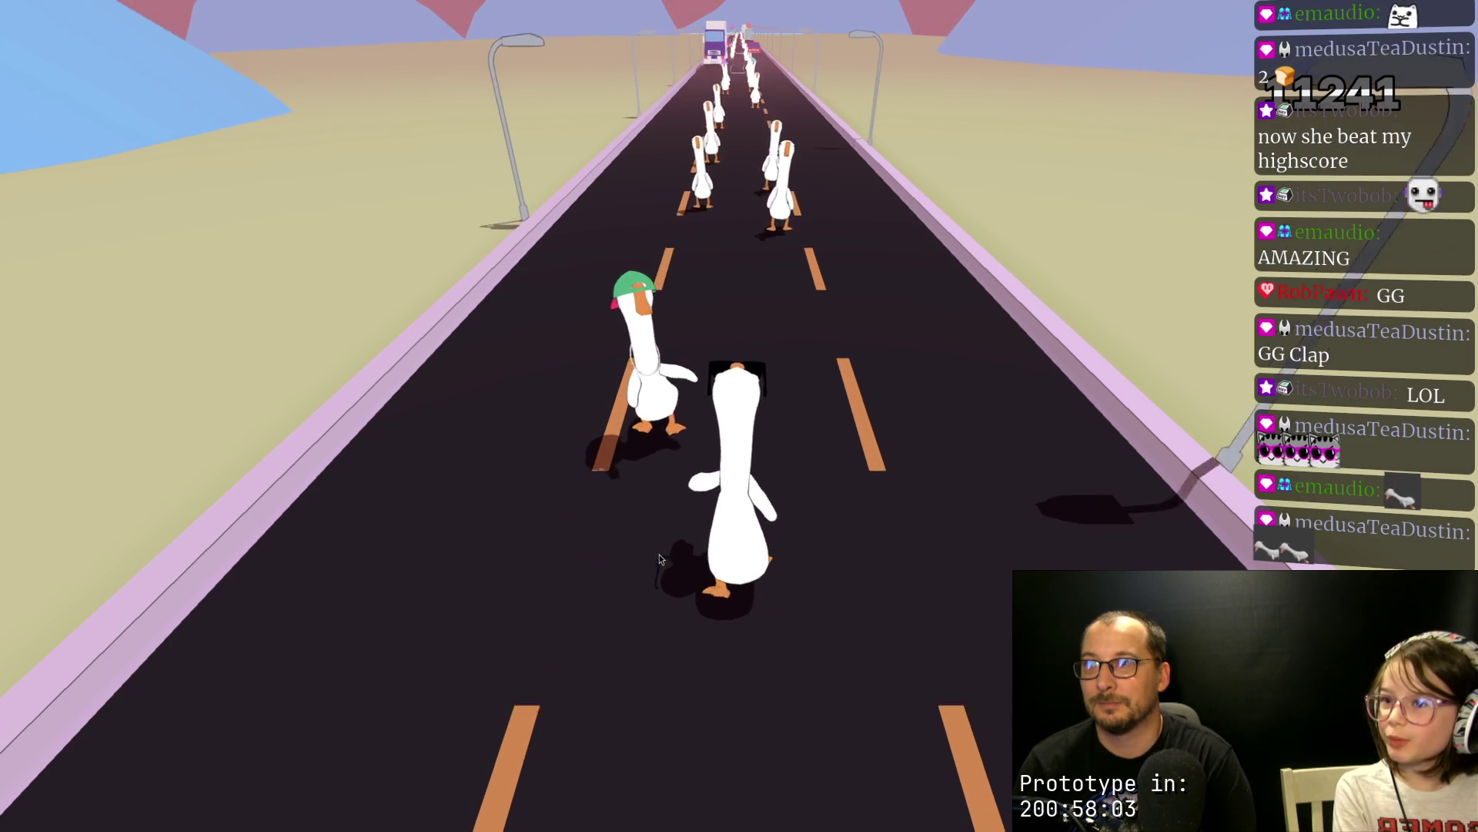
key(space)
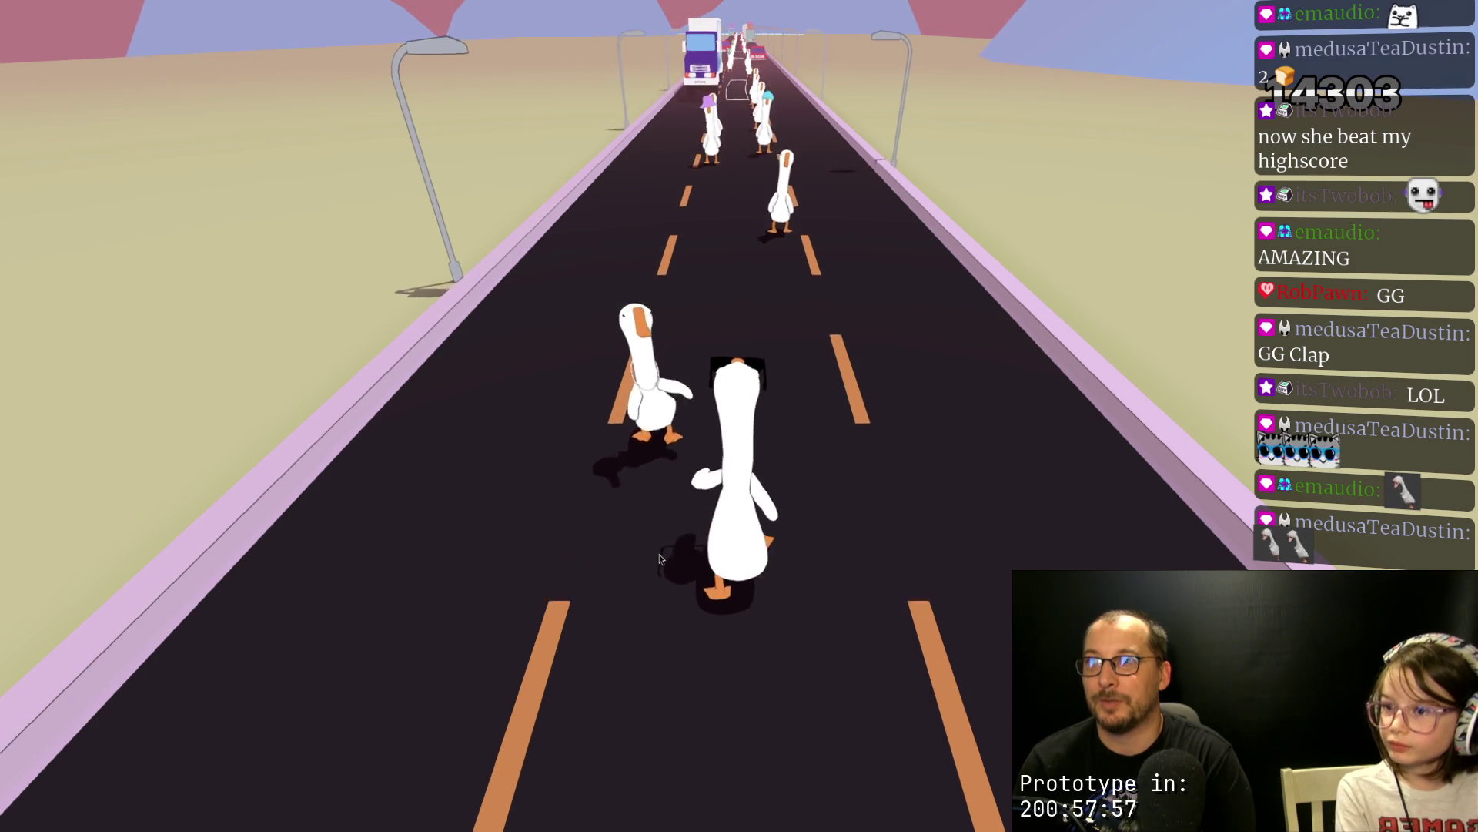
key(space)
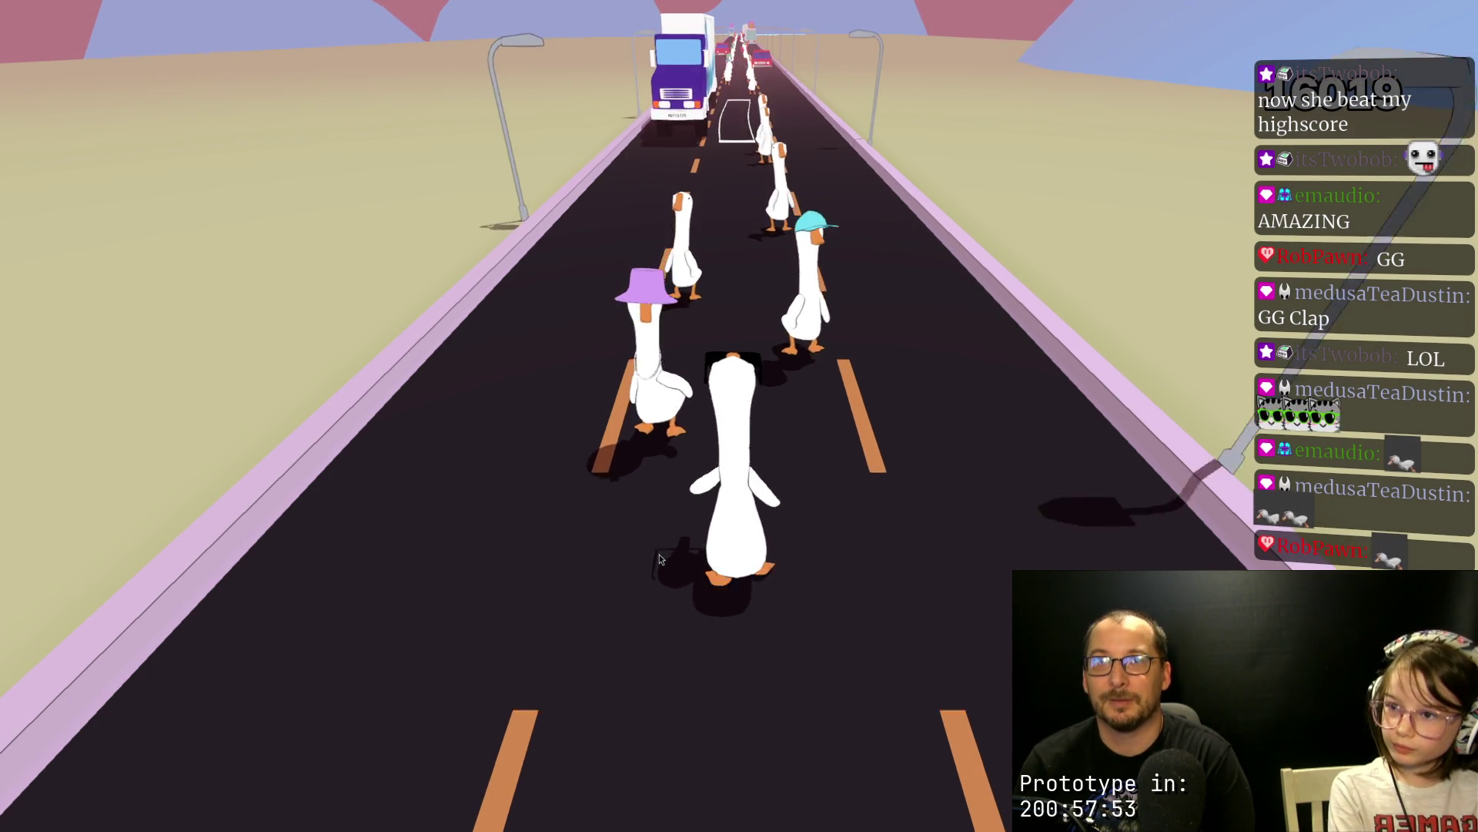
key(space)
key(space)
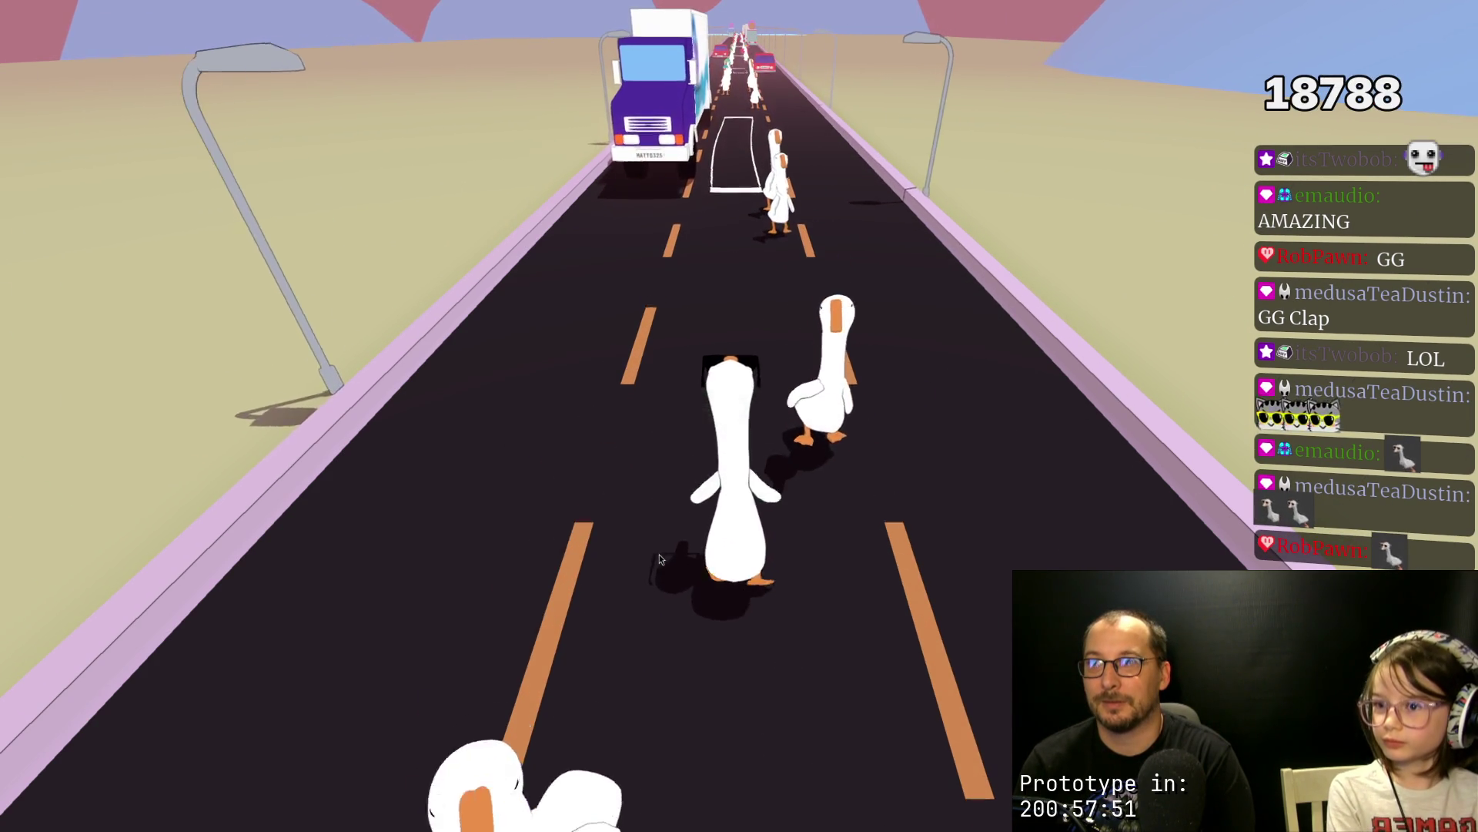
key(space)
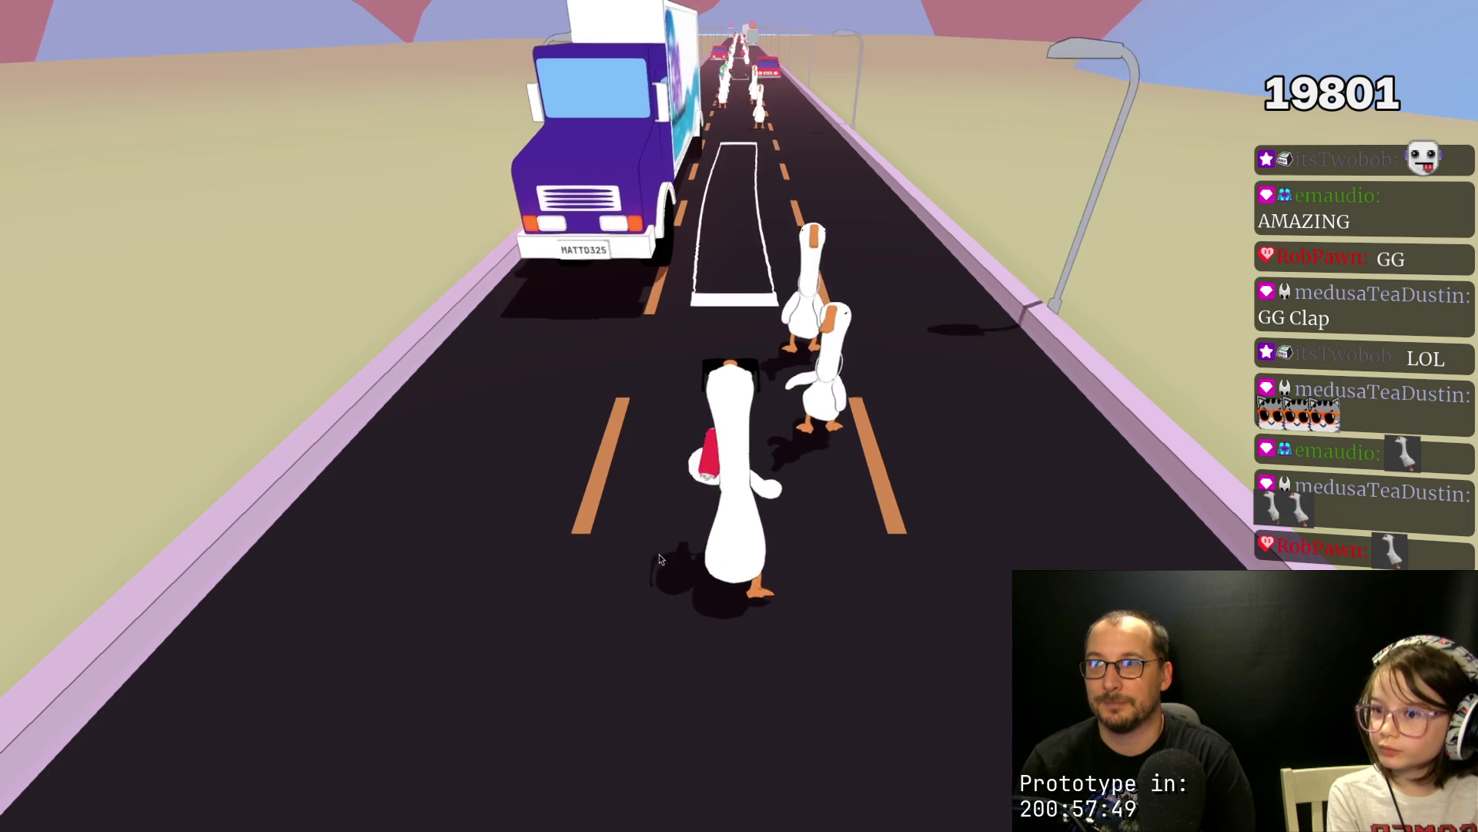
Step: Keep honking past the purple truck and spray graffiti onto the red car, reaching 34596 points
key(space)
key(space)
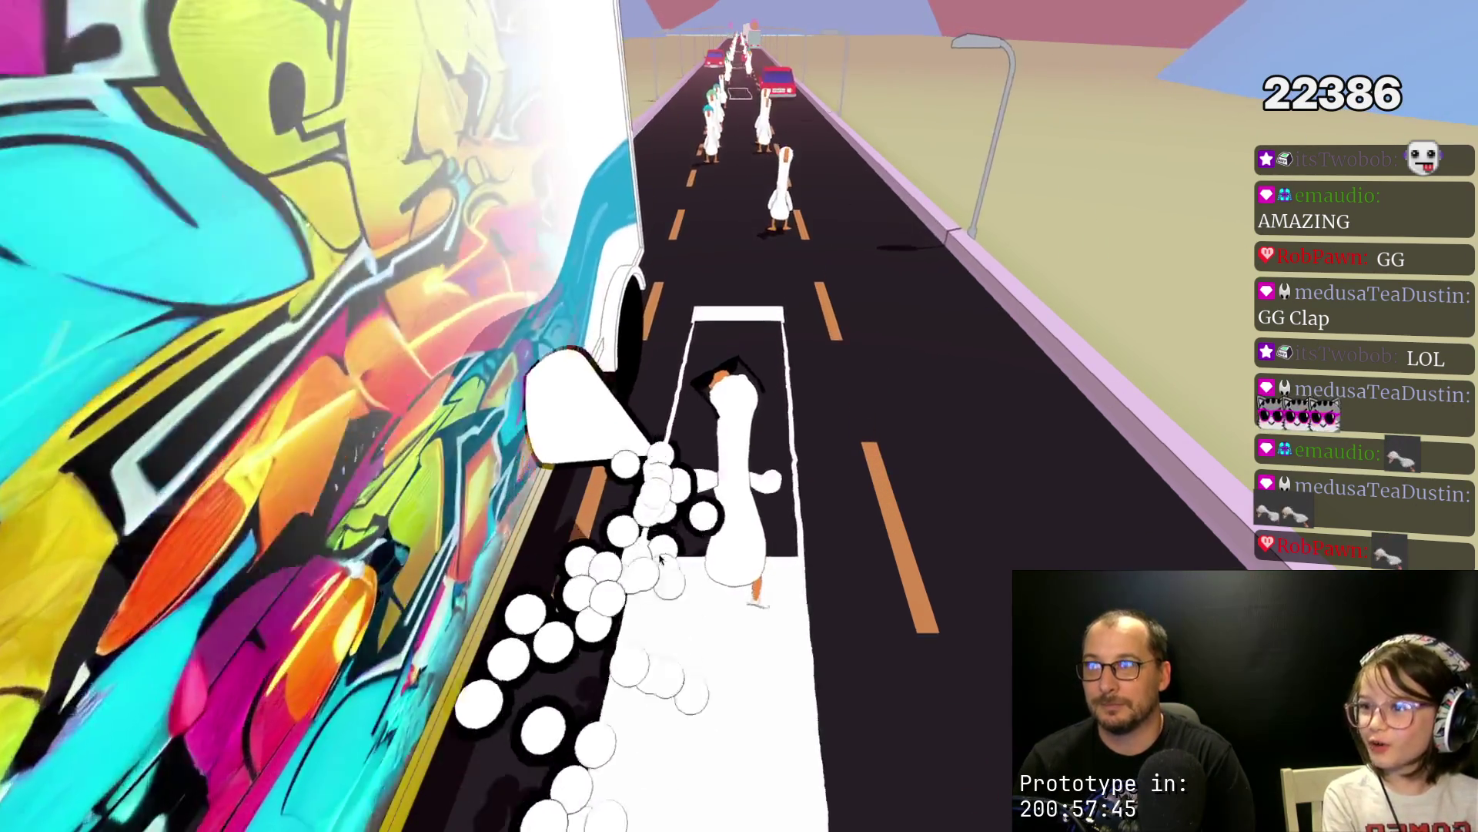
key(space)
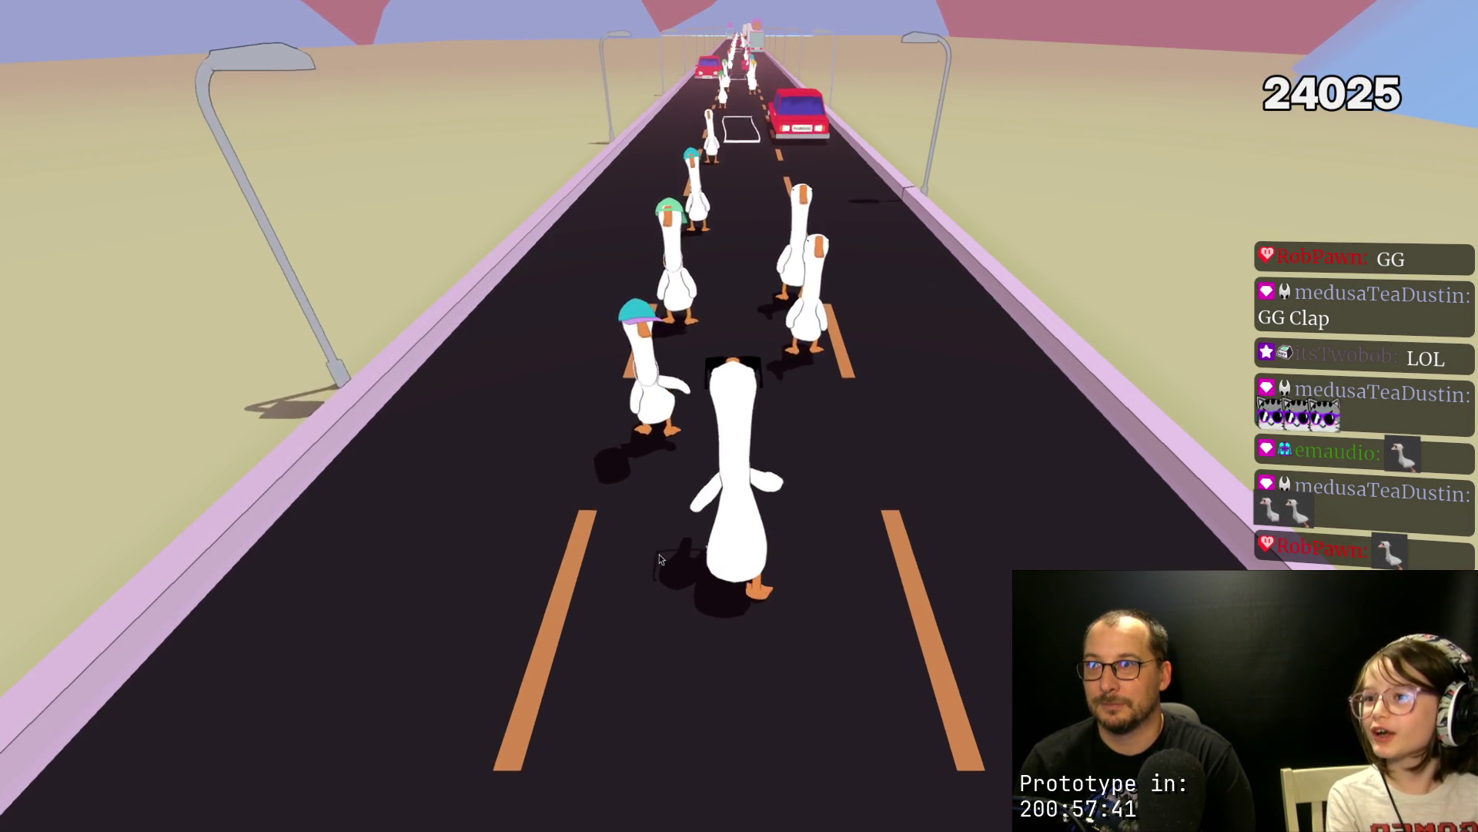
key(space)
key(space)
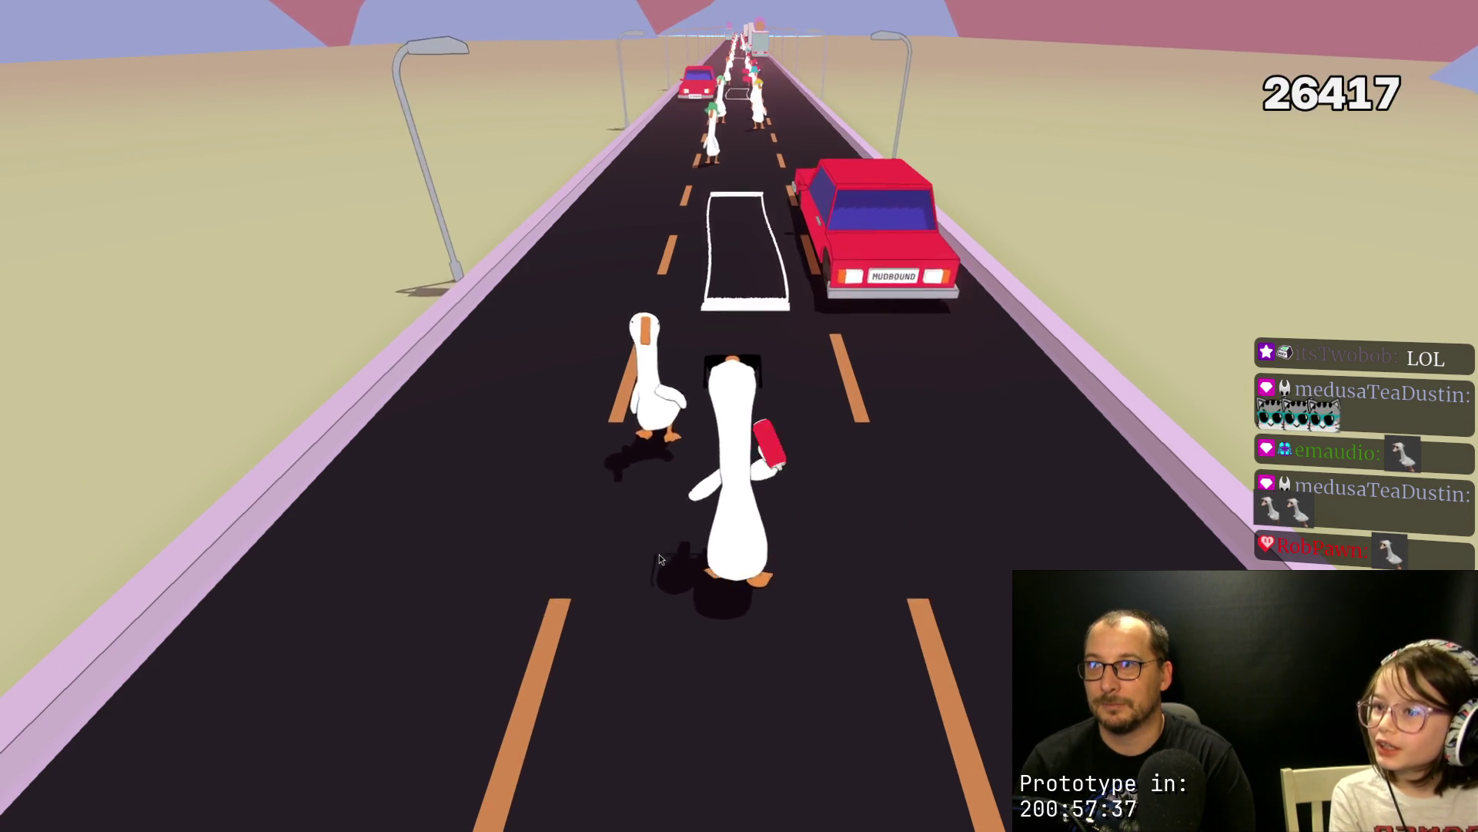
key(space)
key(space)
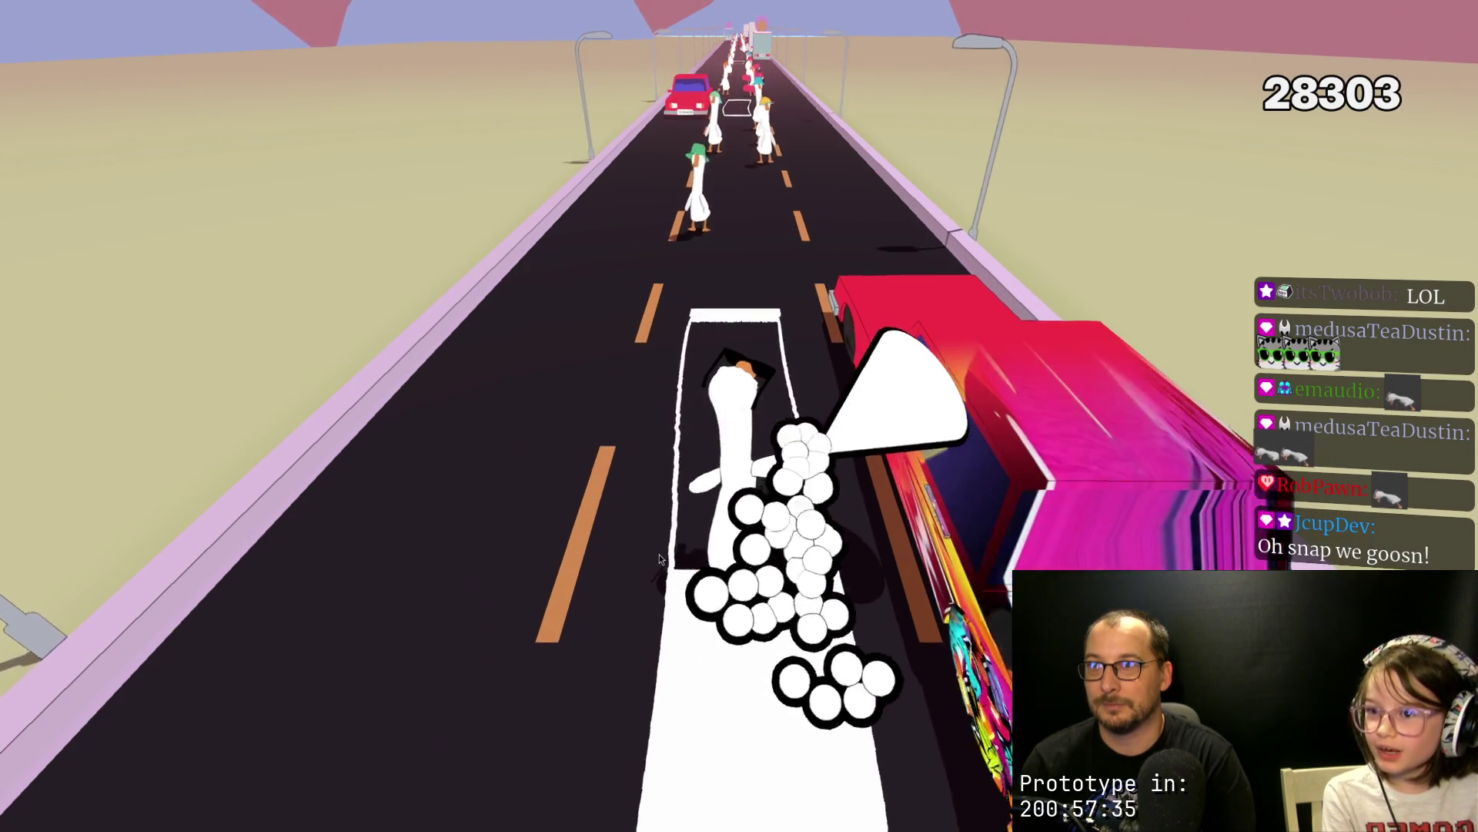
key(space)
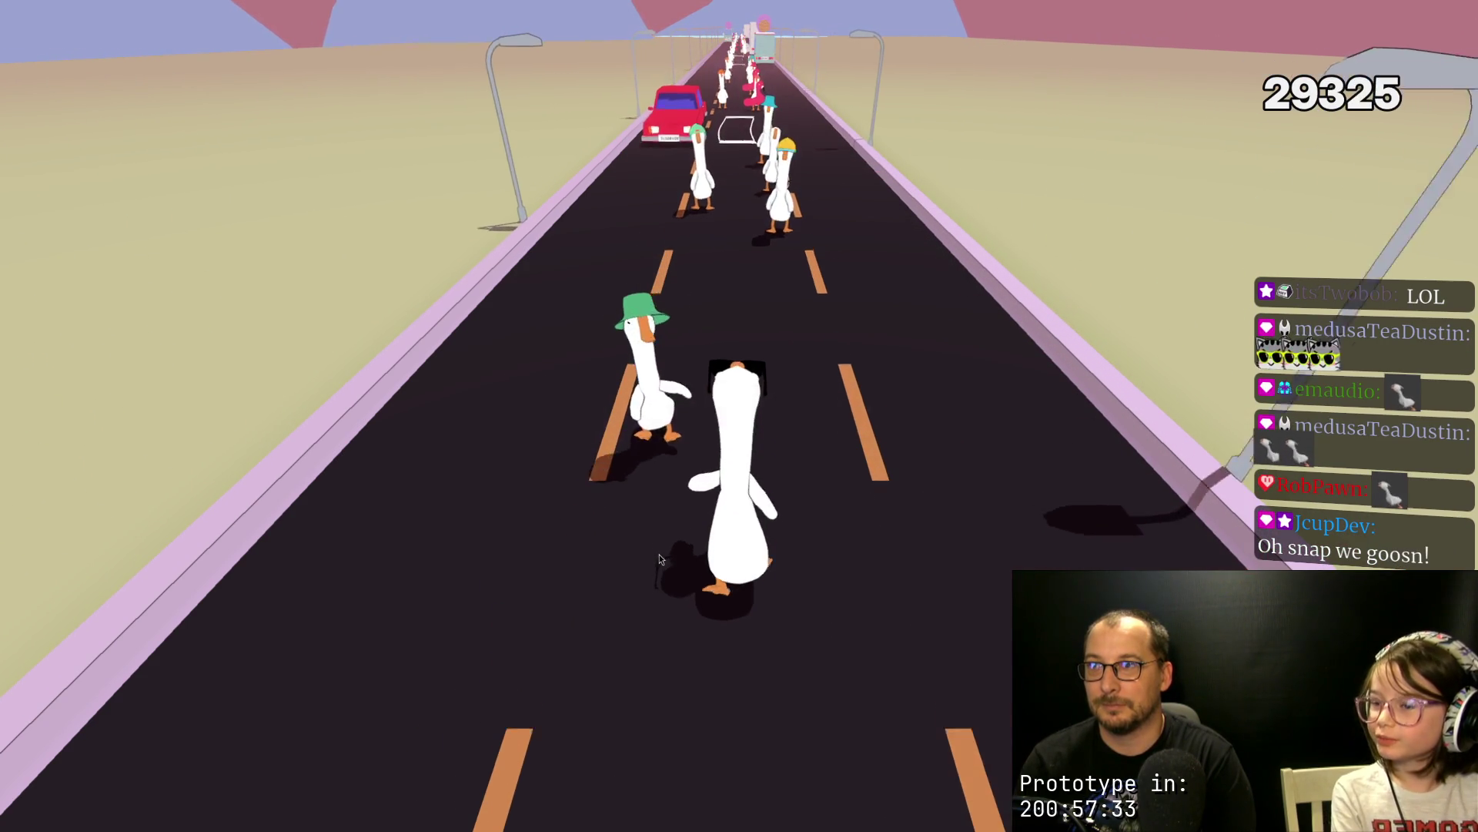
key(space)
key(space)
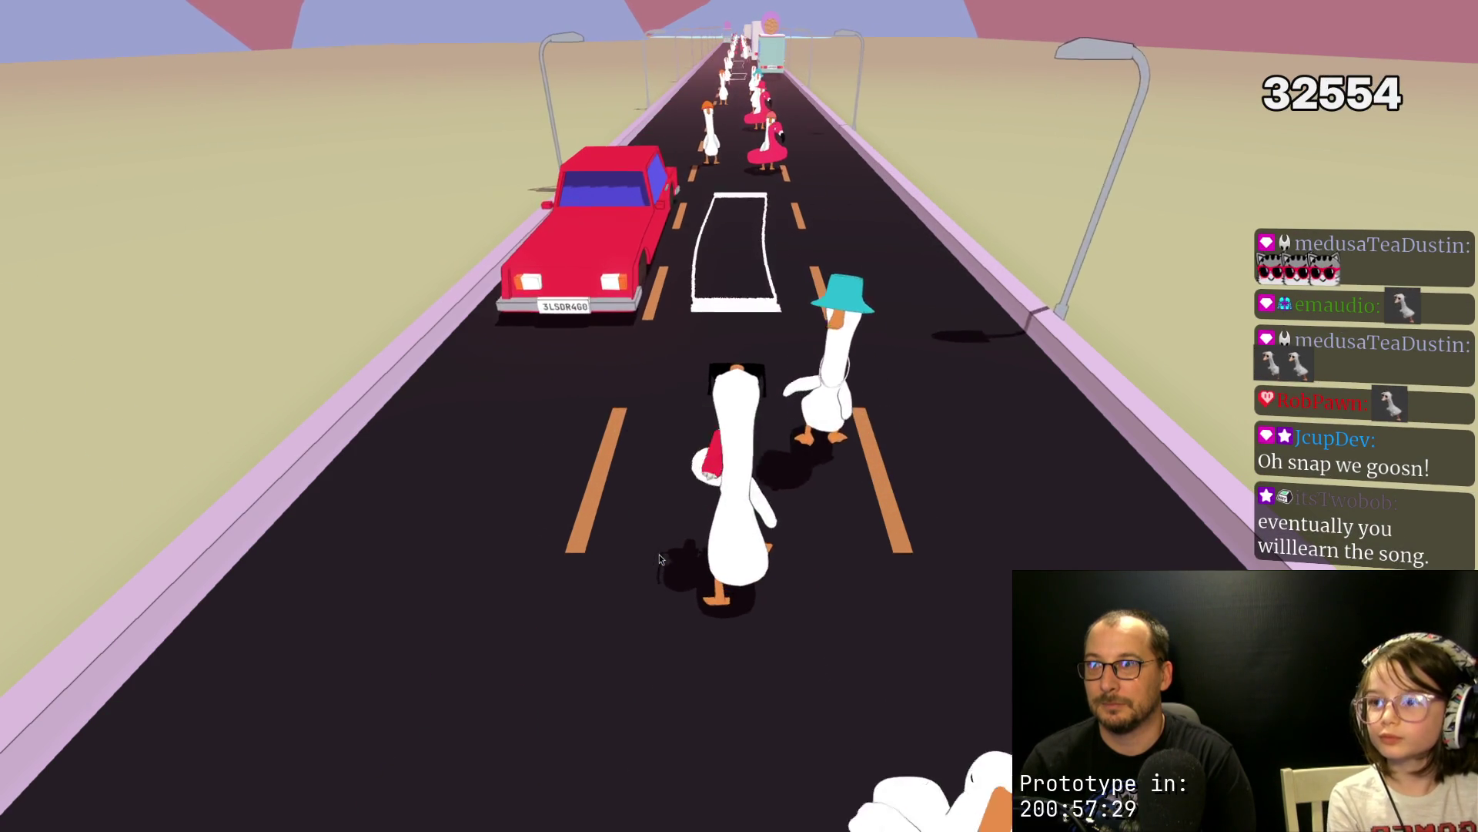
key(space)
key(space)
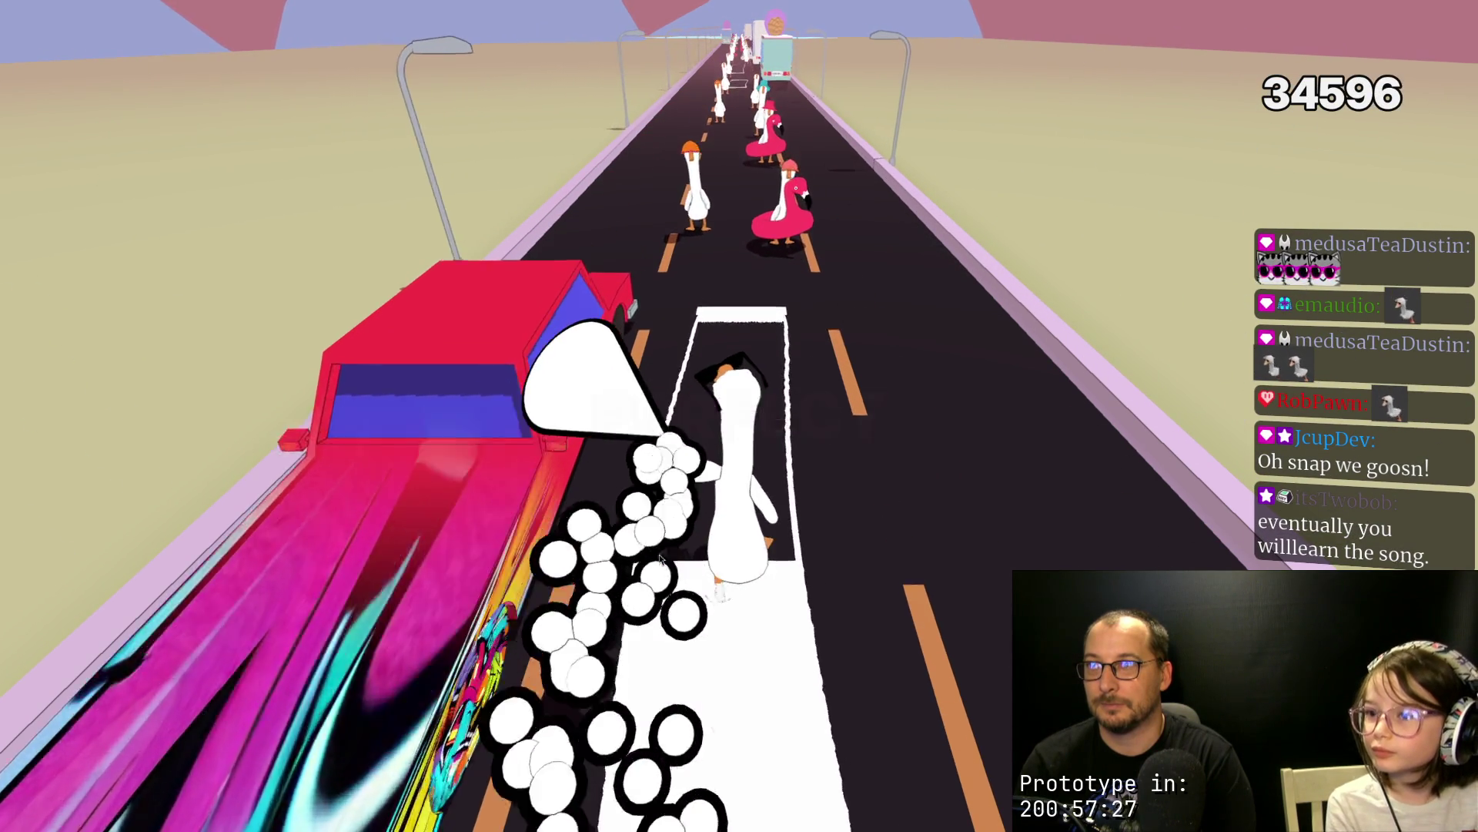
key(space)
key(space)
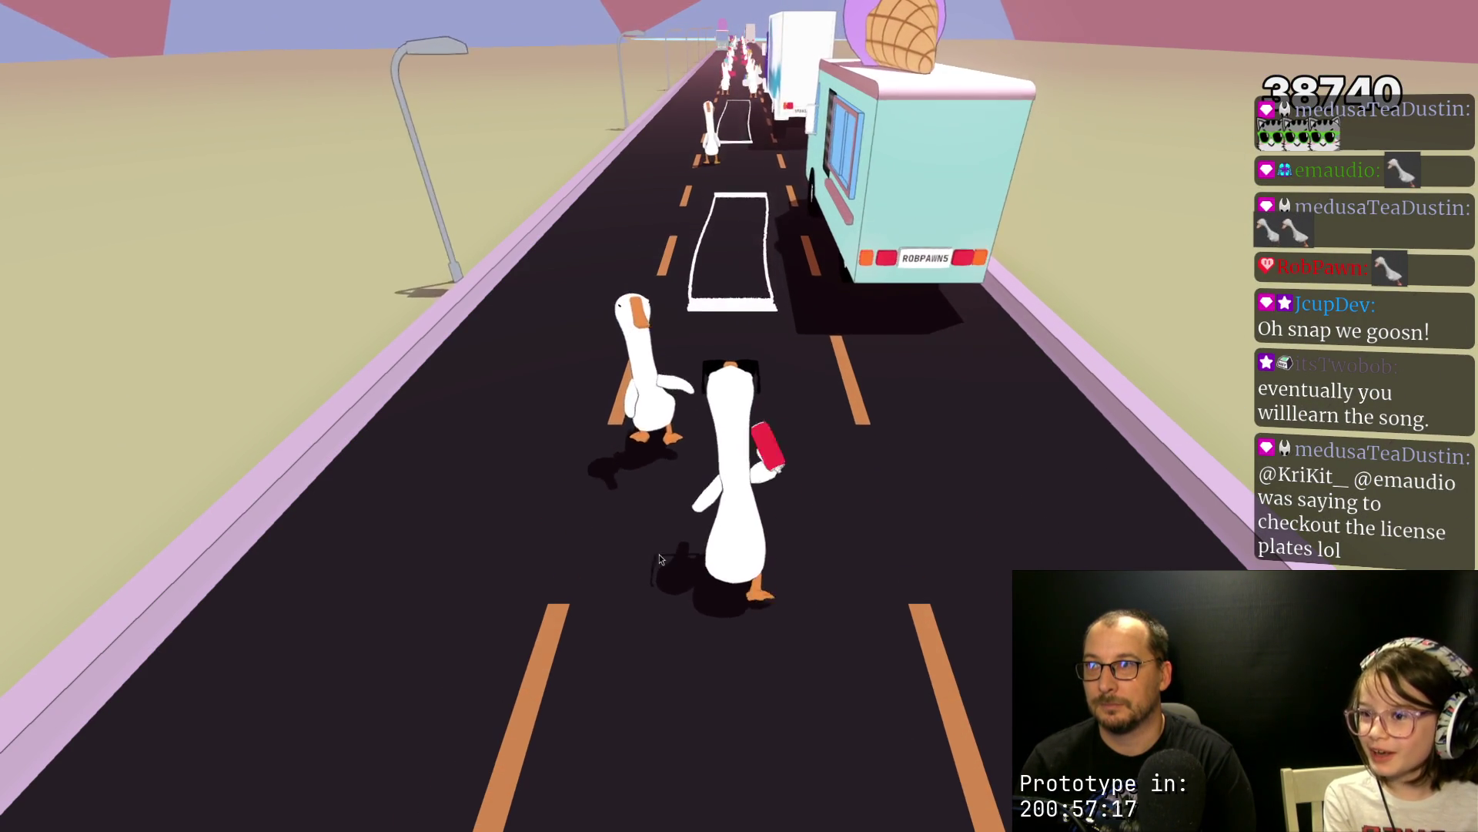
Step: Hit the beats as the flock advances, spraying graffiti onto the passing truck
key(space)
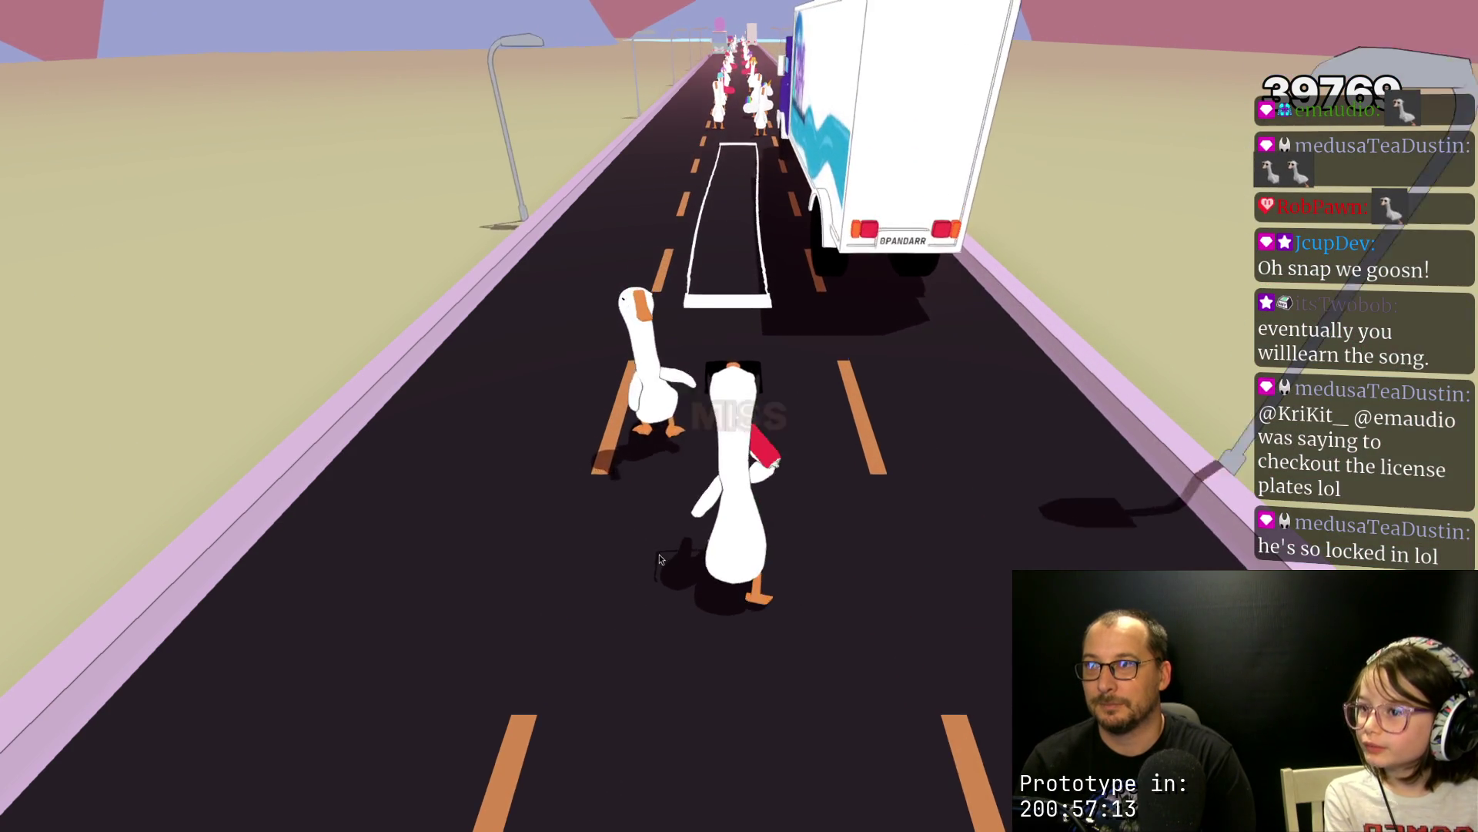
key(space)
key(space)
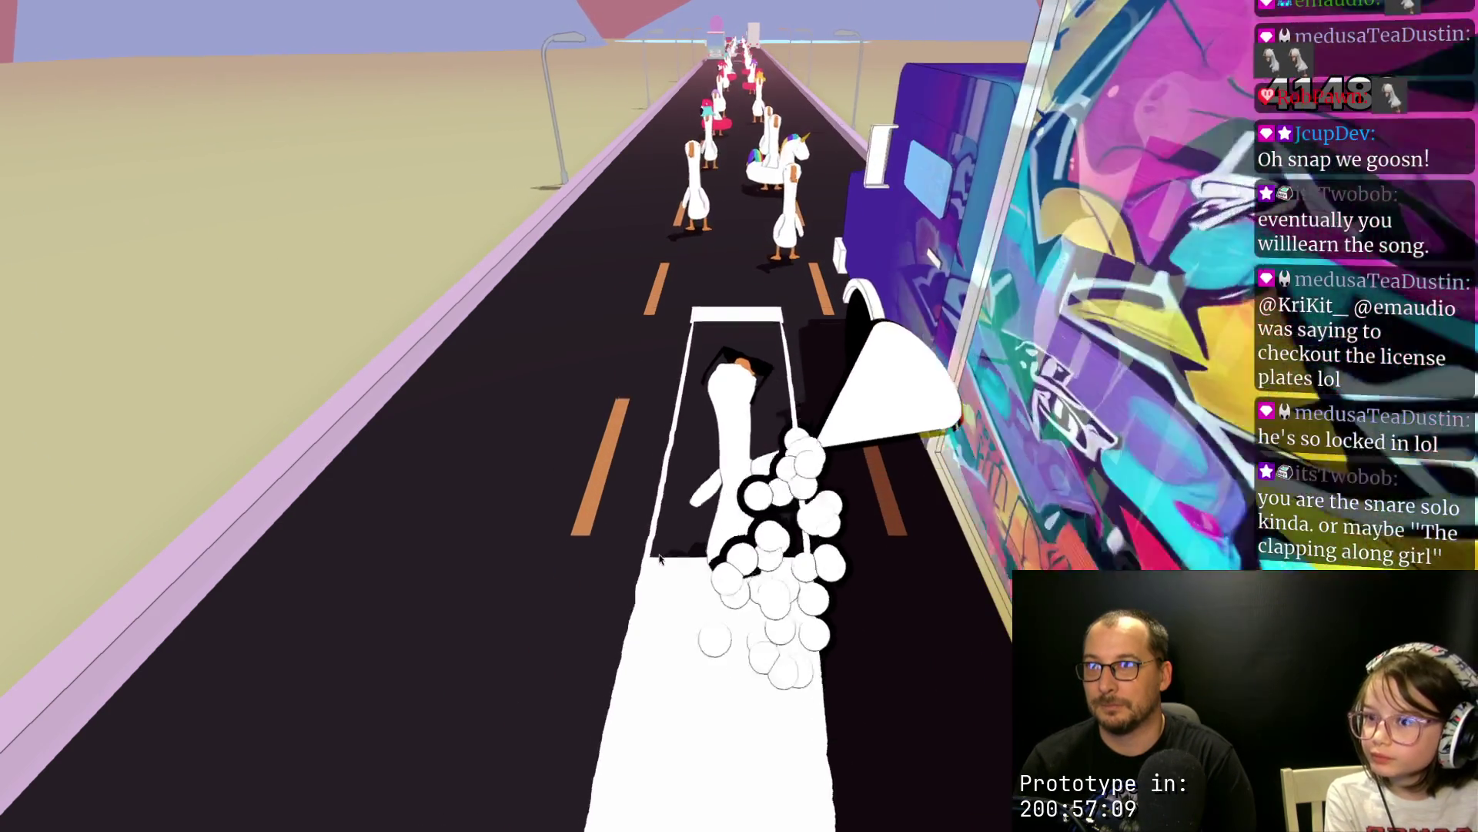
key(space)
key(space)
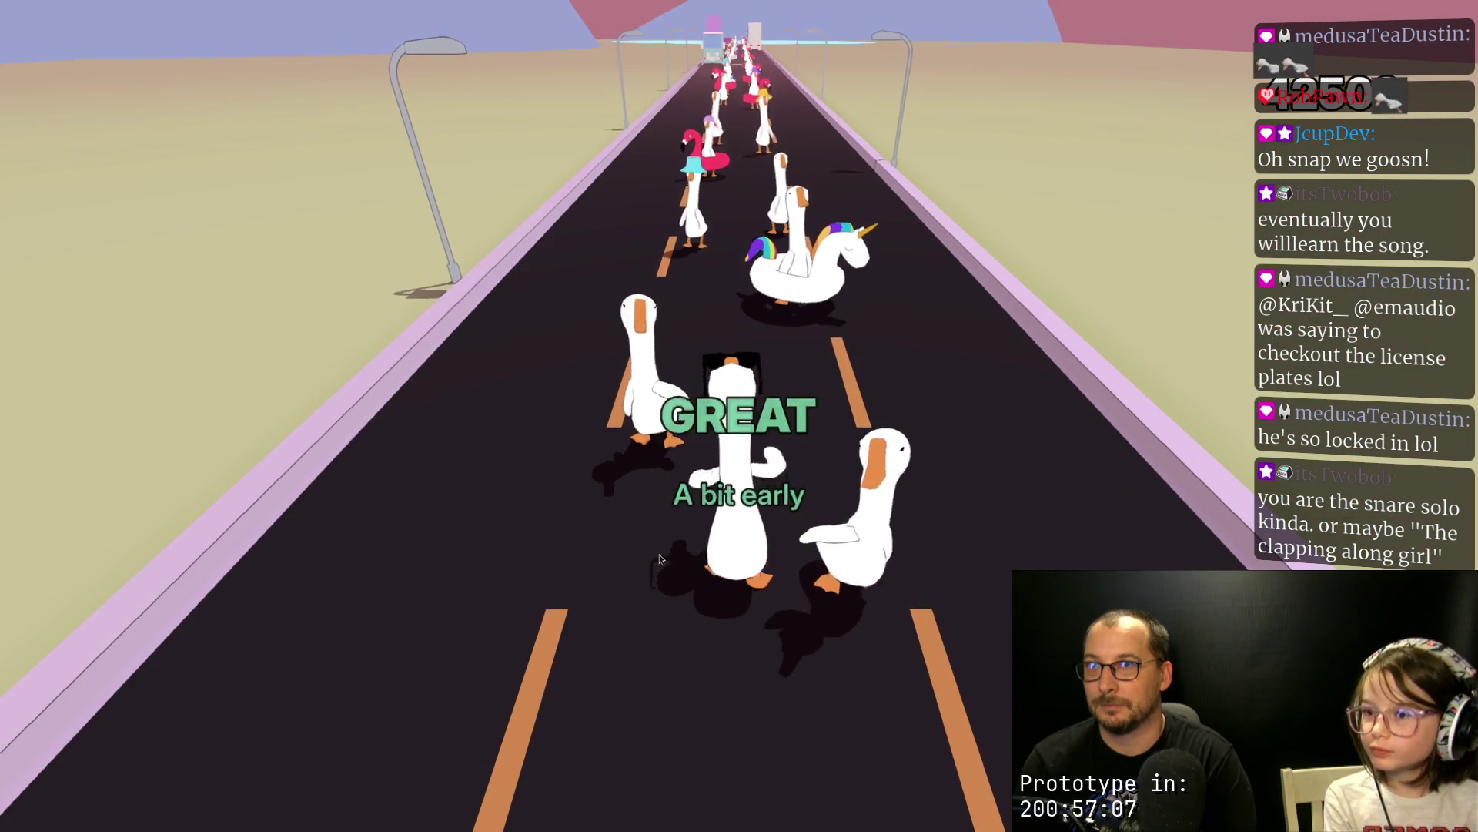
key(space)
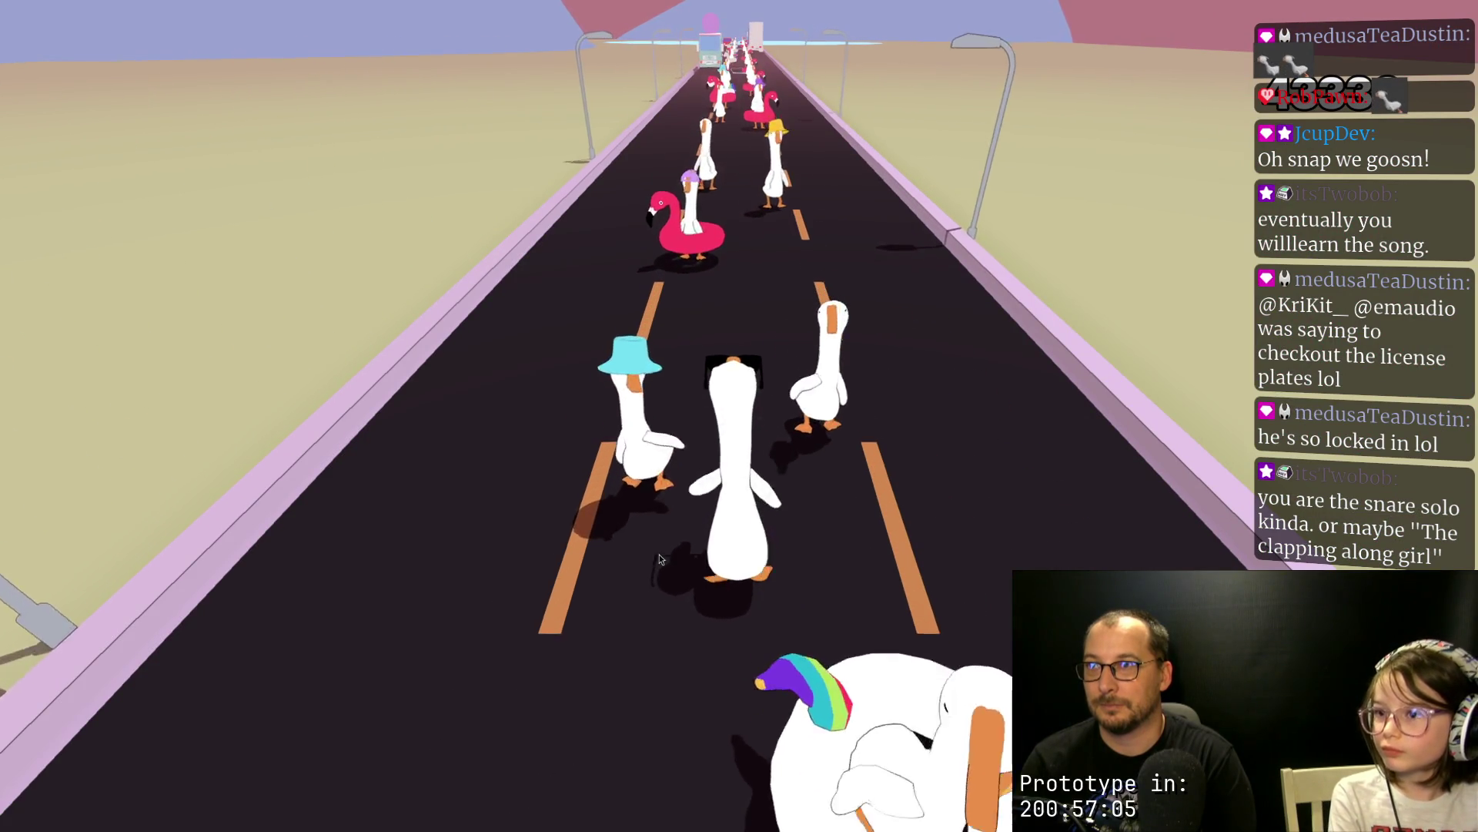
key(space)
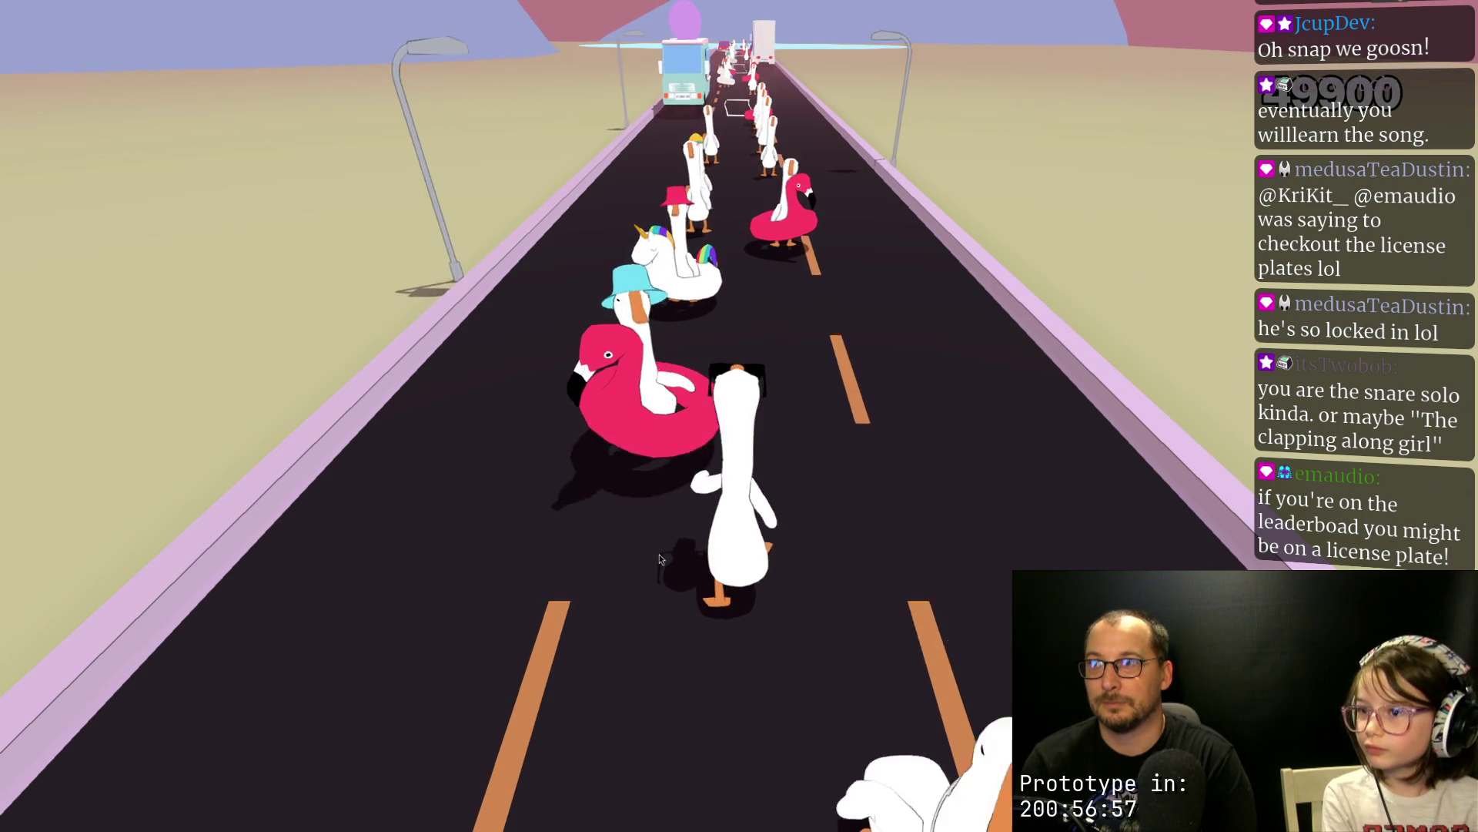
key(space)
key(space)
key(space)
key(space)
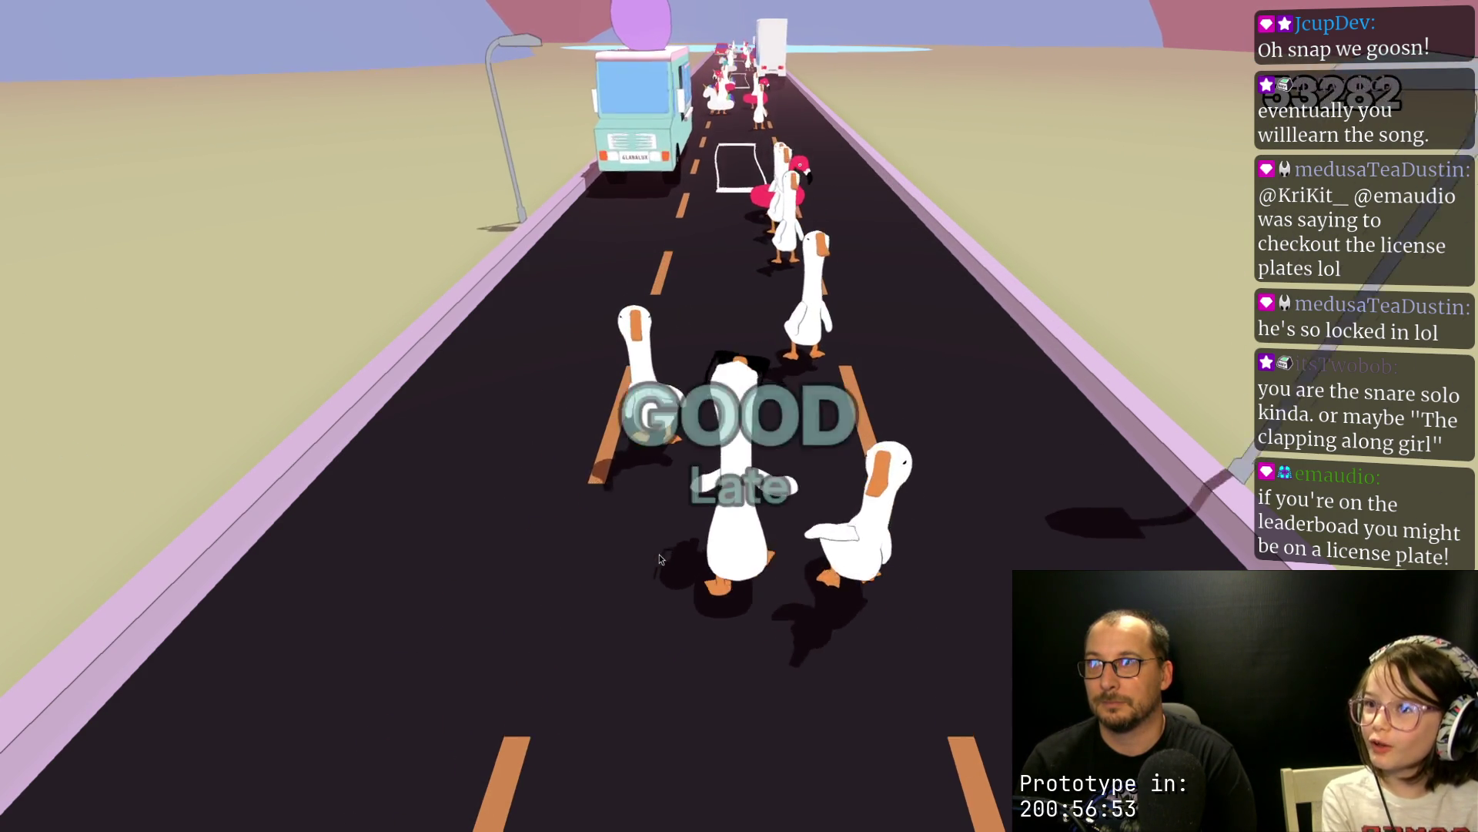
key(space)
key(space)
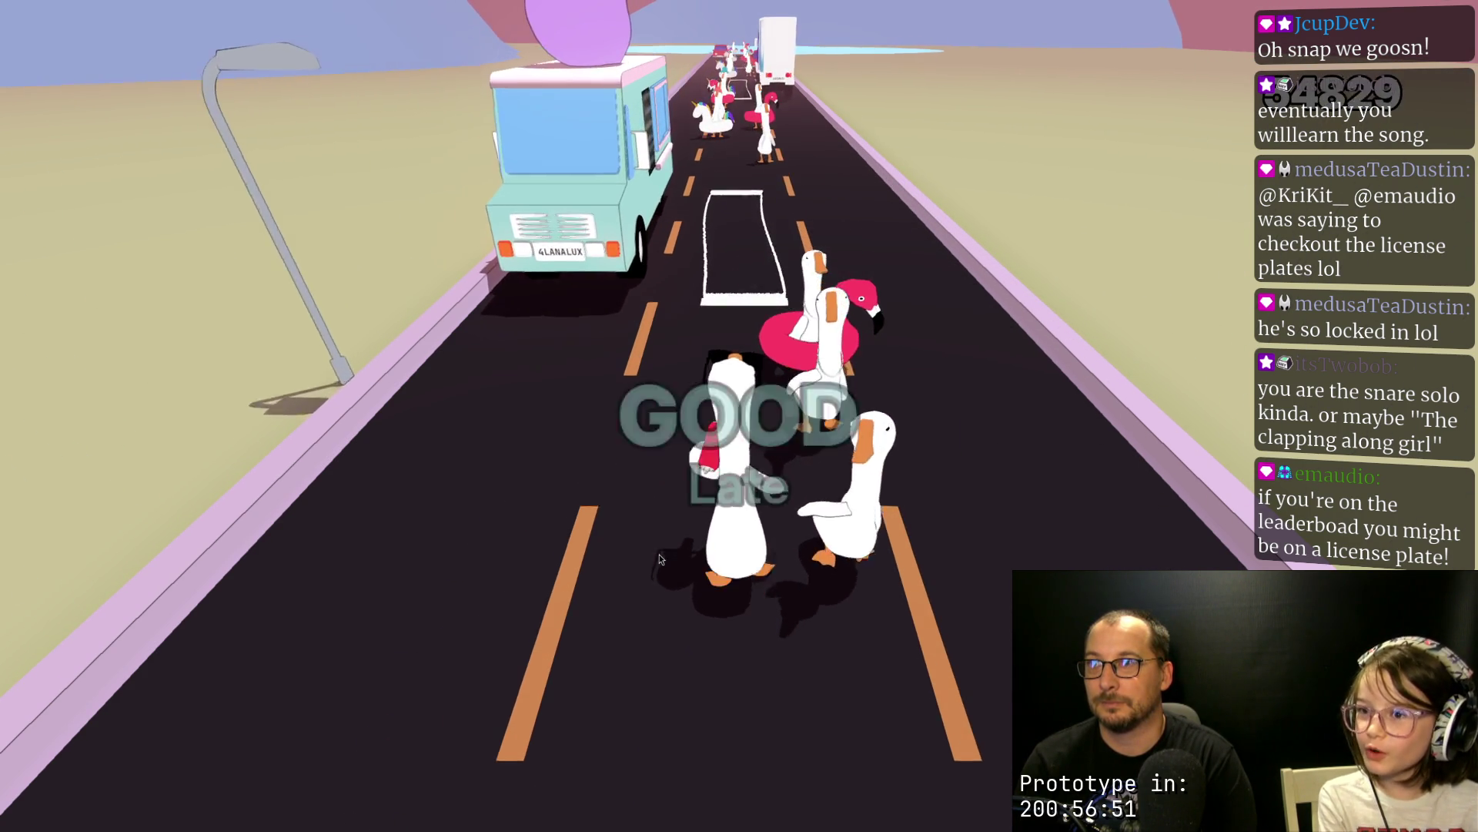
key(space)
Step: Spray the ice cream van, purple truck and red cars on the beat, reaching 74890 points
key(space)
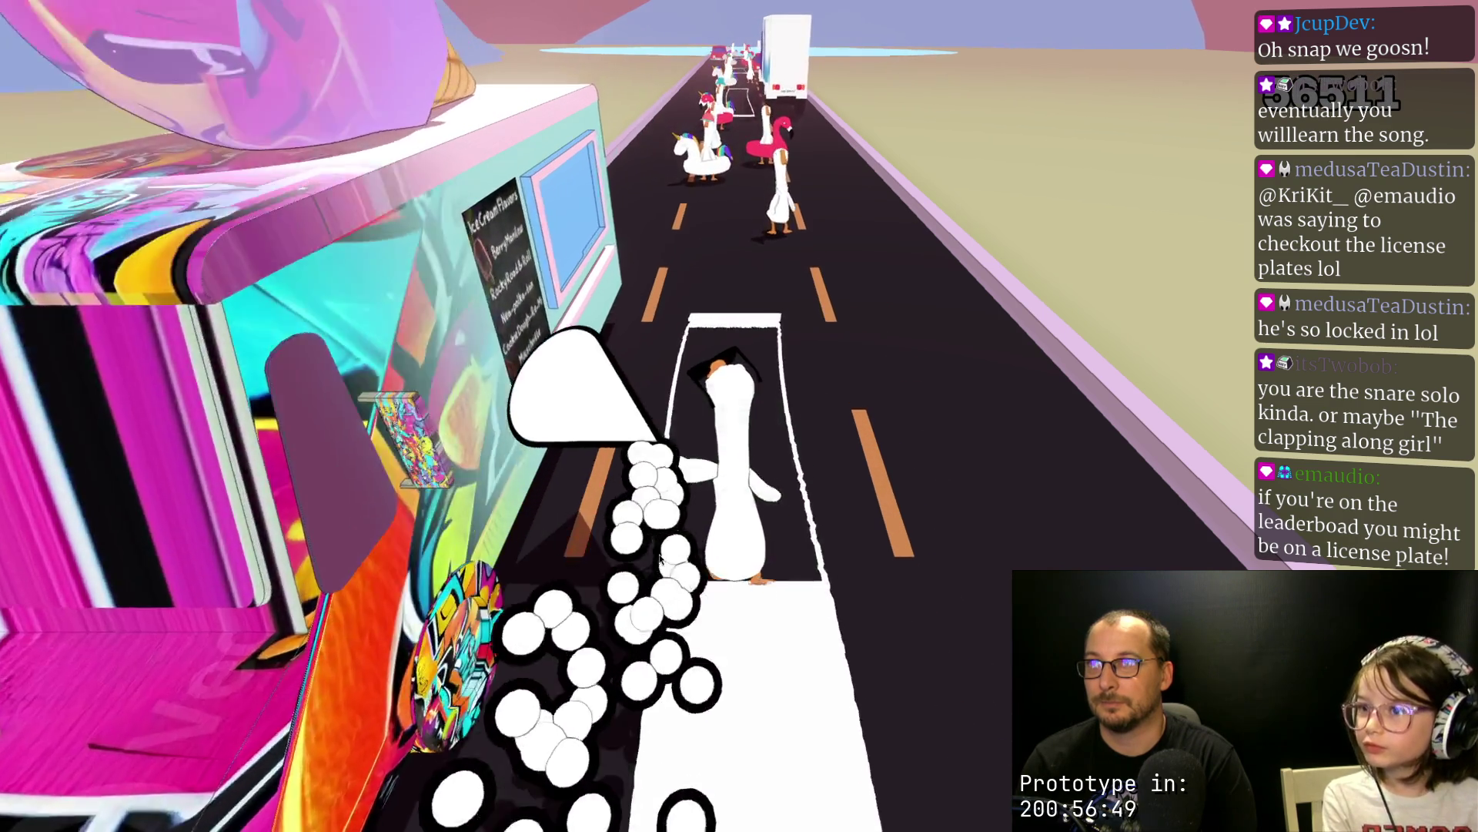
key(space)
key(space)
key(space)
key(space)
key(space)
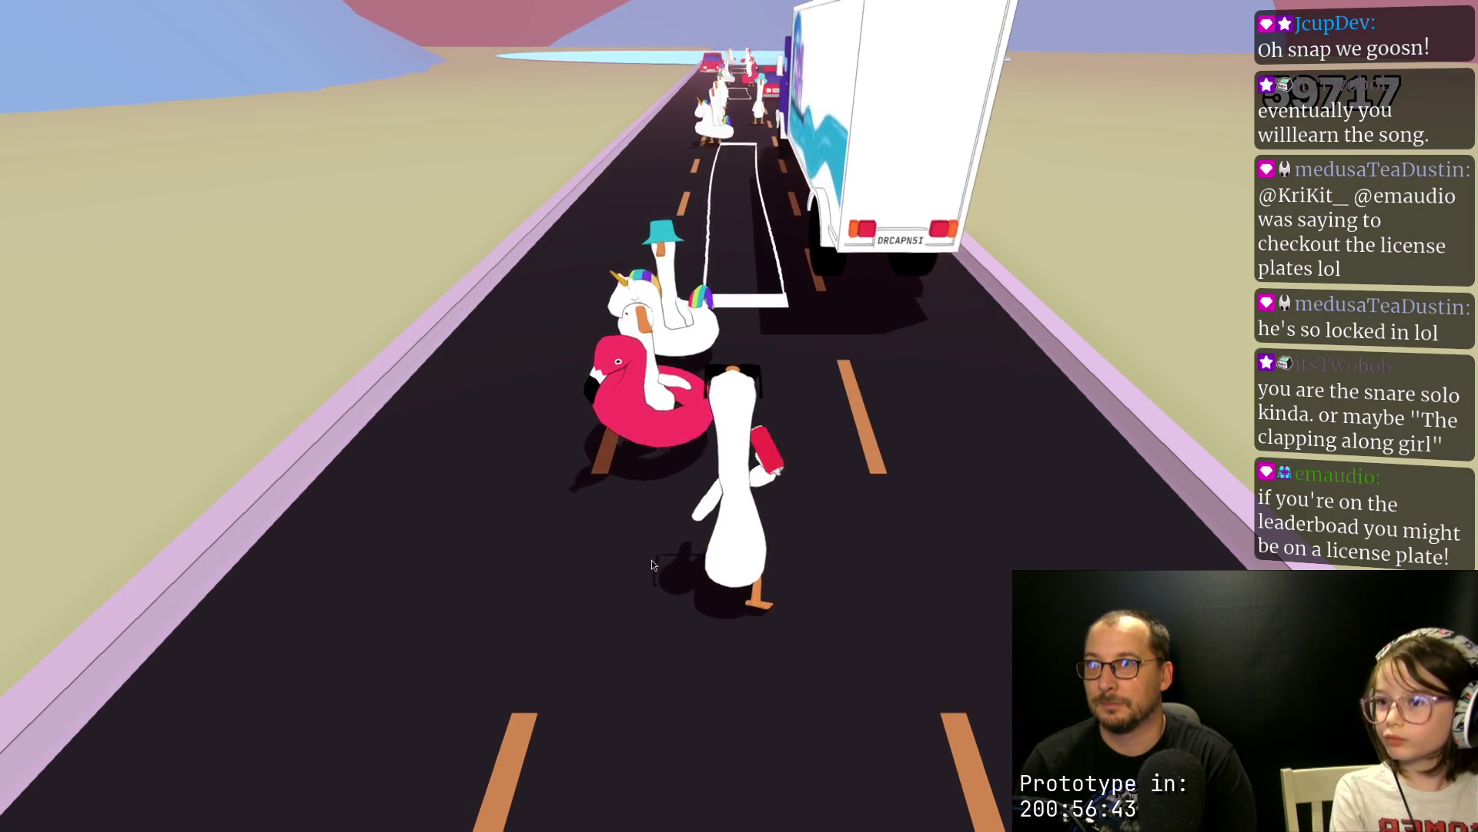
key(space)
key(space)
key(space)
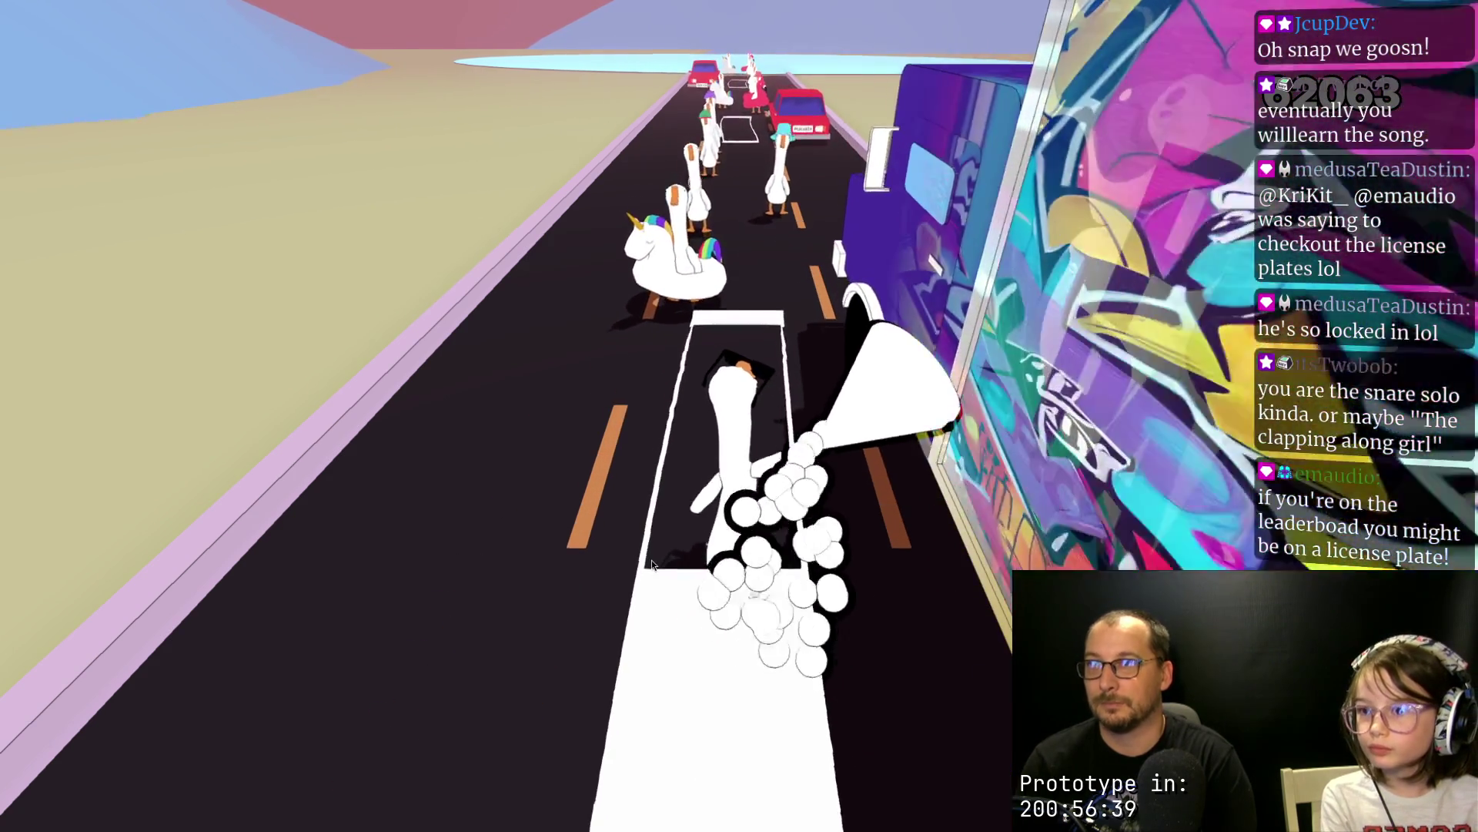
key(space)
key(space)
key(space)
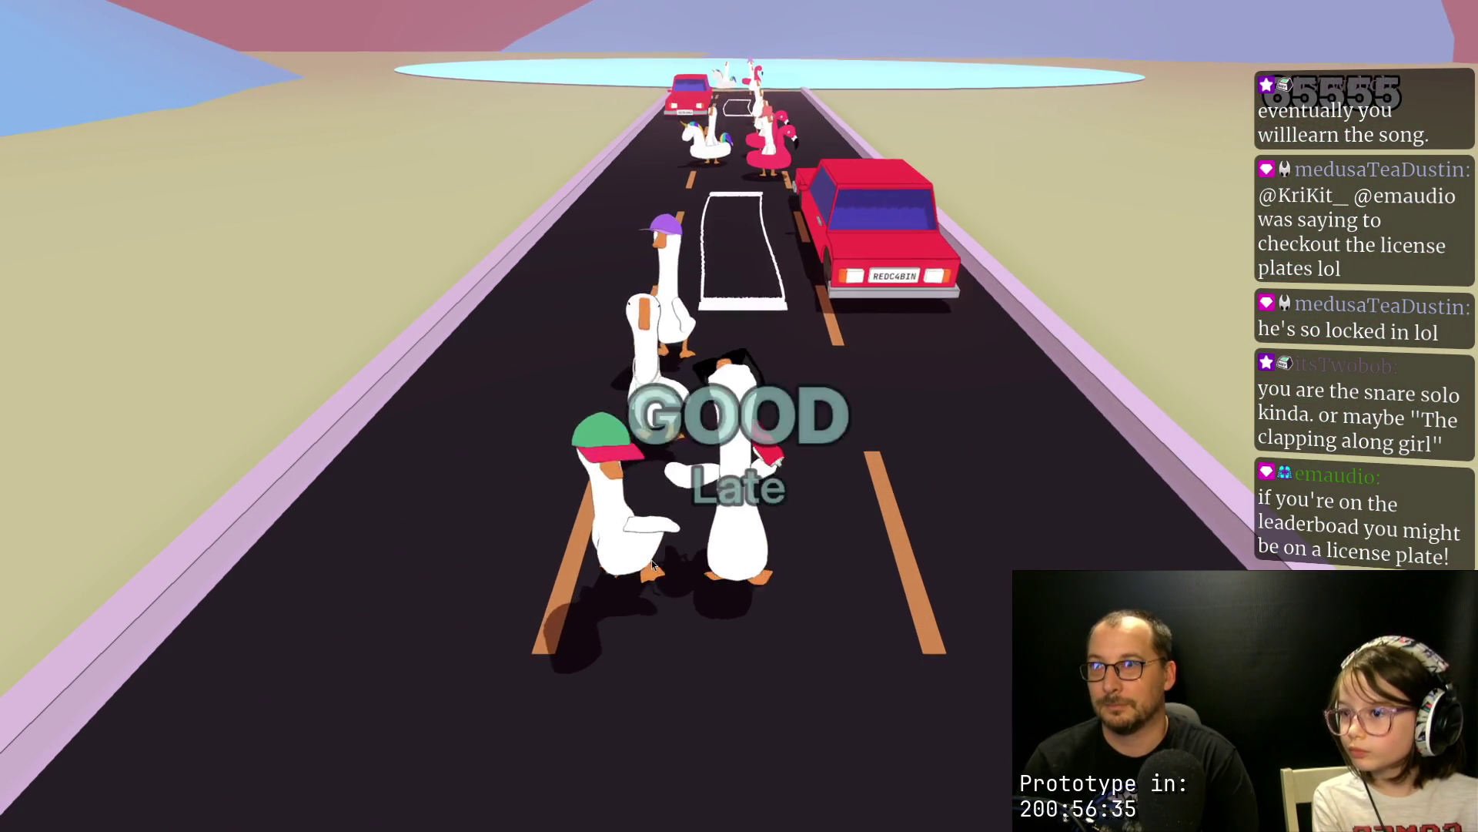
key(space)
key(space)
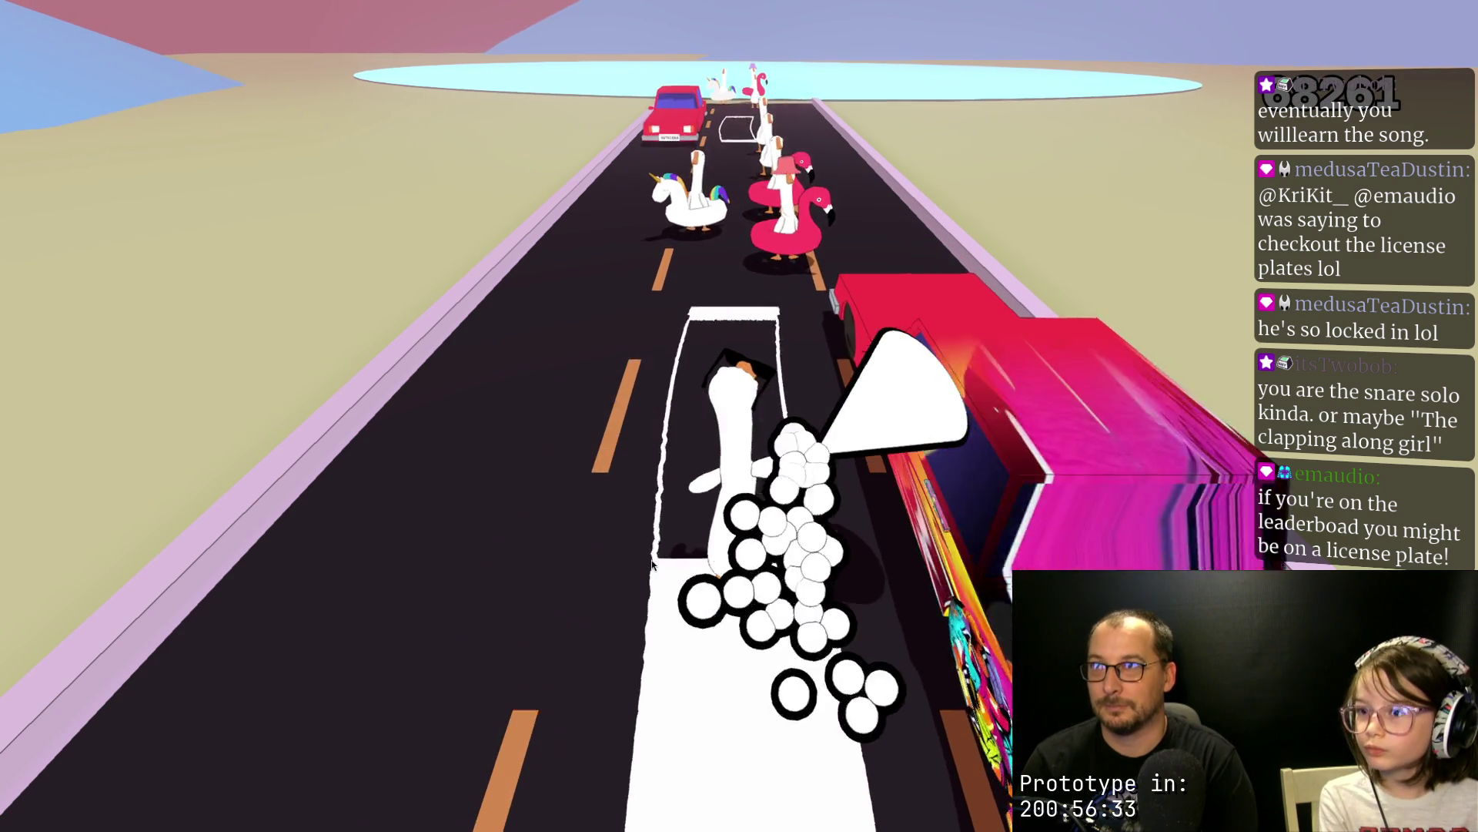
key(space)
key(space)
key(space)
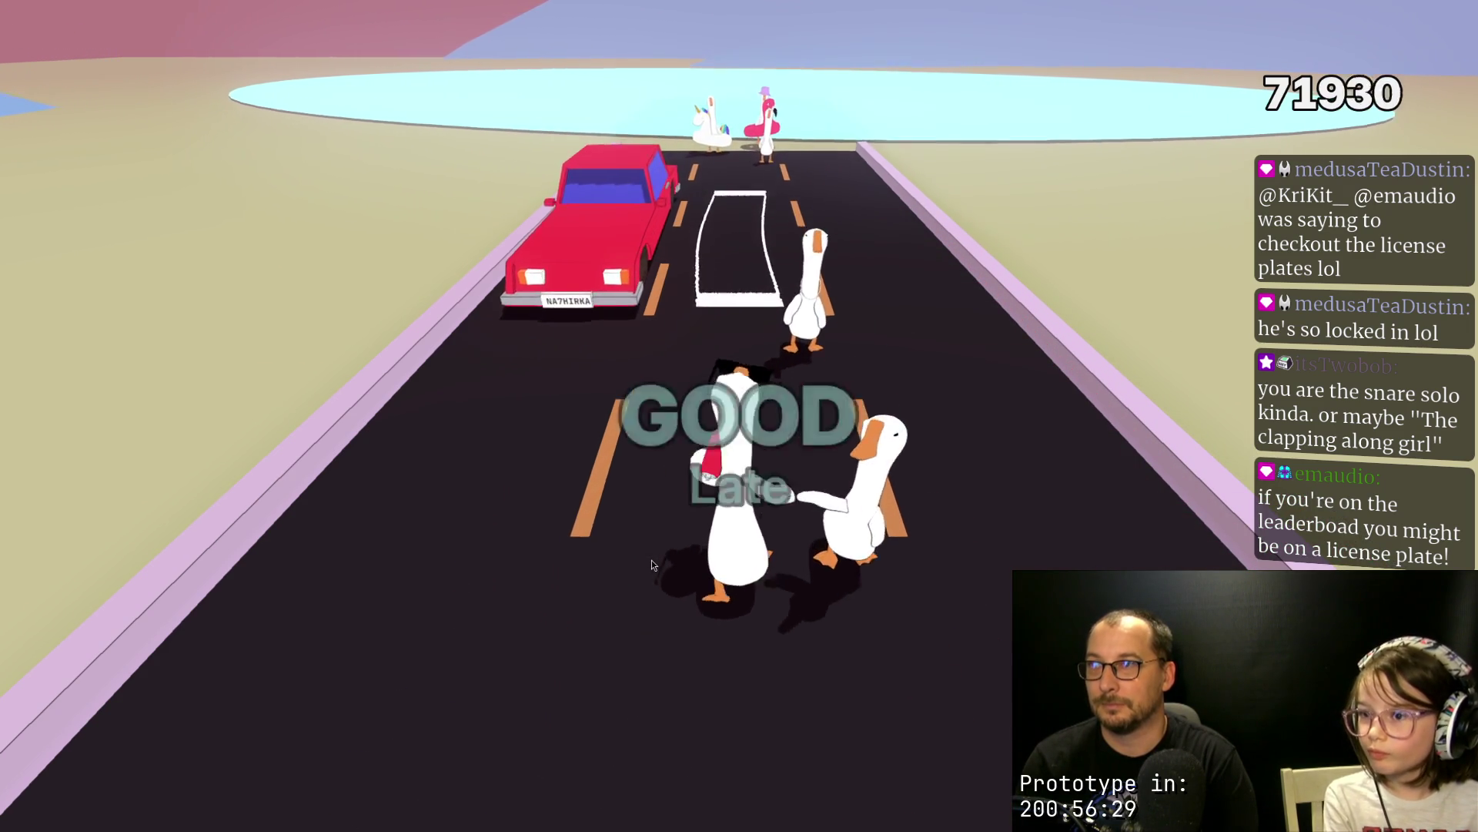
key(space)
key(space)
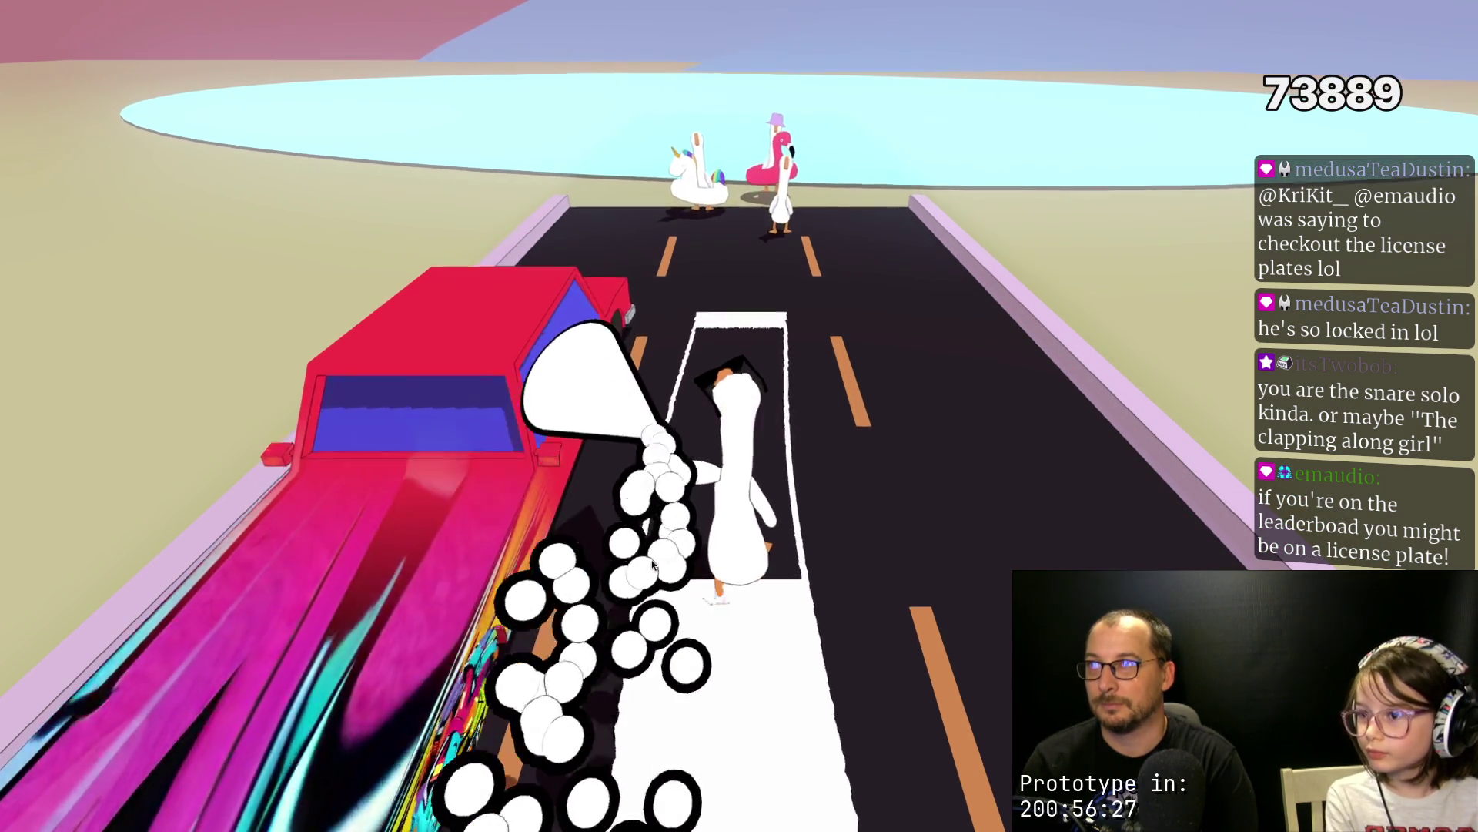
key(space)
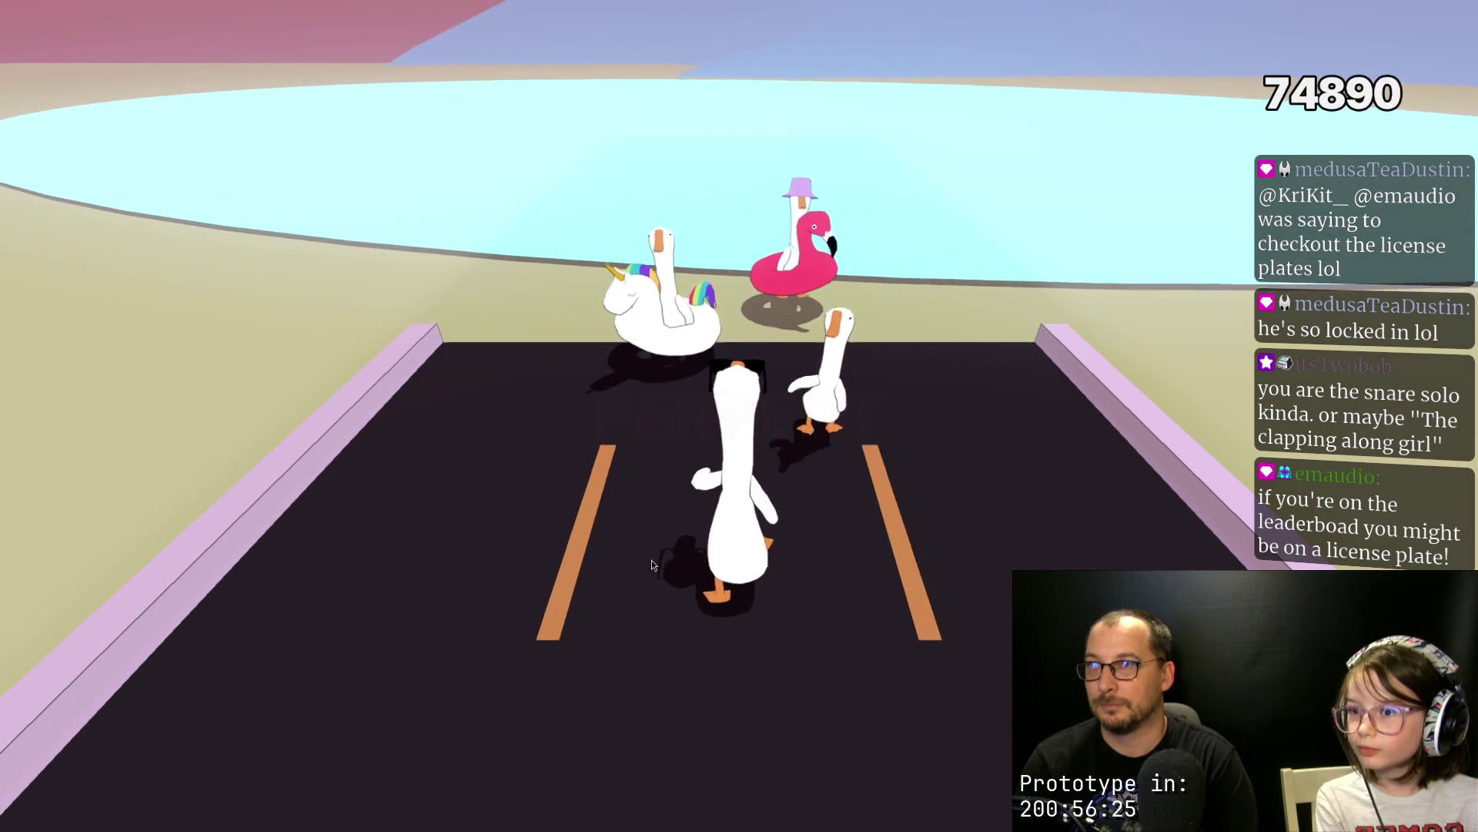
key(space)
key(space)
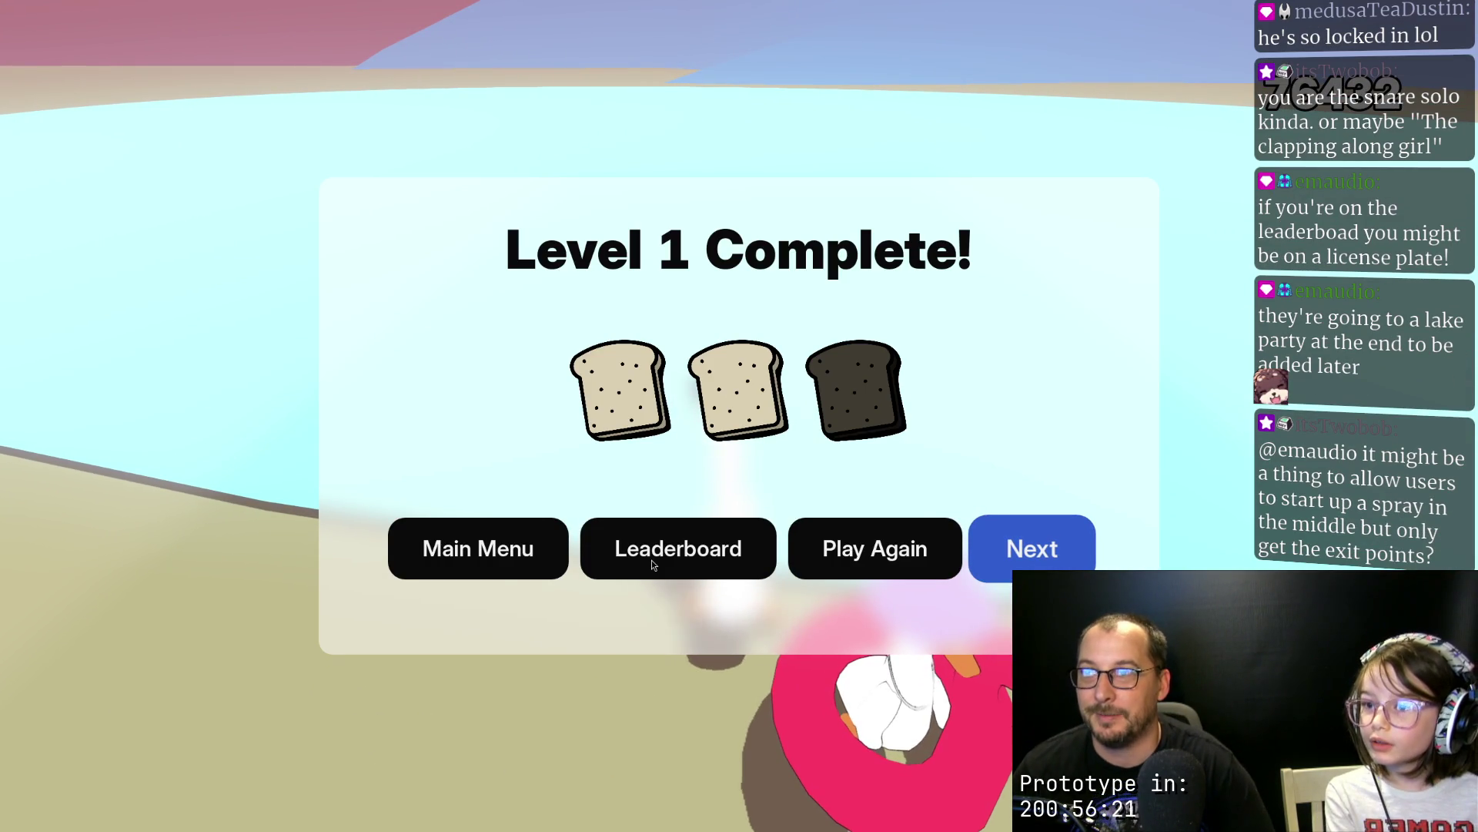
Step: Choose Play Again on the 76432-point, two-toast completion screen to restart Level 1
key(space)
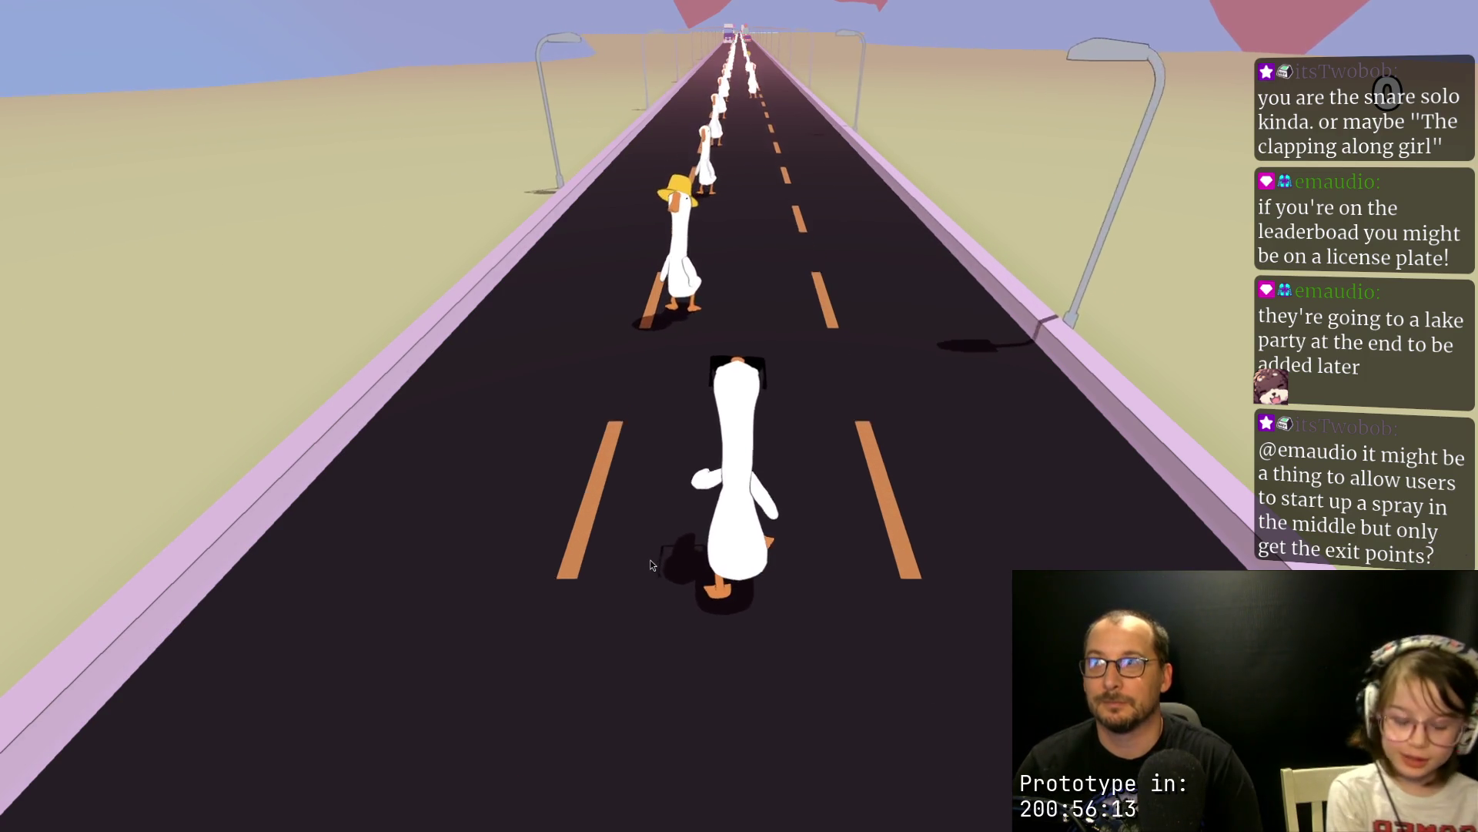
Step: Hit the new run's beats, spraying the purple truck, to reach 26238 points
key(space)
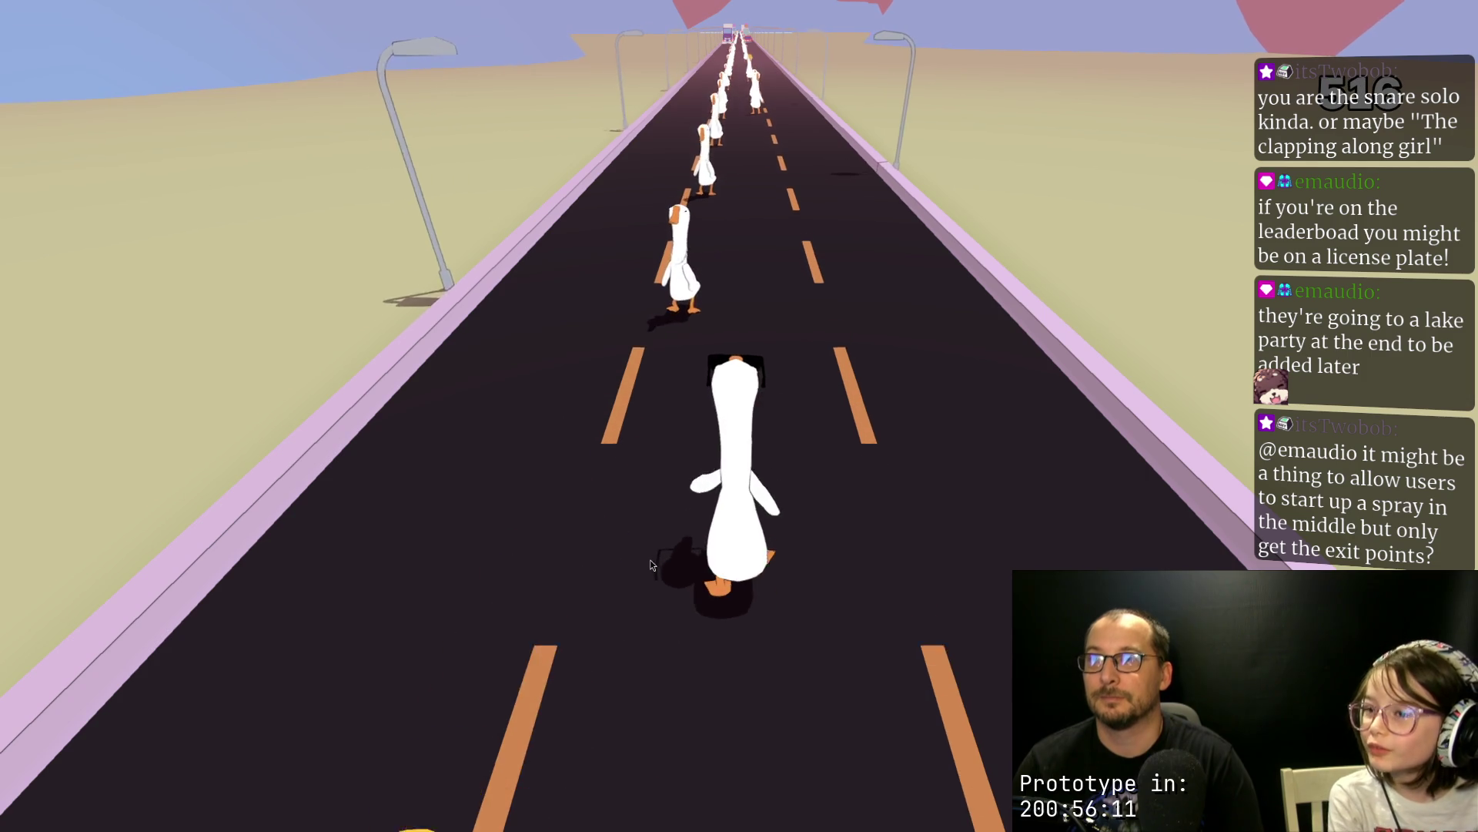
key(space)
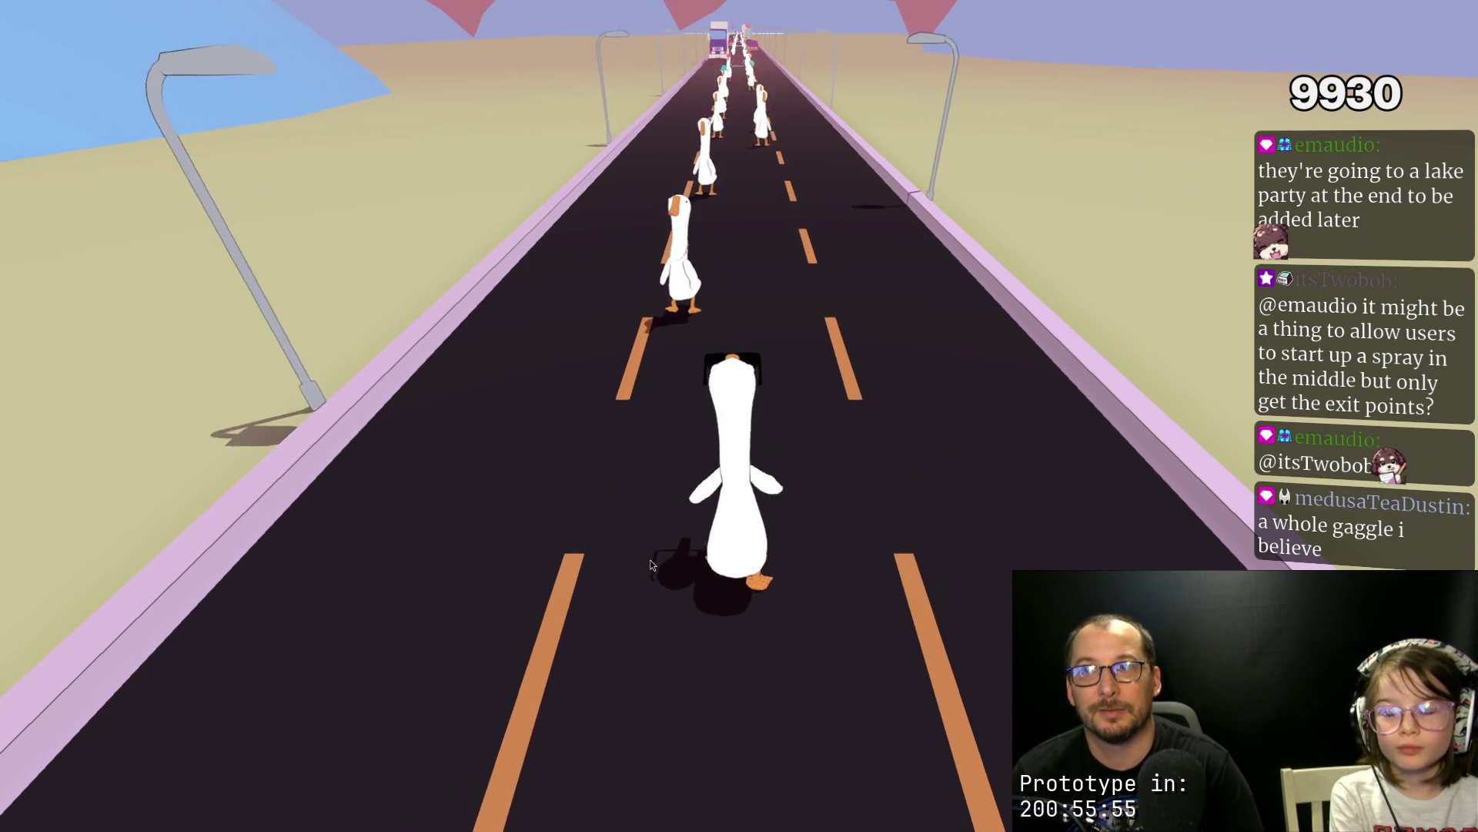
key(space)
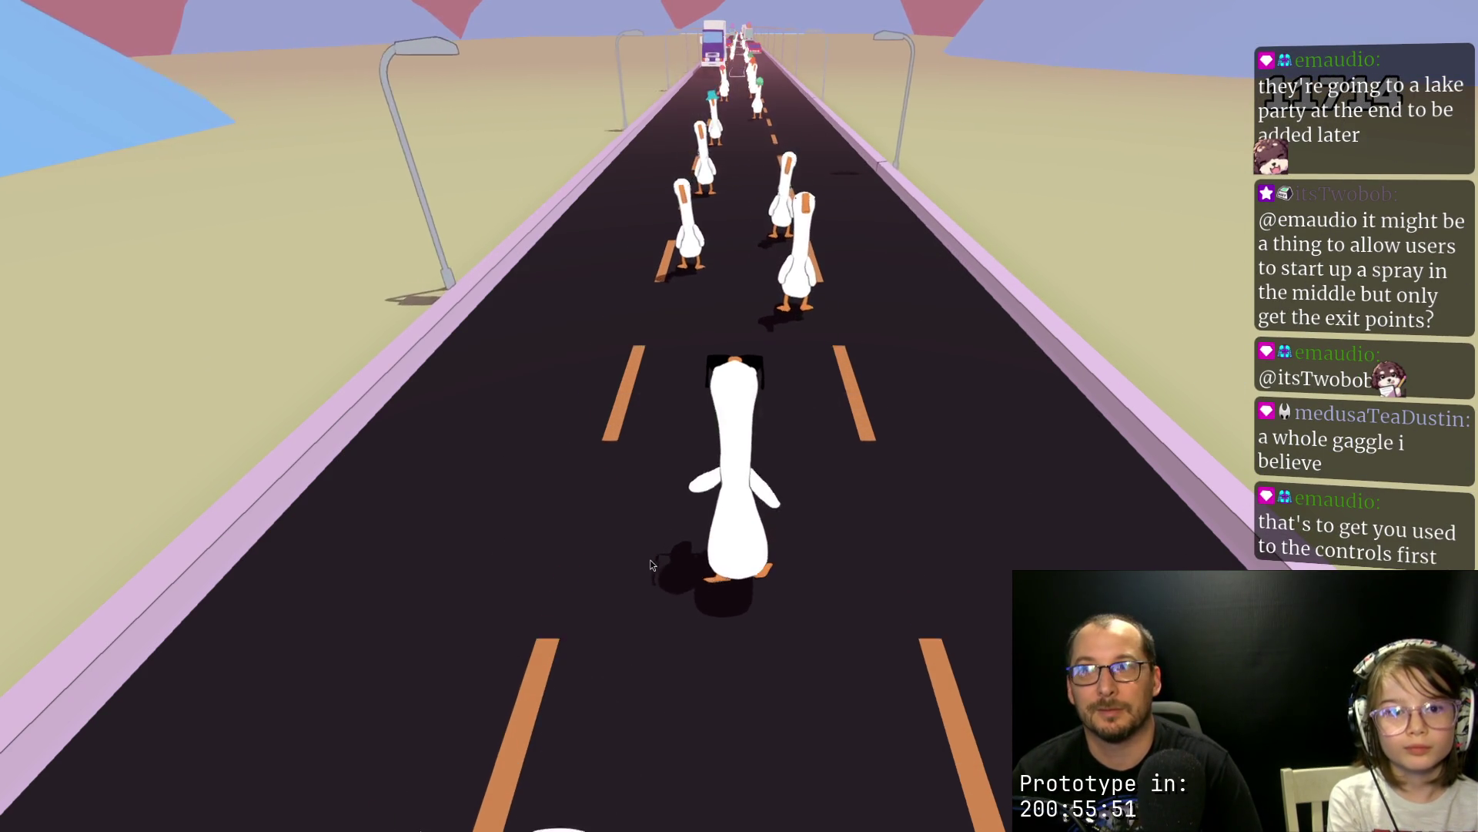
key(space)
key(space)
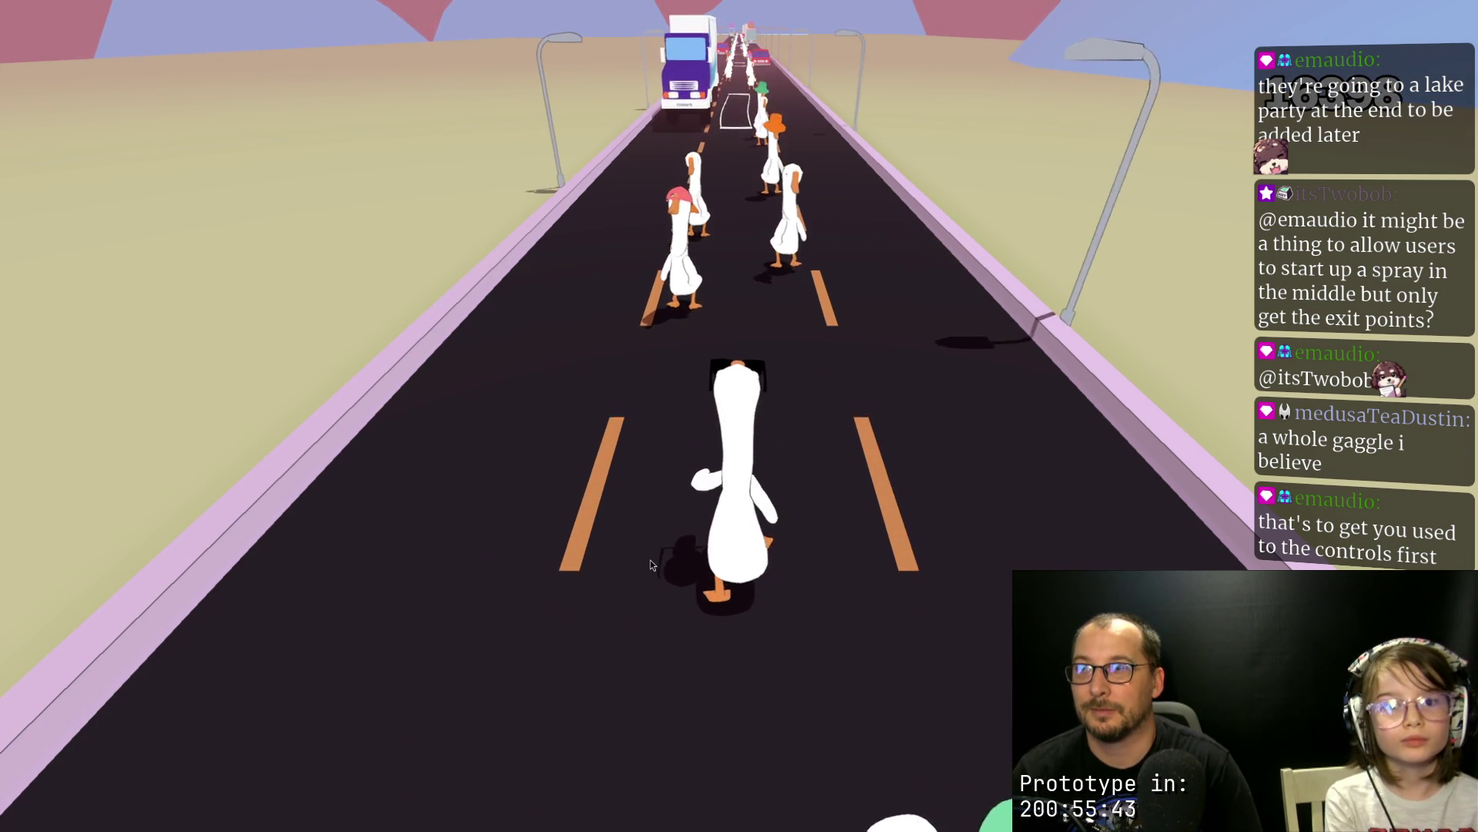
key(space)
key(space)
key(space)
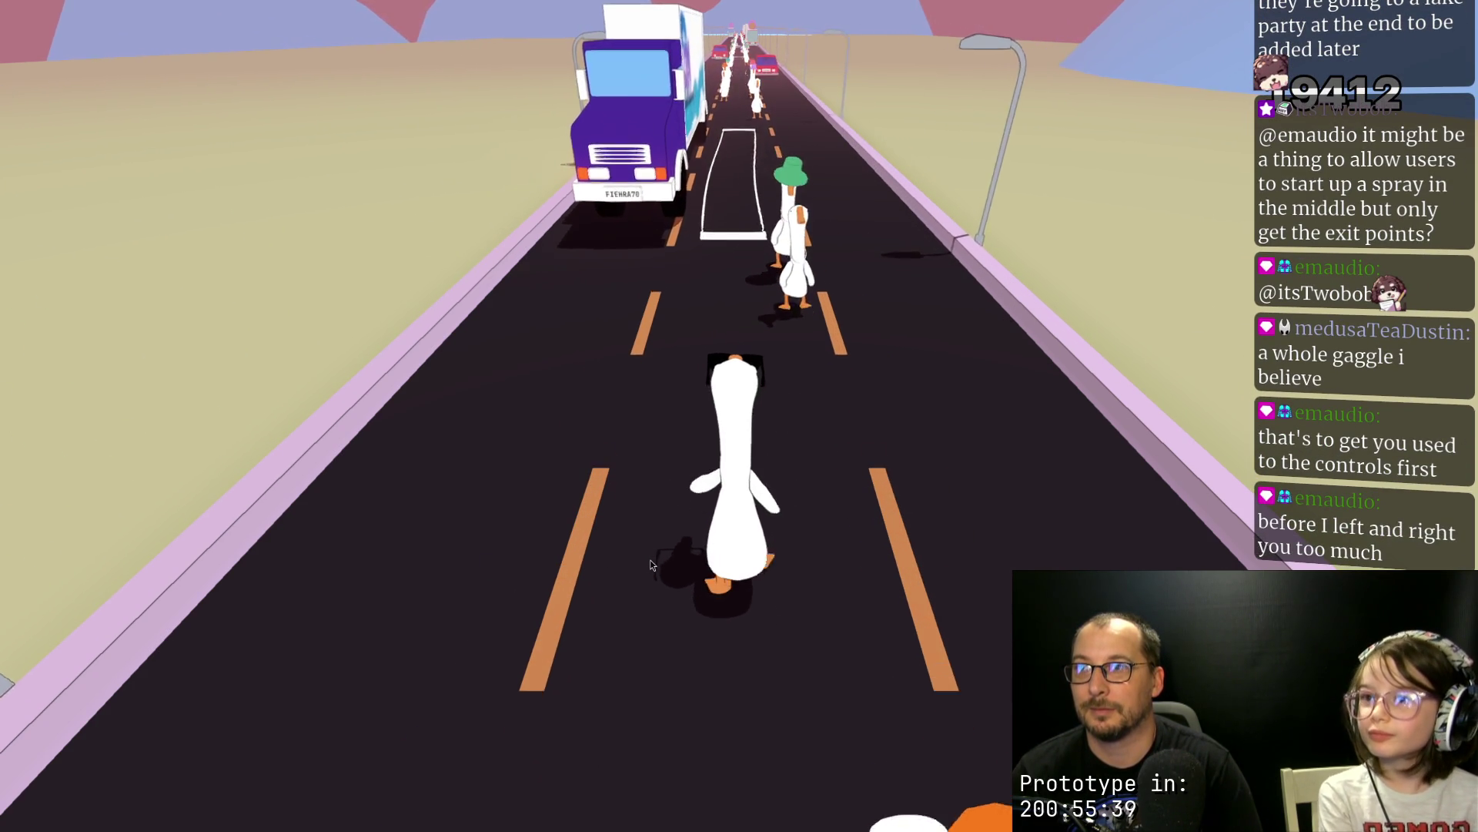
key(space)
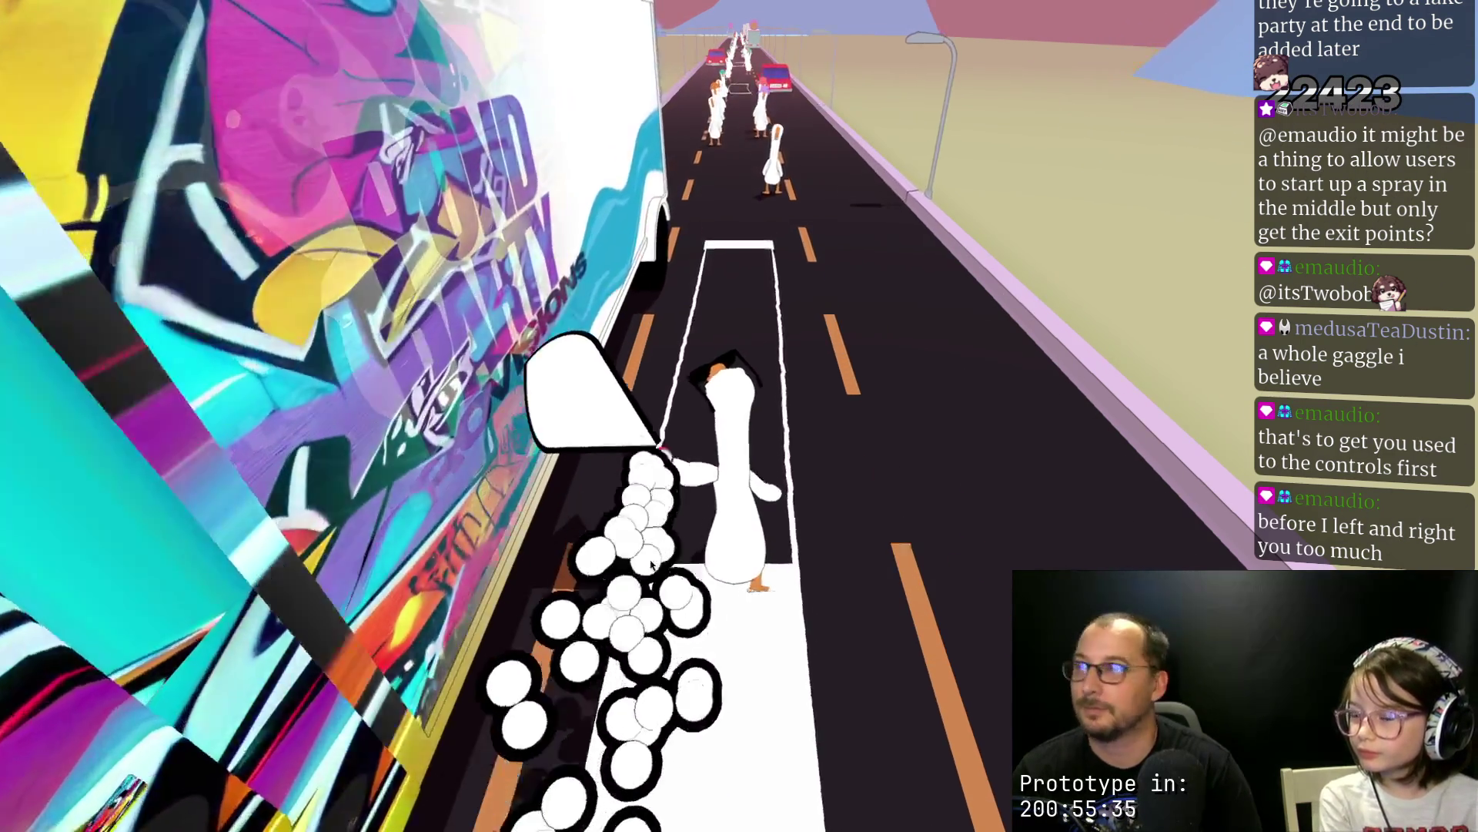
key(space)
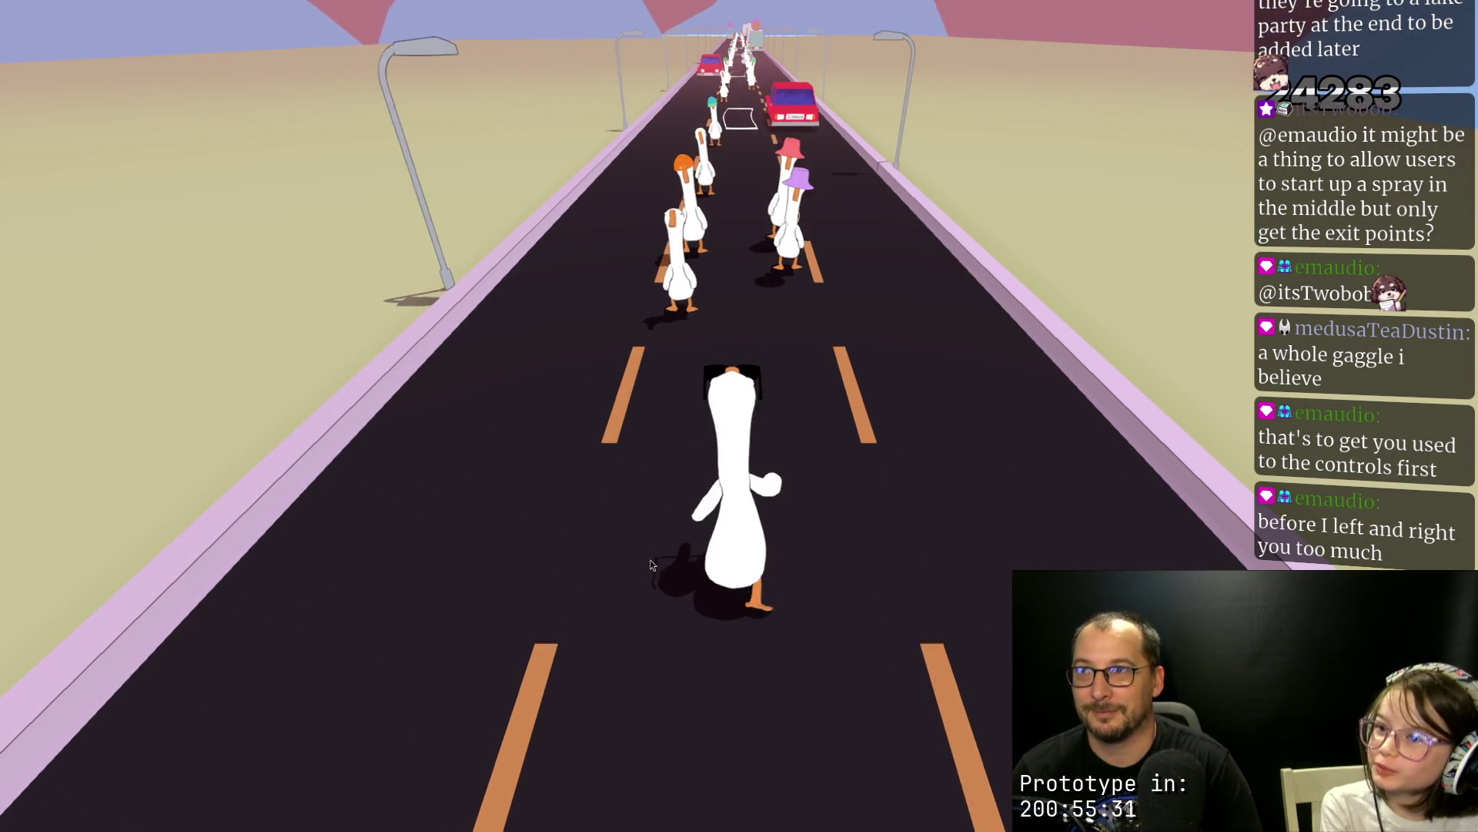
key(space)
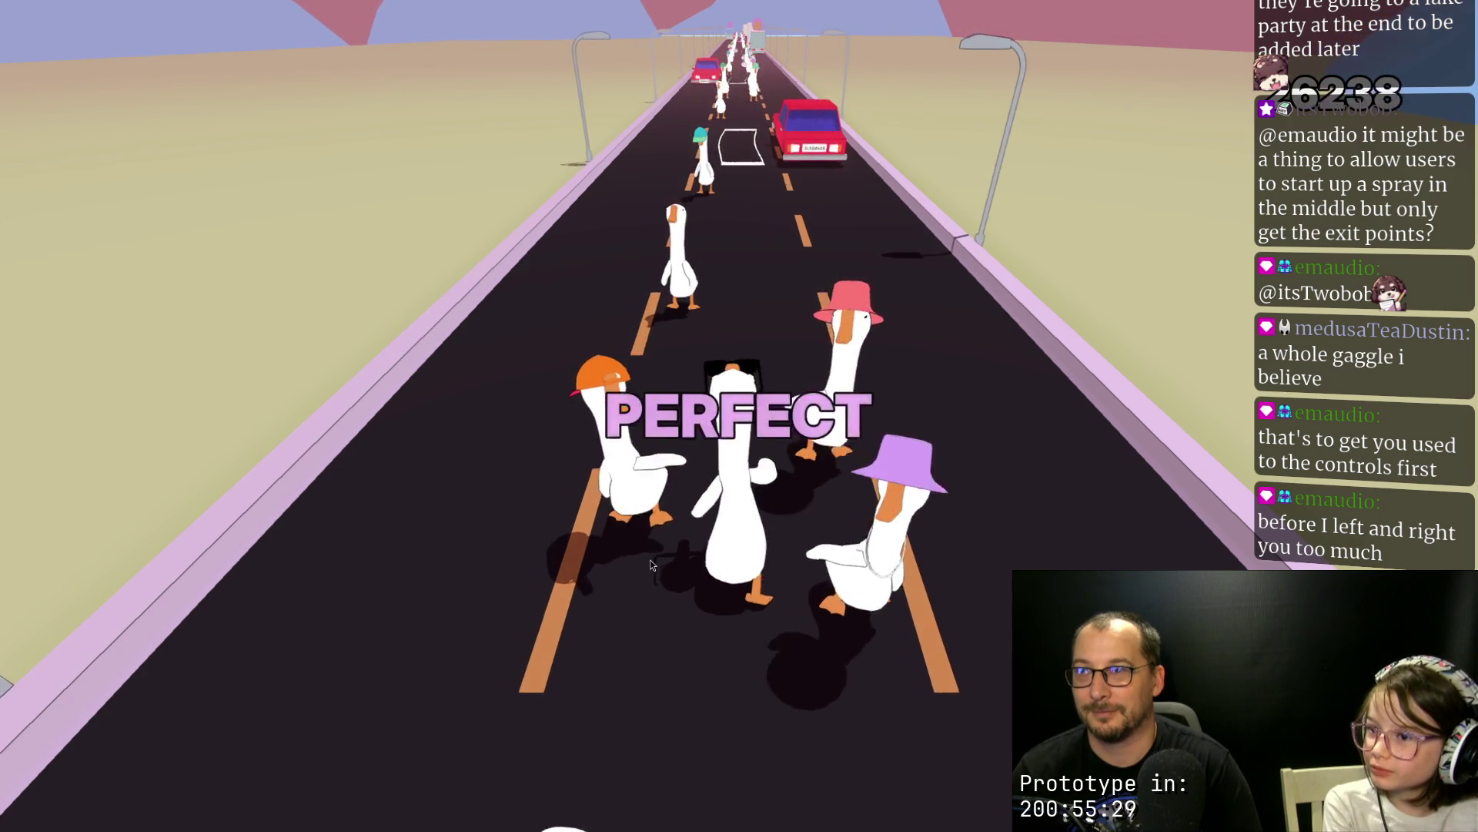